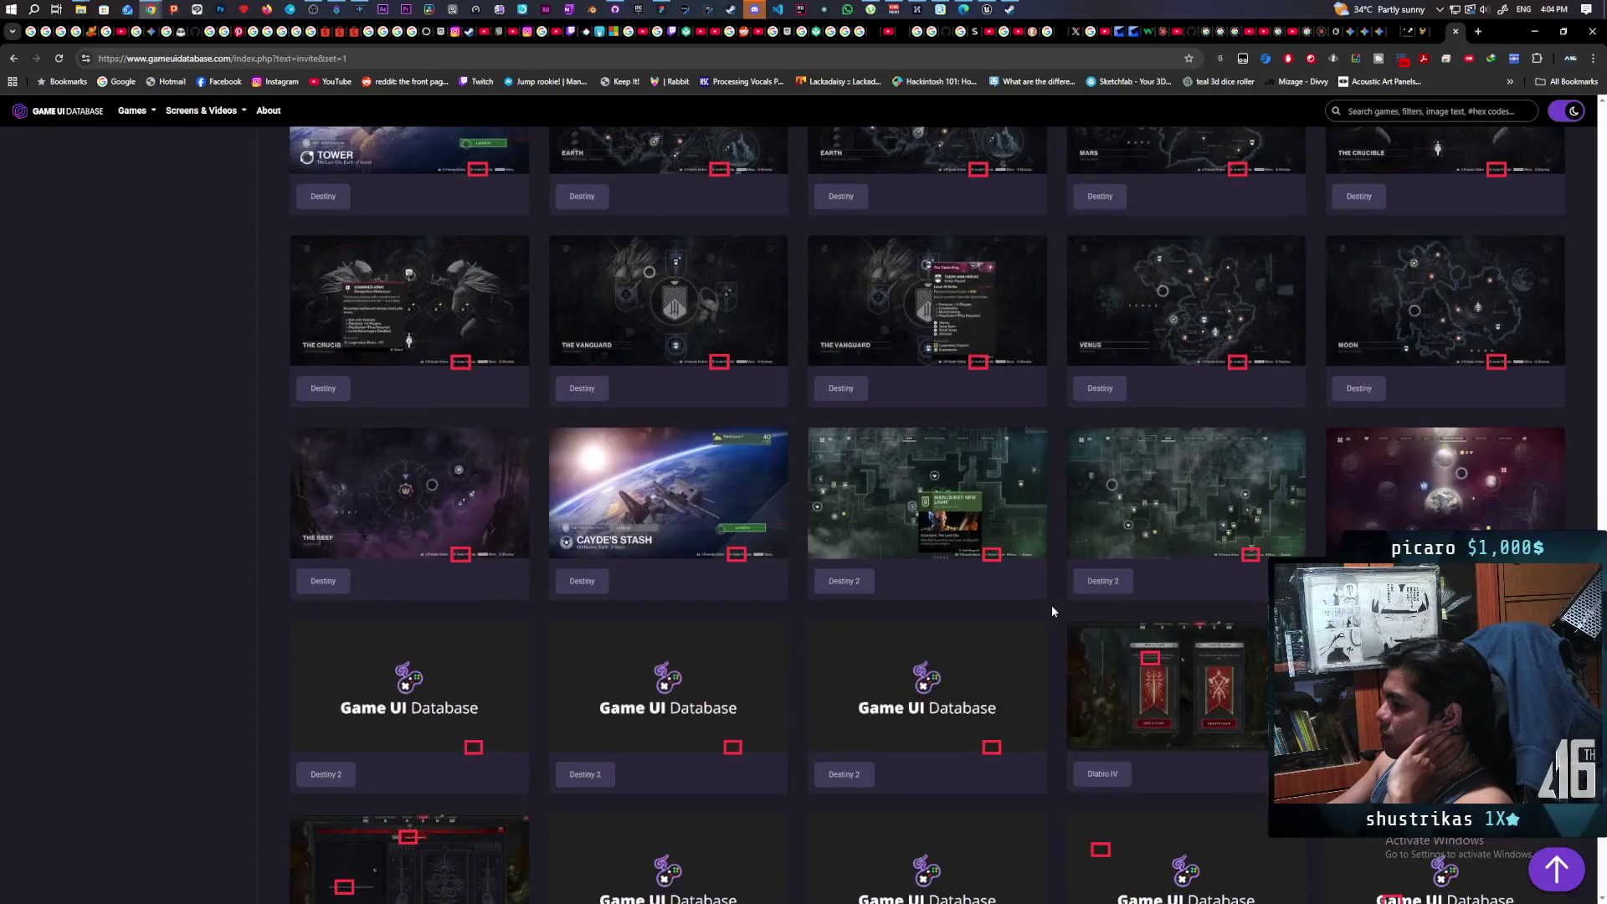
Search Game UI Database screenshots for the text 'join' to show 725 results.
scroll(1049, 601, down, 3)
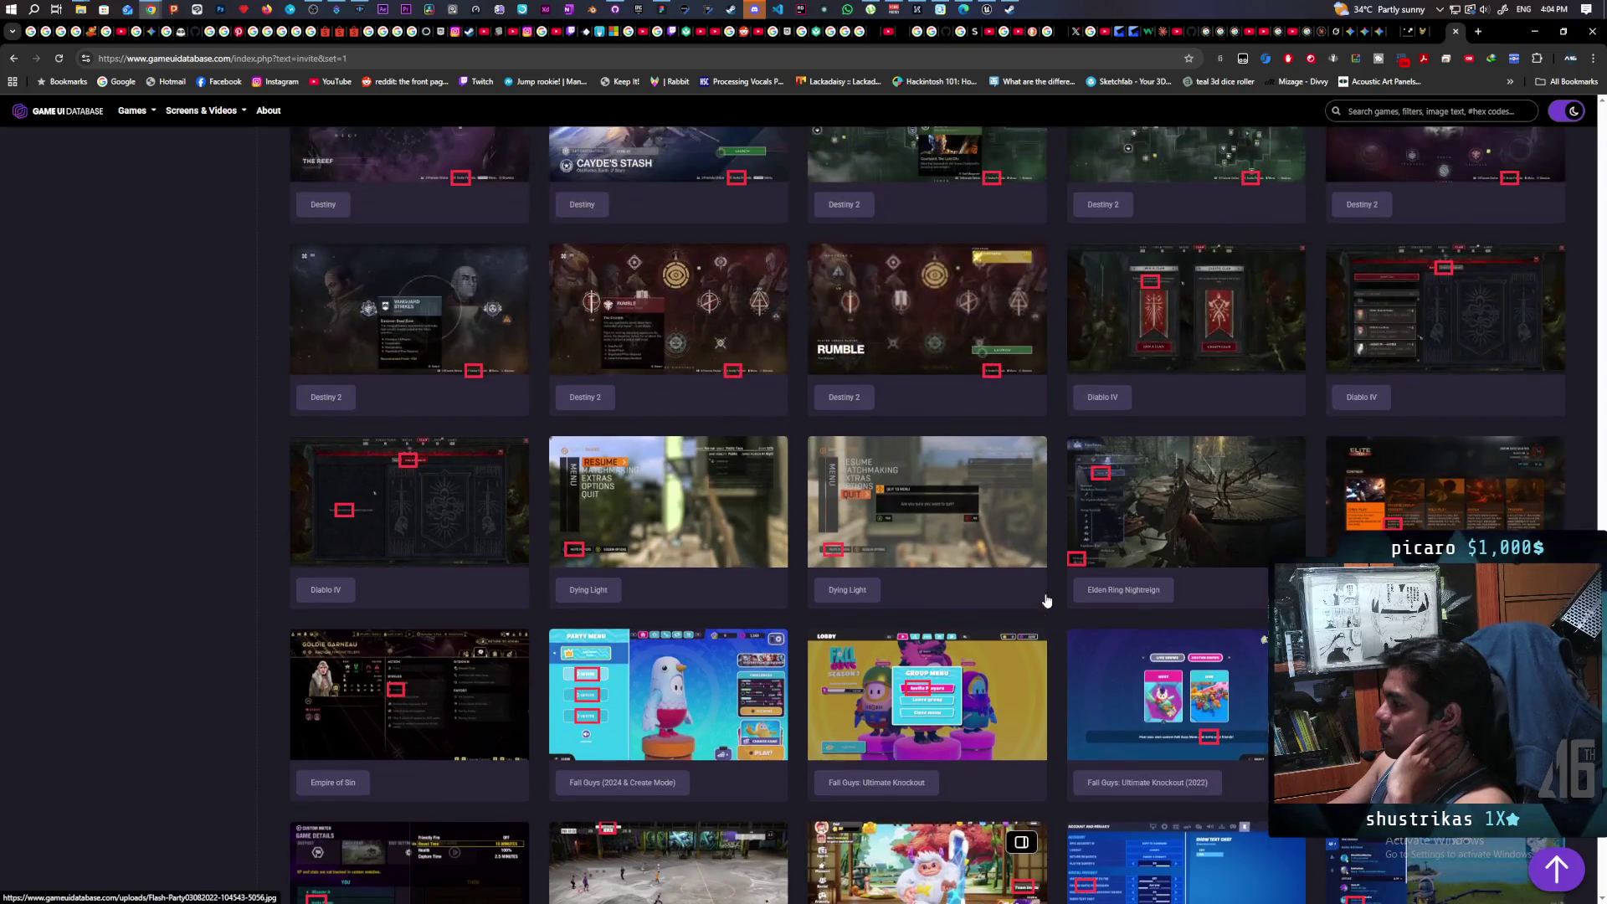
scroll(1047, 597, down, 5)
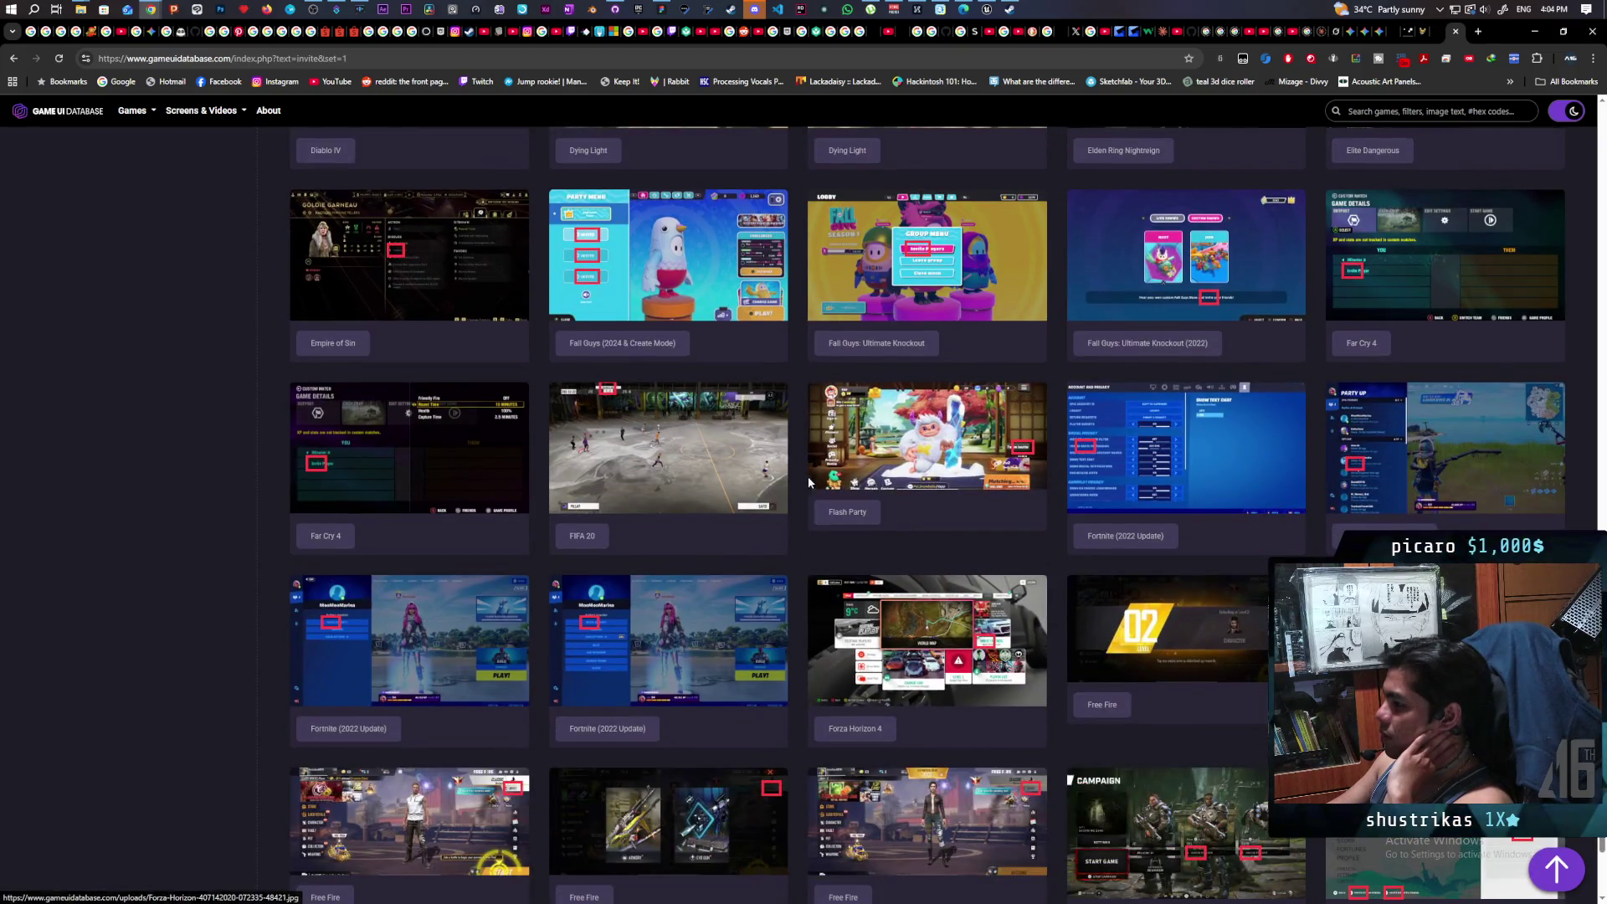
click(1410, 115)
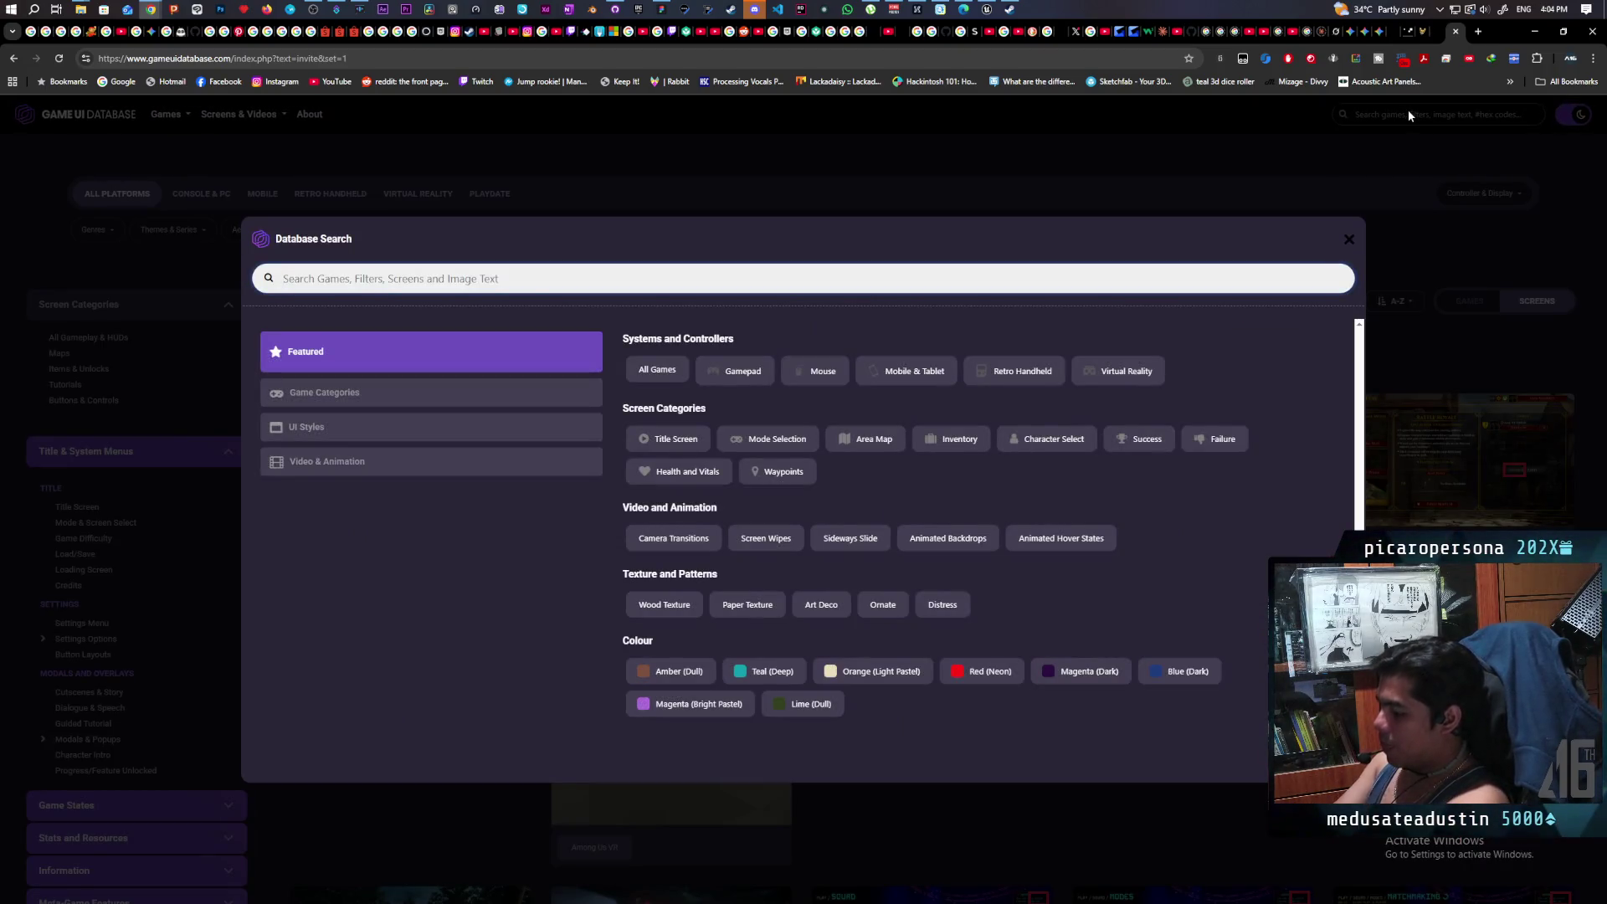
text(join)
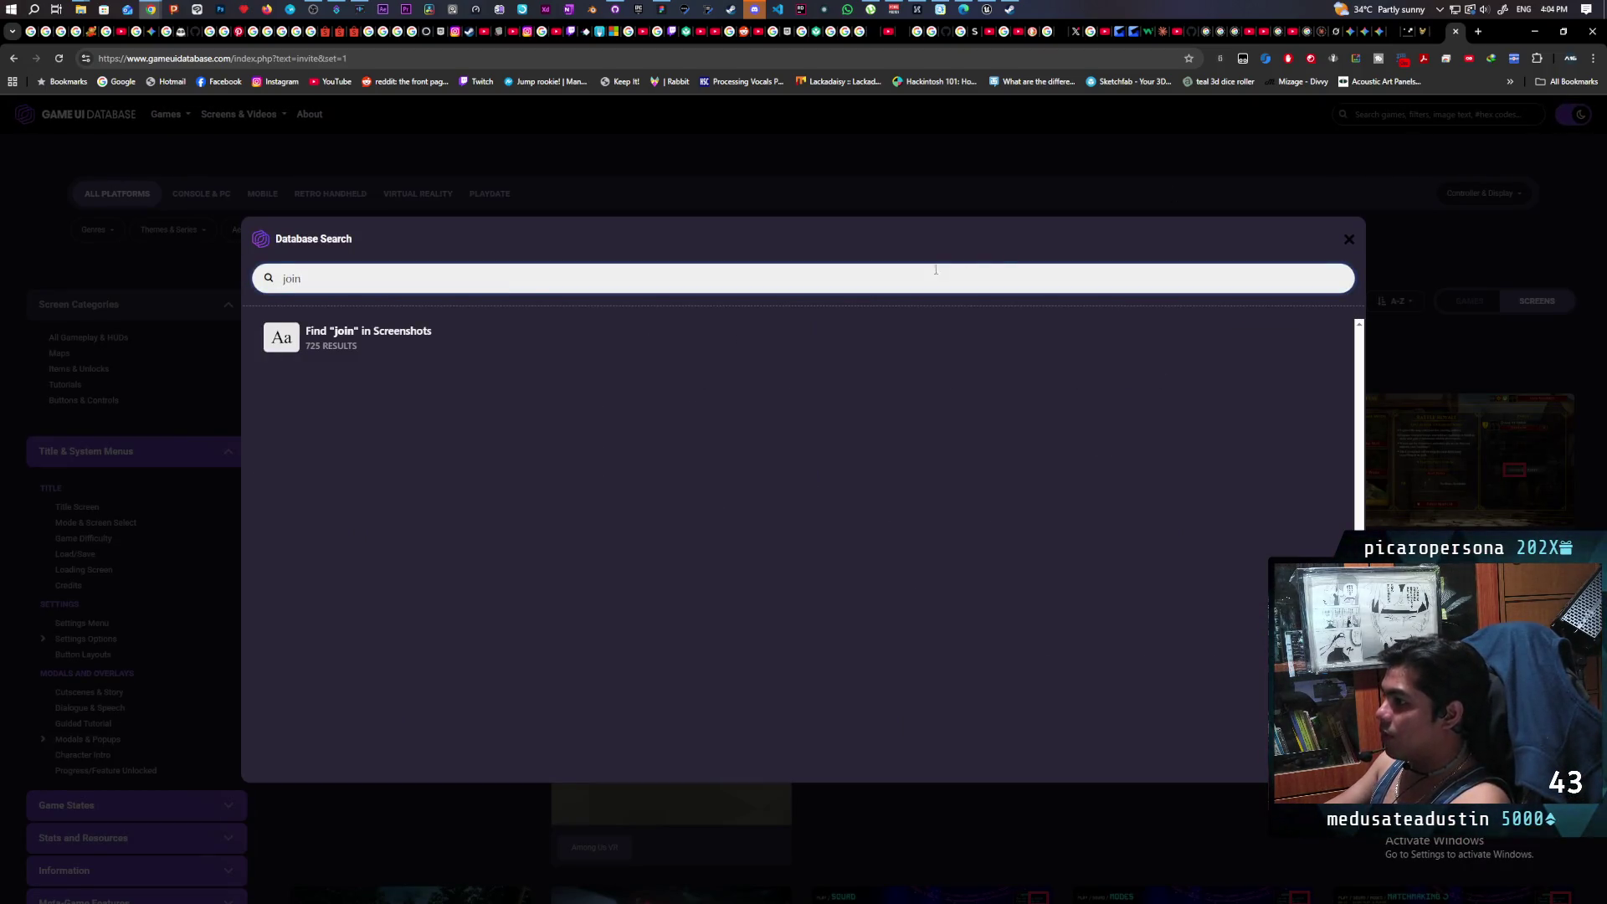
click(471, 349)
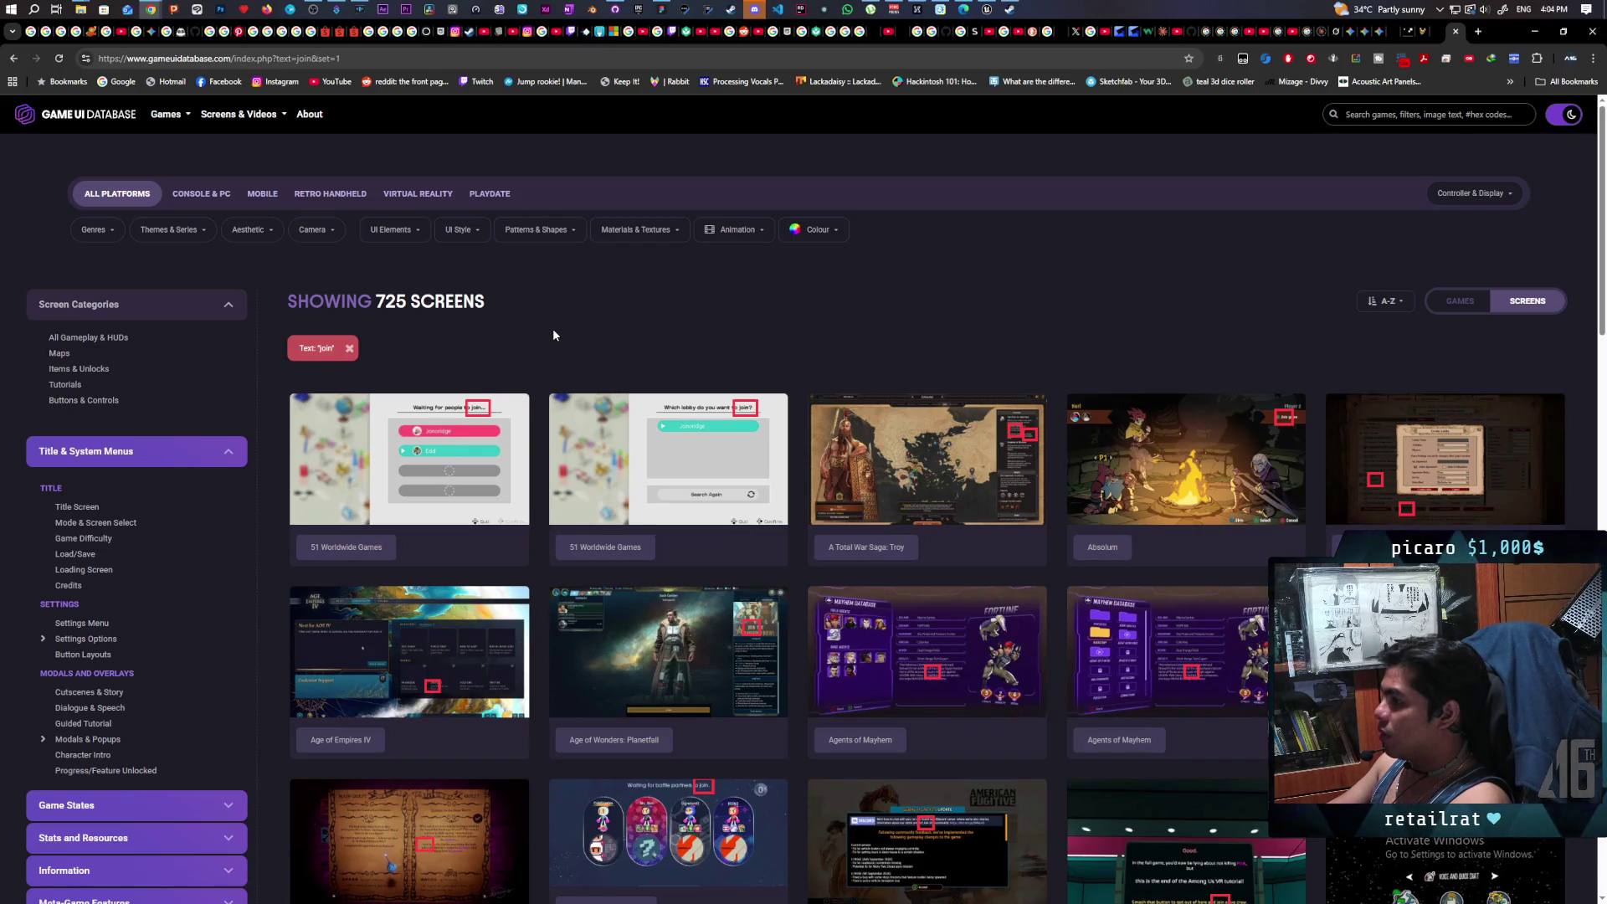
scroll(552, 335, down, 3)
scroll(552, 340, down, 1)
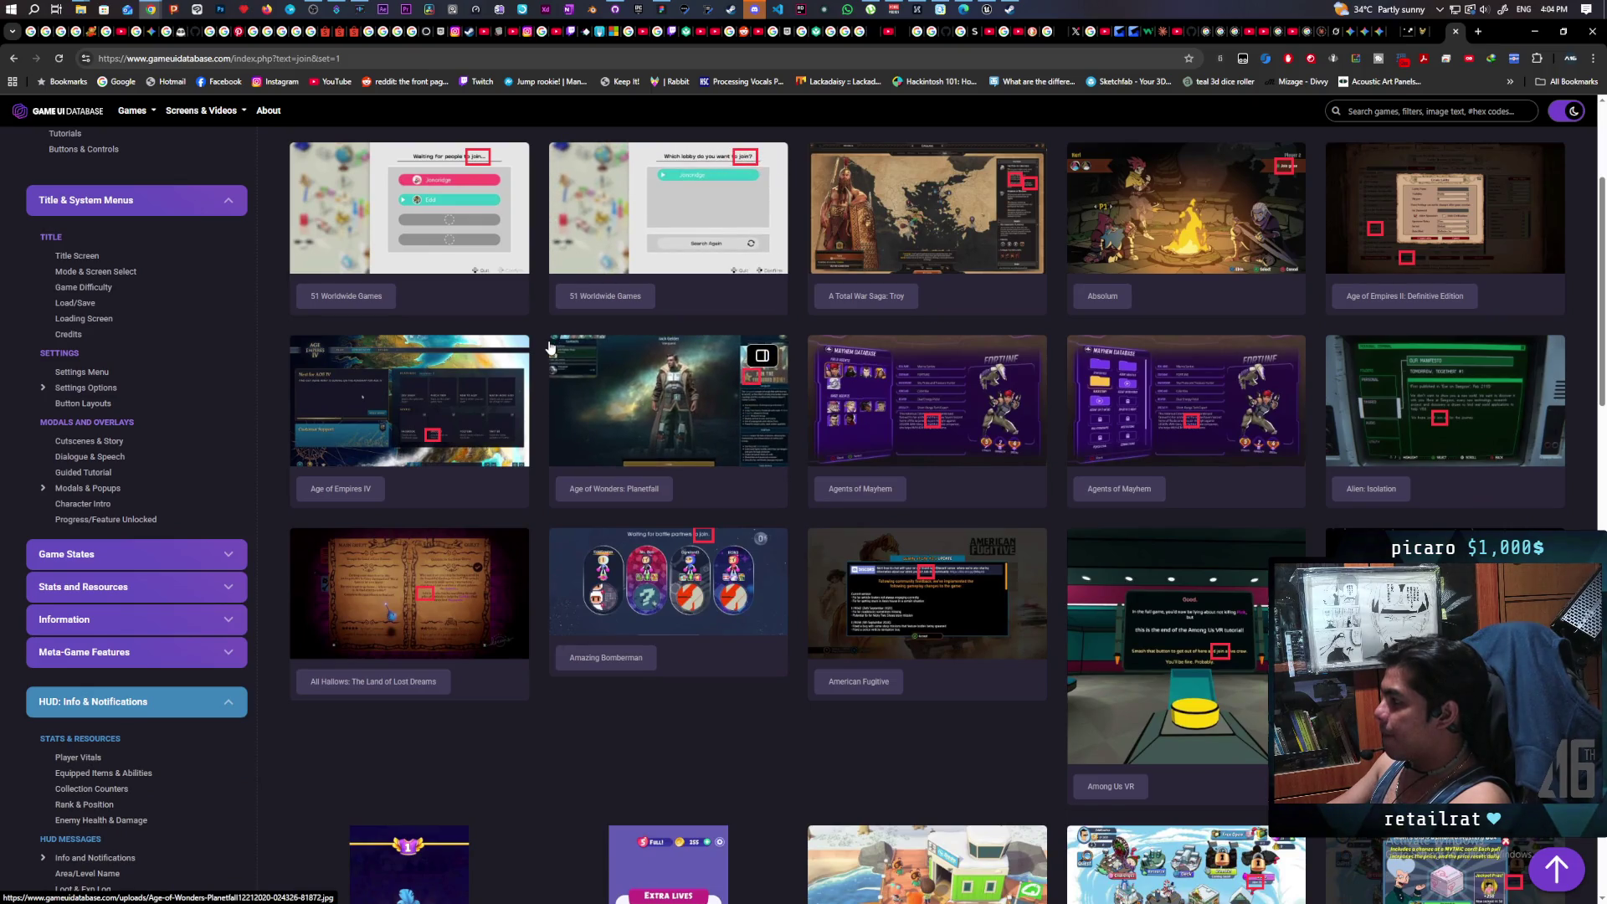
scroll(546, 349, down, 6)
scroll(544, 351, down, 6)
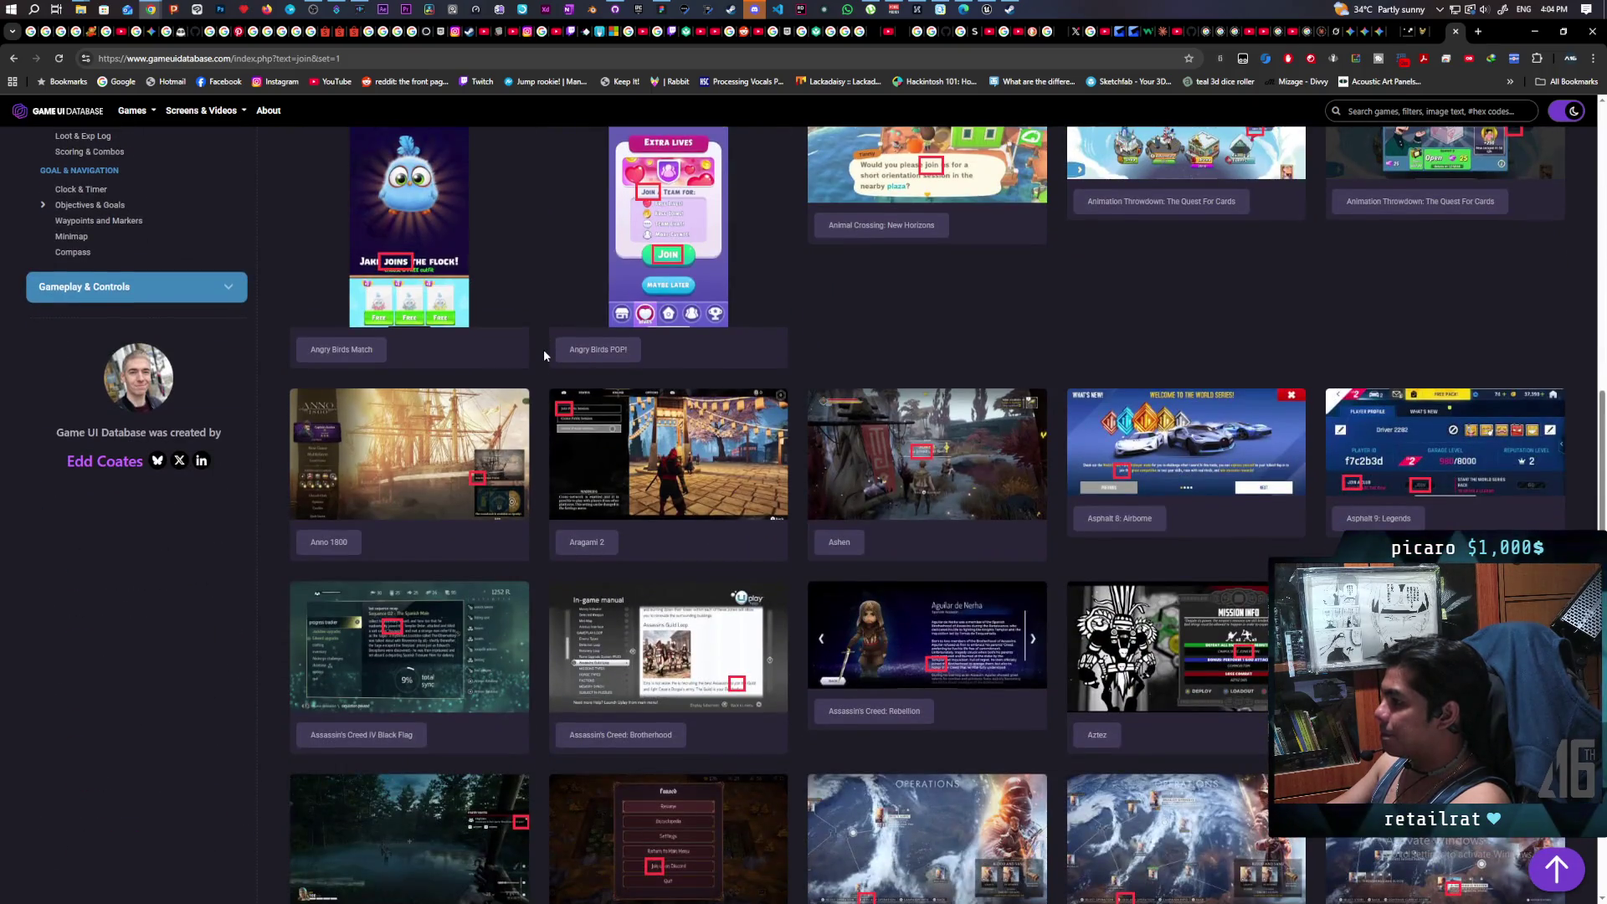
scroll(544, 355, down, 3)
scroll(544, 349, down, 8)
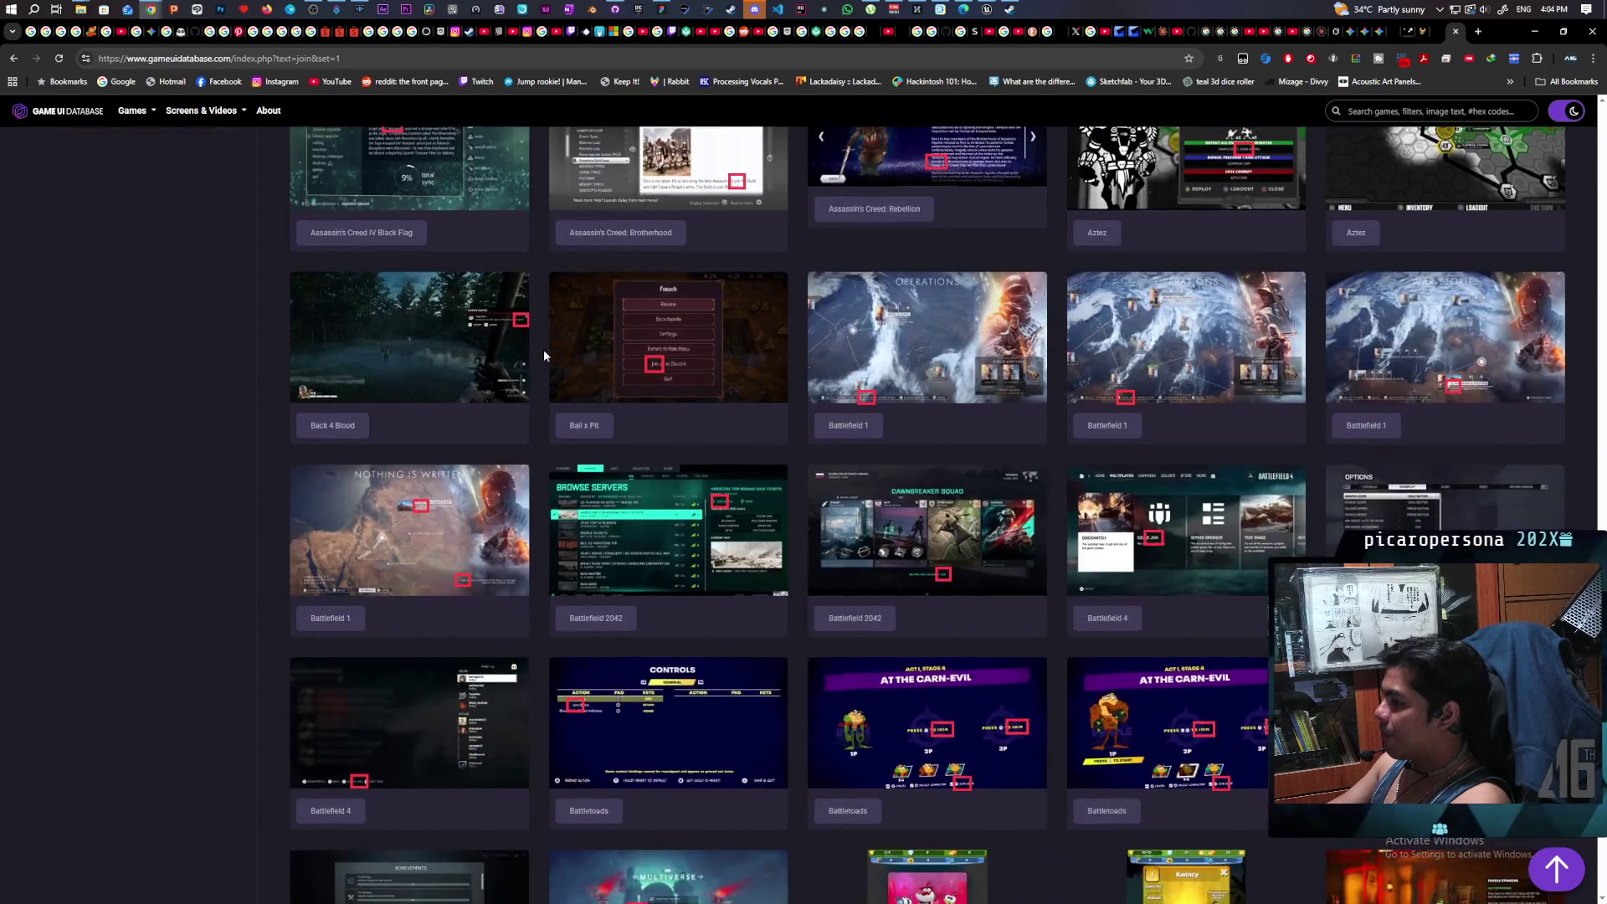
scroll(545, 349, down, 2)
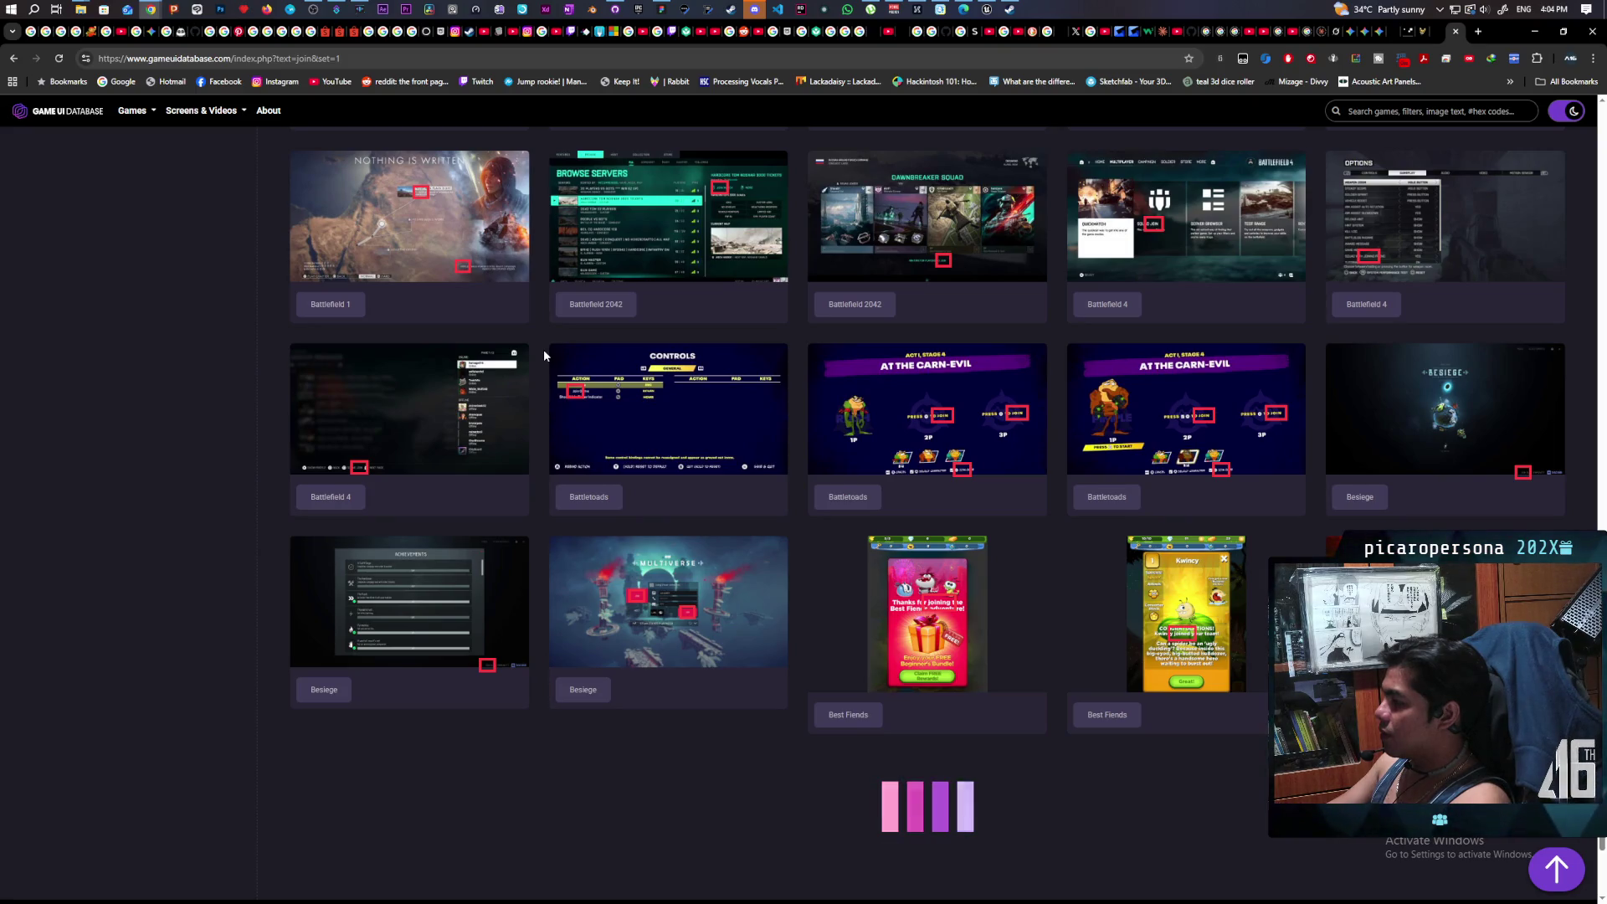
scroll(544, 349, down, 2)
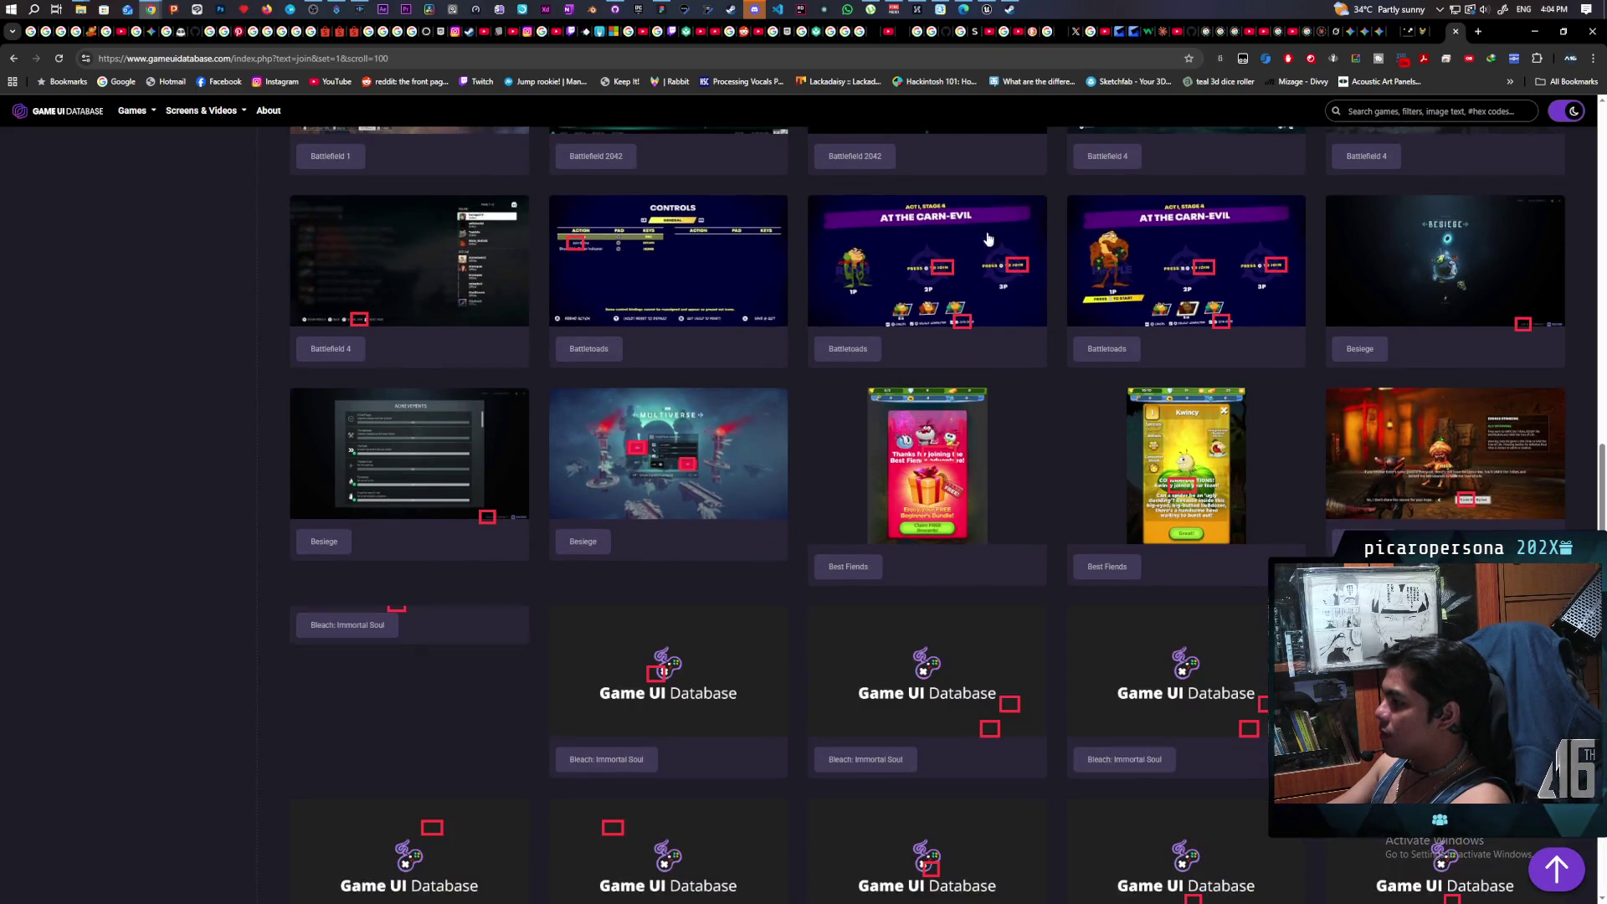
scroll(1068, 301, down, 1)
scroll(1068, 302, down, 3)
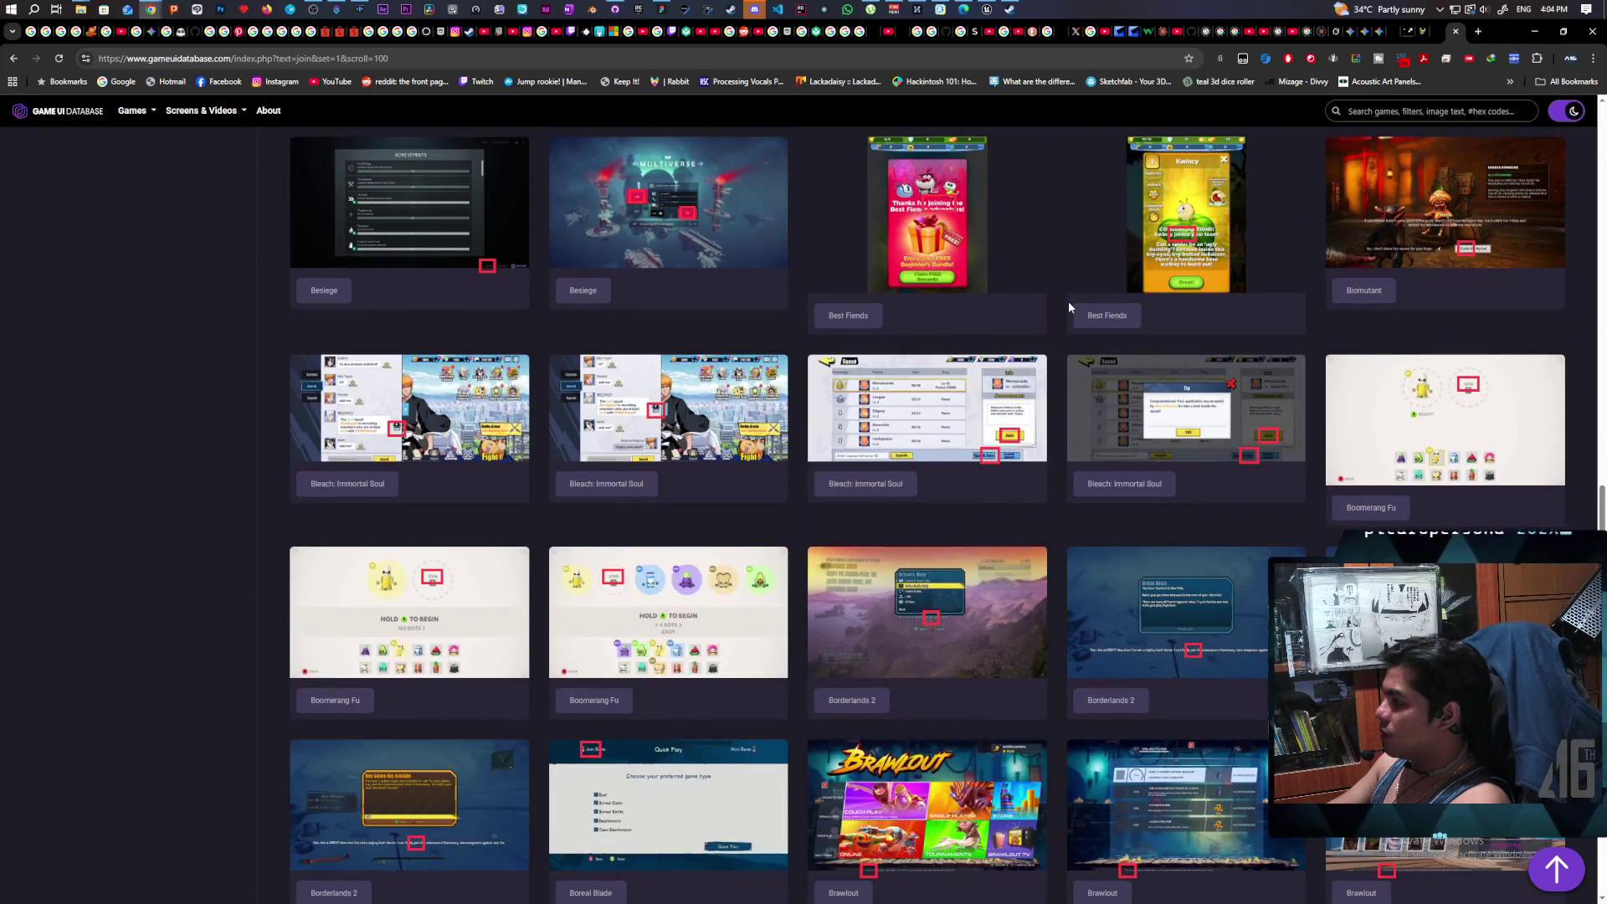
scroll(1068, 300, down, 9)
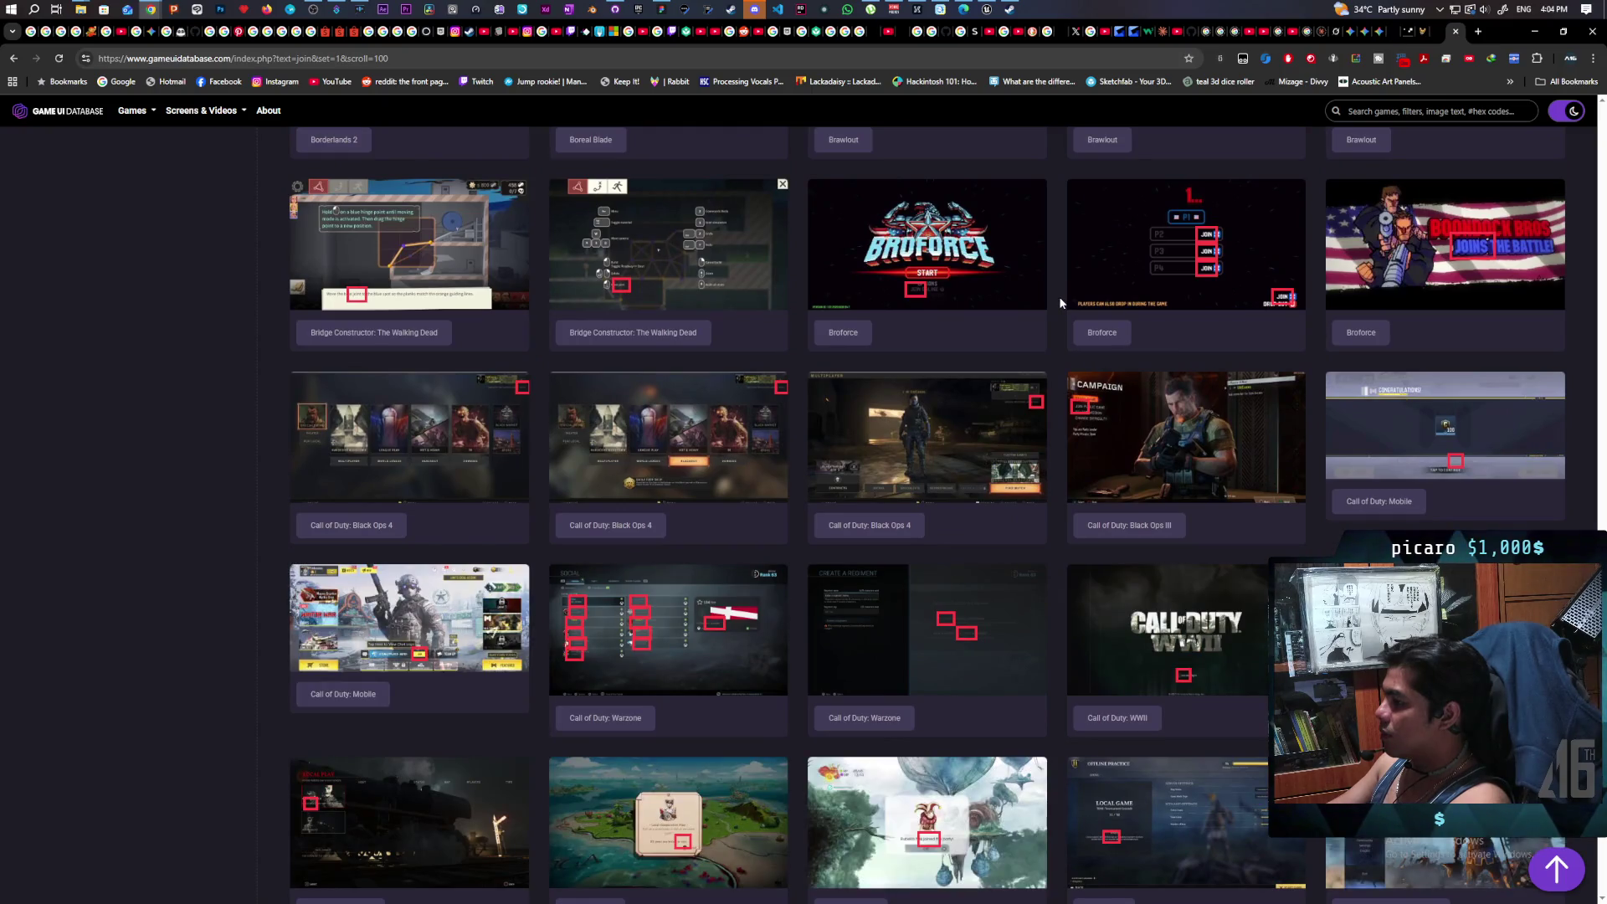
scroll(1051, 303, down, 4)
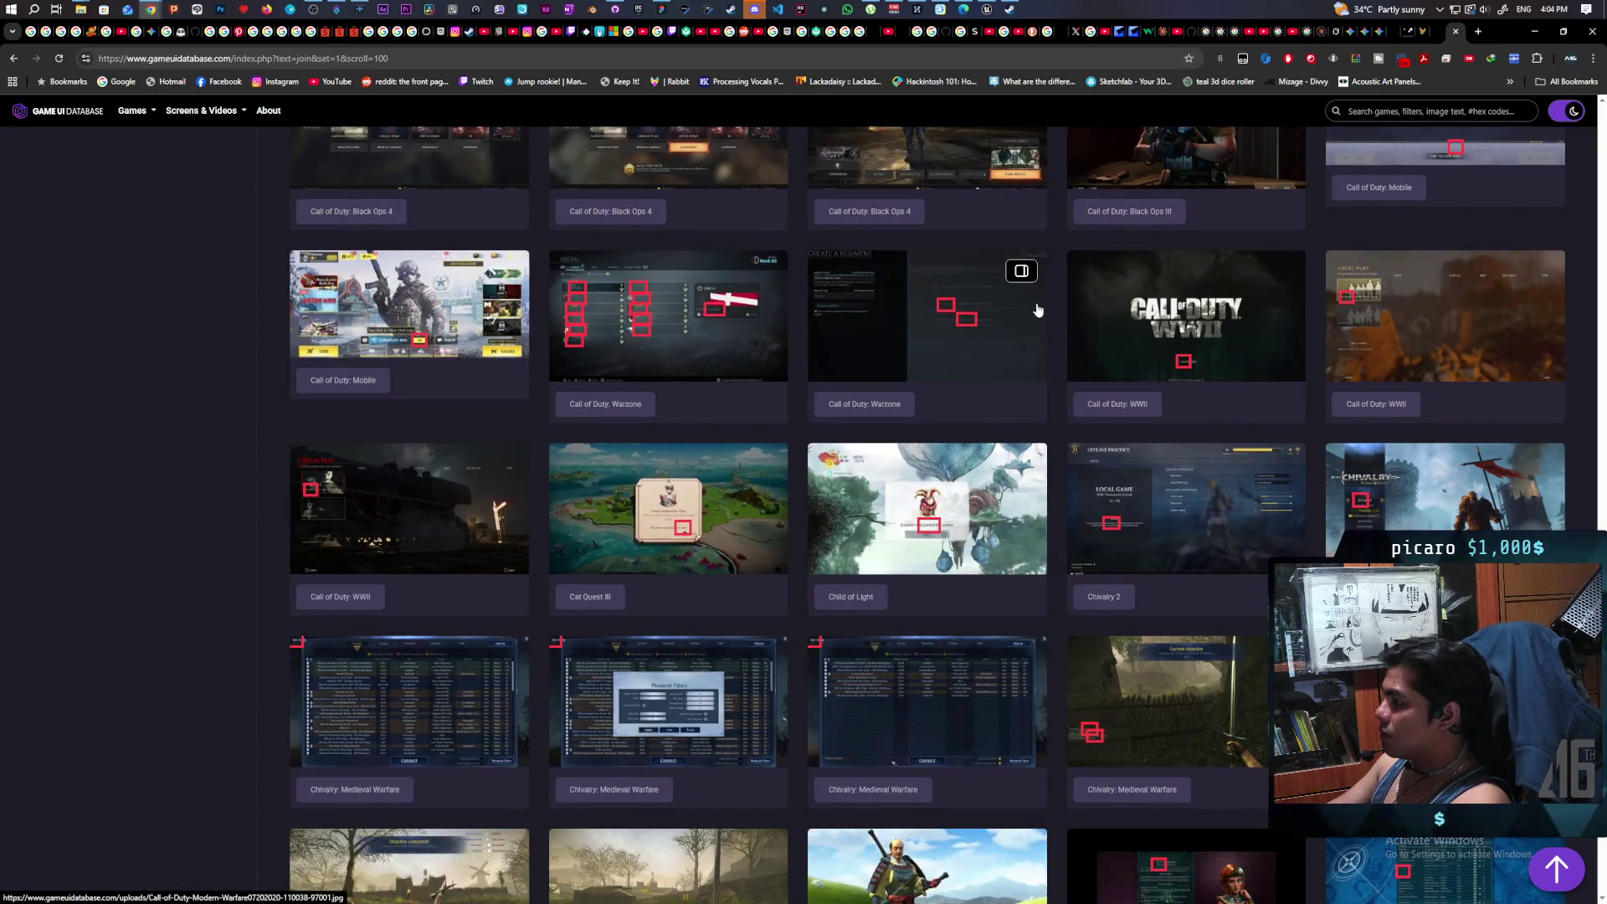
scroll(1038, 309, down, 7)
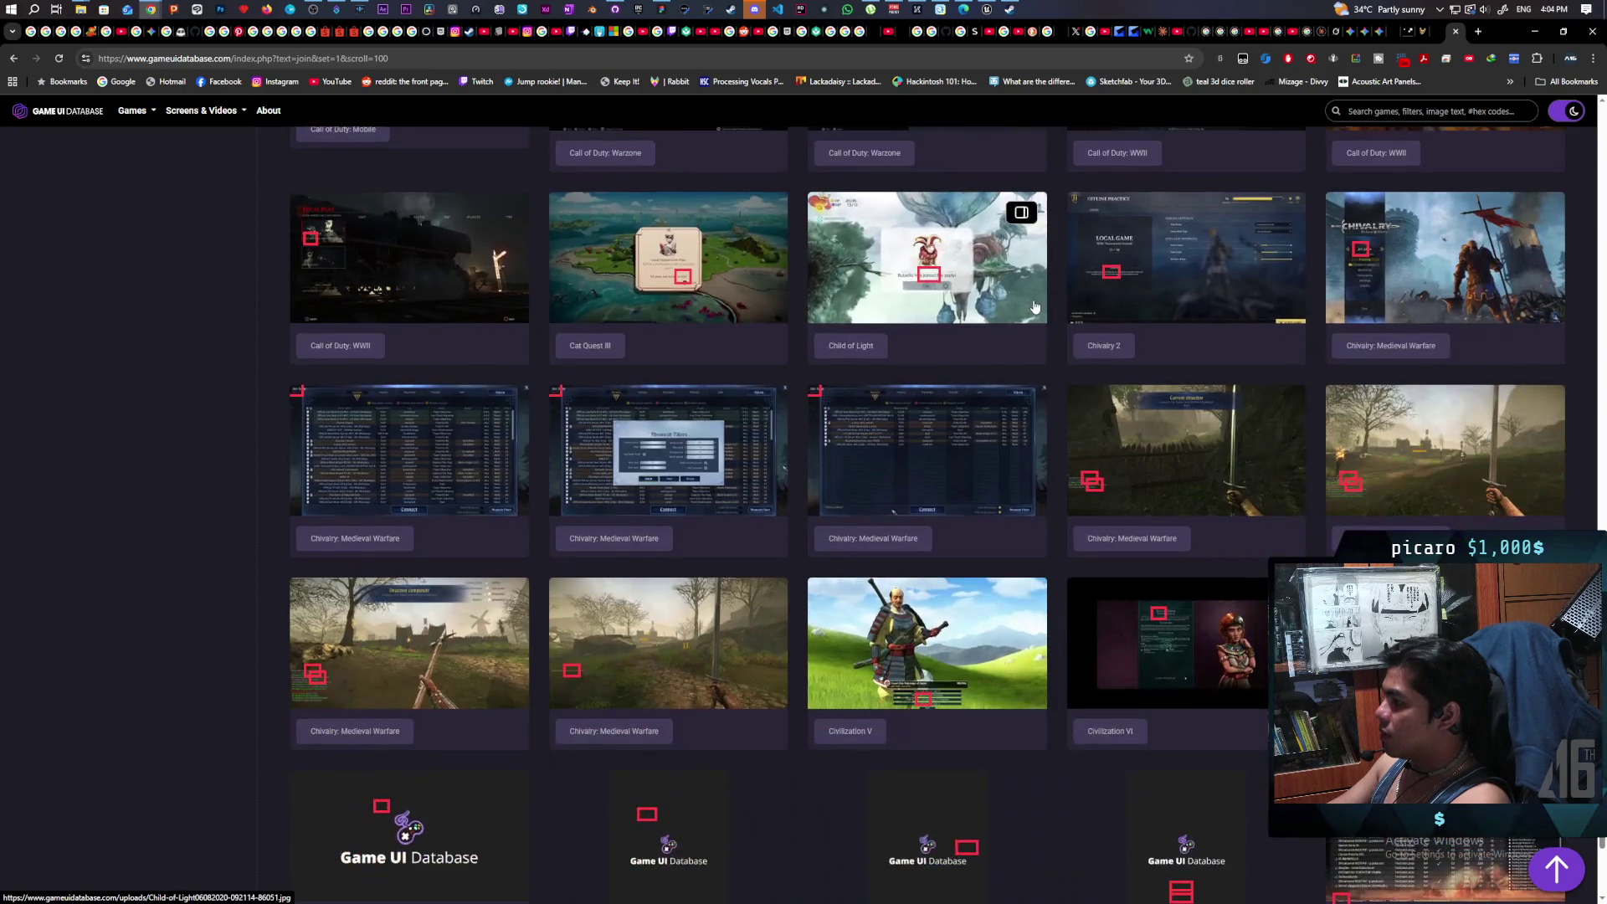
scroll(1035, 307, down, 8)
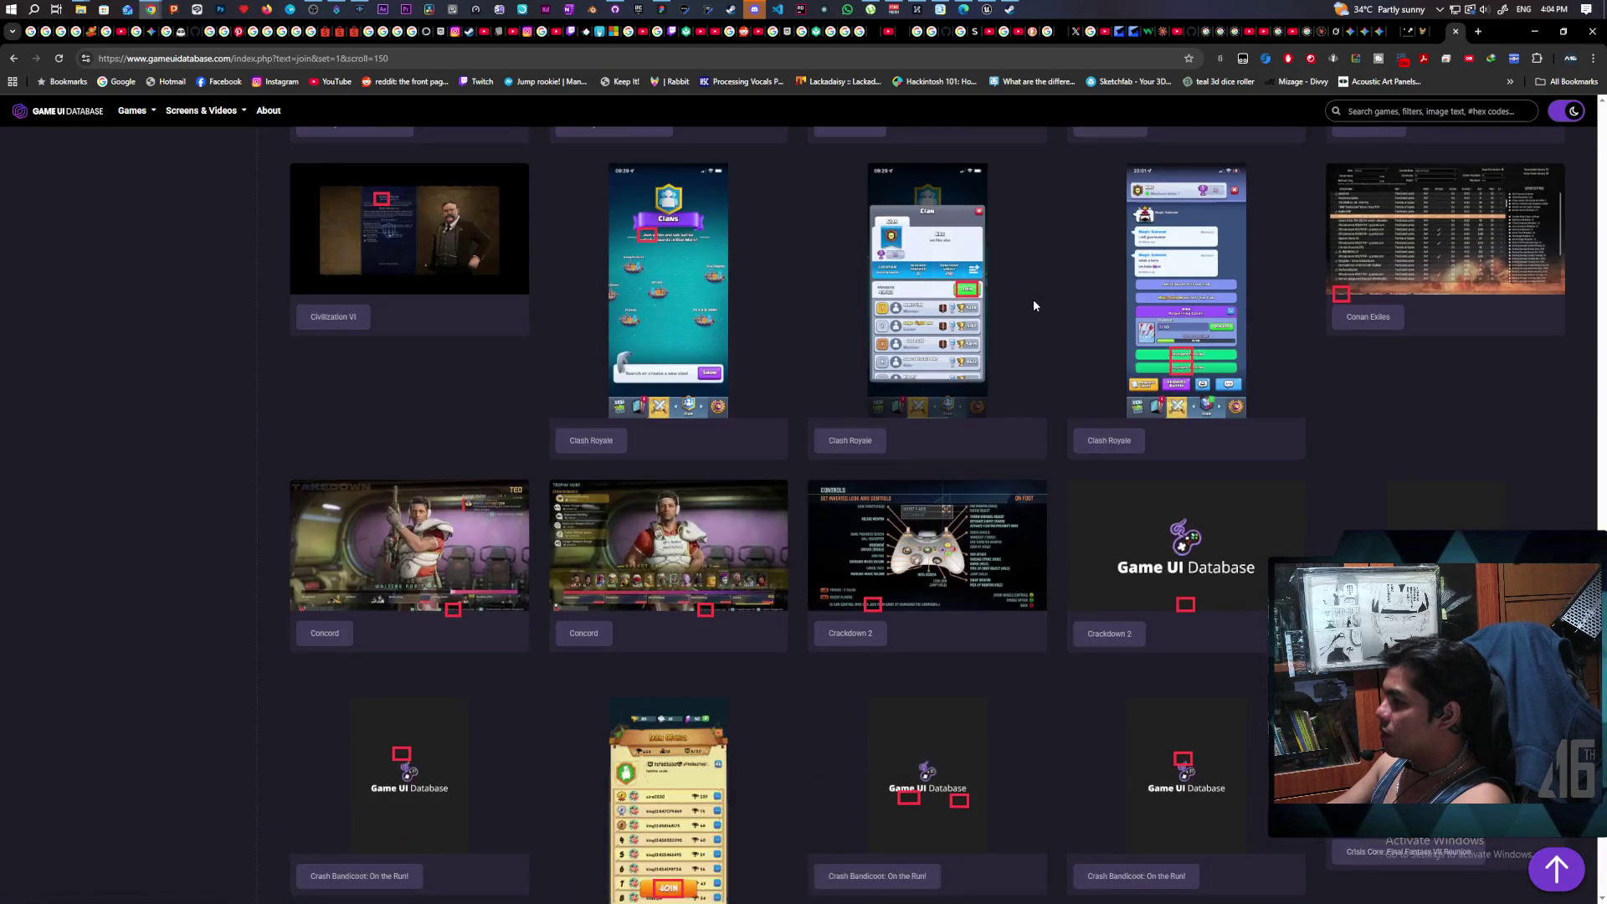
scroll(1033, 302, down, 3)
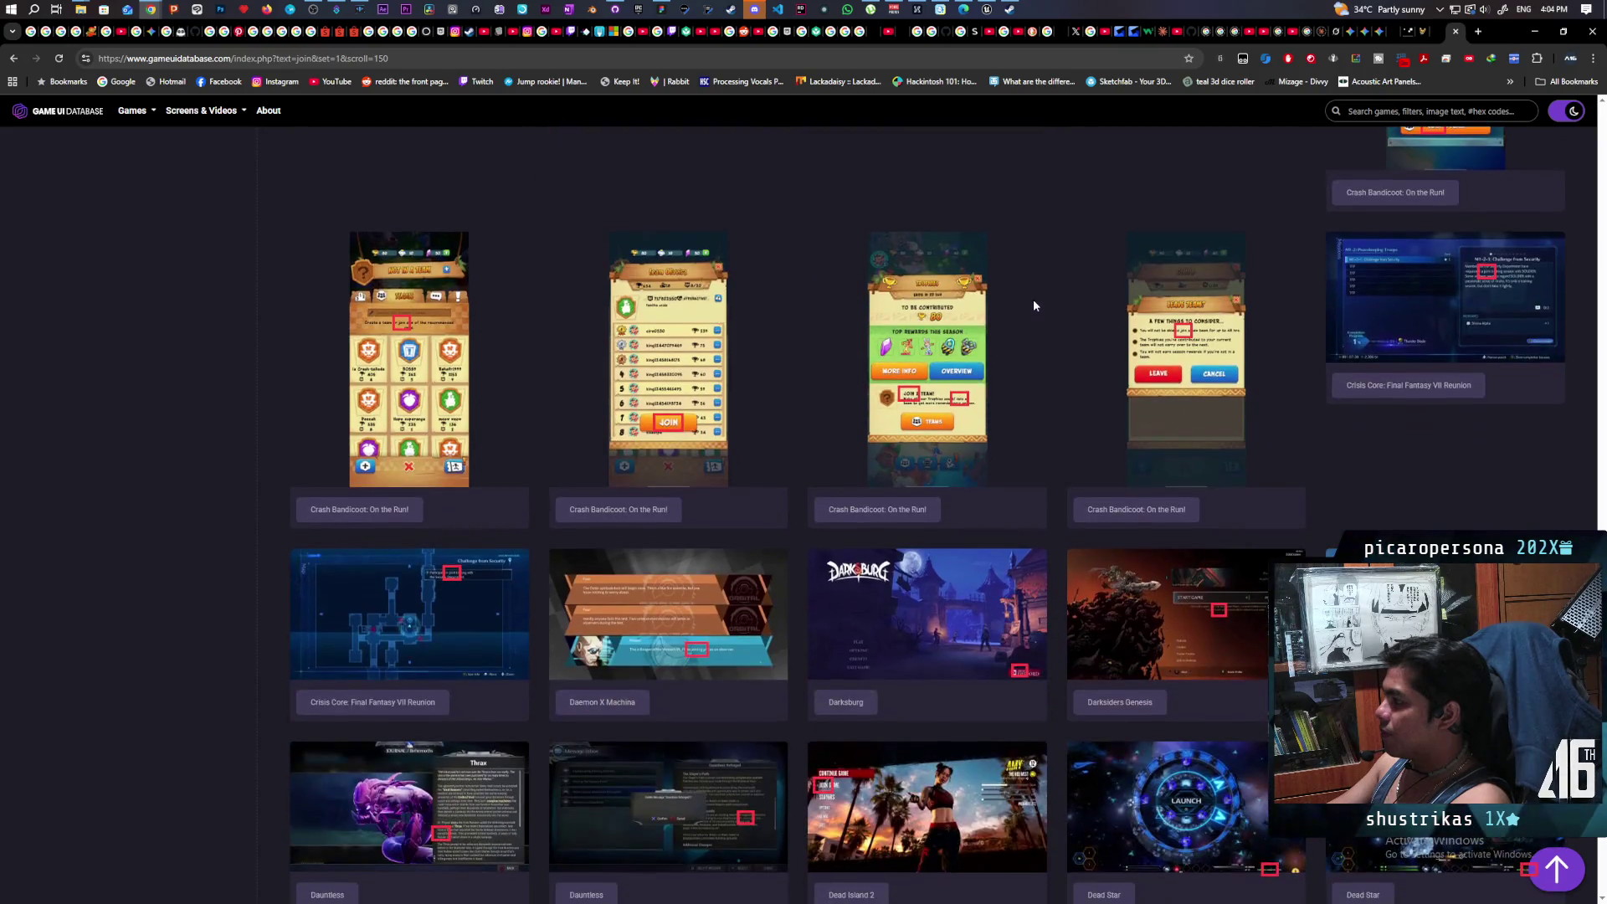
scroll(1033, 305, down, 2)
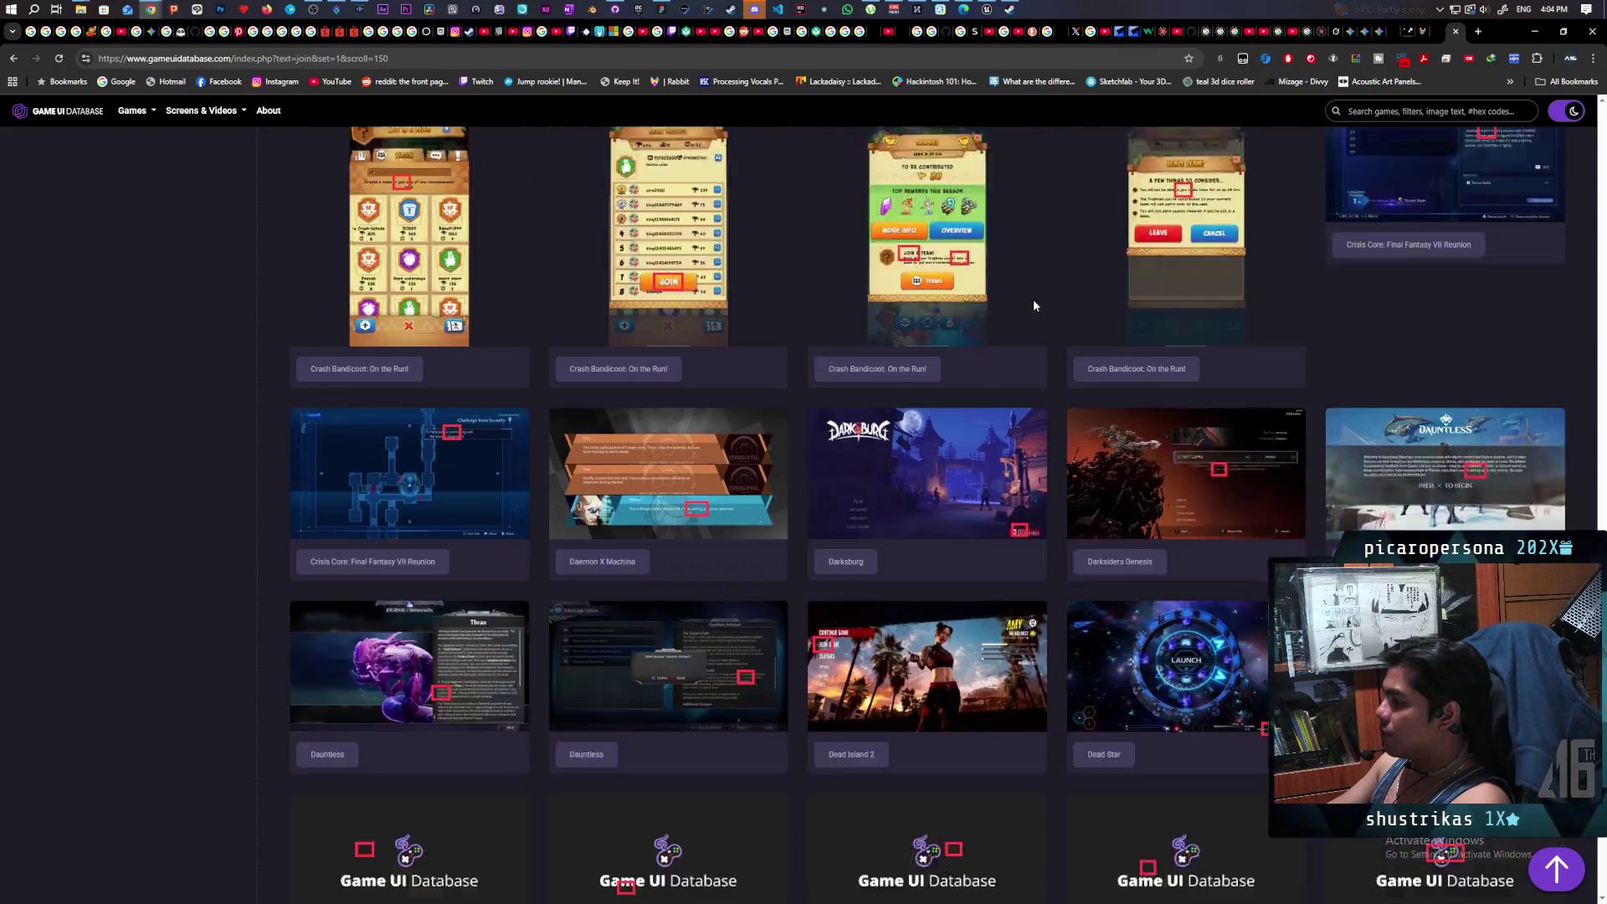
scroll(1033, 306, down, 2)
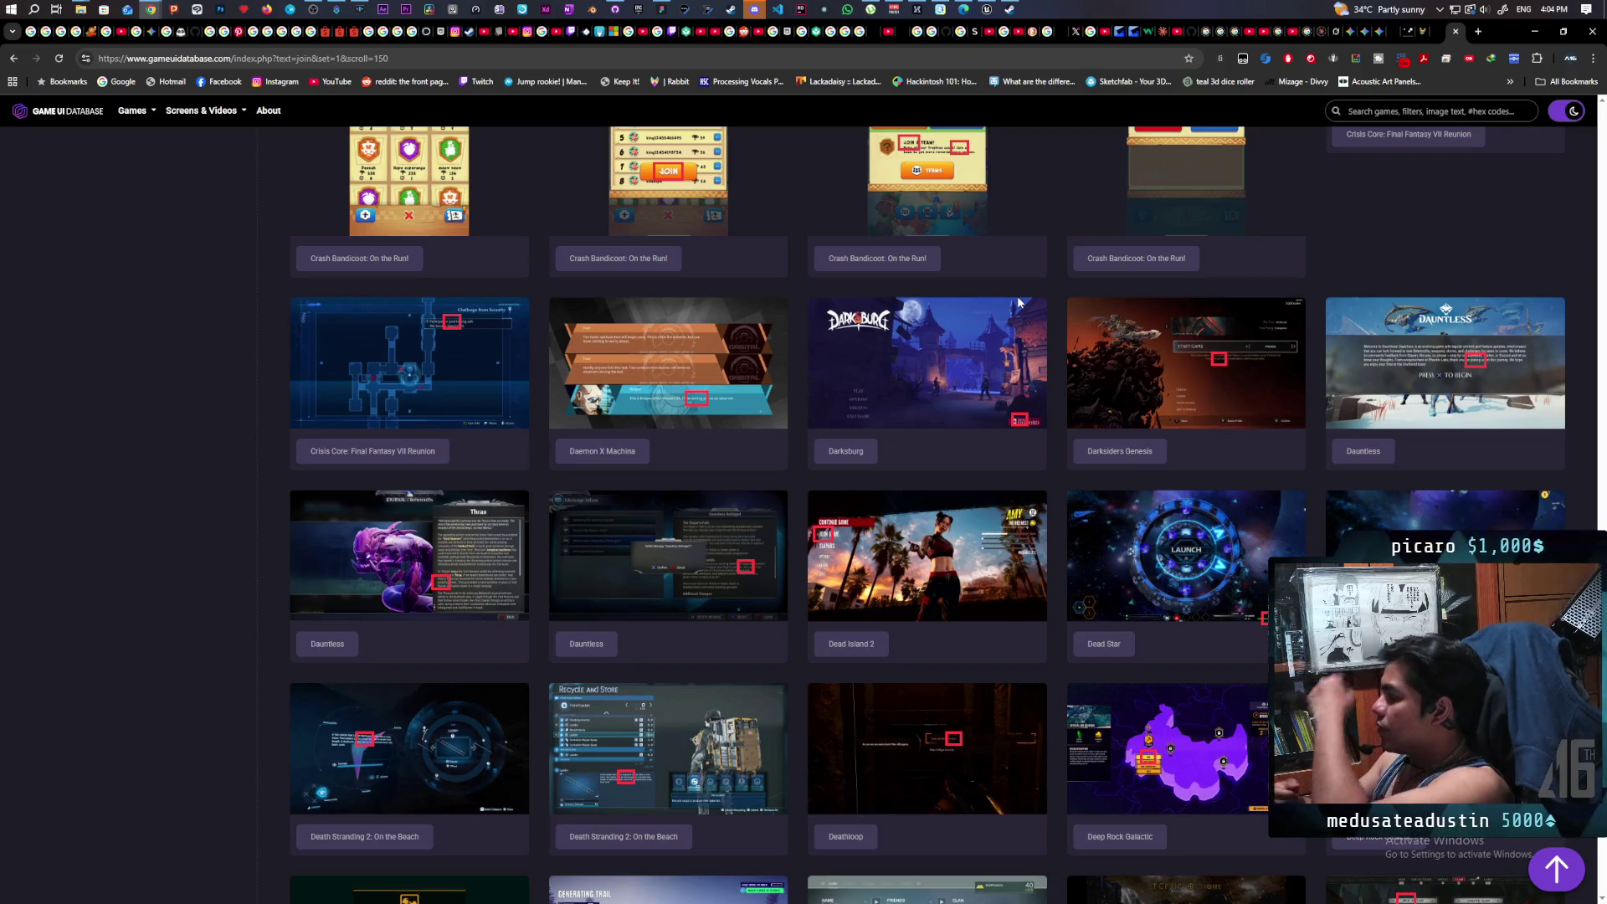
scroll(996, 335, down, 8)
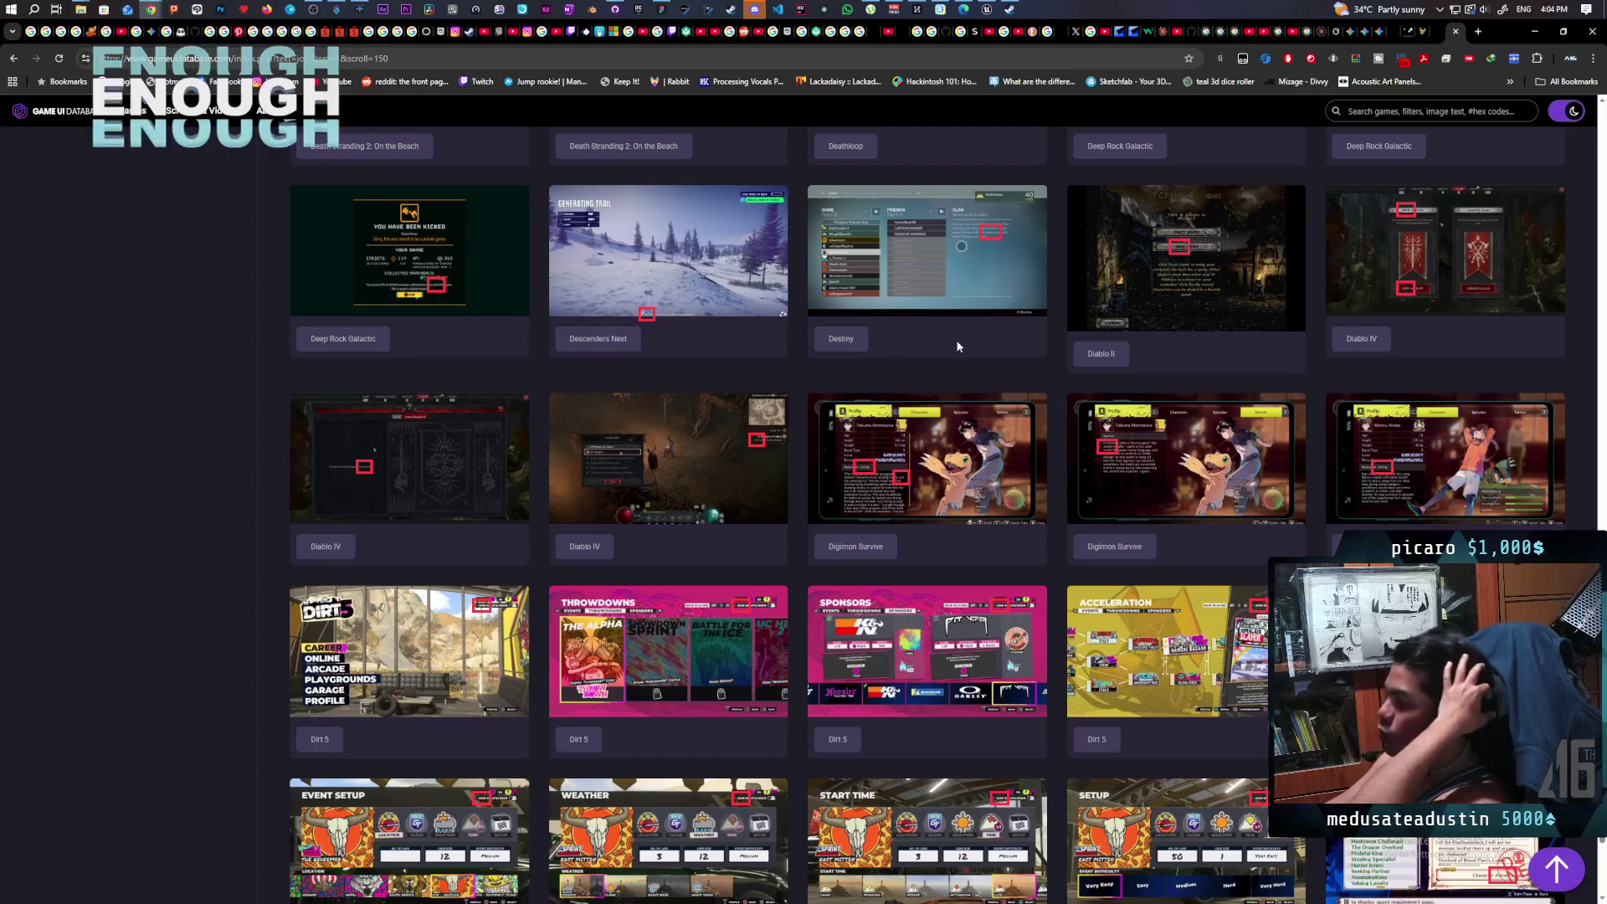
scroll(958, 346, down, 2)
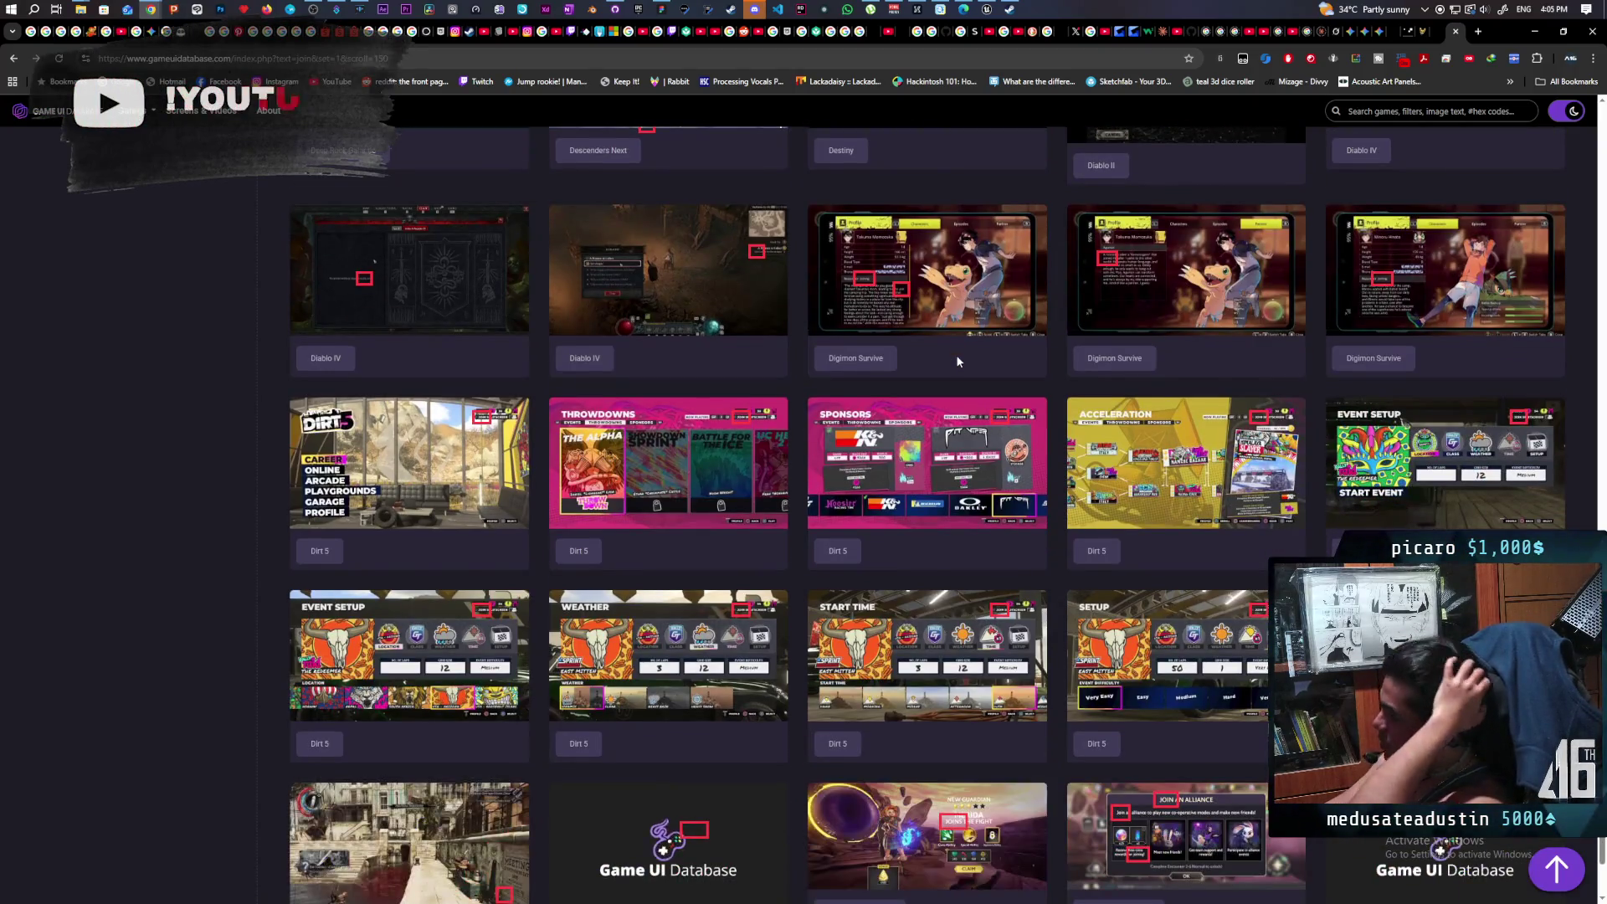
scroll(958, 350, down, 2)
scroll(958, 361, down, 4)
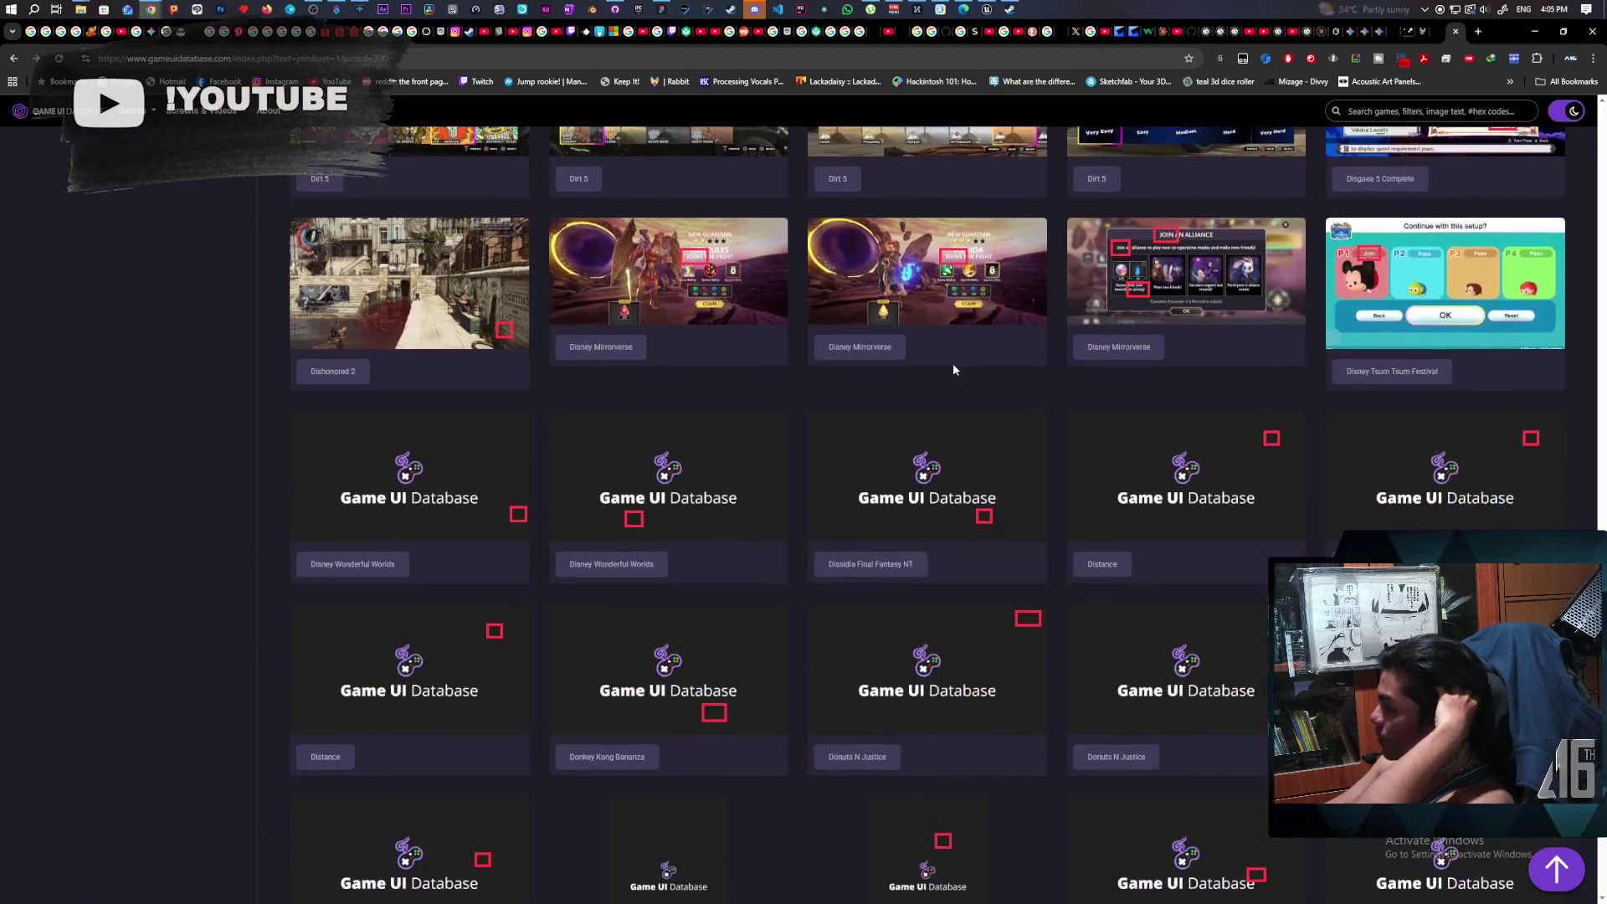
click(1370, 115)
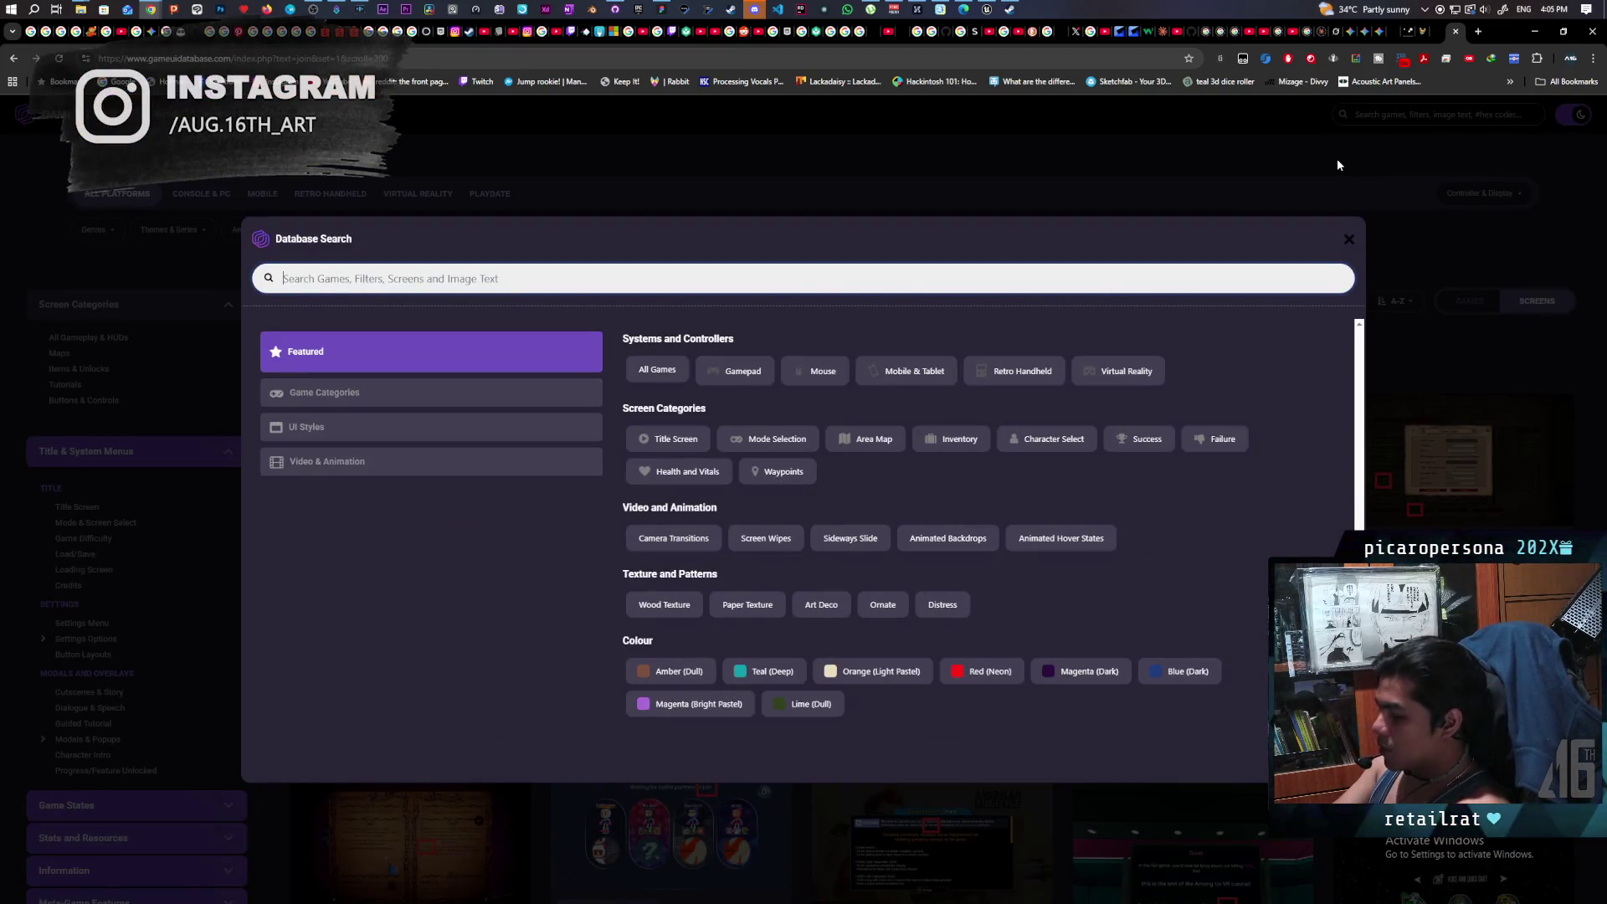
Review the 4 'party invite' screenshot matches, then search 'apex' and open Apex Legends.
text(party in)
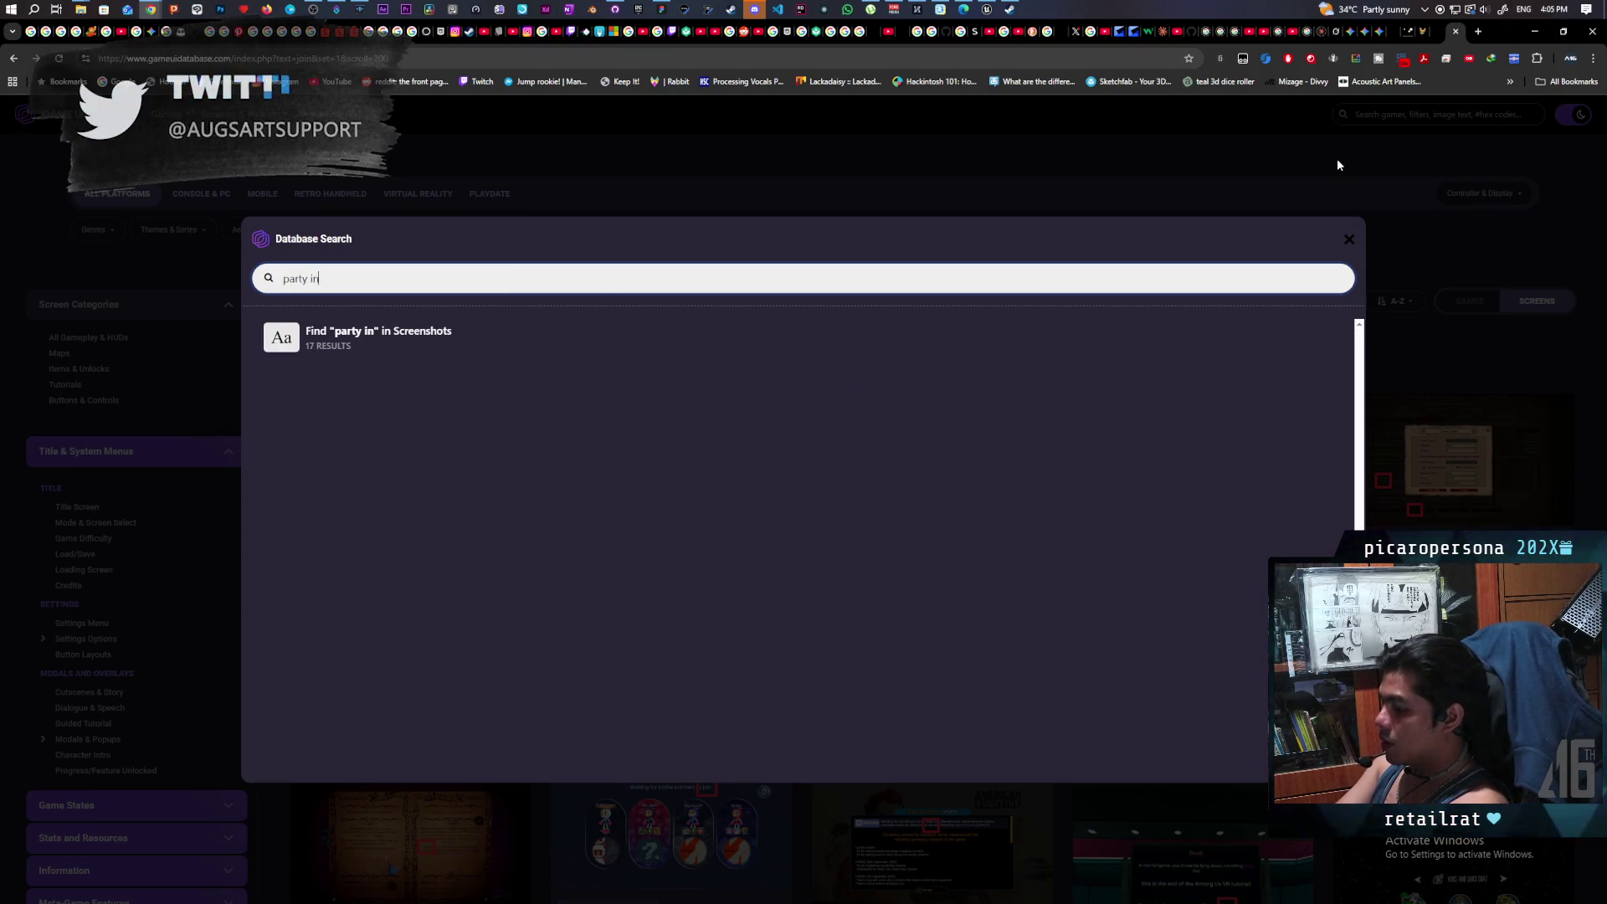
text(vite)
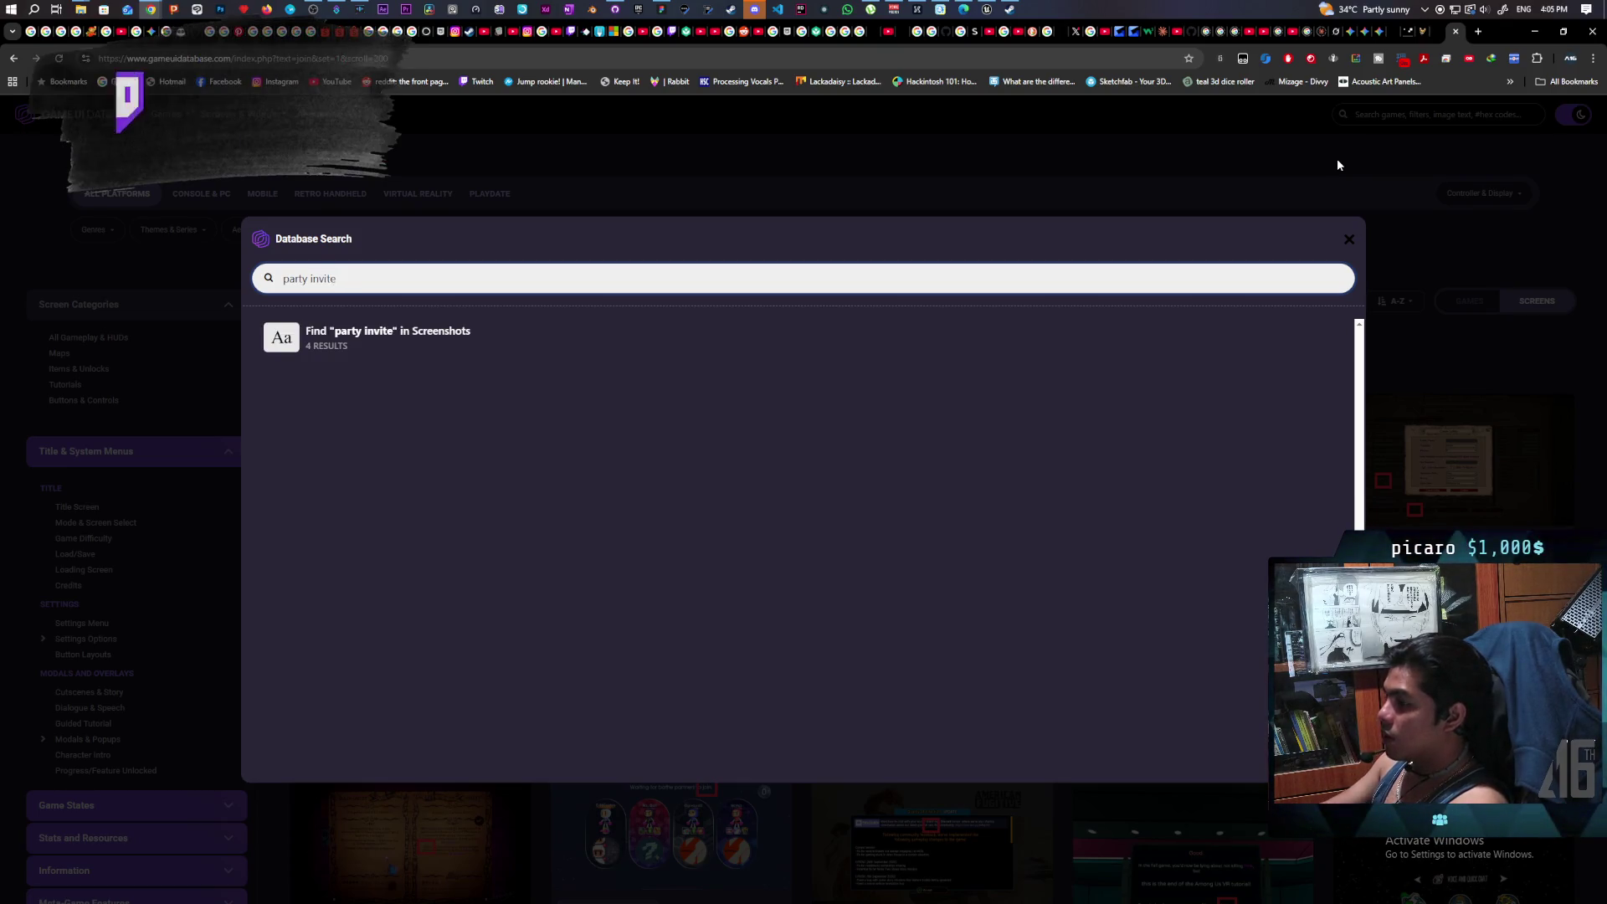
click(530, 332)
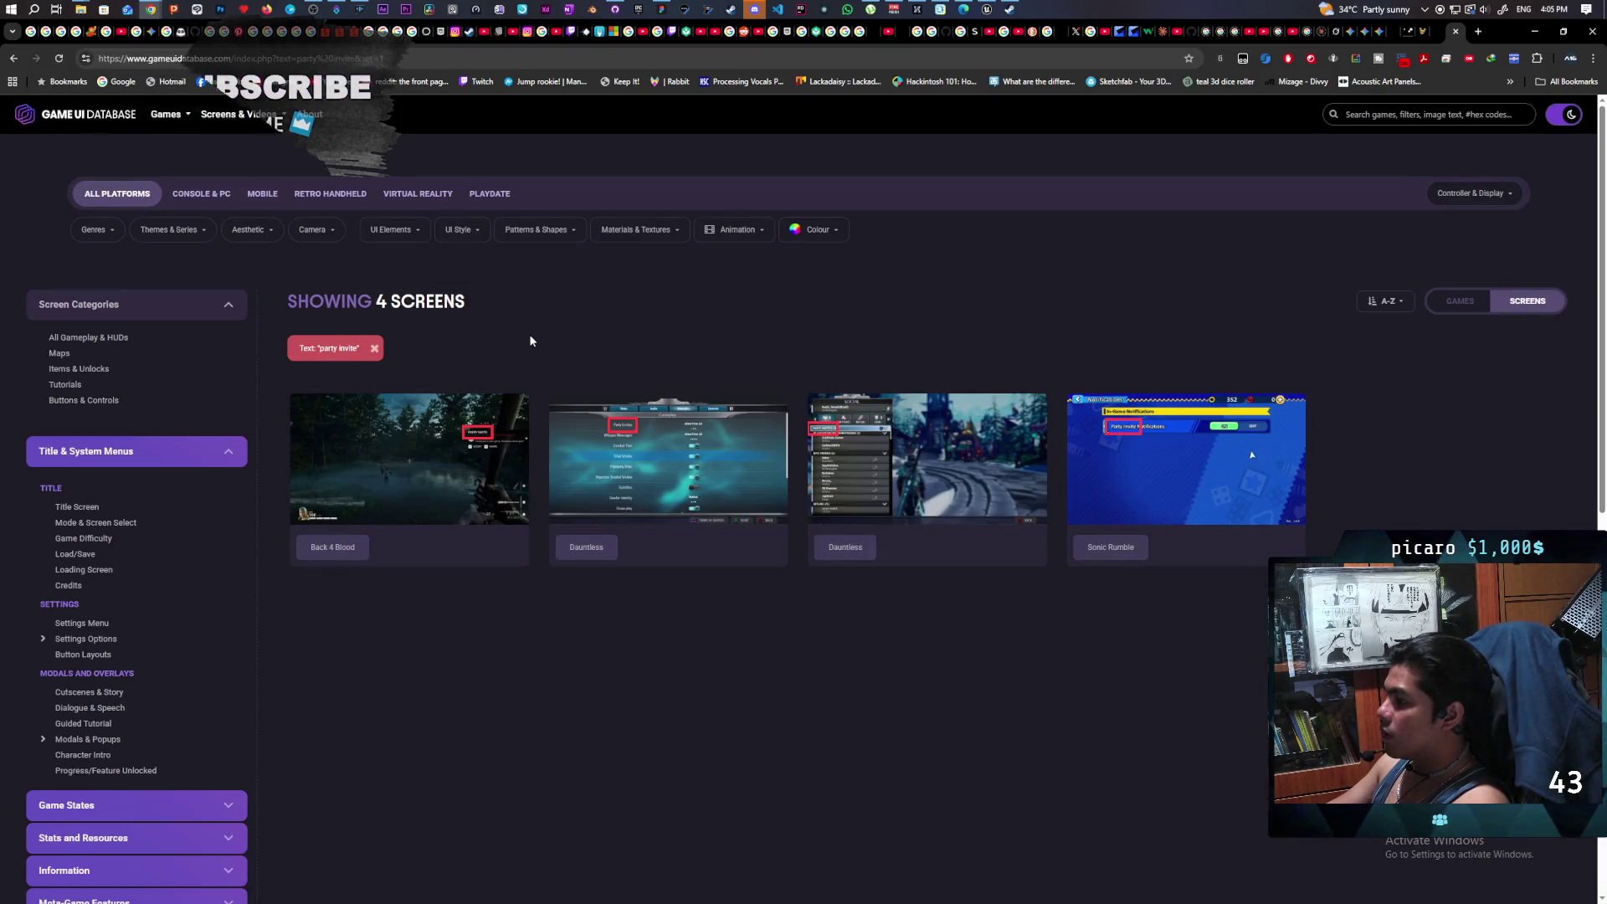
click(1378, 115)
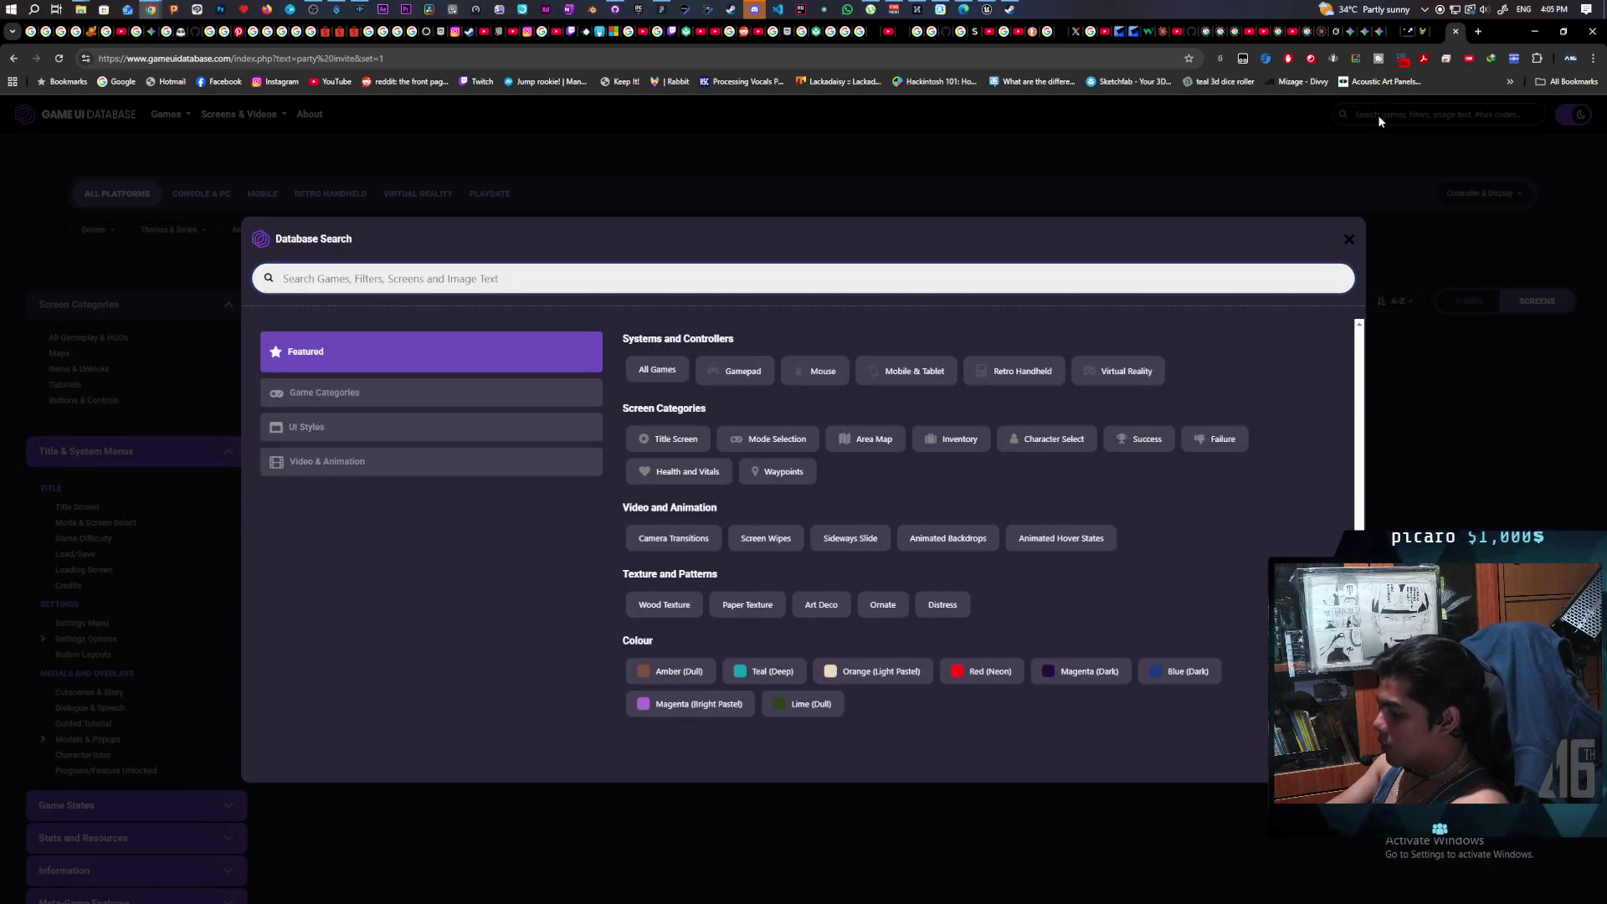
text(a)
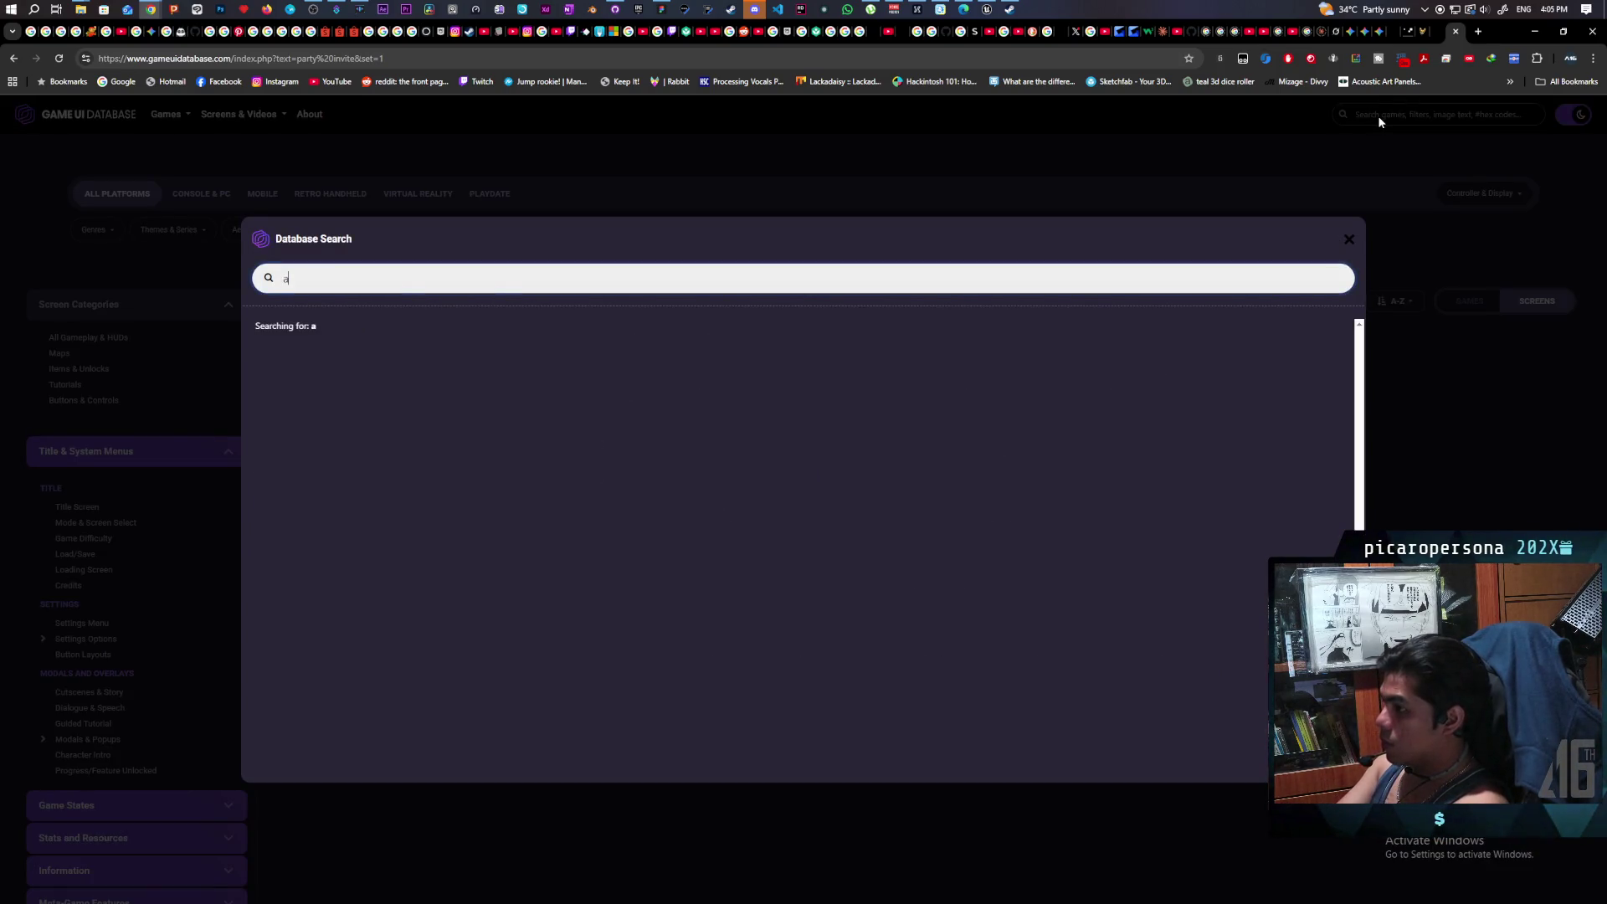
key(BackSpace)
text(join party)
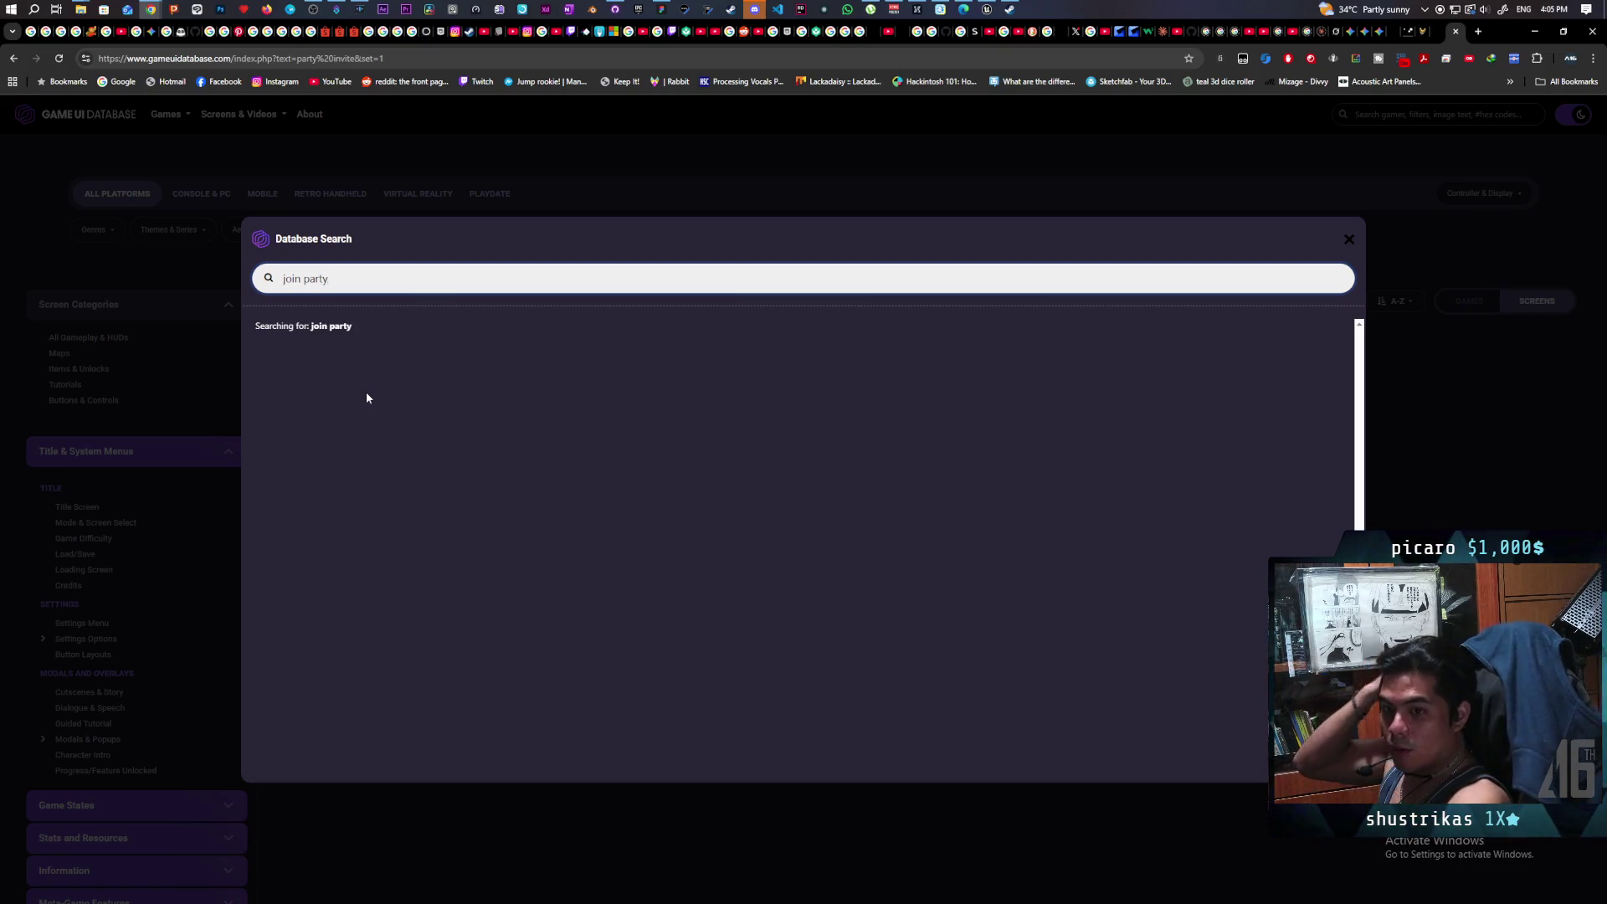
key(ctrl+a)
text(apex)
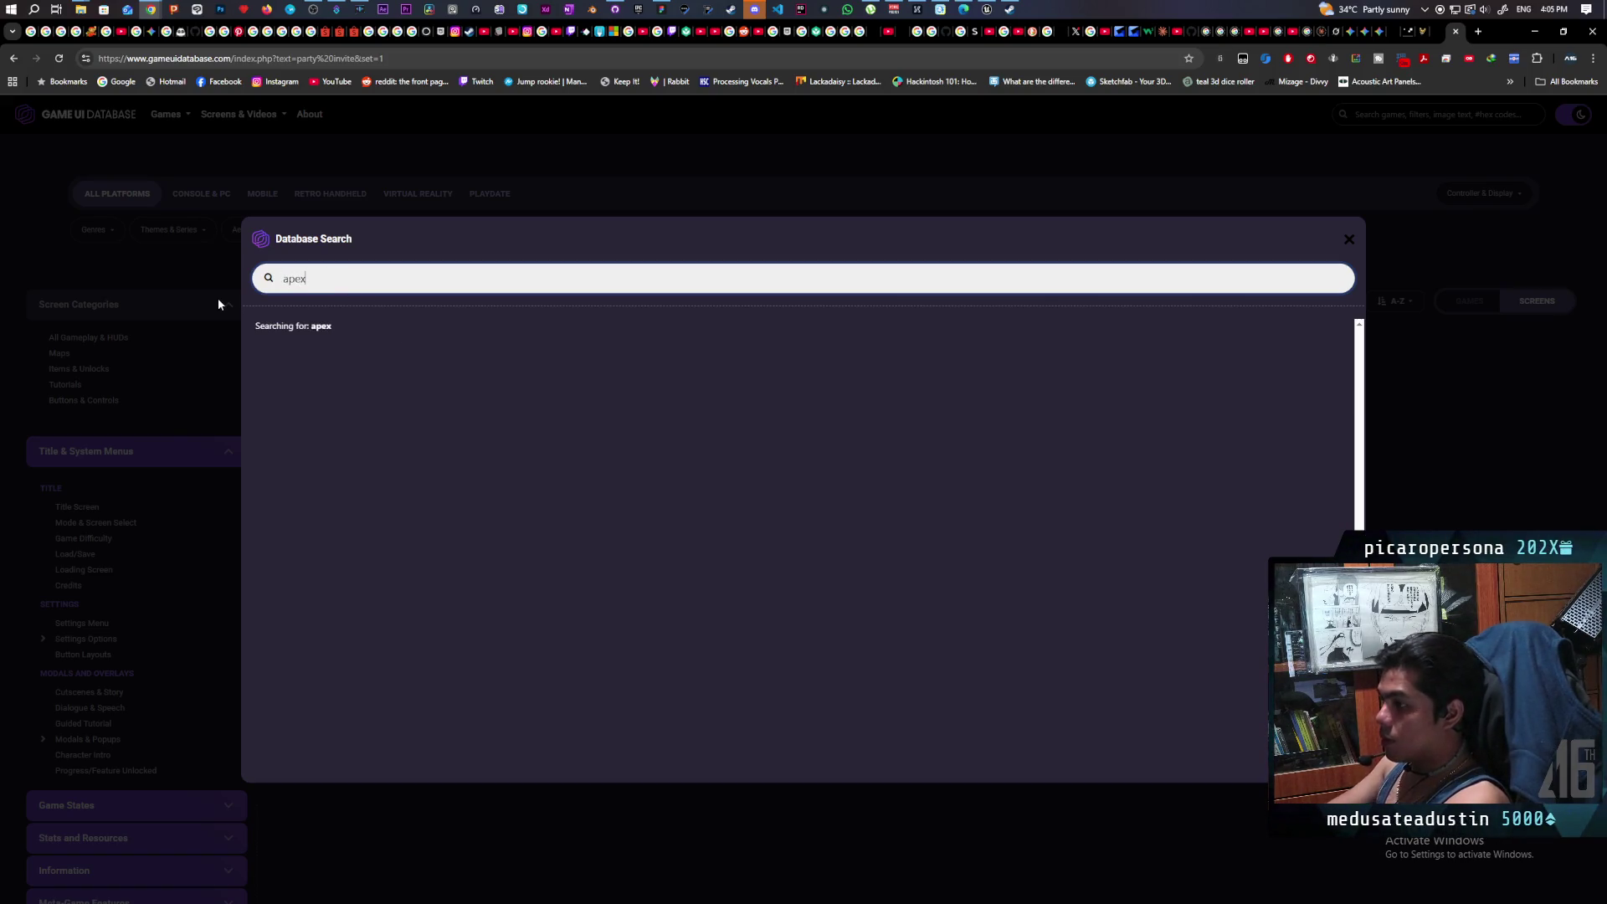
click(373, 389)
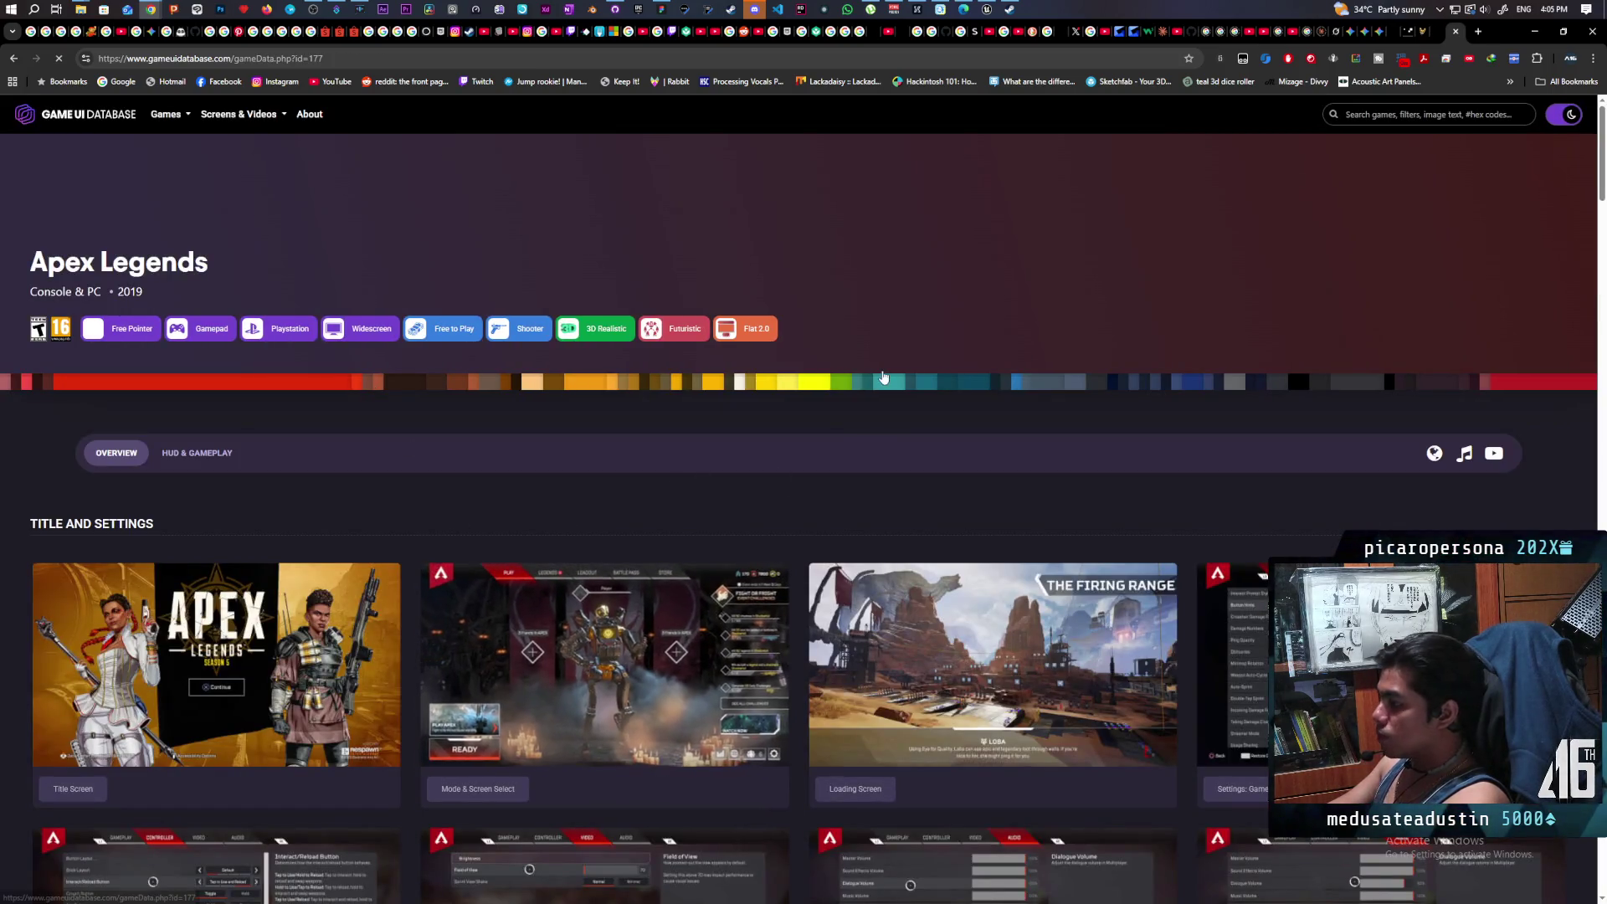
Browse the Apex Legends screenshots, then jump back to the top of the page.
scroll(861, 434, down, 4)
scroll(596, 540, down, 3)
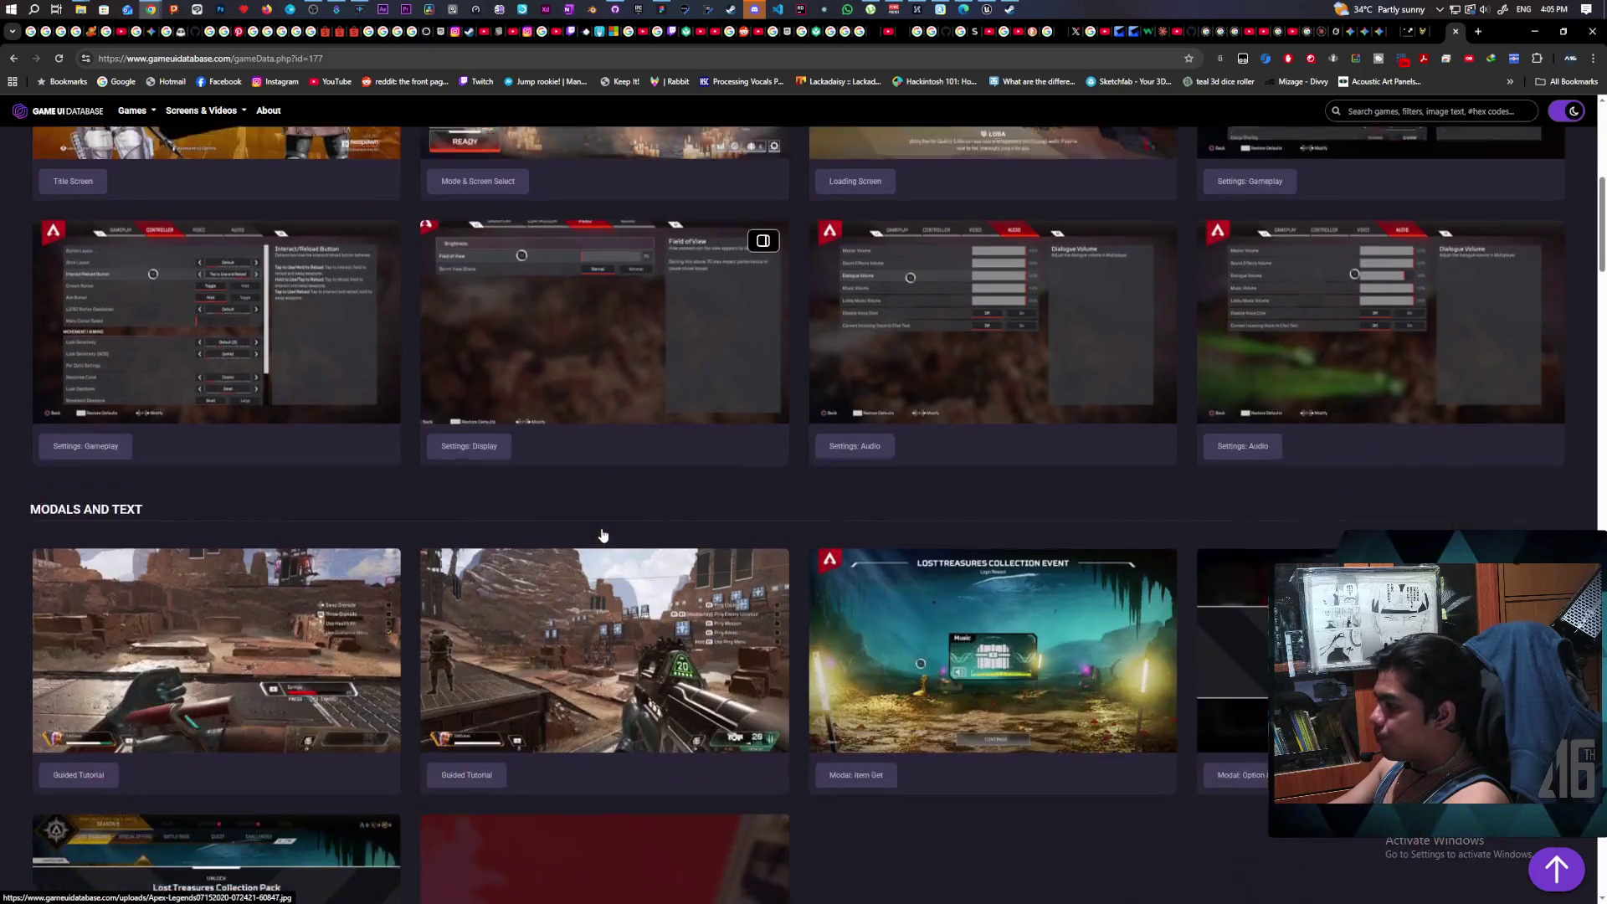
scroll(727, 471, down, 3)
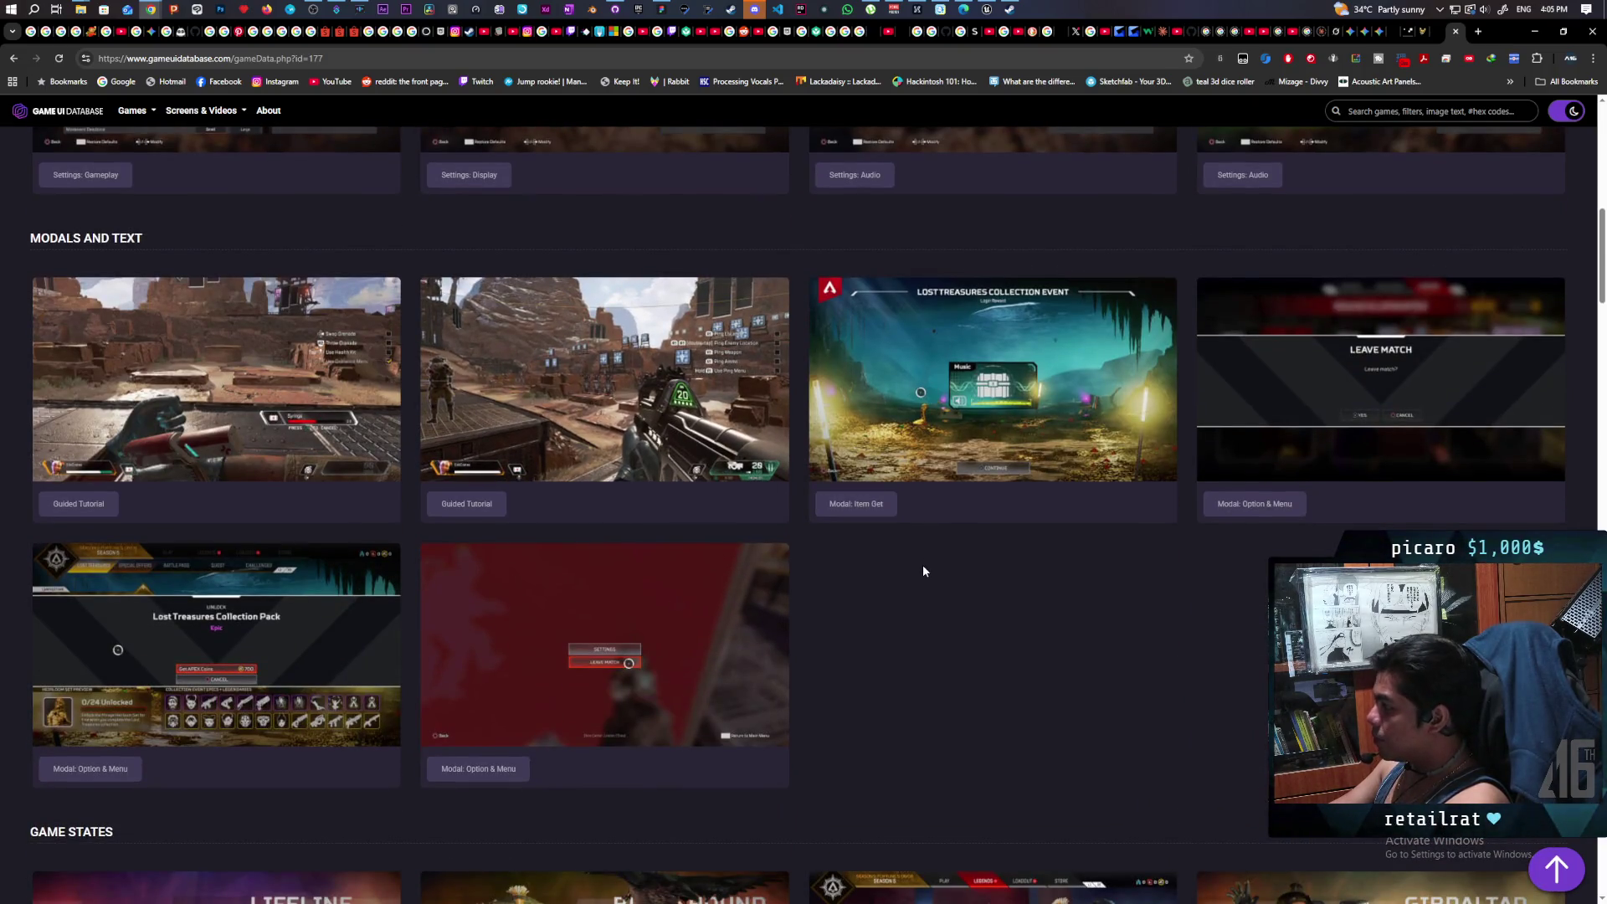
scroll(924, 571, up, 3)
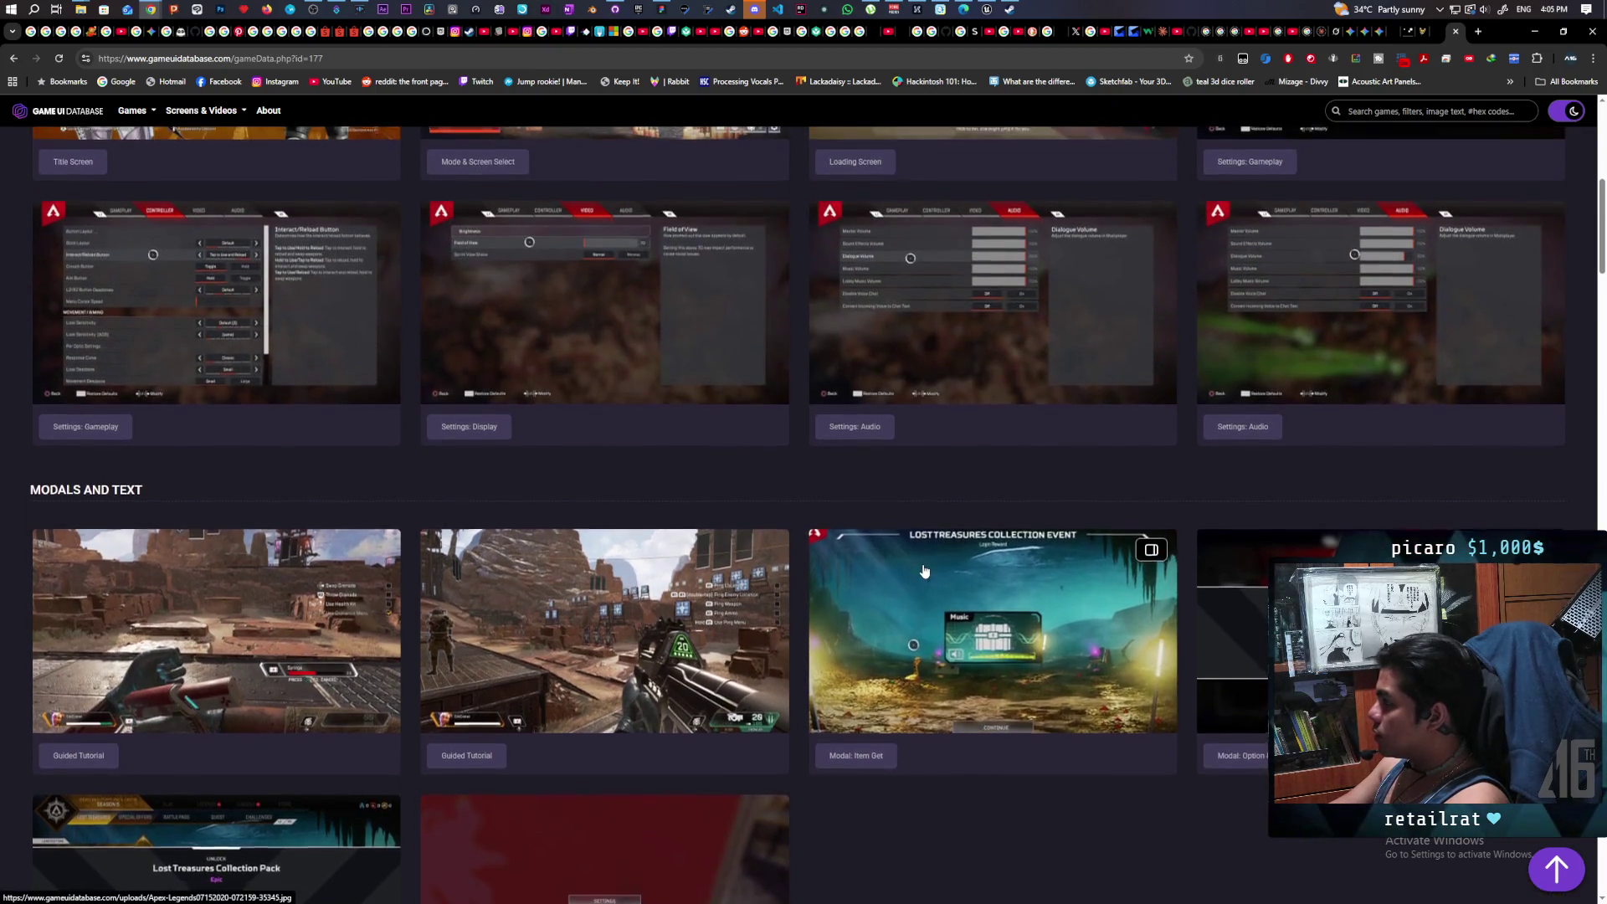
scroll(924, 571, up, 3)
scroll(921, 570, down, 10)
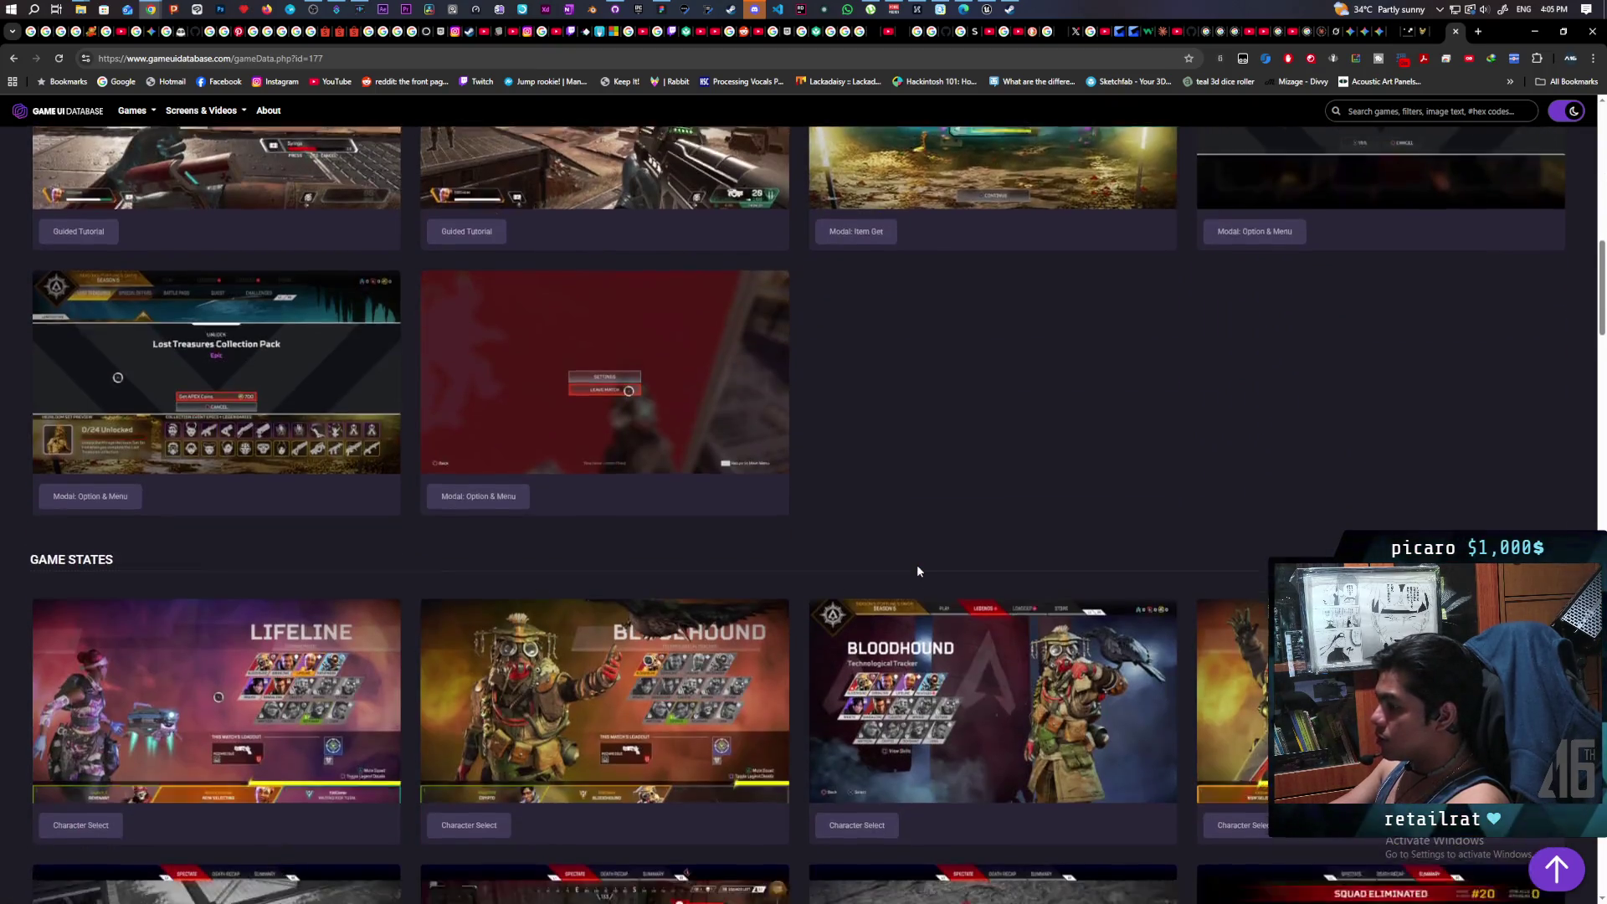
scroll(918, 571, down, 2)
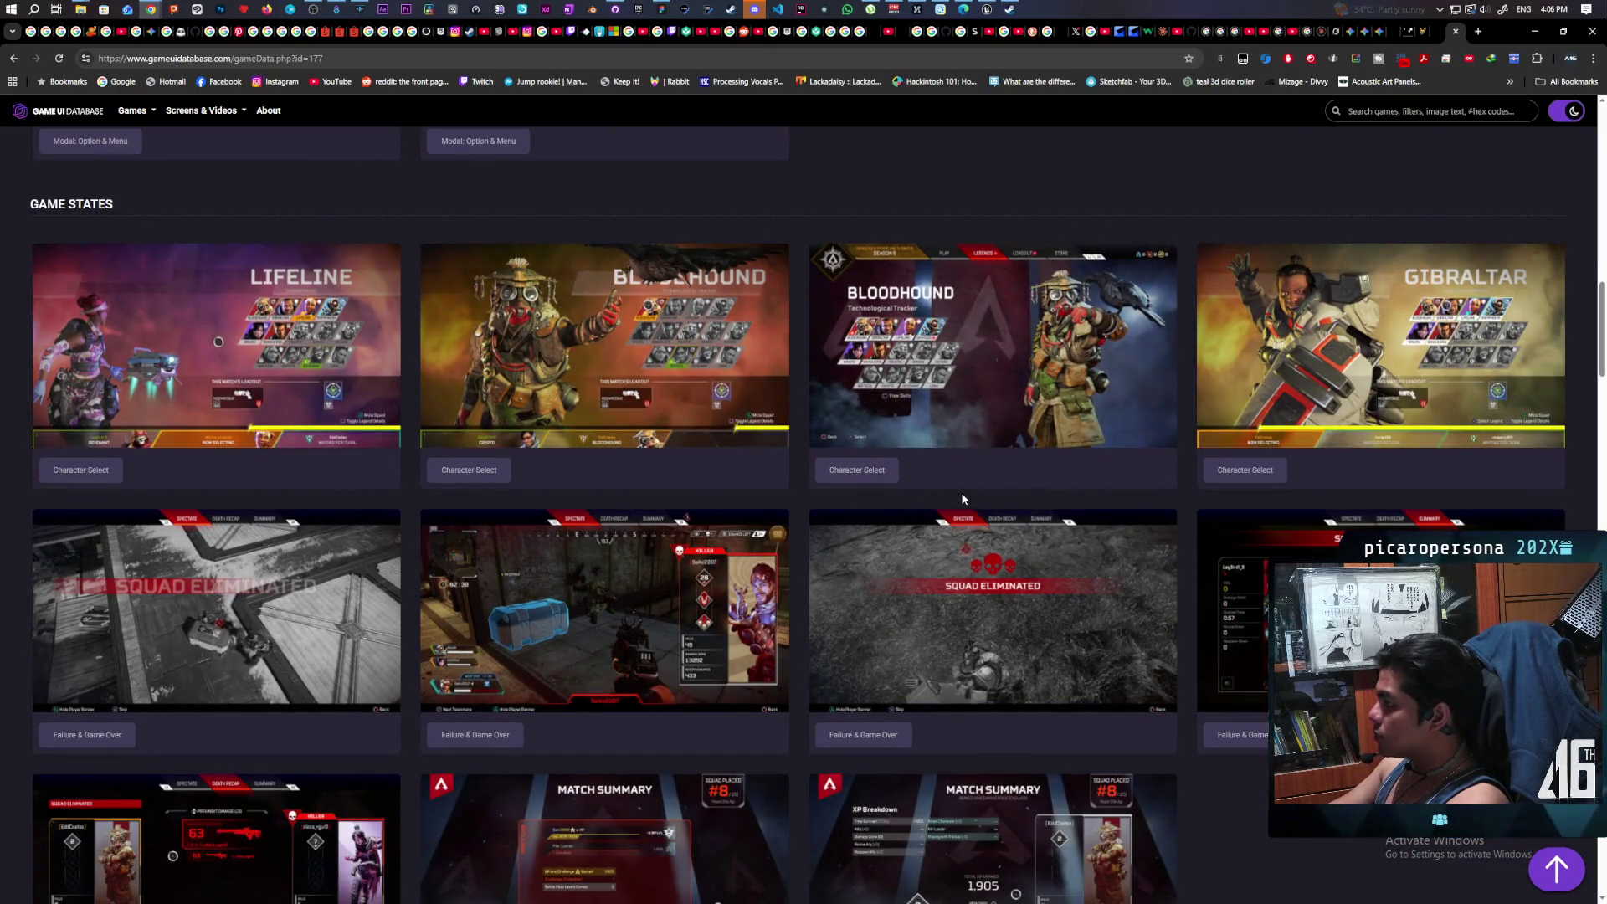
scroll(962, 499, down, 5)
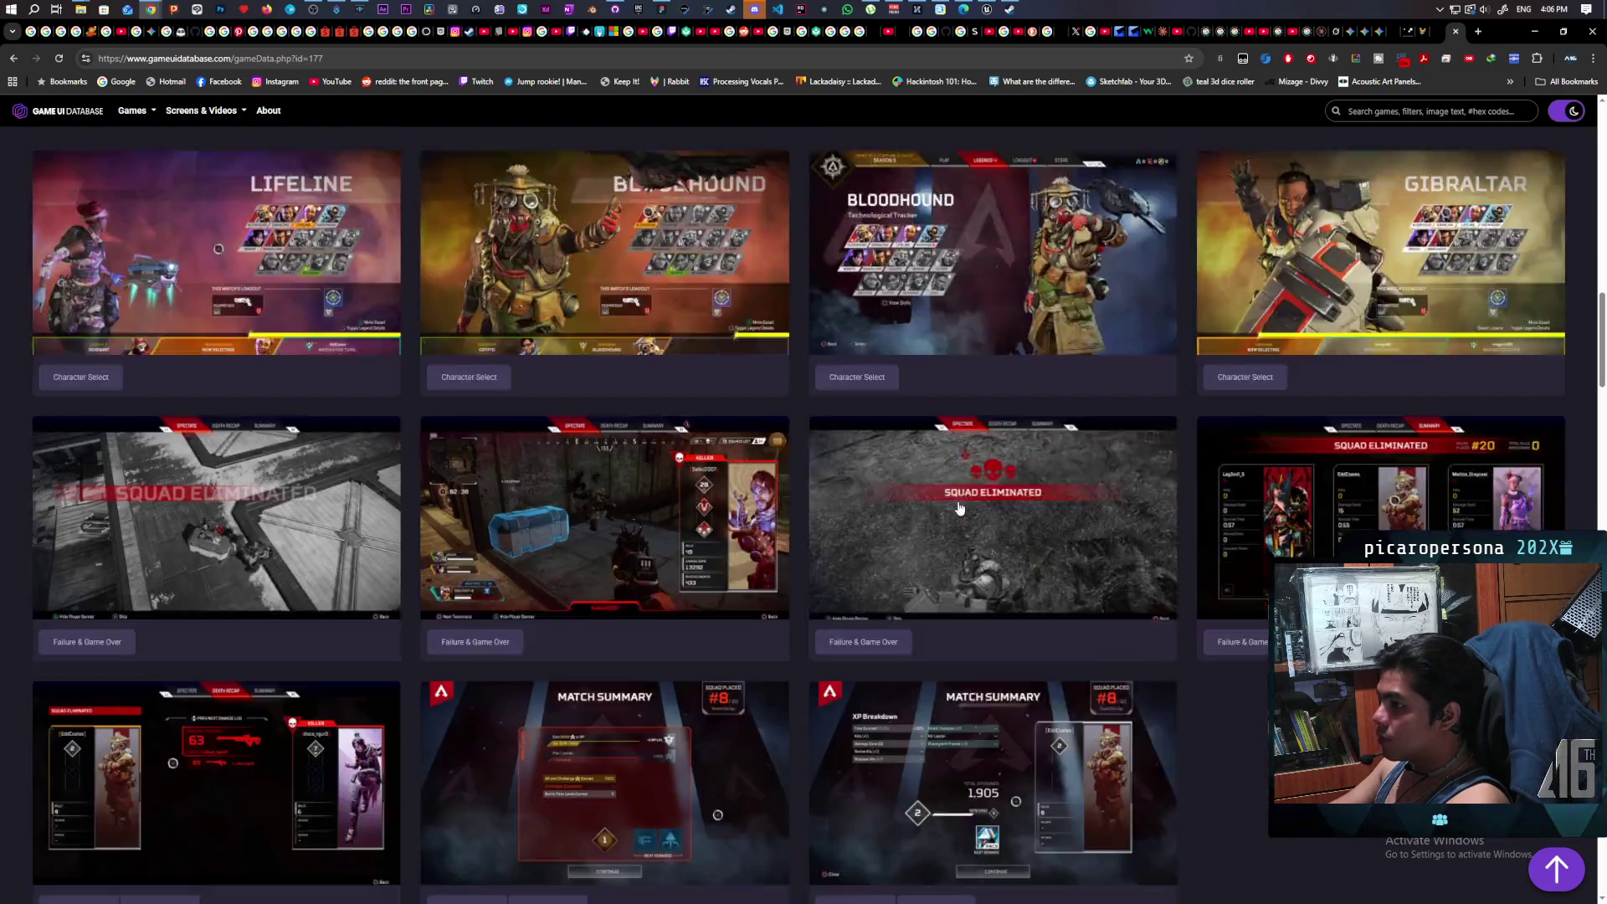
scroll(957, 510, down, 5)
scroll(955, 512, down, 13)
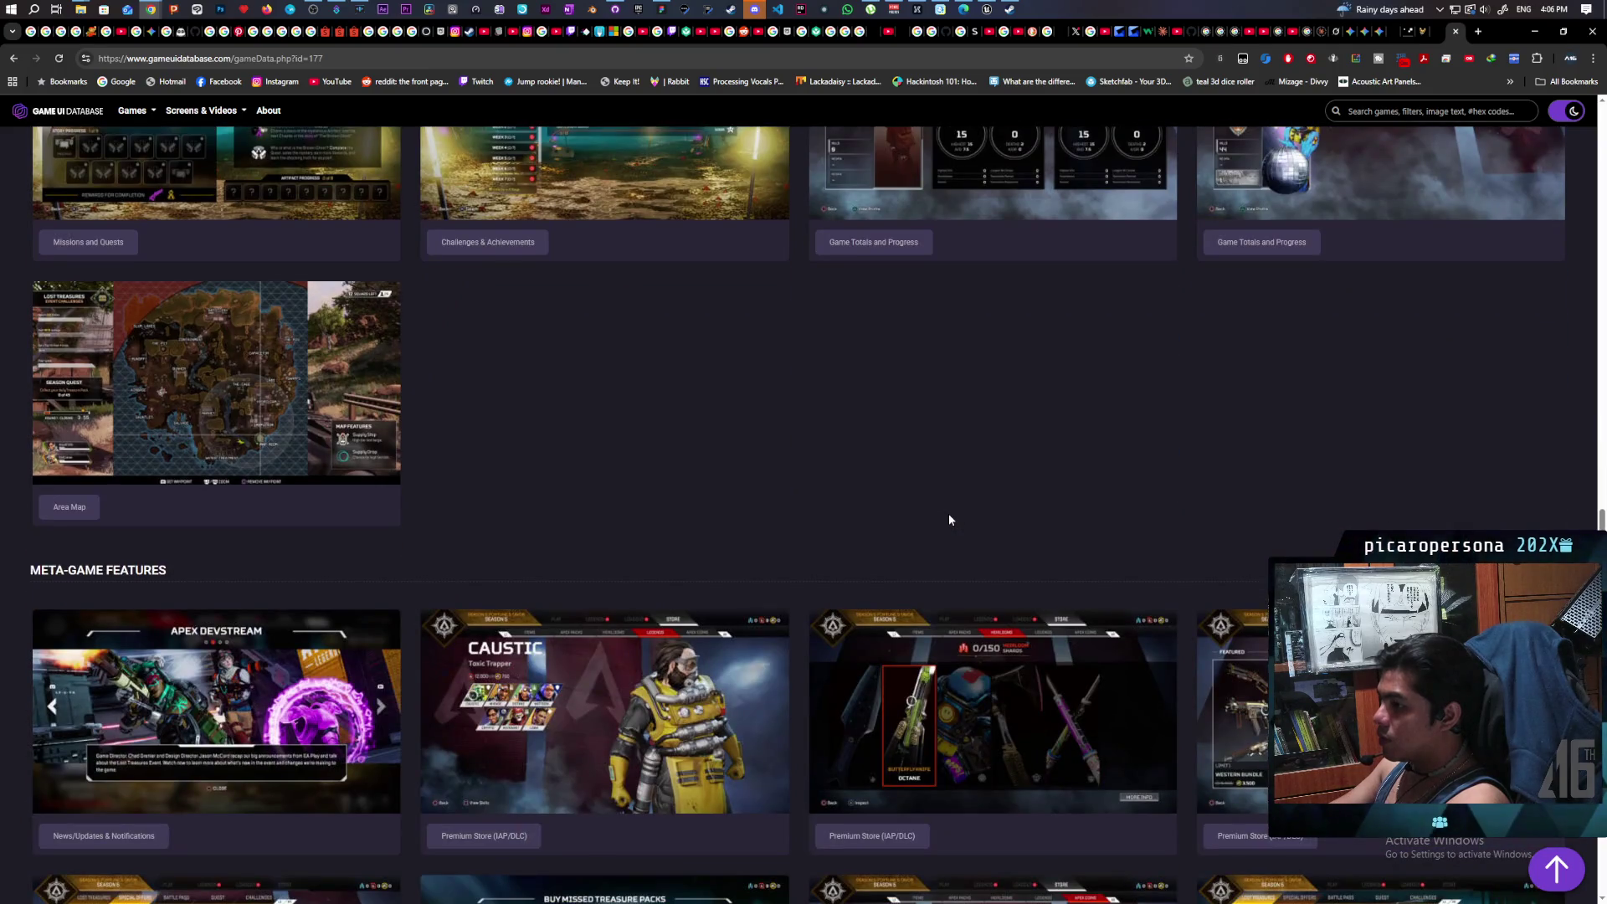
scroll(949, 518, down, 4)
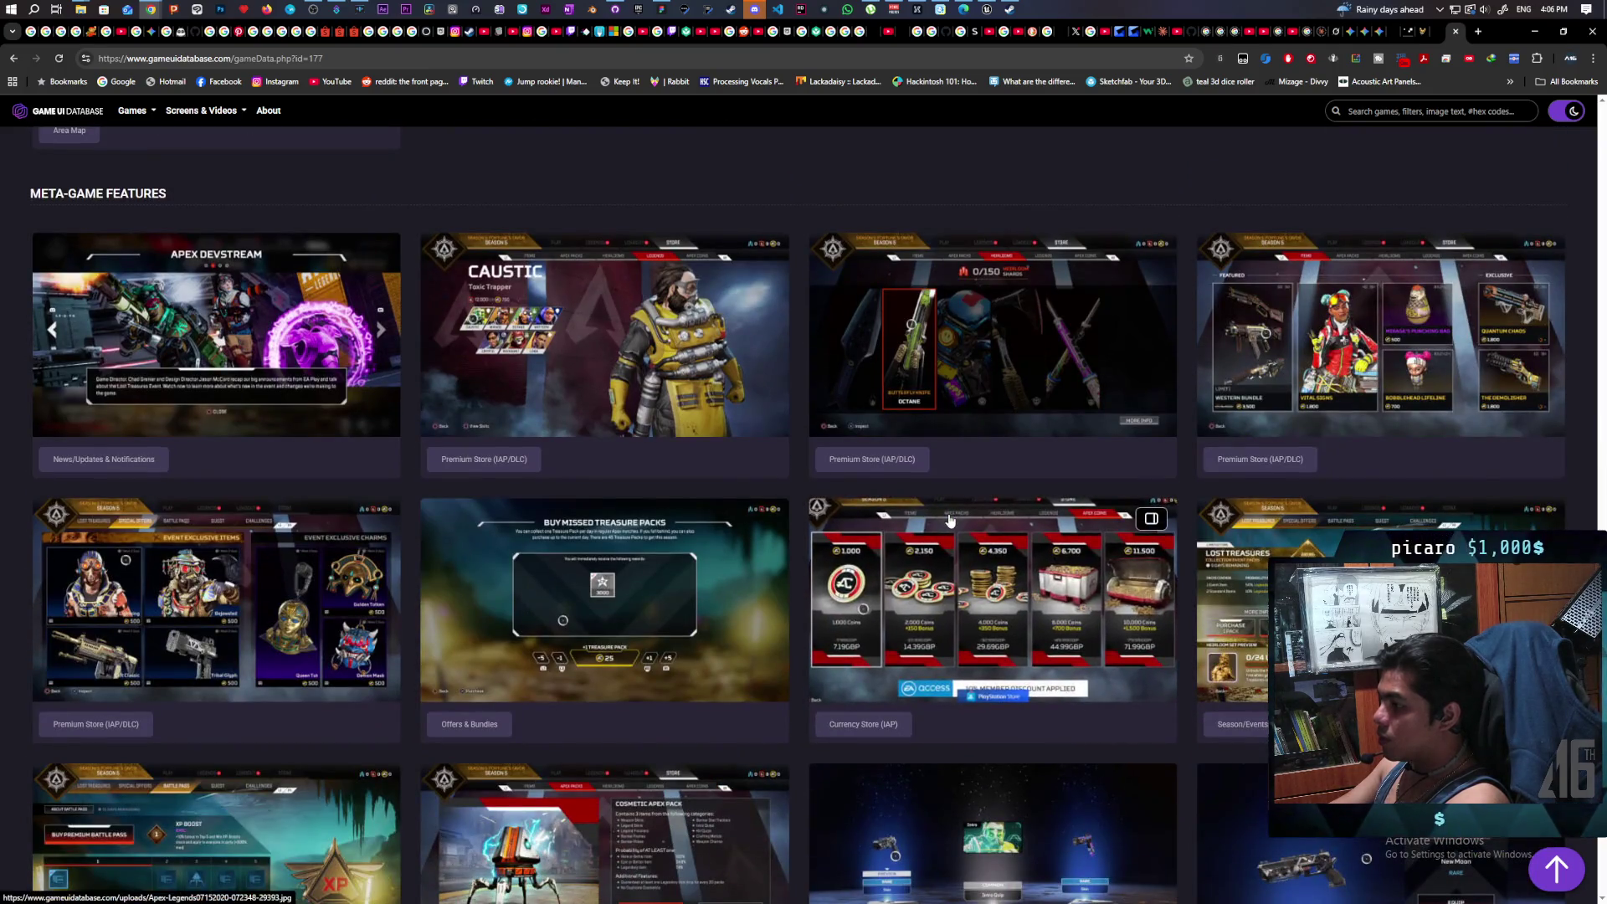
scroll(946, 520, down, 3)
scroll(942, 524, down, 7)
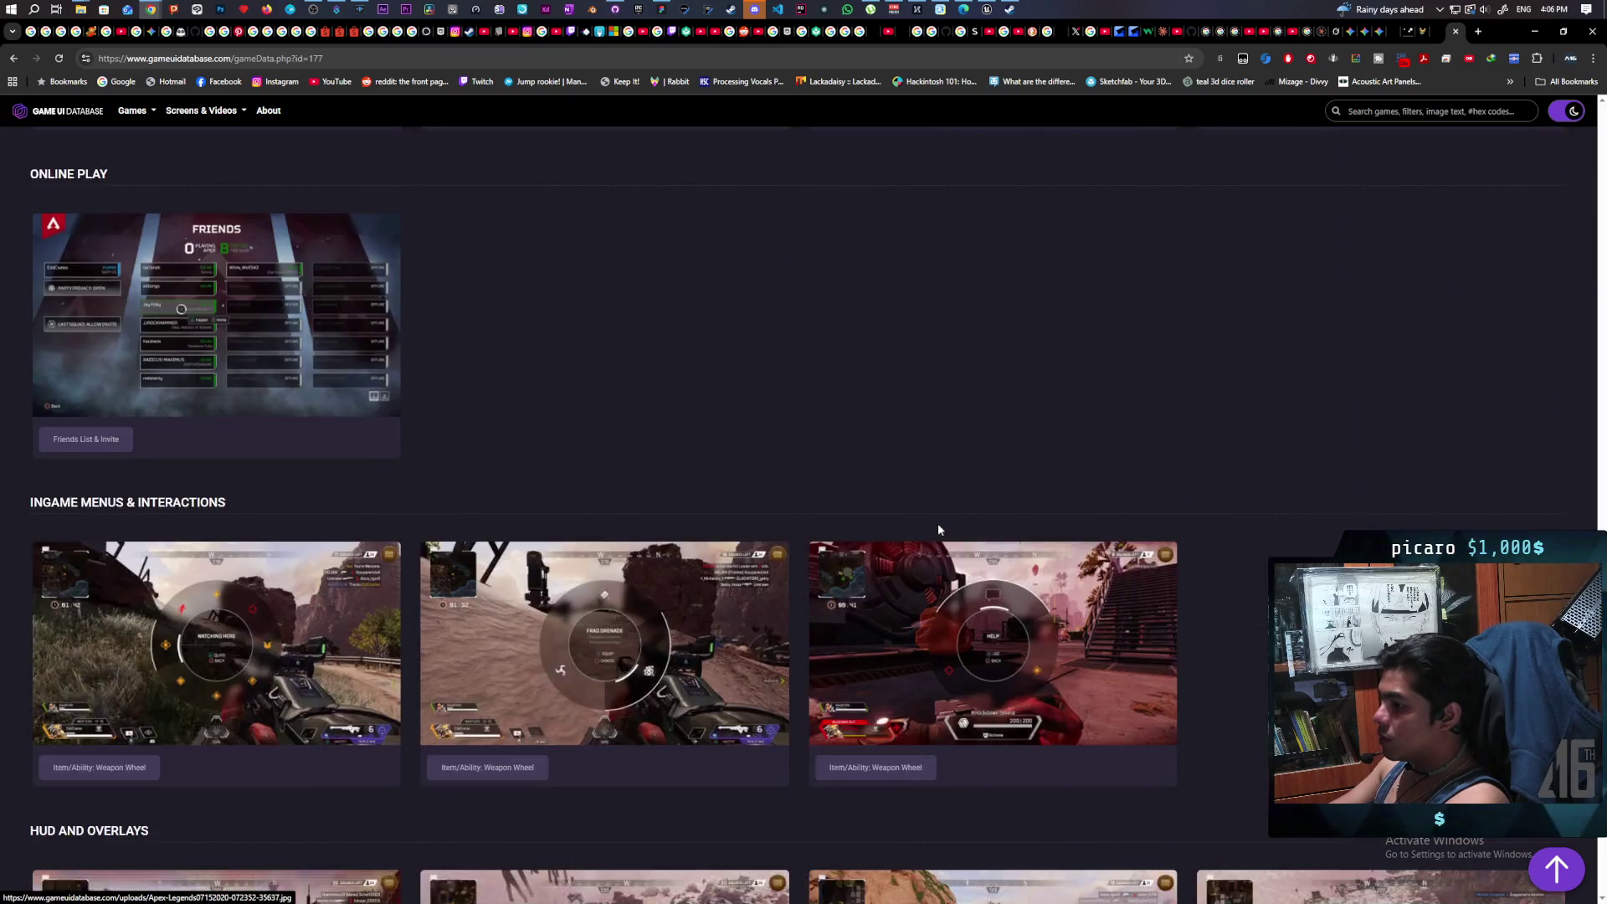
scroll(937, 529, down, 5)
scroll(939, 531, down, 4)
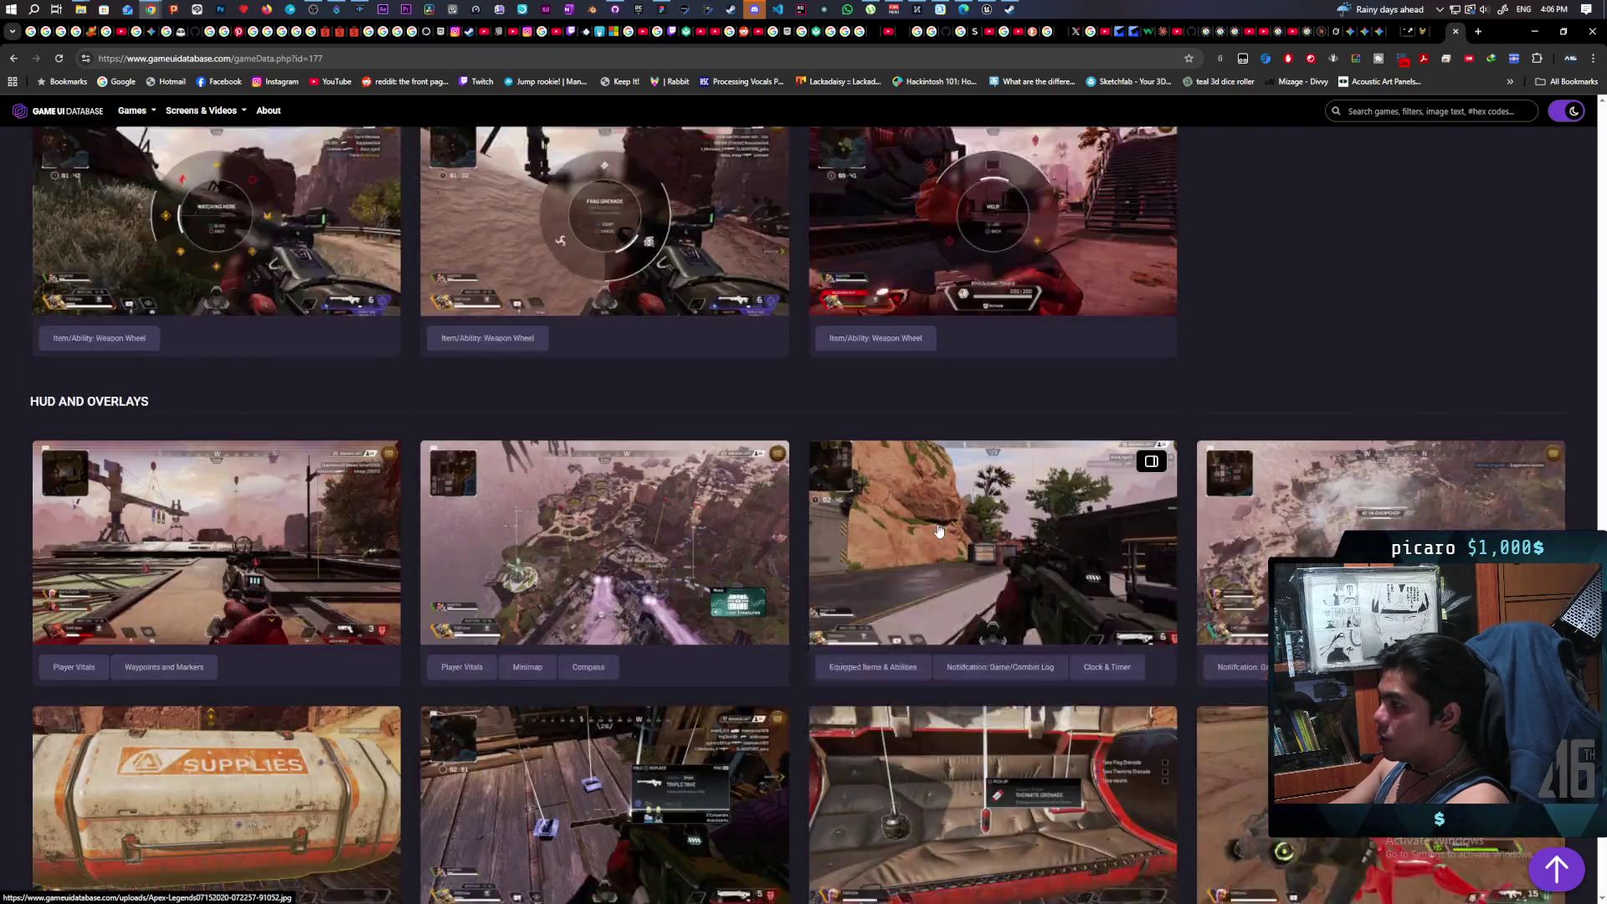
scroll(938, 531, down, 5)
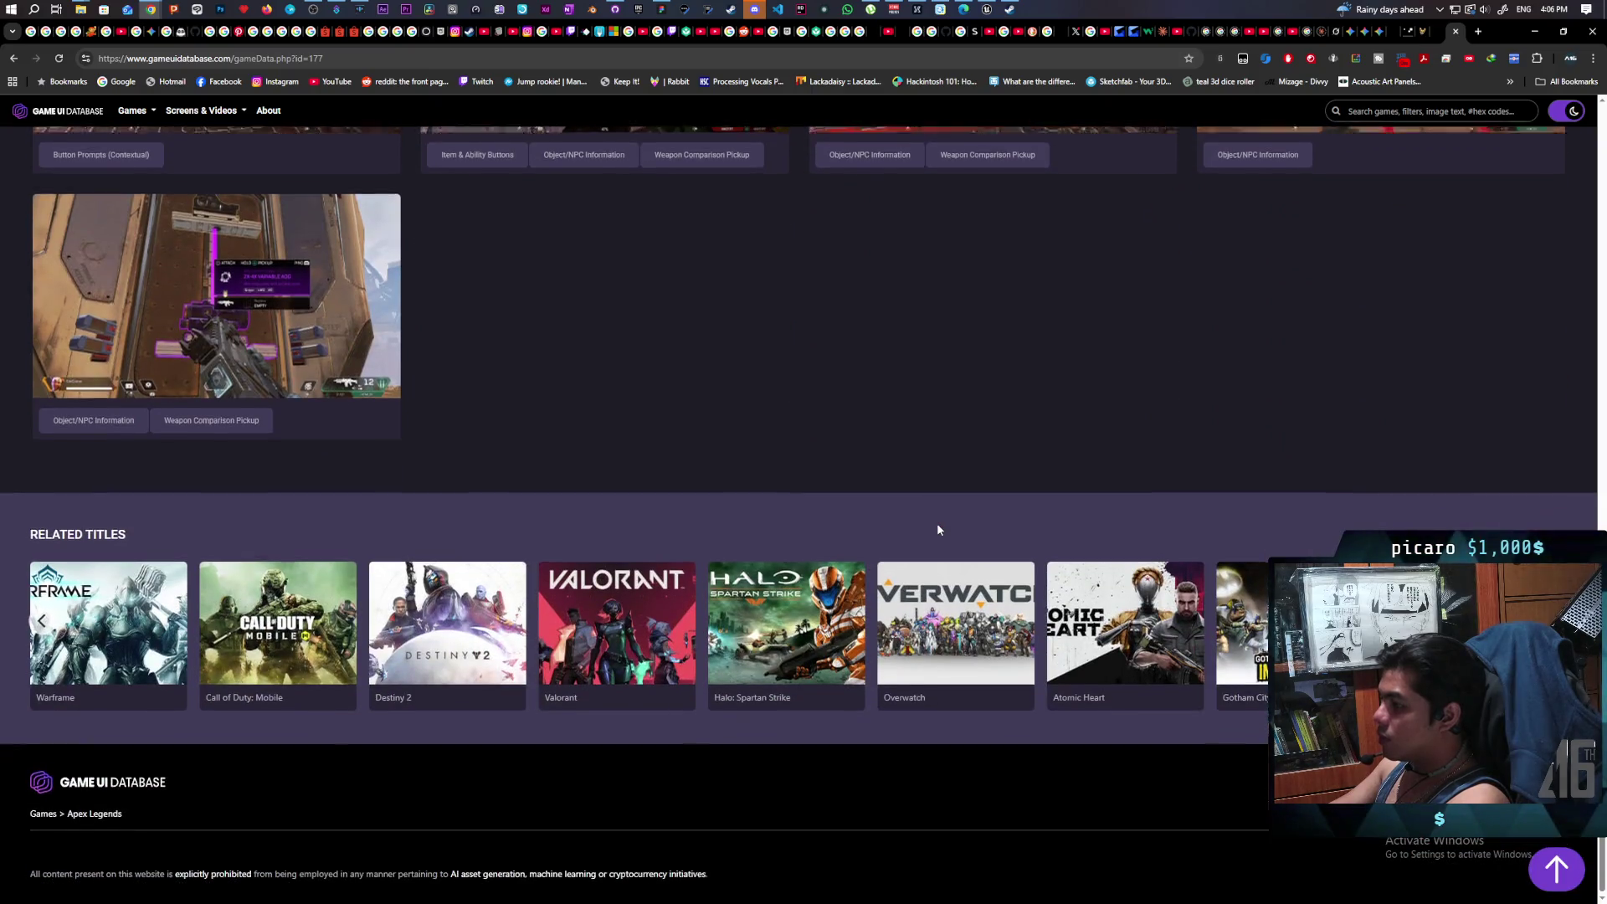
scroll(939, 529, up, 4)
scroll(936, 523, up, 3)
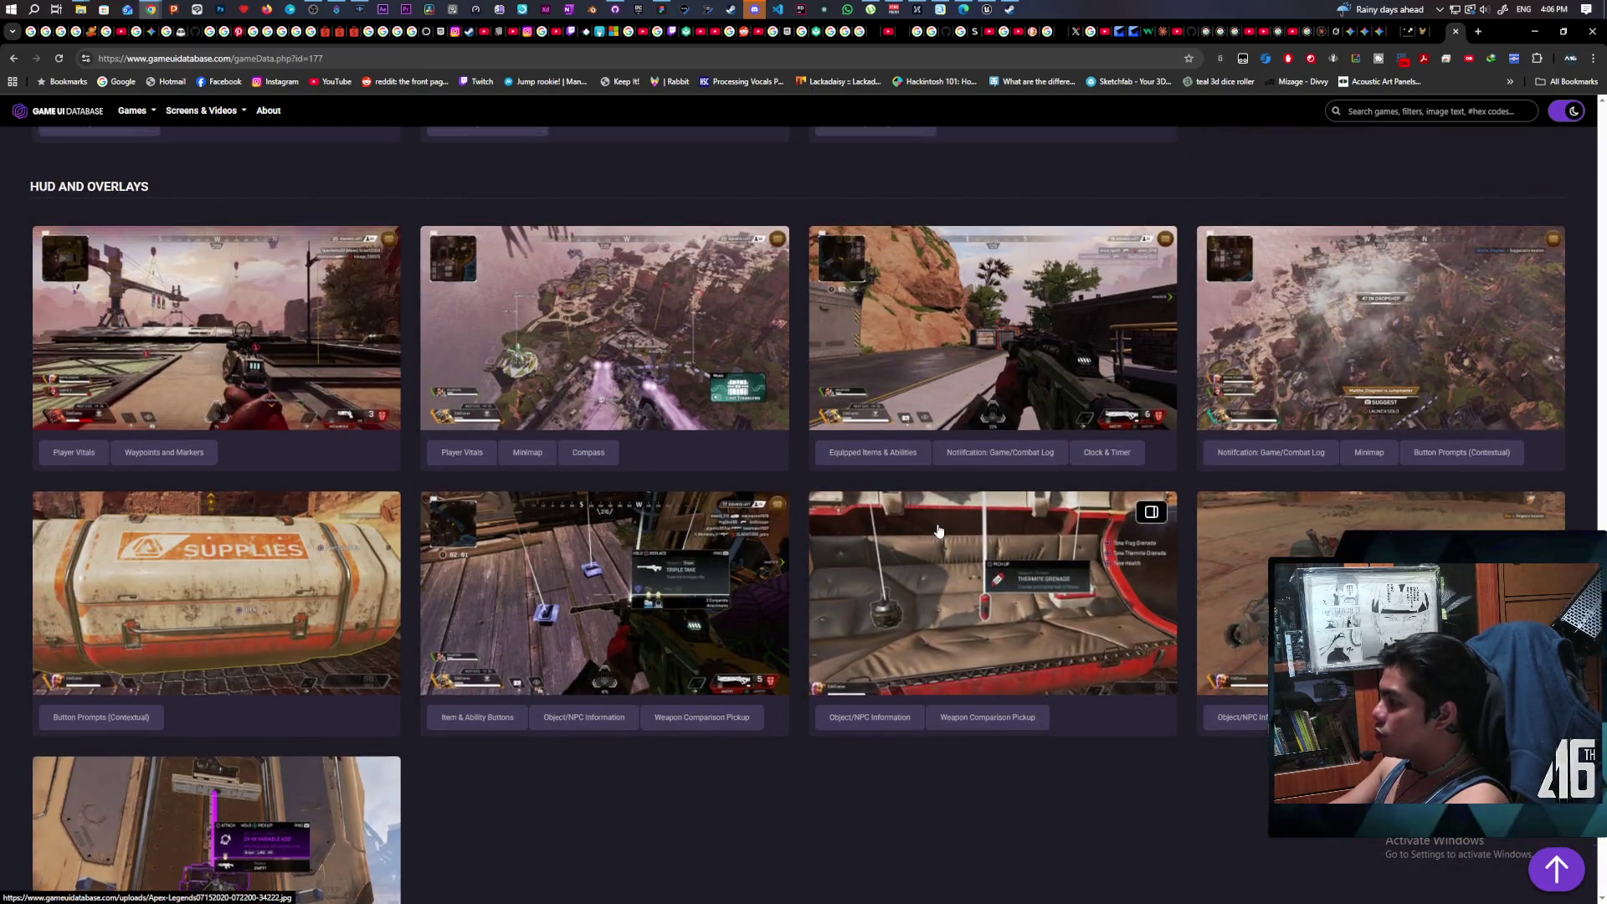
scroll(939, 531, up, 3)
scroll(940, 530, up, 7)
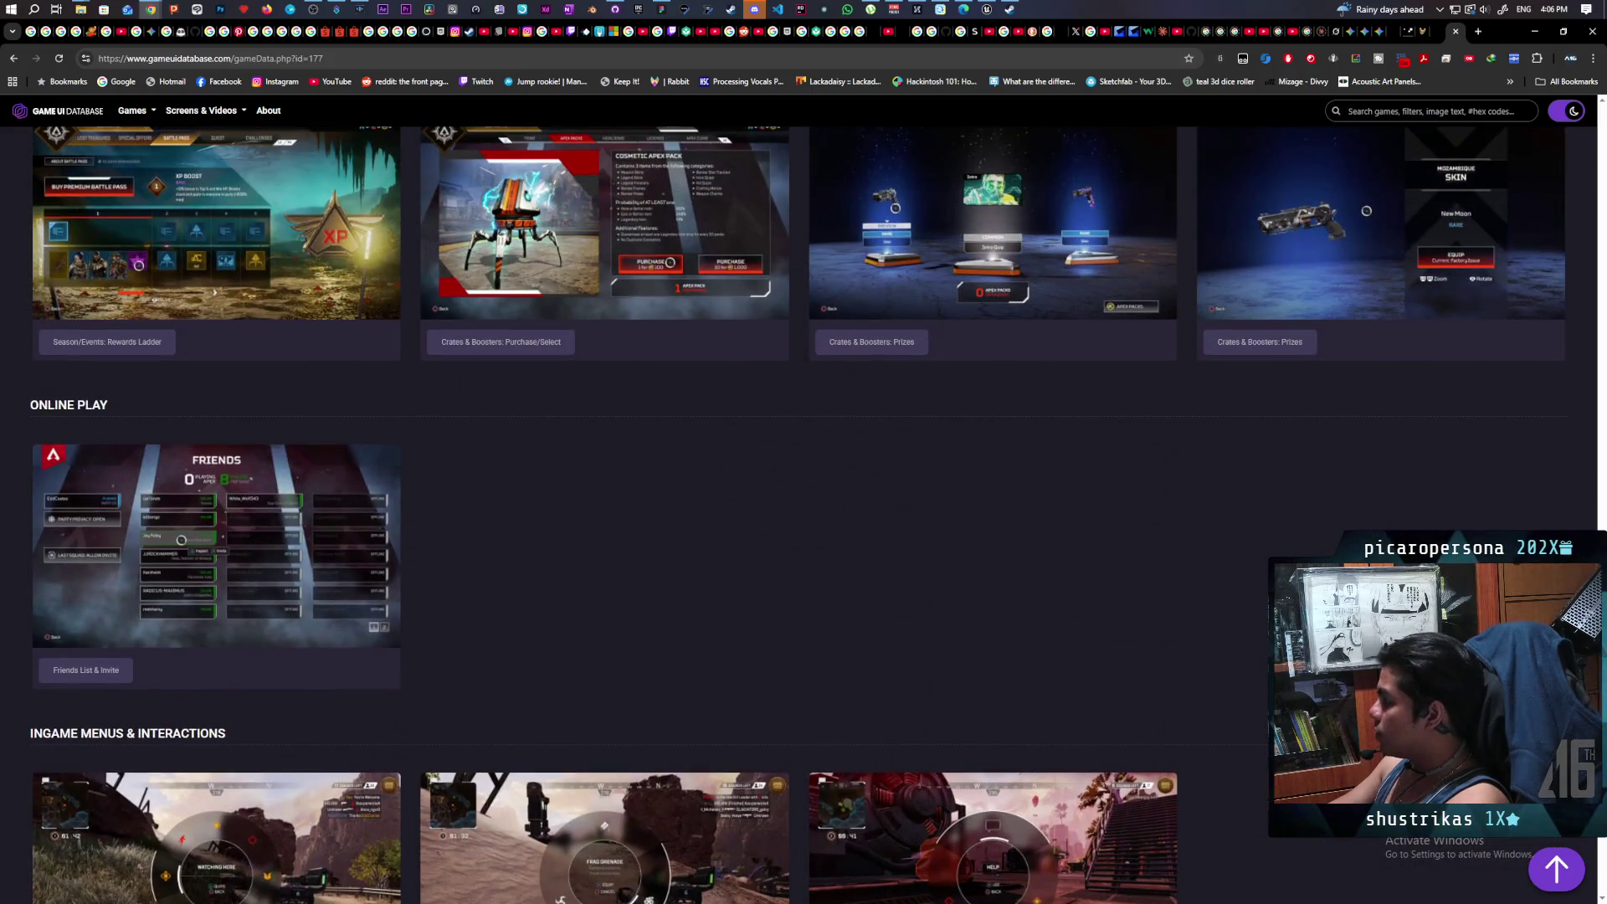
click(1564, 864)
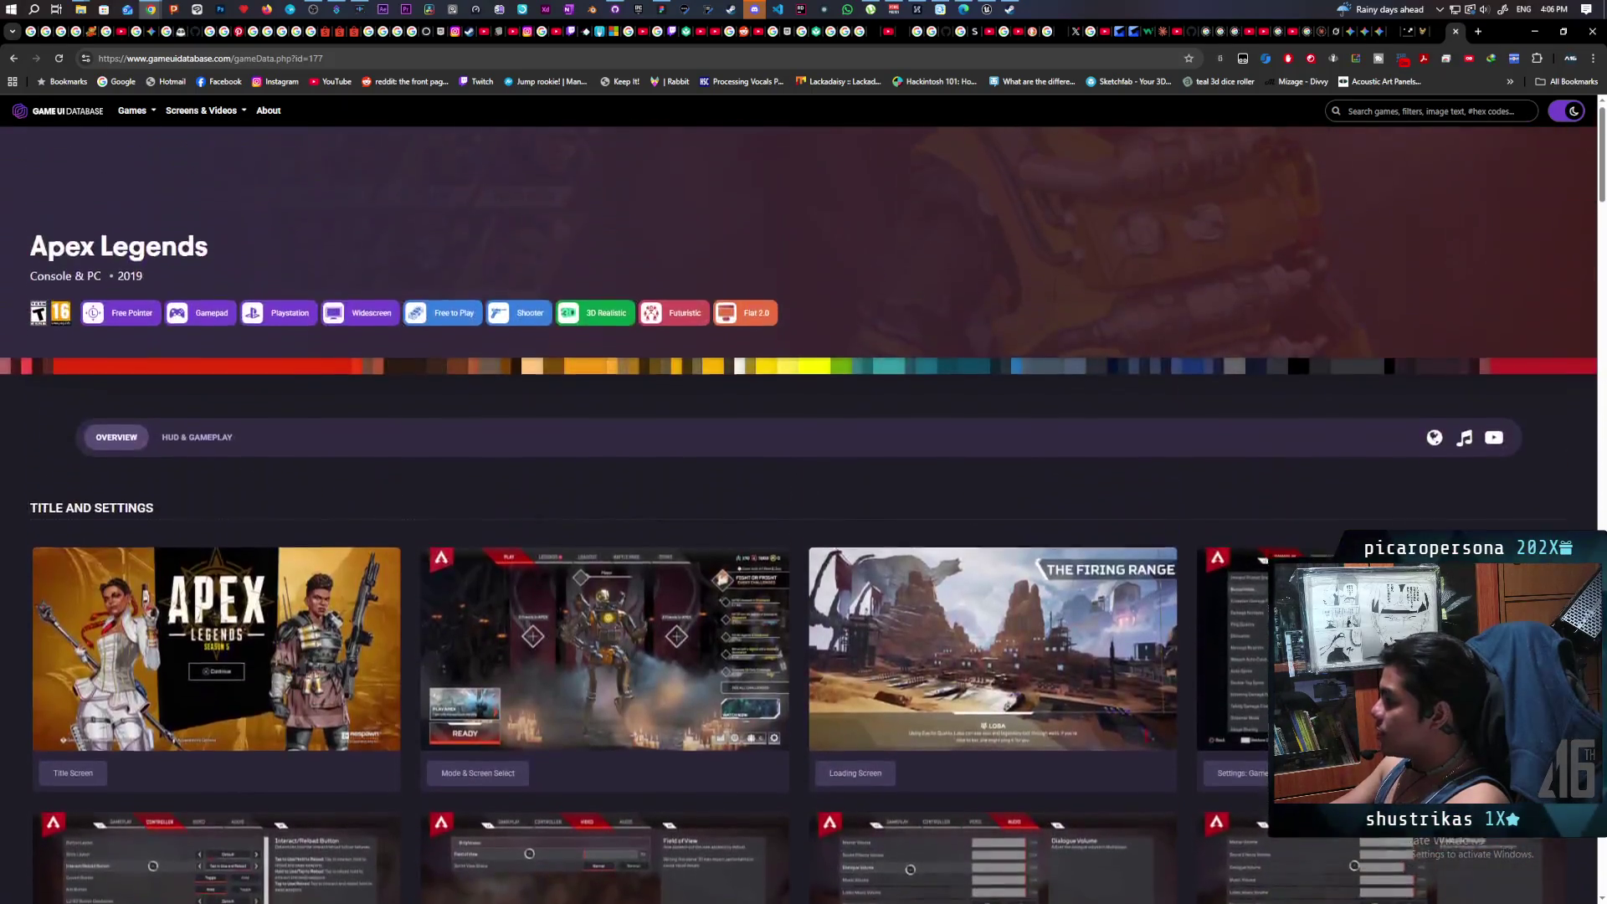
Scroll down to the Modals and Text sections and bring up the database search.
scroll(1143, 705, down, 3)
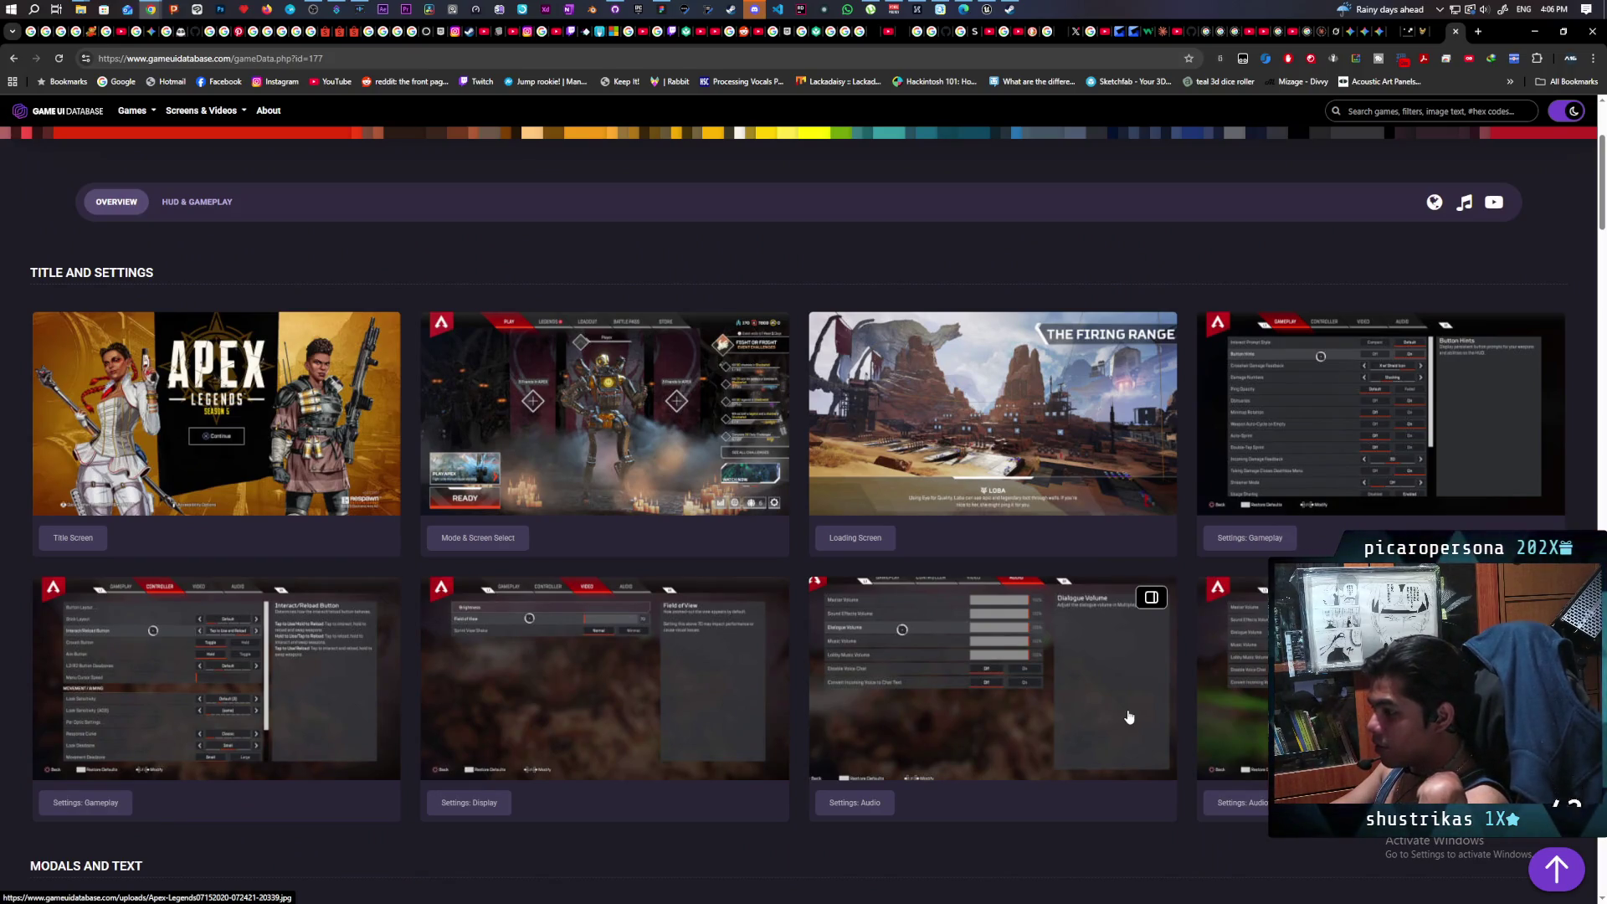
scroll(1130, 720, down, 7)
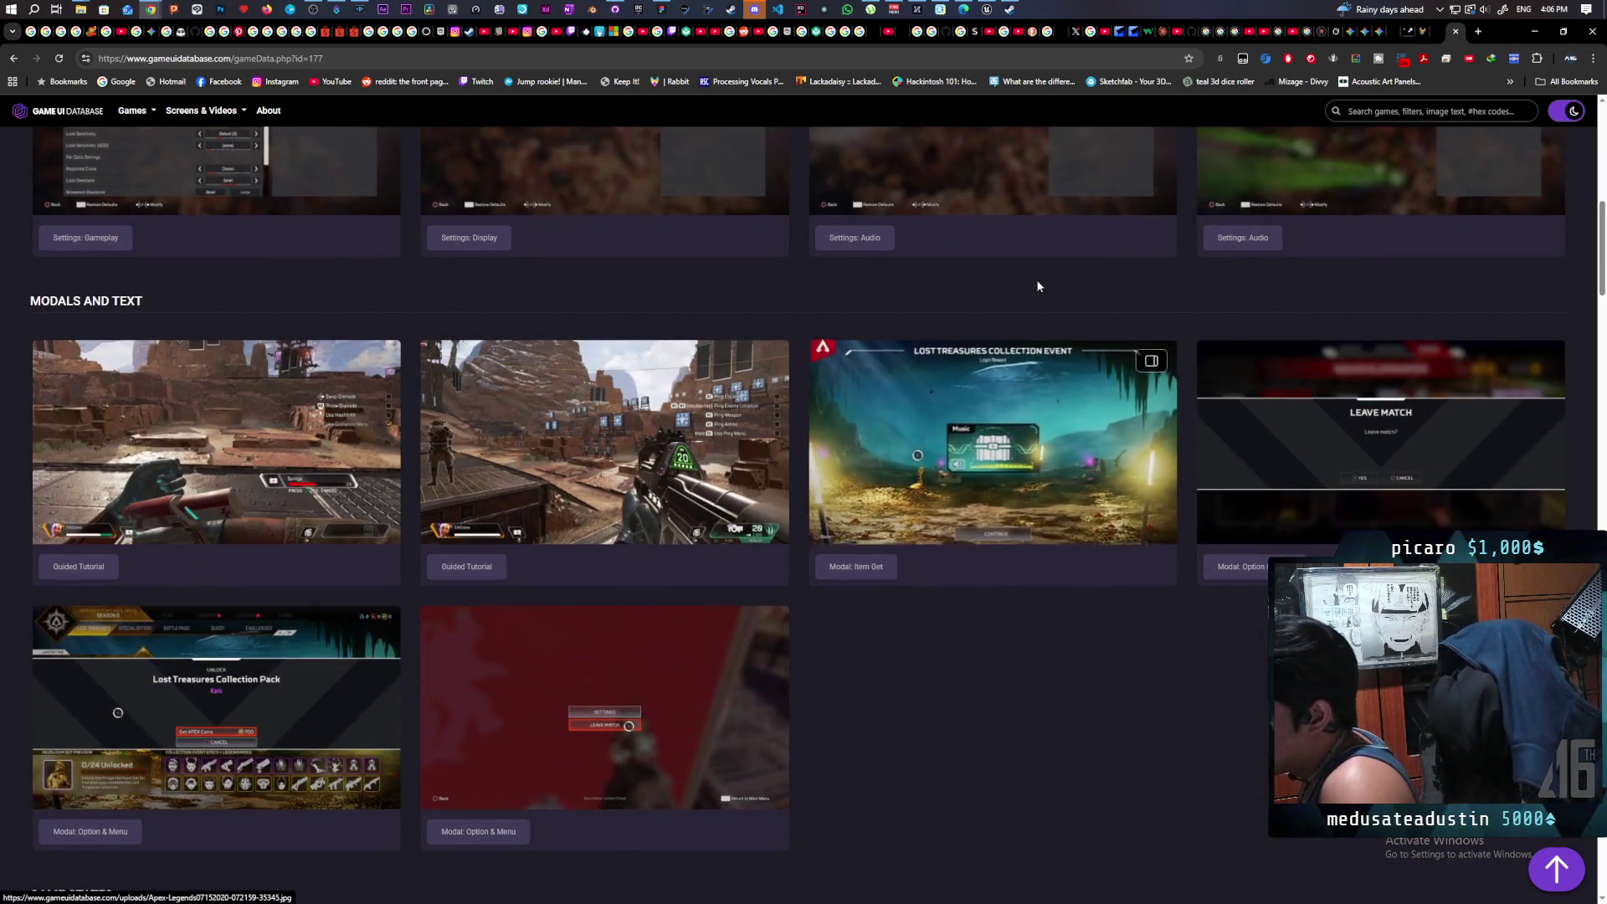
click(1374, 111)
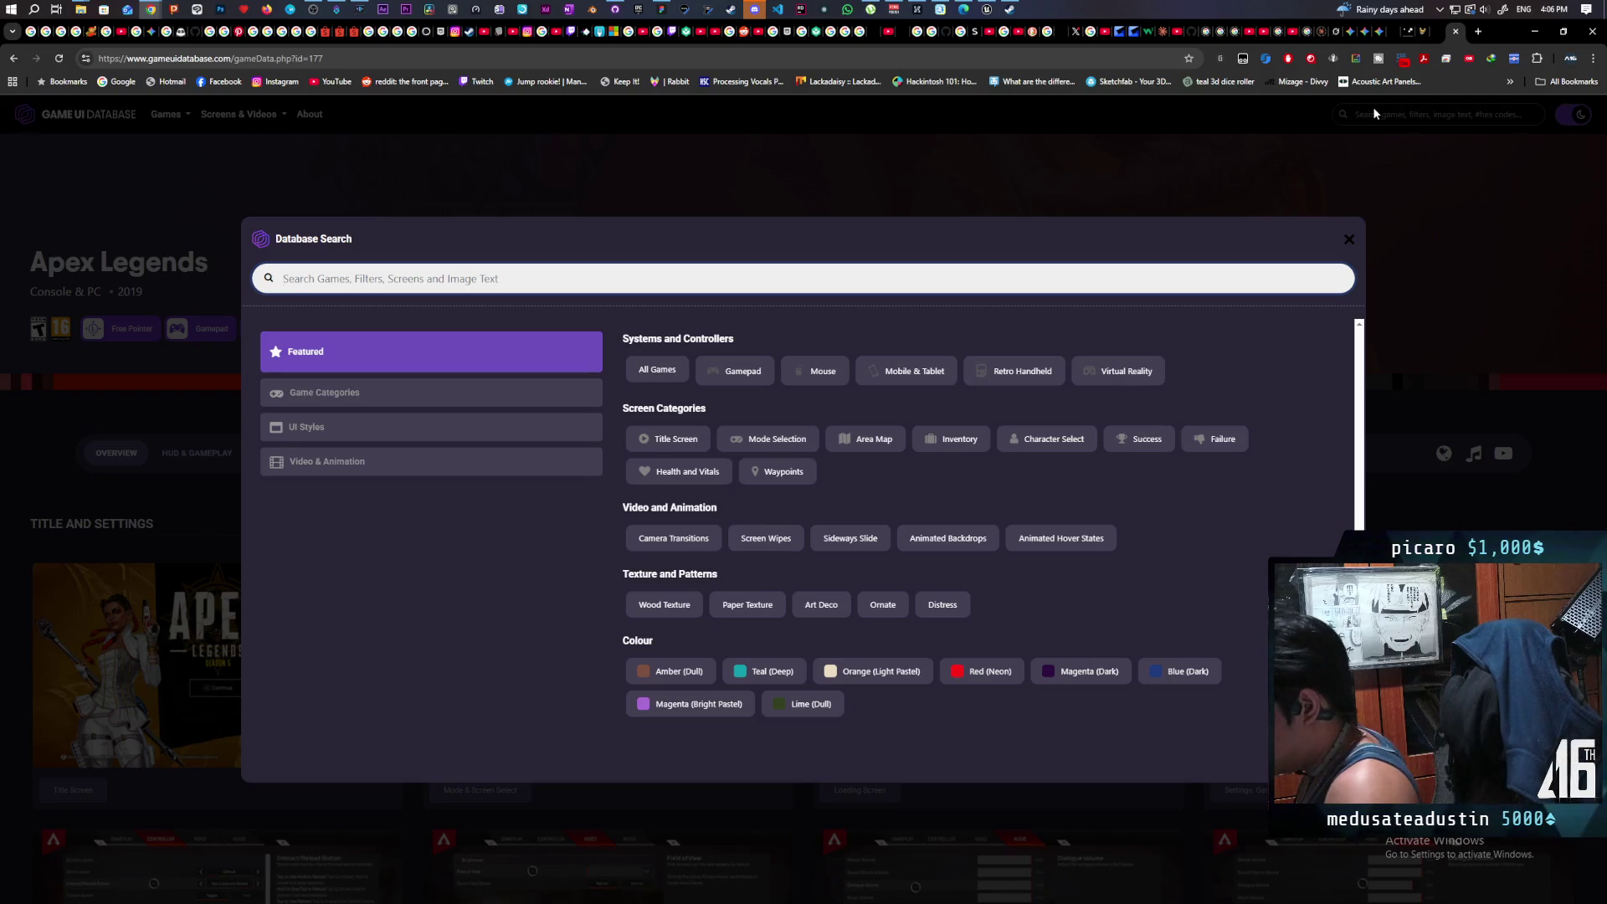
Search 'modal' and browse the All Modals & Popups collection across games.
text(modal)
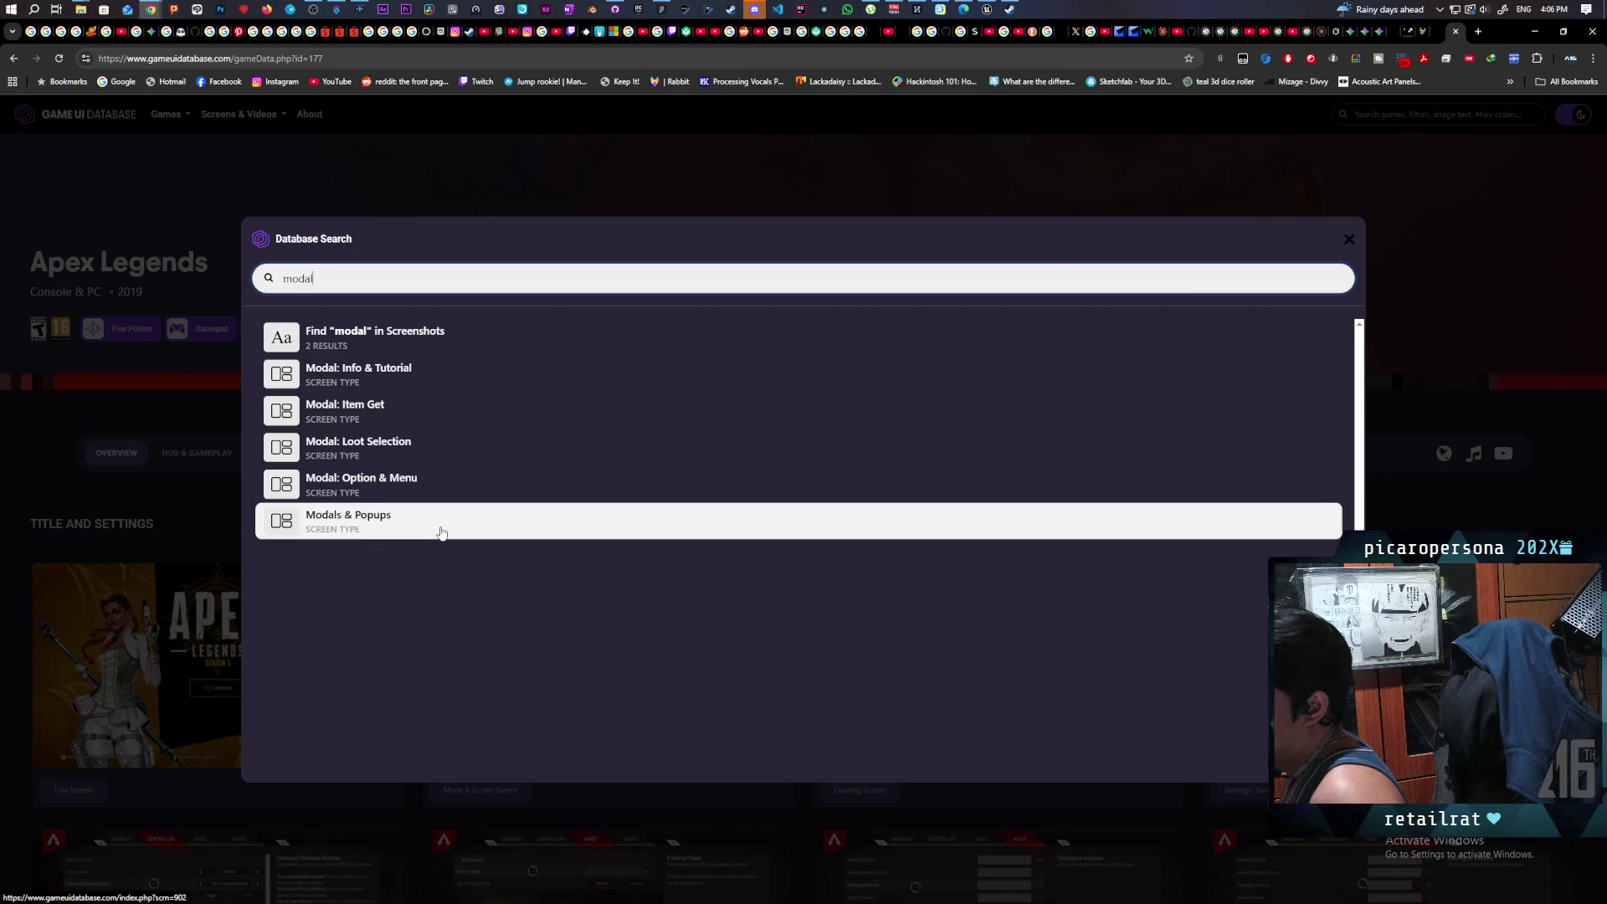
click(440, 530)
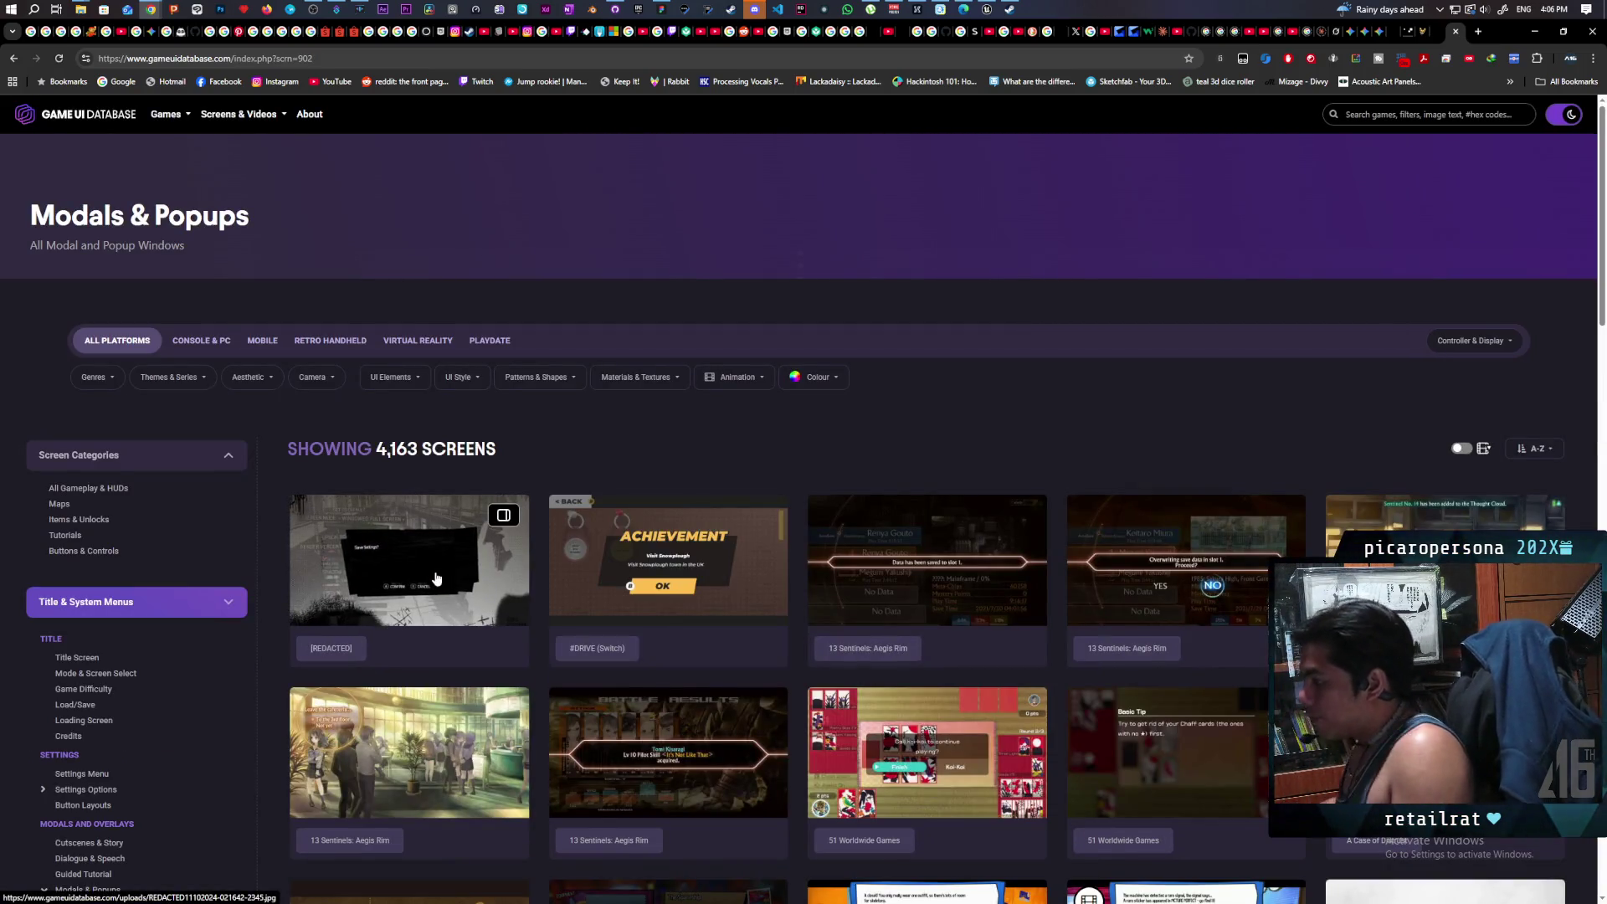
scroll(837, 464, down, 5)
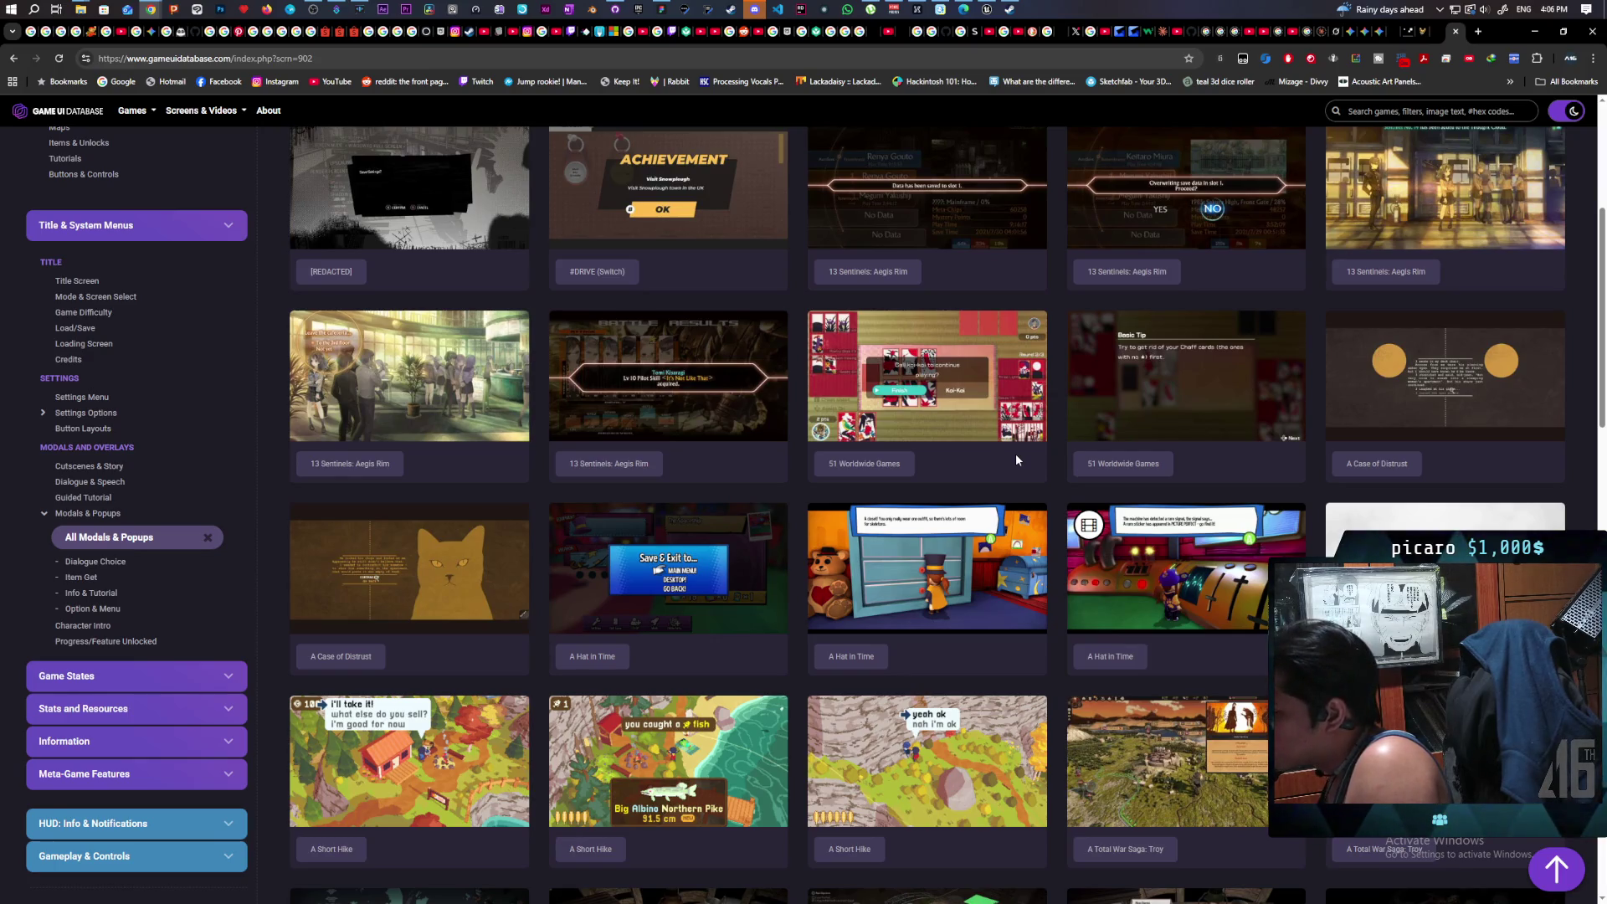
scroll(1016, 460, down, 2)
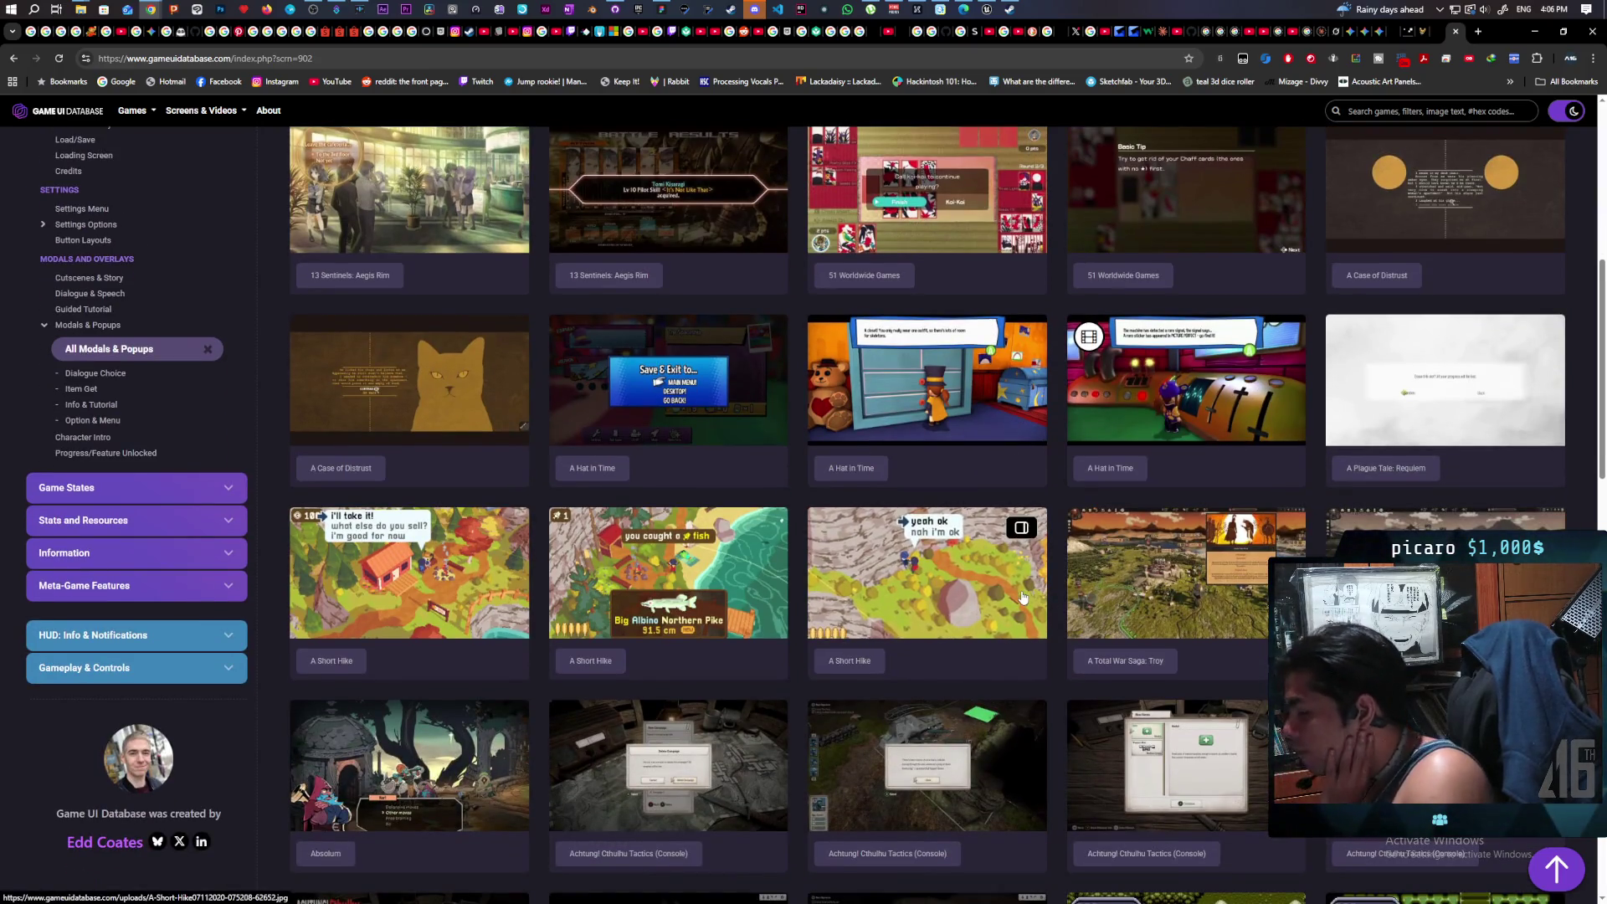
scroll(1029, 594, down, 2)
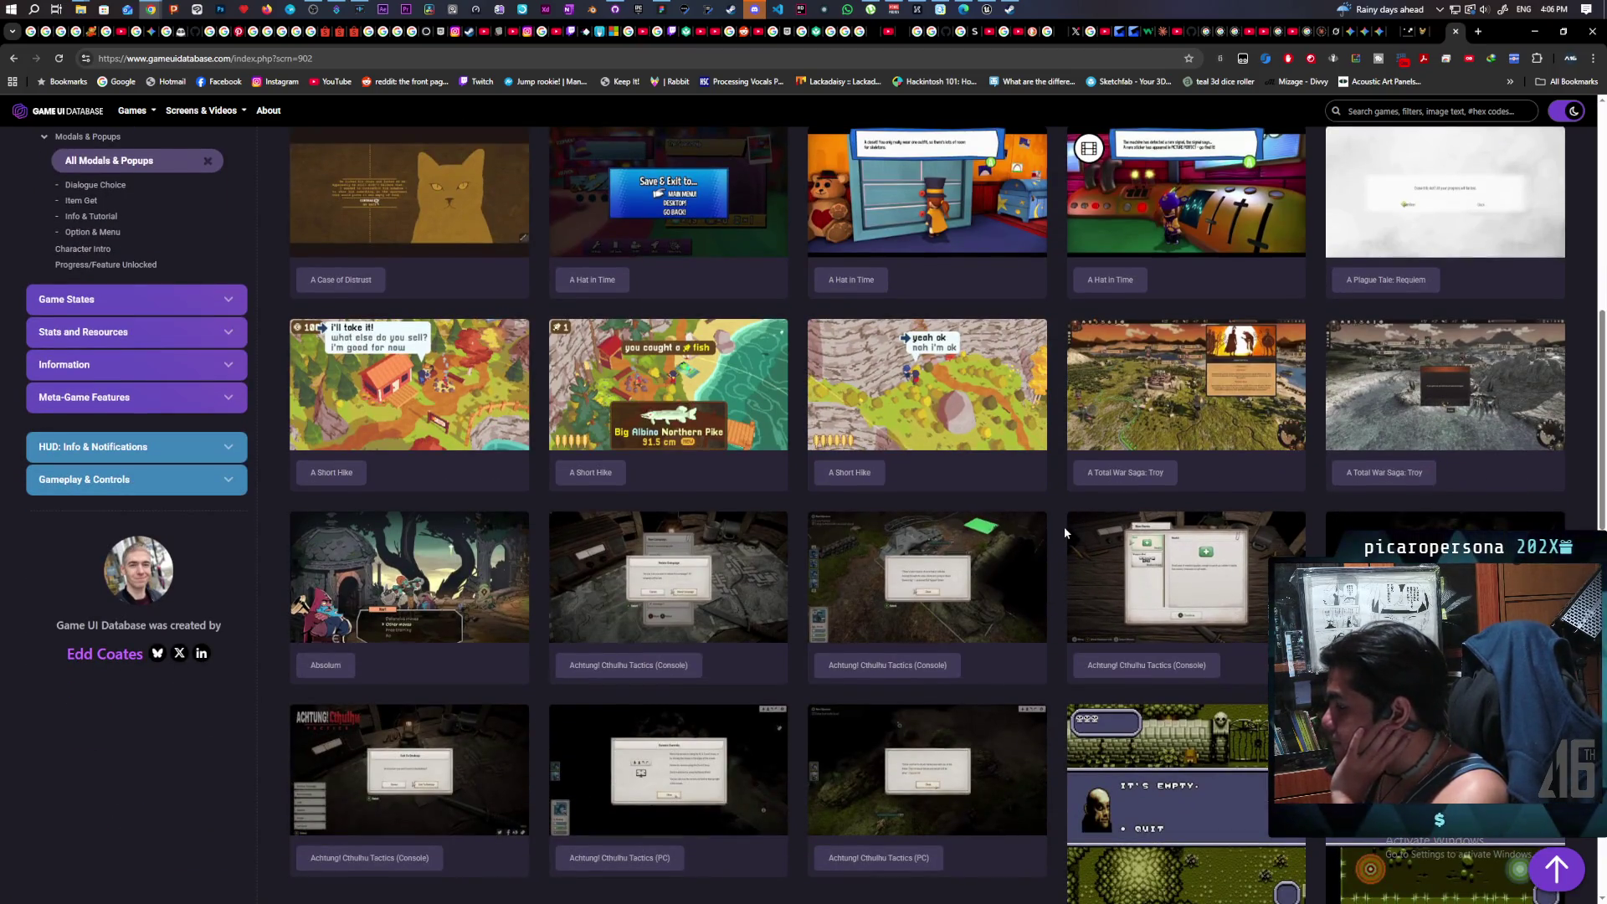
scroll(1059, 531, down, 8)
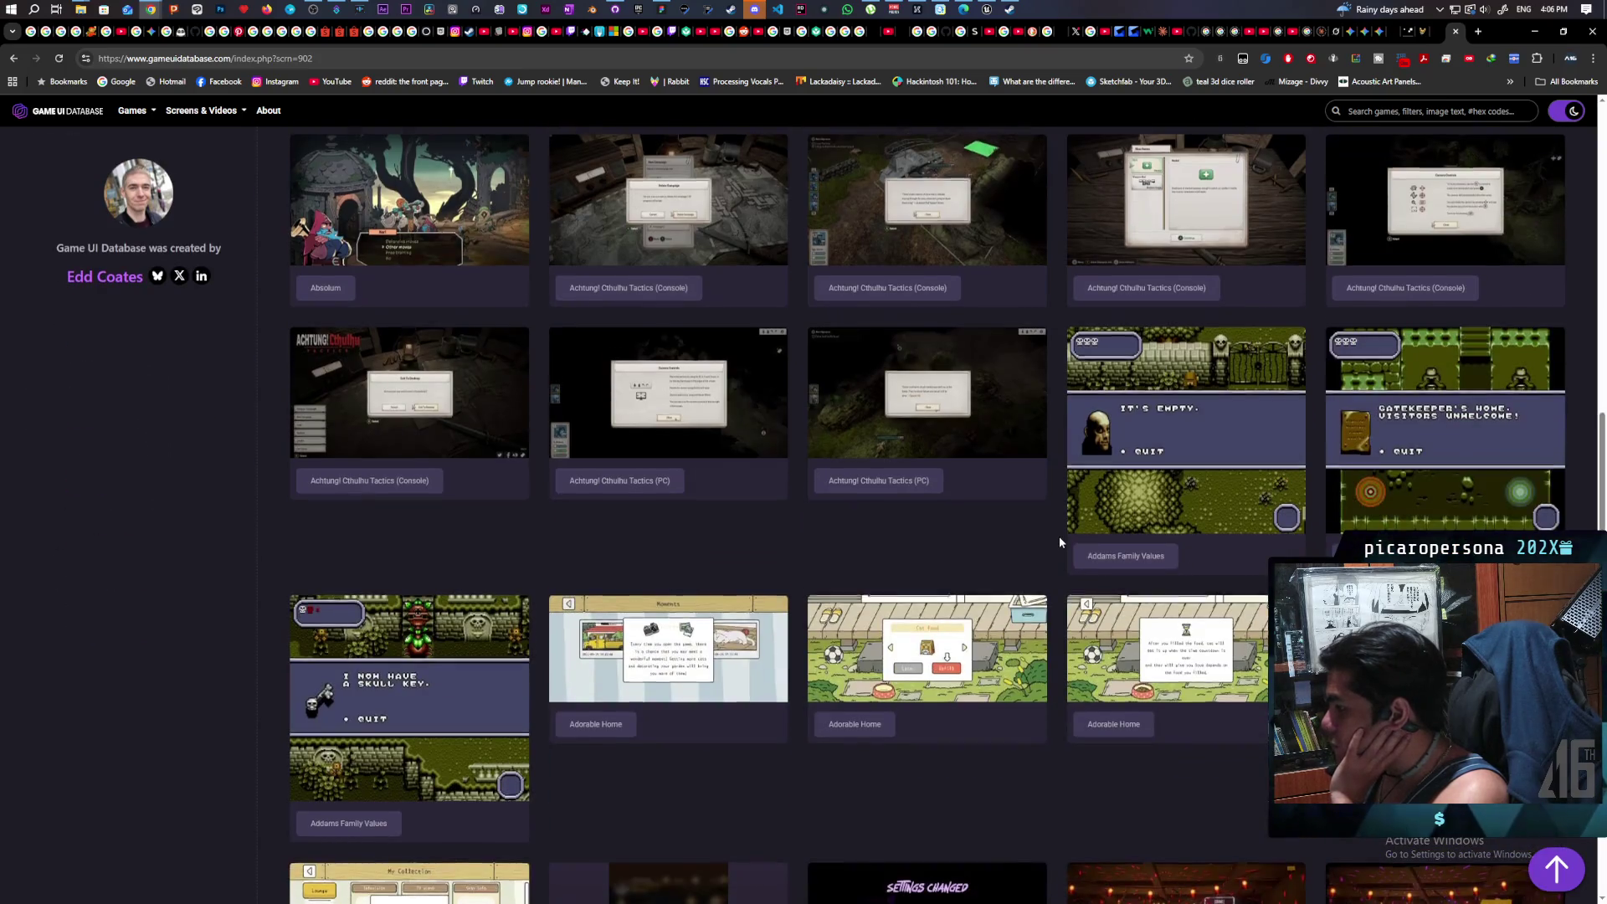
scroll(1058, 543, down, 5)
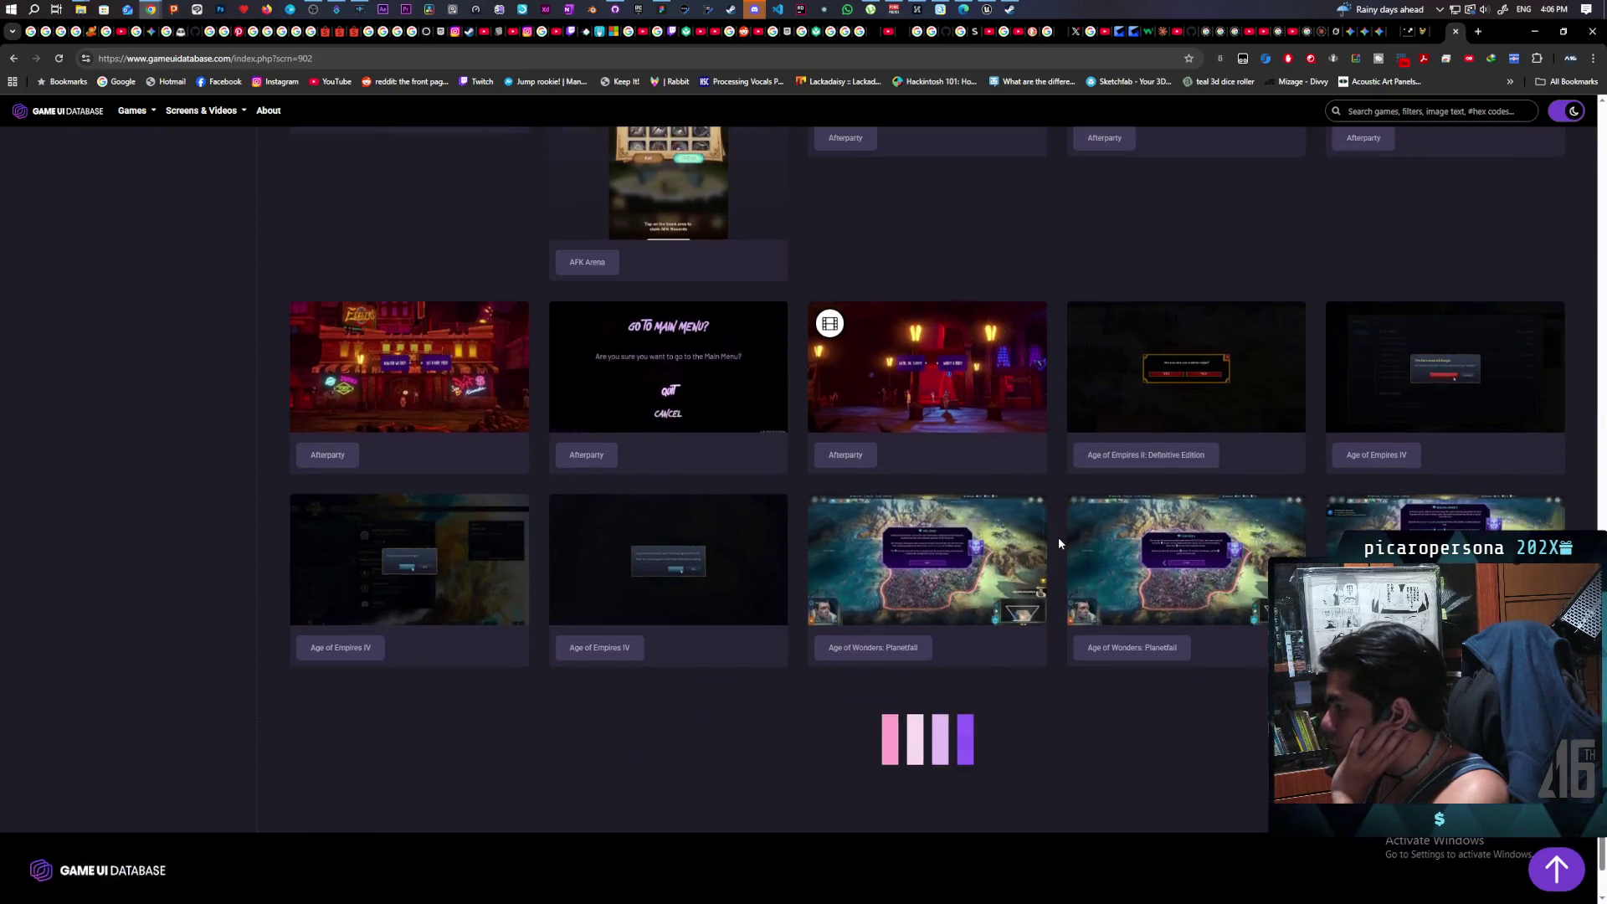
In a new tab, search Google for 'party modal game UI' image results.
click(1478, 32)
text(party moda)
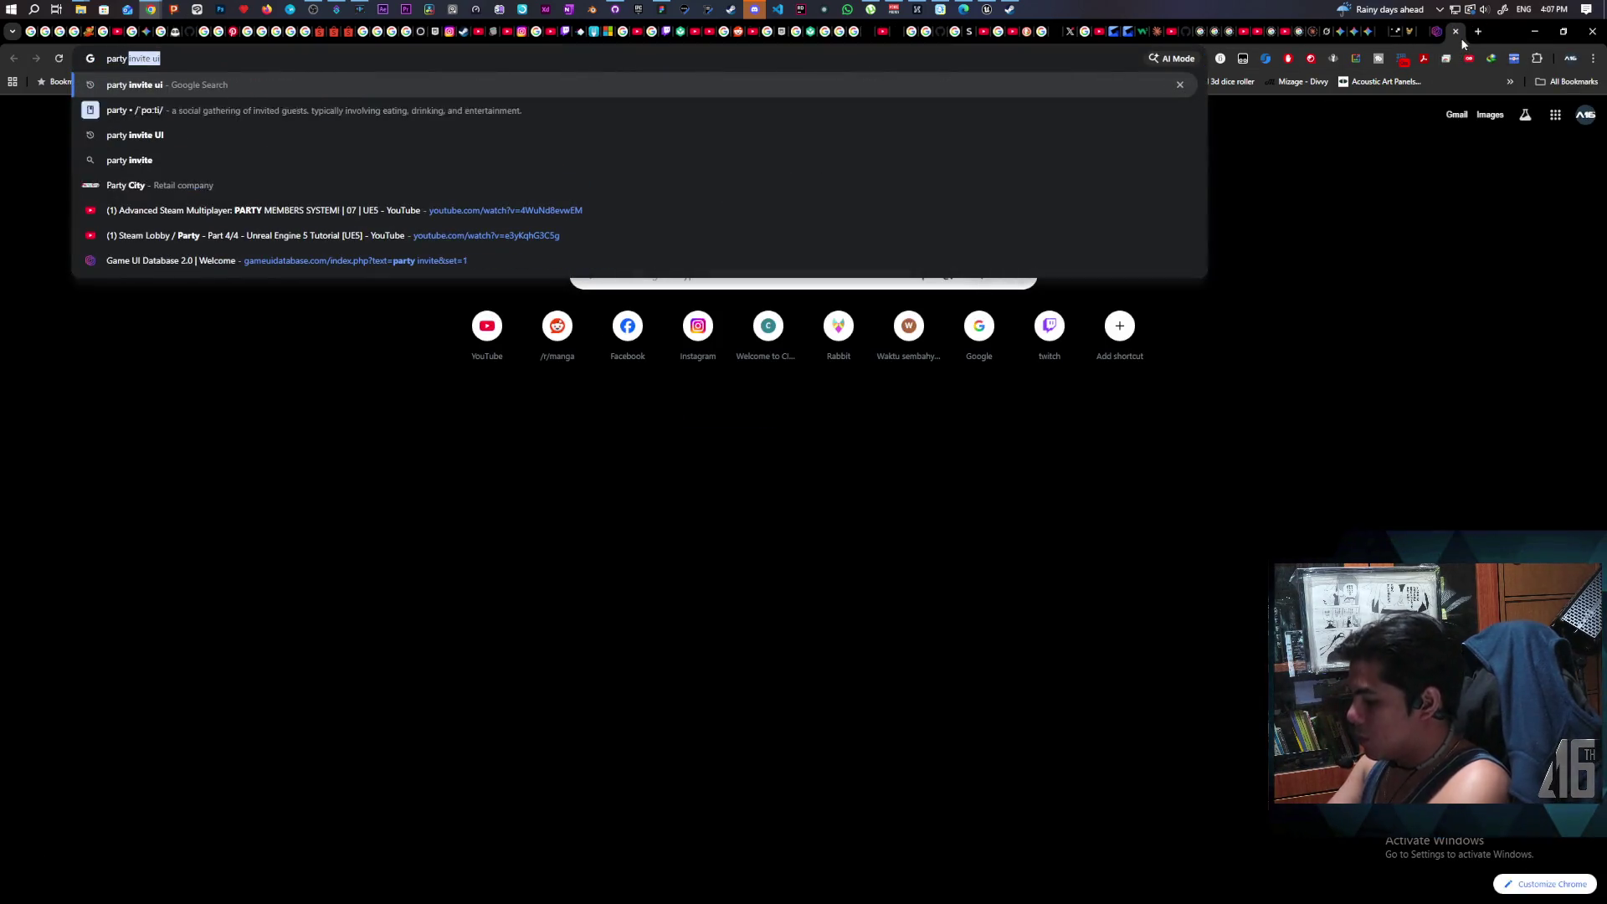
text(l )
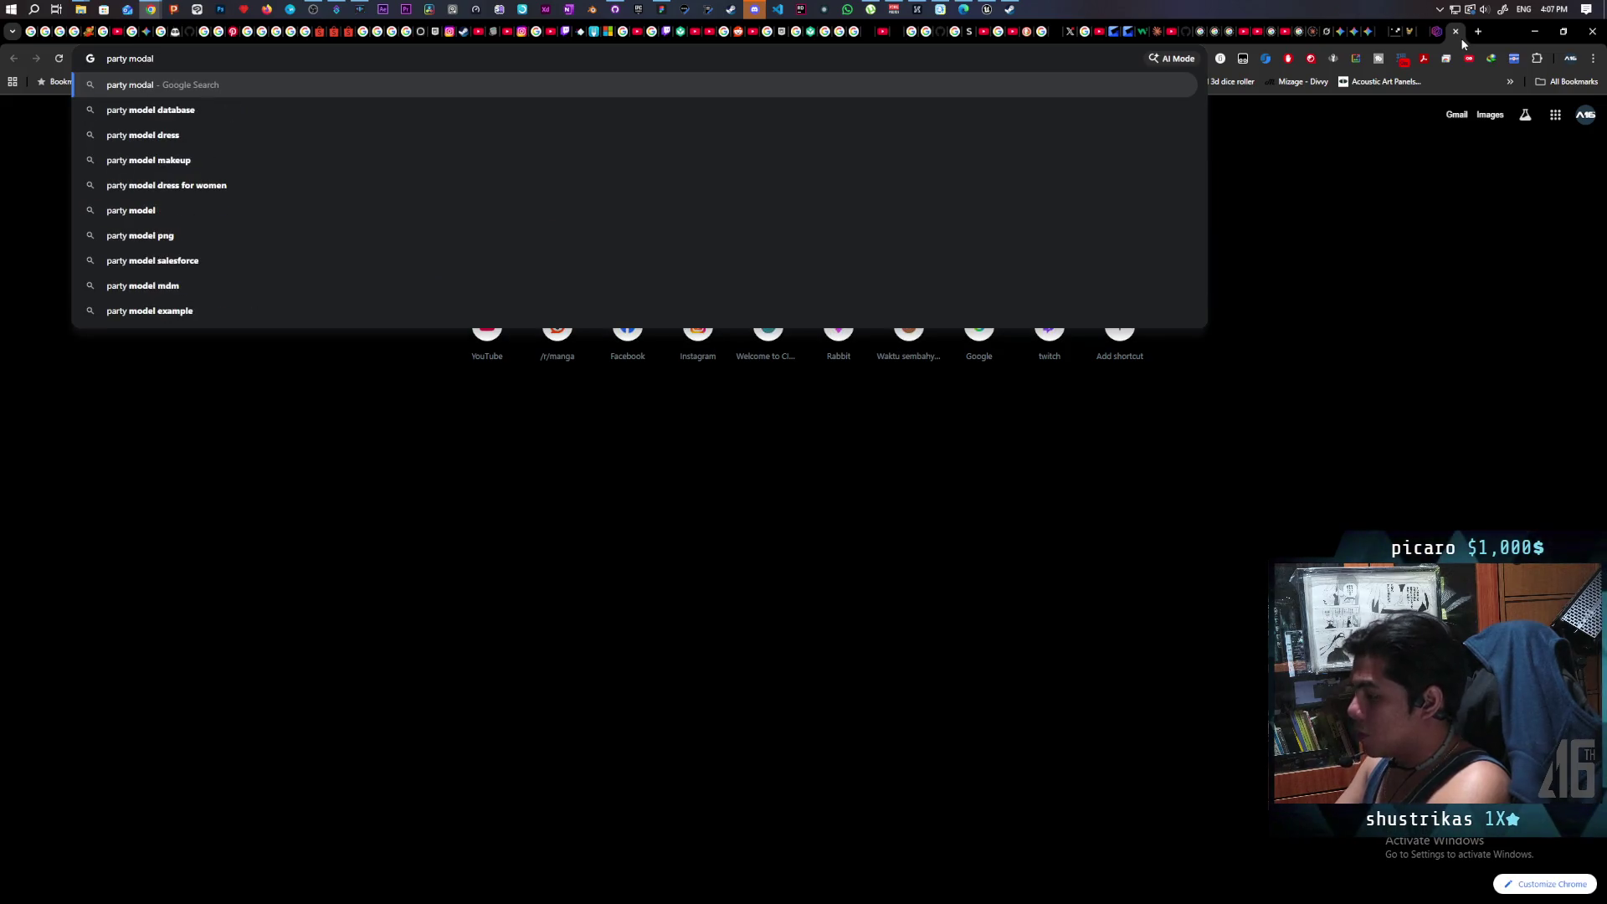
text(game UI)
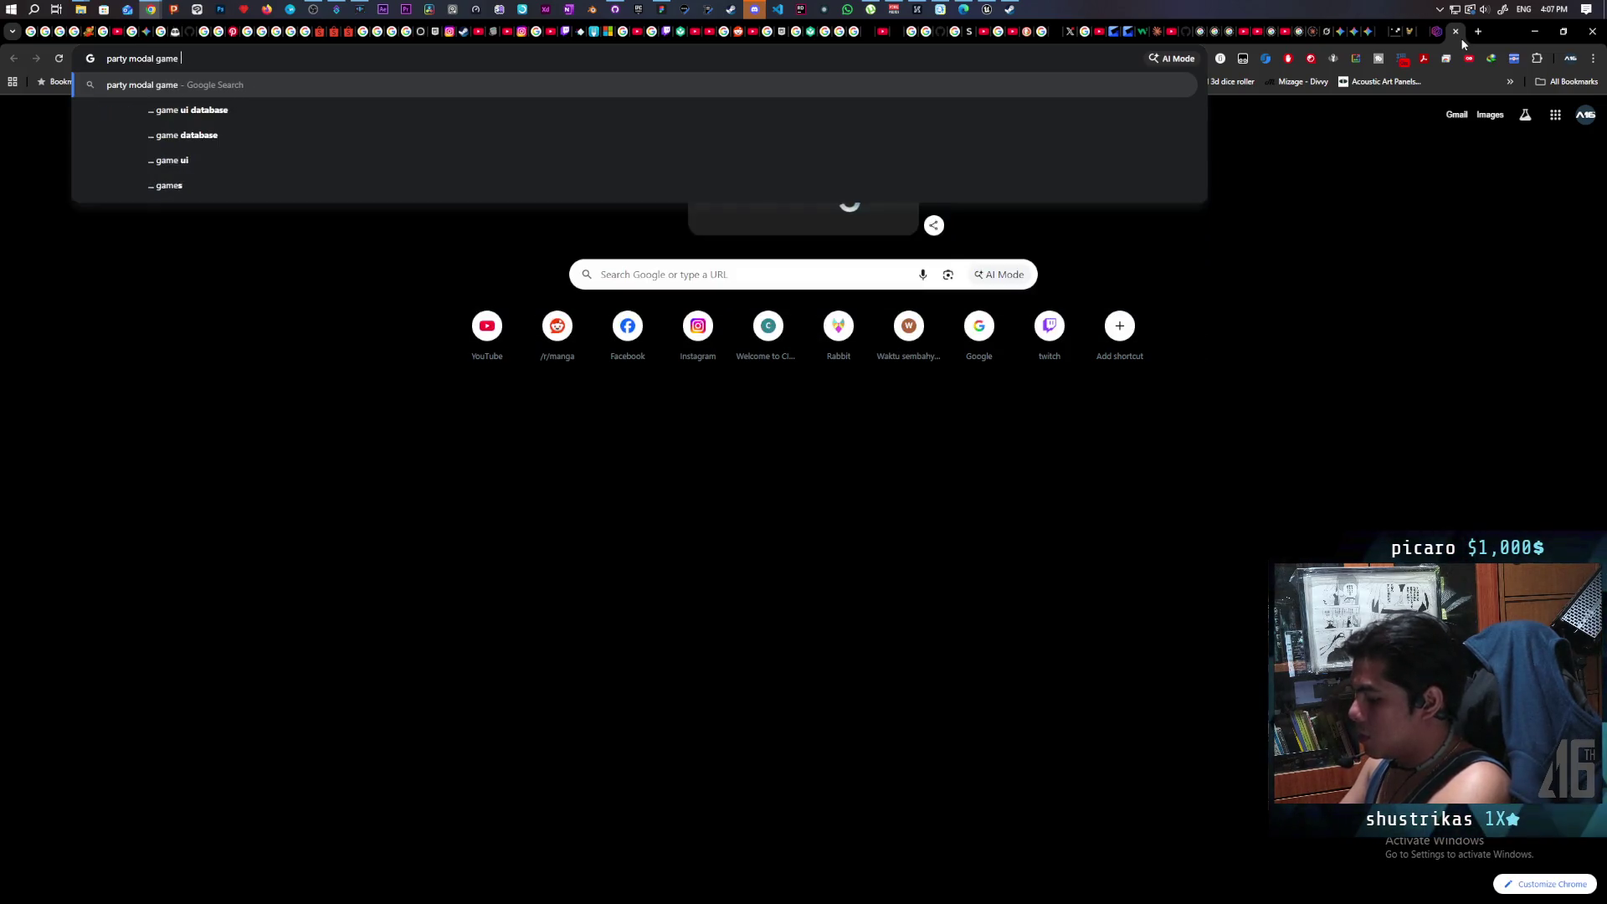
key(Return)
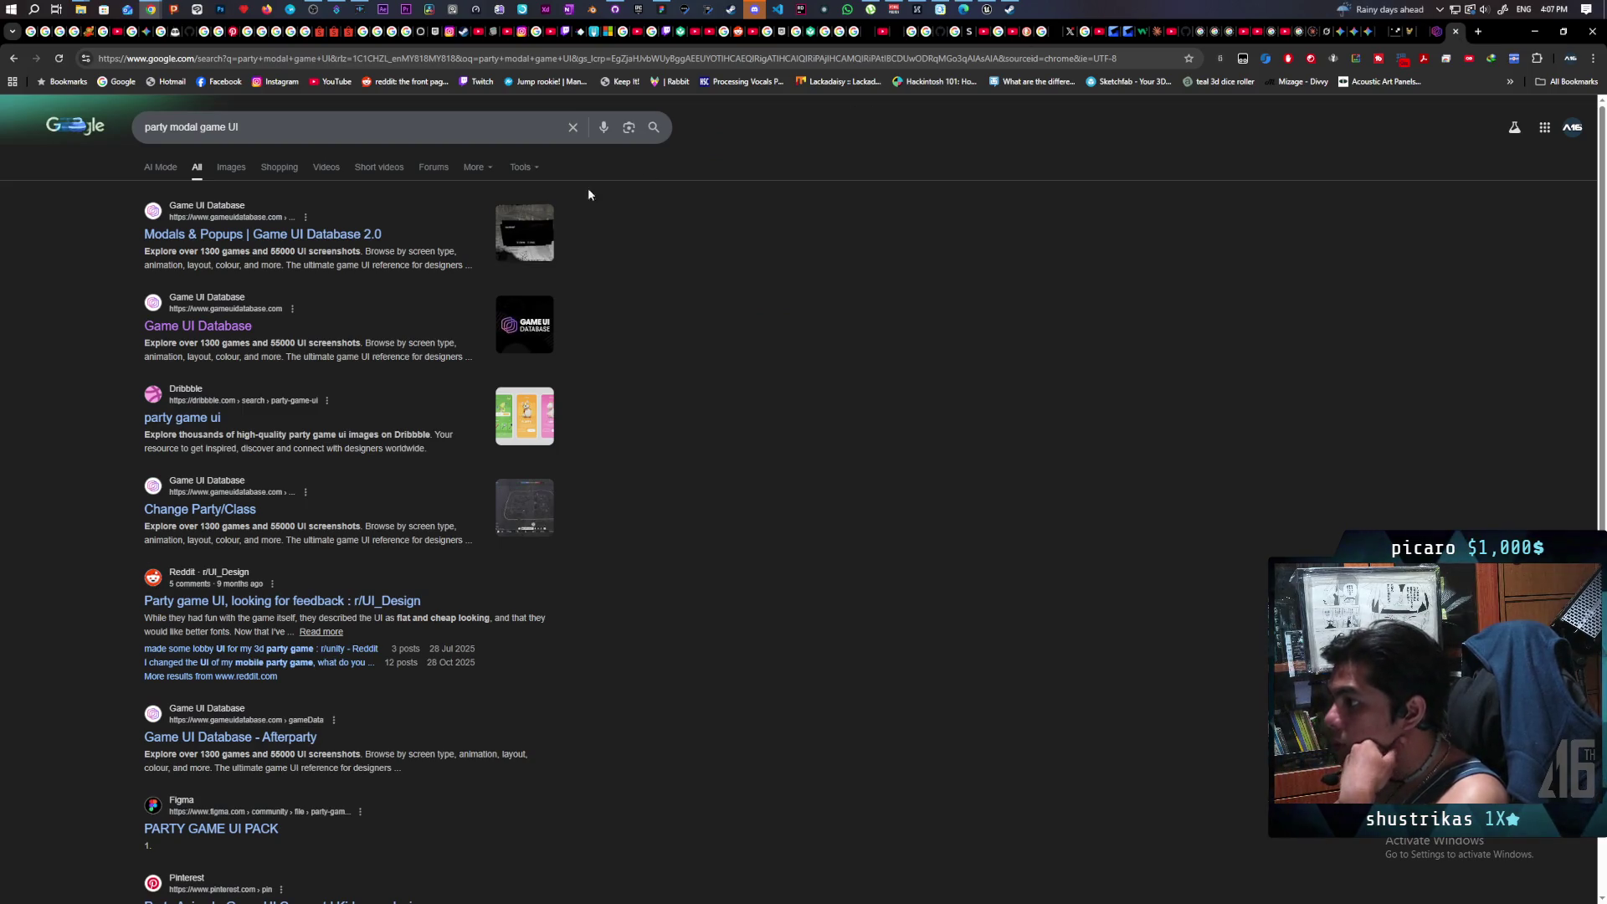
click(231, 168)
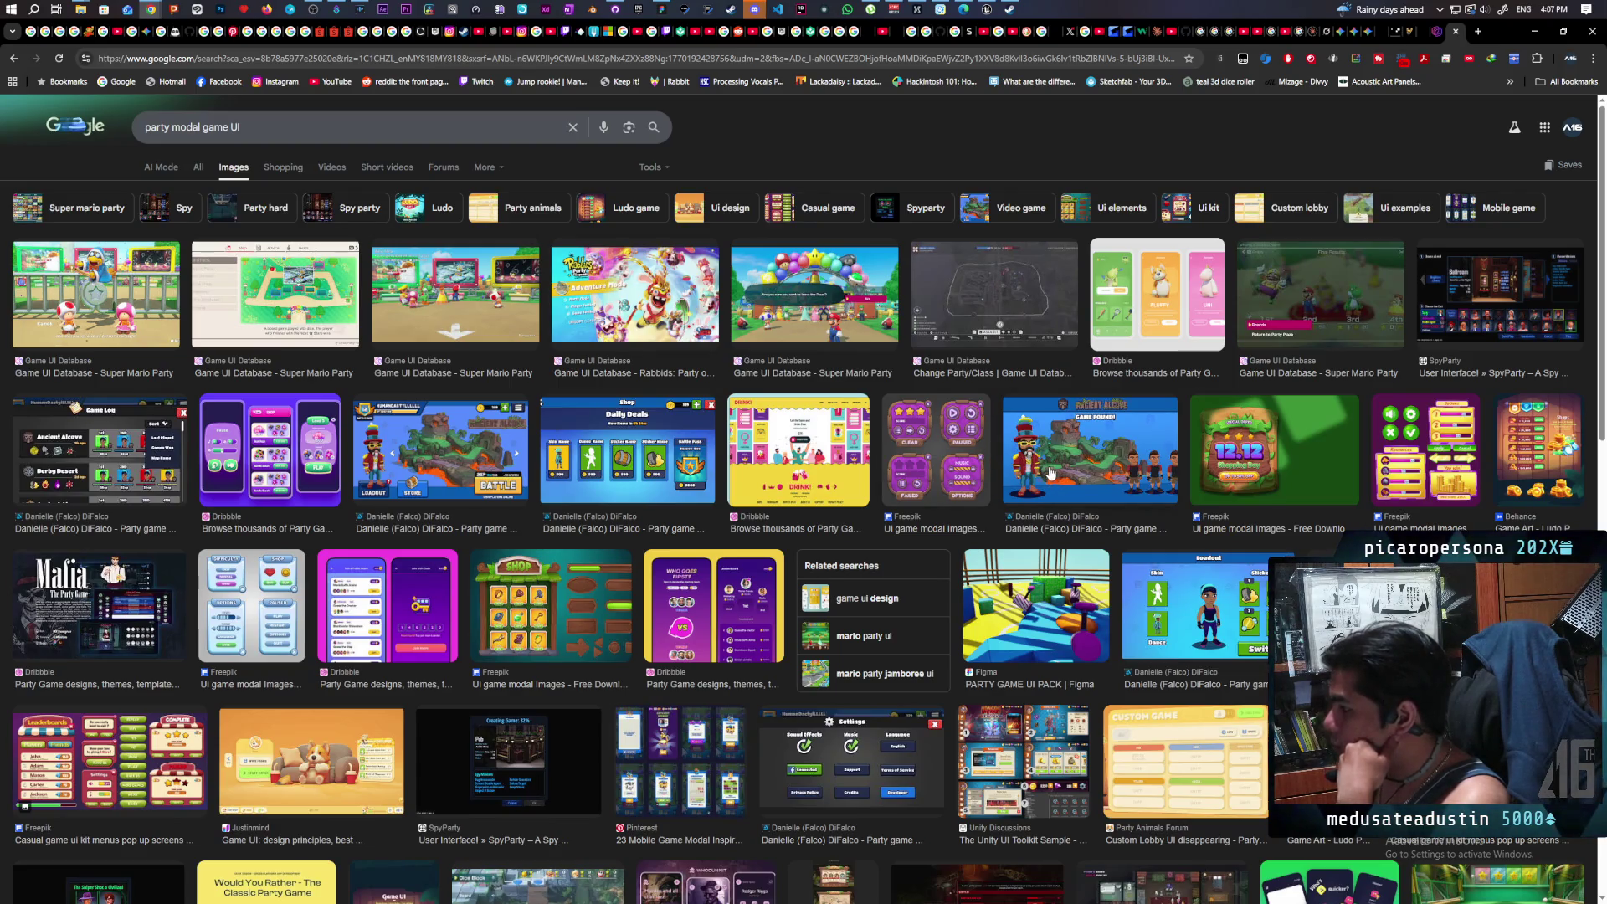
Refine the image search to 'party invite modal game UI' and preview the Justinmind corgi image.
click(167, 130)
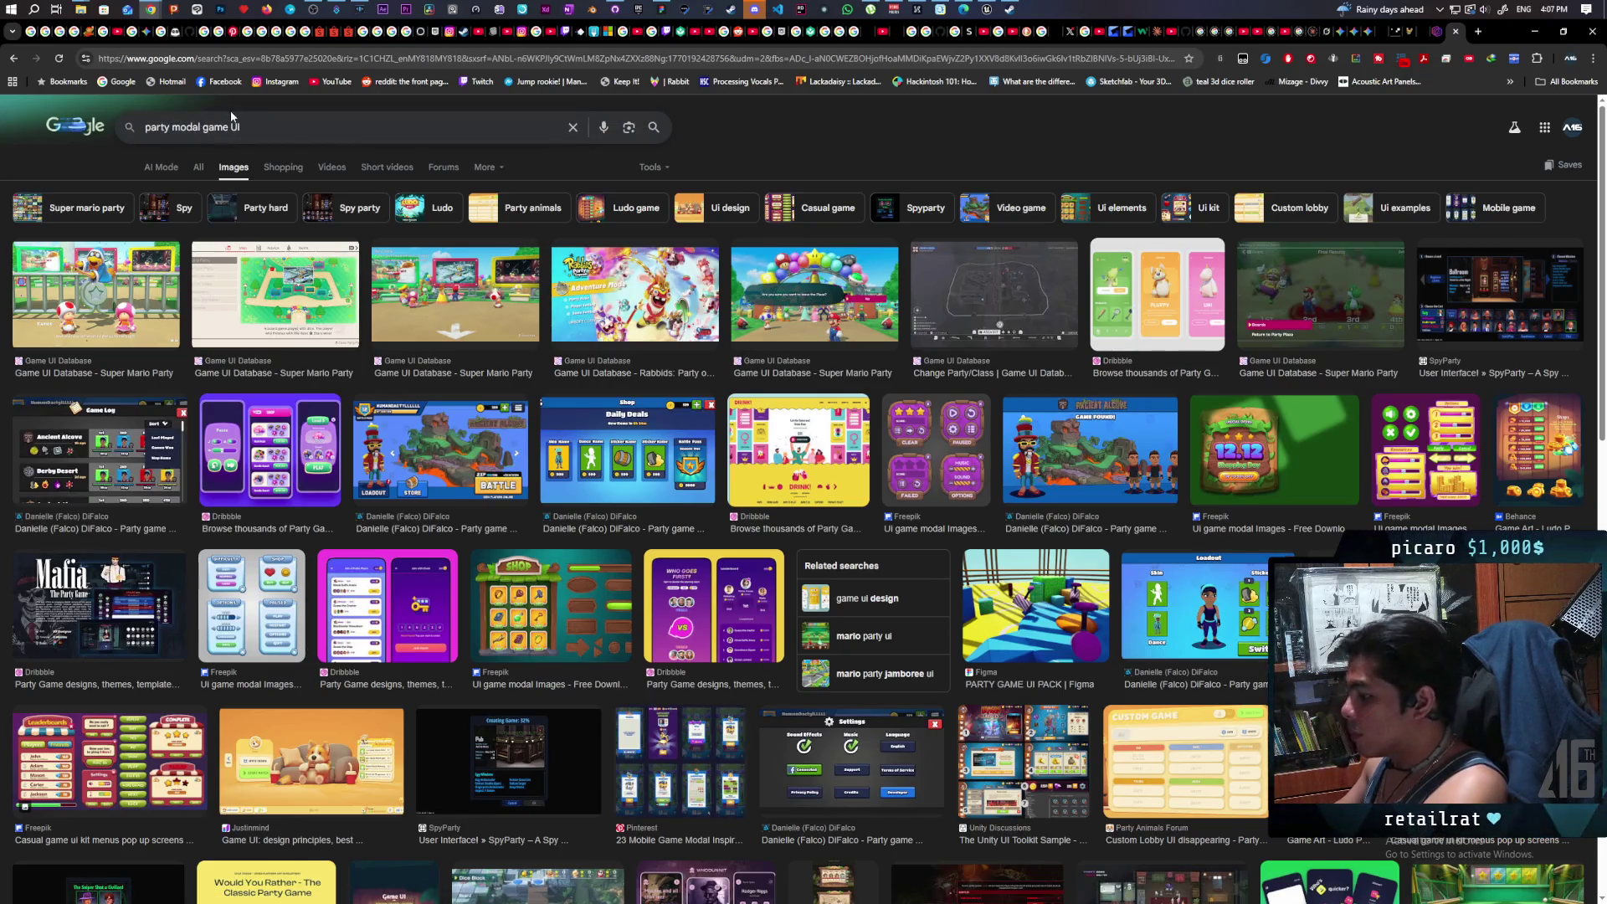
text(ite)
key(Return)
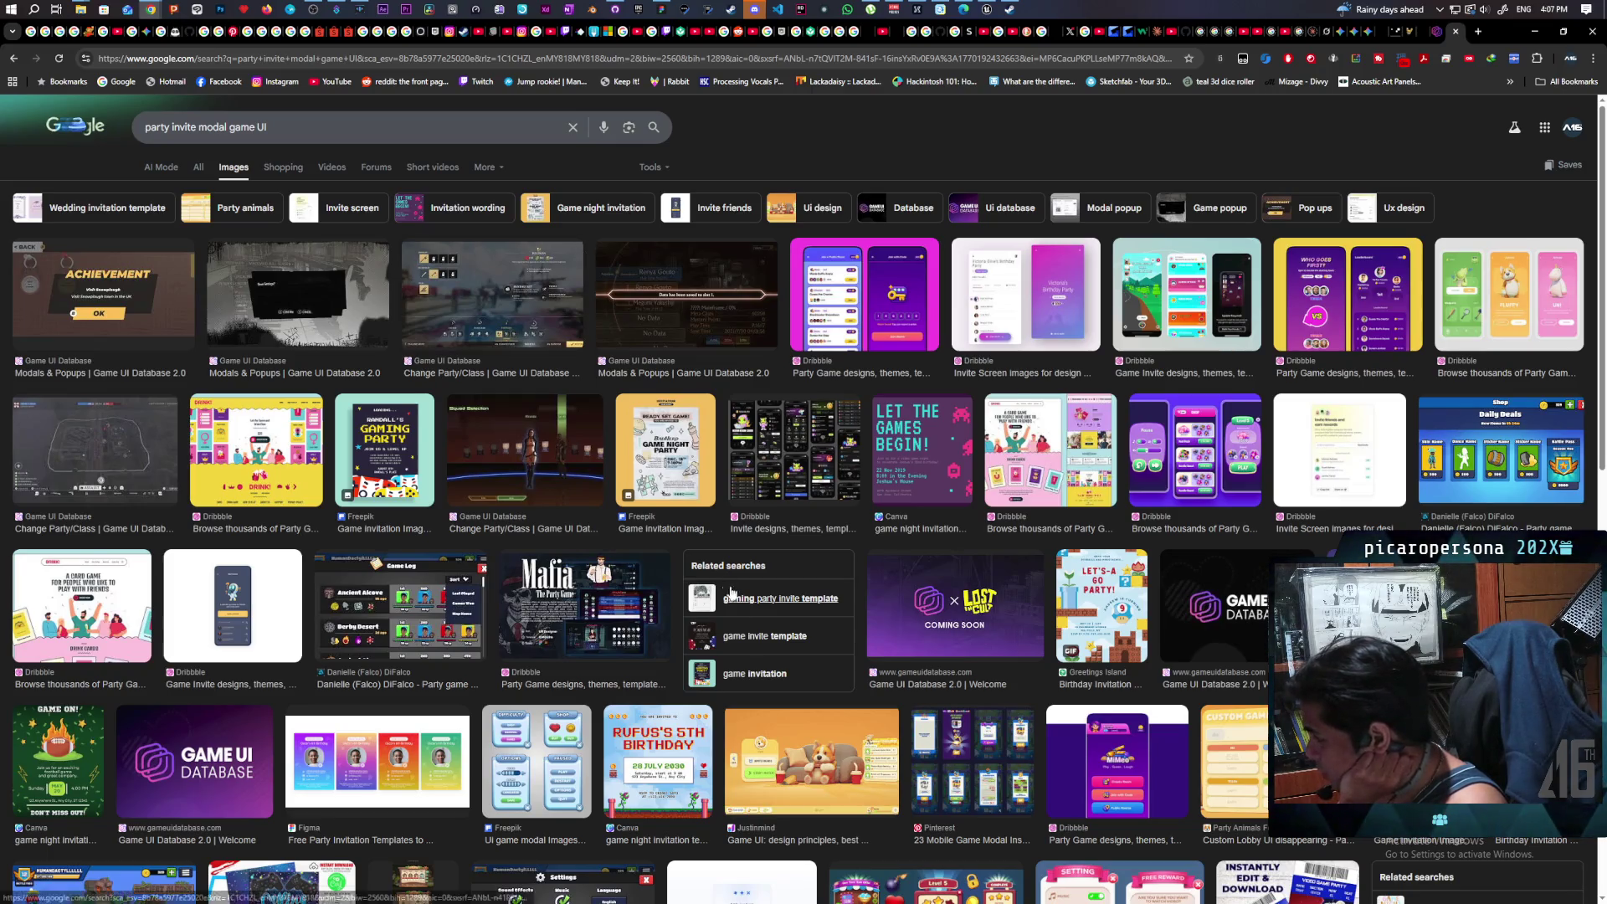
click(789, 748)
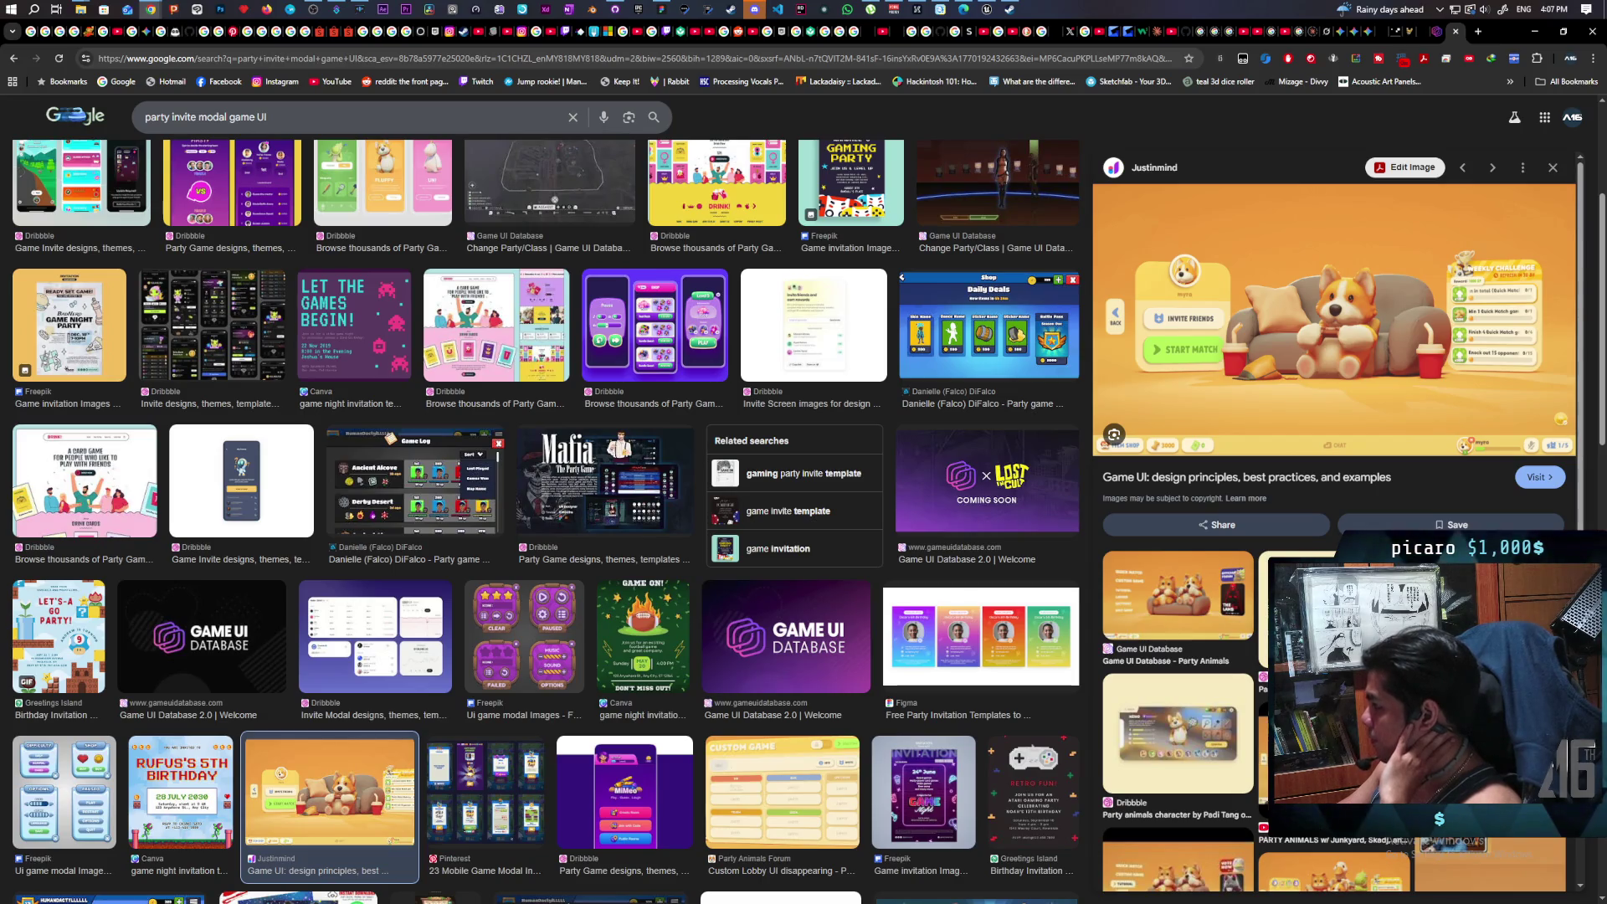
Preview two Party Animals screenshots, then return to the Justinmind corgi party-game image preview.
scroll(1333, 385, down, 5)
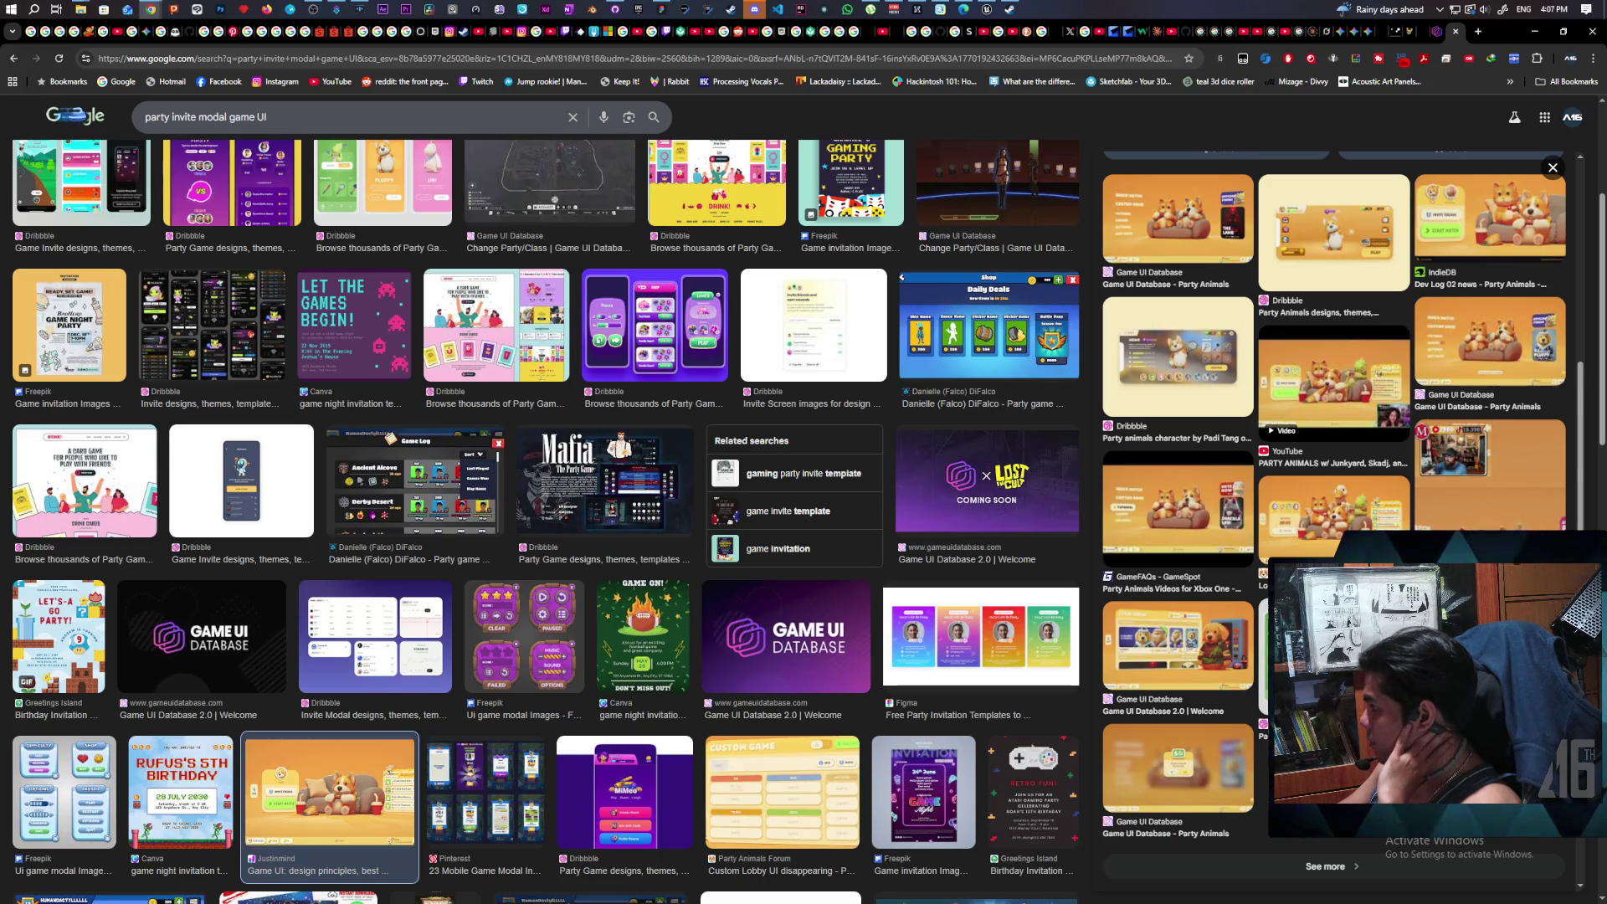
click(1154, 778)
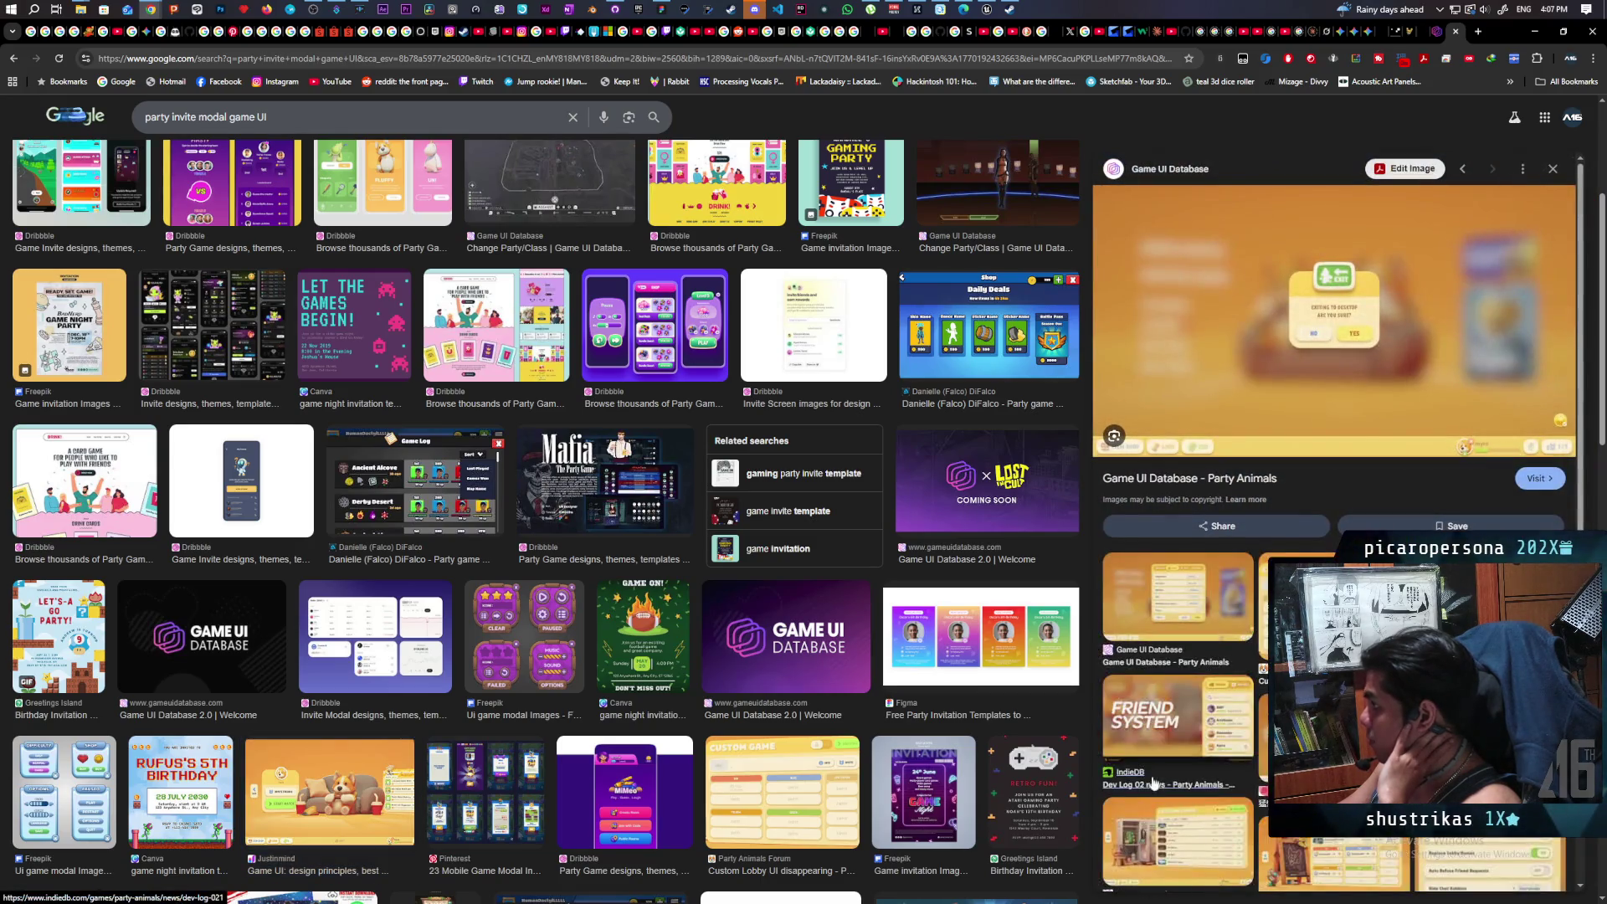
scroll(1161, 779, down, 2)
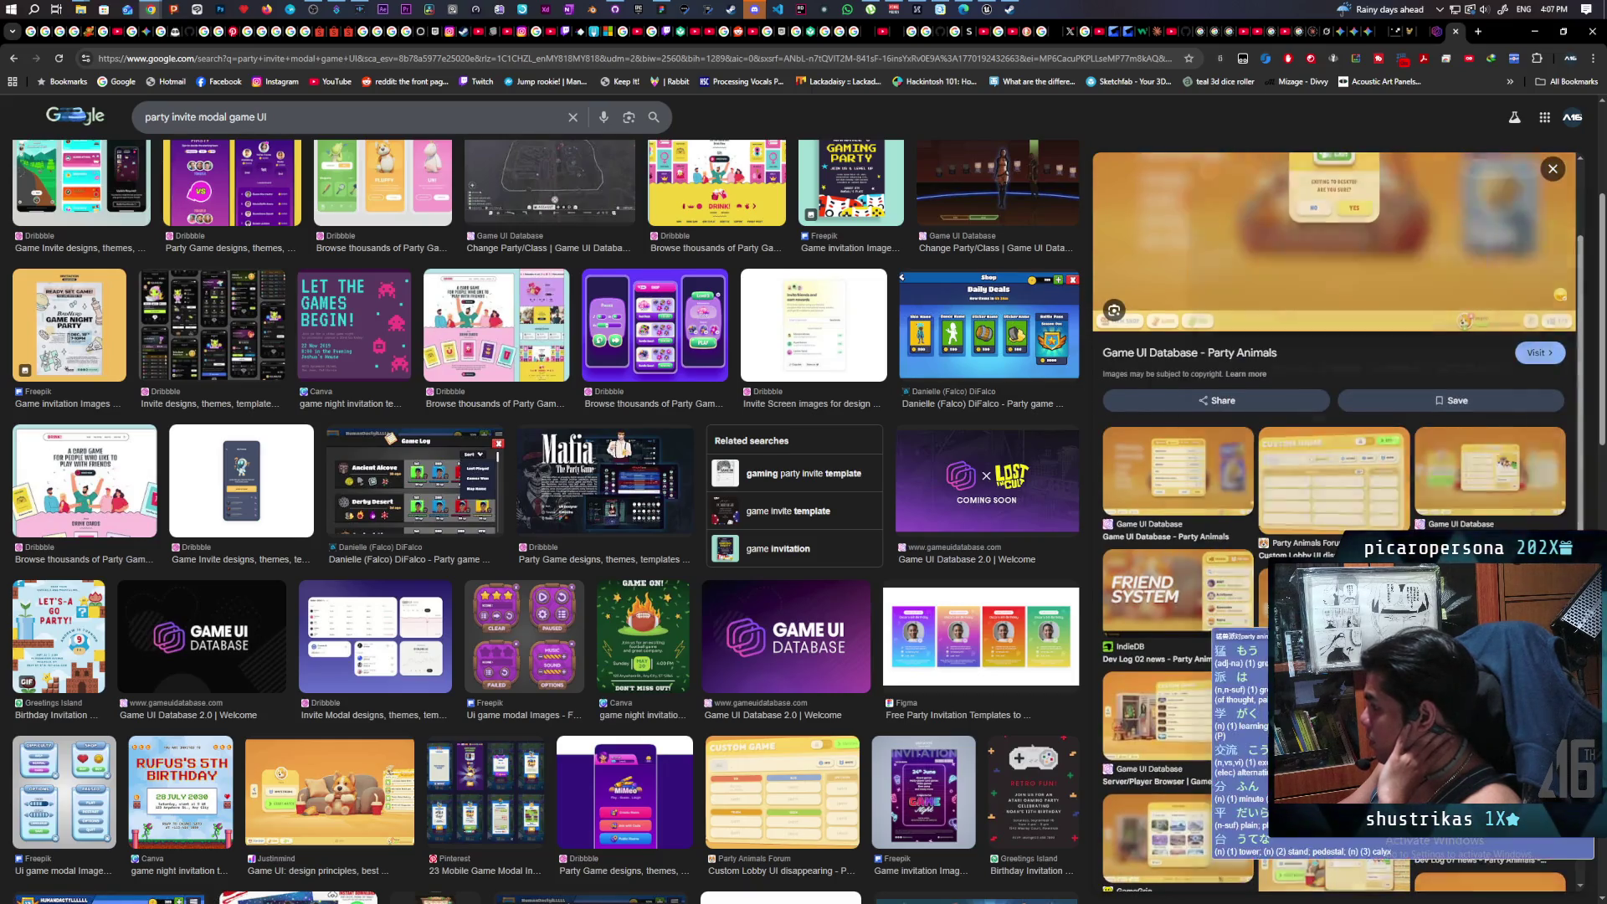
click(1263, 837)
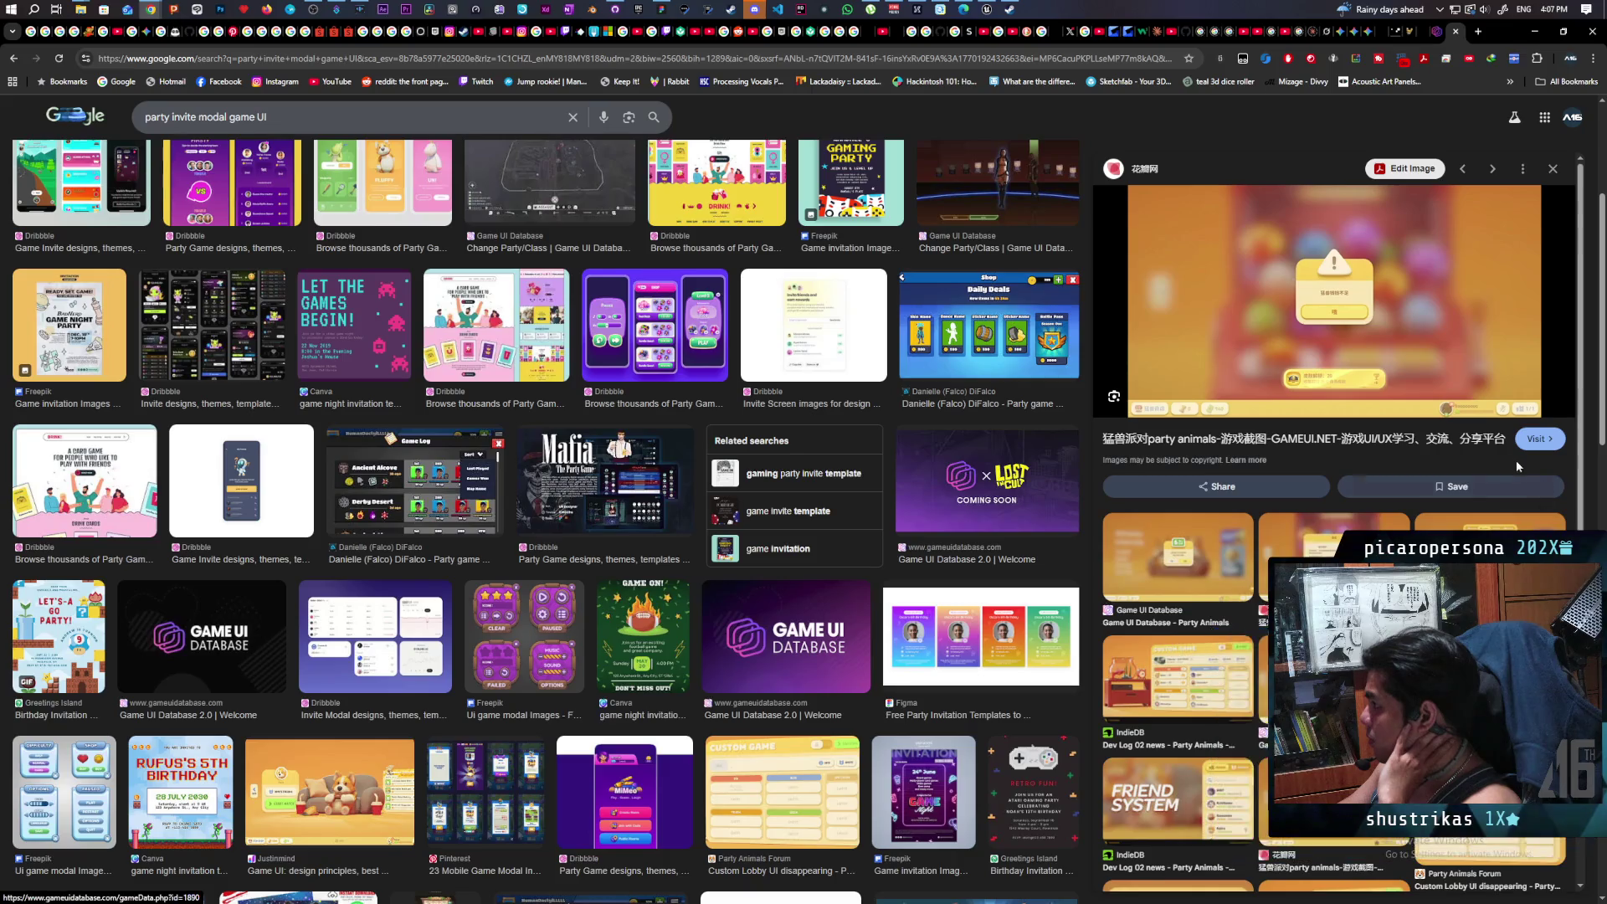
key(Escape)
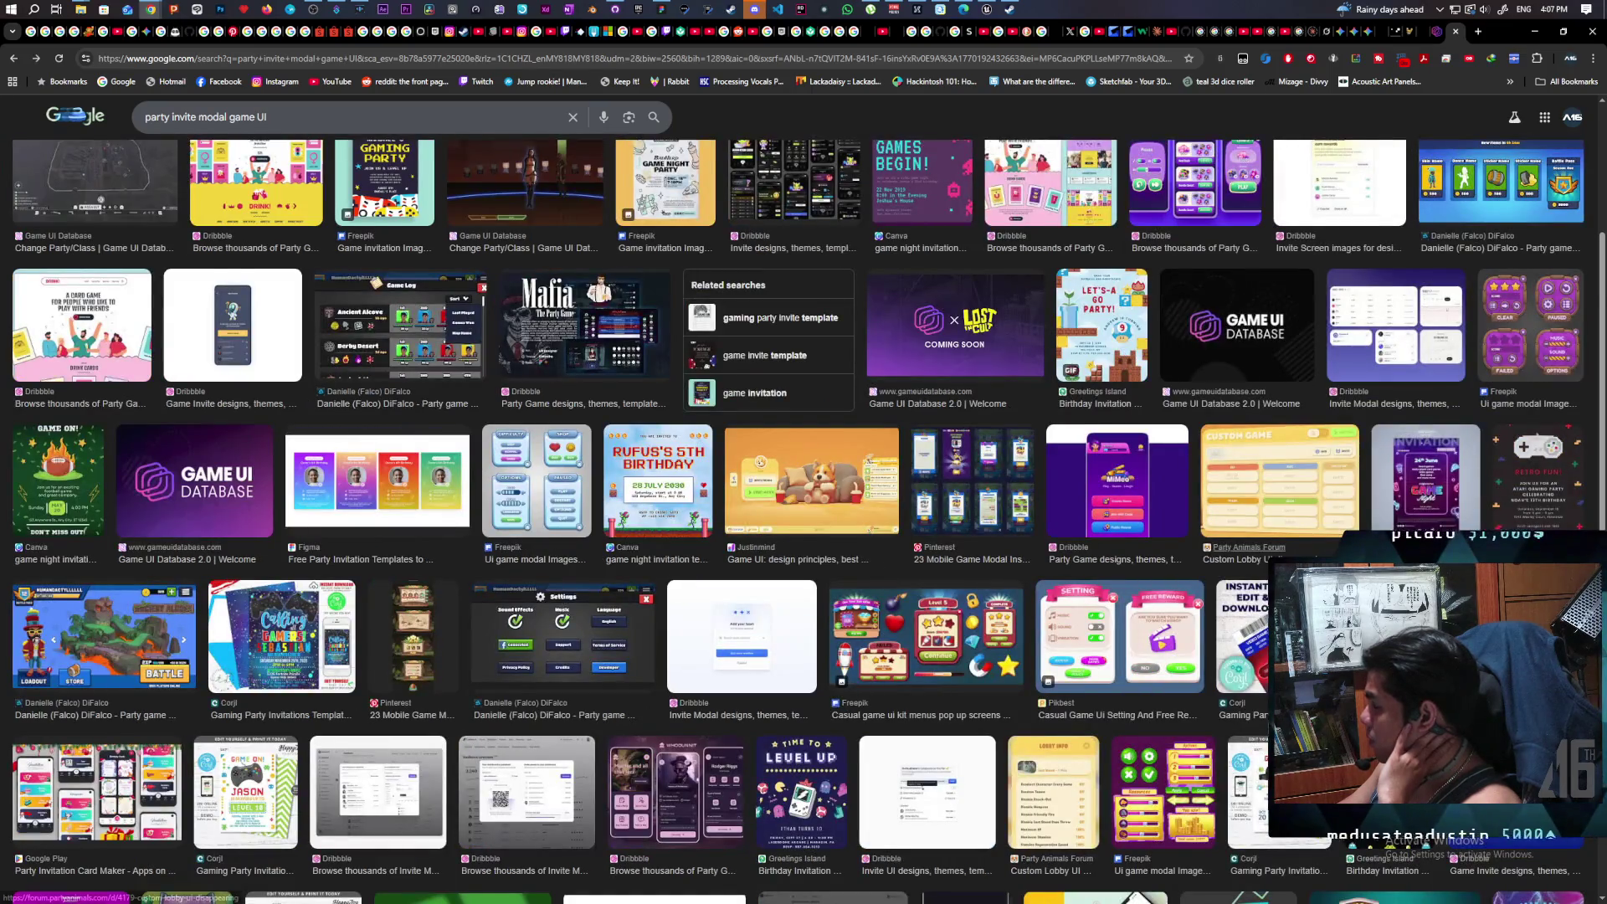
scroll(870, 703, up, 2)
click(871, 703)
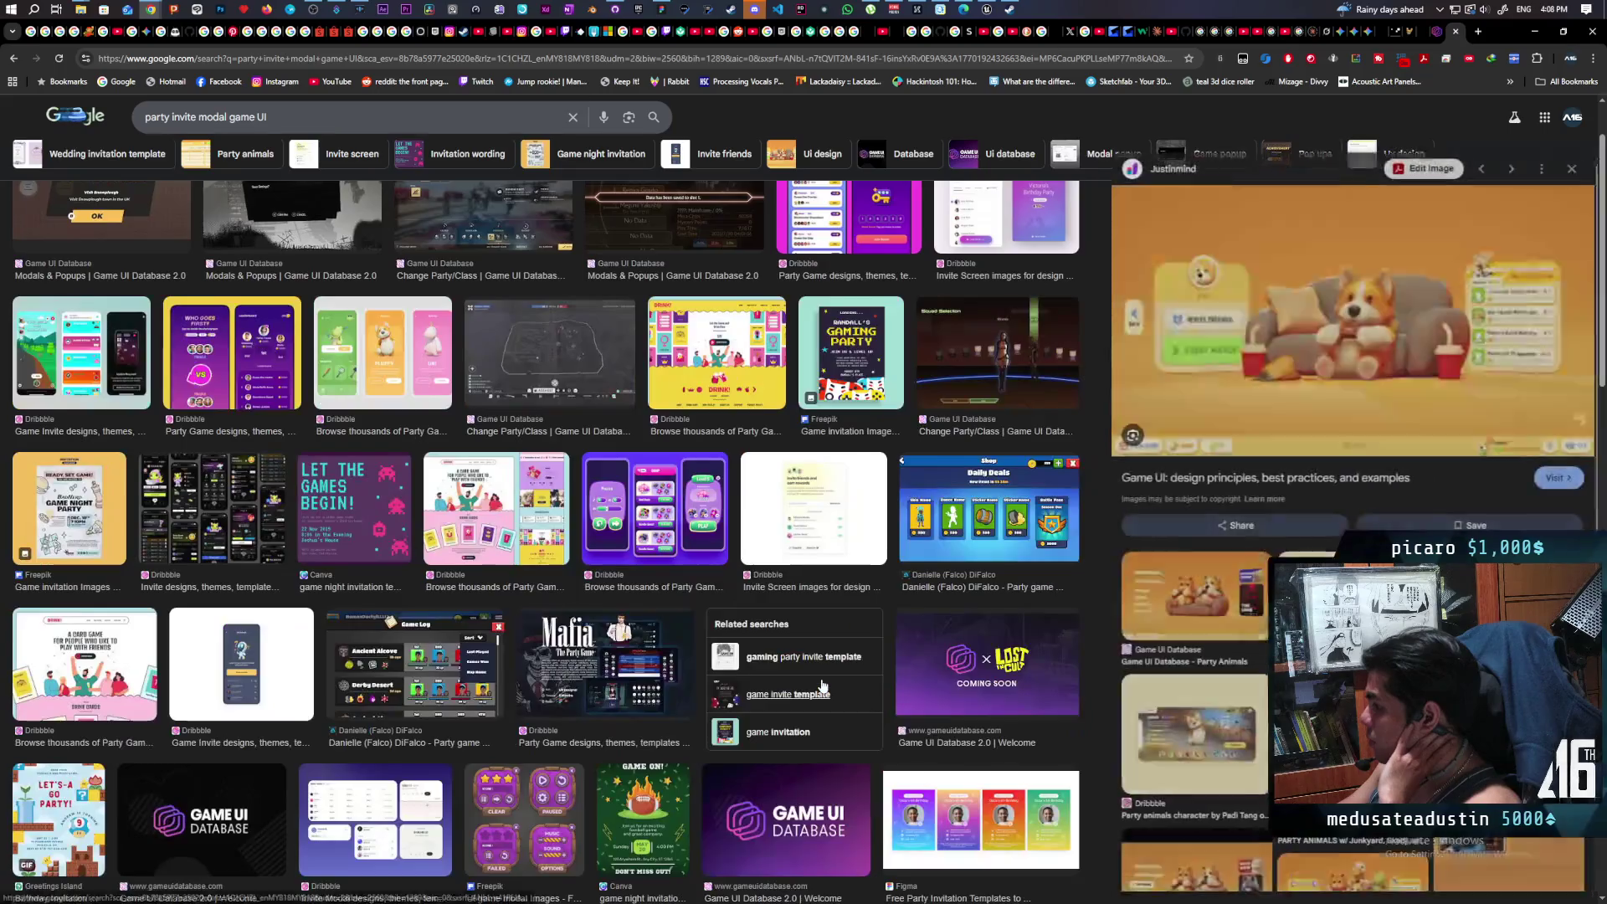
click(1314, 484)
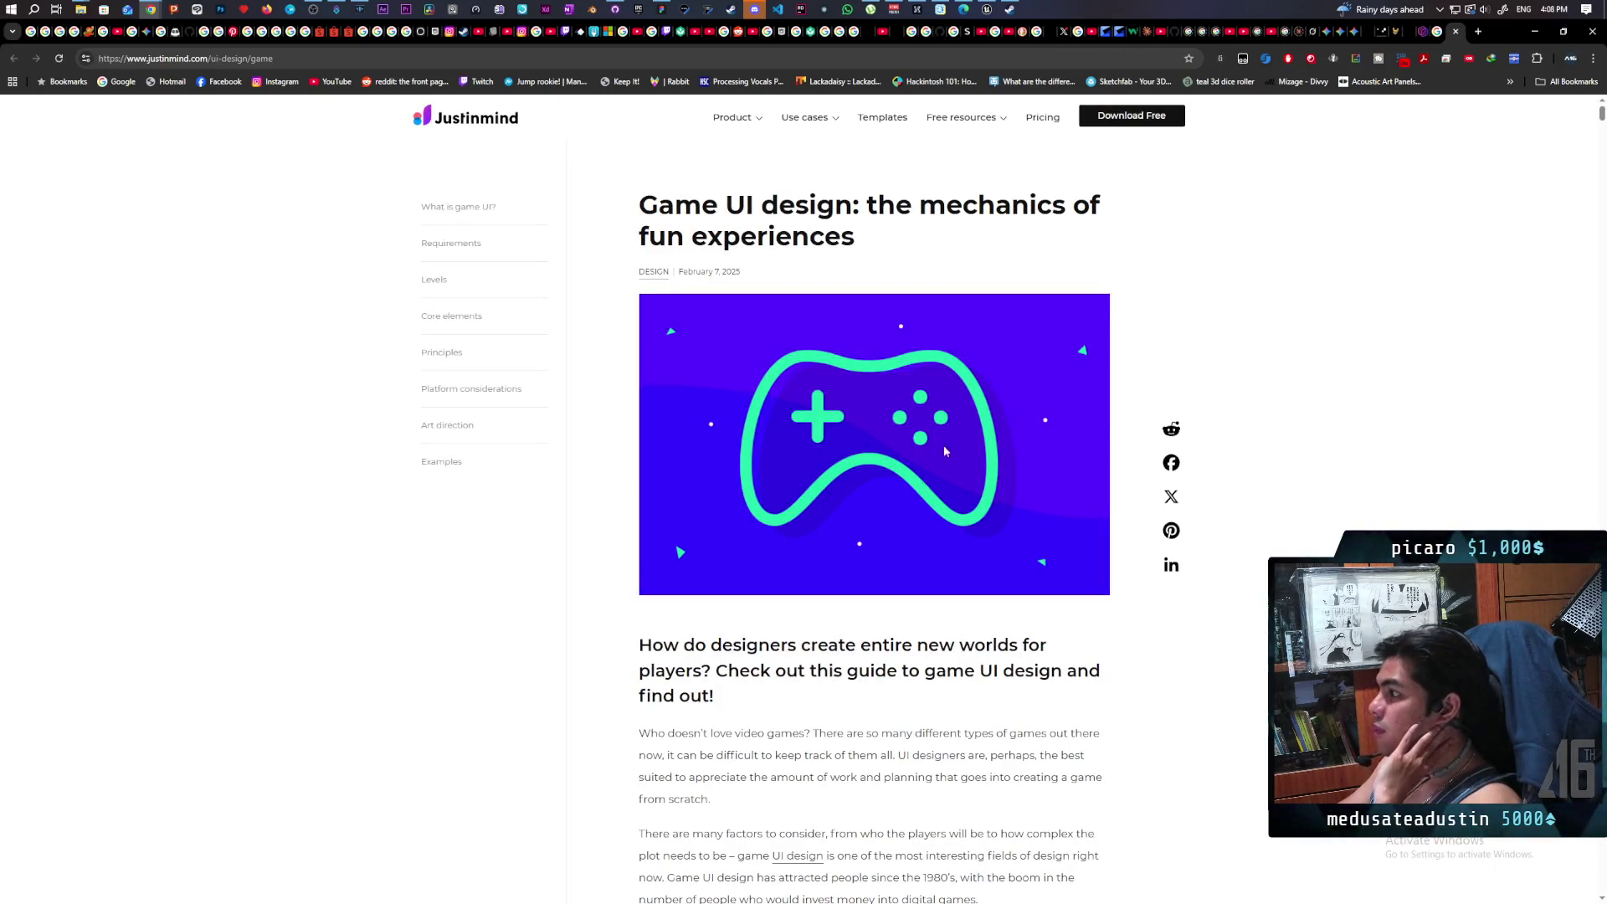
scroll(1097, 423, down, 9)
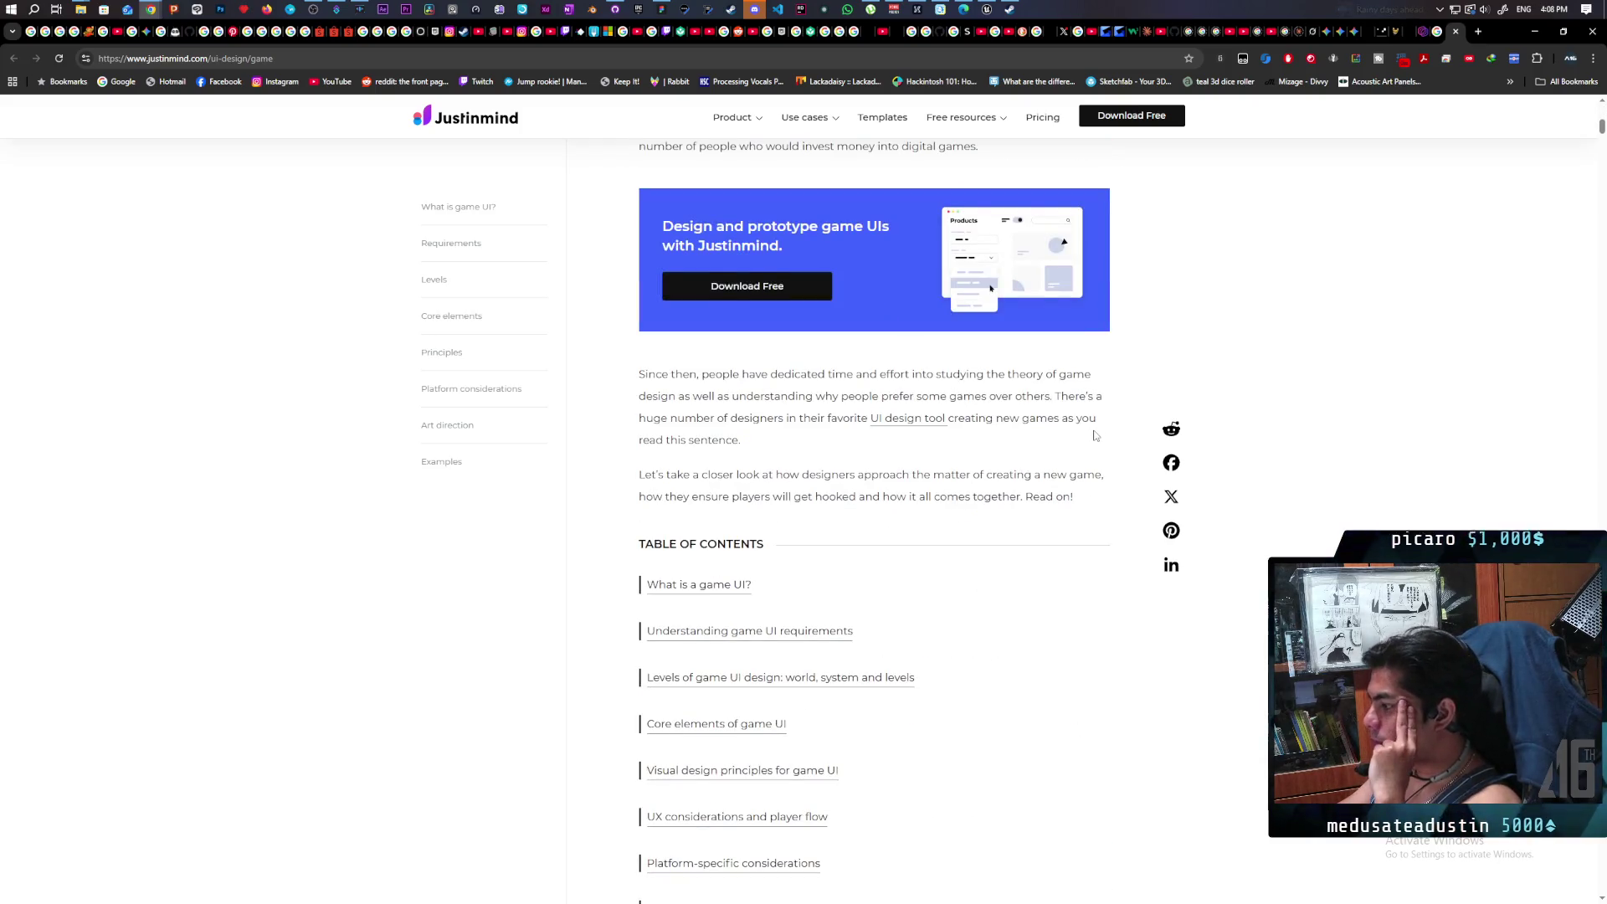
scroll(1096, 432, down, 9)
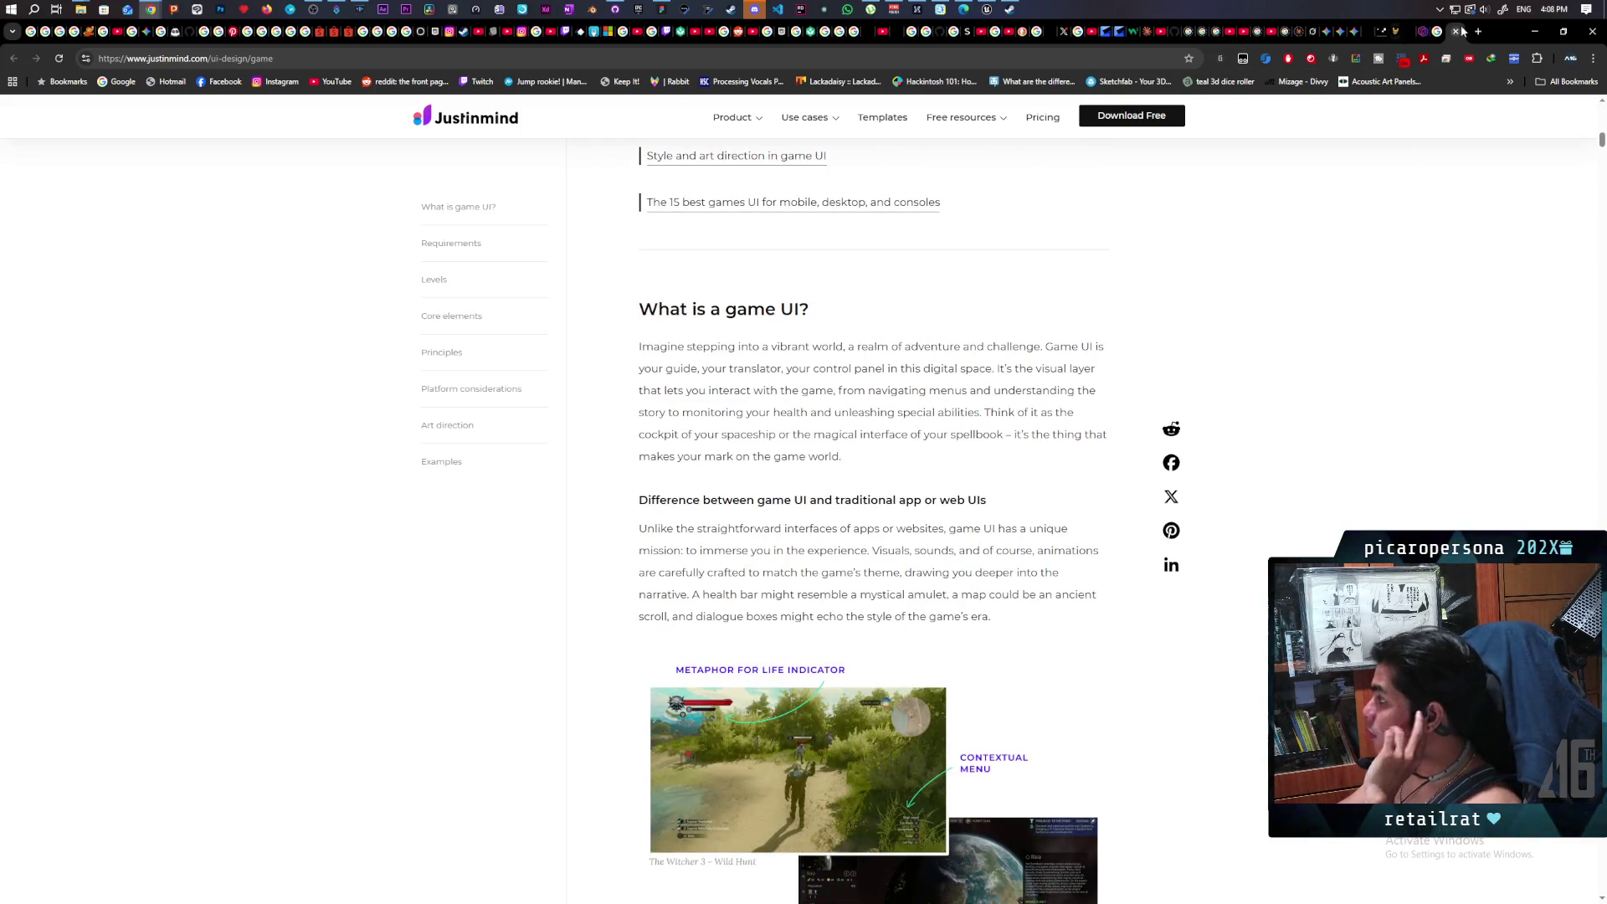
click(1458, 32)
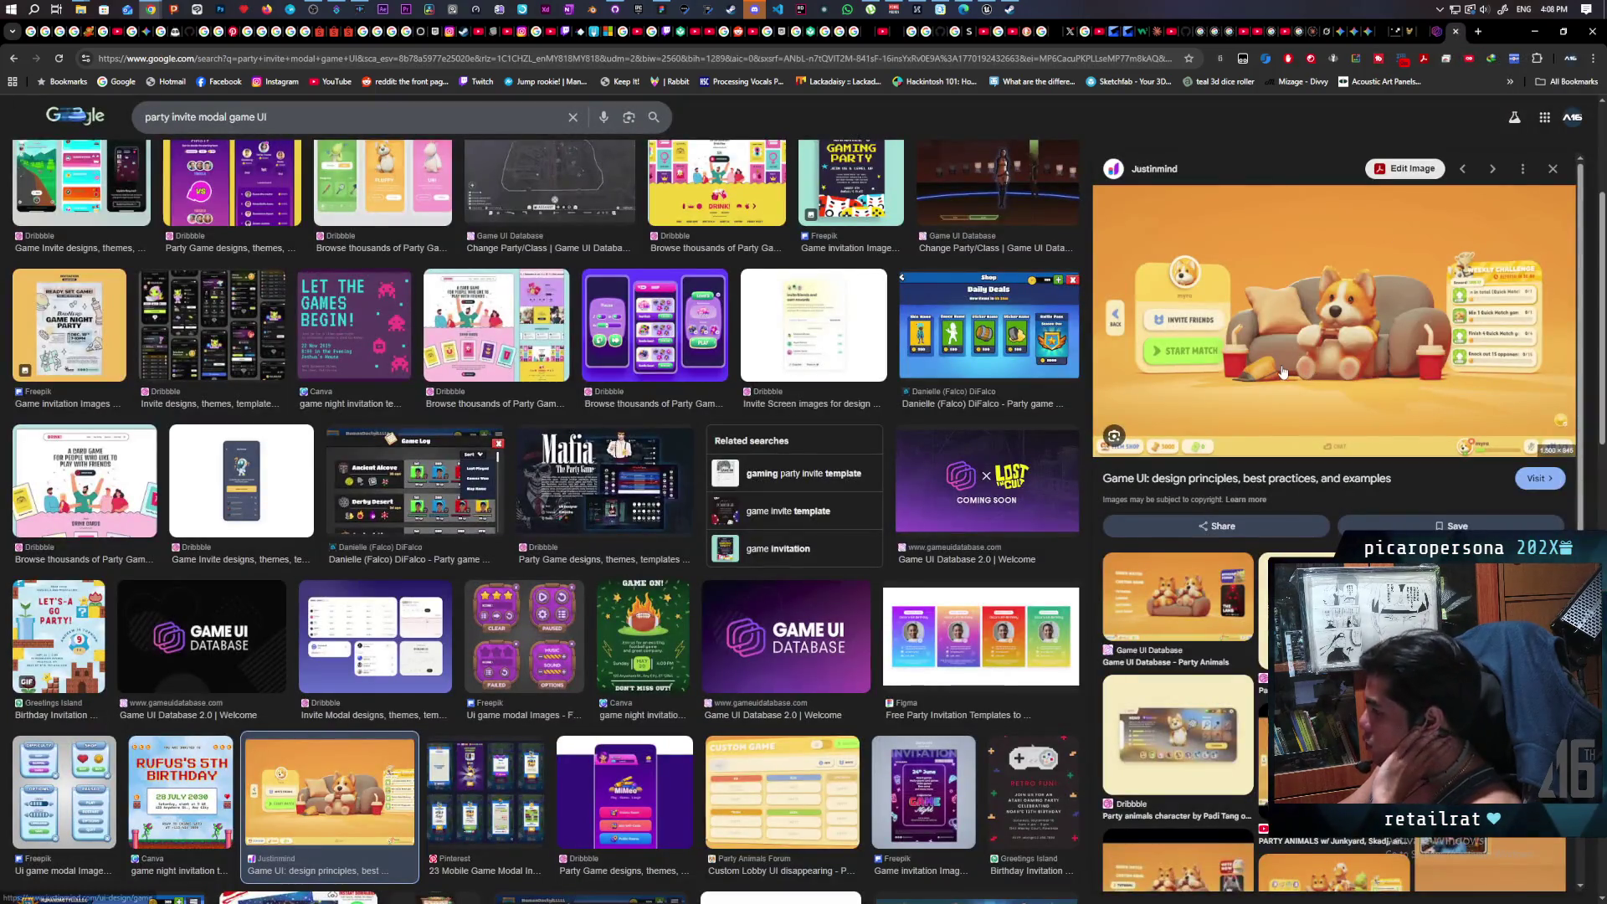
scroll(1294, 376, down, 2)
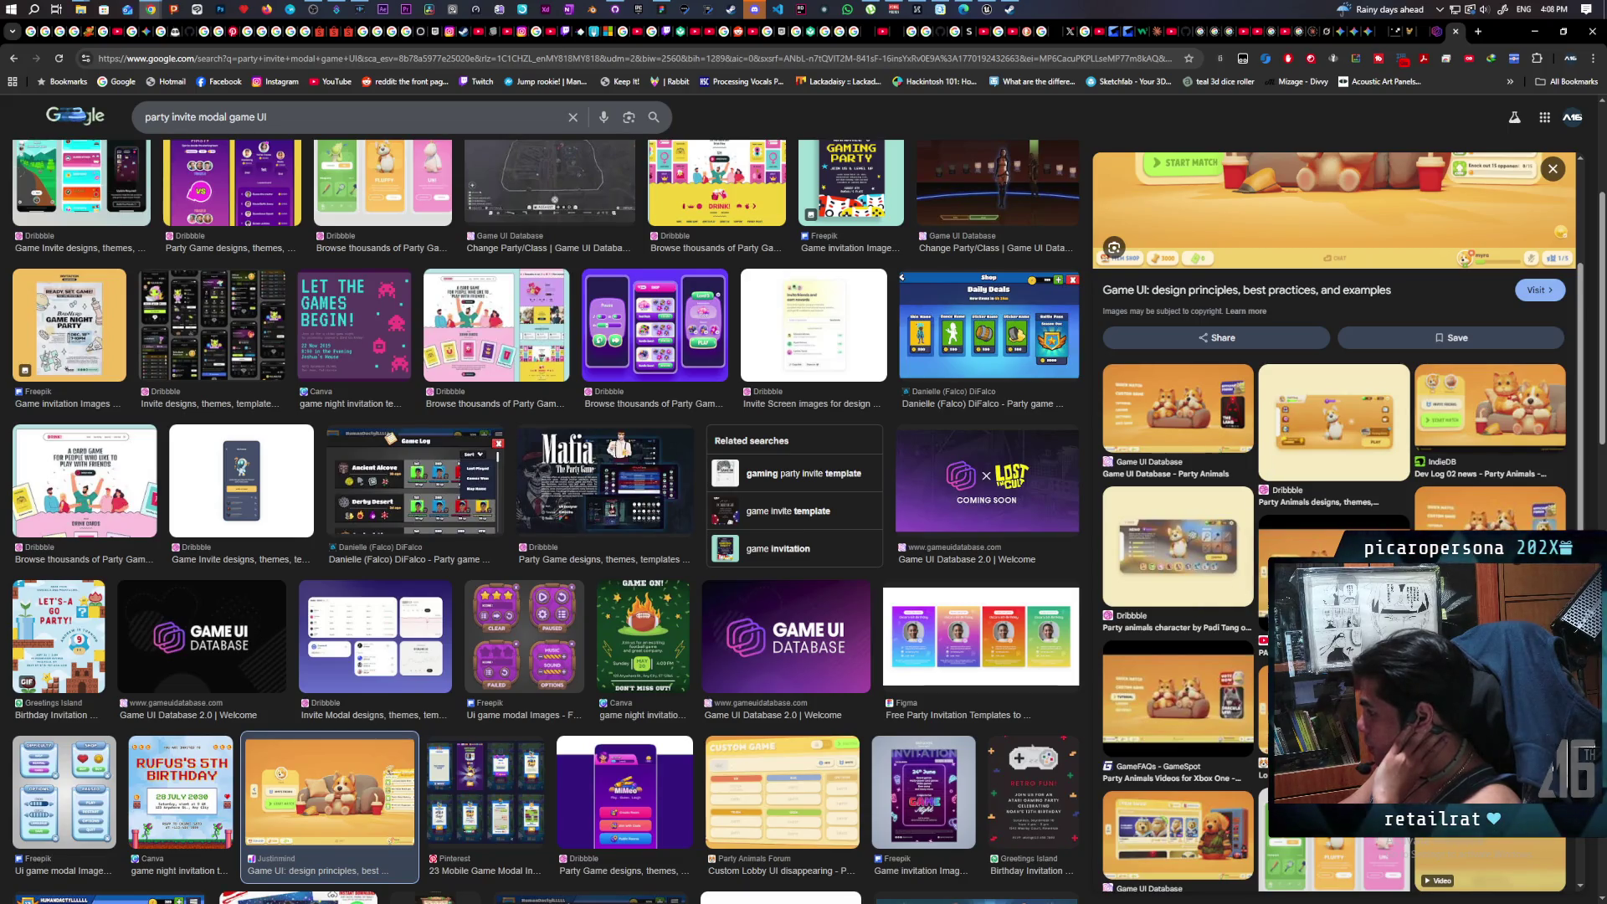
scroll(1241, 589, down, 2)
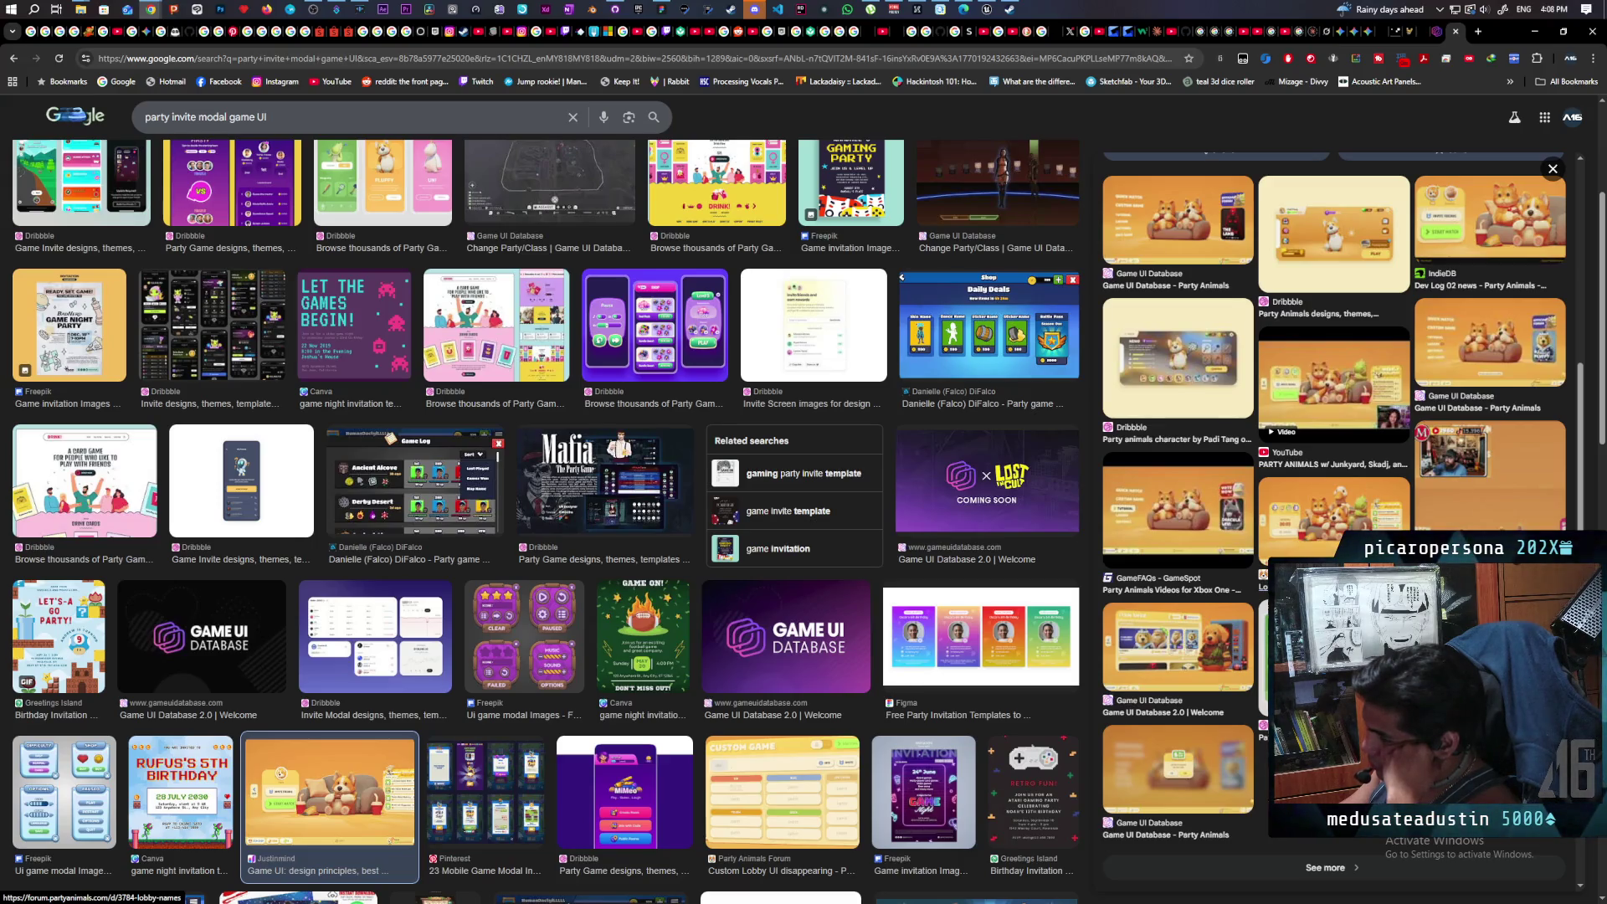
scroll(1335, 503, down, 2)
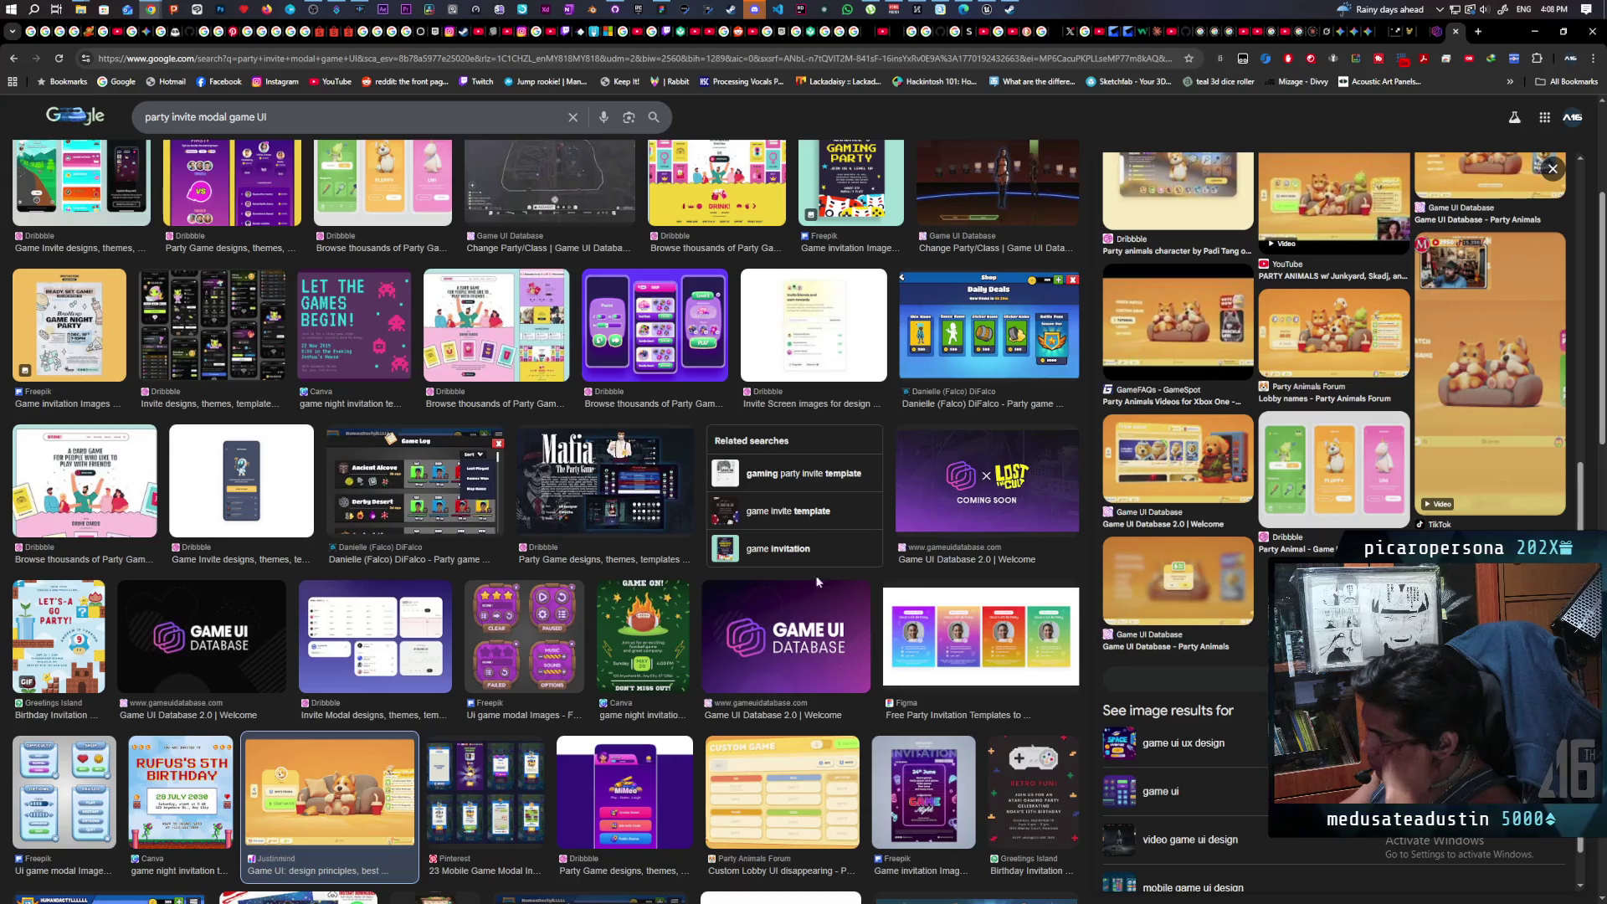
scroll(643, 603, down, 4)
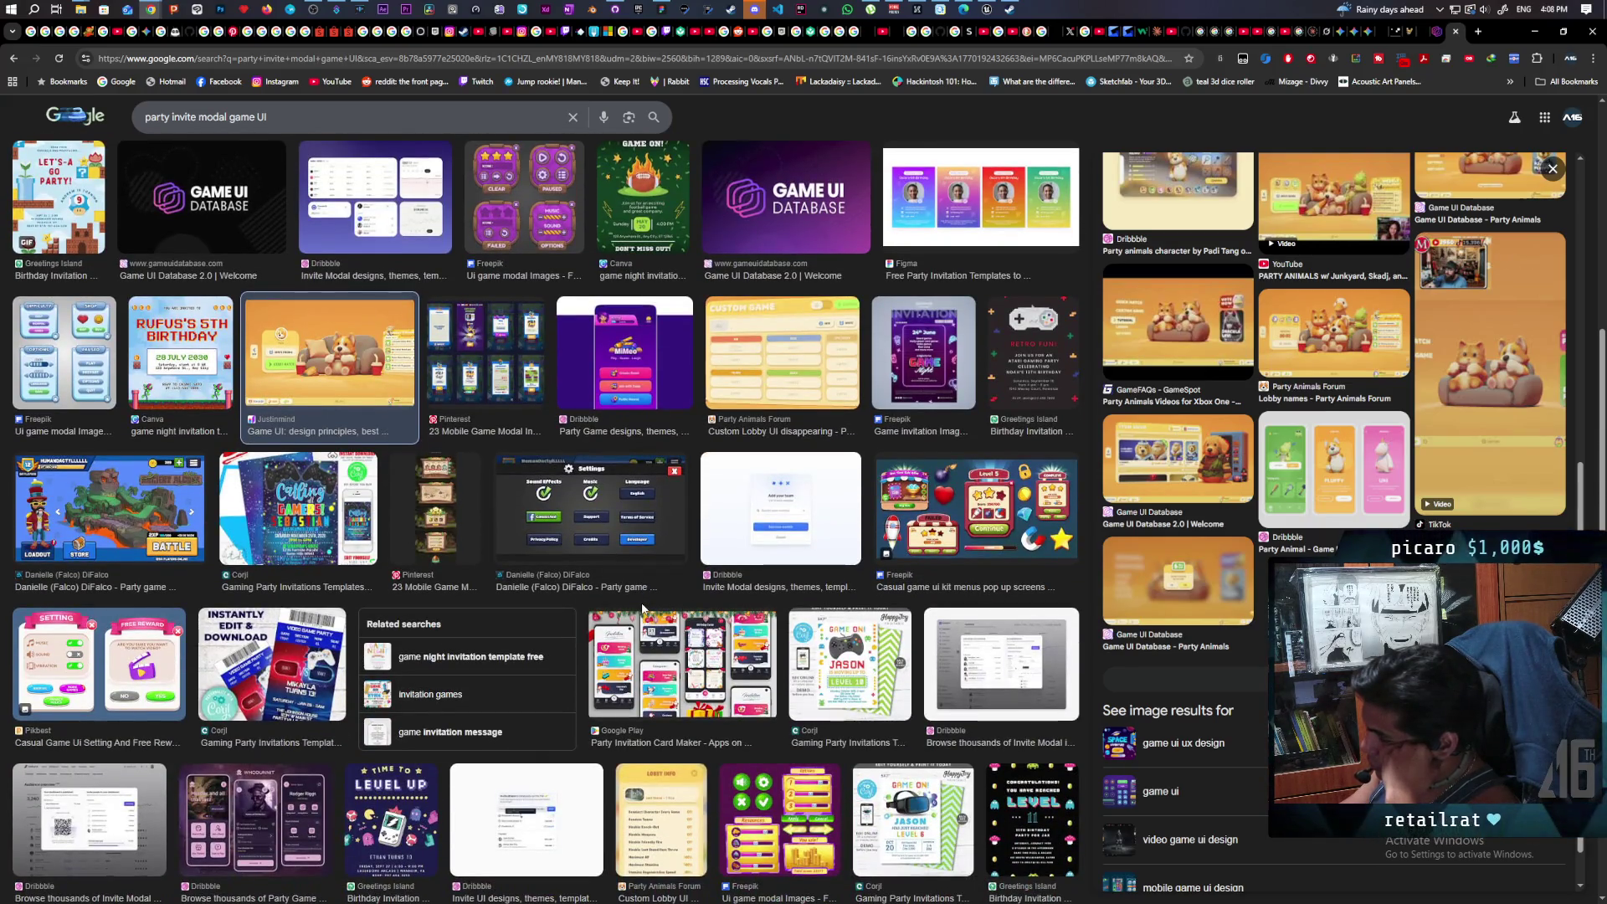
scroll(643, 608, down, 3)
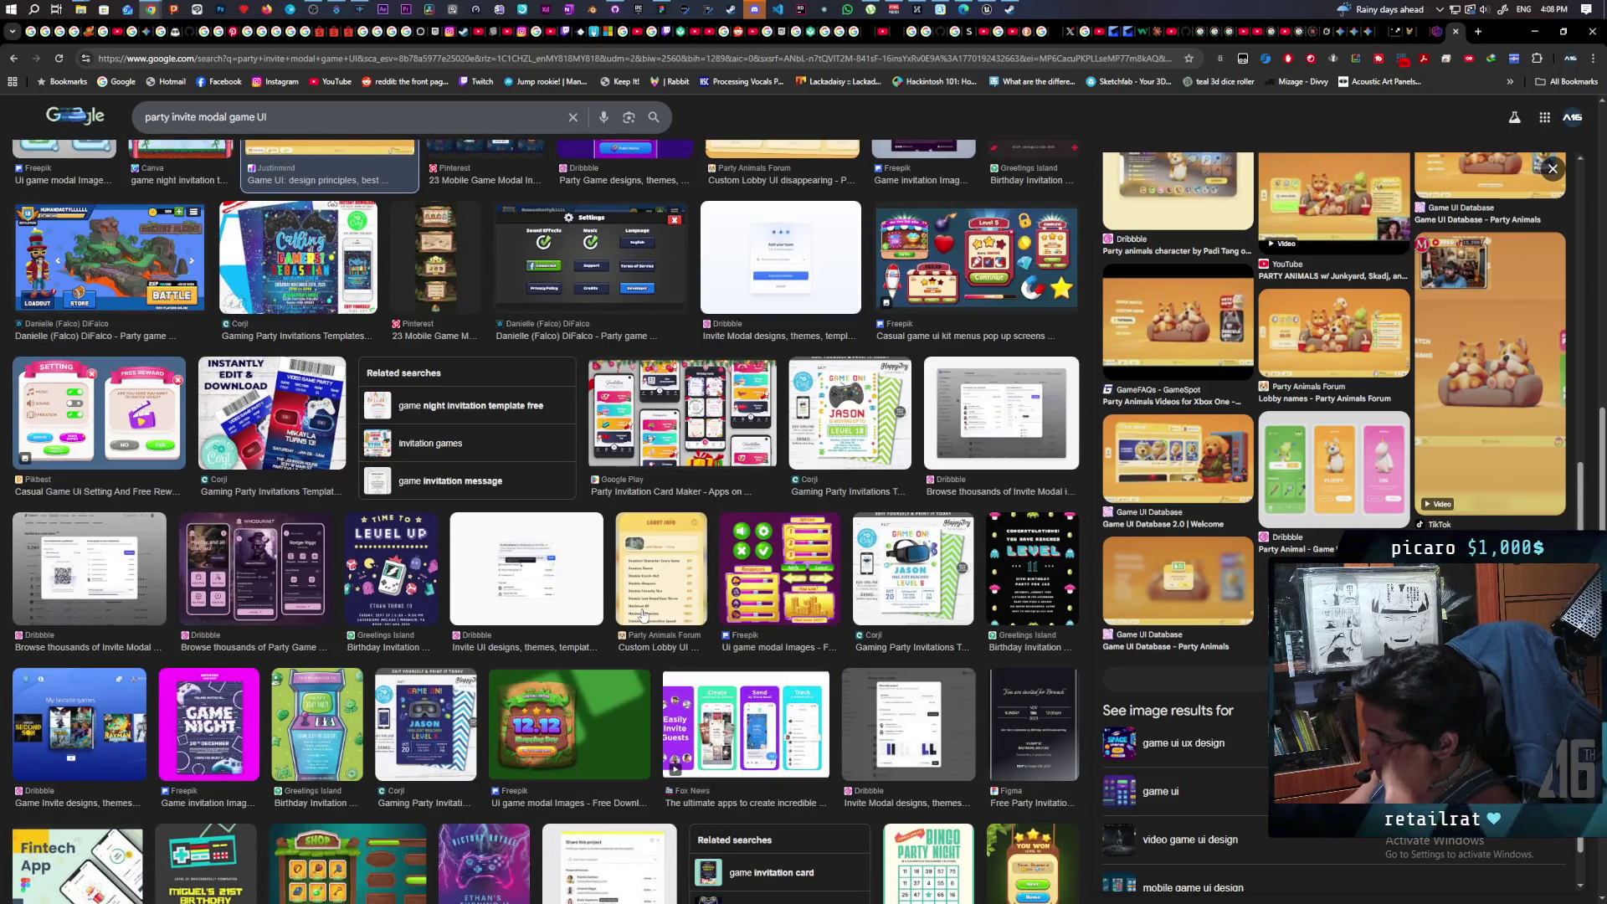
scroll(643, 614, down, 3)
scroll(643, 615, down, 2)
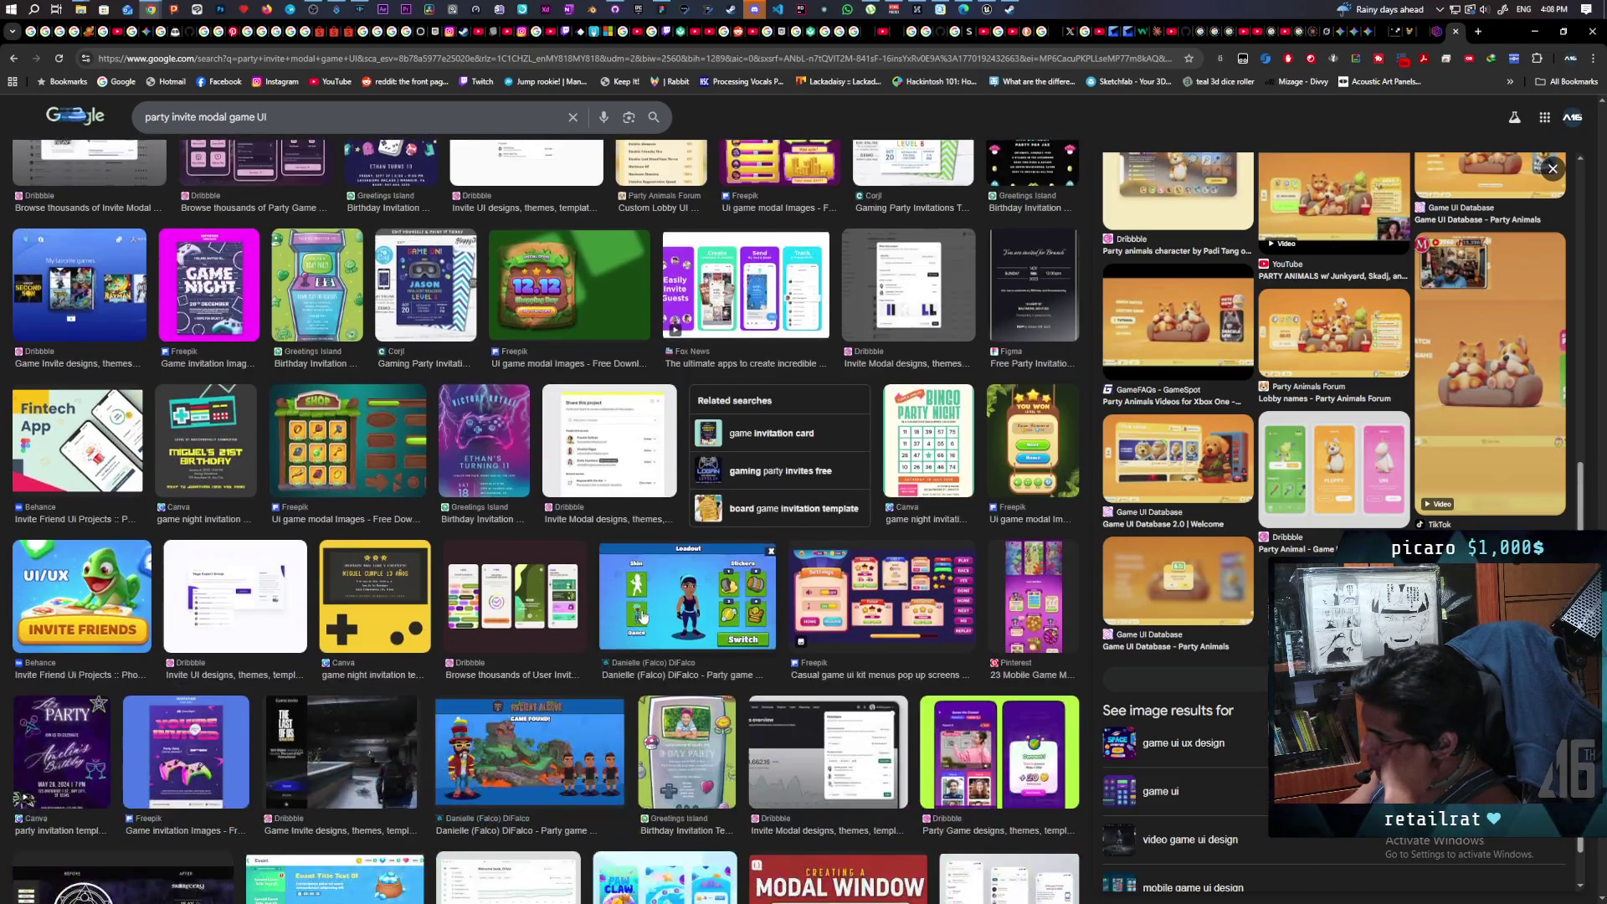
scroll(643, 616, down, 3)
scroll(643, 617, down, 3)
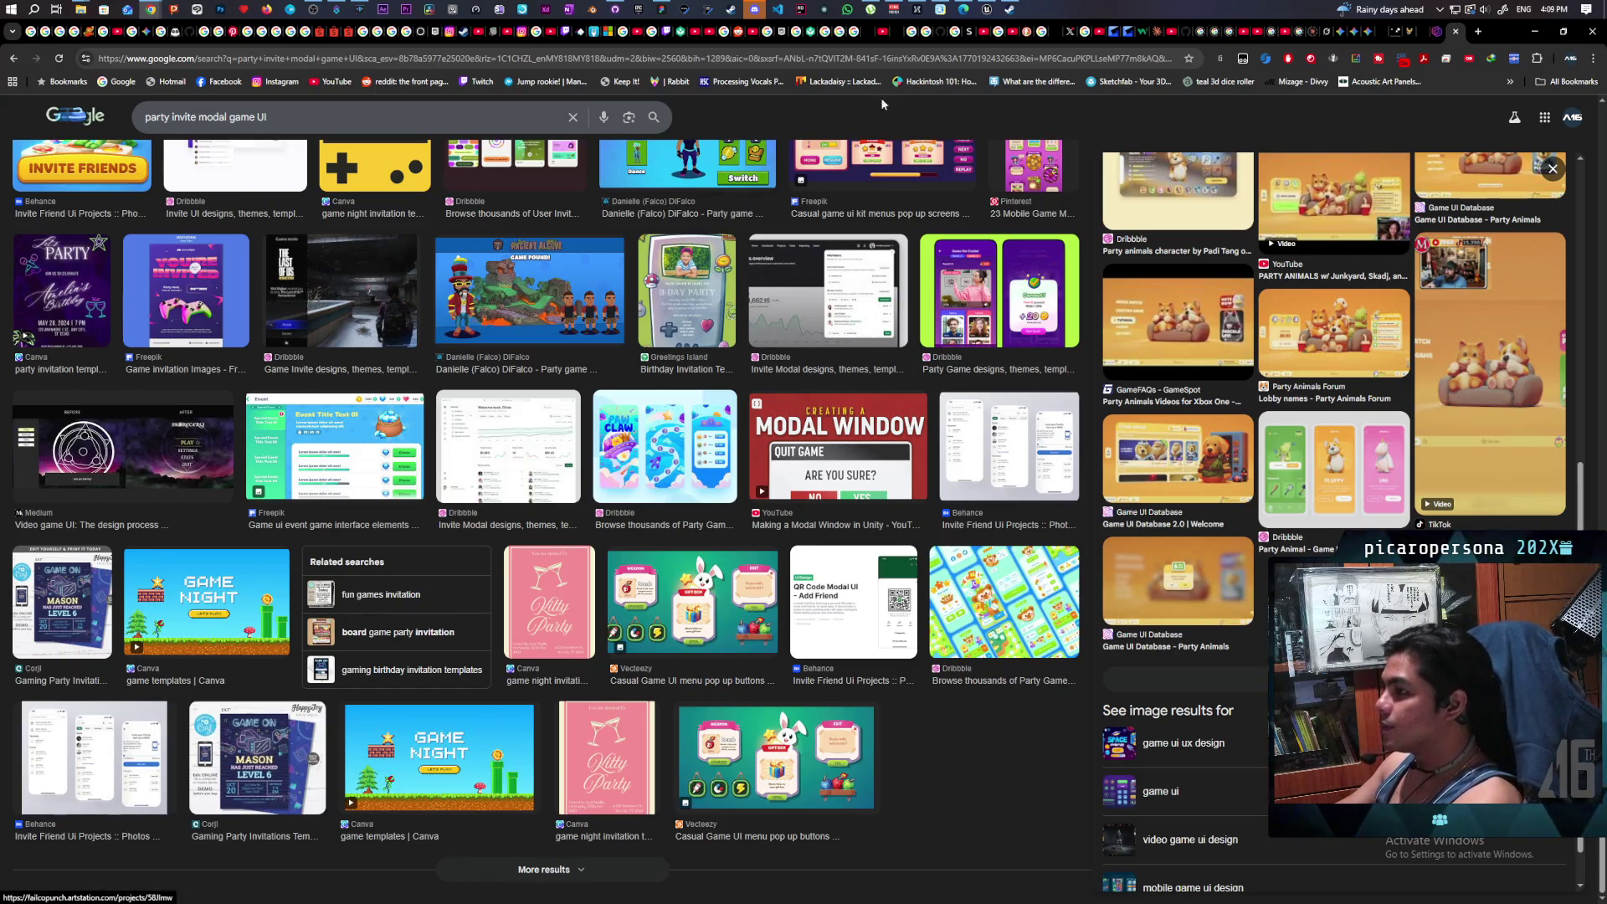
Search Game UI Database screenshots for 'cs2', returning one Just Cause 3 screen.
click(1439, 32)
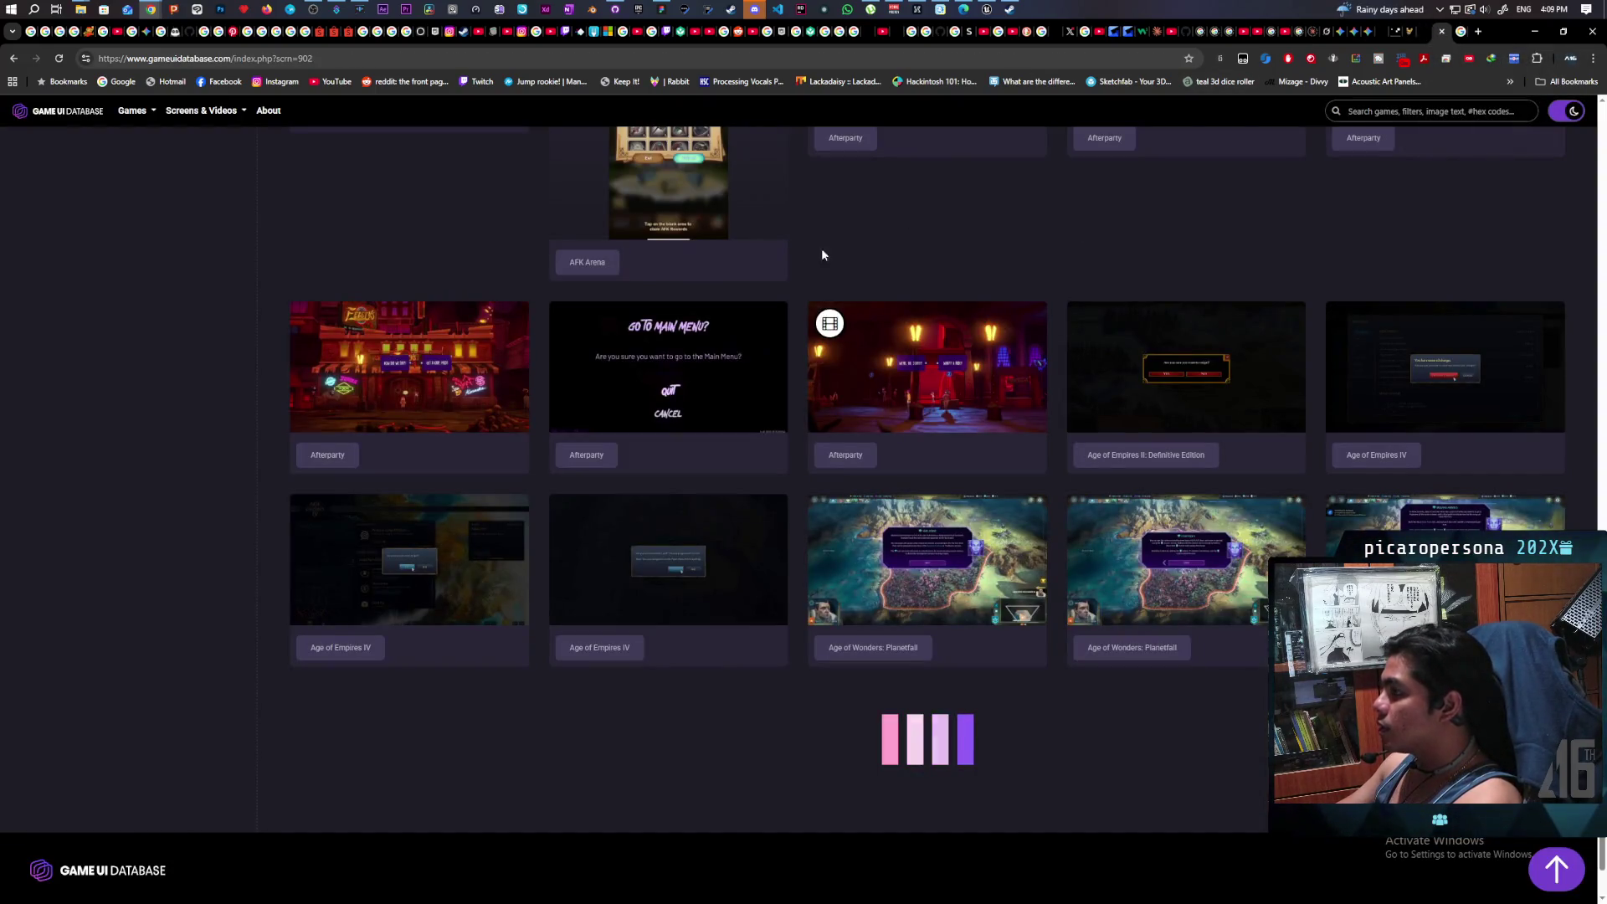
click(1356, 113)
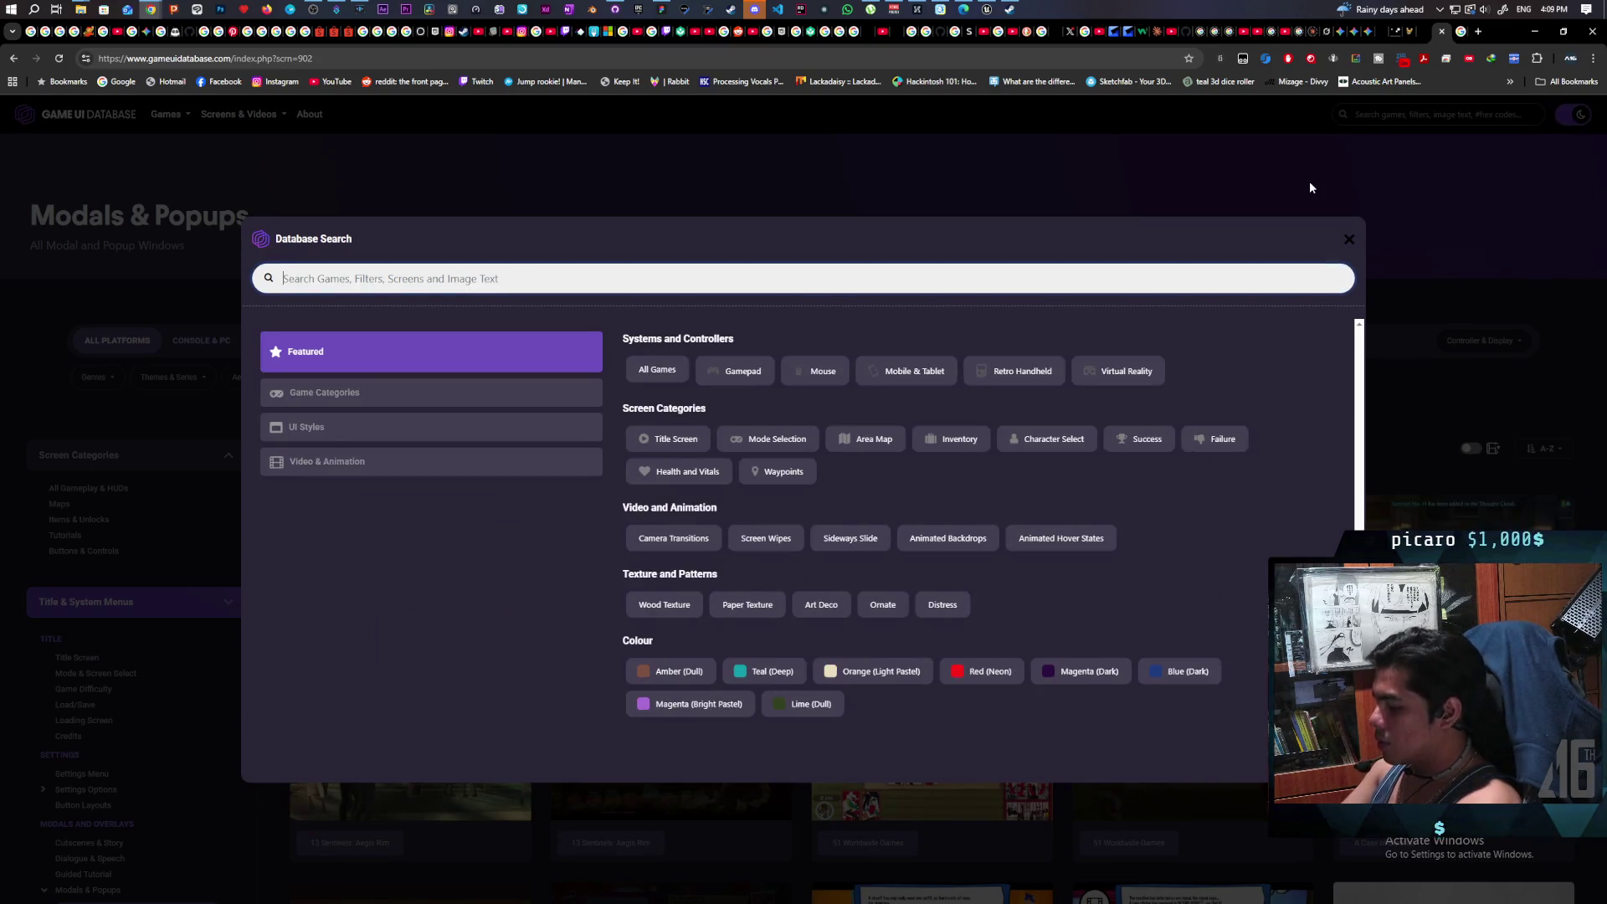
text(cs2)
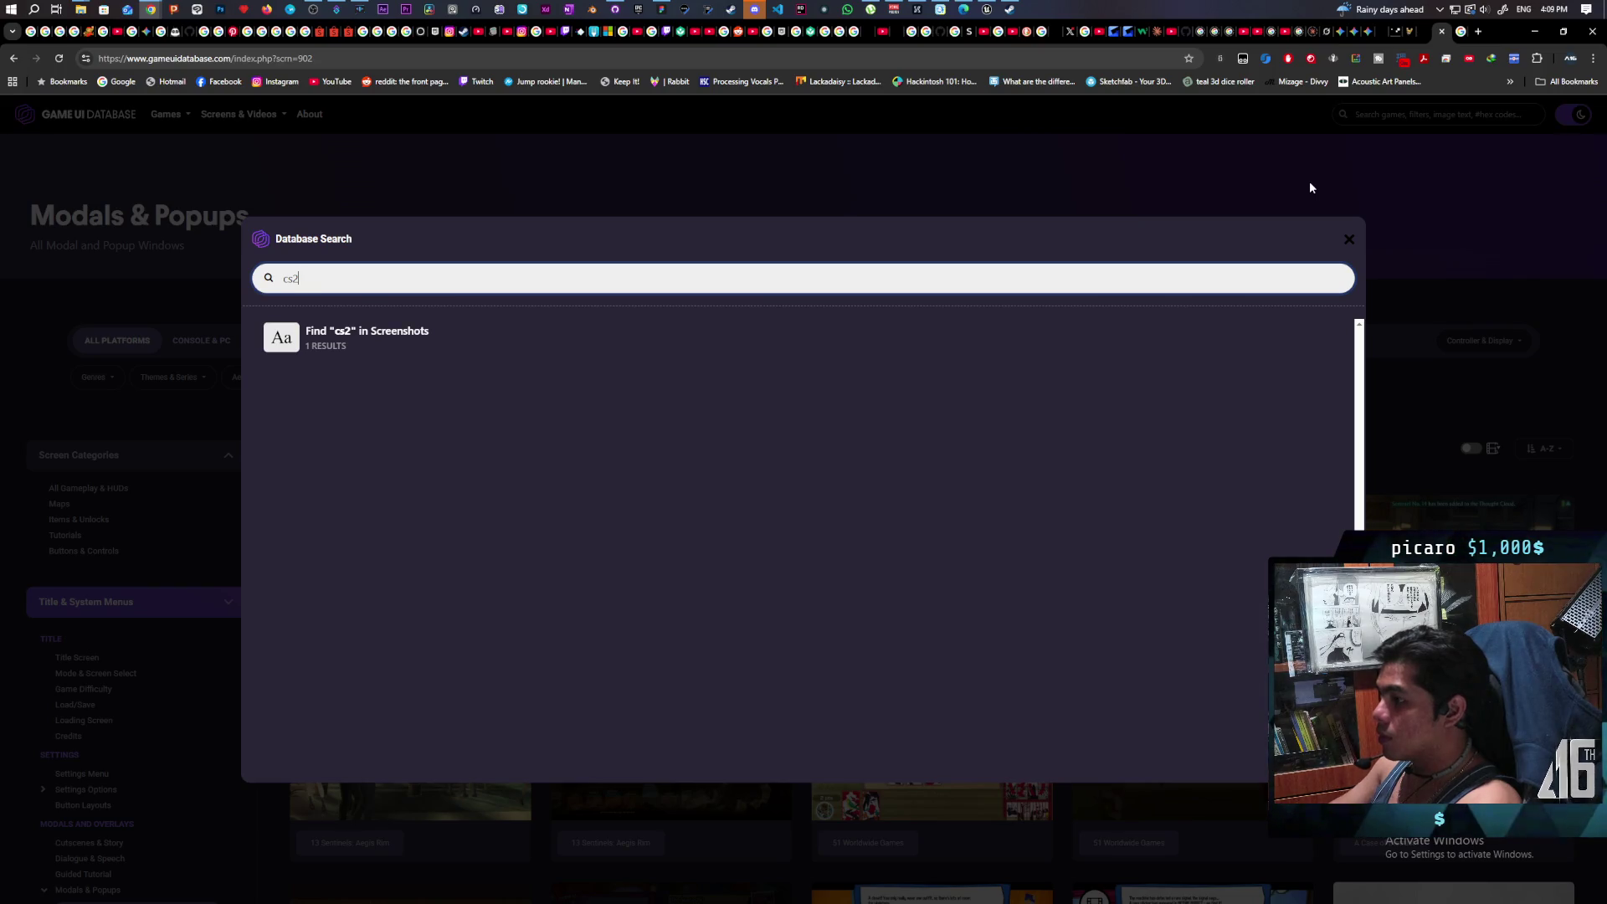
click(497, 338)
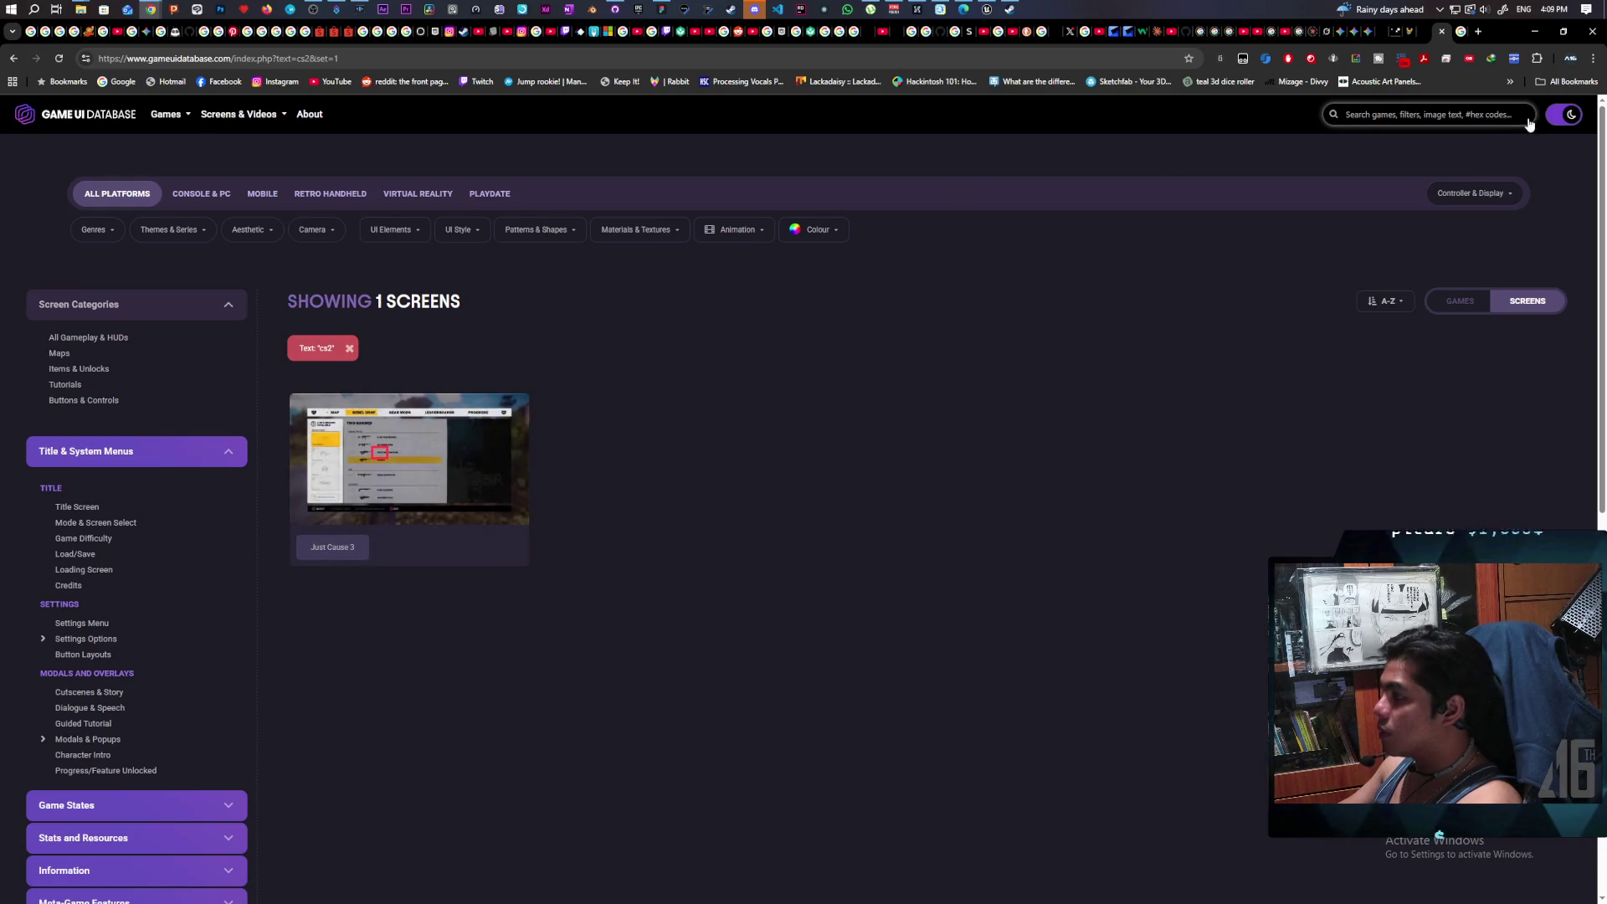
Try searches for 'counter strik' and 'hunt', then close the search dialog without picking a result.
click(1459, 116)
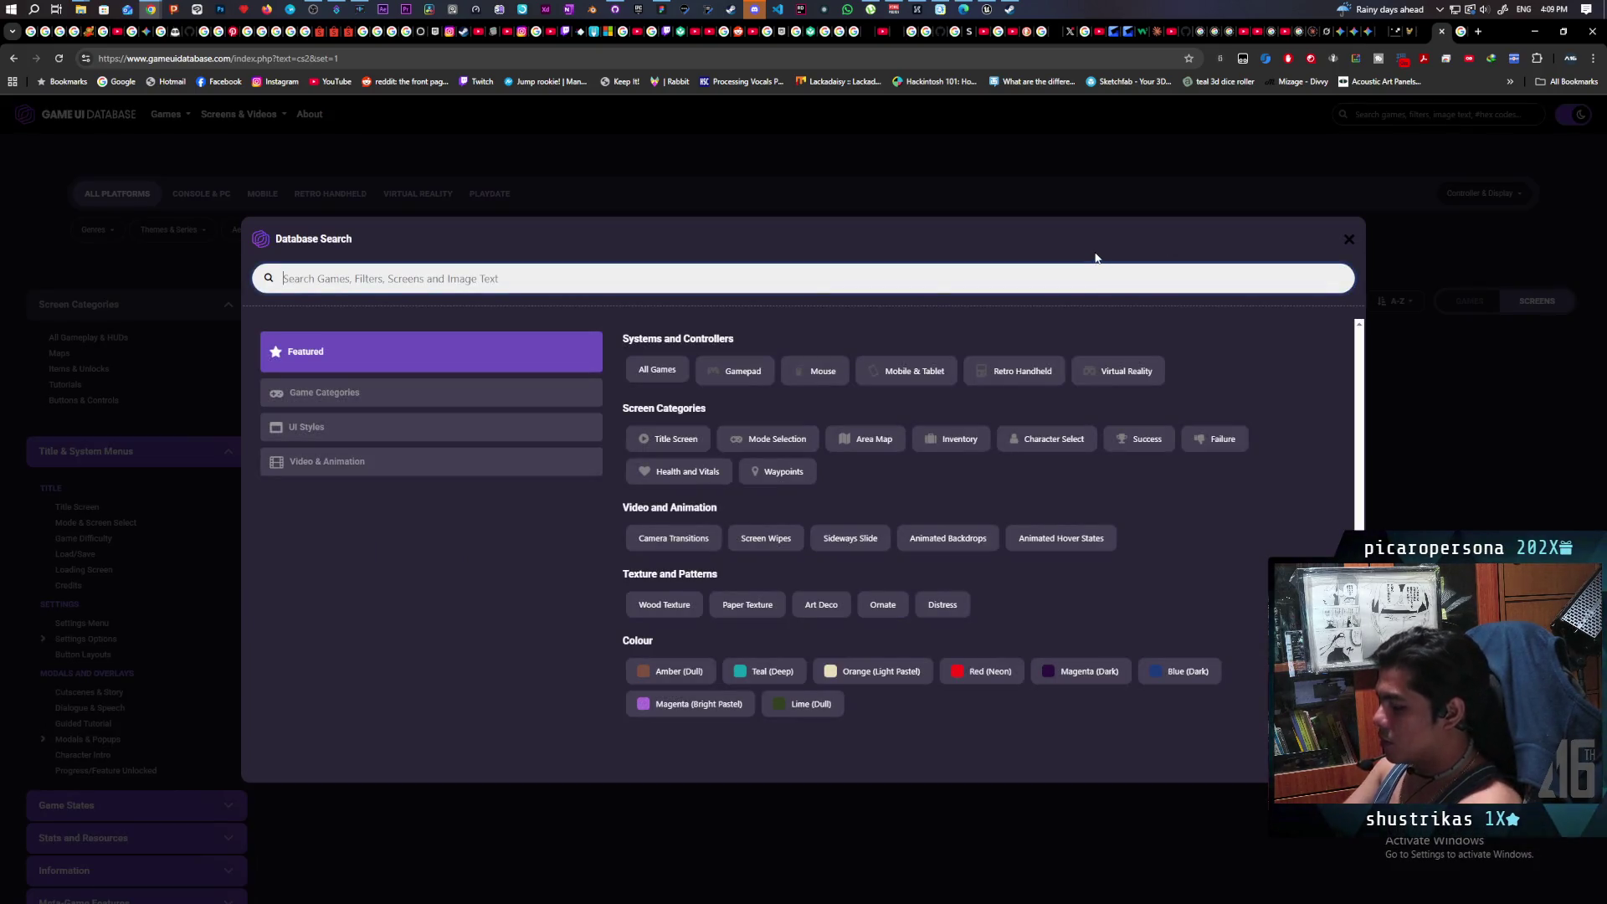
text(counter strik)
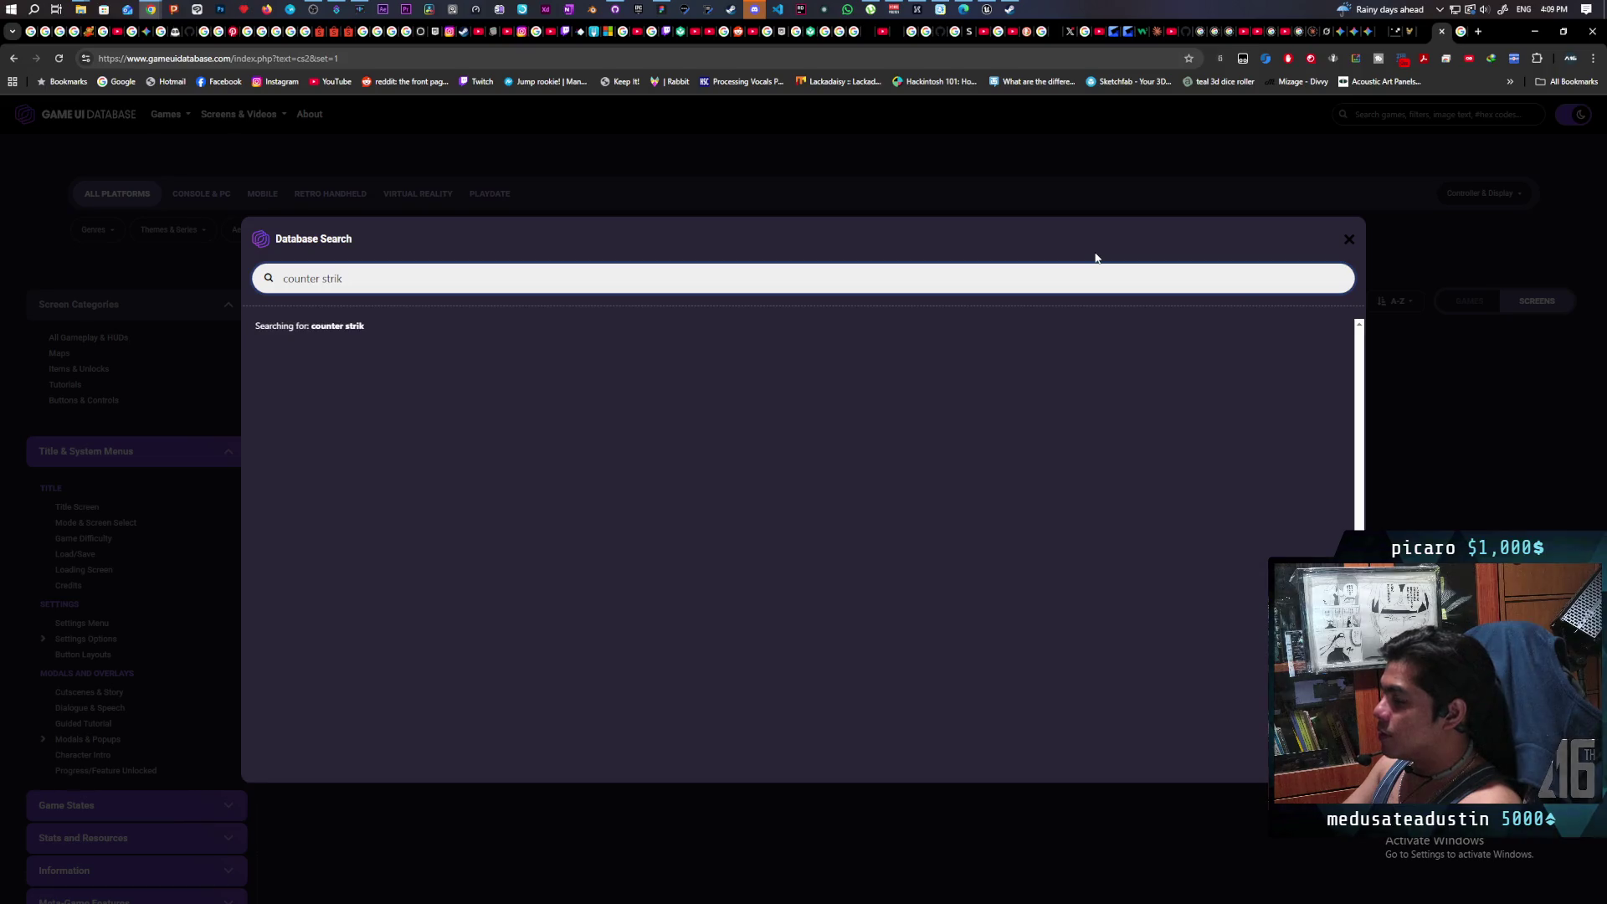
key(BackSpace)
key(BackSpace)
key(BackSpace)
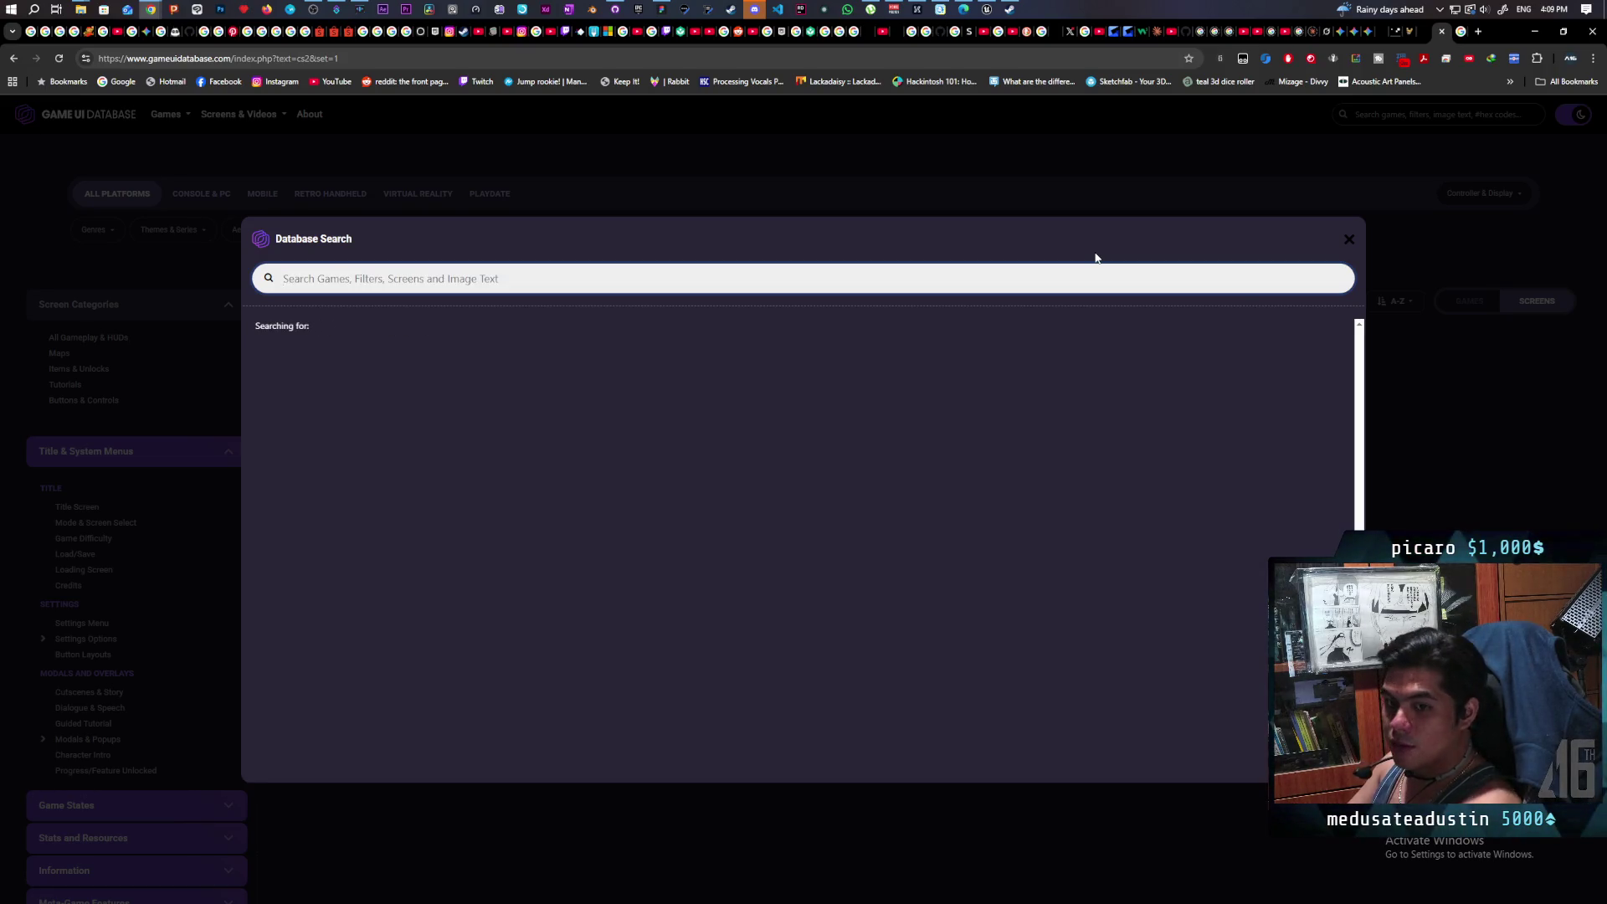
text(hunt showd)
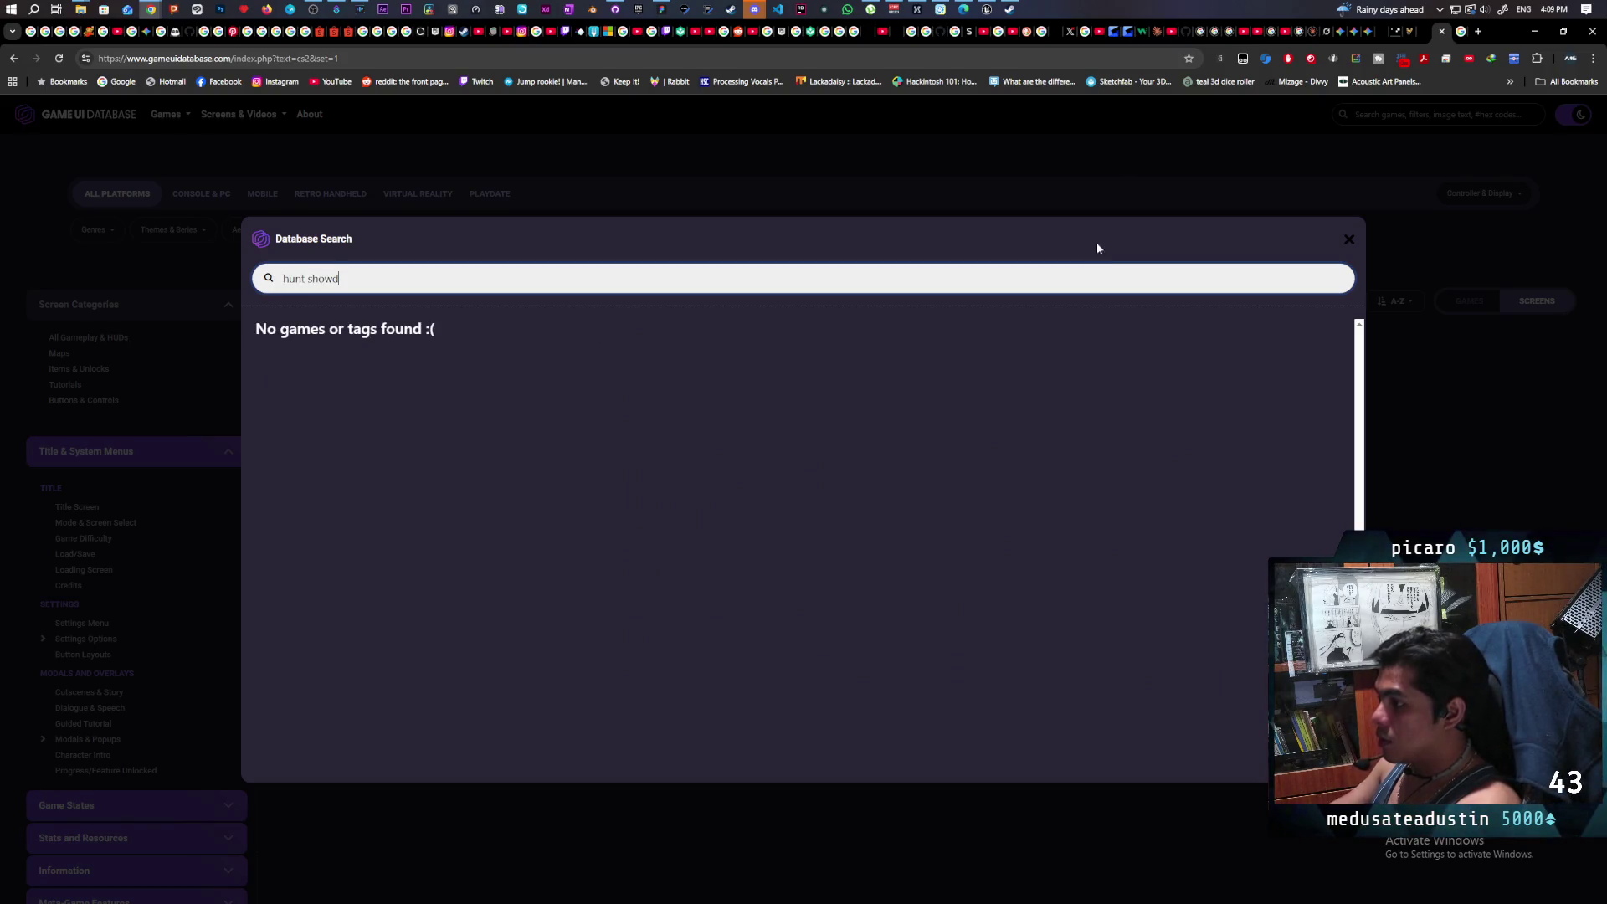
key(BackSpace)
key(BackSpace)
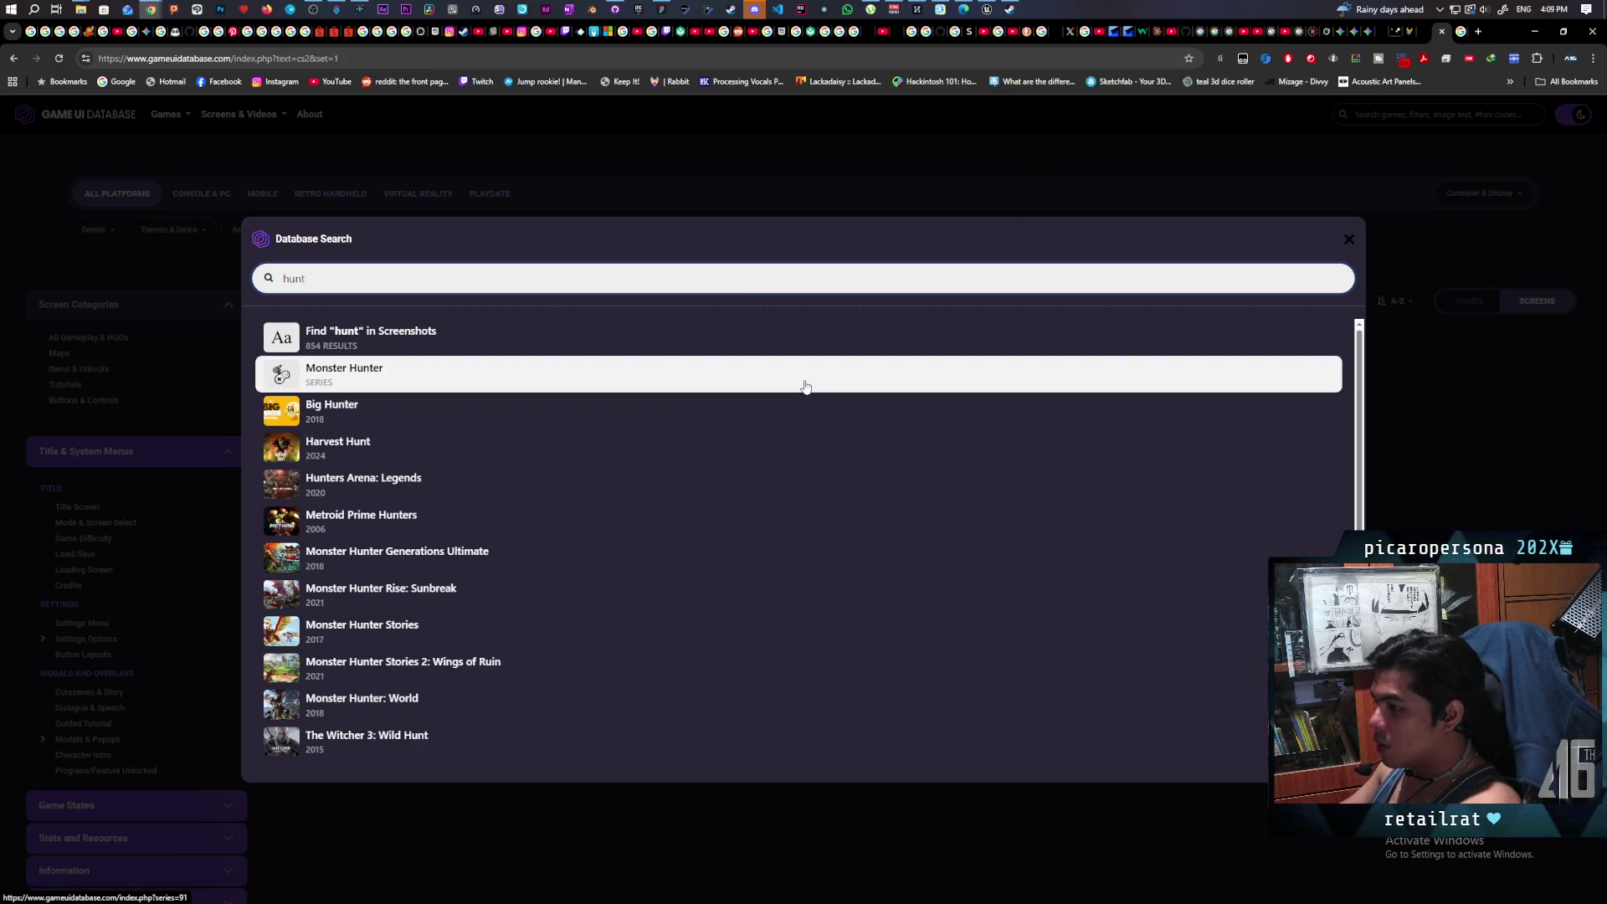
scroll(744, 436, down, 1)
scroll(744, 434, up, 1)
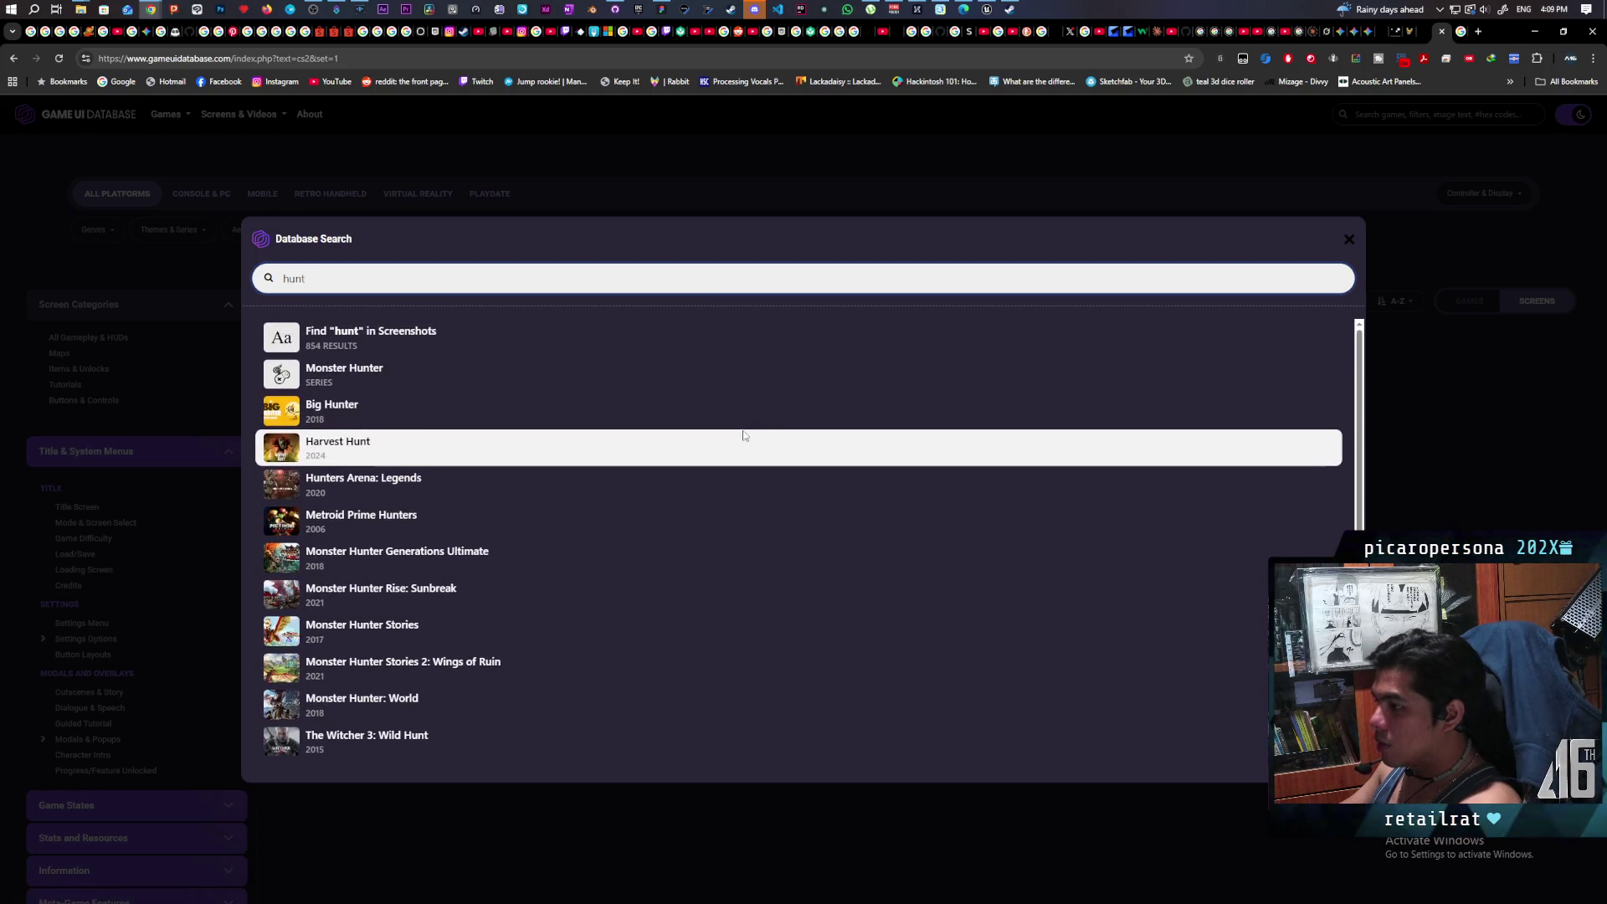
click(928, 182)
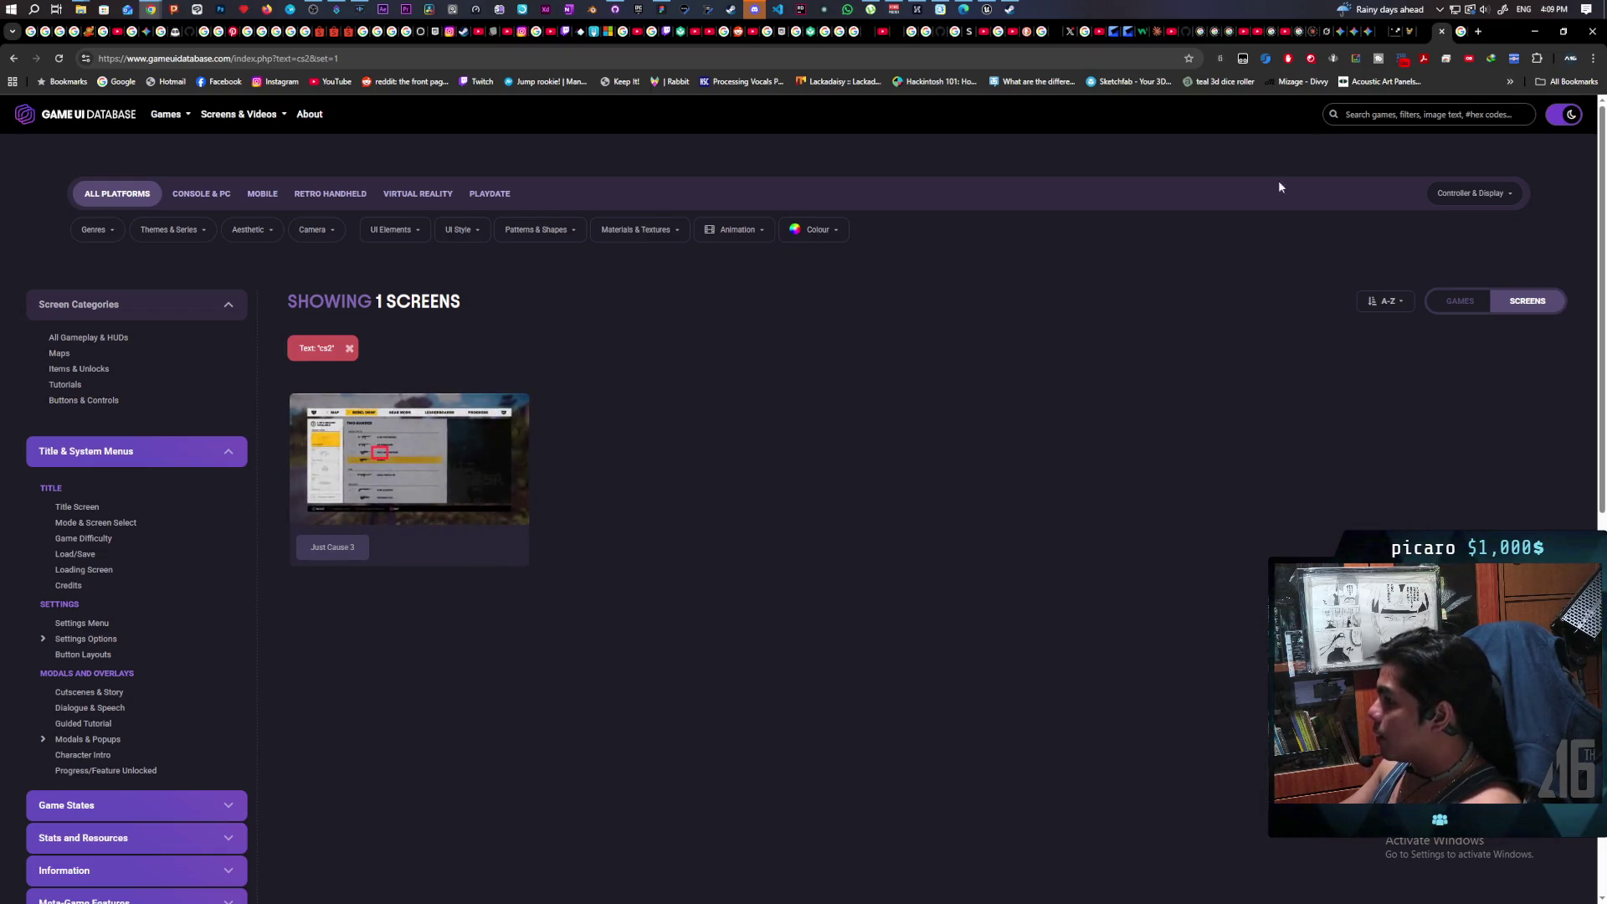
Return to the 'party invite modal game UI' image results, then go to the Google homepage.
click(1463, 33)
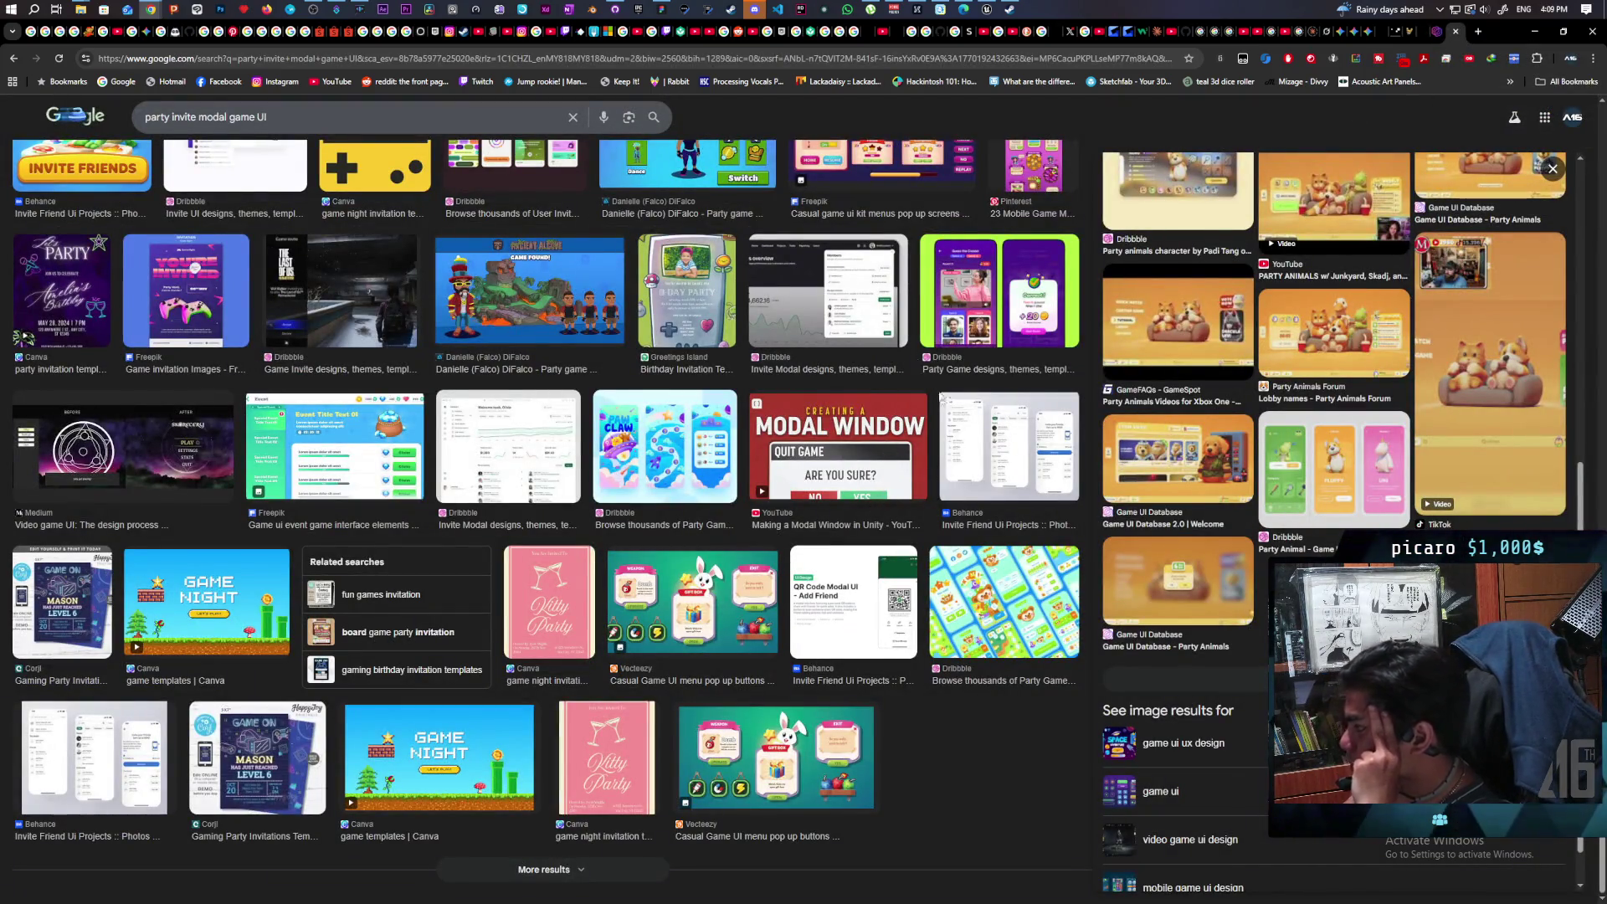
scroll(710, 493, up, 2)
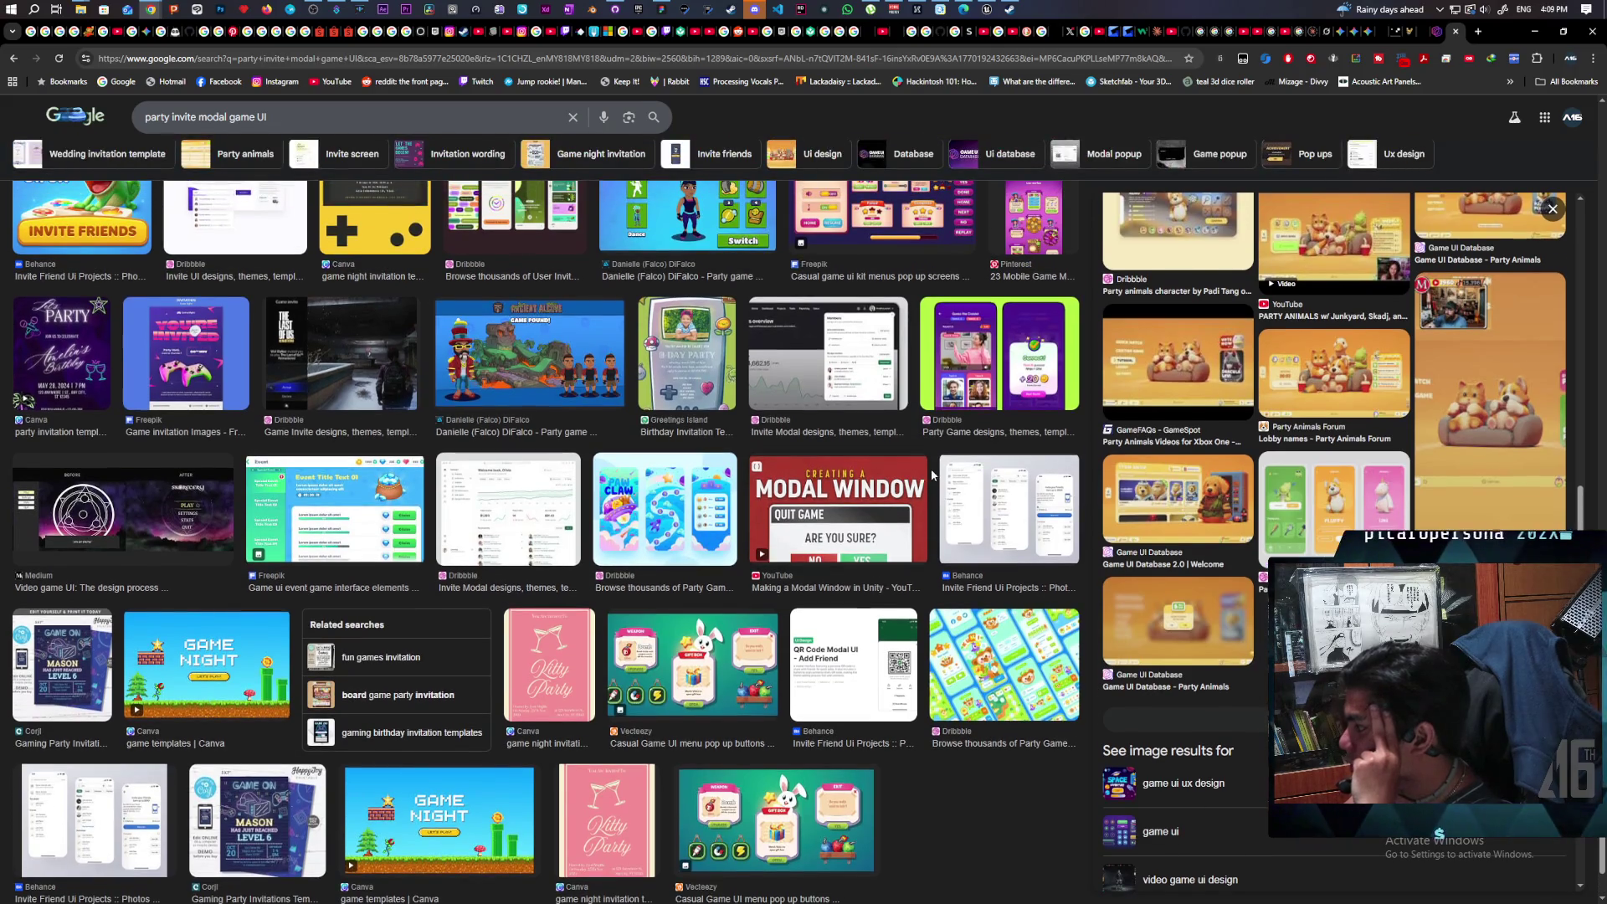
scroll(709, 494, up, 6)
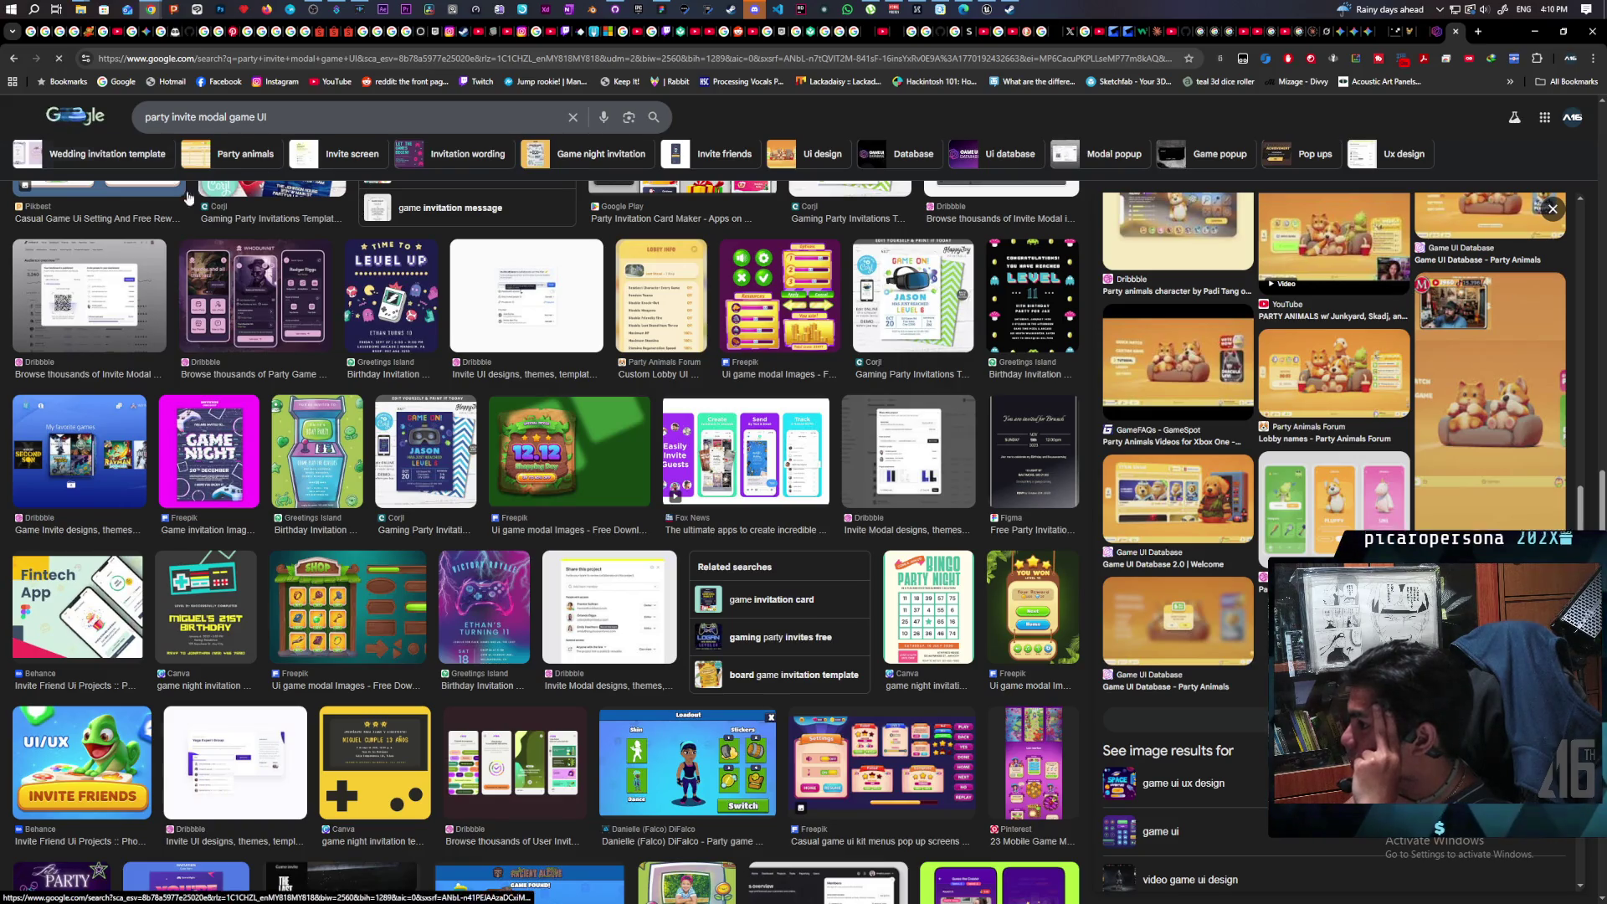
click(75, 116)
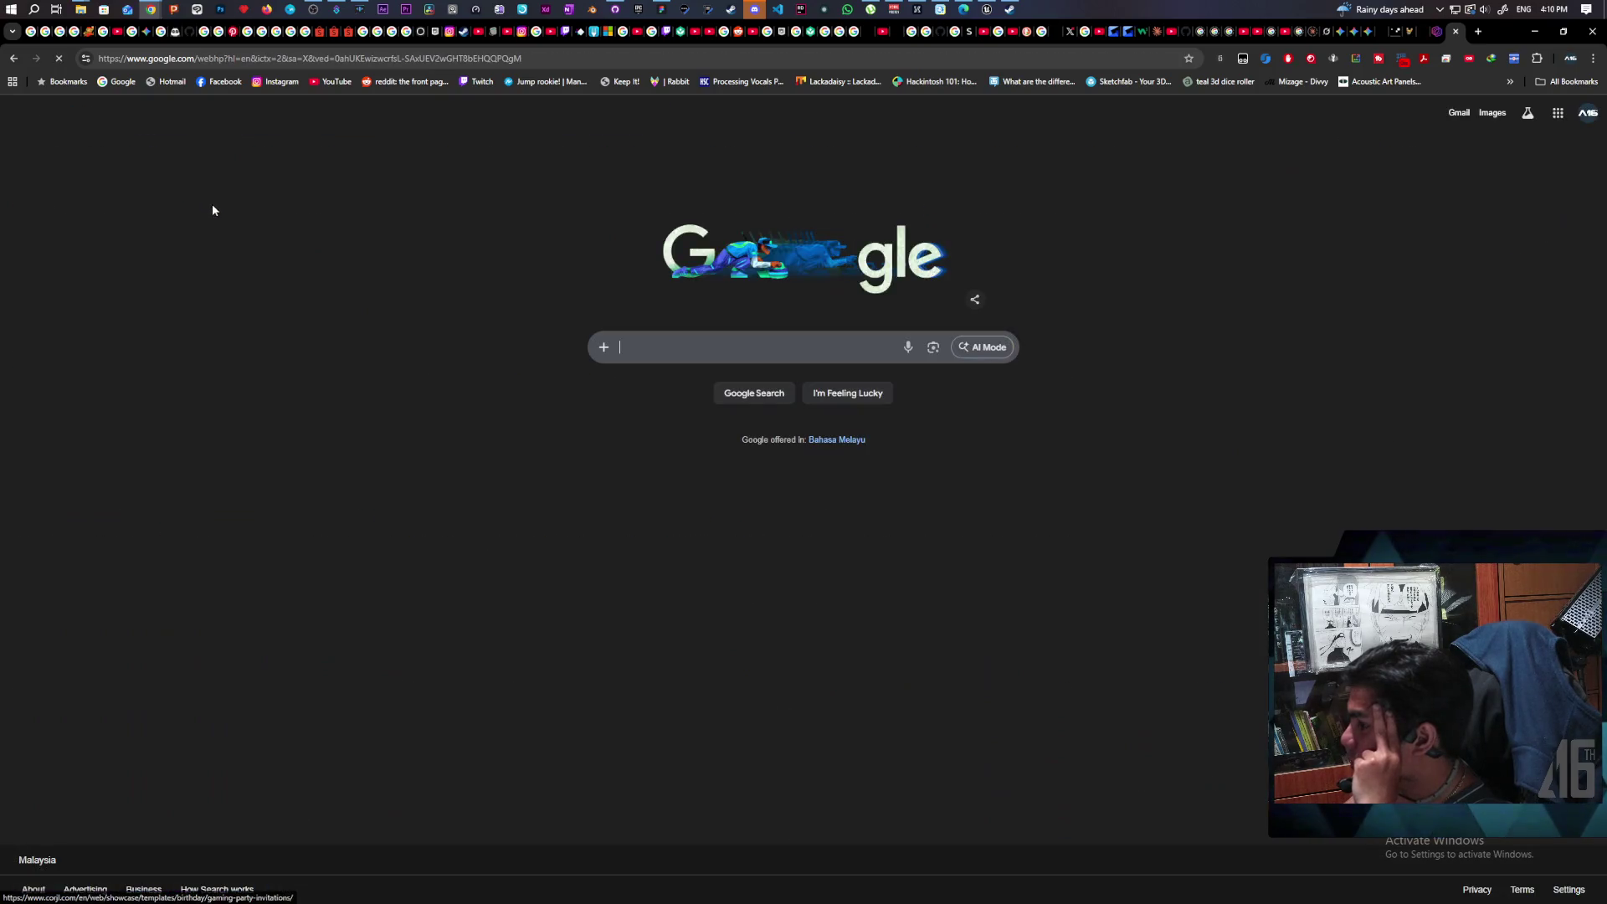
Ask Google AI Mode for example images of party invite modals in video games.
click(995, 347)
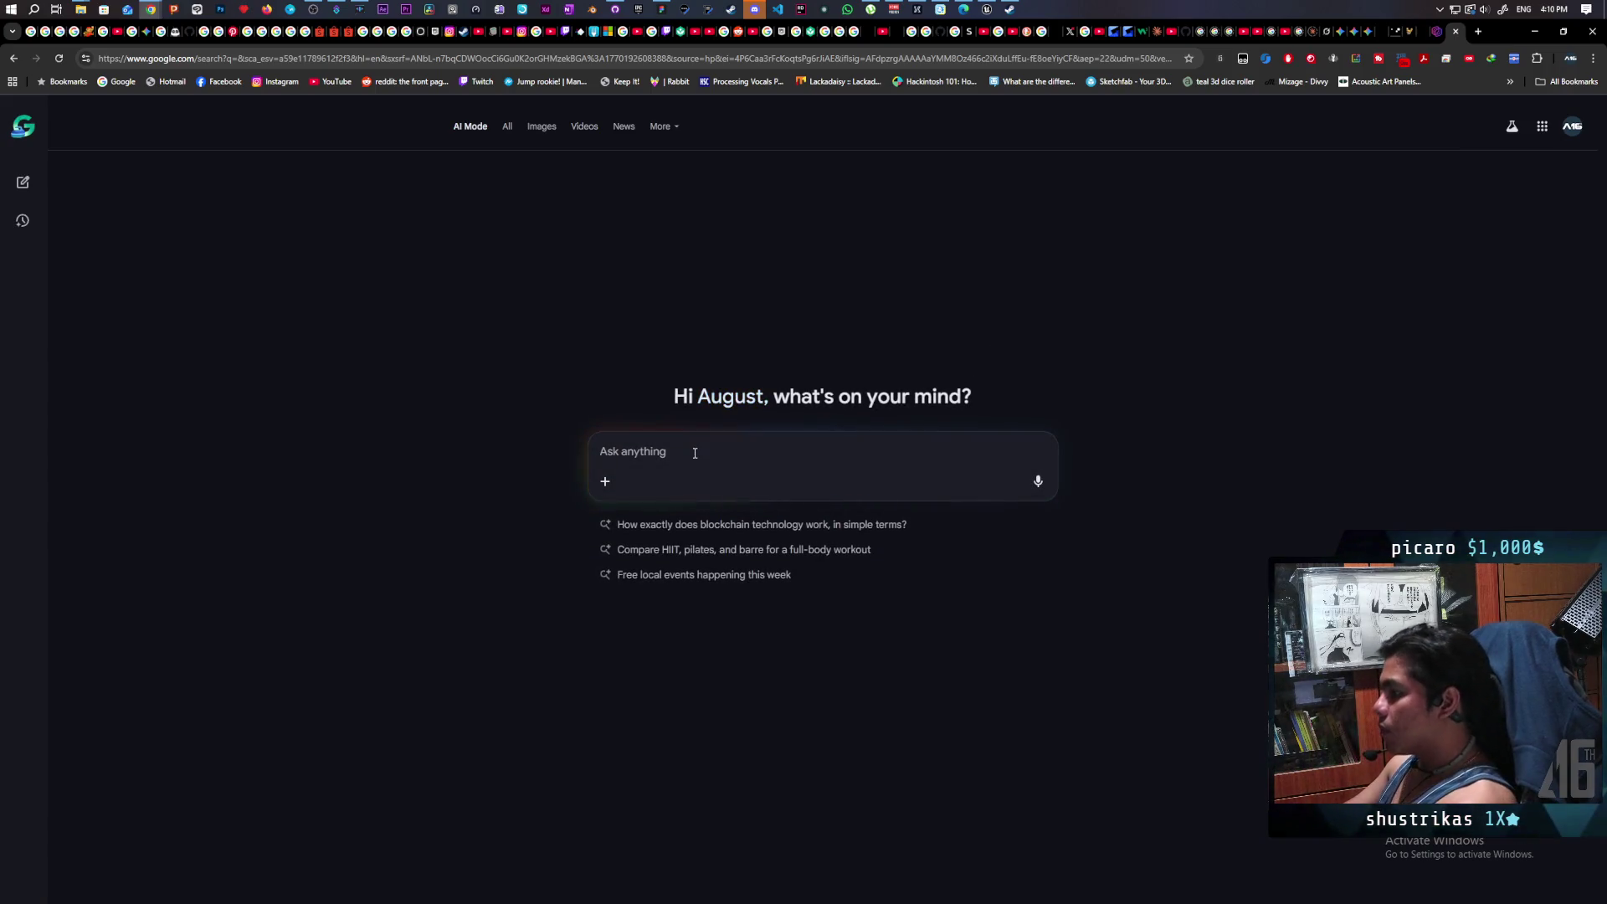
text(im )
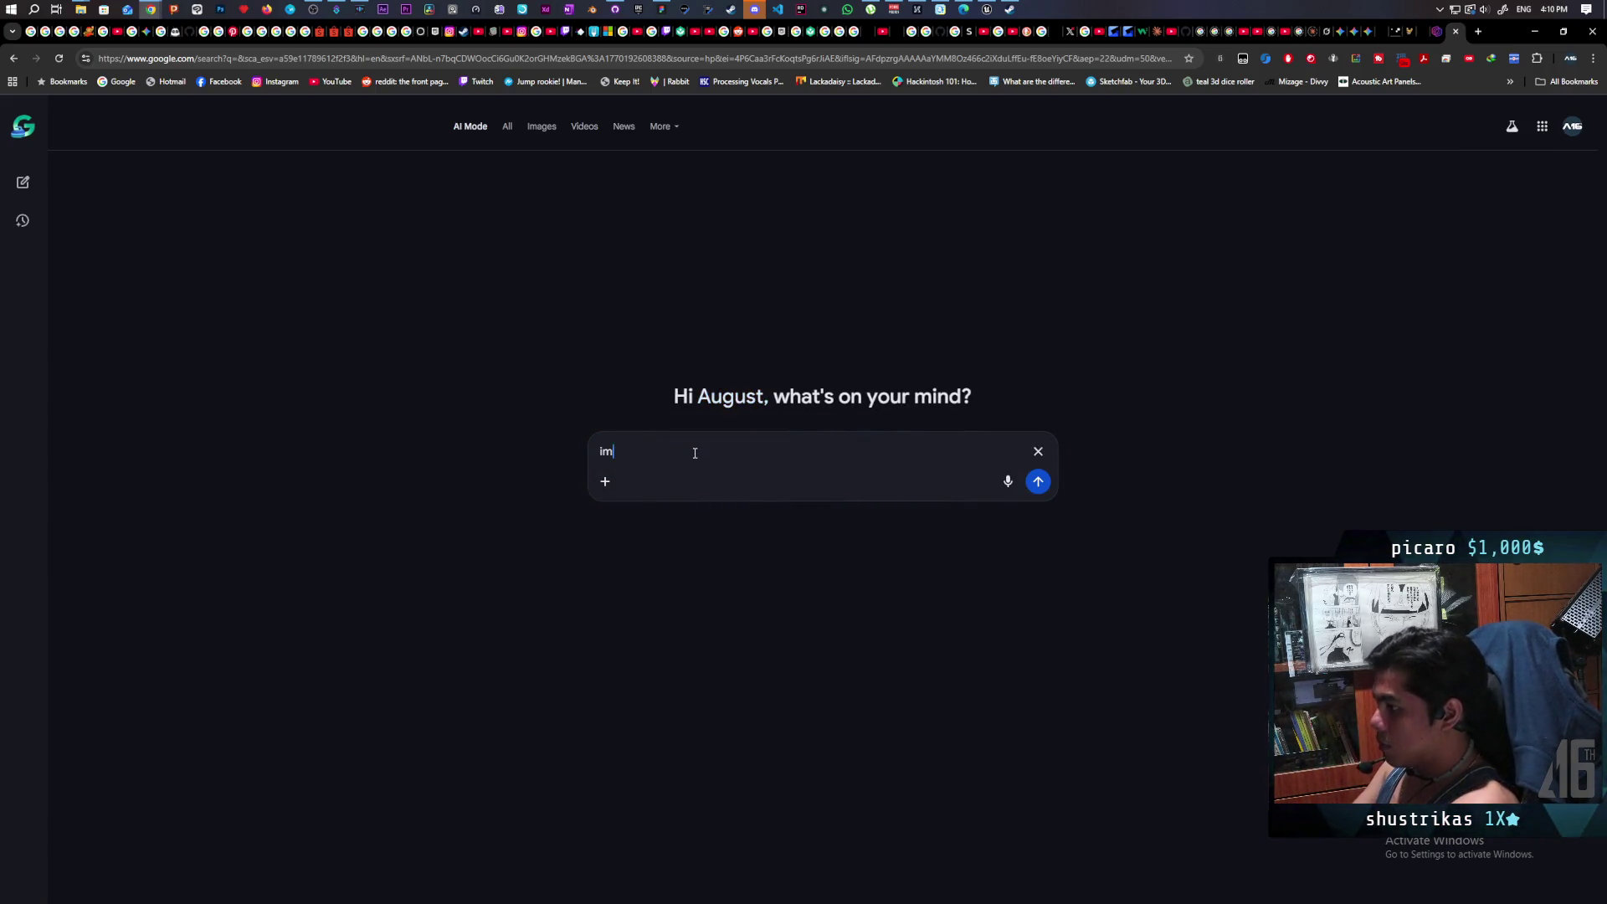
text(looking for )
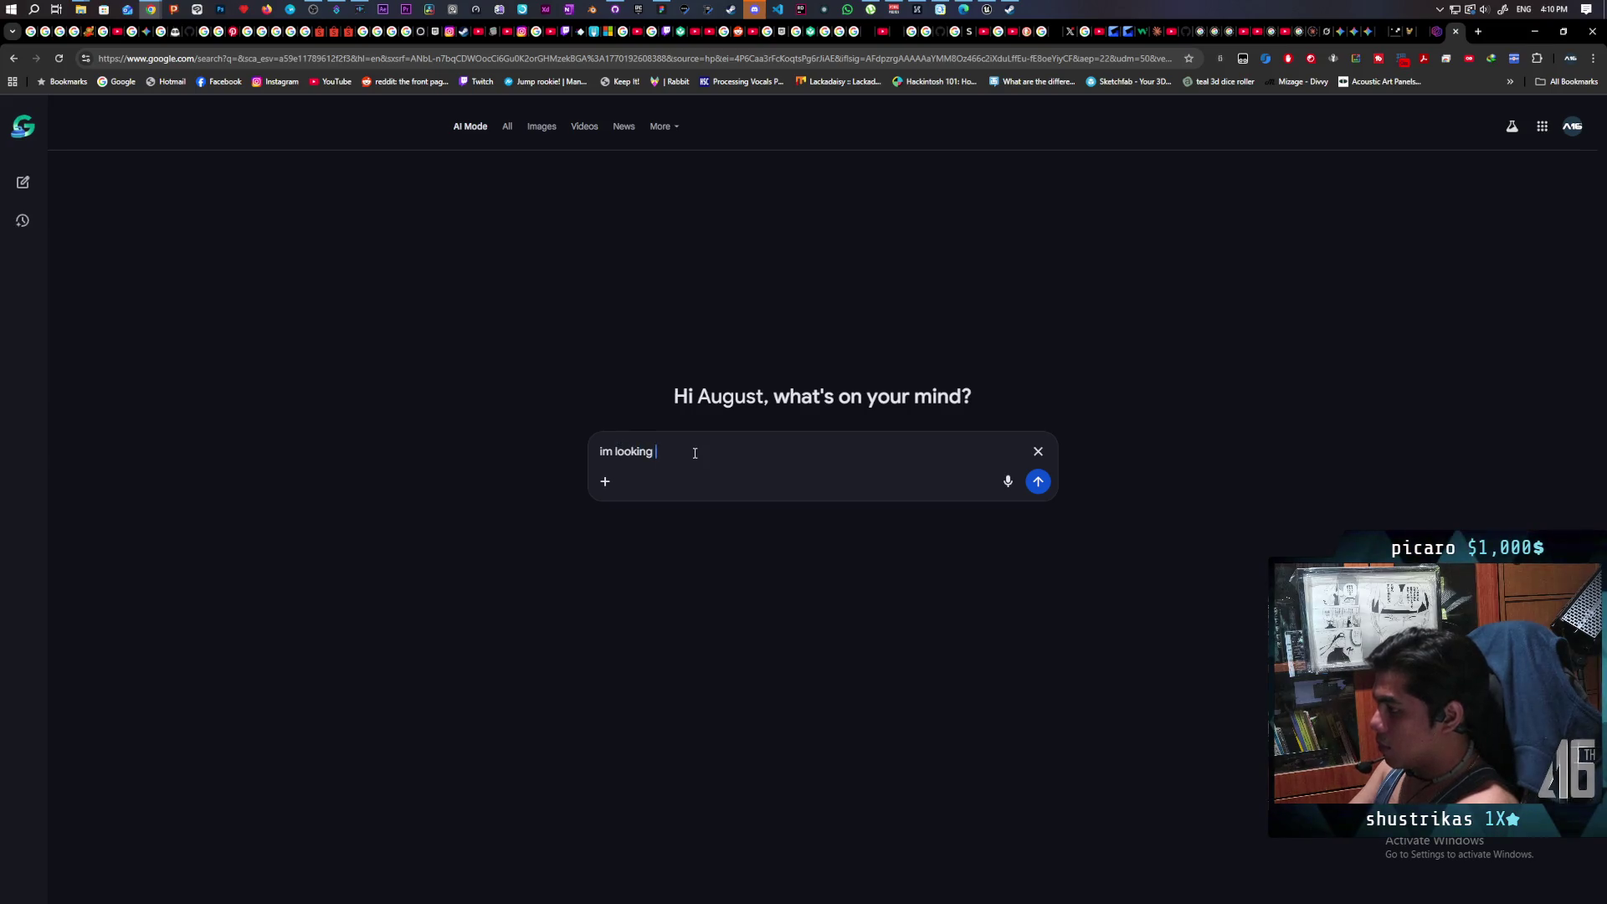
text(some examp)
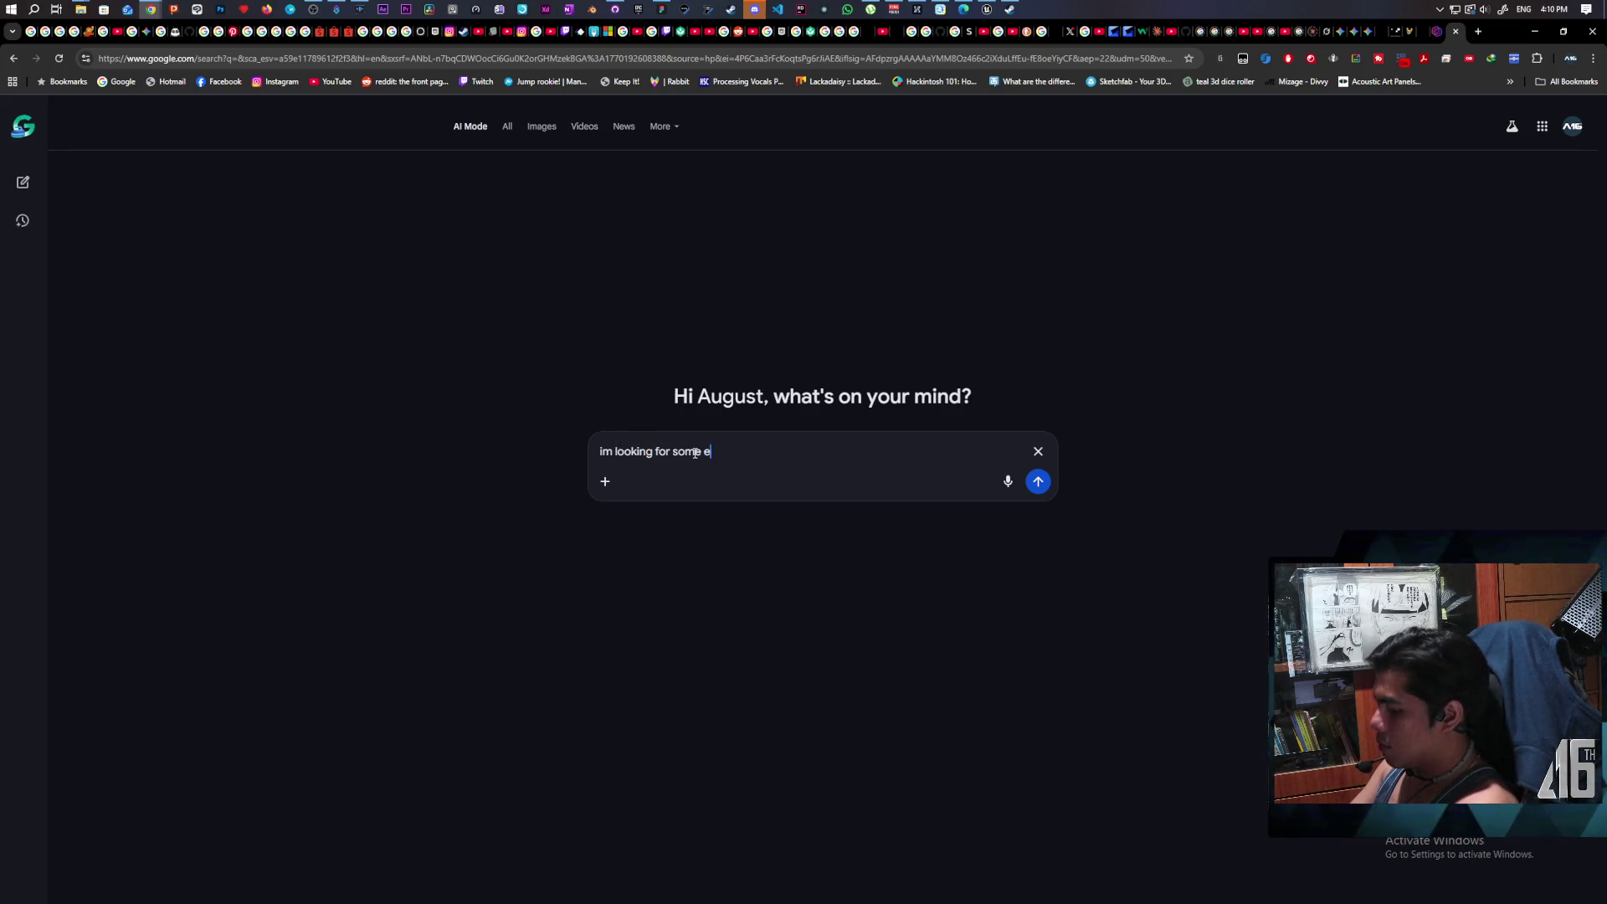
text(le images of party invi)
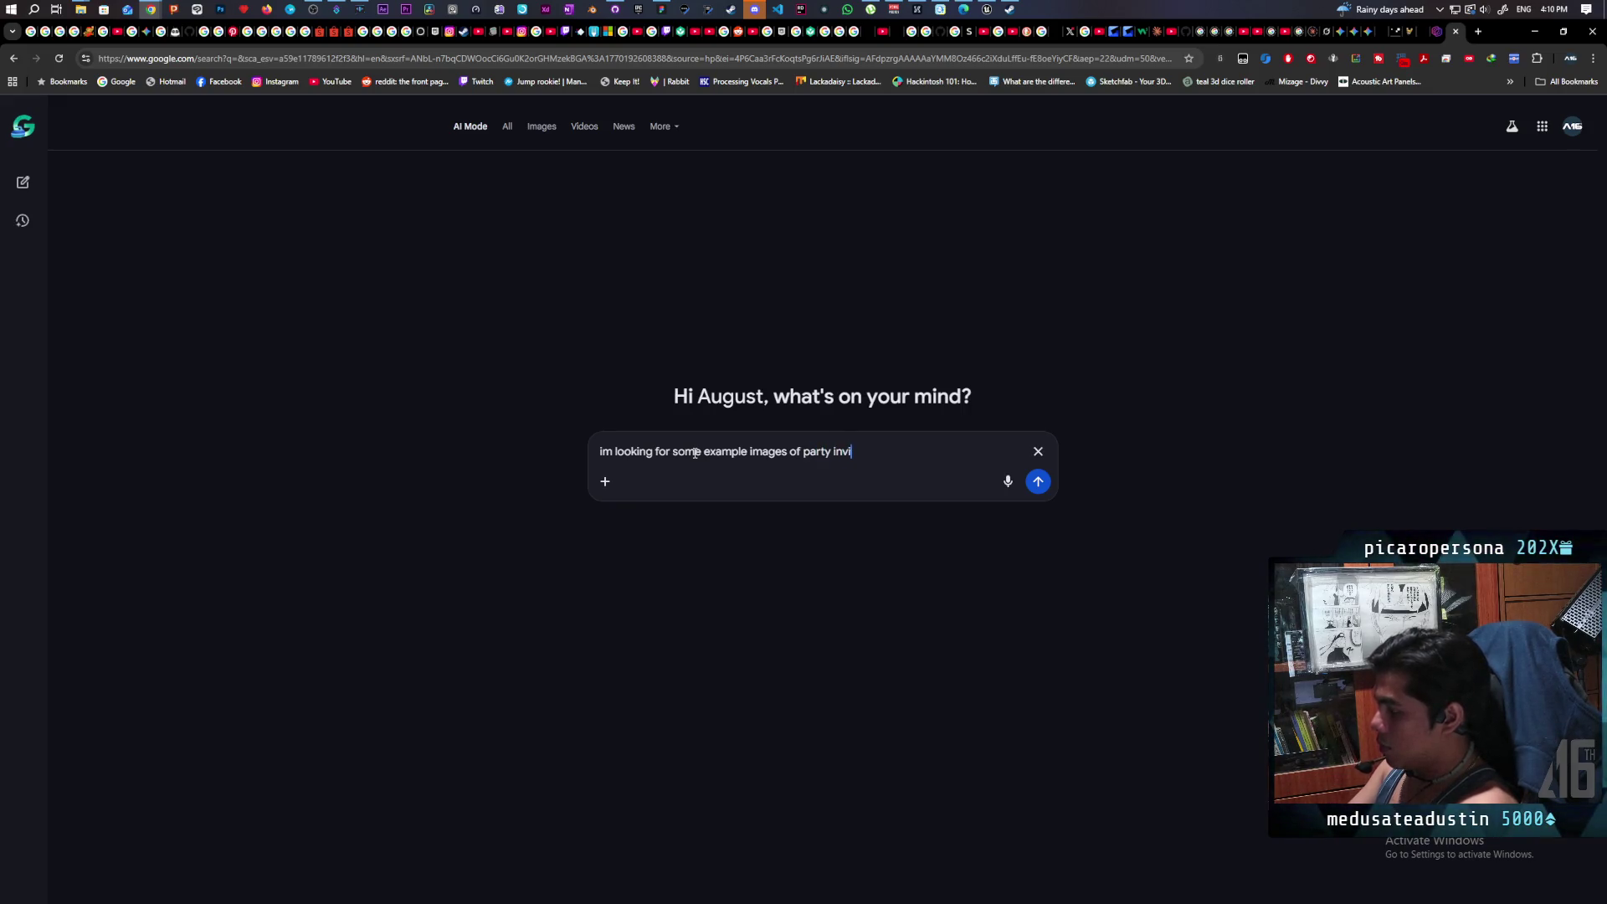
text(te m)
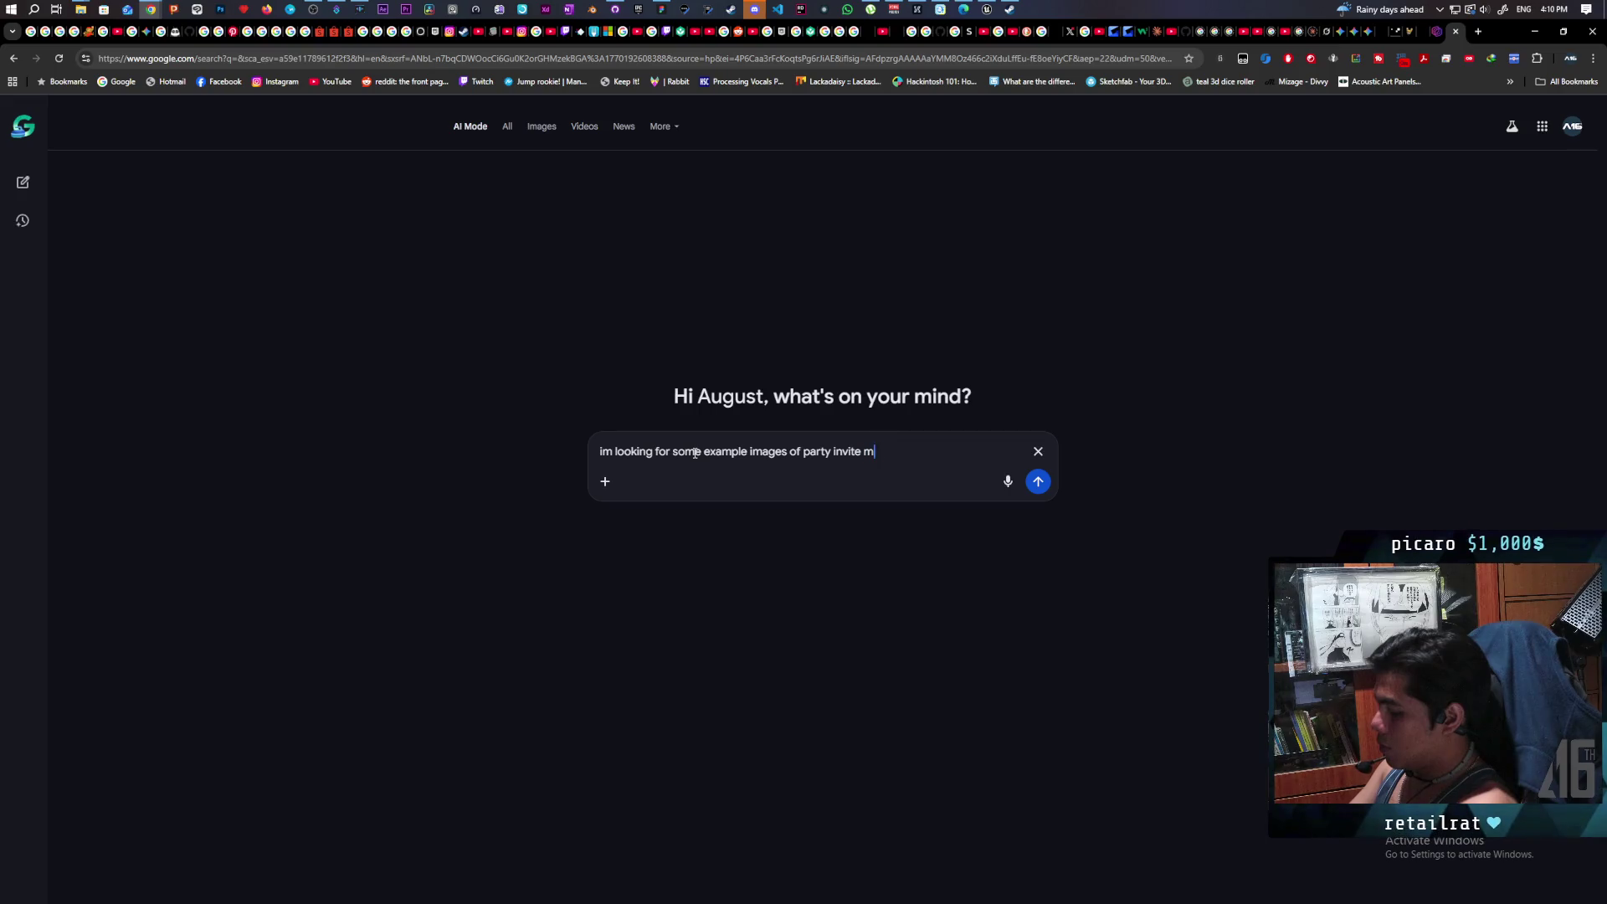
text(o)
text(video games. can youhelp )
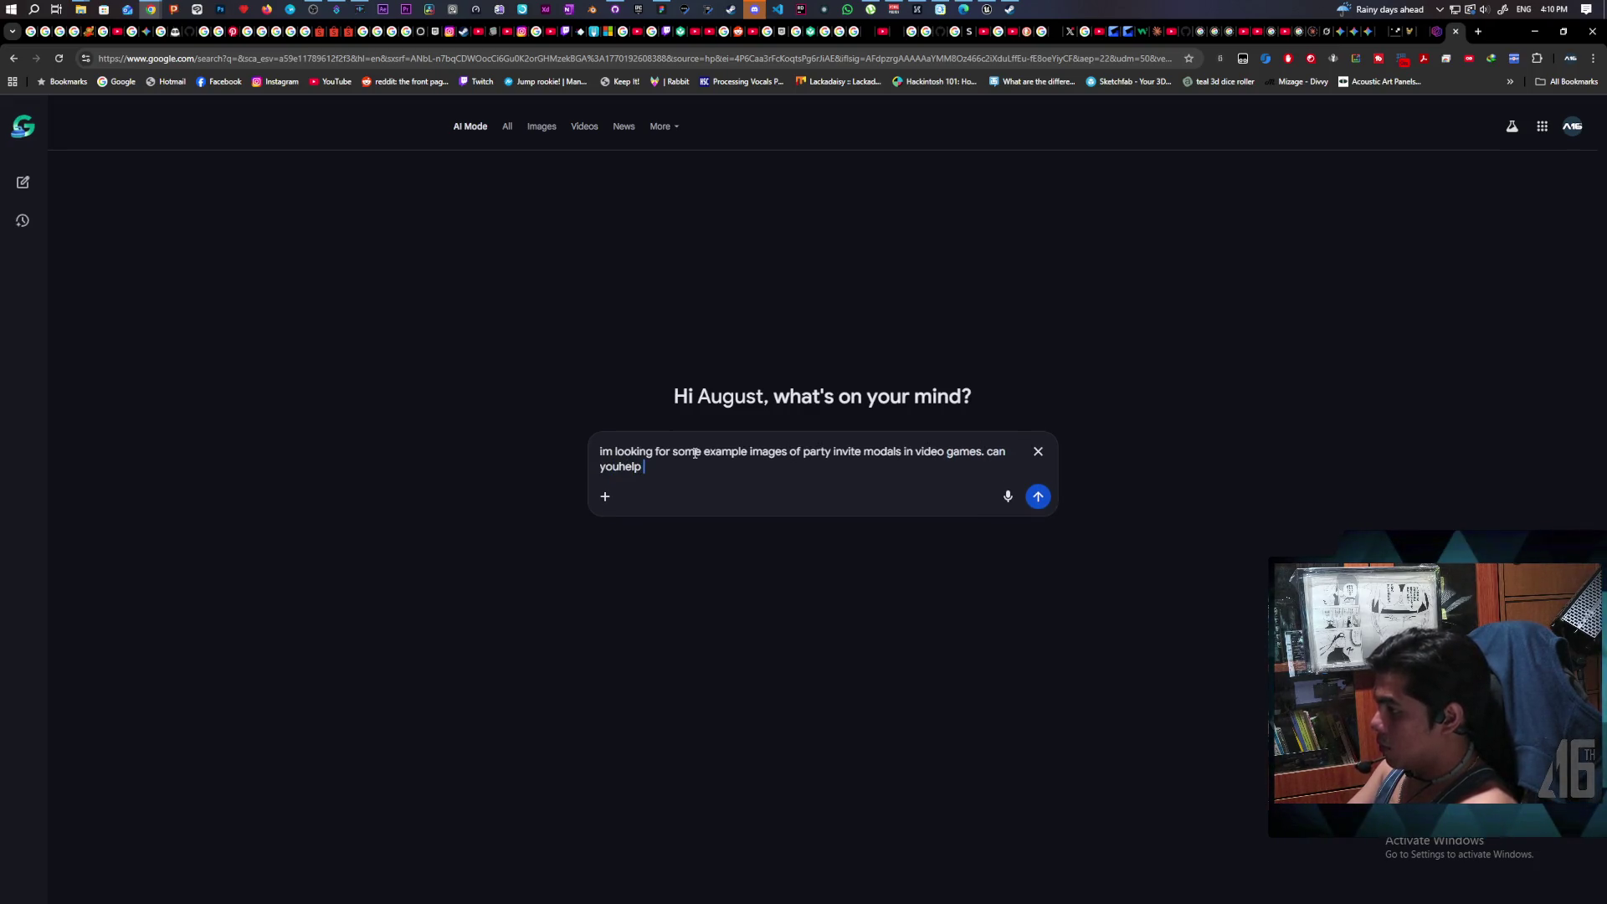
text(p me)
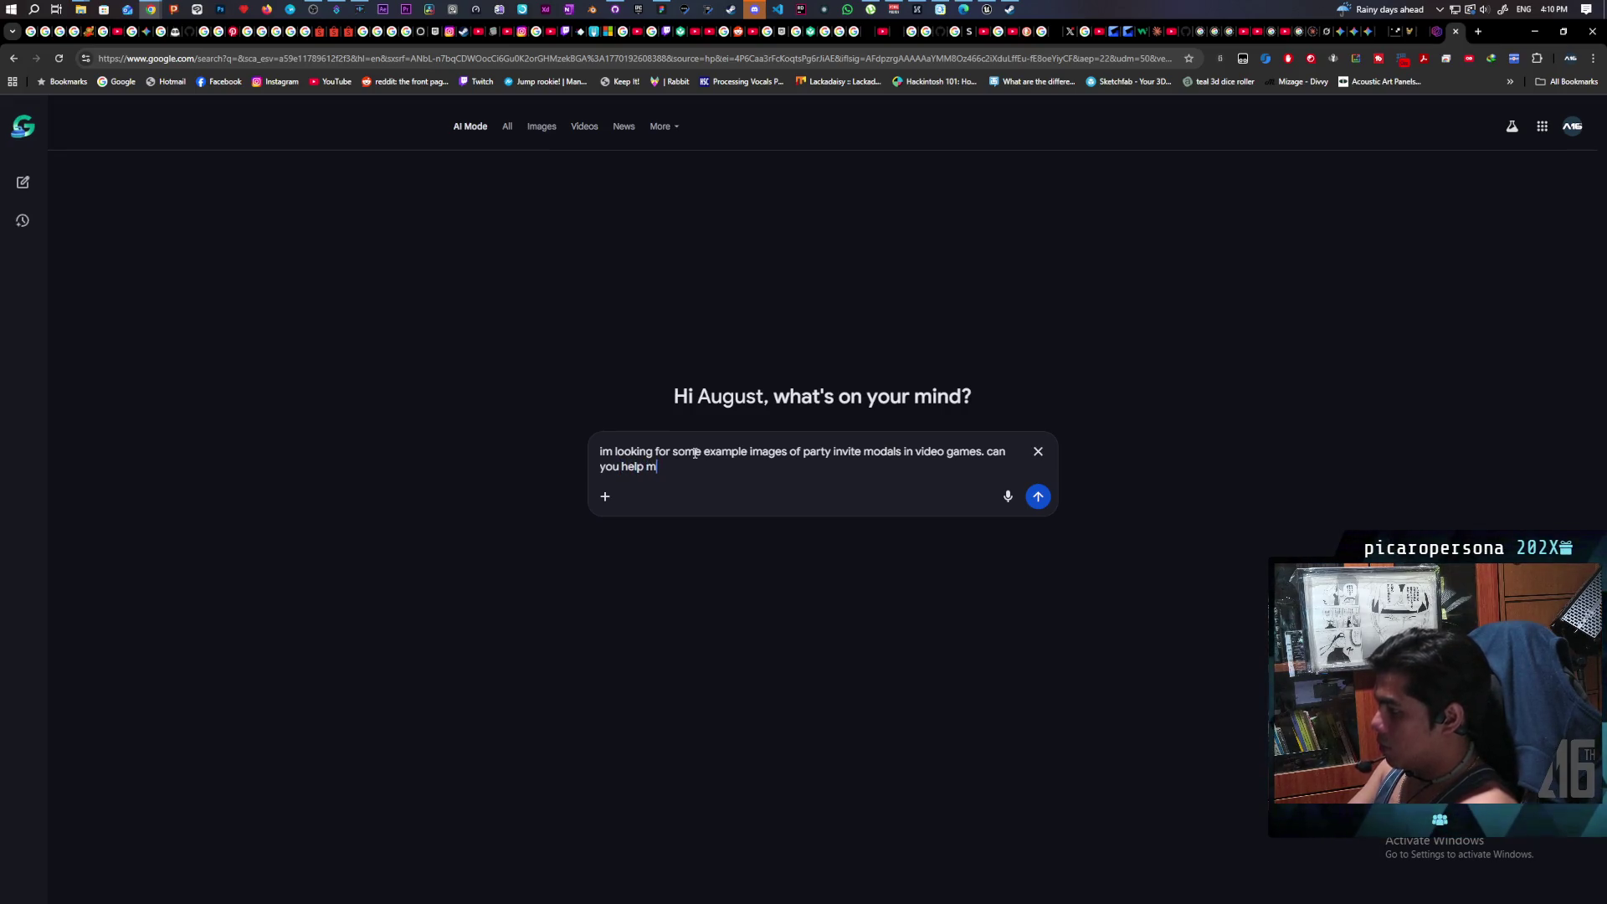
key(Return)
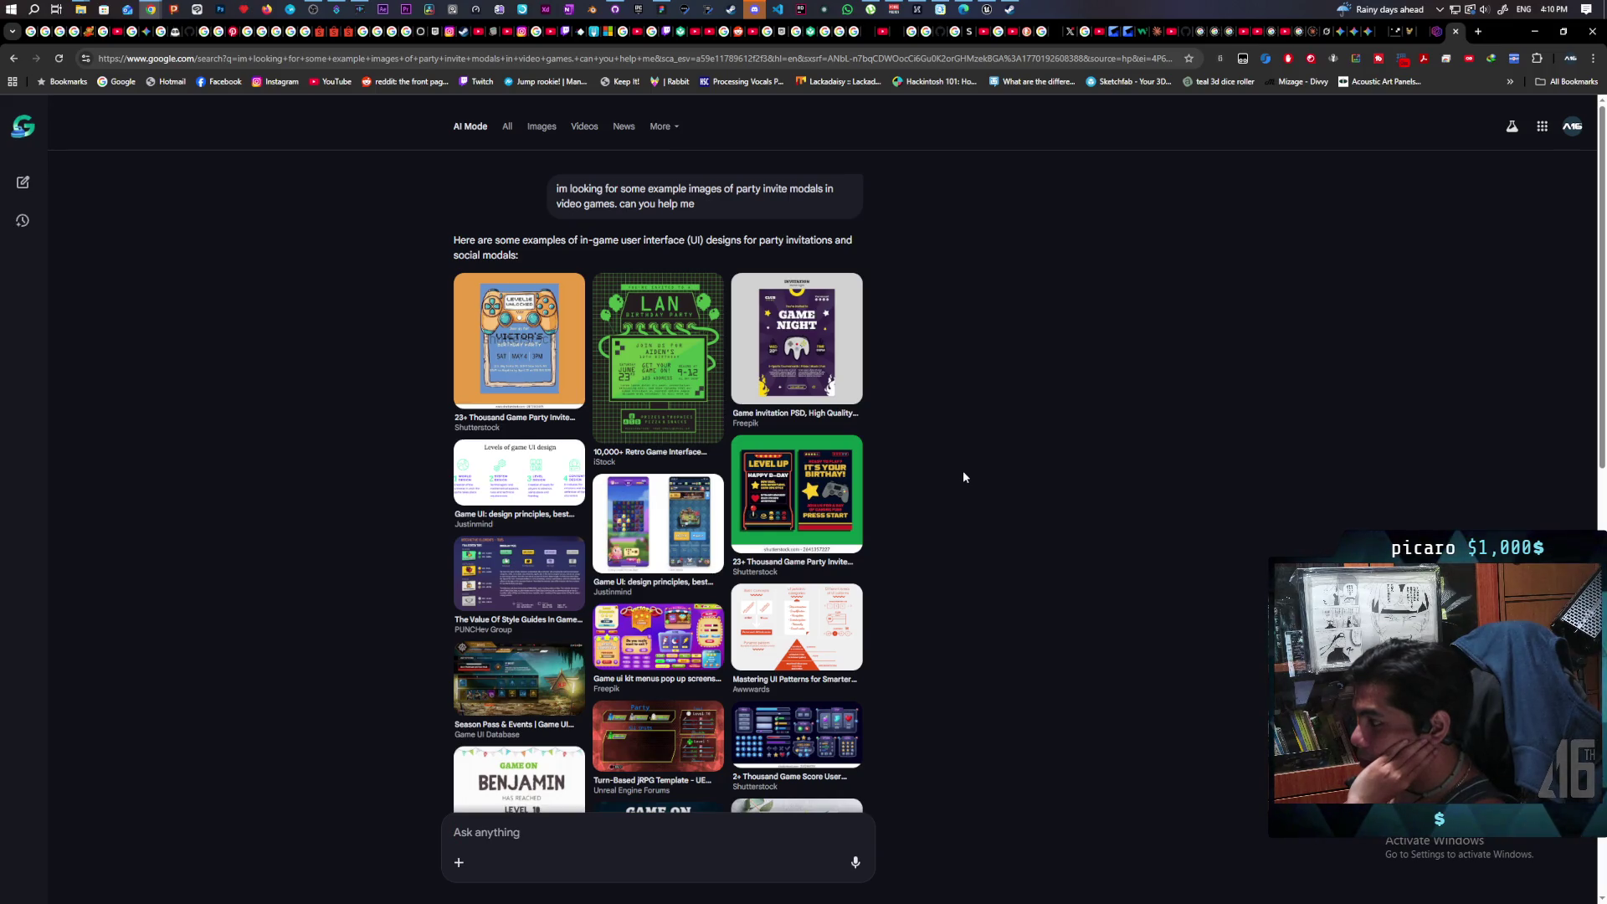
scroll(963, 474, down, 3)
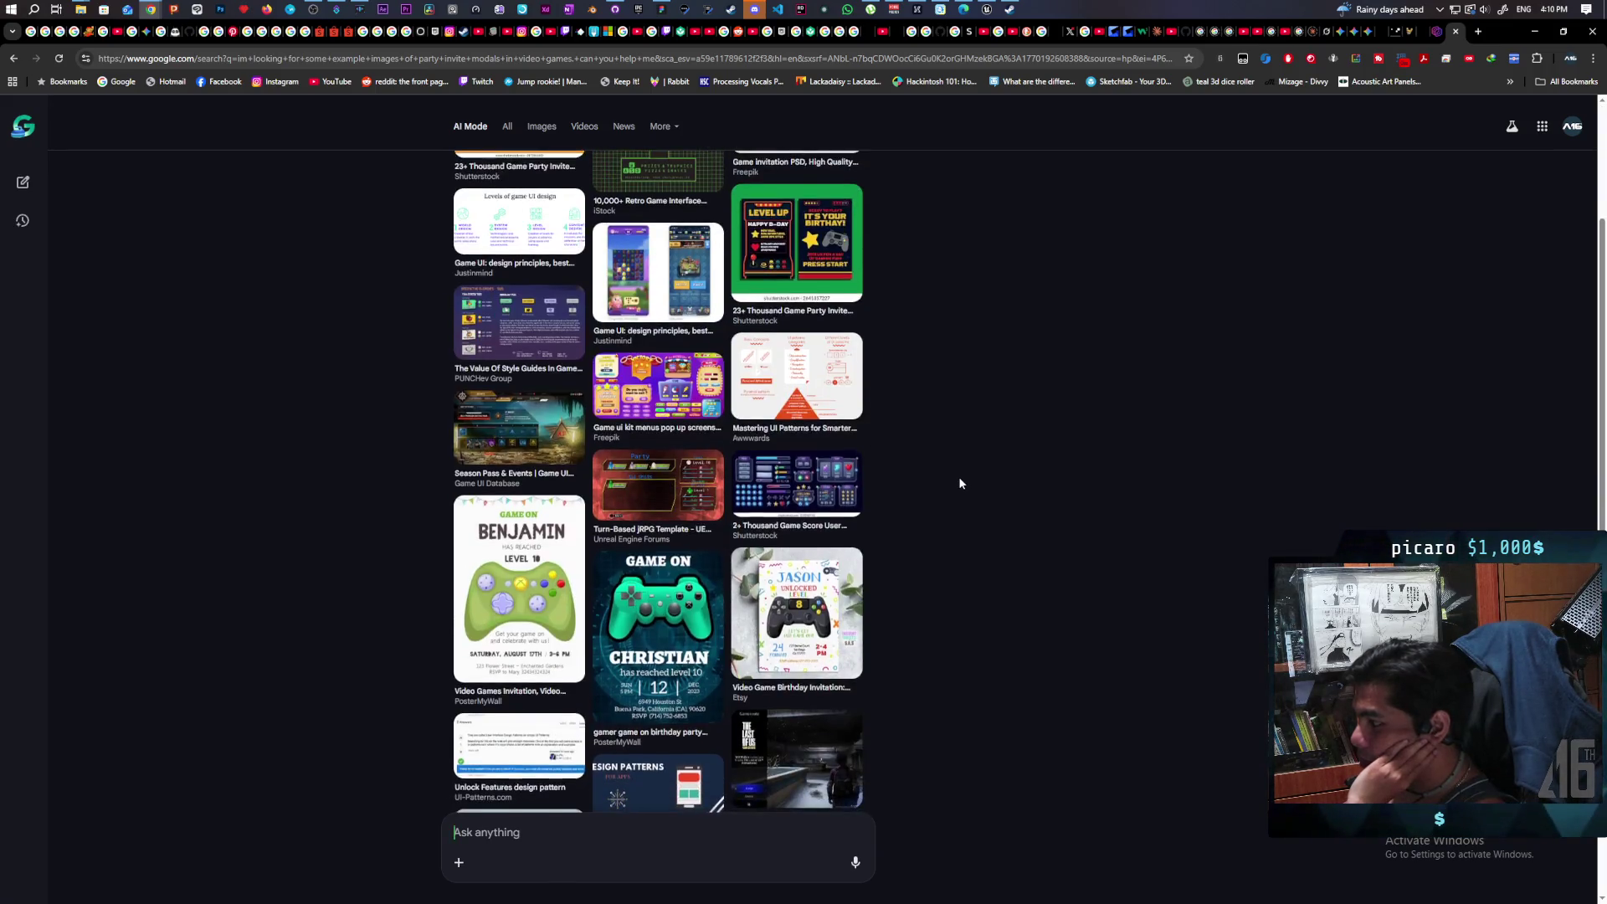
scroll(957, 476, down, 3)
scroll(956, 480, down, 3)
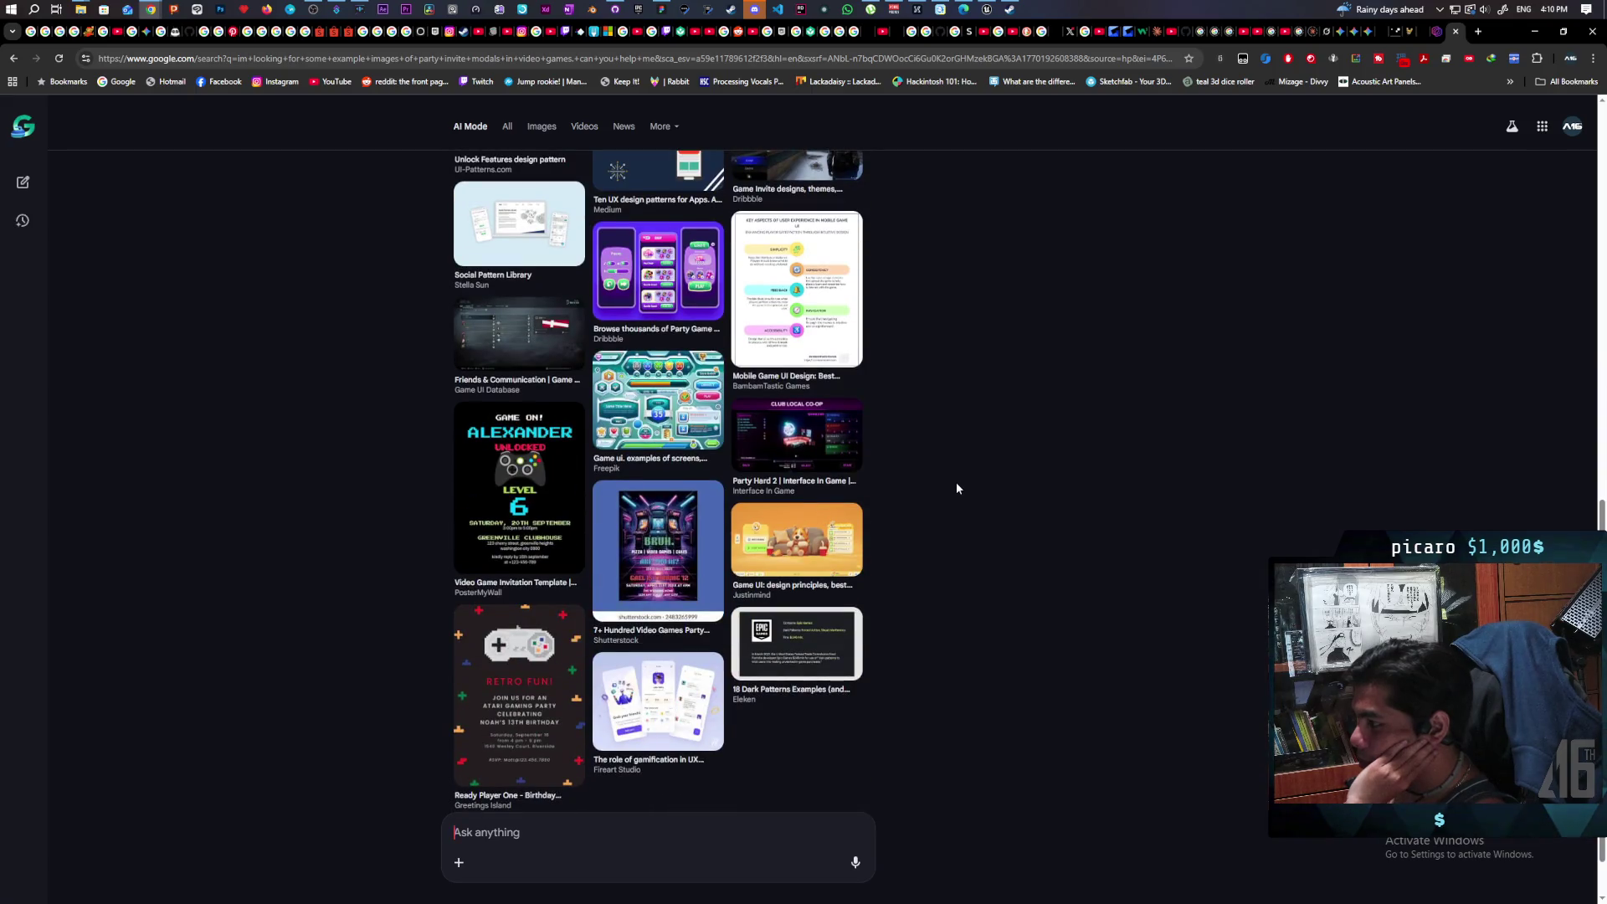
scroll(956, 488, up, 2)
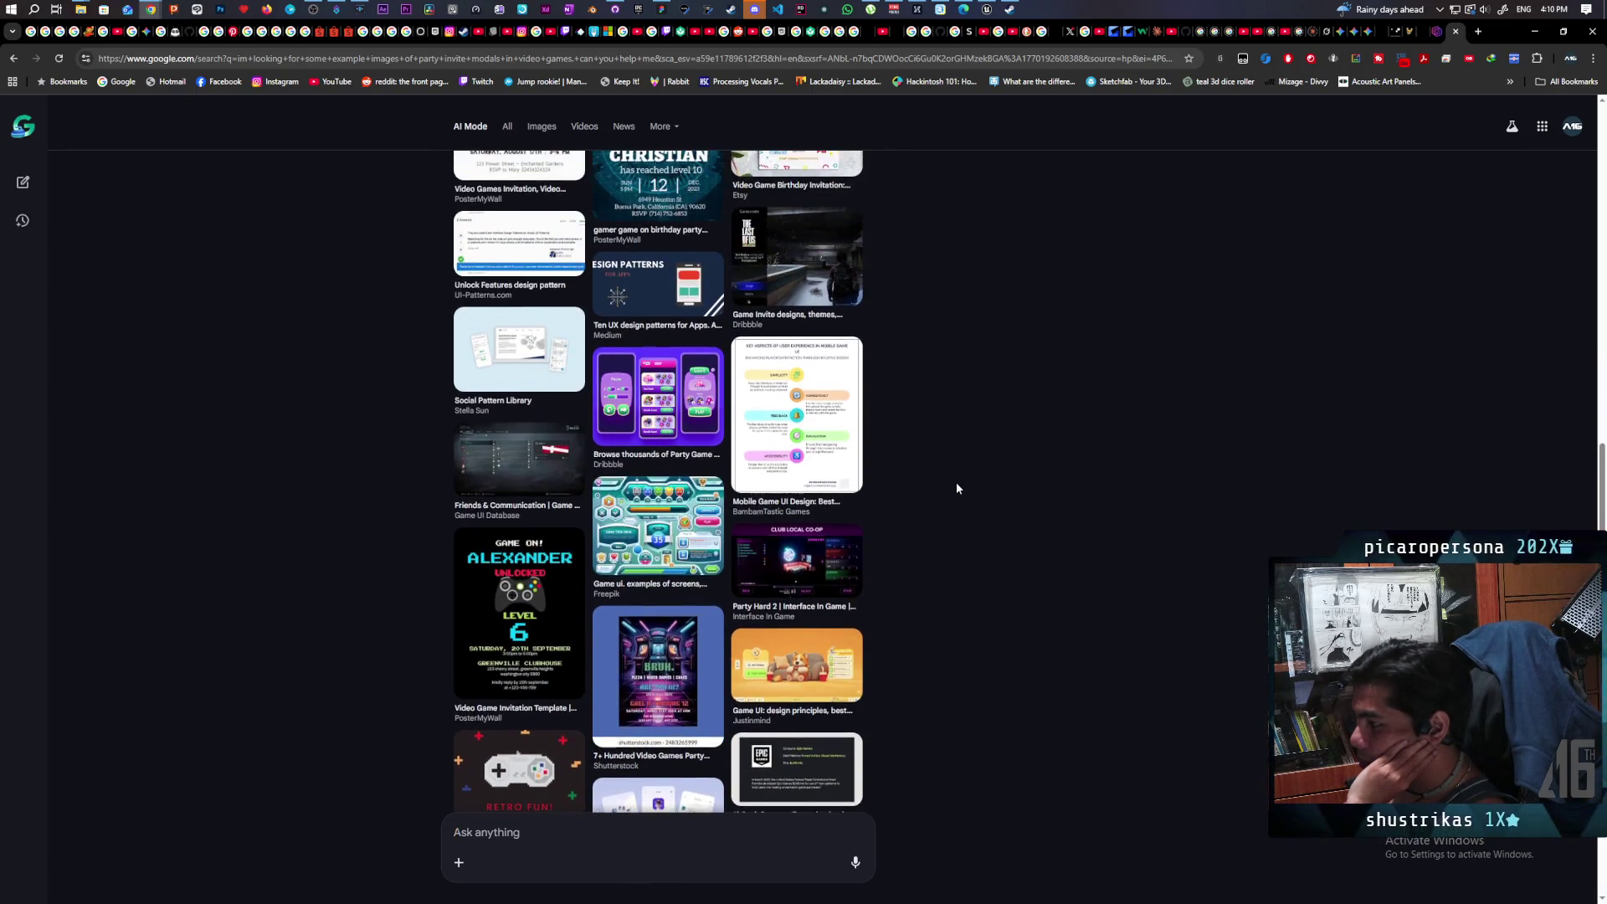
scroll(957, 488, up, 3)
scroll(958, 488, up, 5)
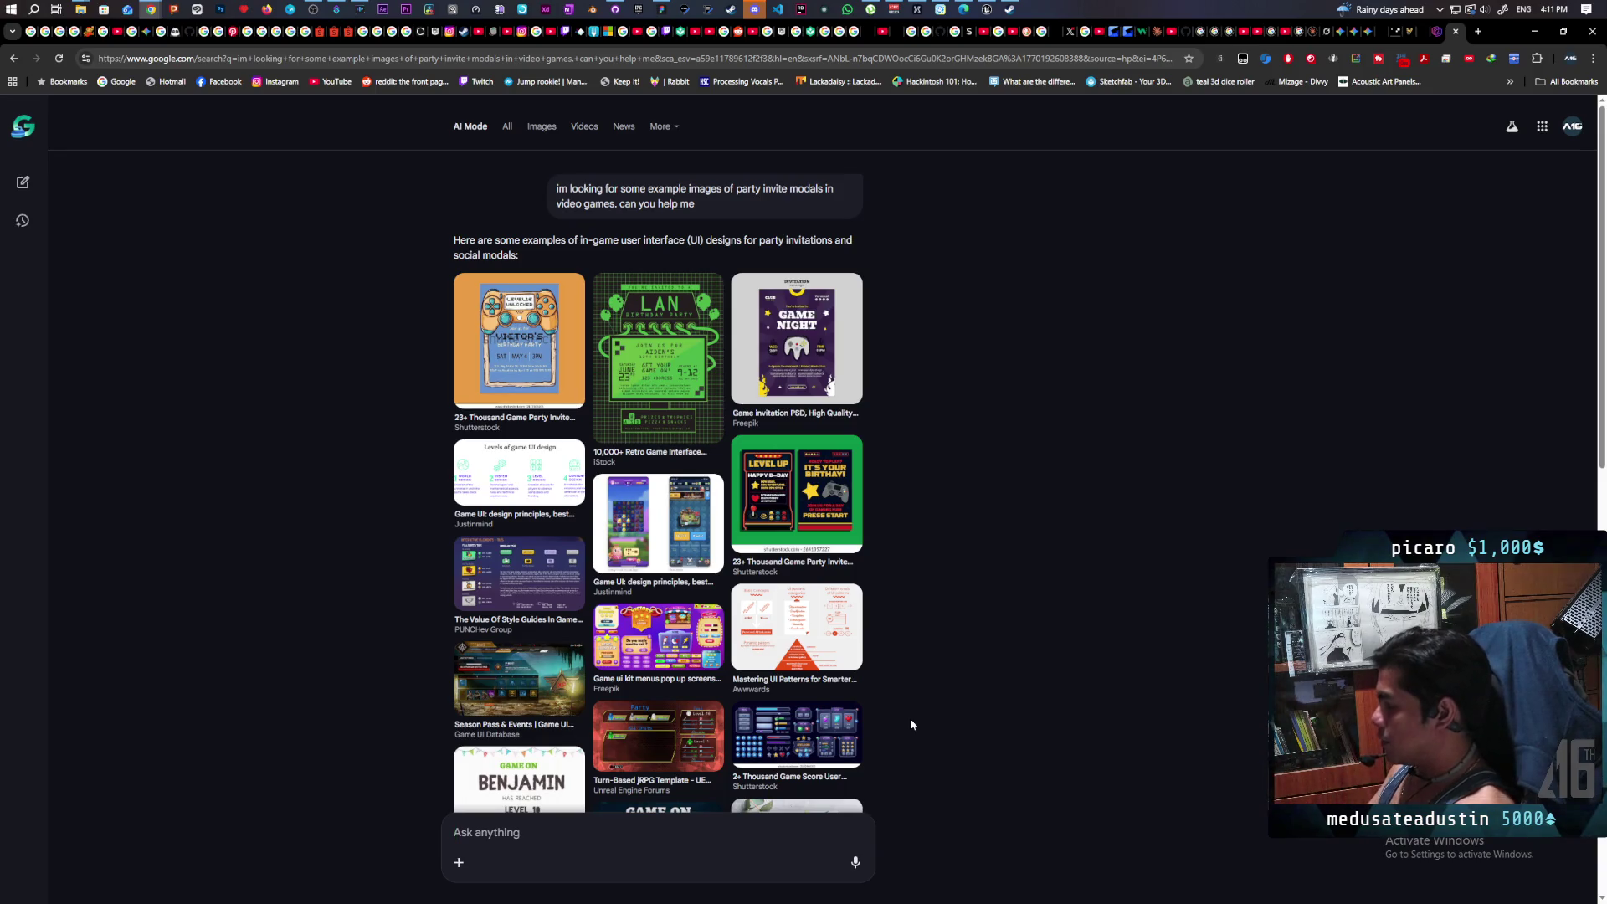
Reply 'these are invitations to birthday parties' to correct the AI's image results.
text(these are invi)
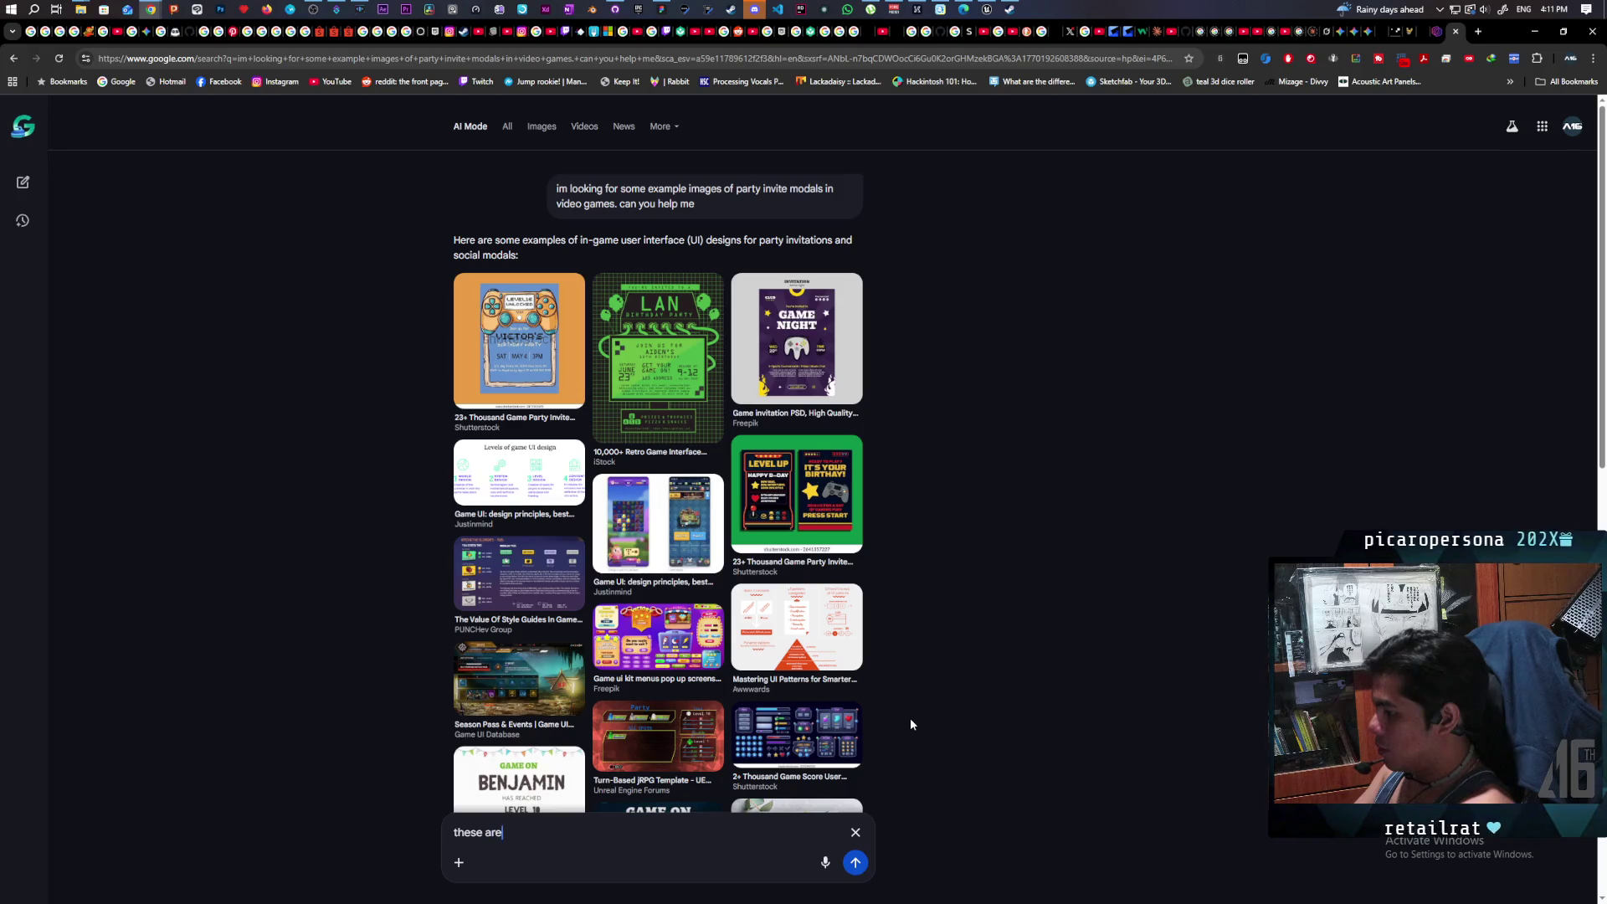
text(tation to bir)
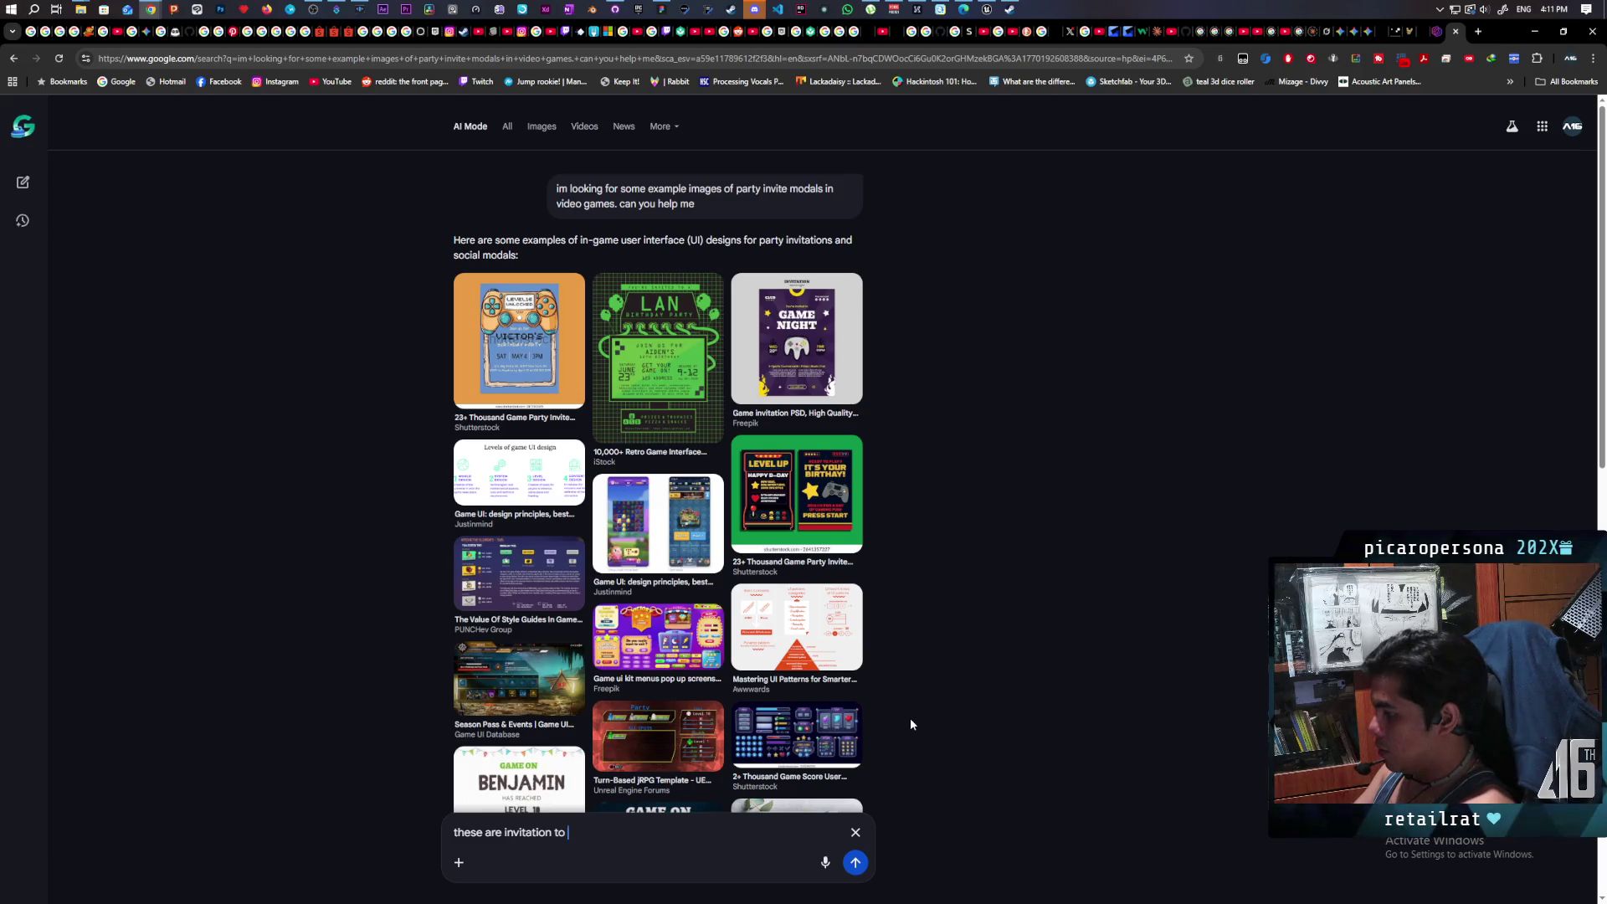
key(BackSpace)
key(BackSpace)
key(BackSpace)
text(s to birth)
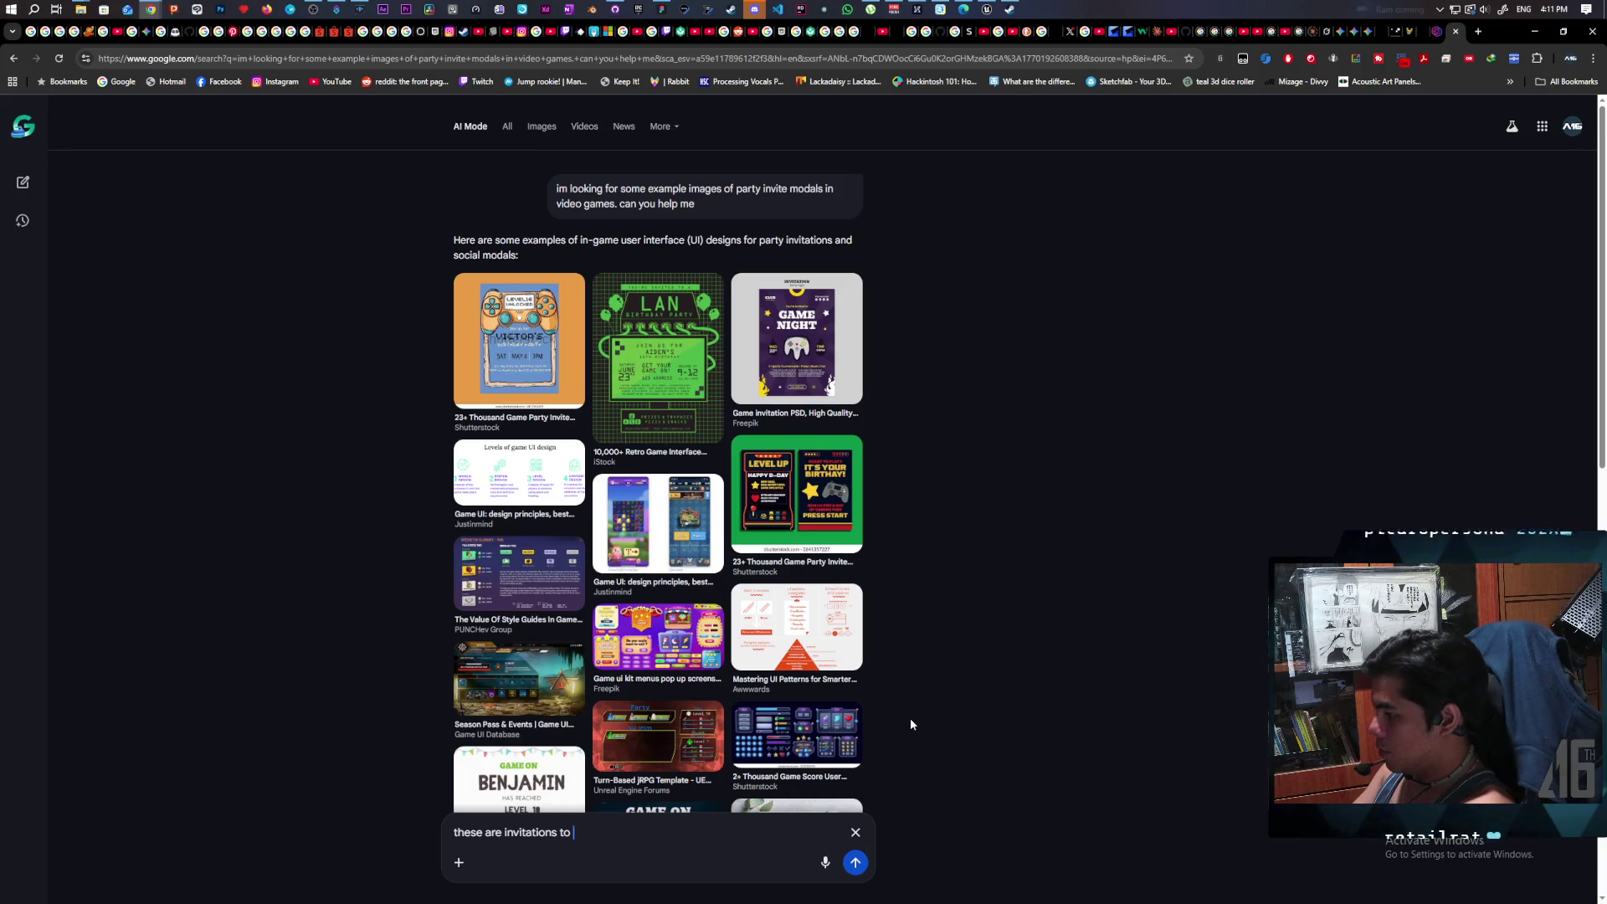
text(day )
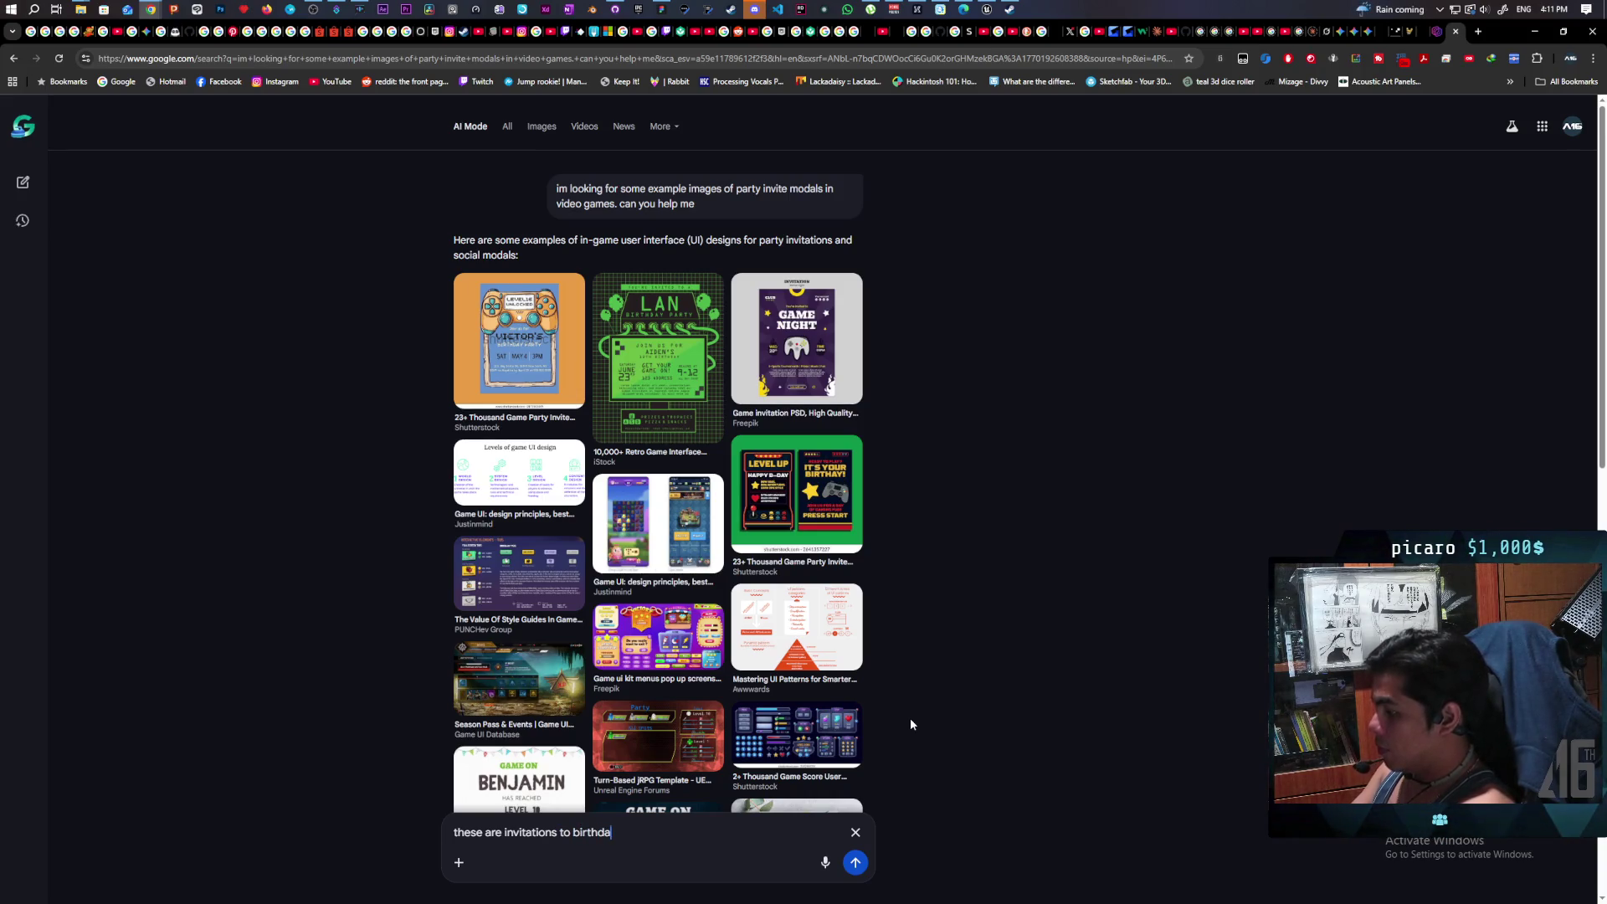
text(parties)
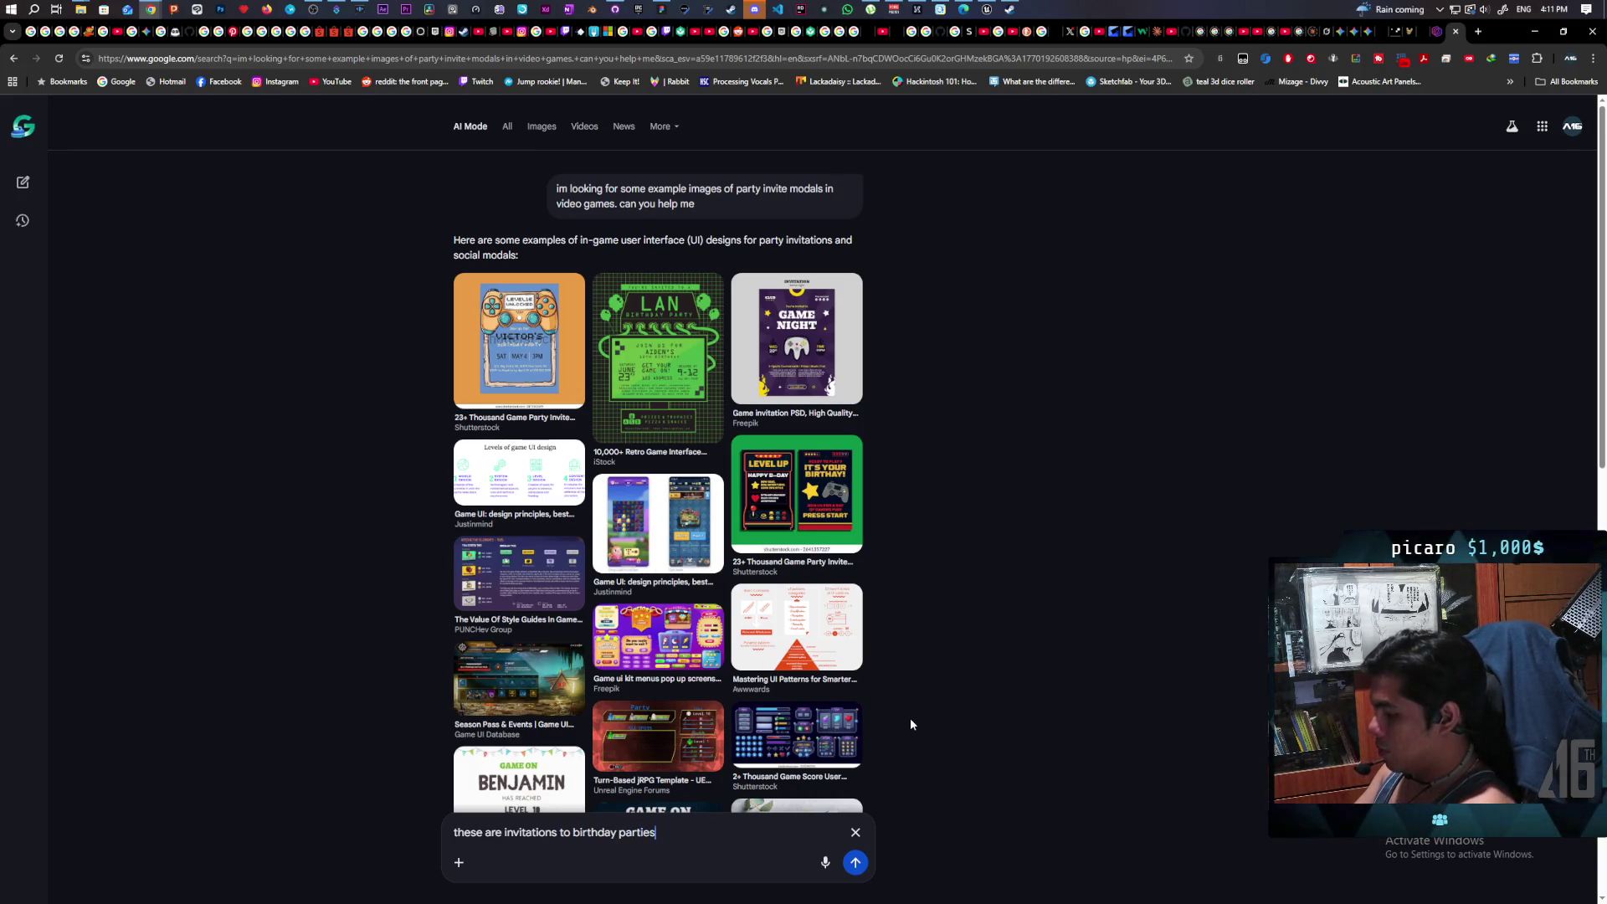
key(Return)
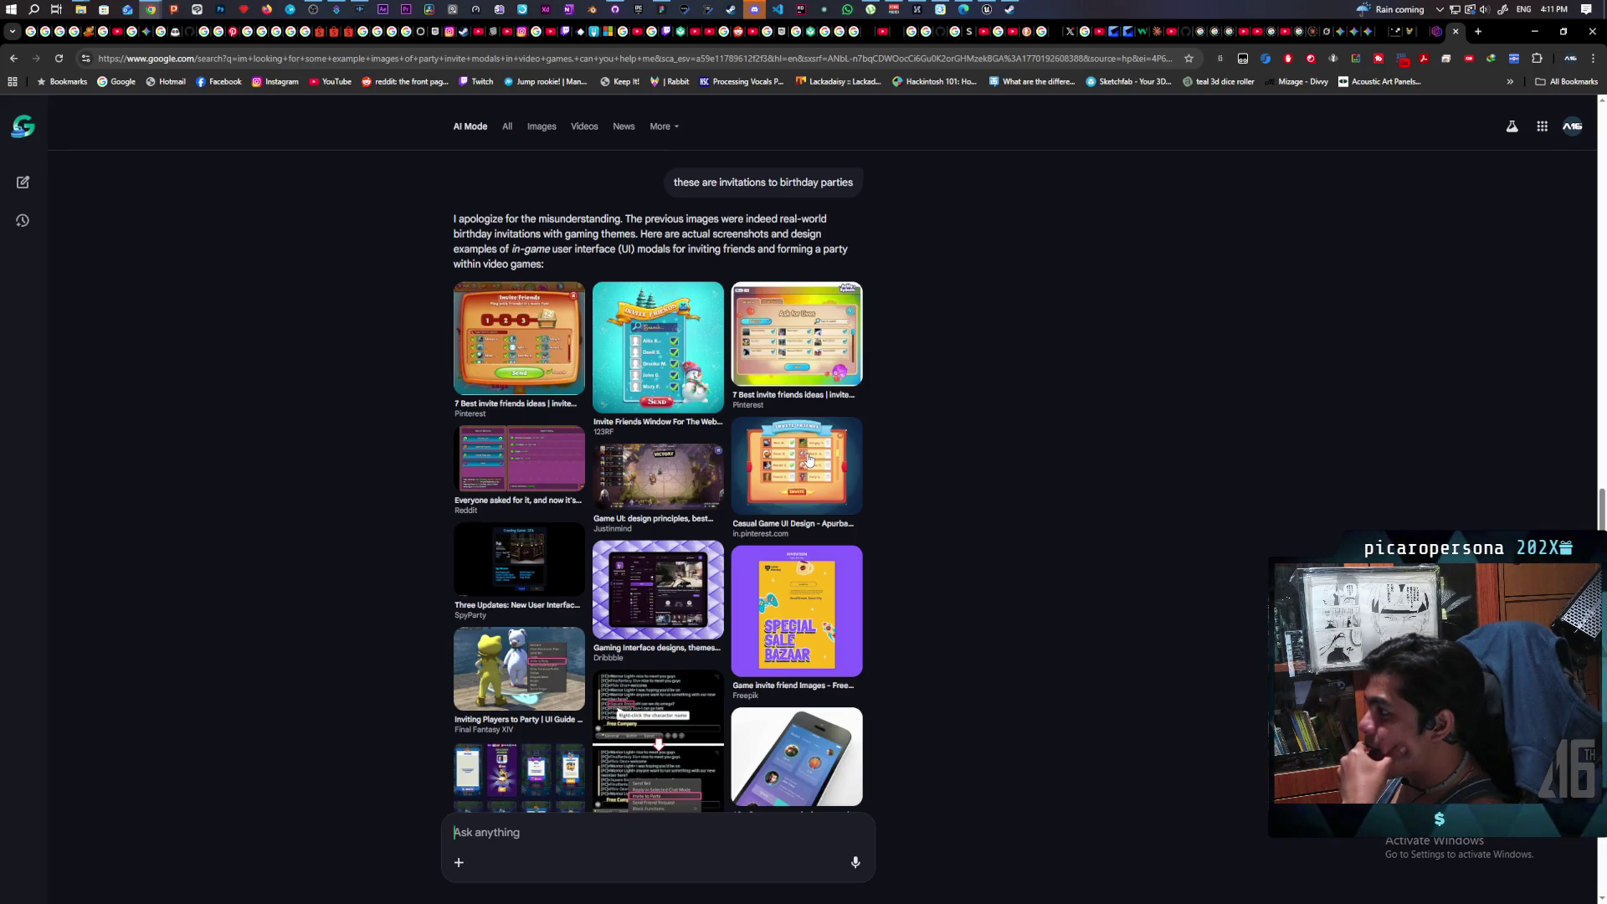
scroll(809, 459, down, 7)
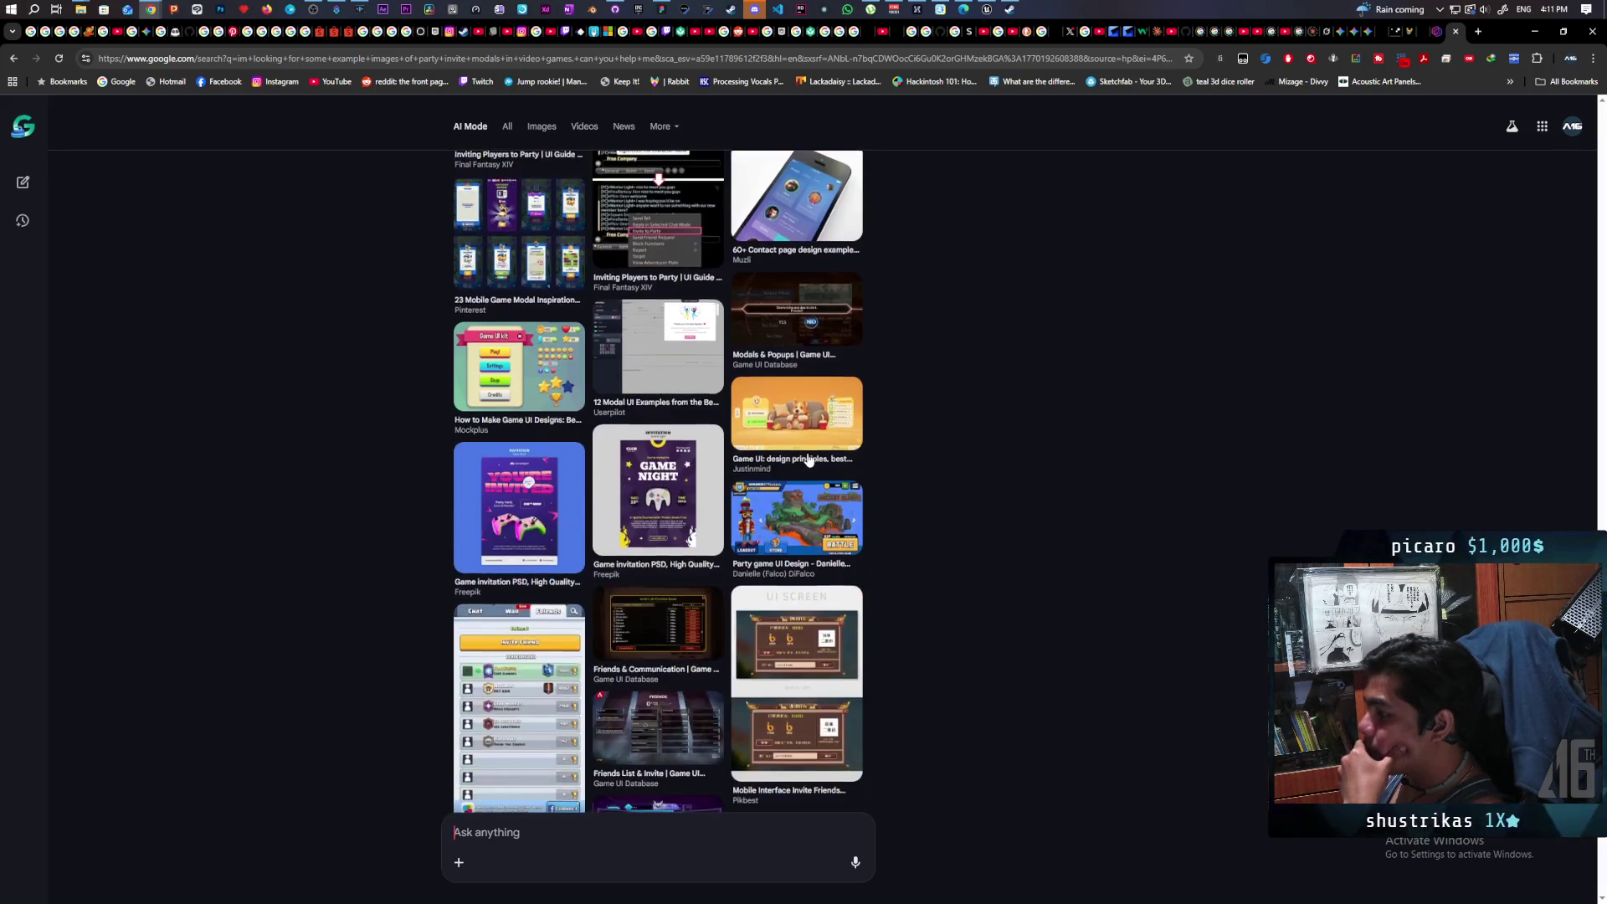
scroll(808, 459, down, 4)
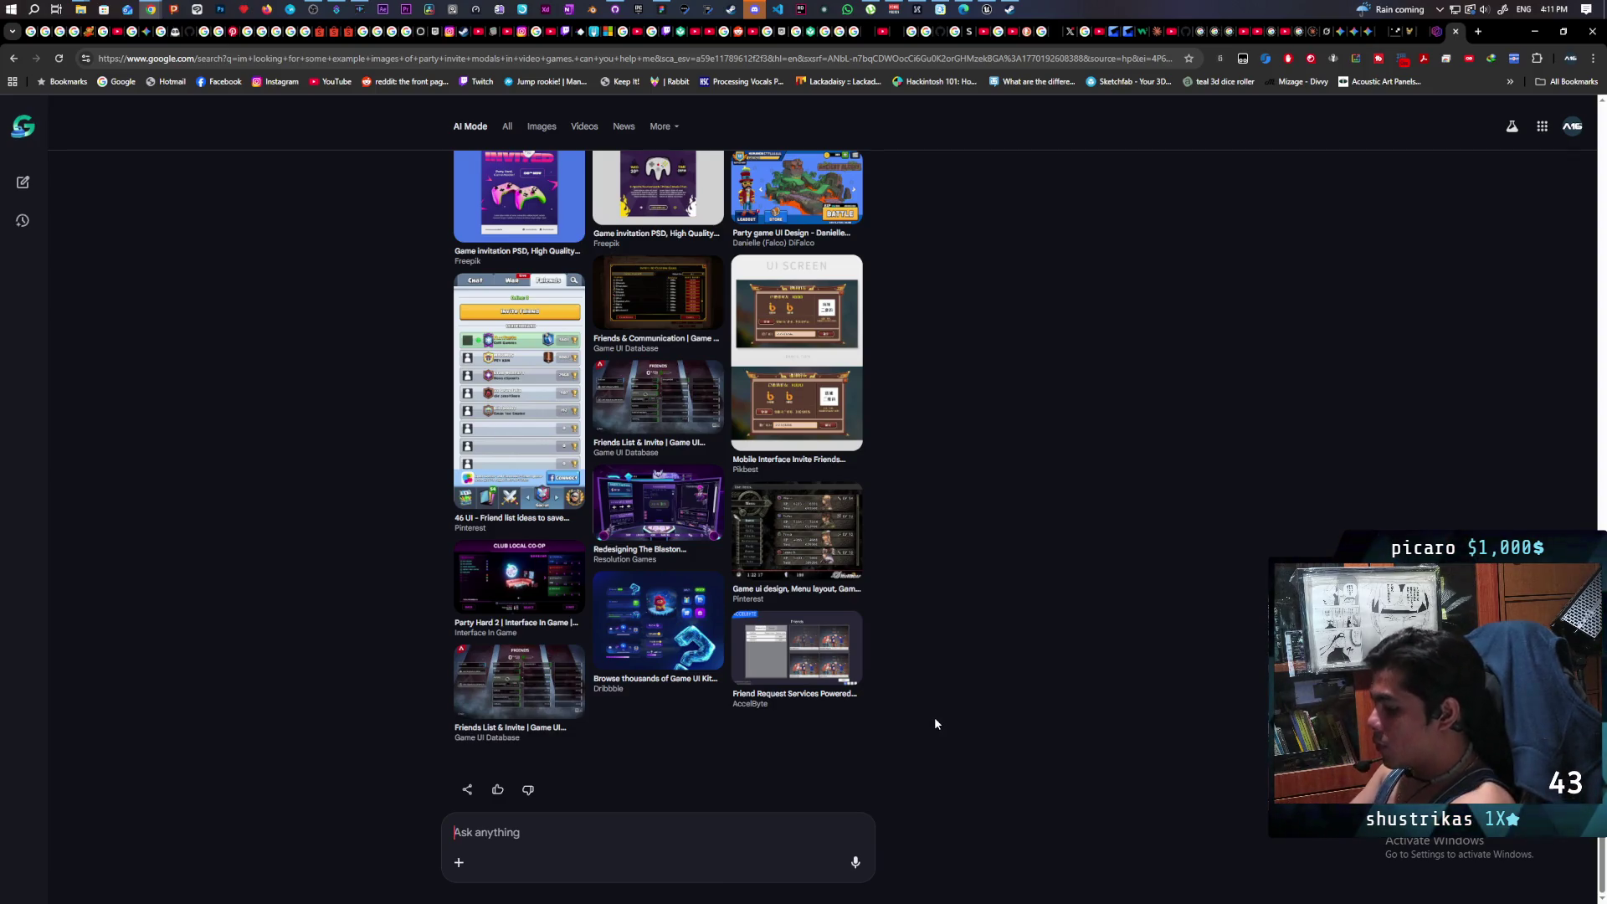
text(we're getting clos)
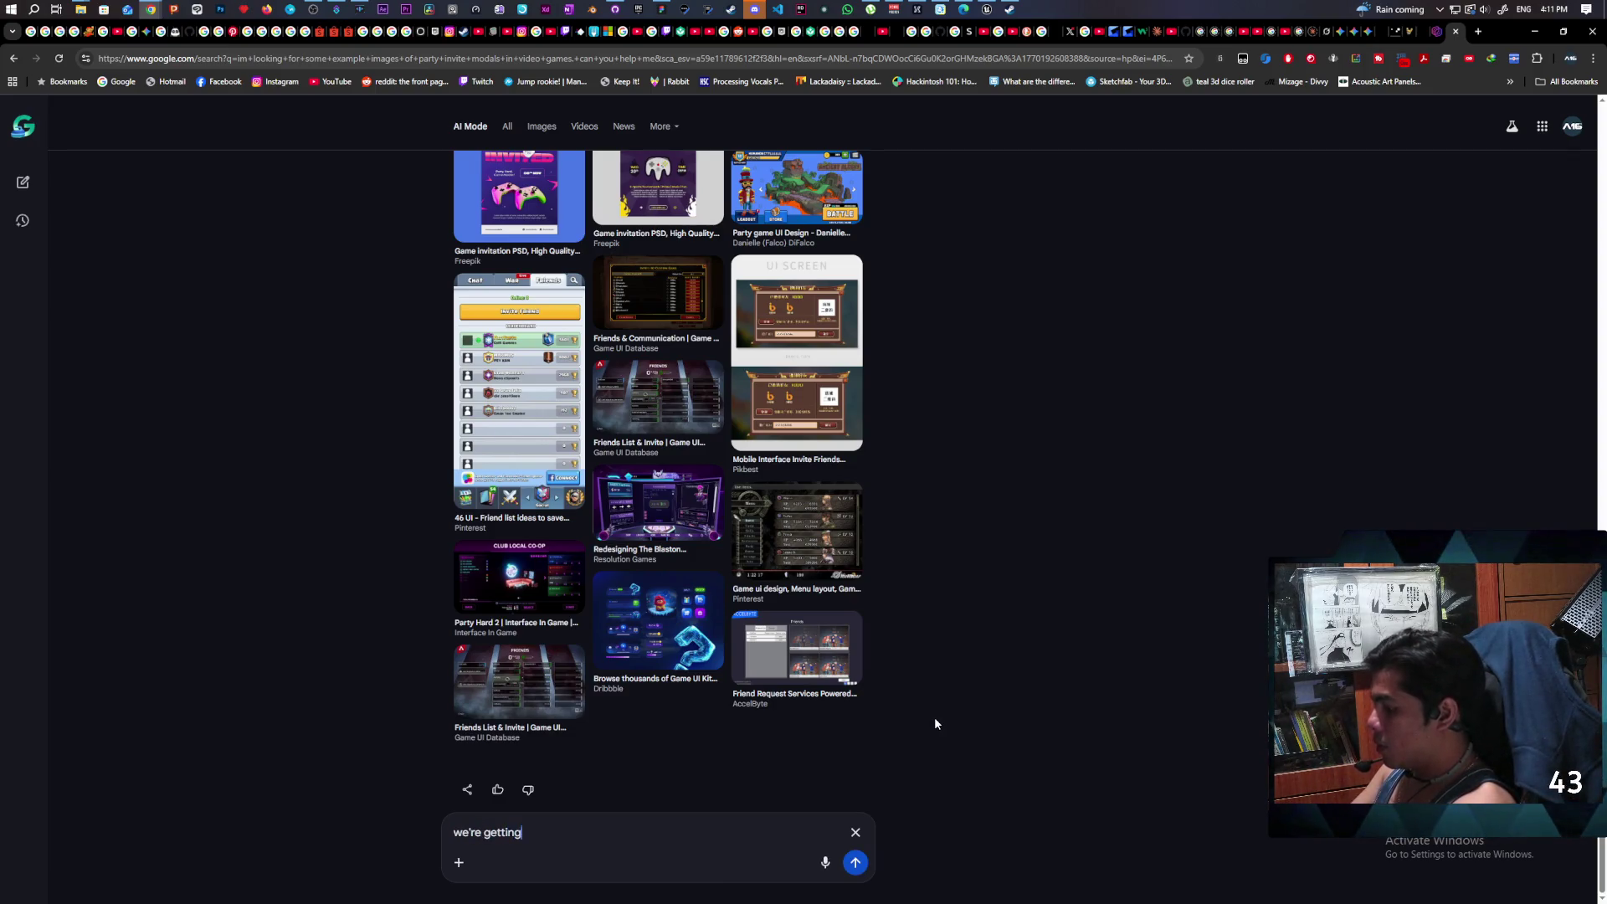
text(er. the)
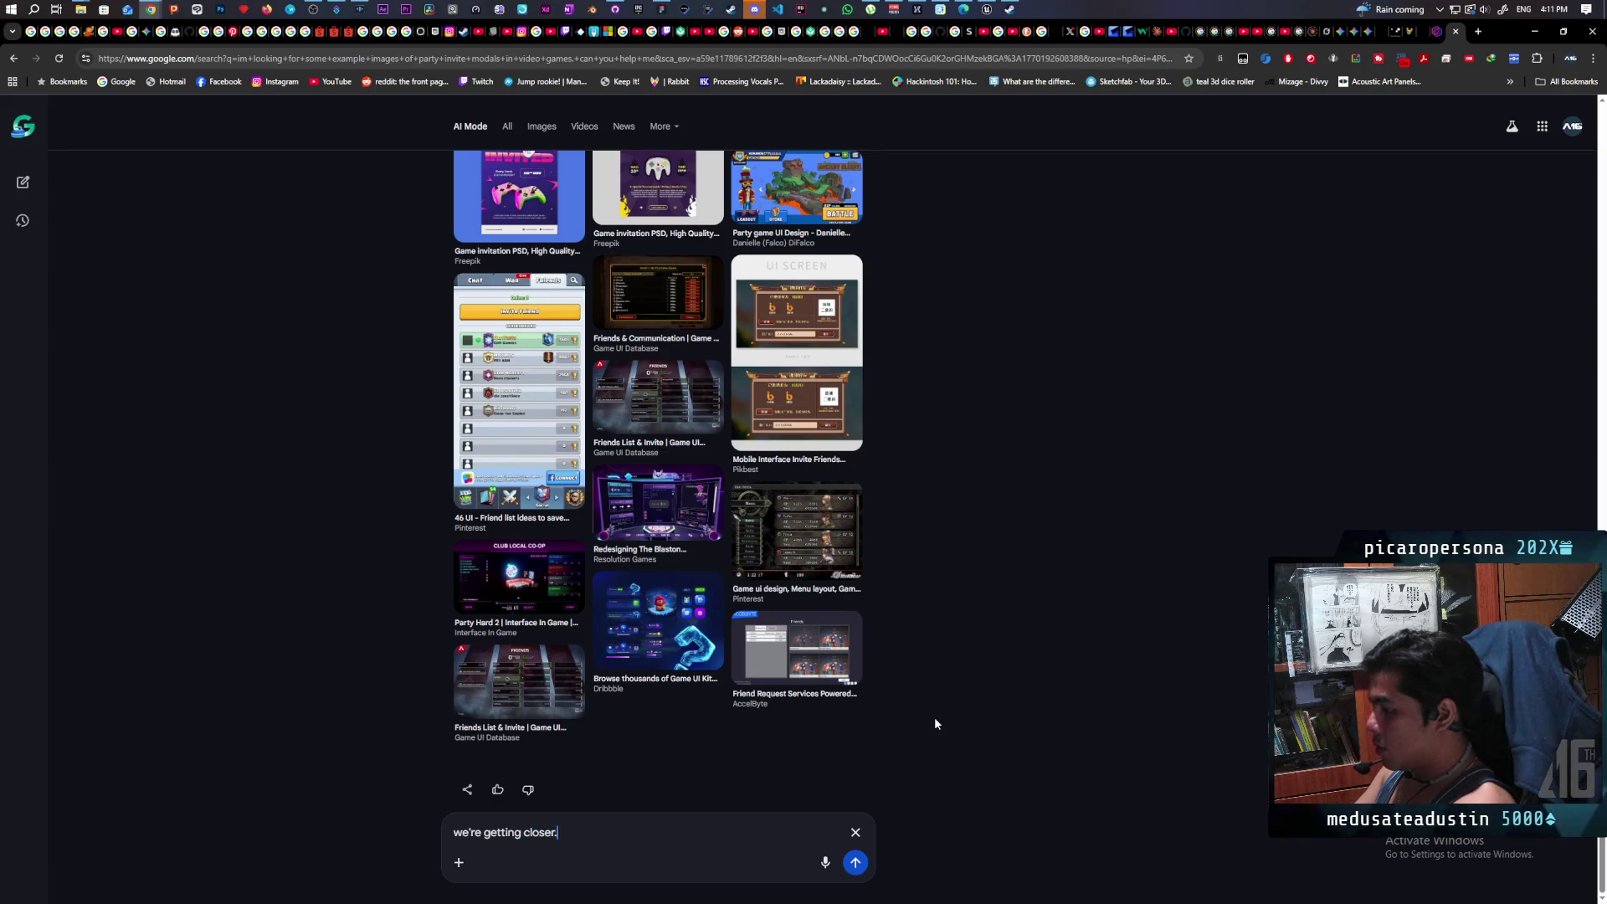
text(se are frien)
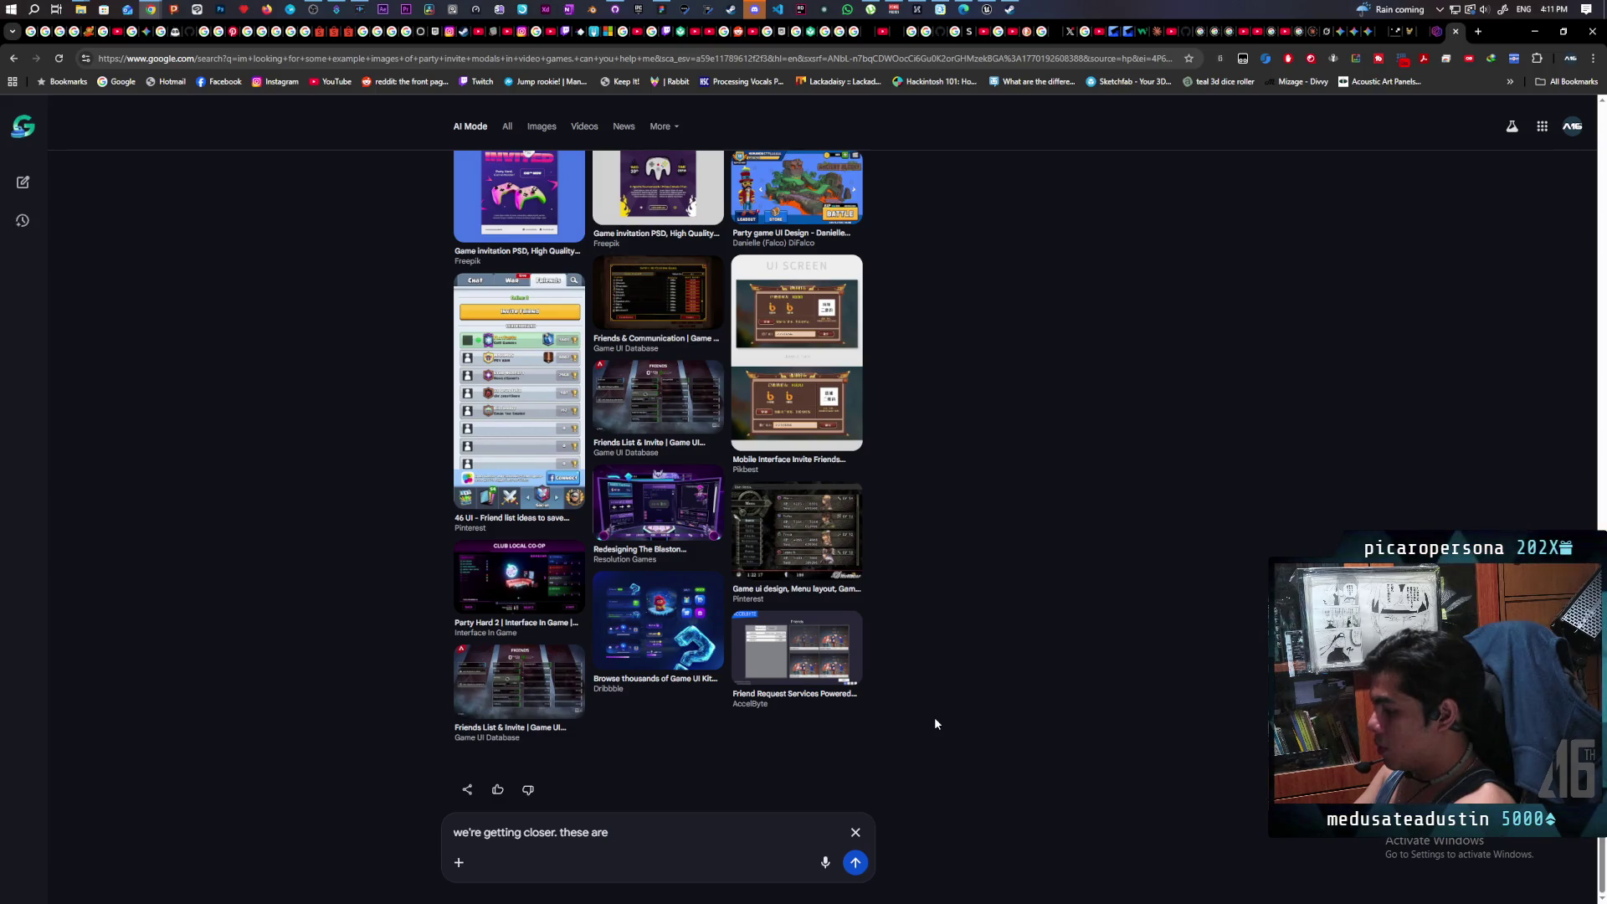
text(ds )
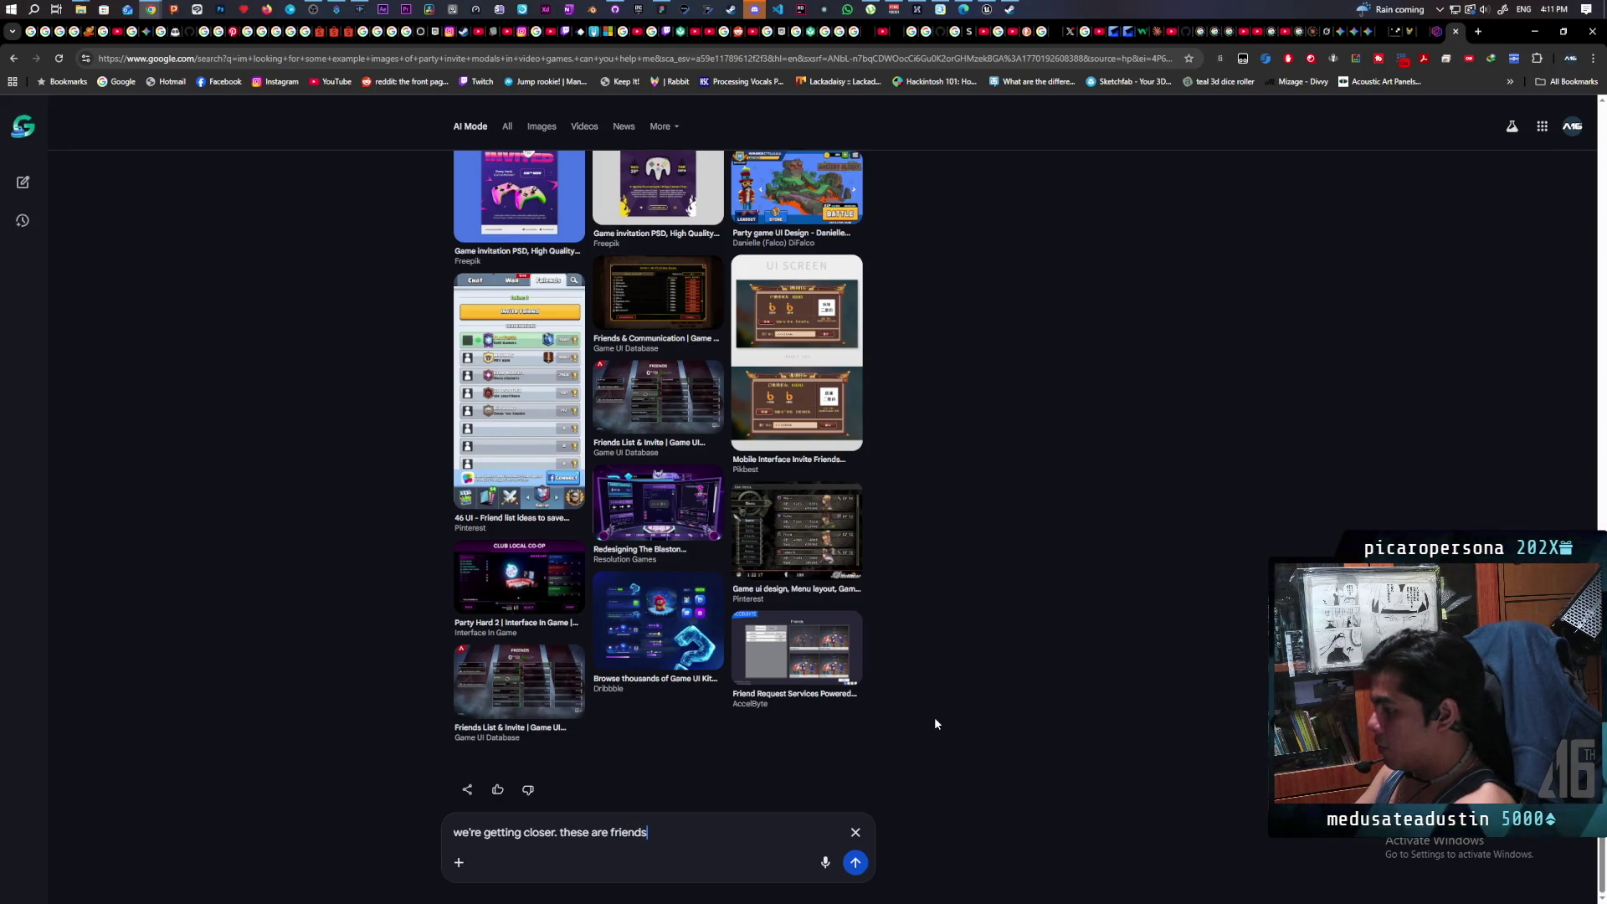
text(lists)
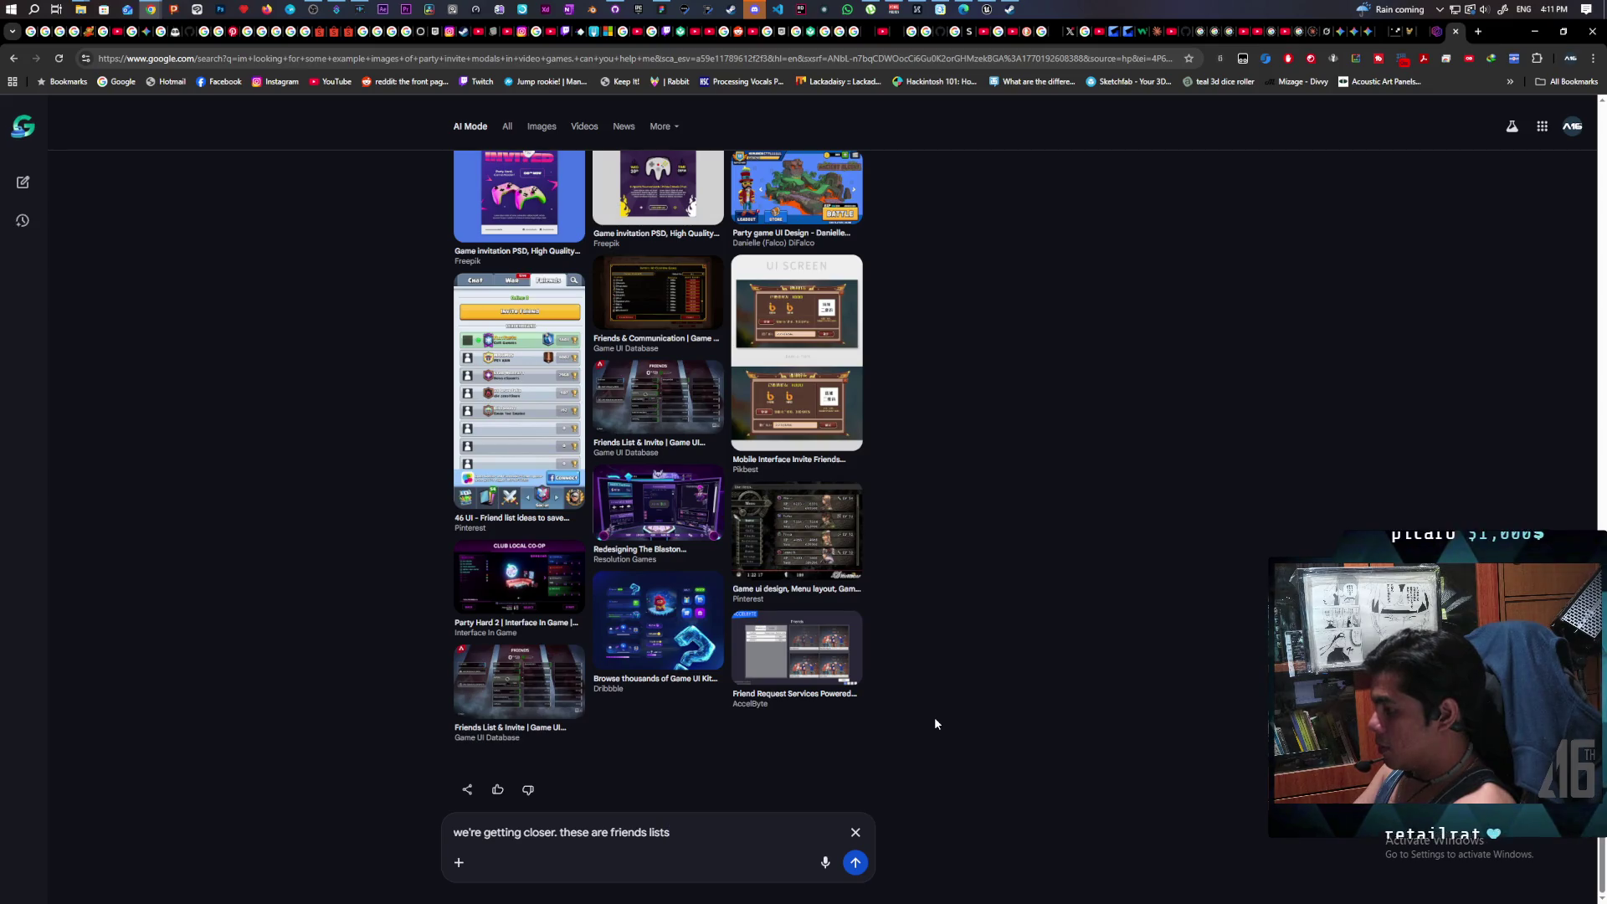
text( where you can invite your friends. i)
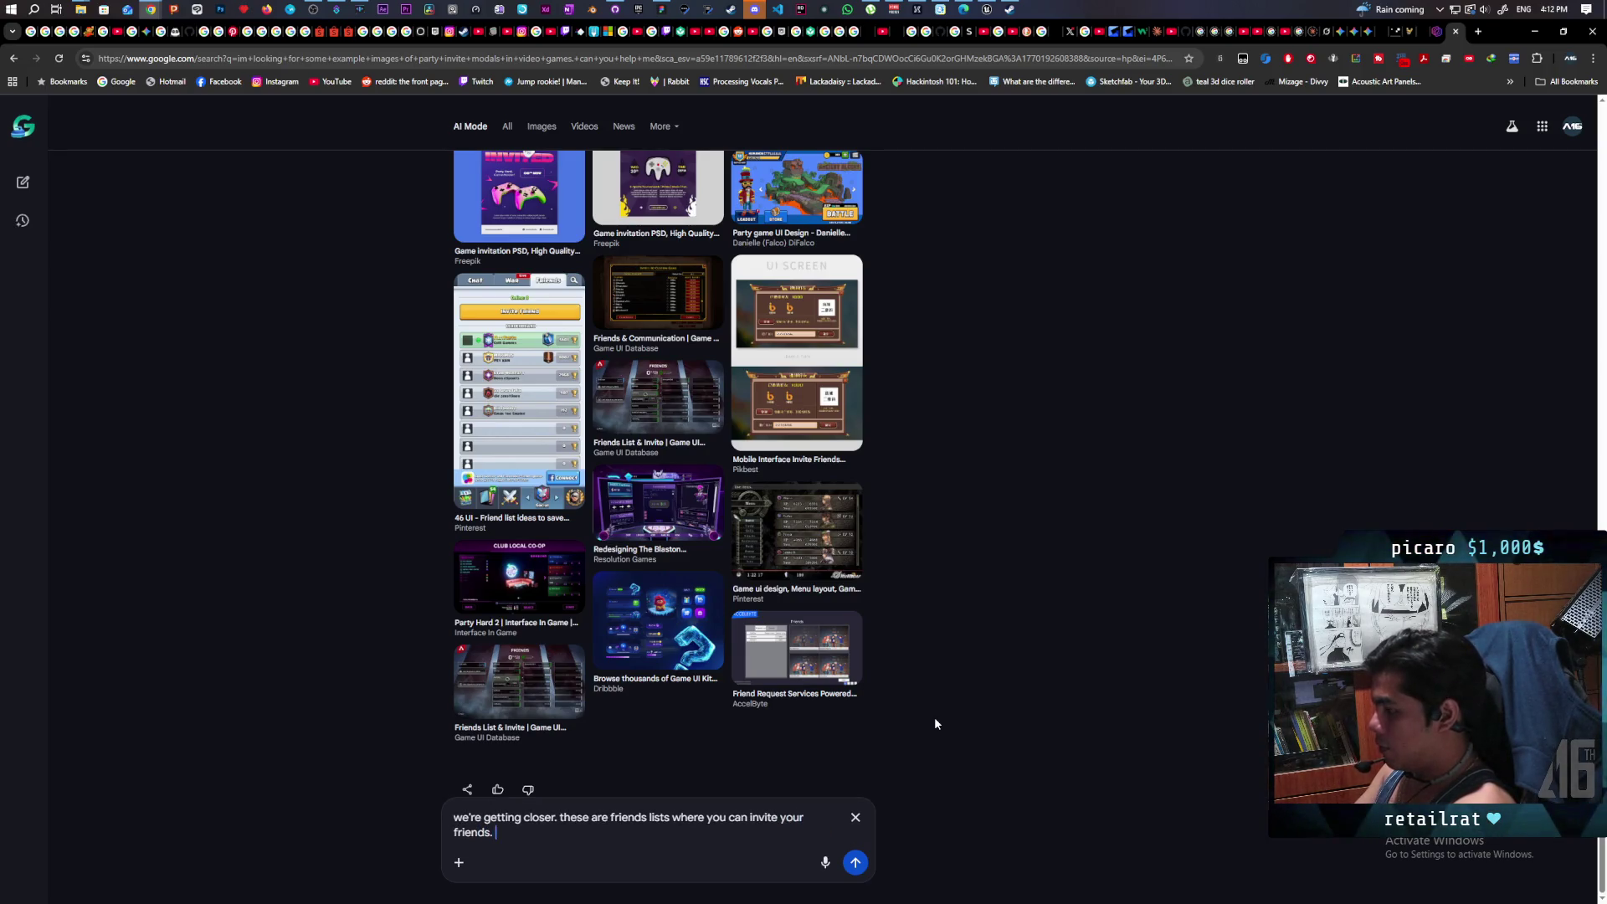
text( want a the popup that p)
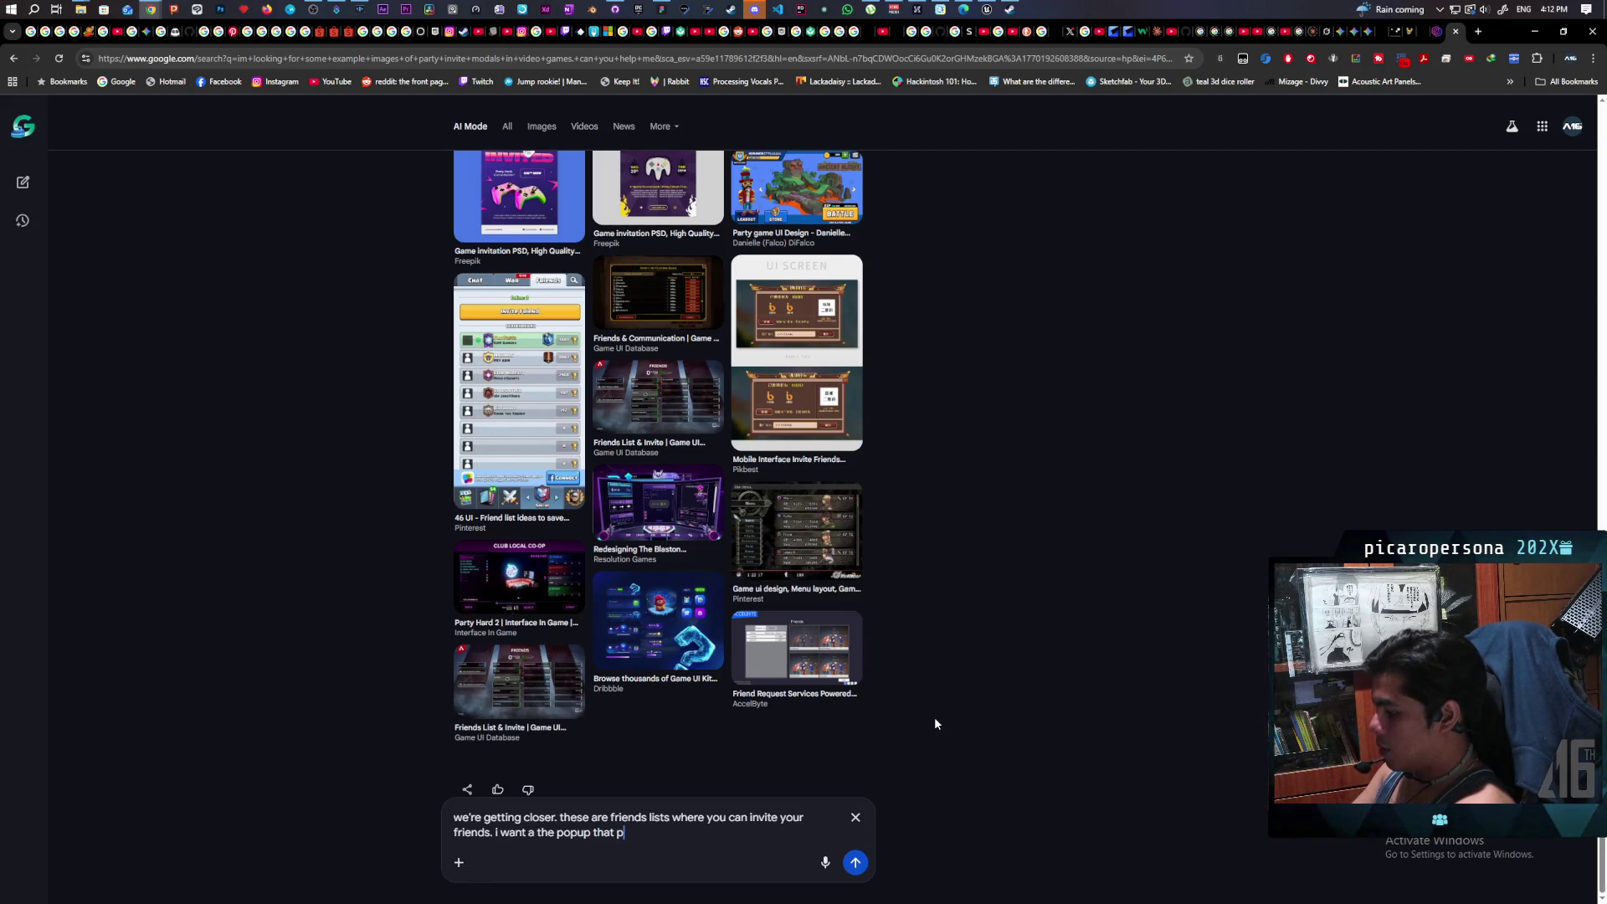
text(rompts )
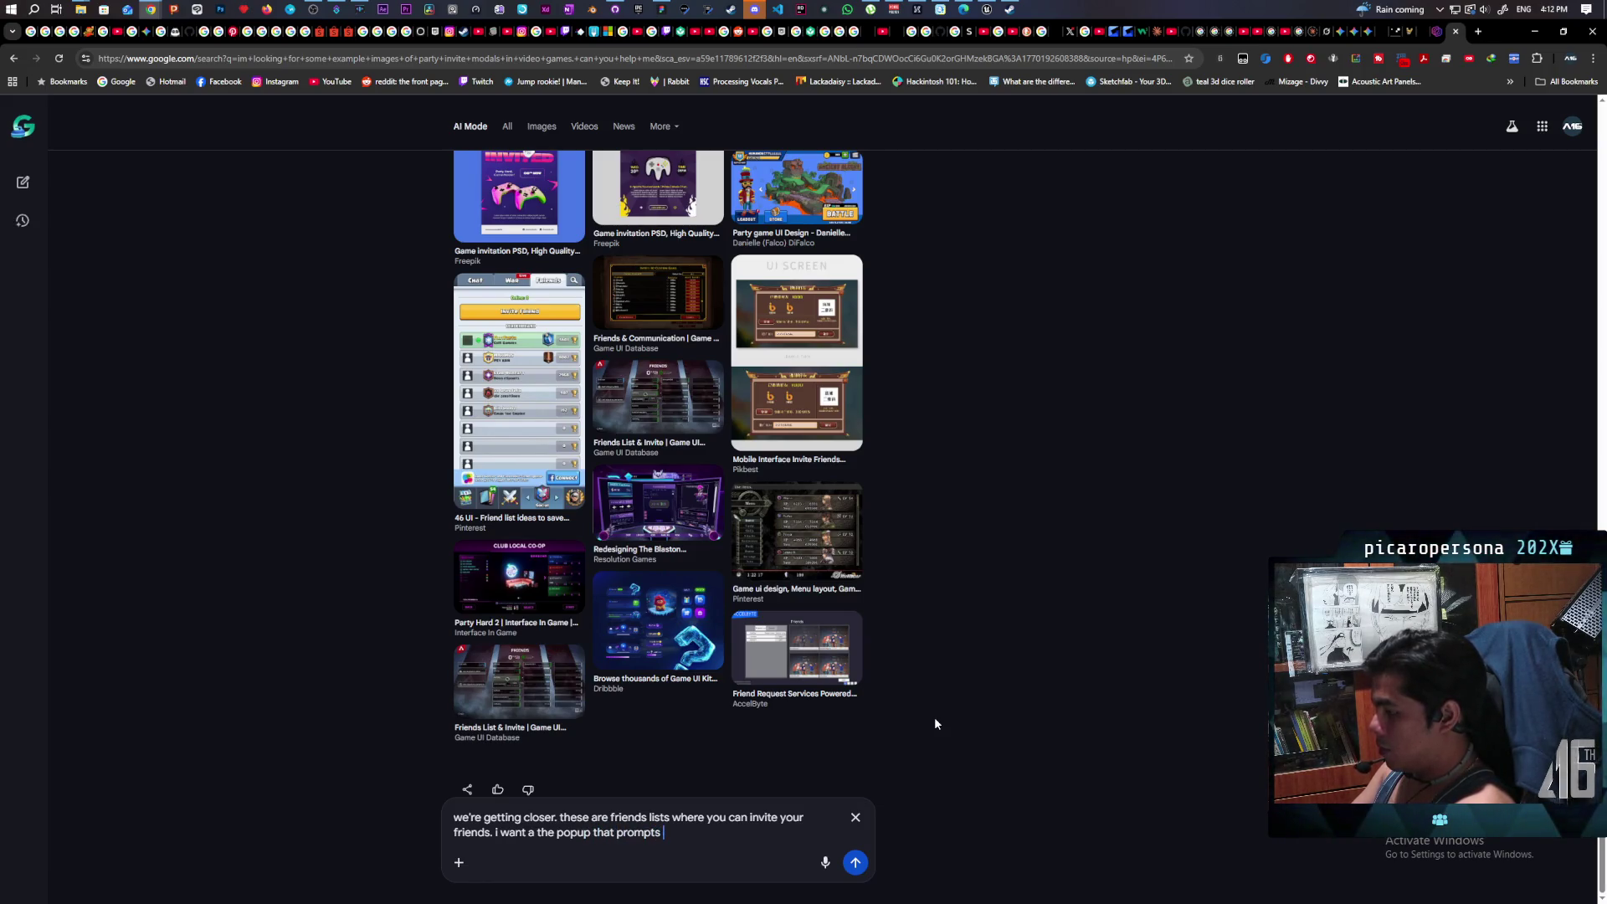
text(you to a)
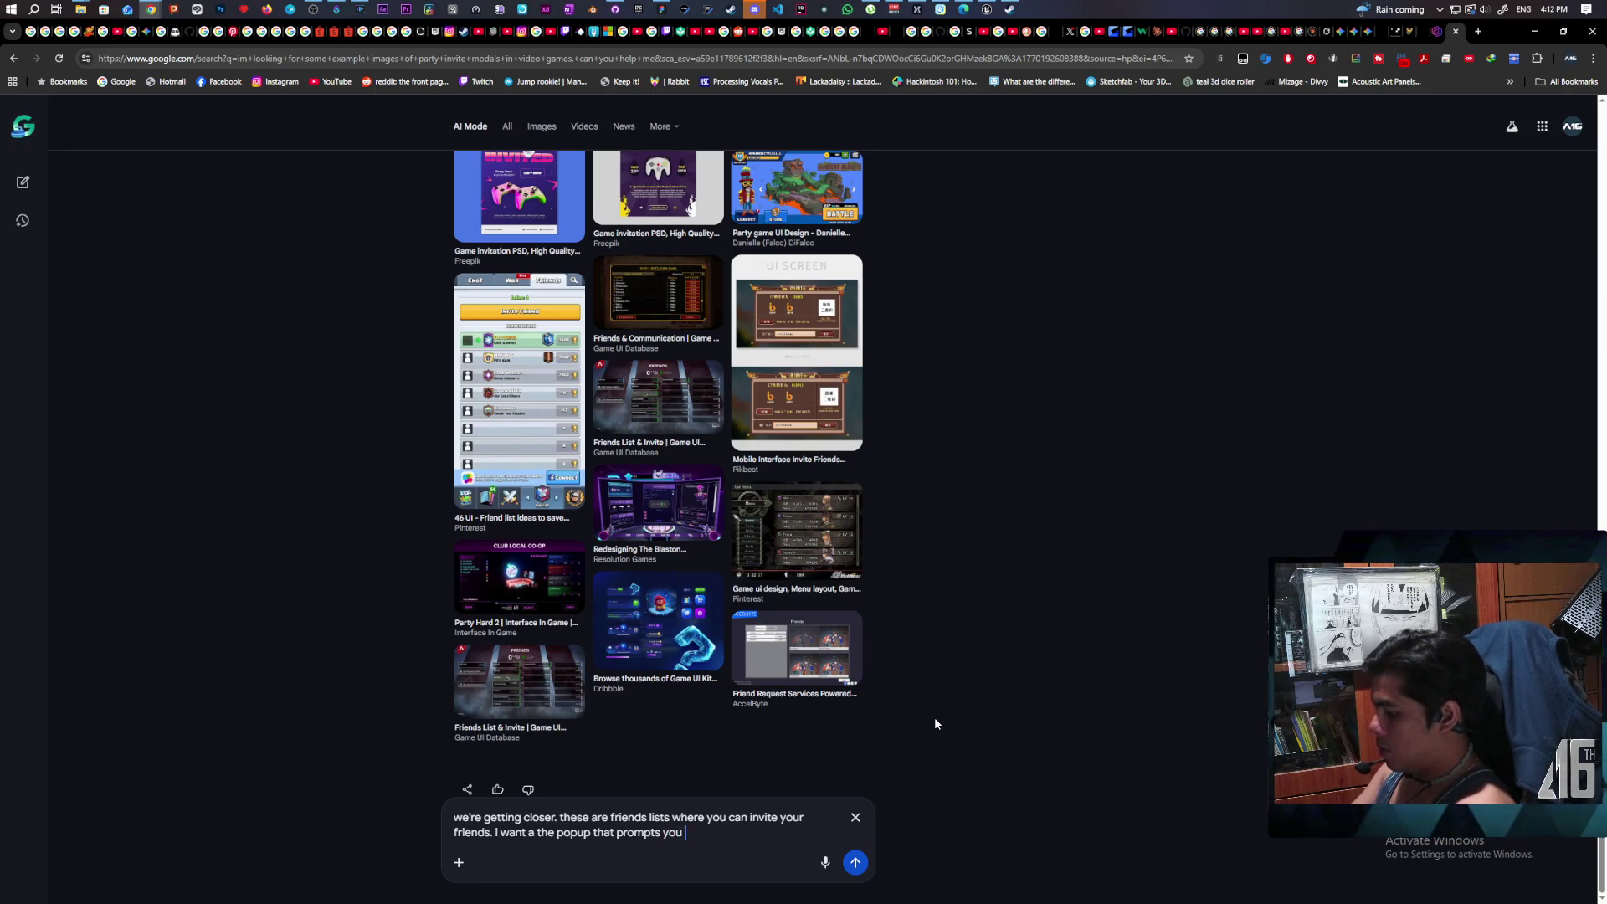
text(ccept or )
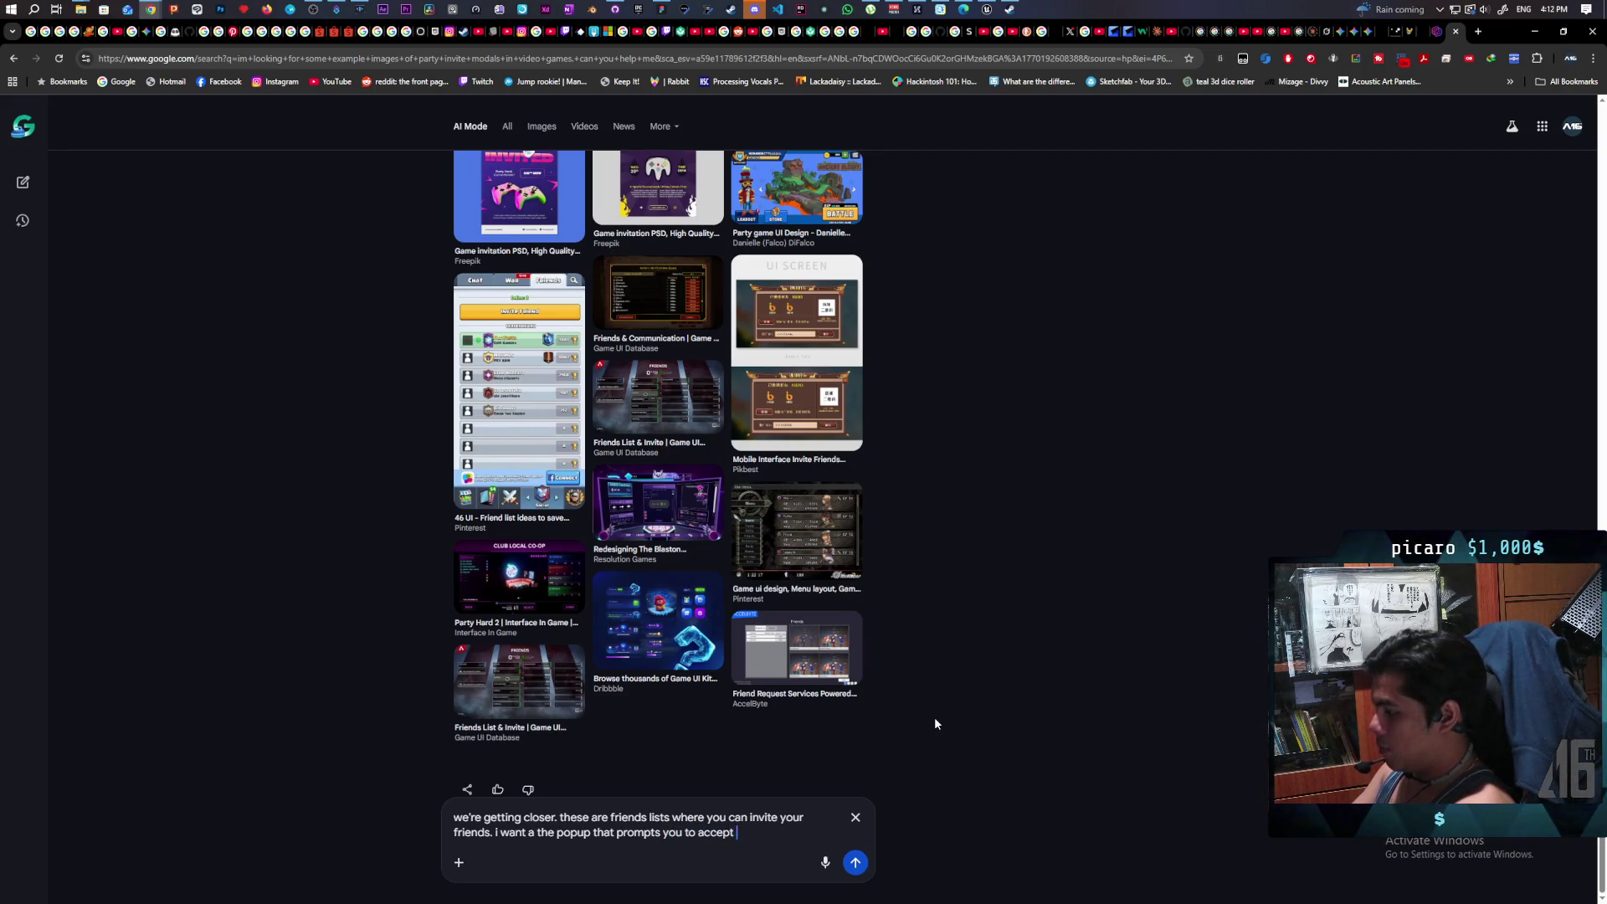
text(decline an i)
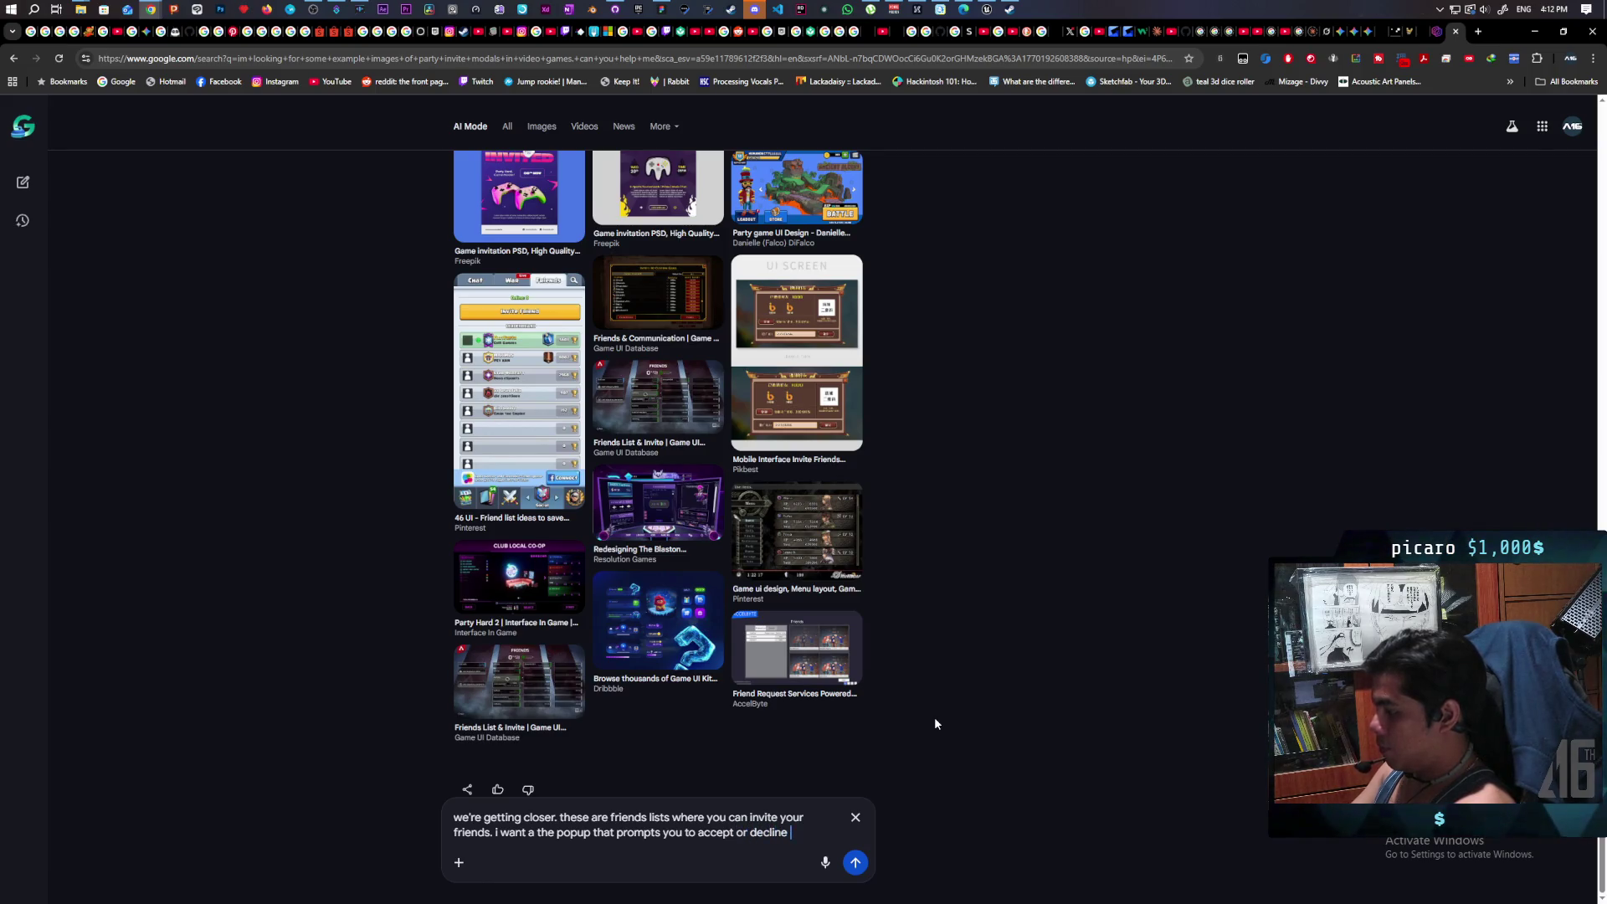
text(nvitation)
Send the follow-up saying these are friends lists and asking for Accept/Decline invite popup examples.
key(Return)
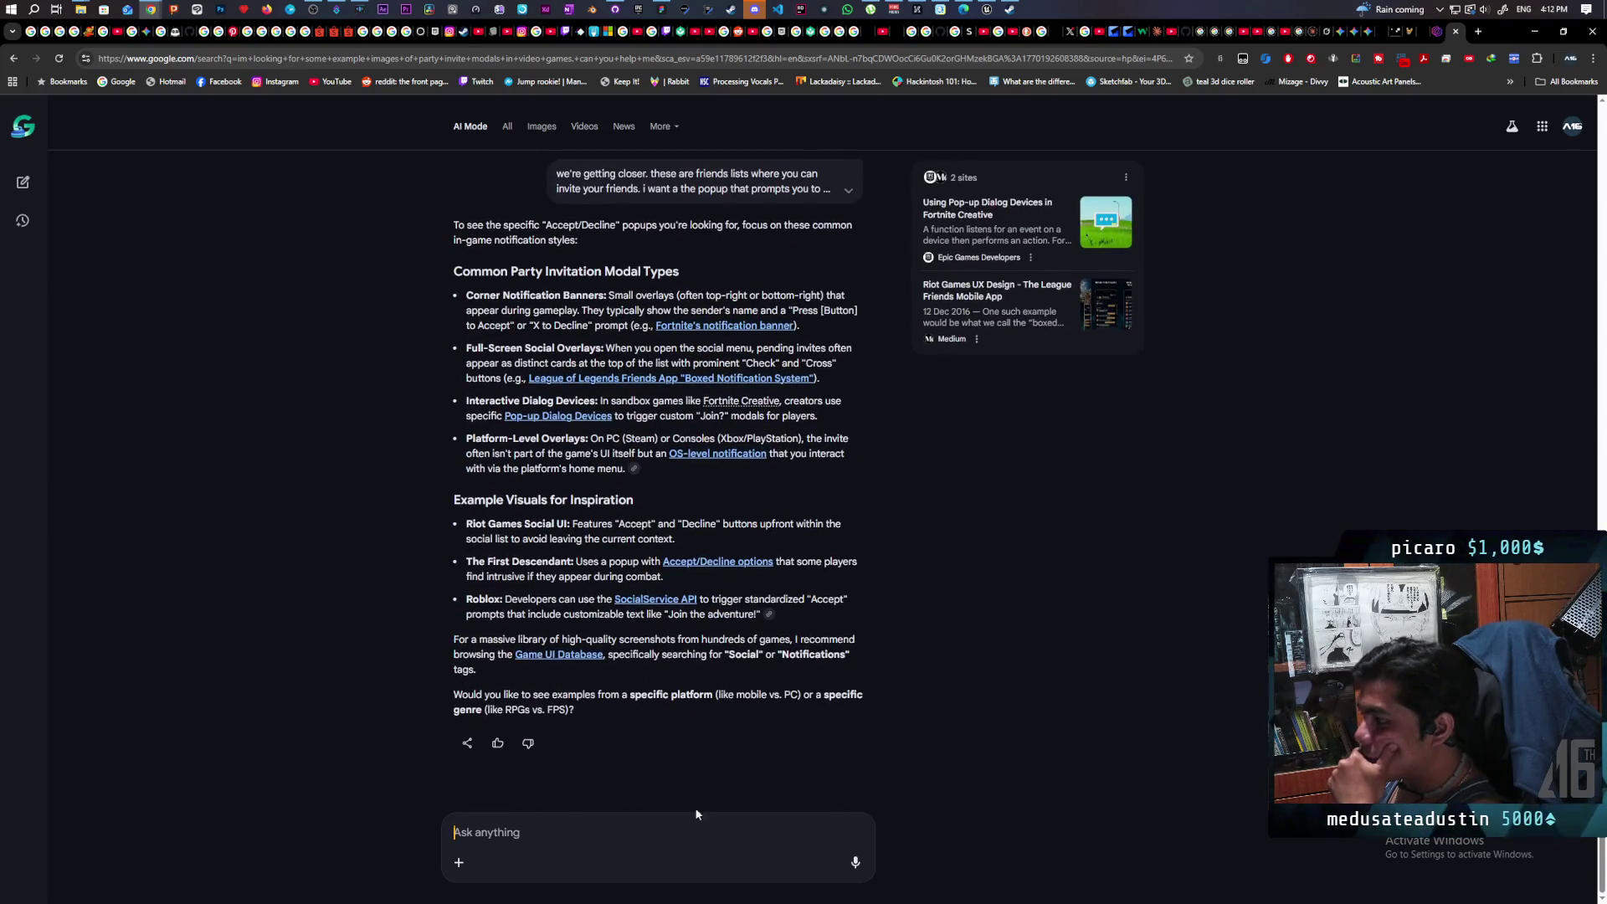
Reply 'any platform will do' to get Accept/Decline party invitation popup images.
text(are)
key(BackSpace)
key(BackSpace)
key(BackSpace)
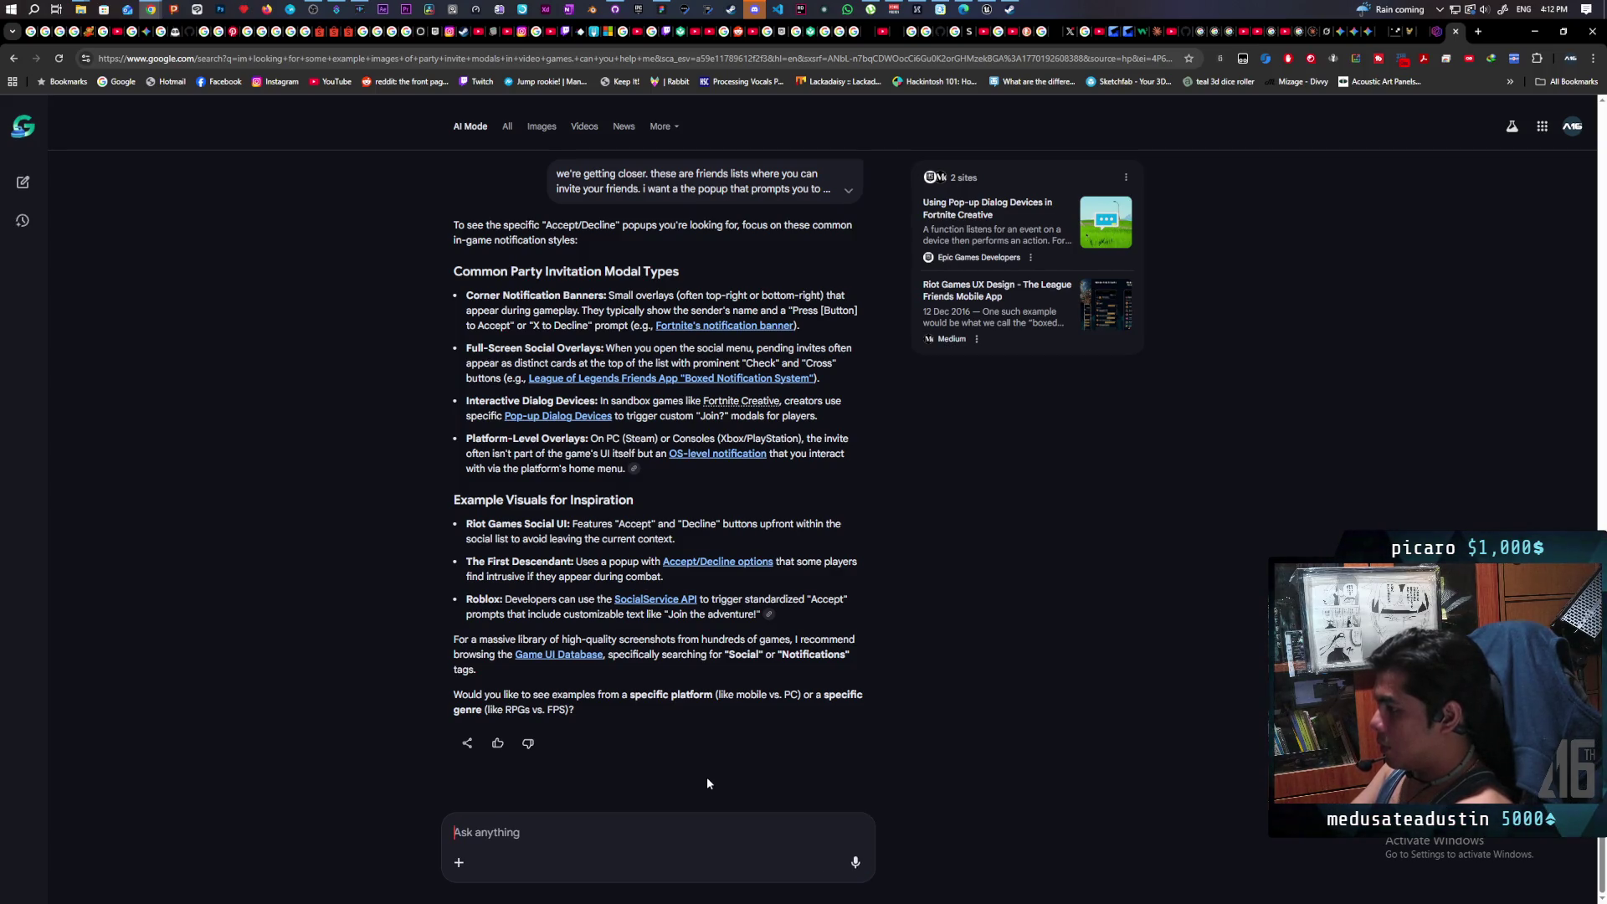
text(any p)
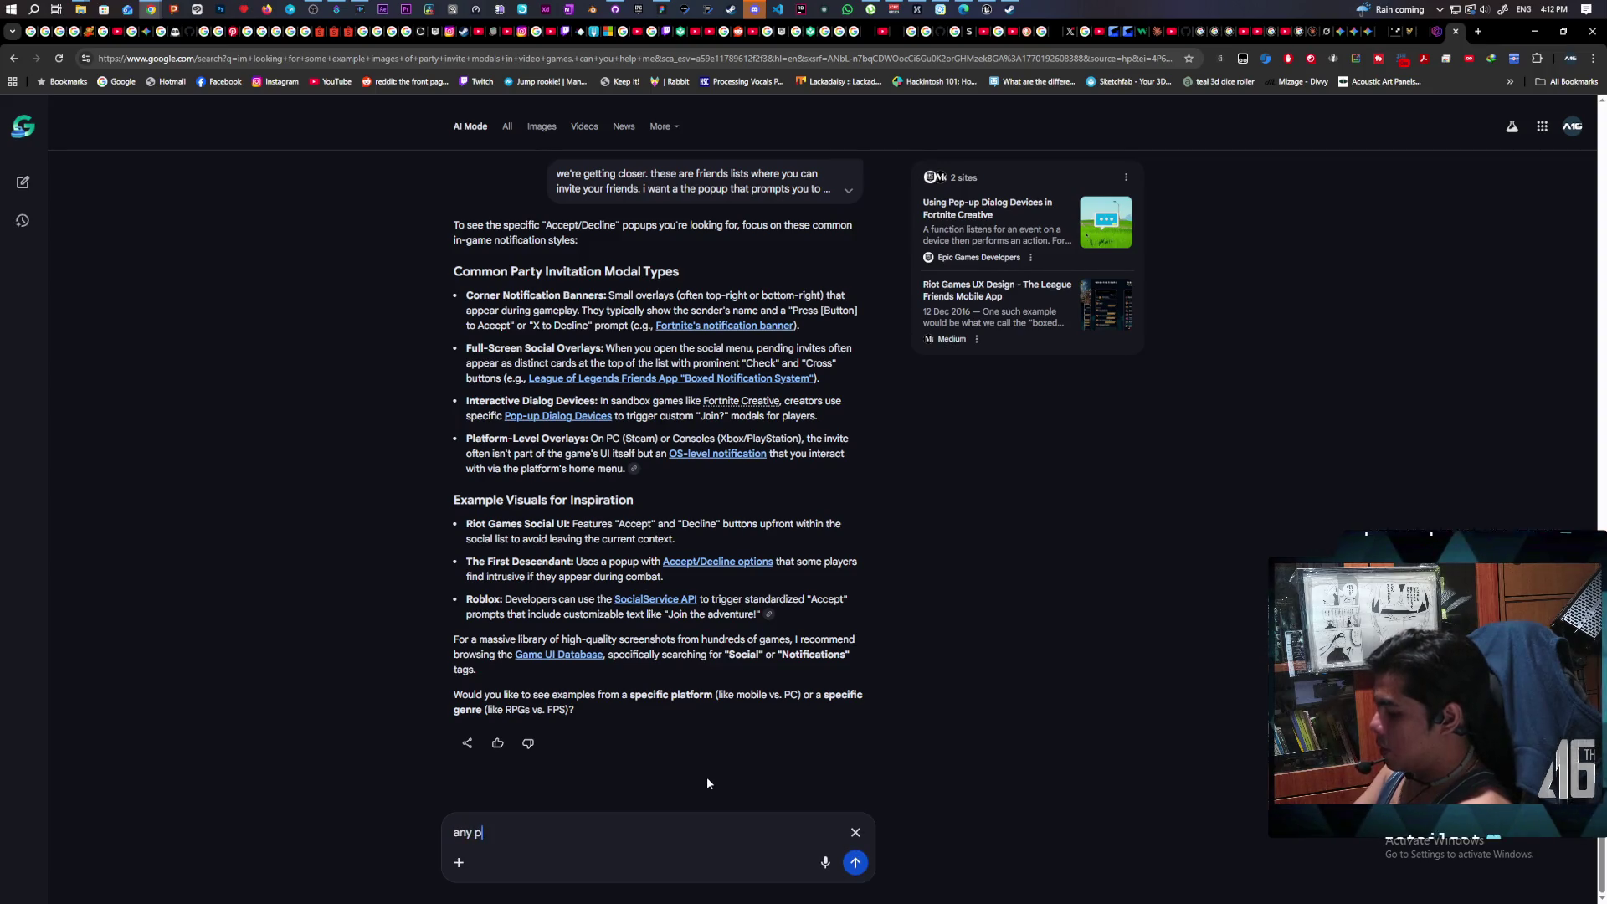
text(latform will)
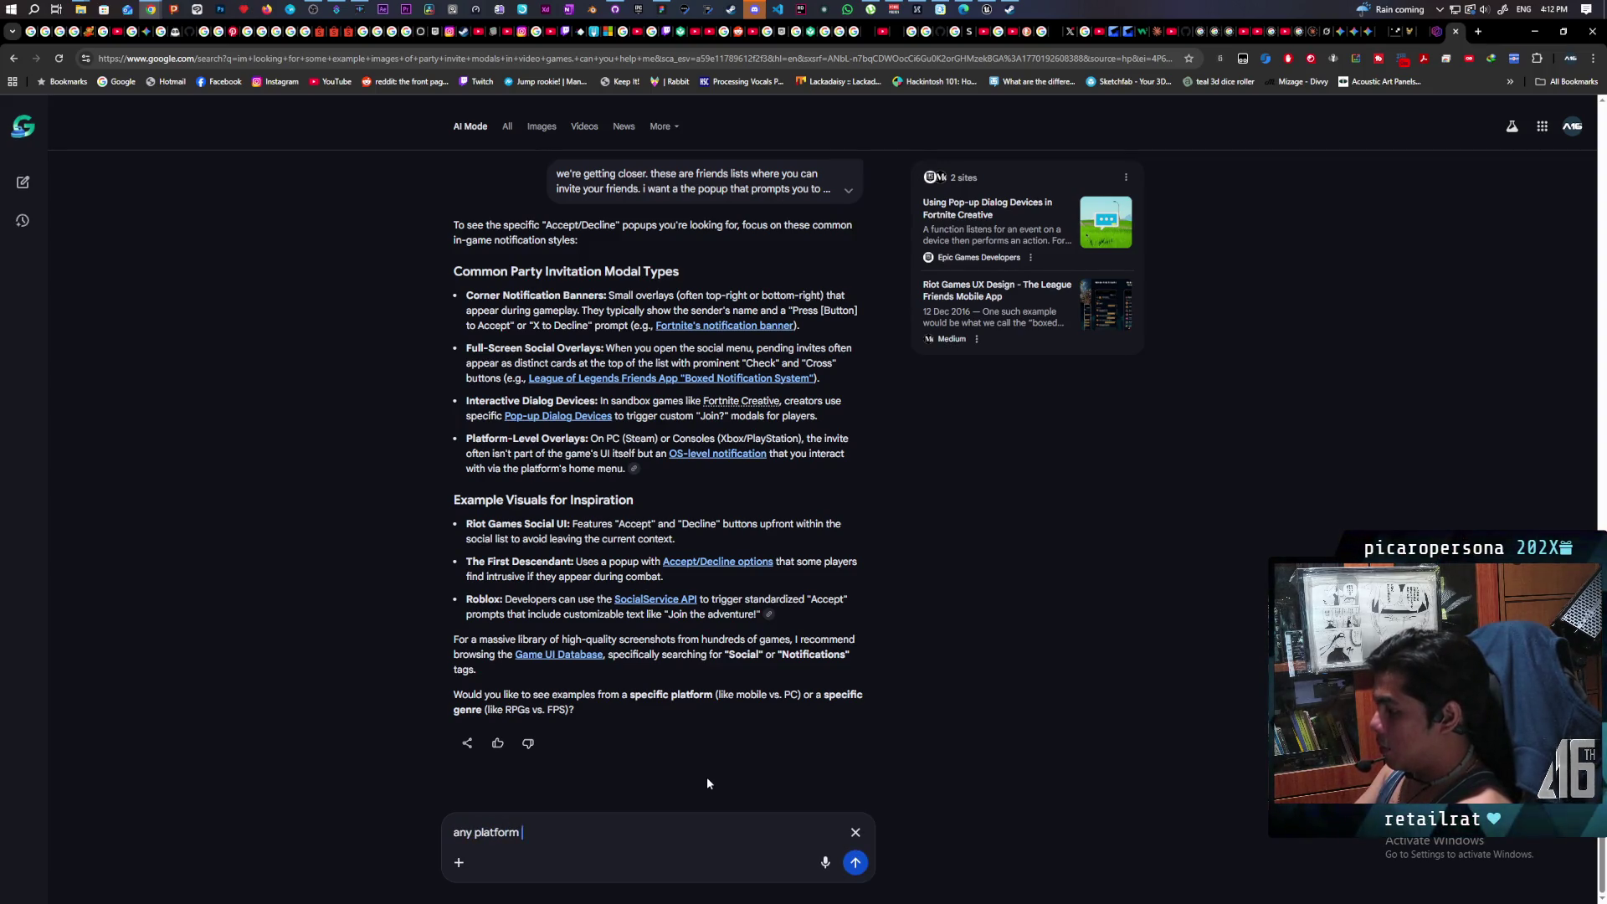
text( do)
key(Return)
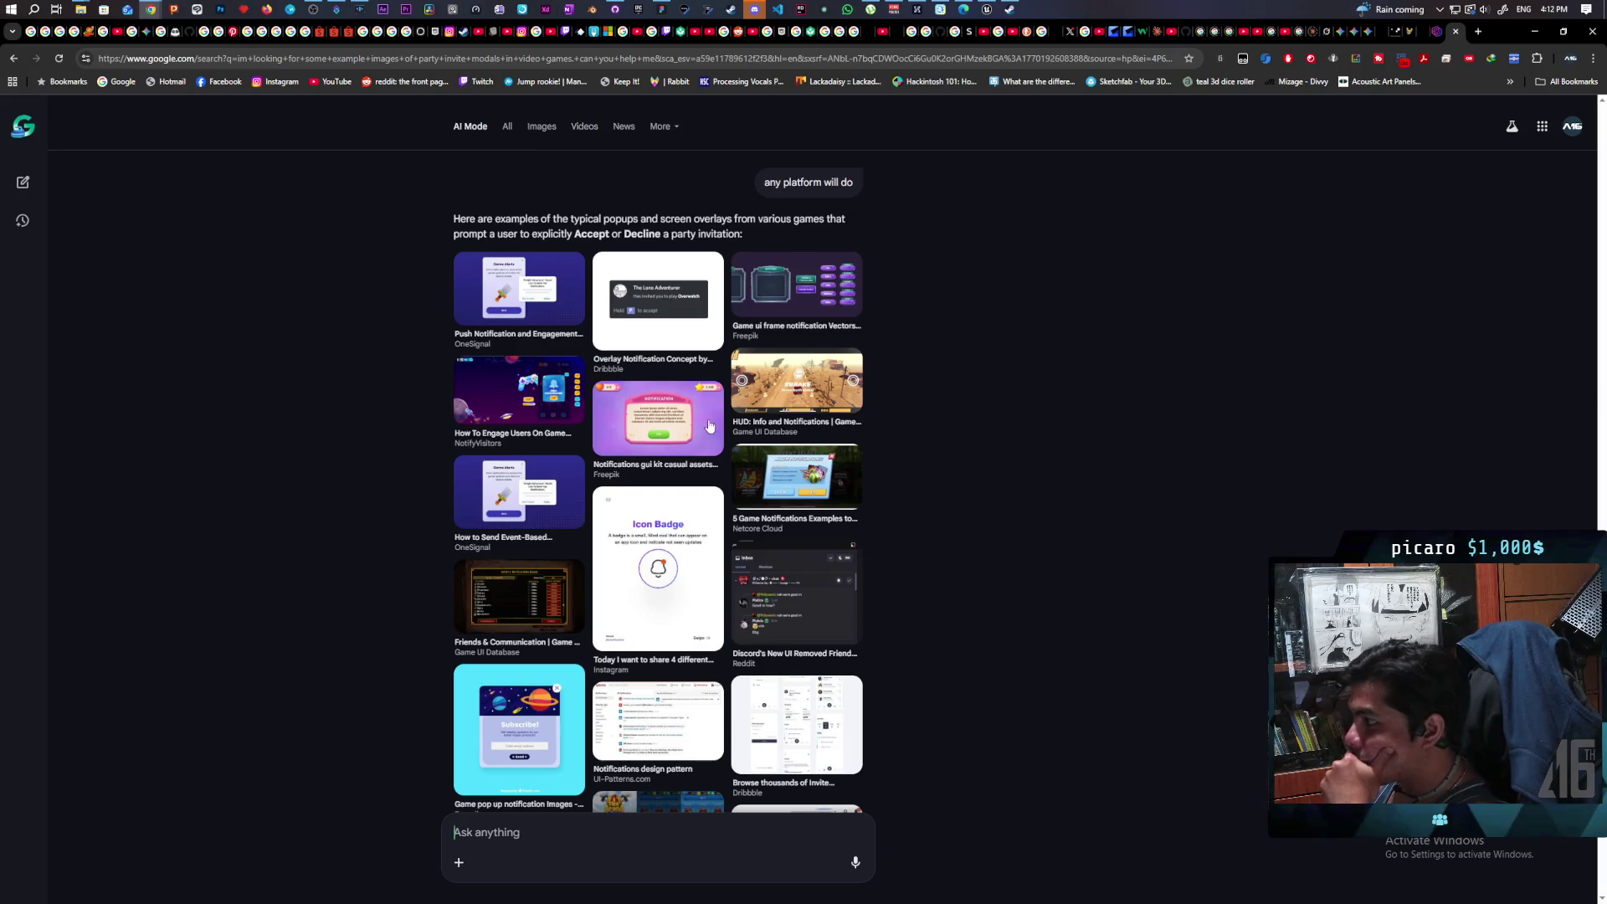
Preview the Overlay Notification Concept image, then Netcore's '5 Game Notifications Examples' image, browsing the results.
click(661, 318)
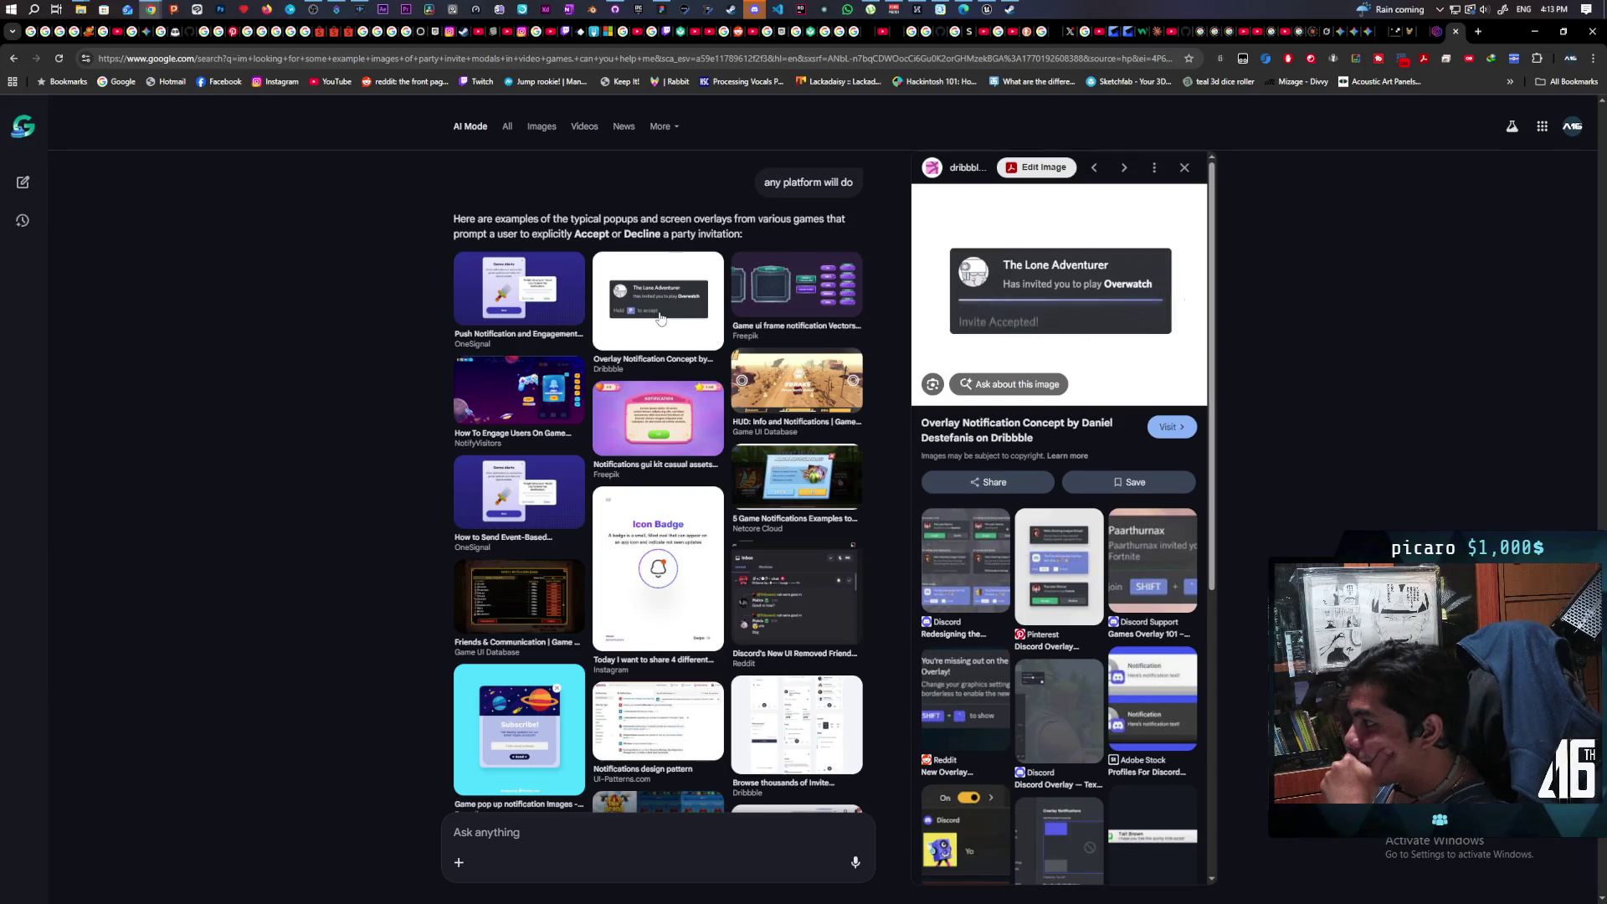
click(795, 493)
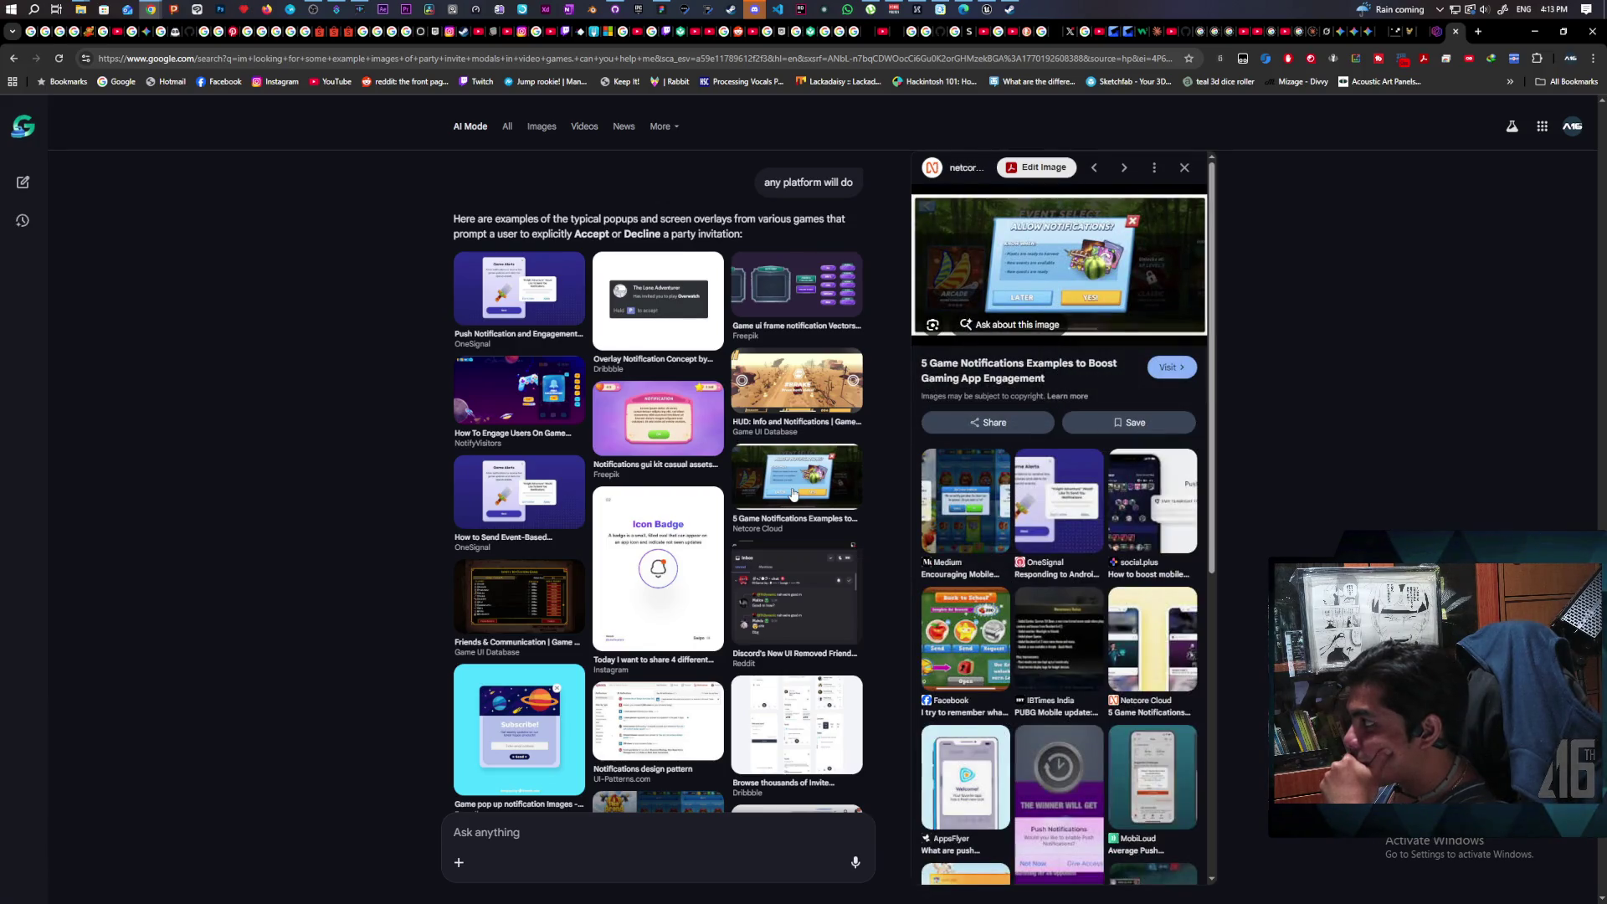
scroll(682, 499, down, 4)
scroll(682, 500, down, 3)
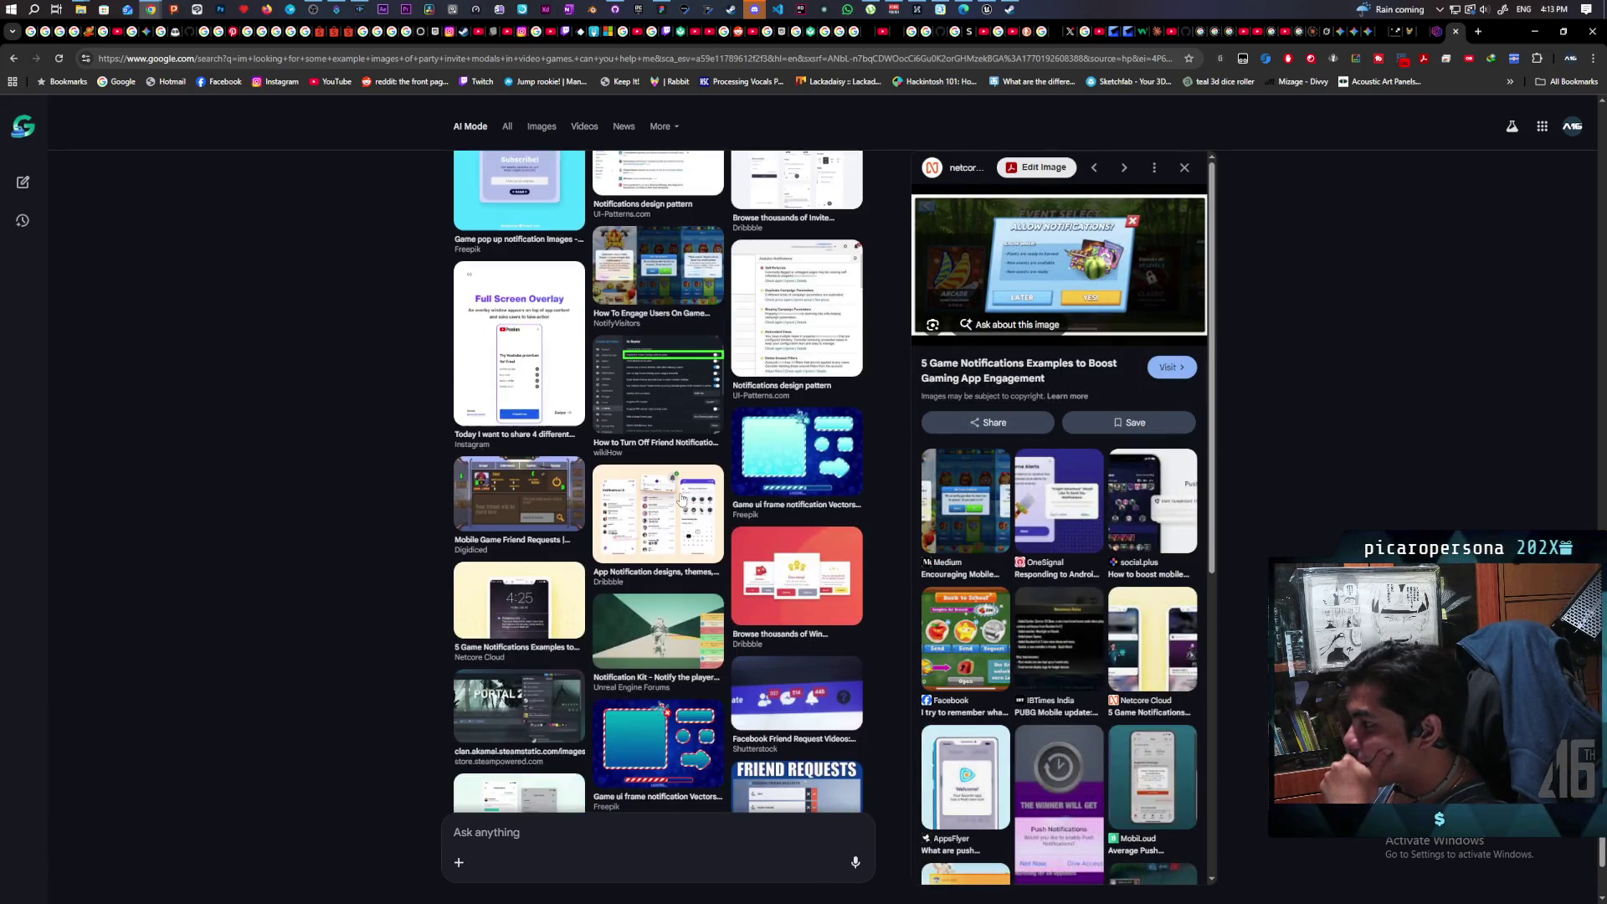
scroll(682, 500, down, 3)
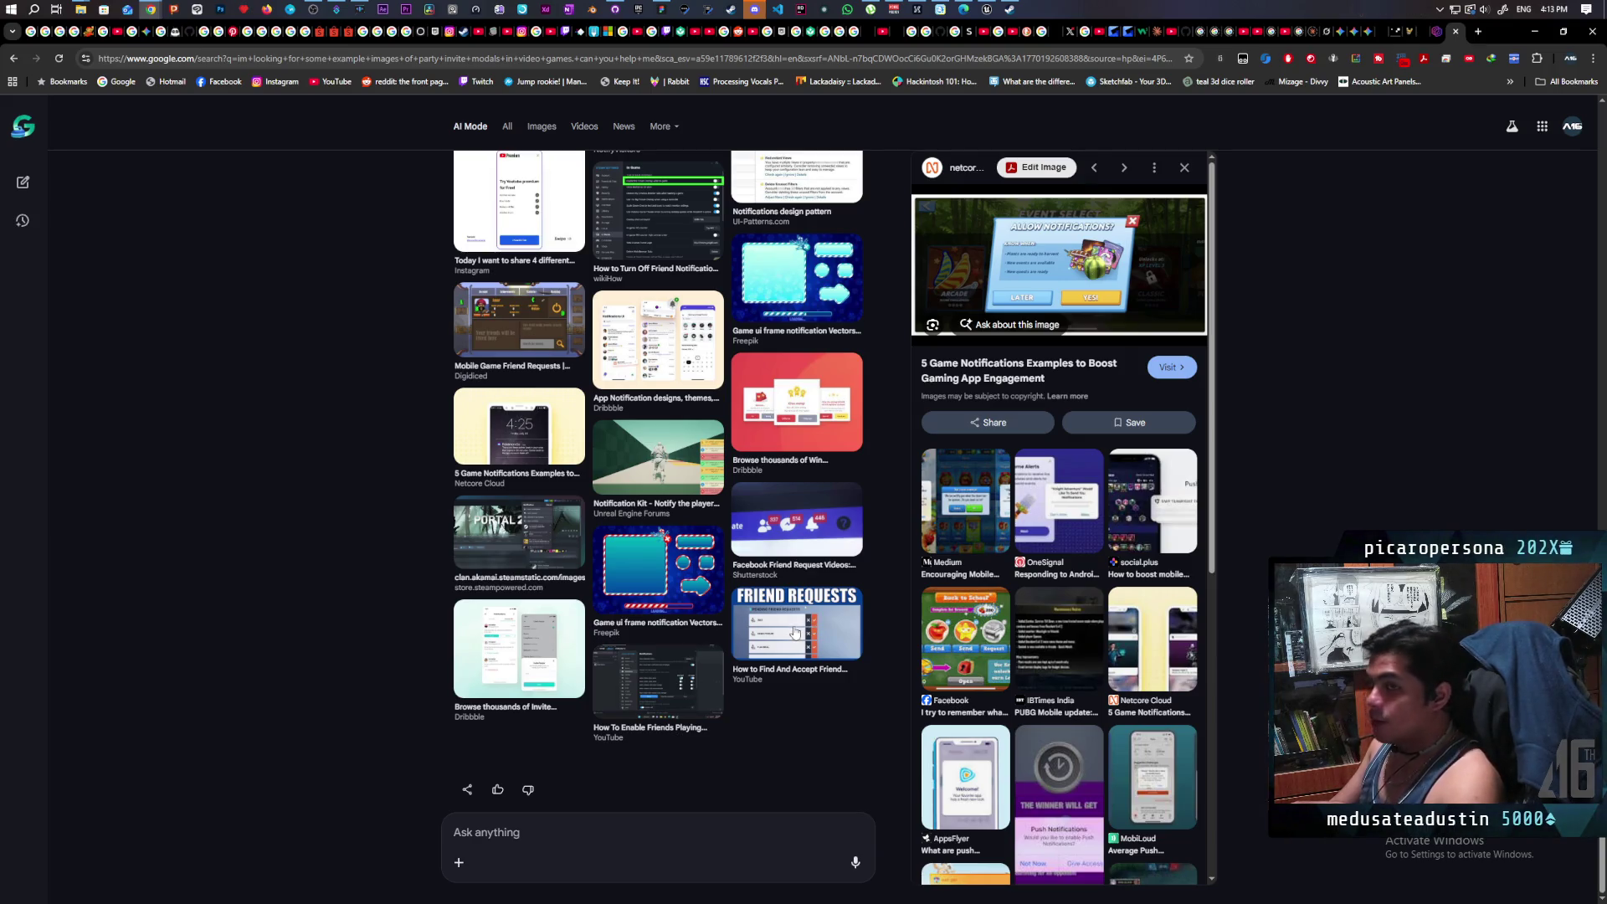
scroll(1017, 601, down, 5)
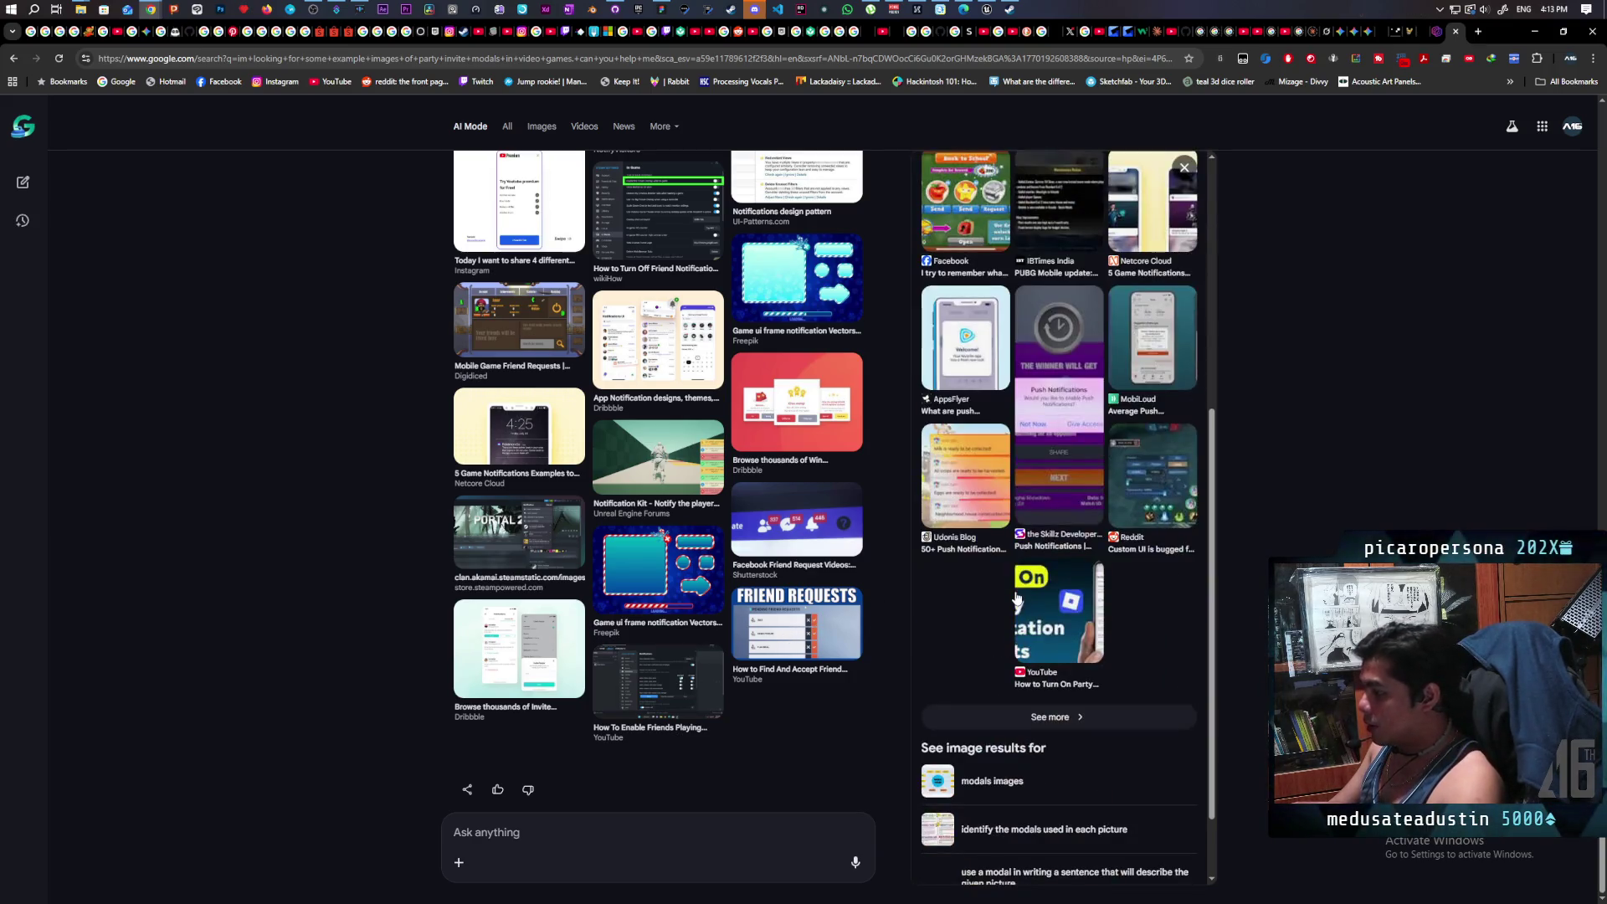
scroll(1017, 601, down, 1)
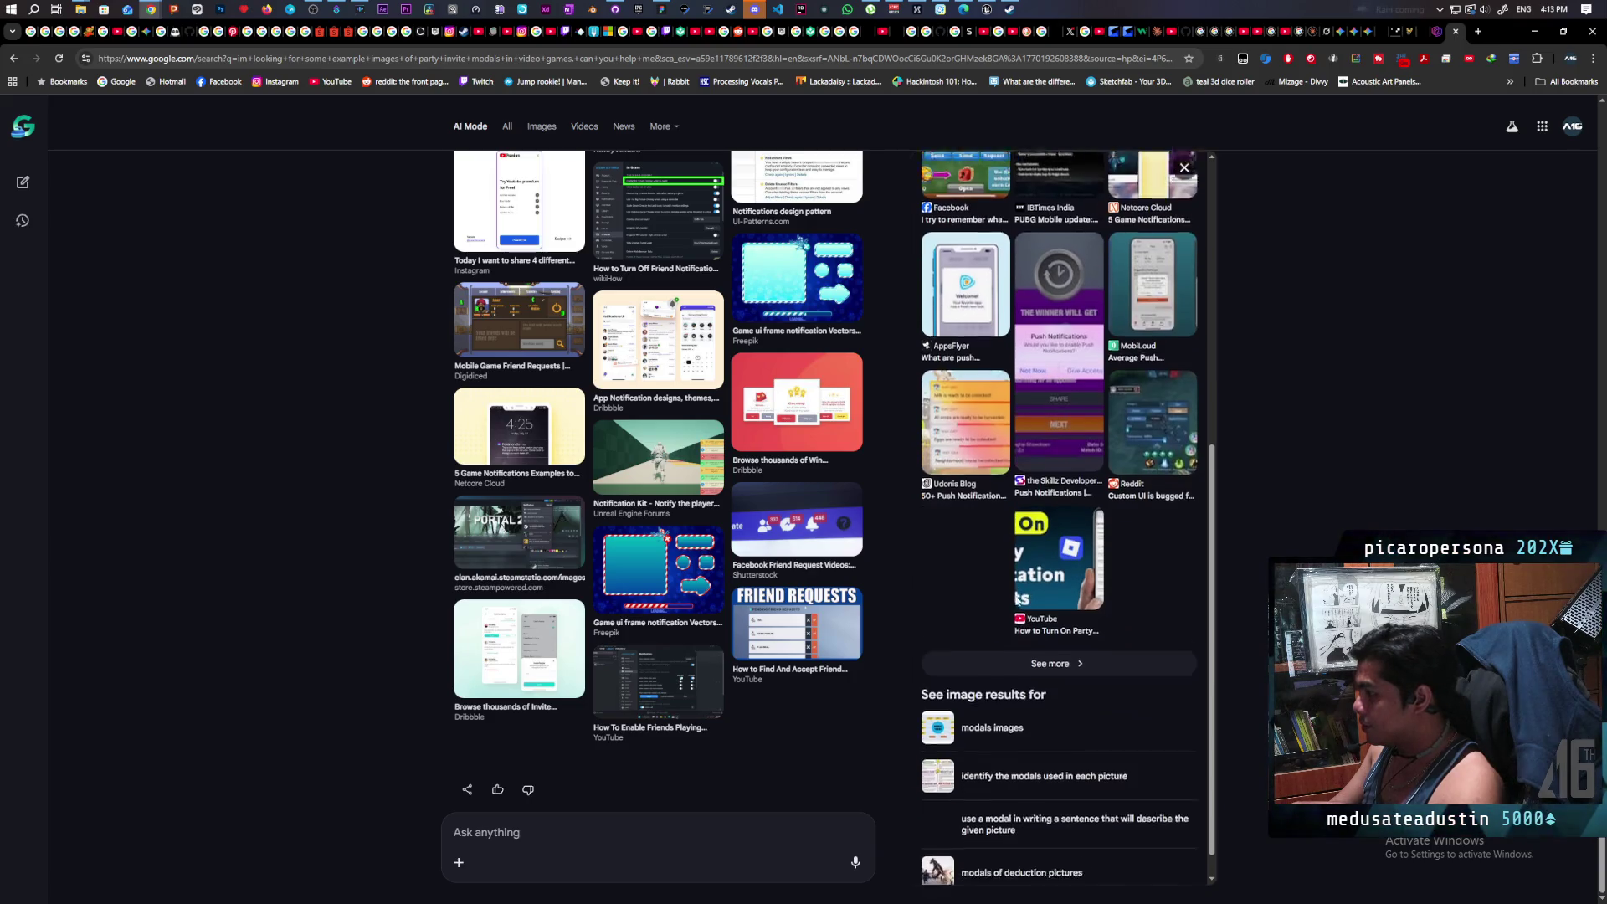
scroll(966, 599, up, 4)
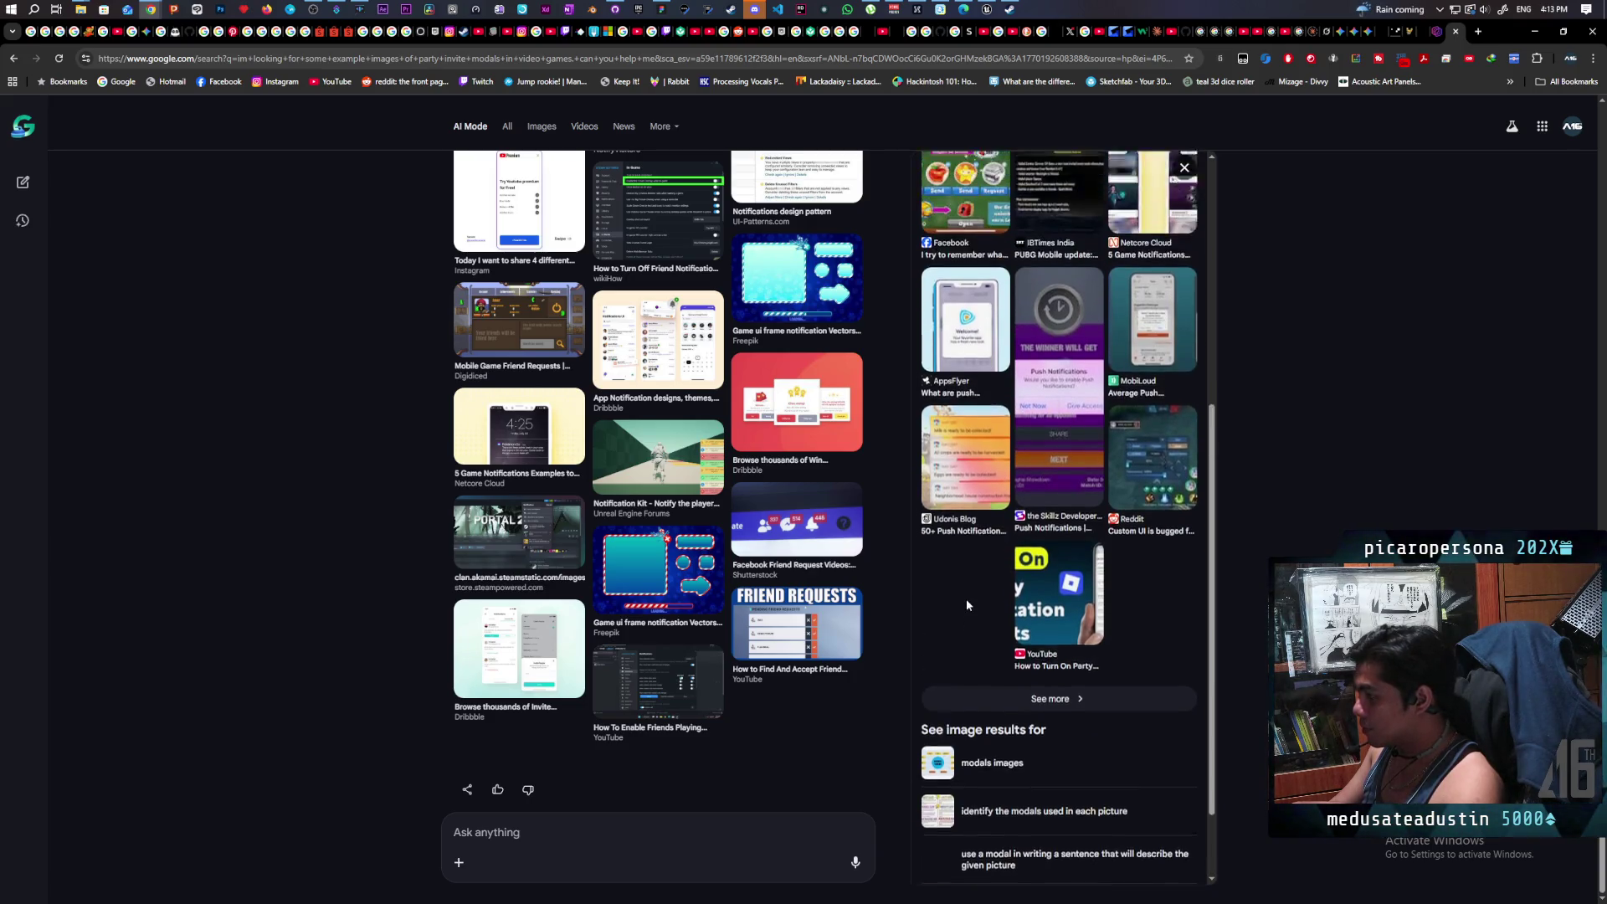
scroll(967, 605, up, 3)
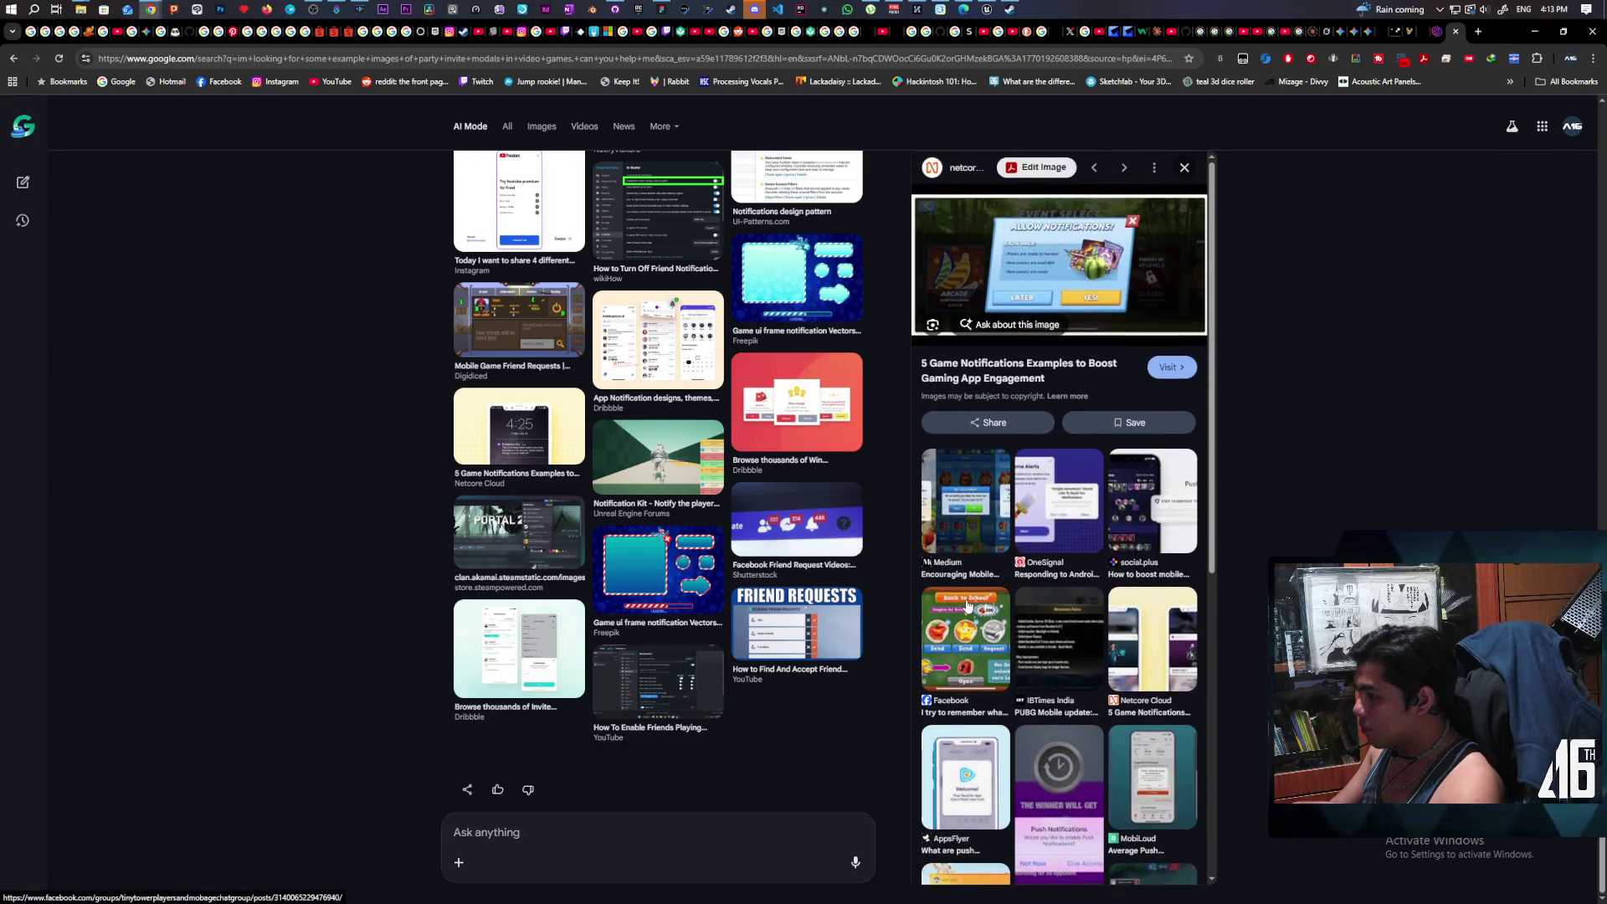
scroll(700, 640, up, 3)
scroll(700, 640, up, 3)
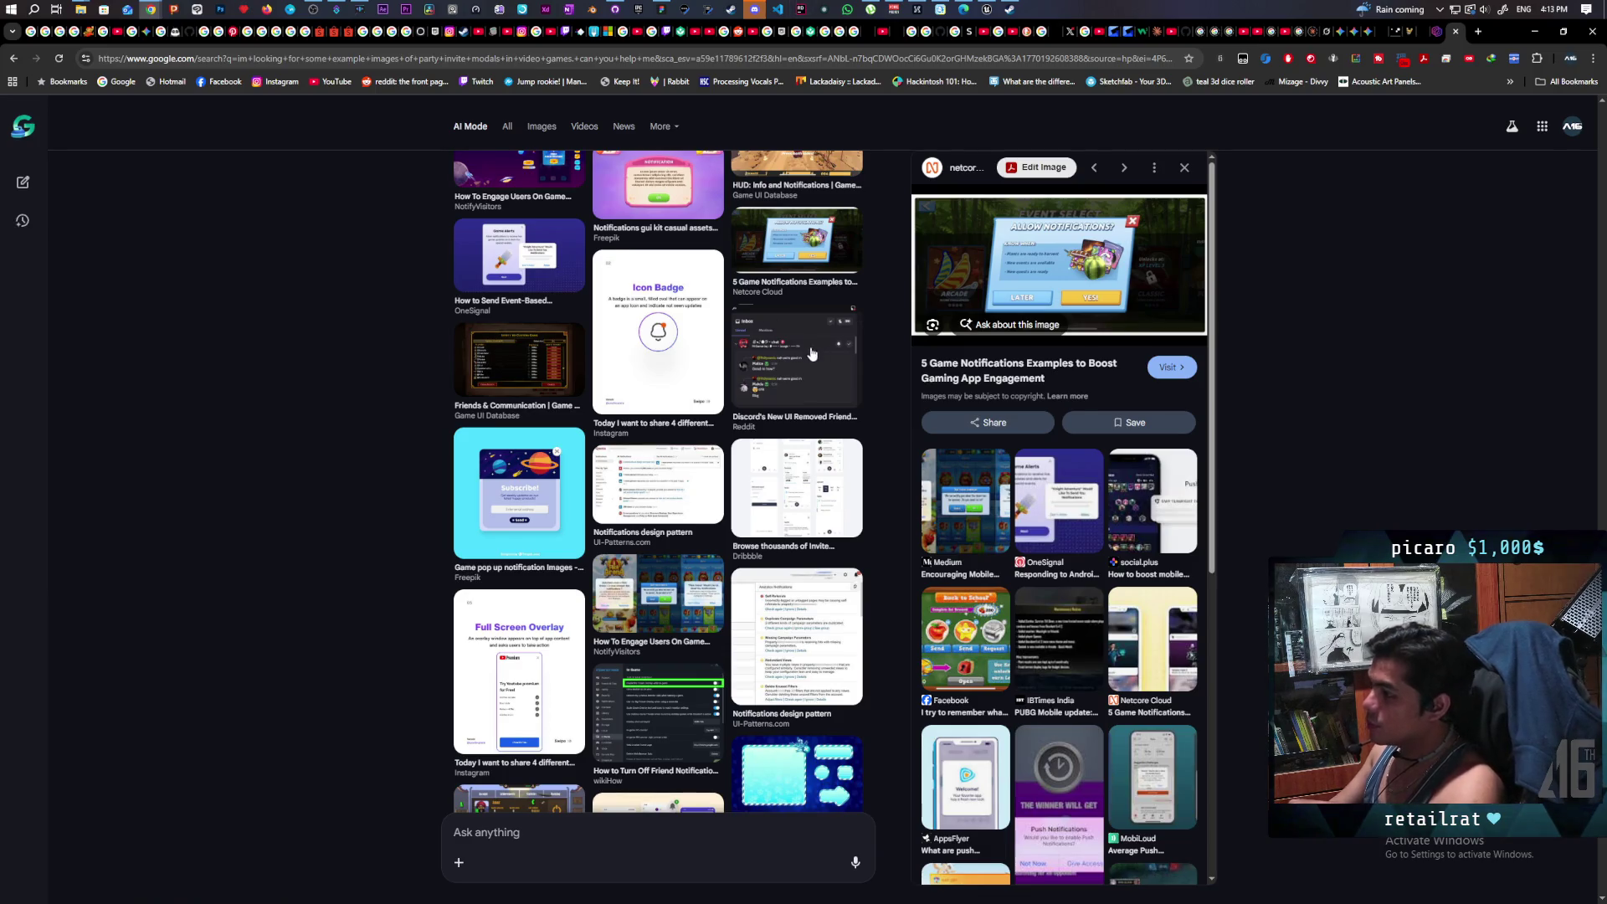
scroll(812, 352, up, 3)
scroll(809, 490, up, 3)
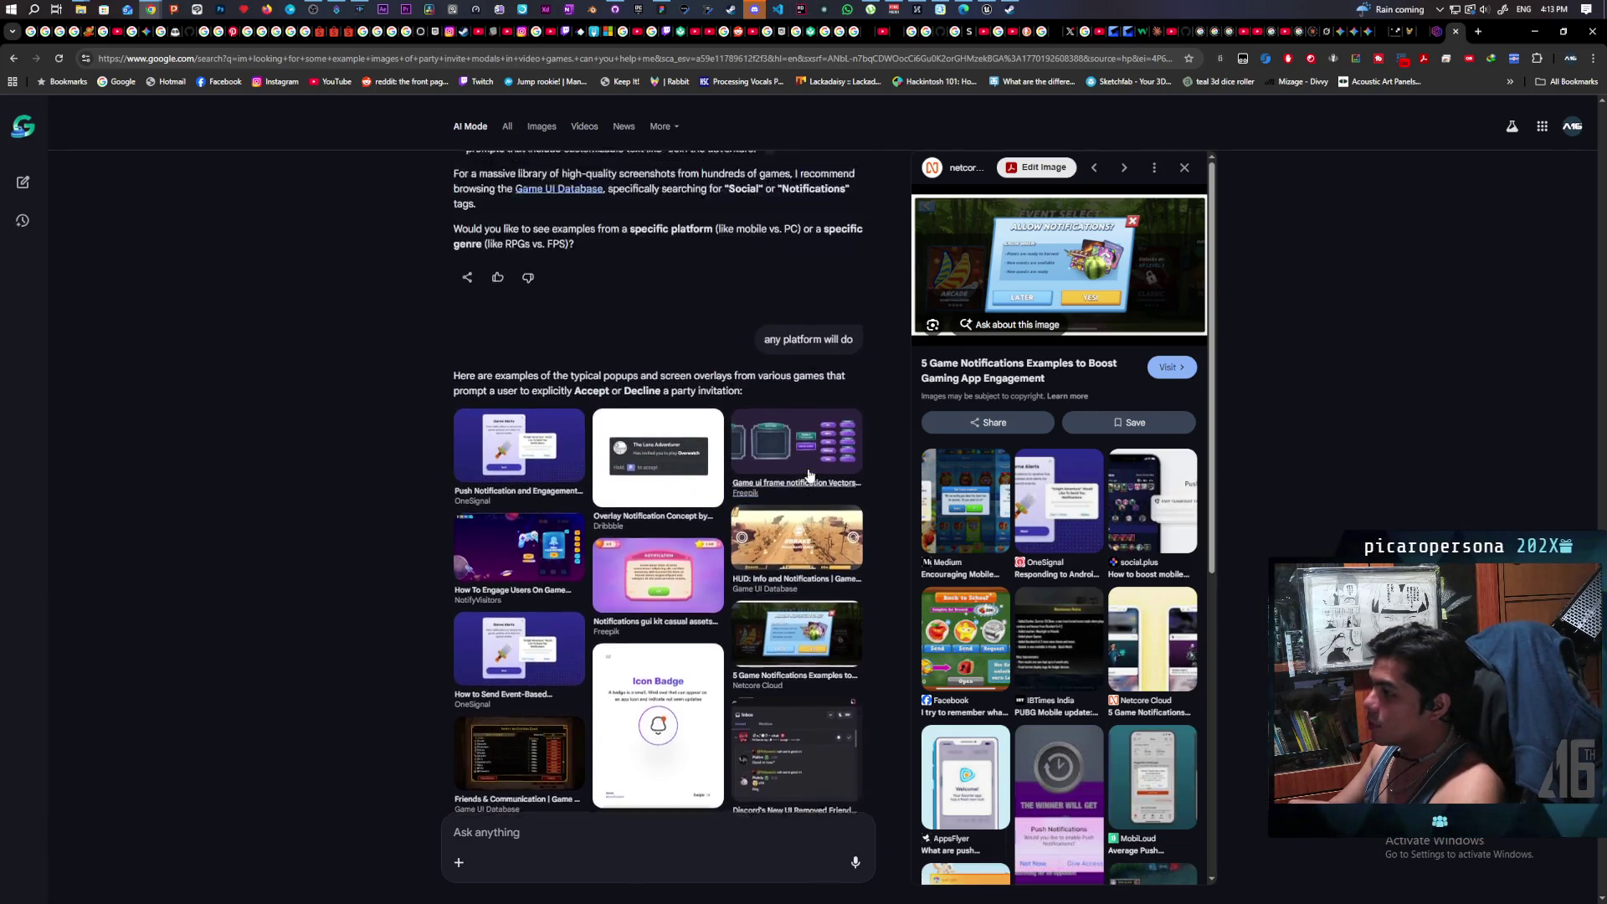
scroll(810, 477, down, 5)
scroll(808, 474, down, 6)
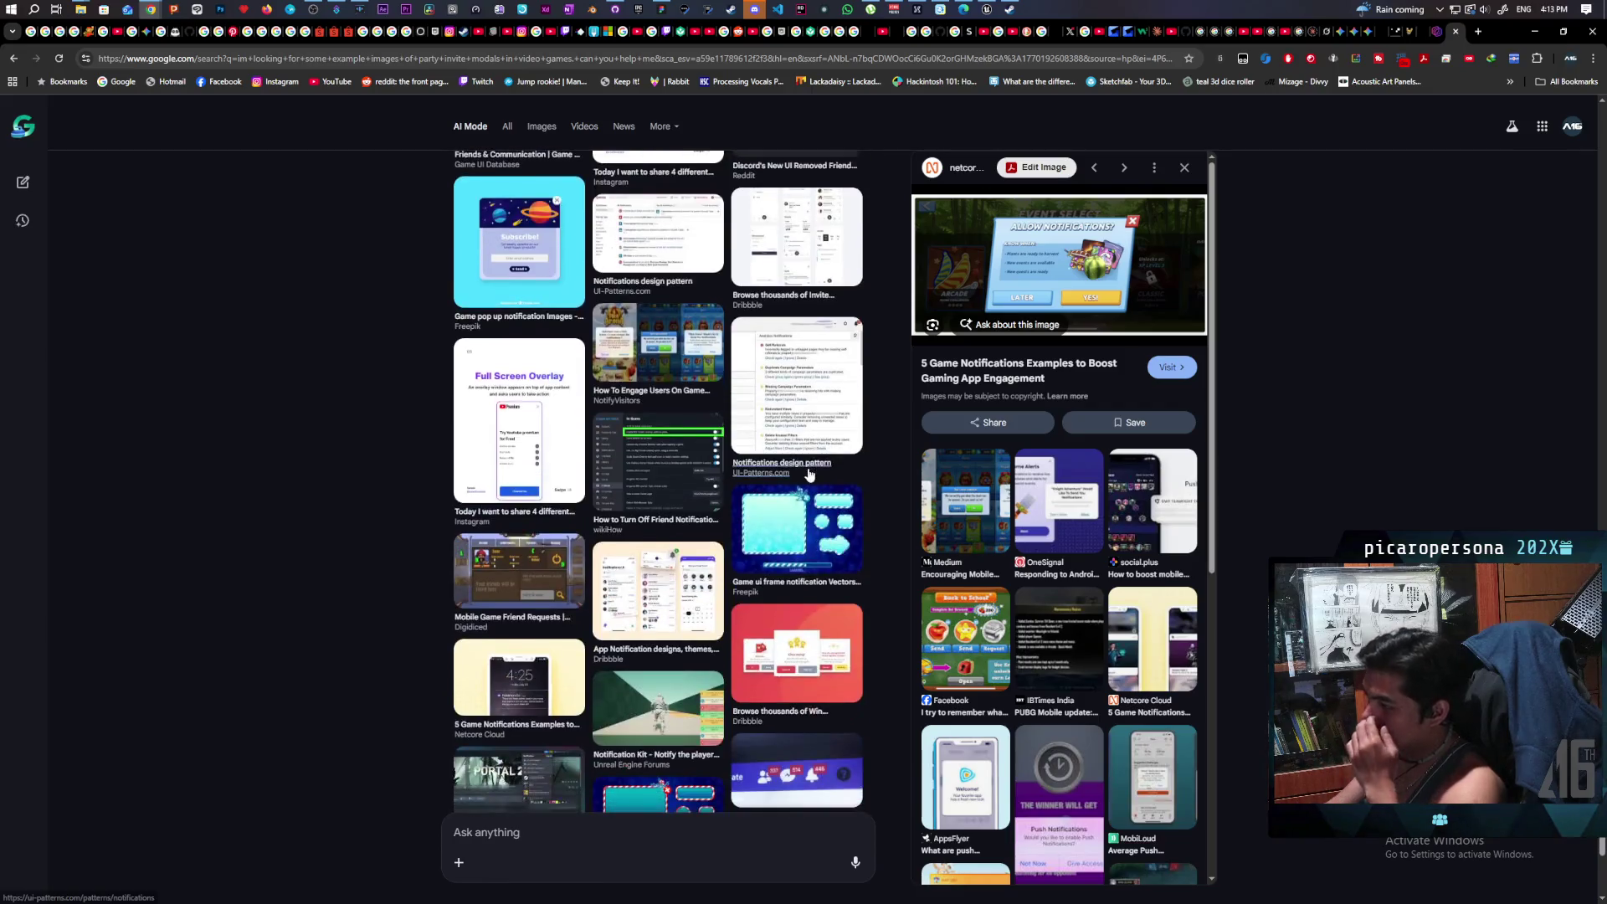
Ask 'can you find ones from dota2 and deadlock' and enlarge the Dota 2 party invitation image.
click(561, 820)
text(can you fin)
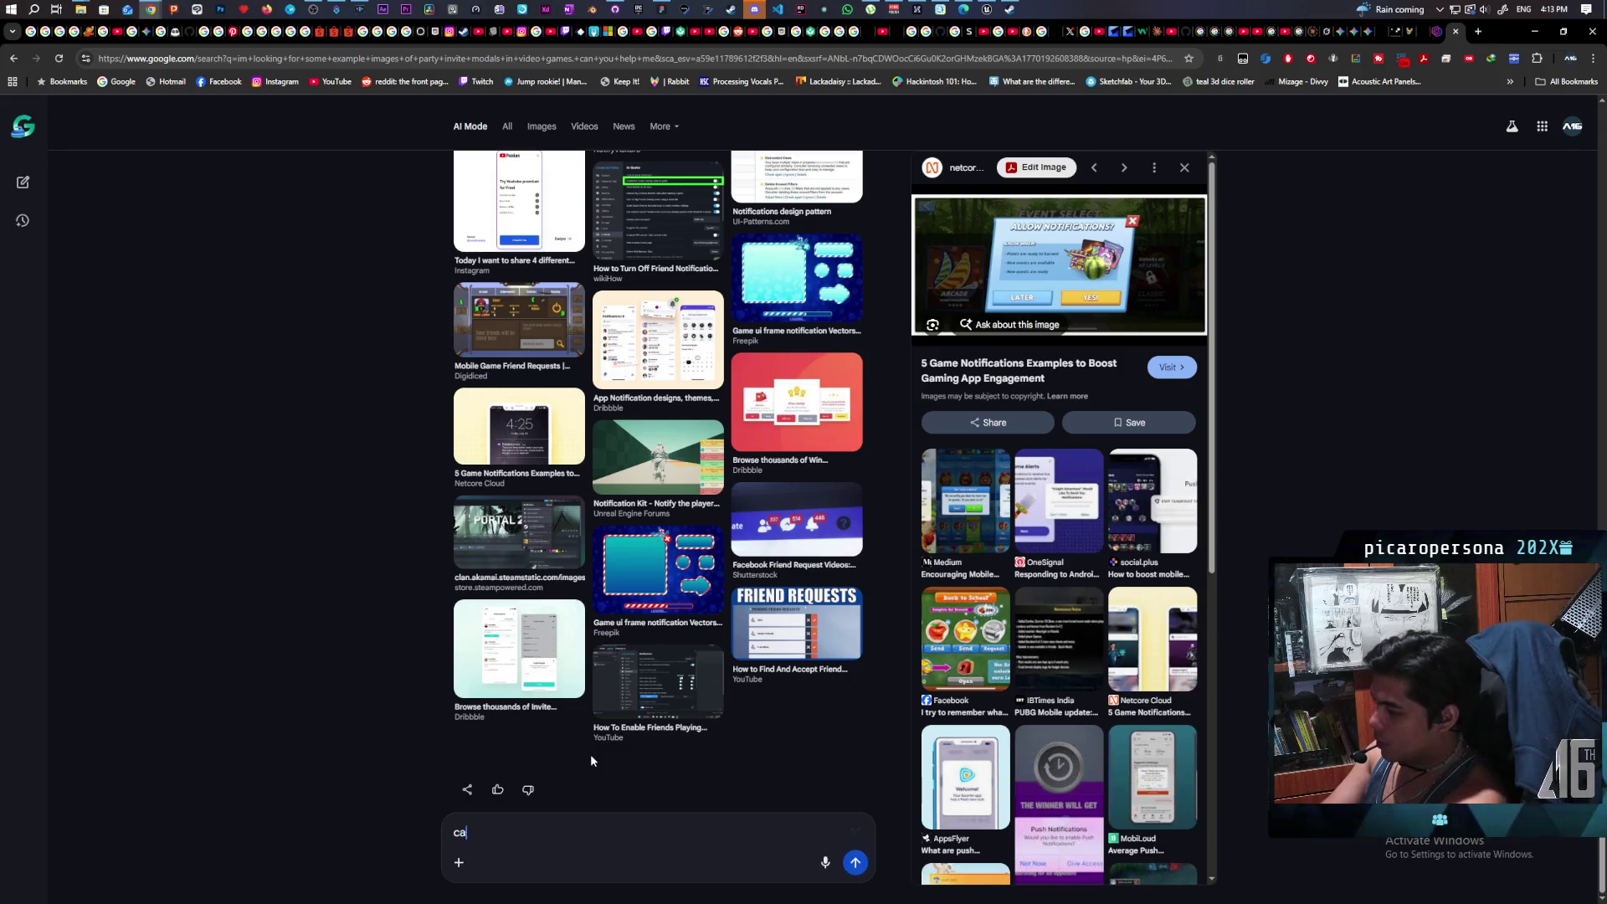
text(d ones fro)
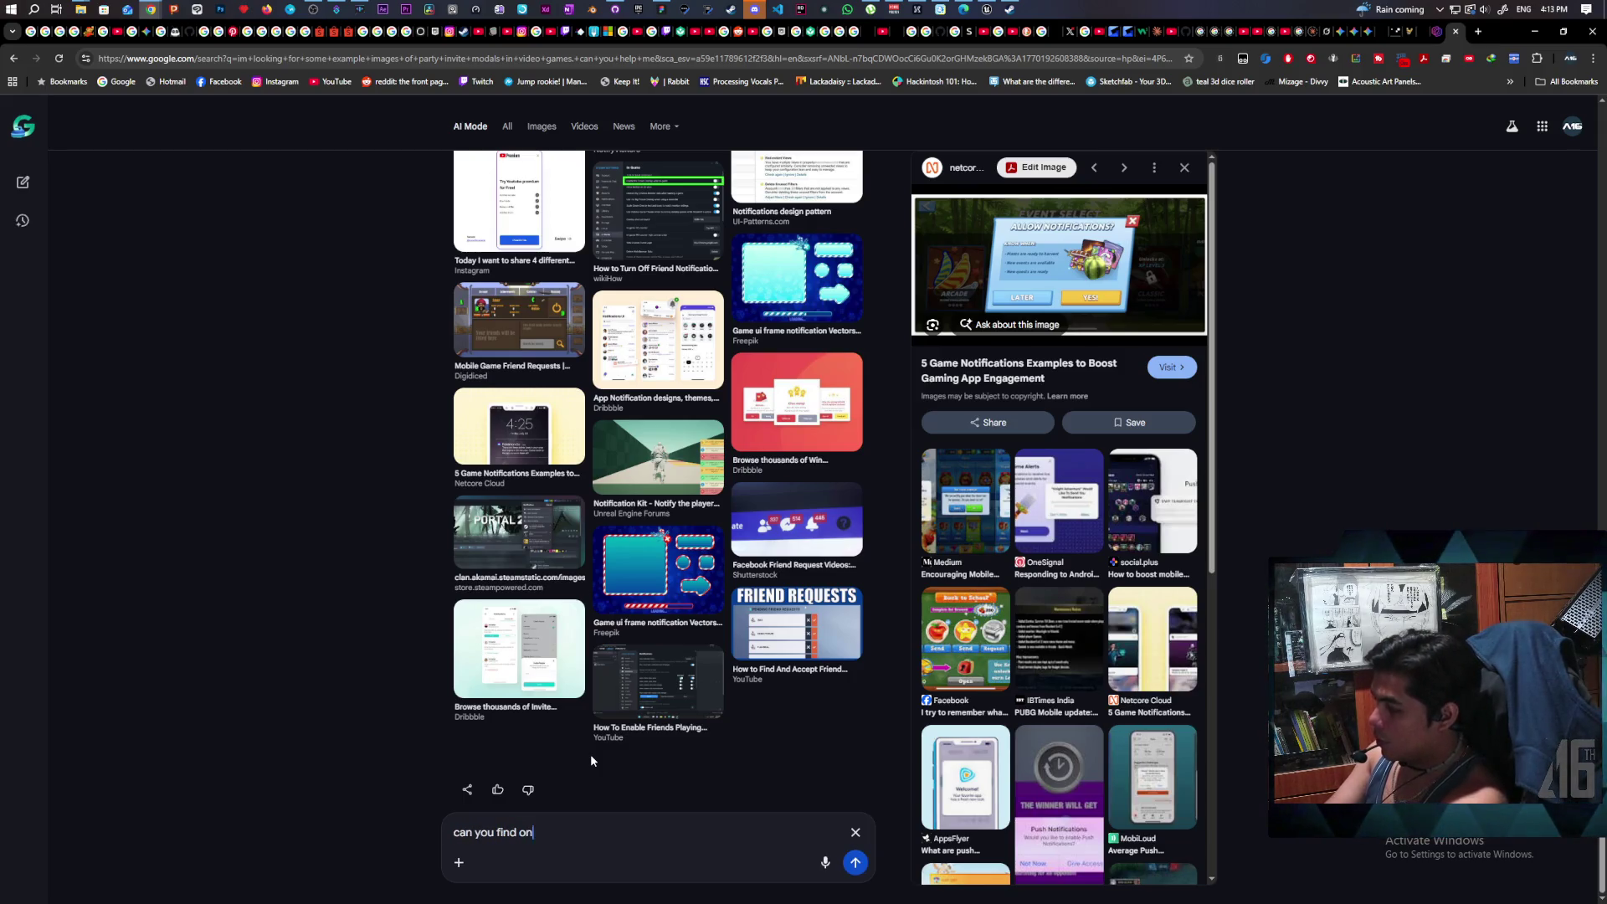
text(m dota)
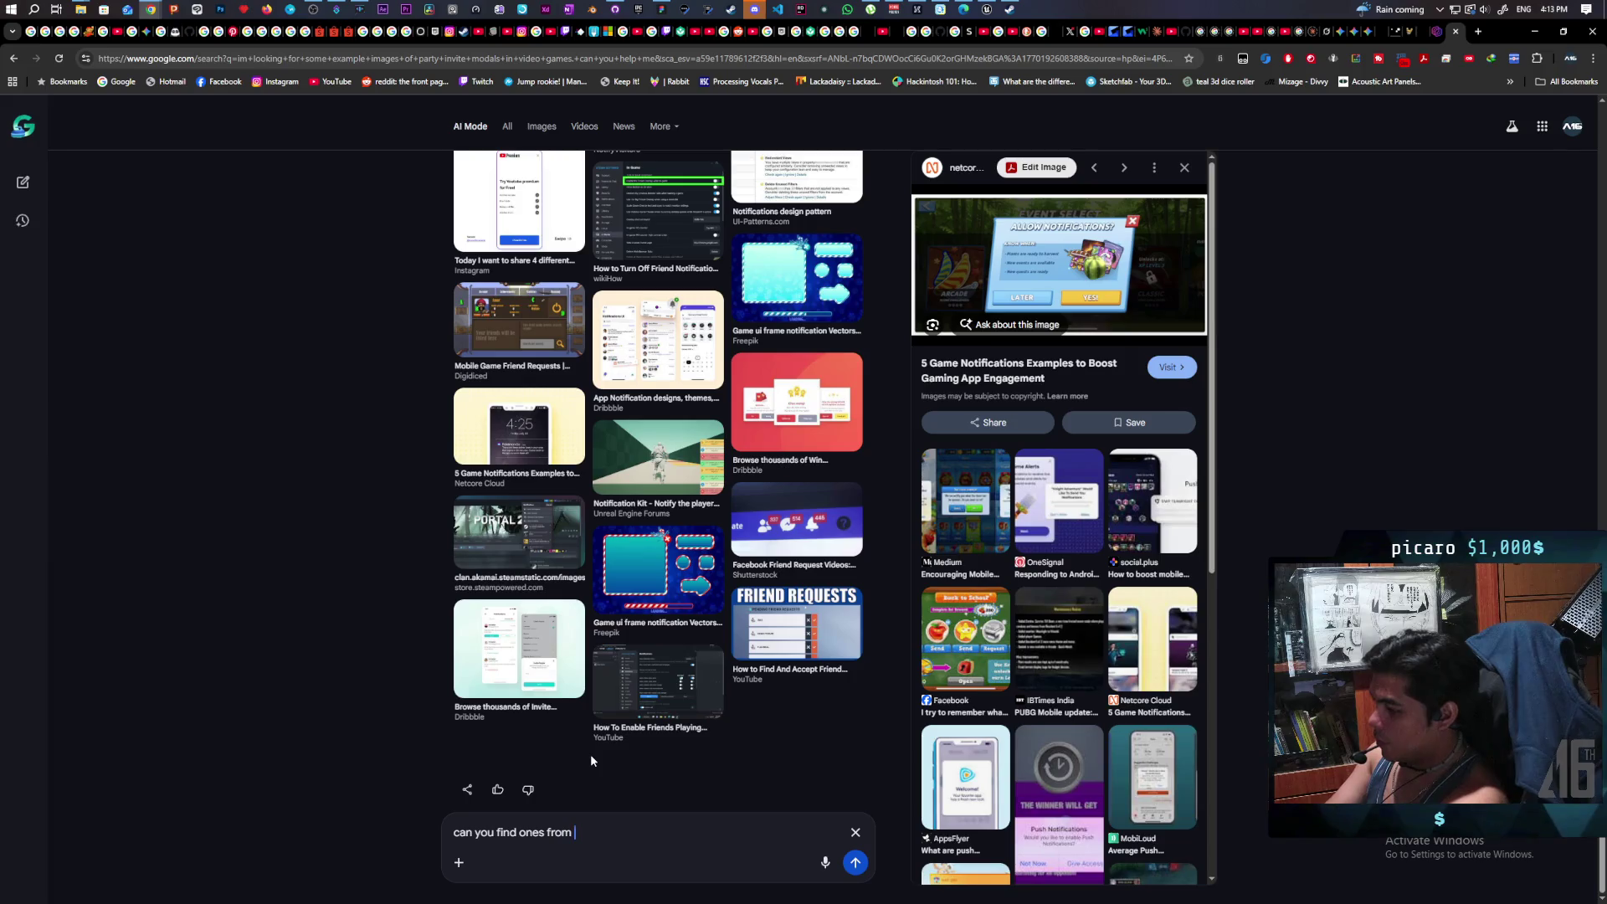
text(2 and d)
text(eadlock)
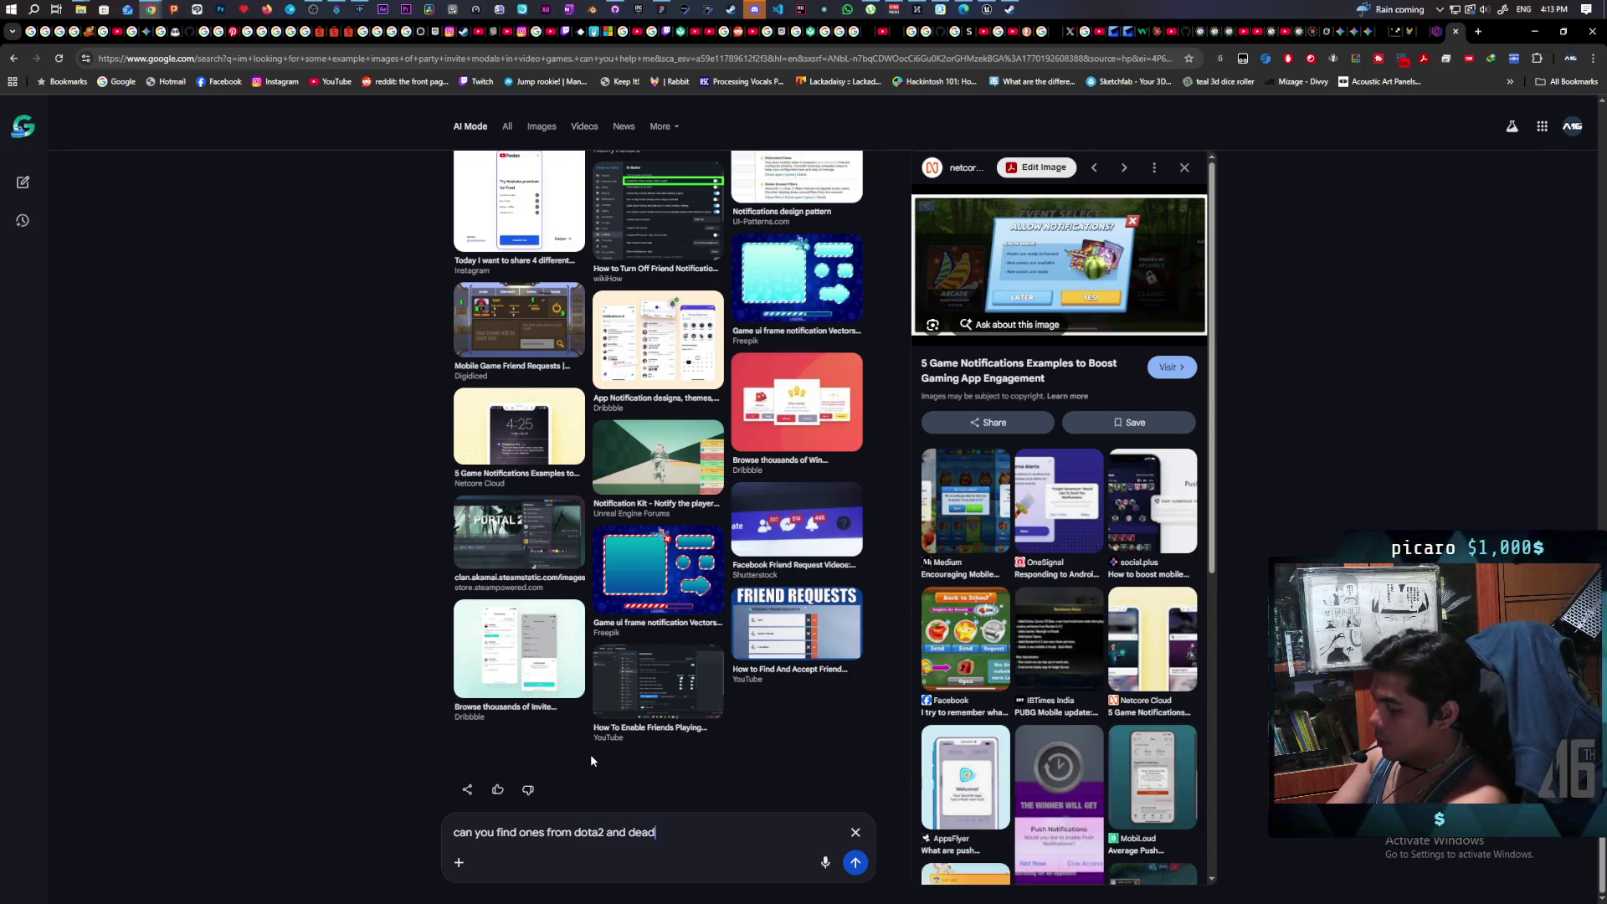
key(Return)
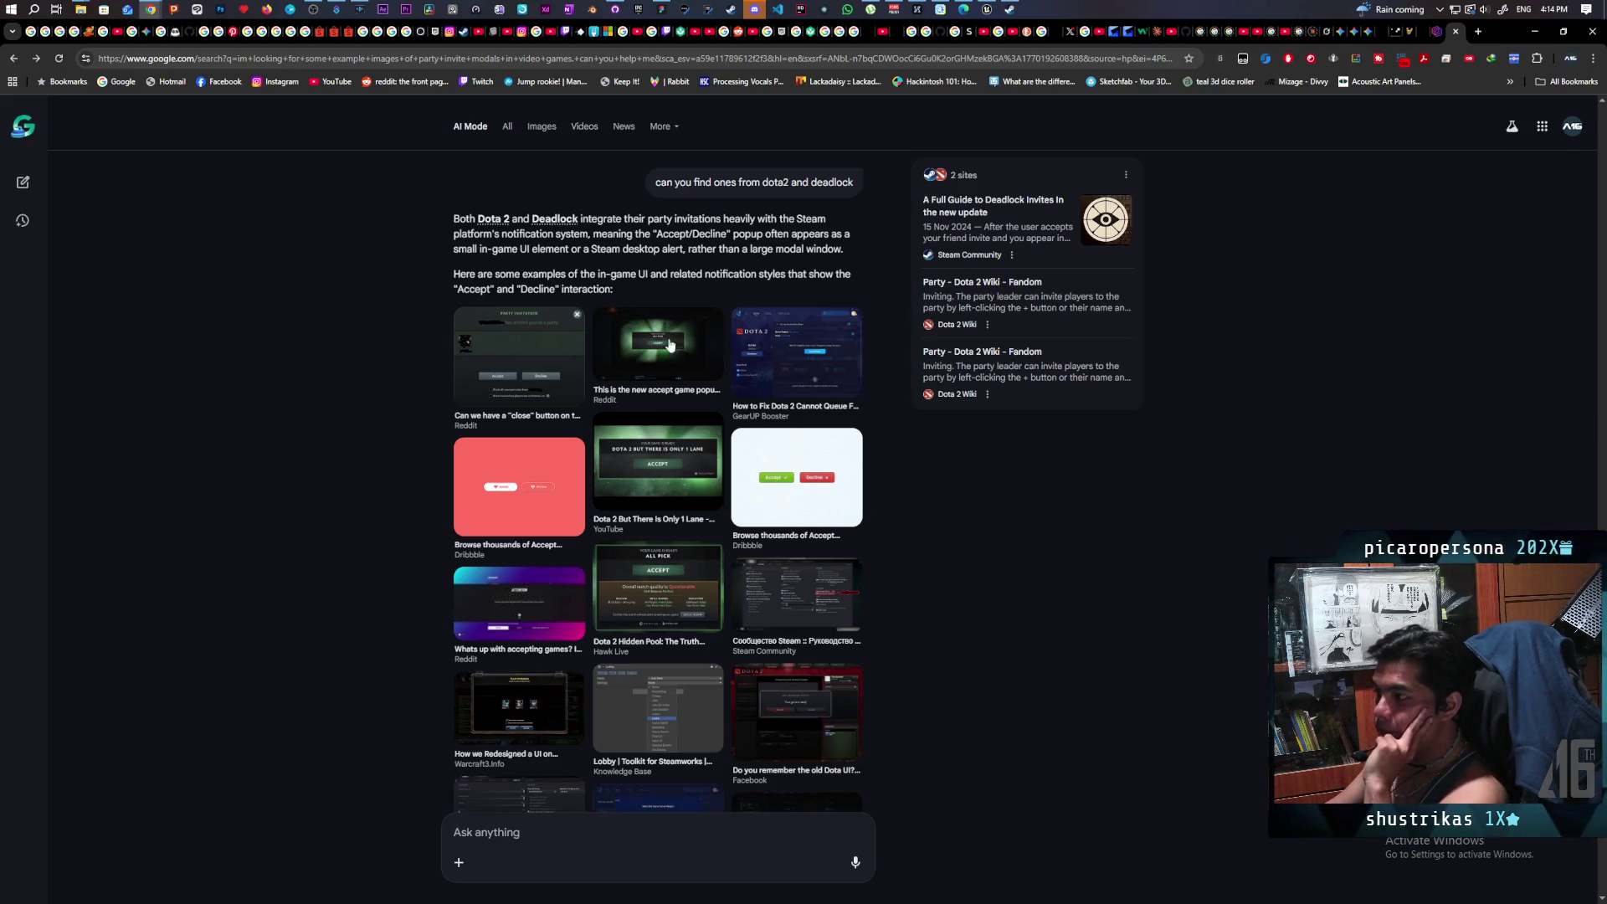
click(535, 369)
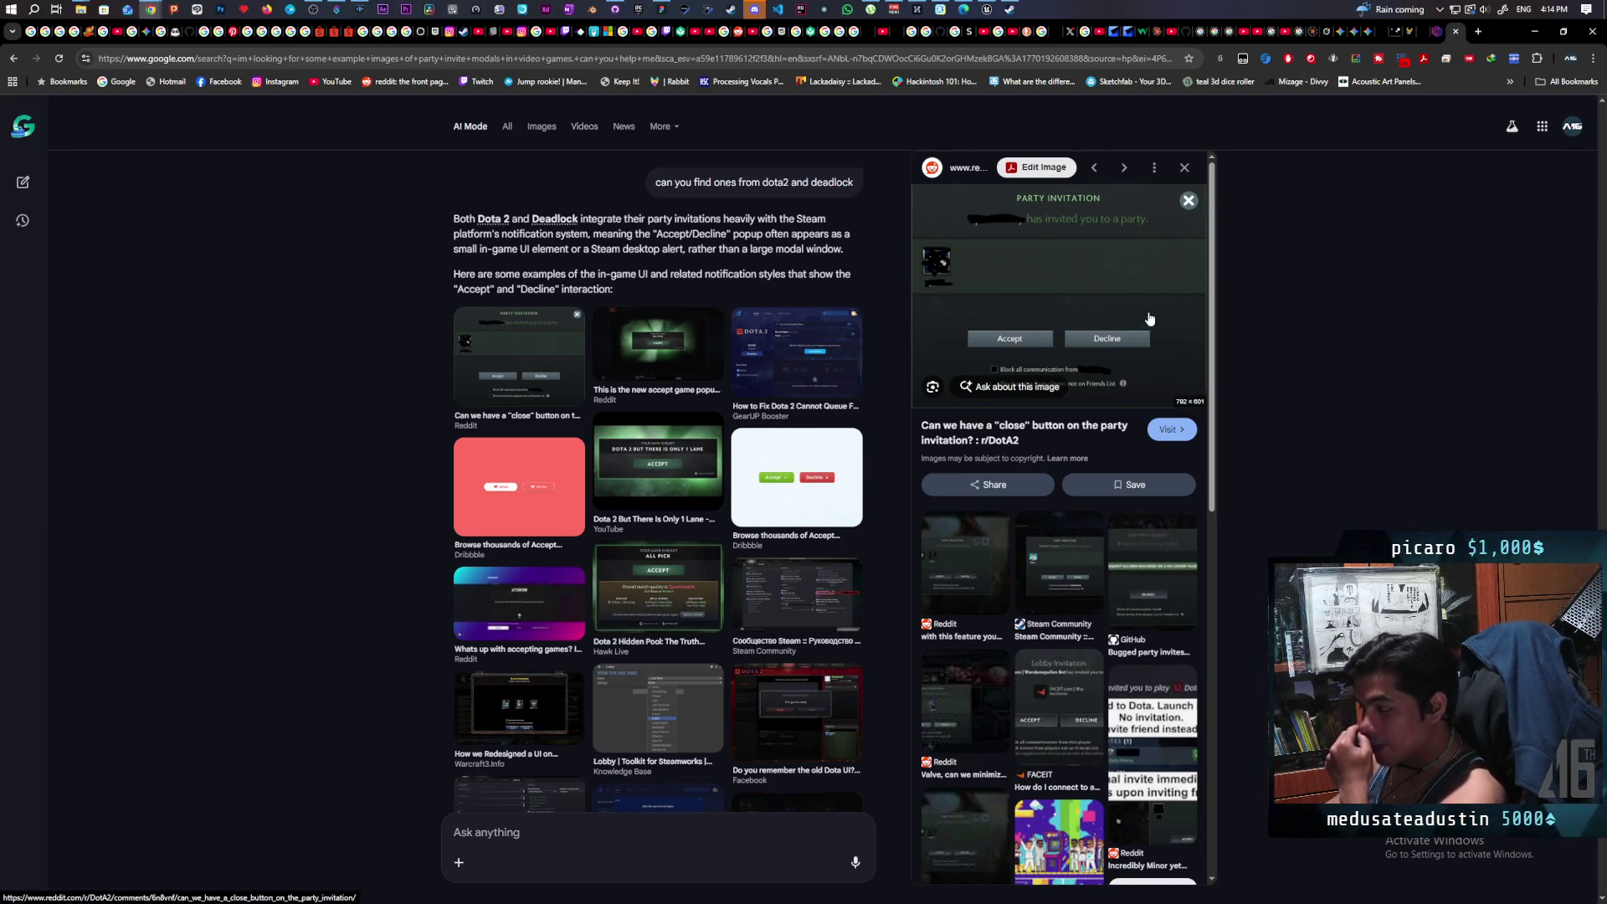
Look over the enlarged Dota 2 Accept/Decline invite and related images, then minimize Chrome.
scroll(1099, 300, down, 2)
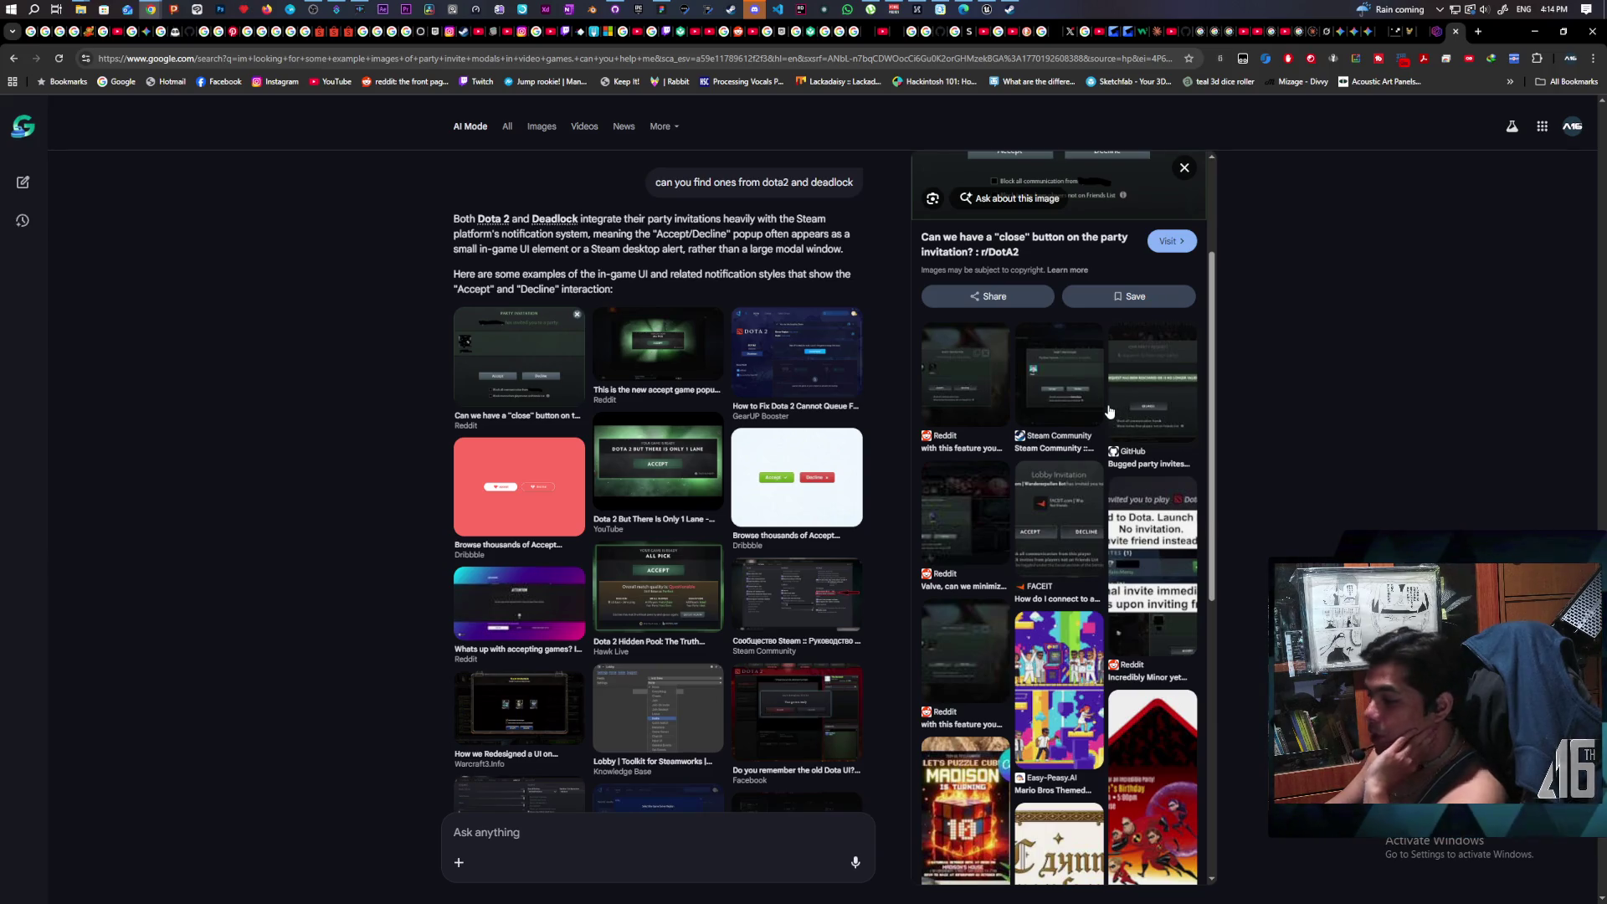
scroll(1109, 412, up, 2)
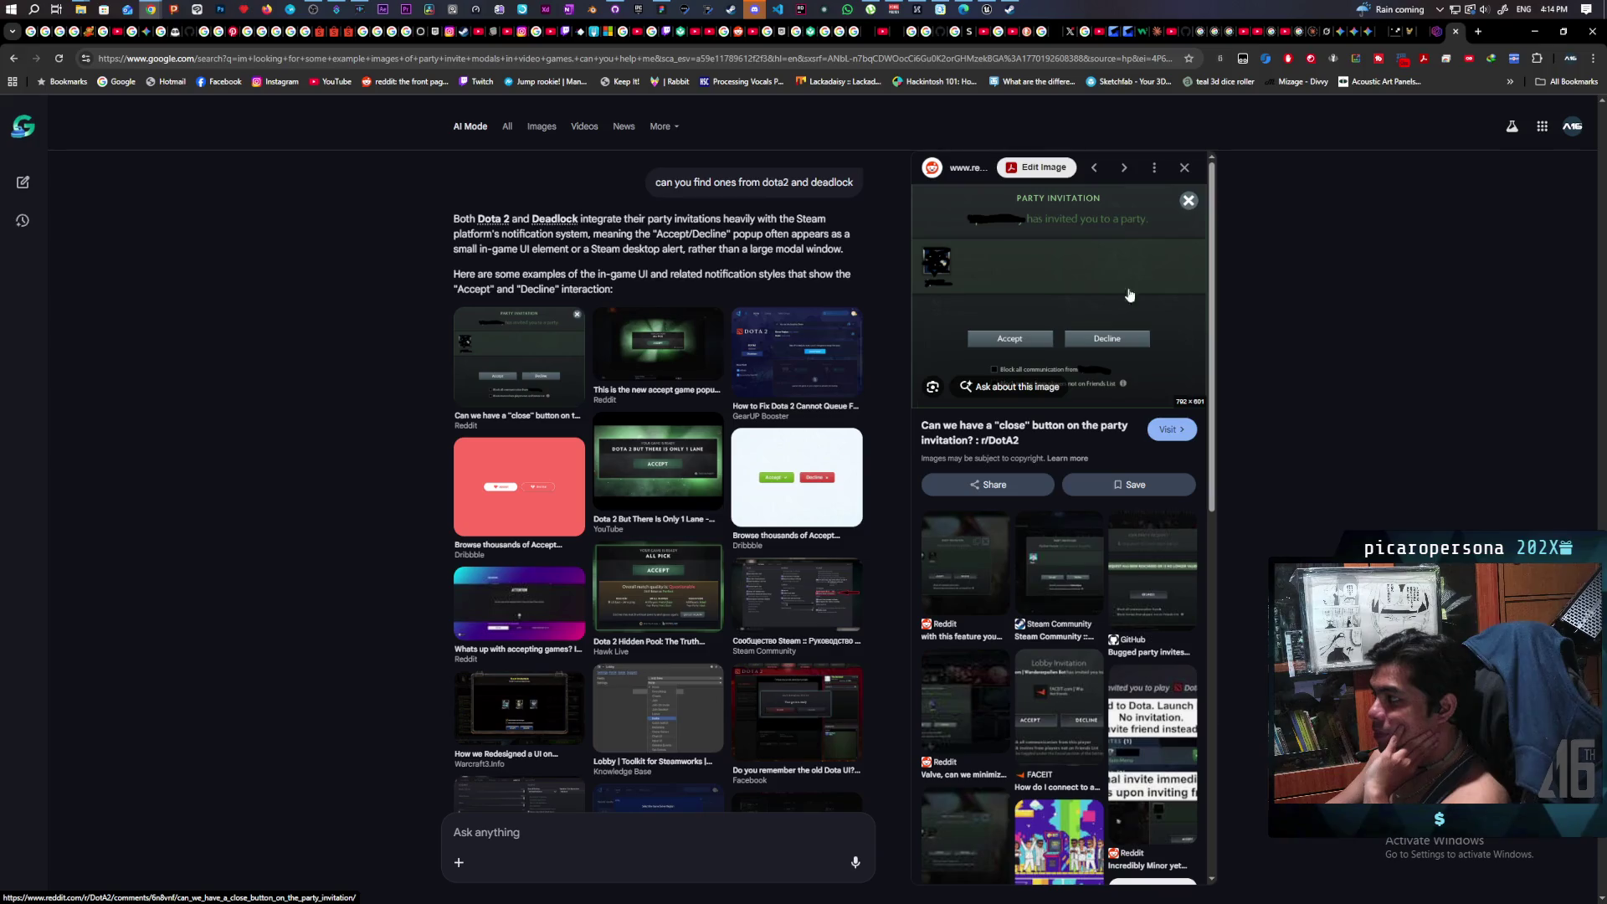
scroll(1117, 374, down, 3)
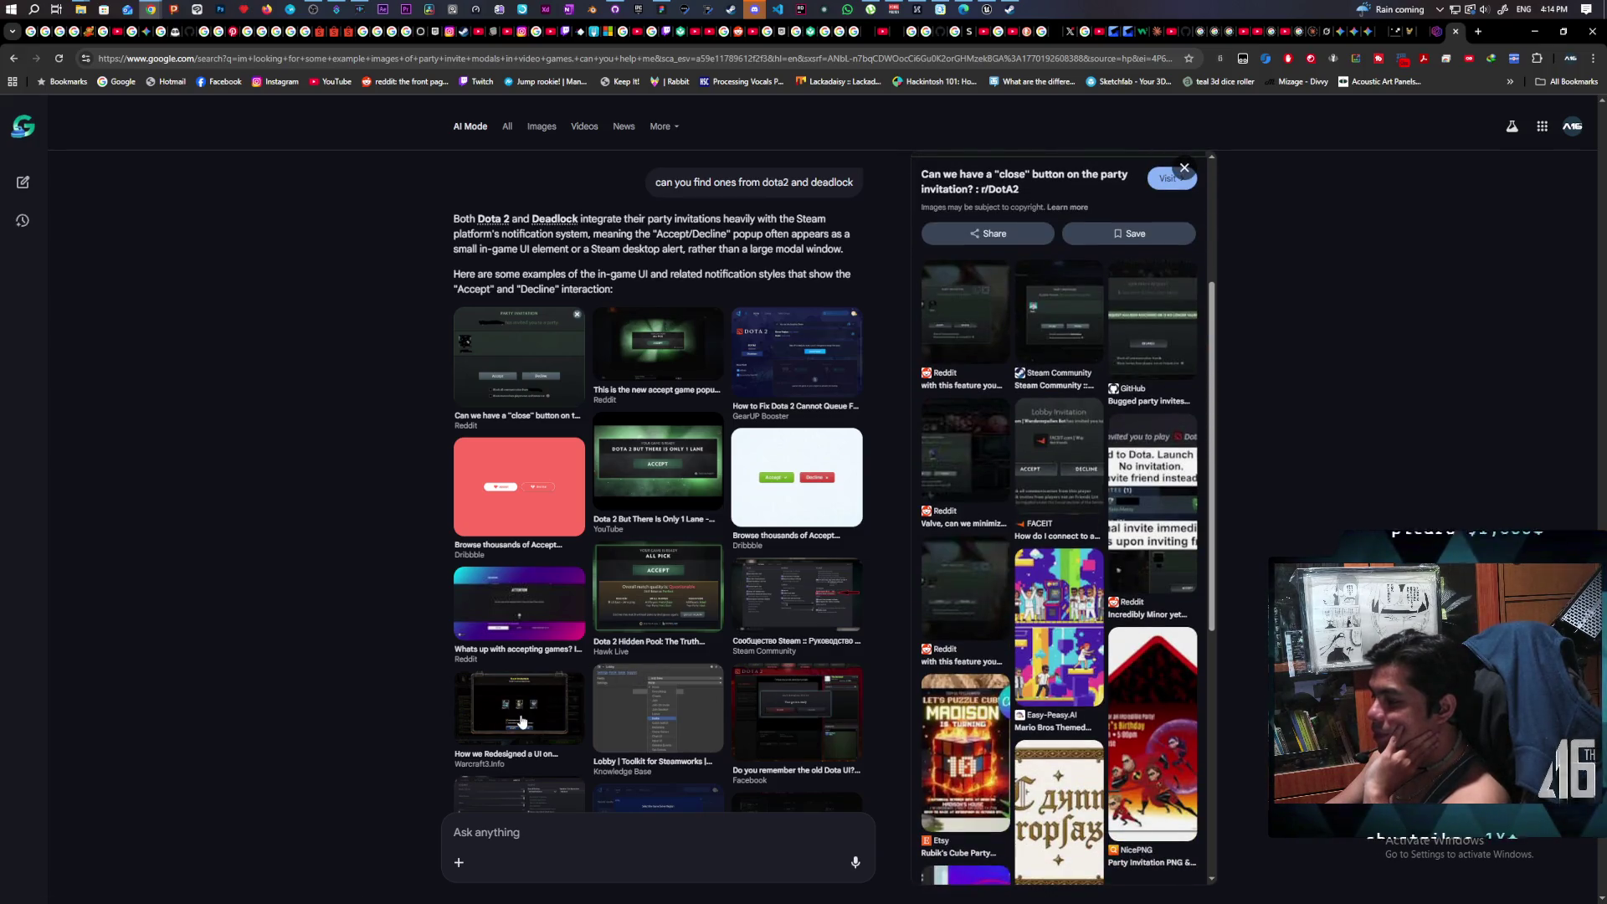
scroll(482, 717, up, 2)
scroll(998, 574, up, 3)
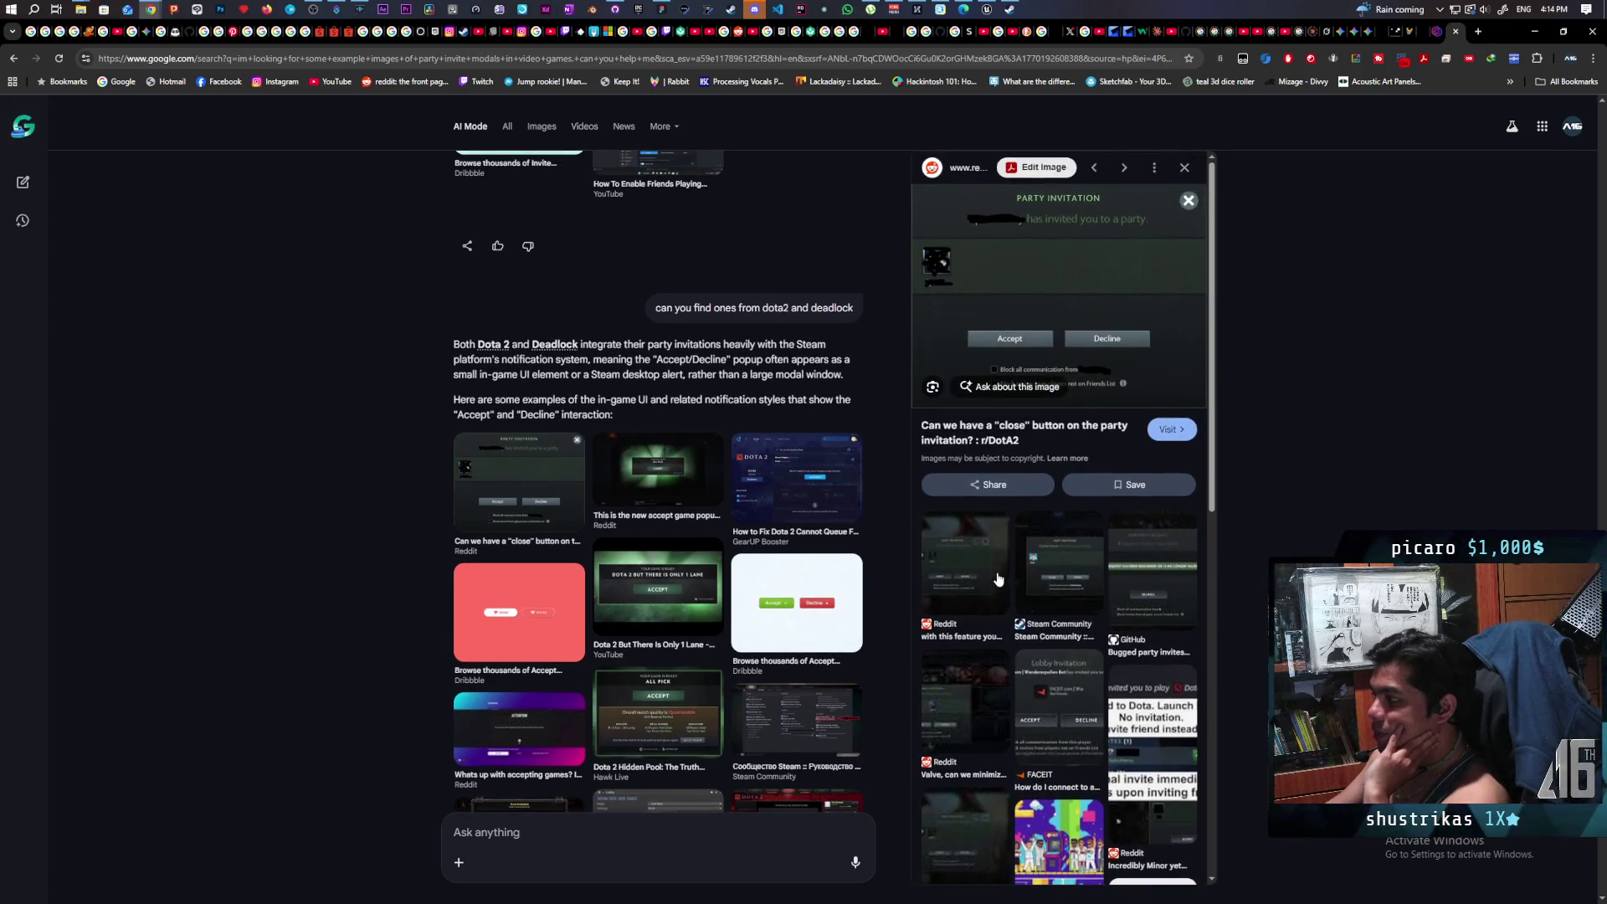
click(1532, 31)
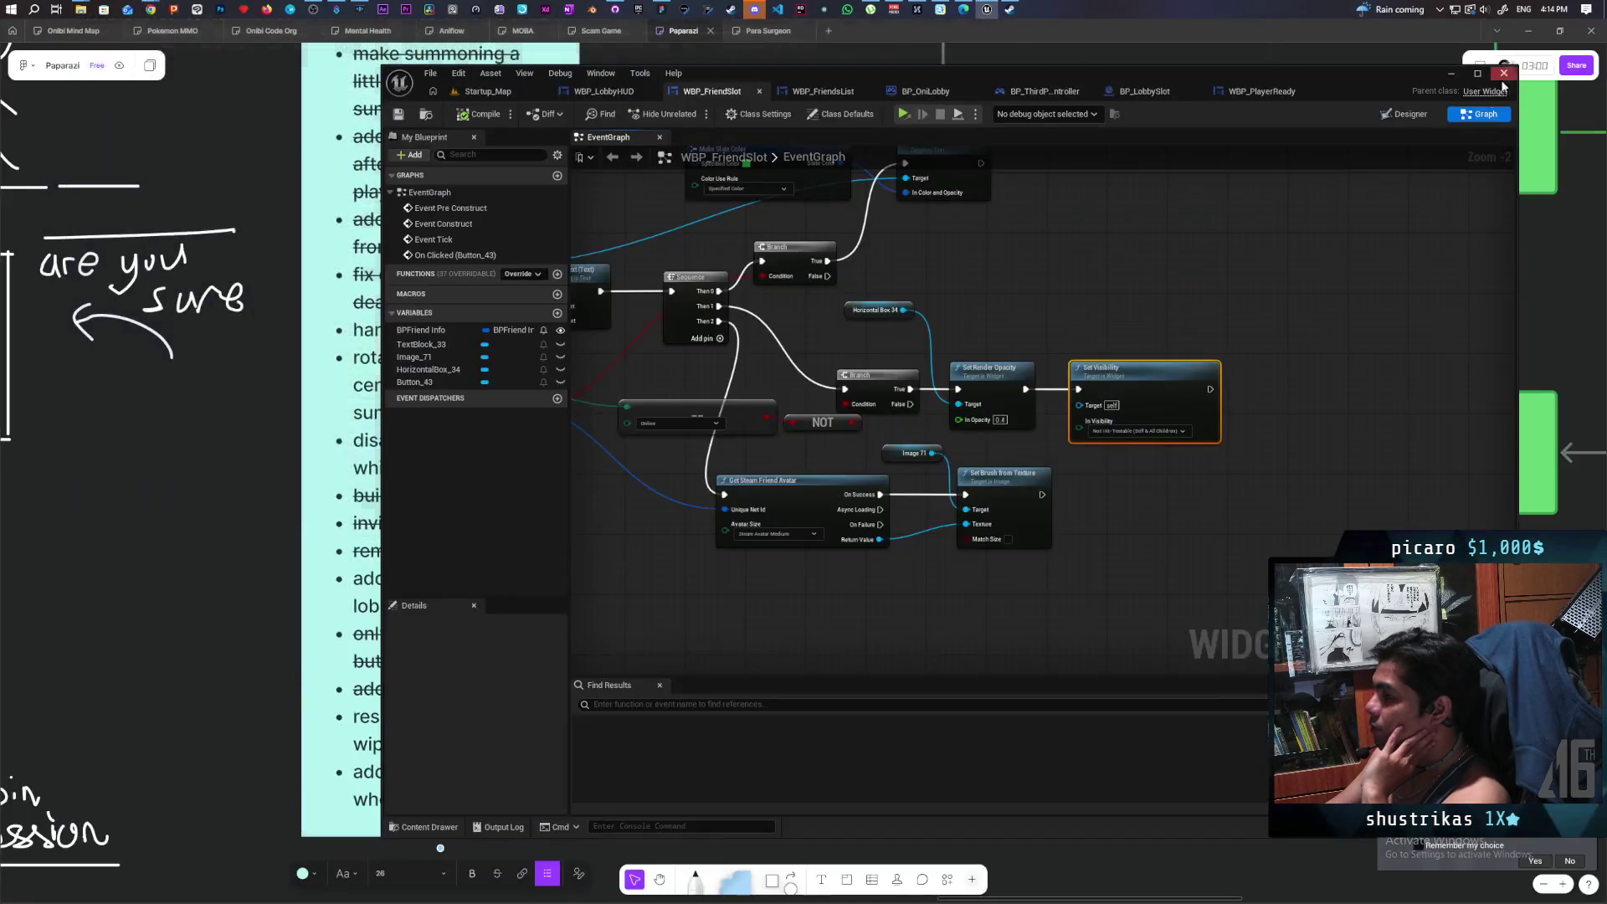
Open WBP_Invite from the Lobby assets and pan its EventGraph to the Set Visibility node.
scroll(982, 273, down, 3)
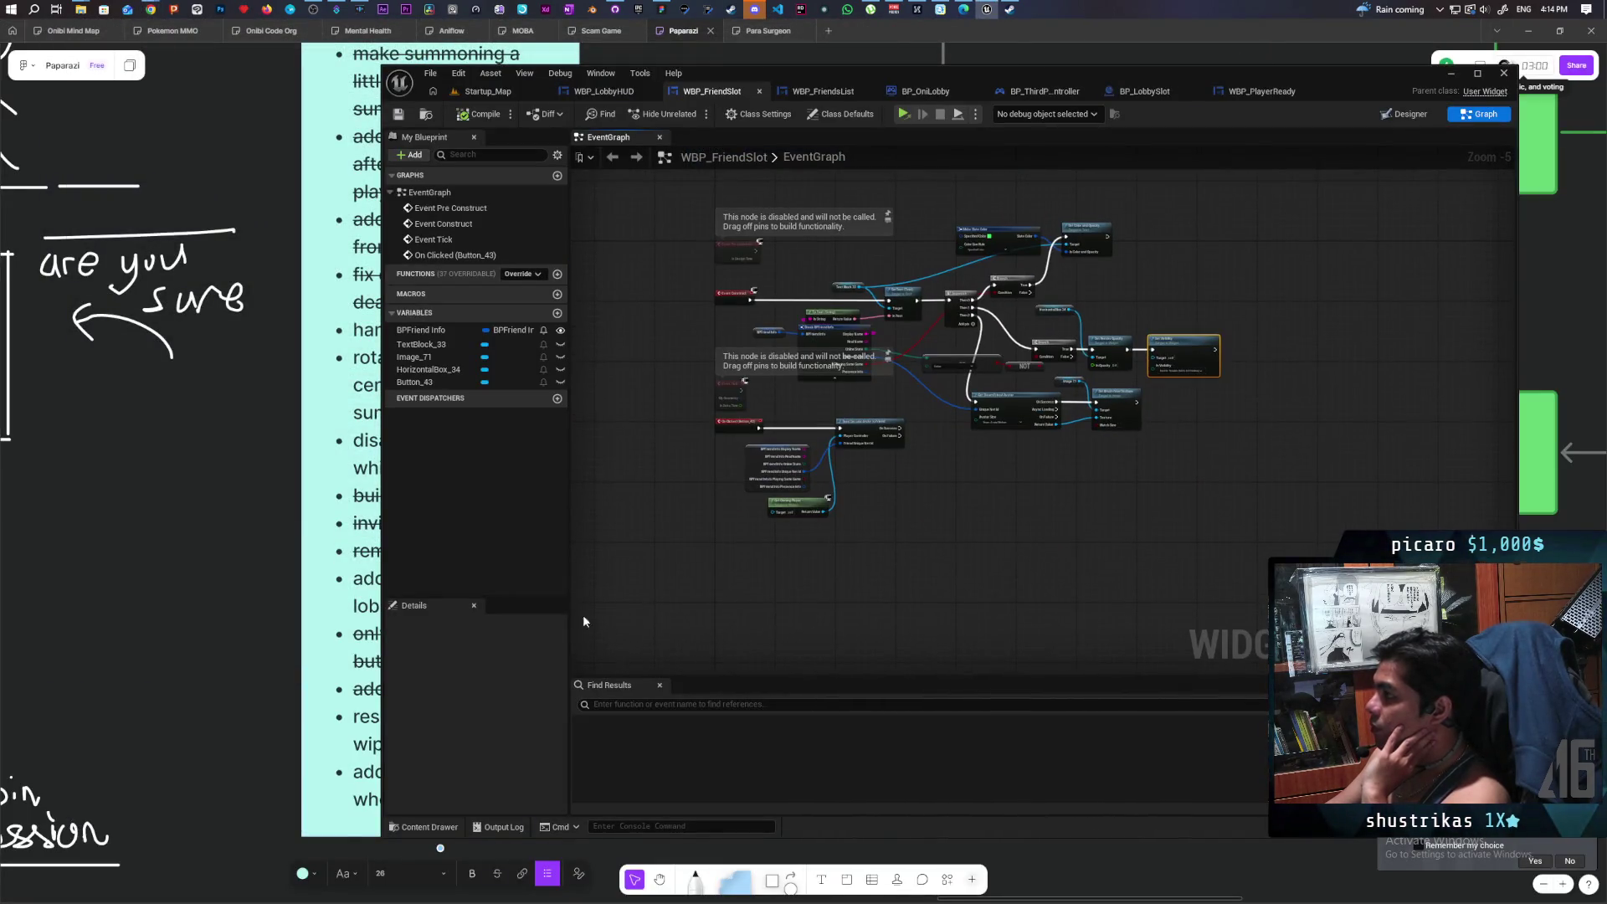
click(436, 826)
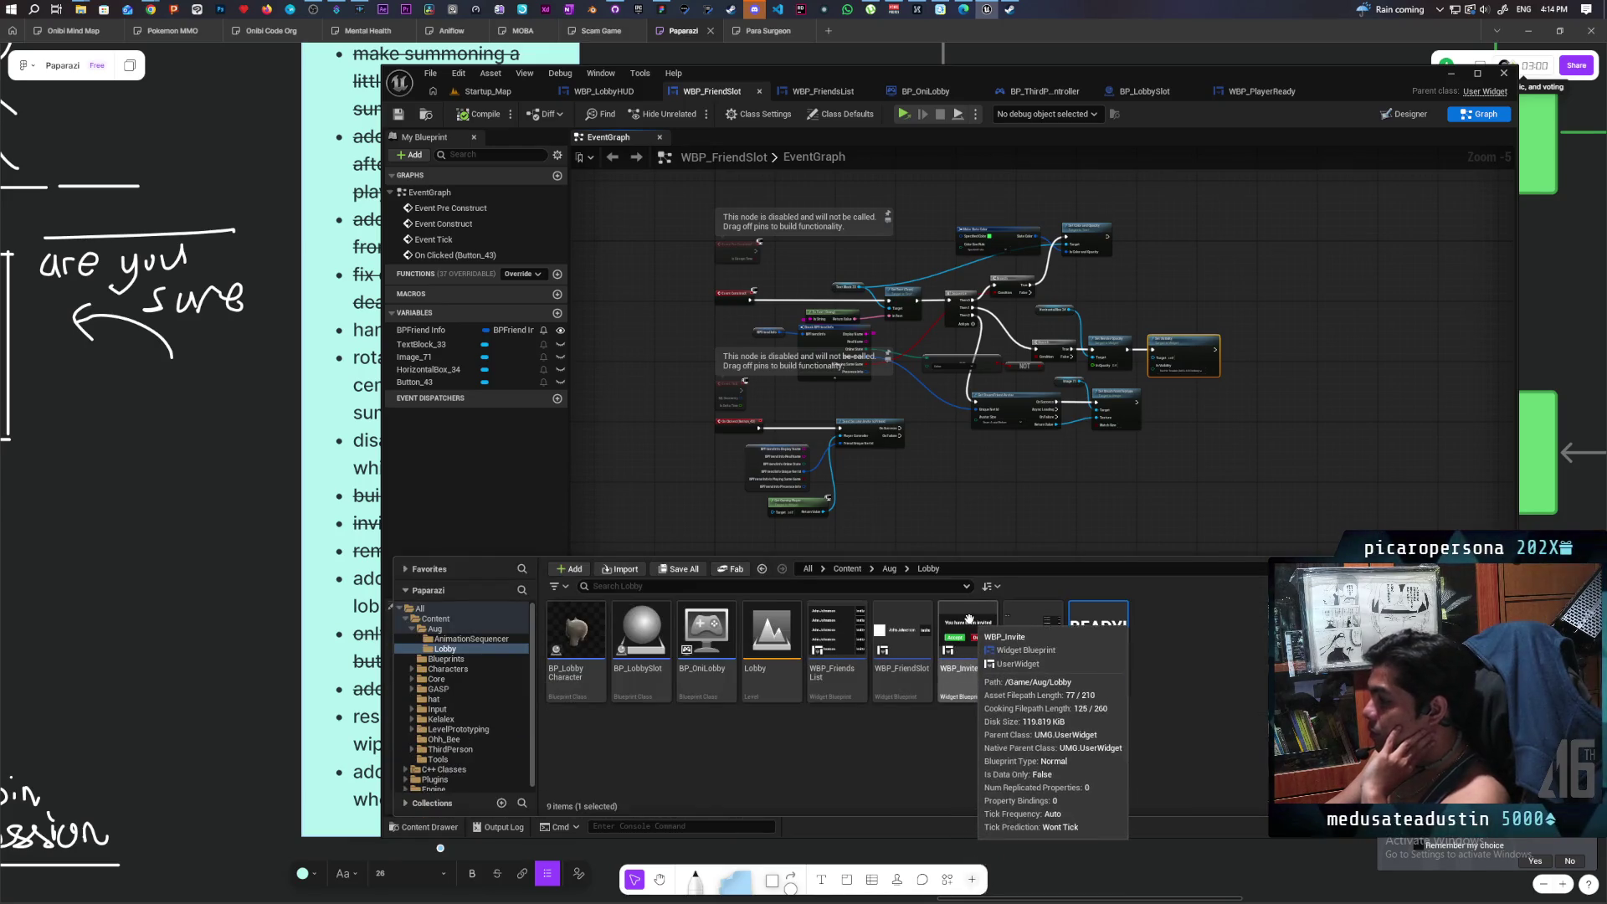
double_click(946, 670)
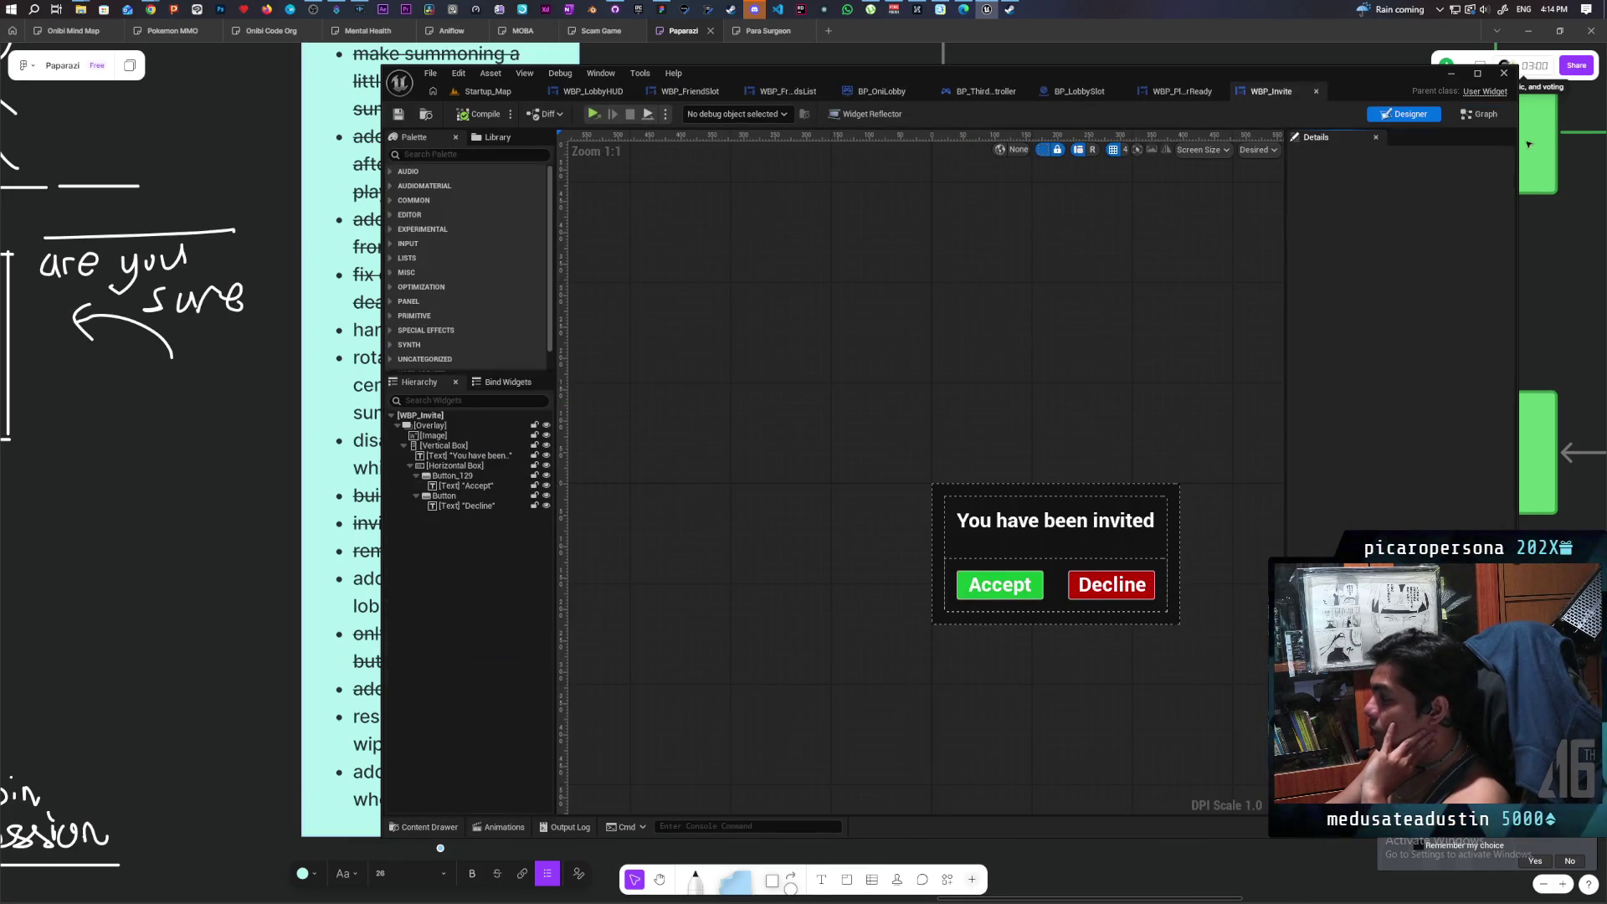
click(1479, 114)
scroll(1000, 483, down, 2)
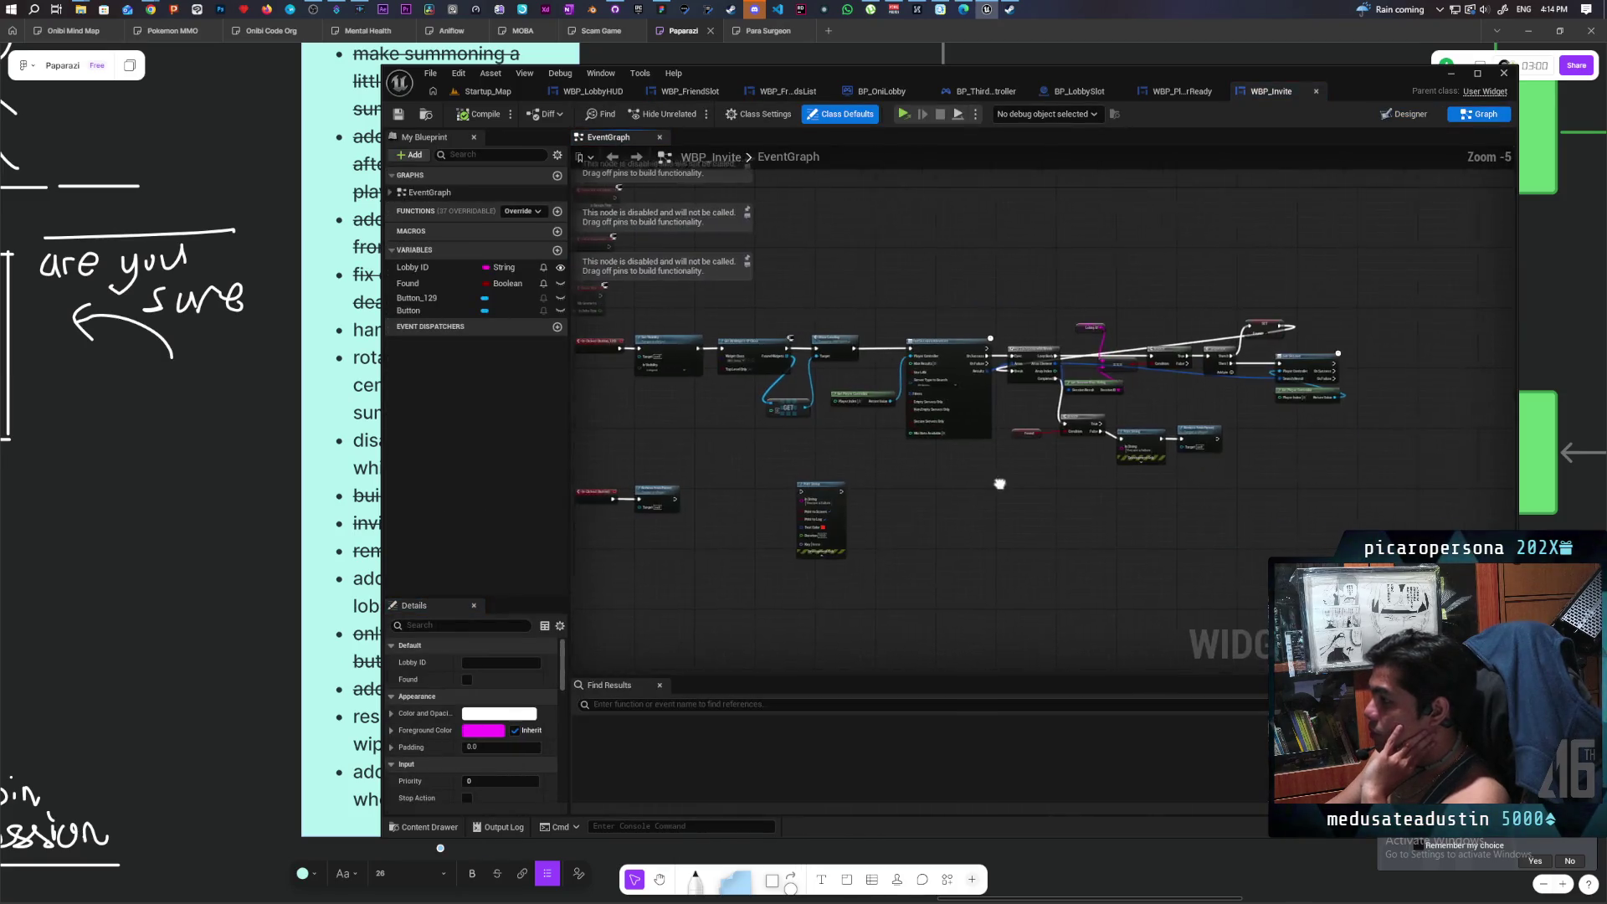
scroll(999, 484, up, 2)
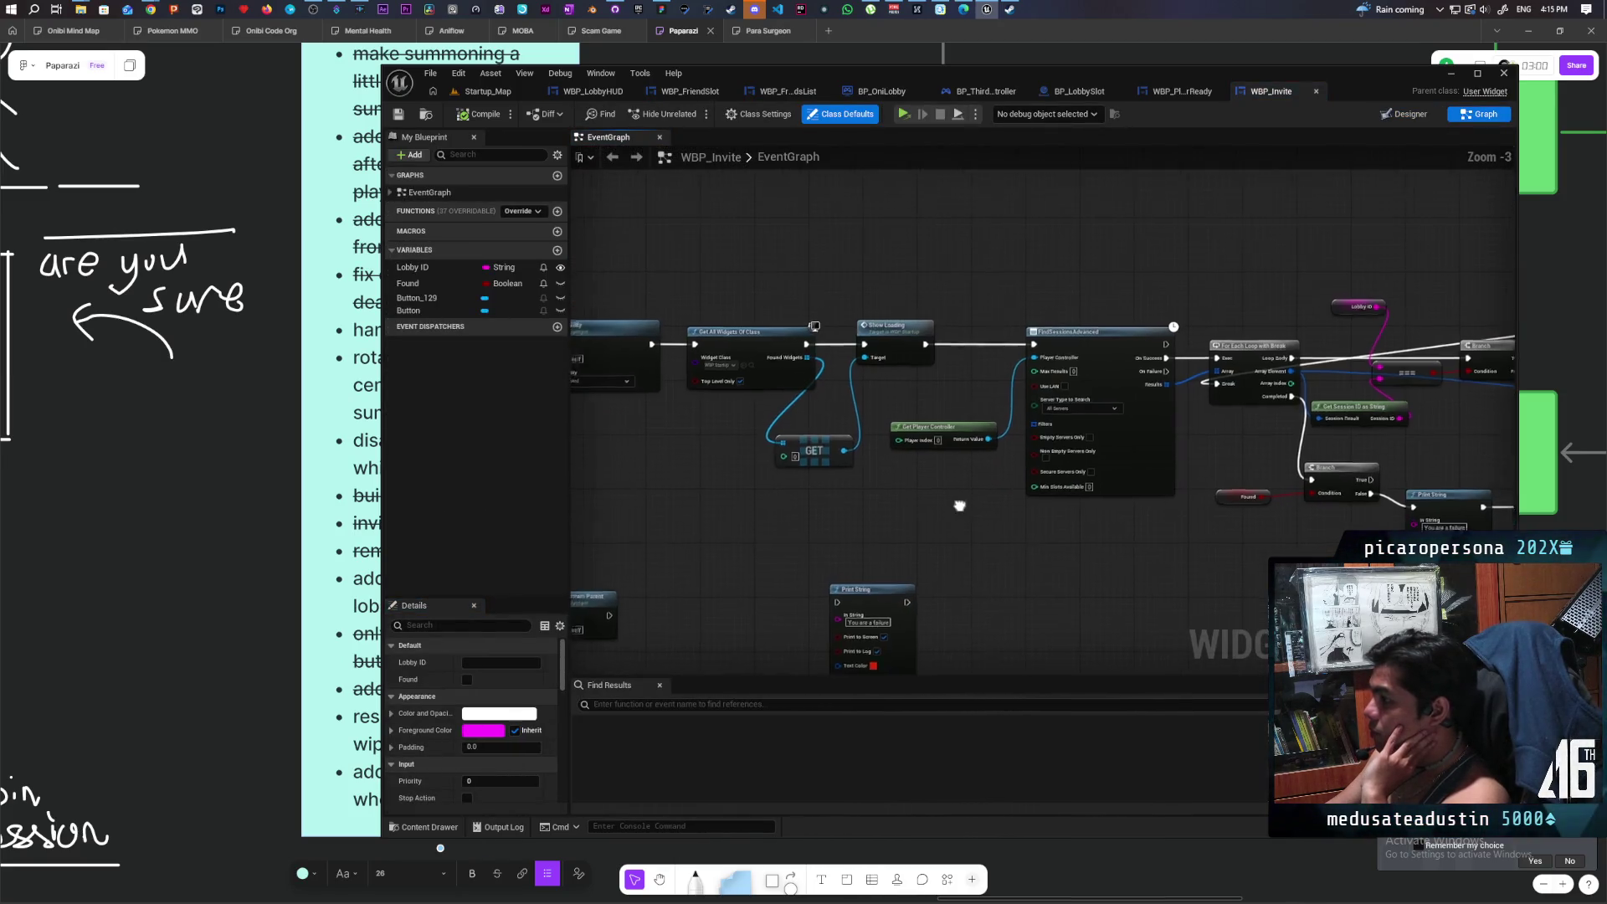
drag(960, 506, 1026, 500)
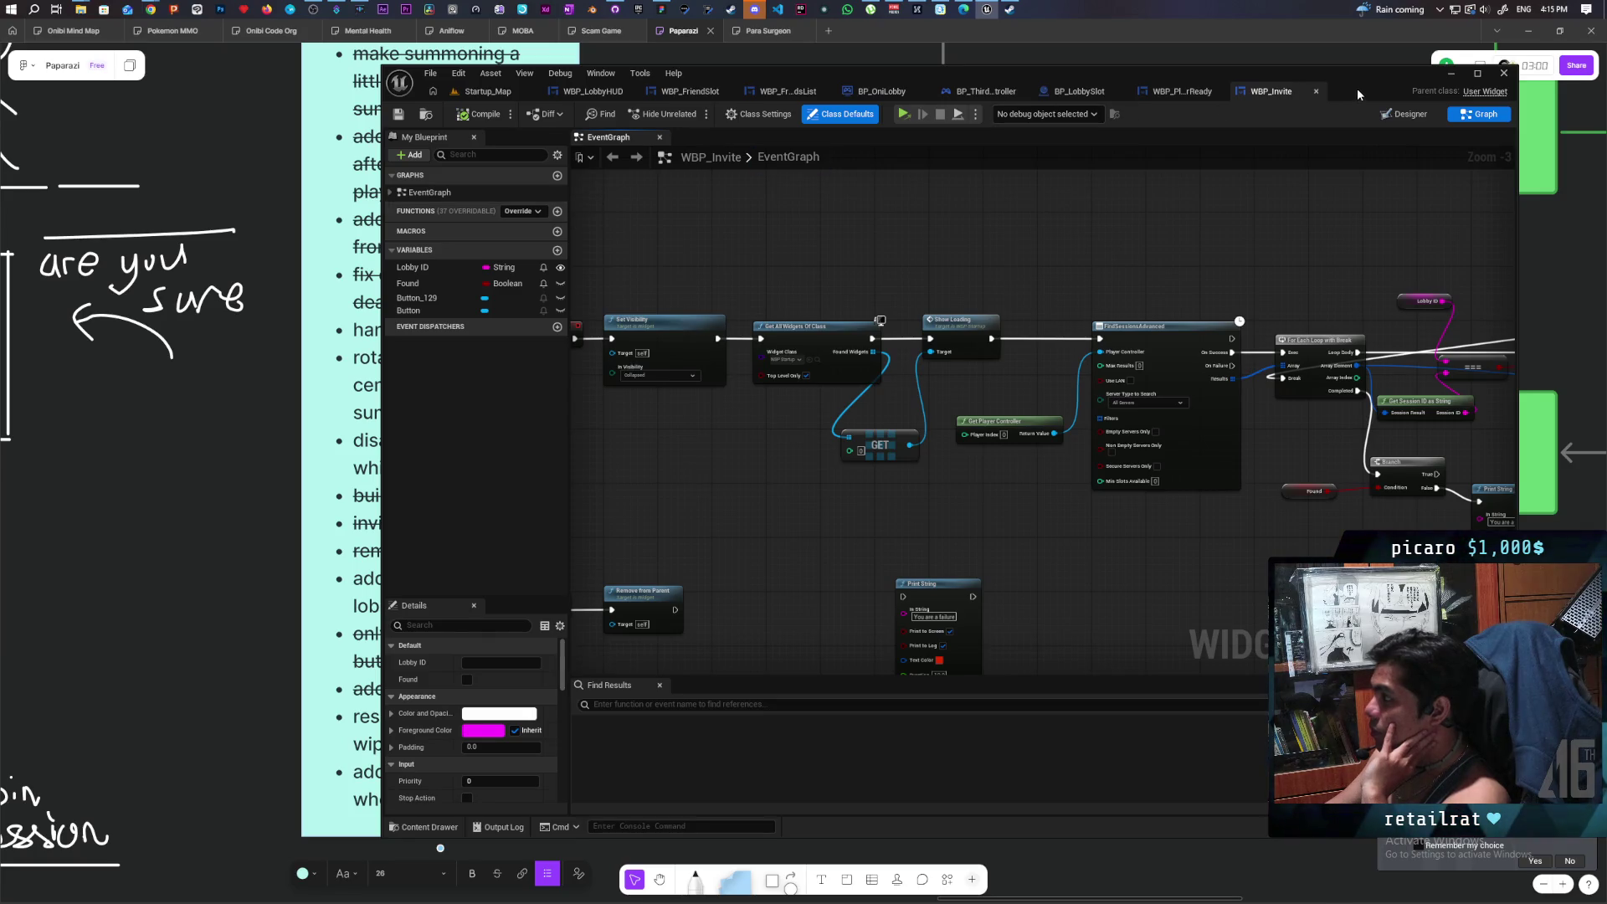
drag(1358, 88, 1262, 65)
click(339, 805)
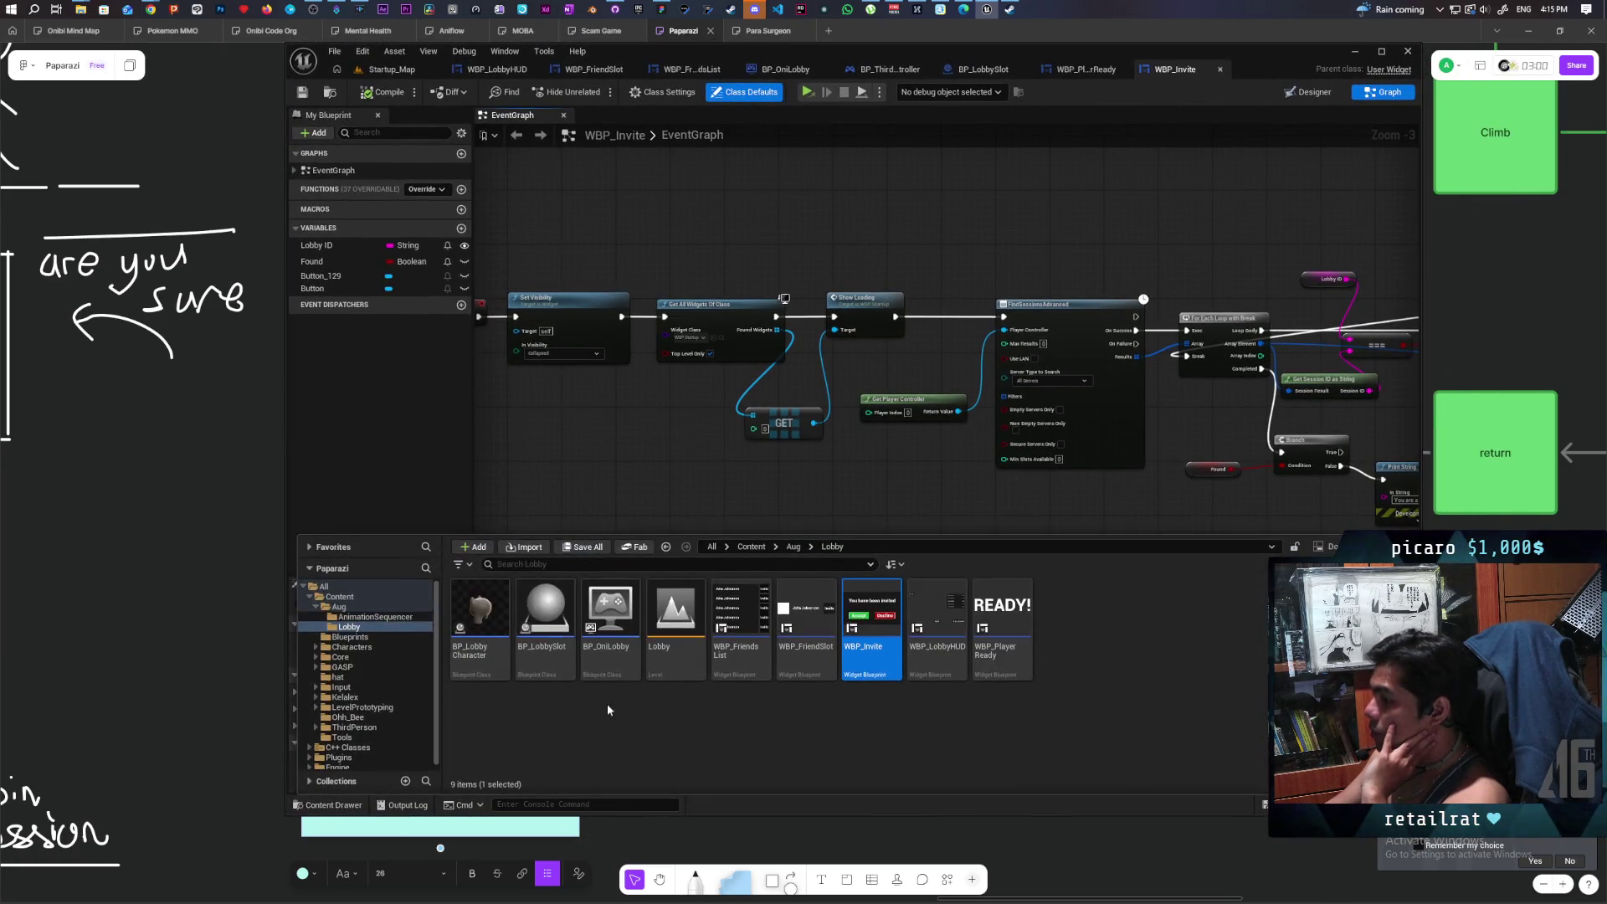
Open BP_AF_GameInstance from Content > Ohh_Bee, inspect its OnInviteReceived_Event nodes, and return to WBP_Invite.
click(757, 547)
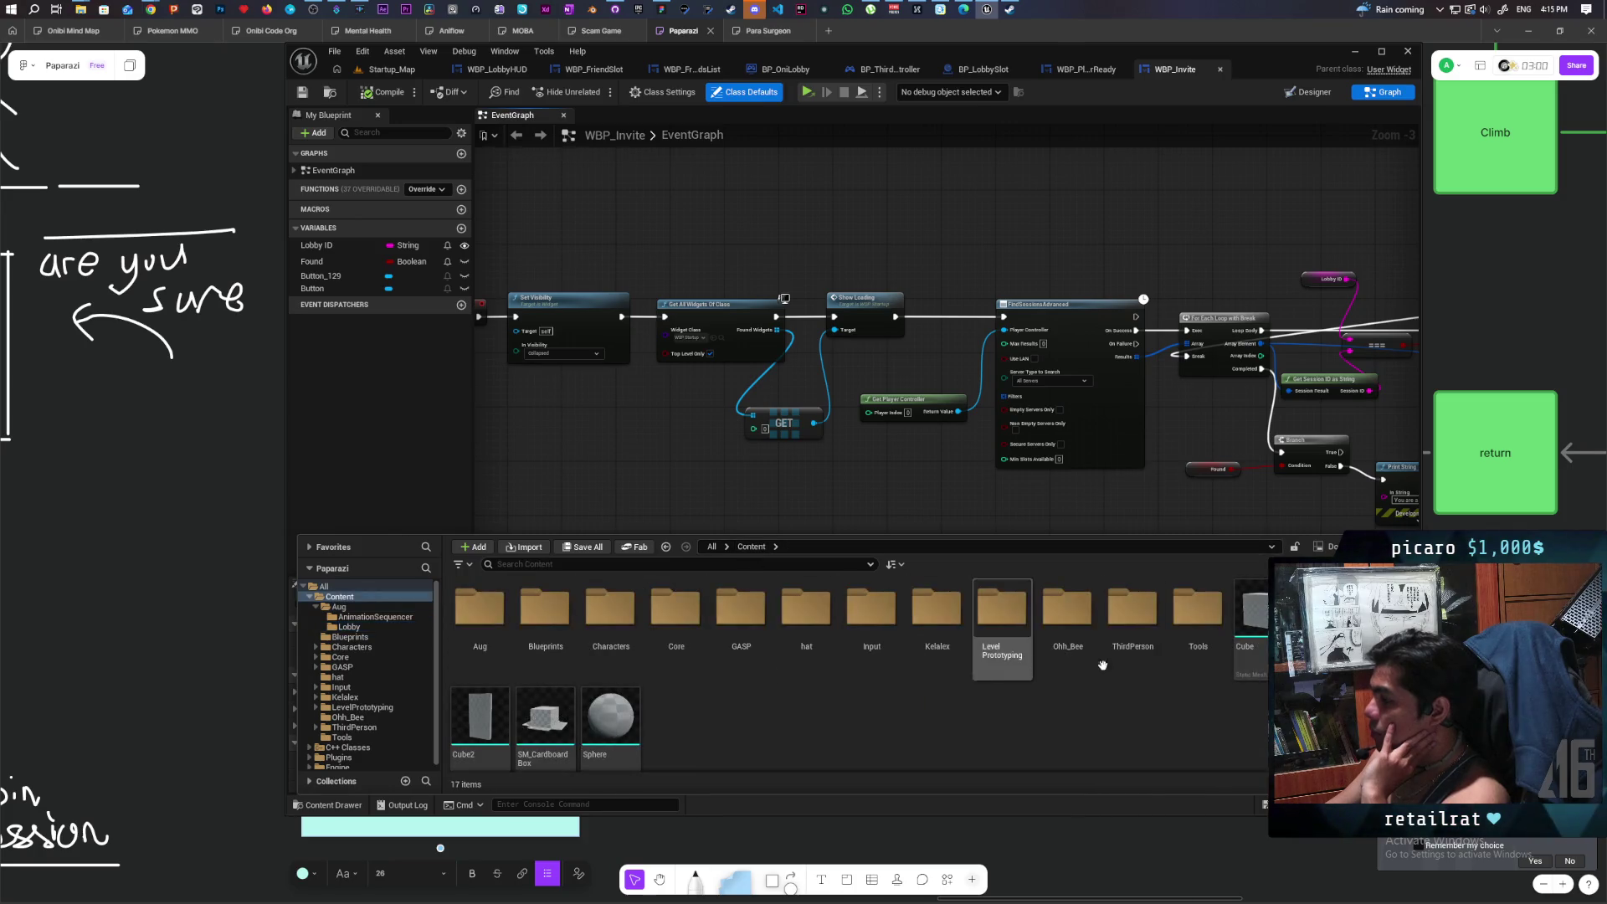
double_click(1068, 619)
double_click(481, 615)
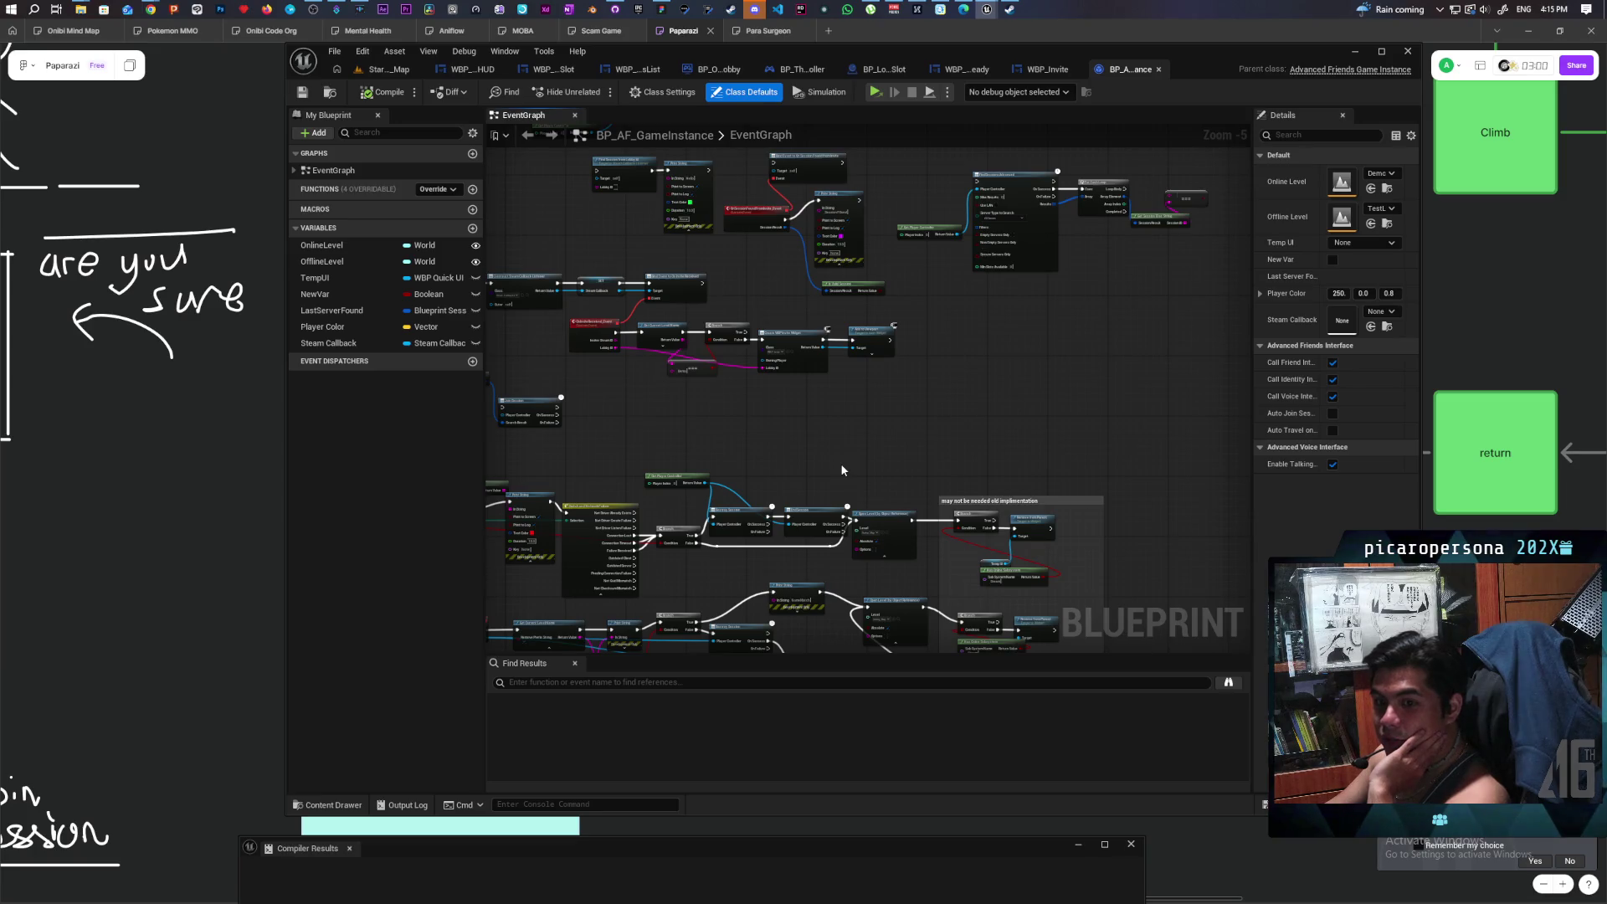
scroll(831, 425, down, 2)
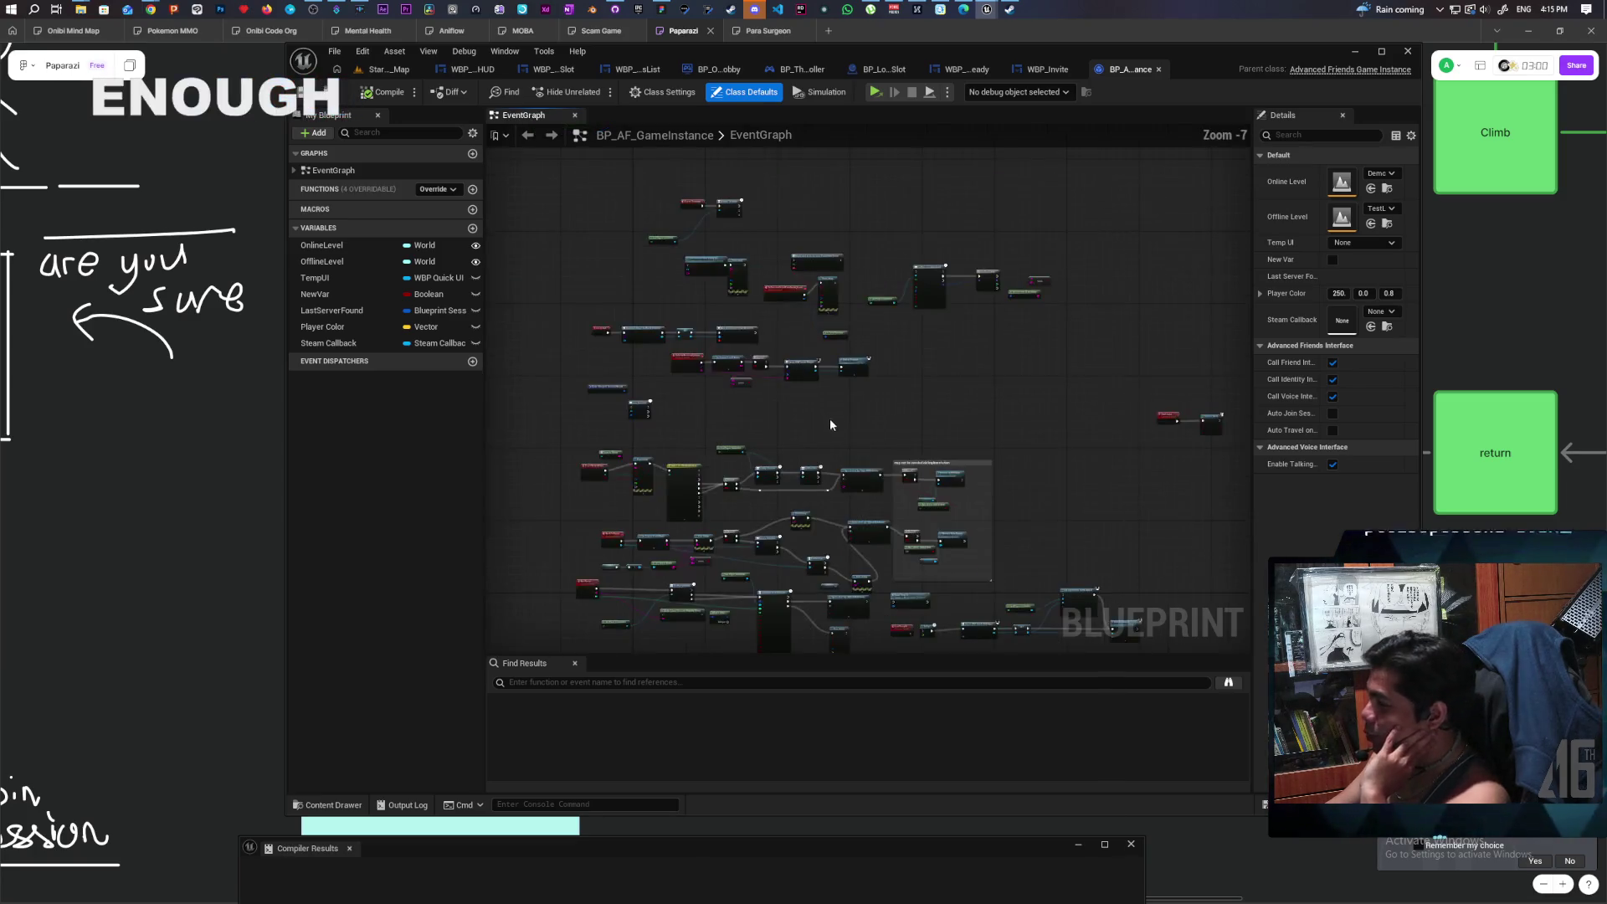
drag(831, 424, 968, 548)
scroll(825, 475, up, 2)
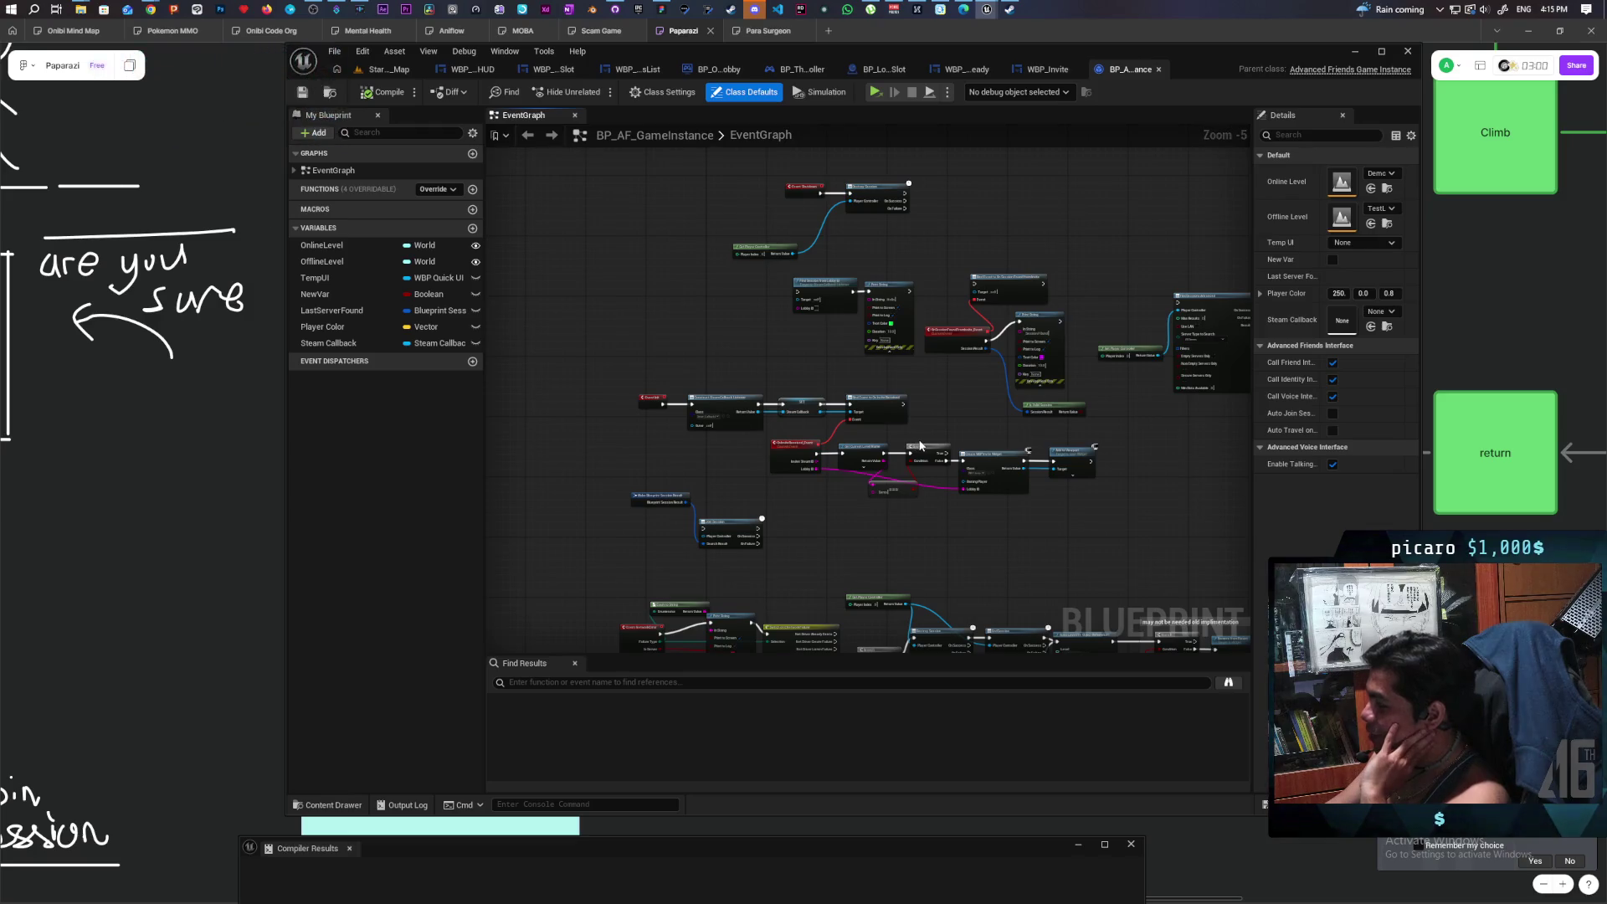
scroll(812, 479, up, 5)
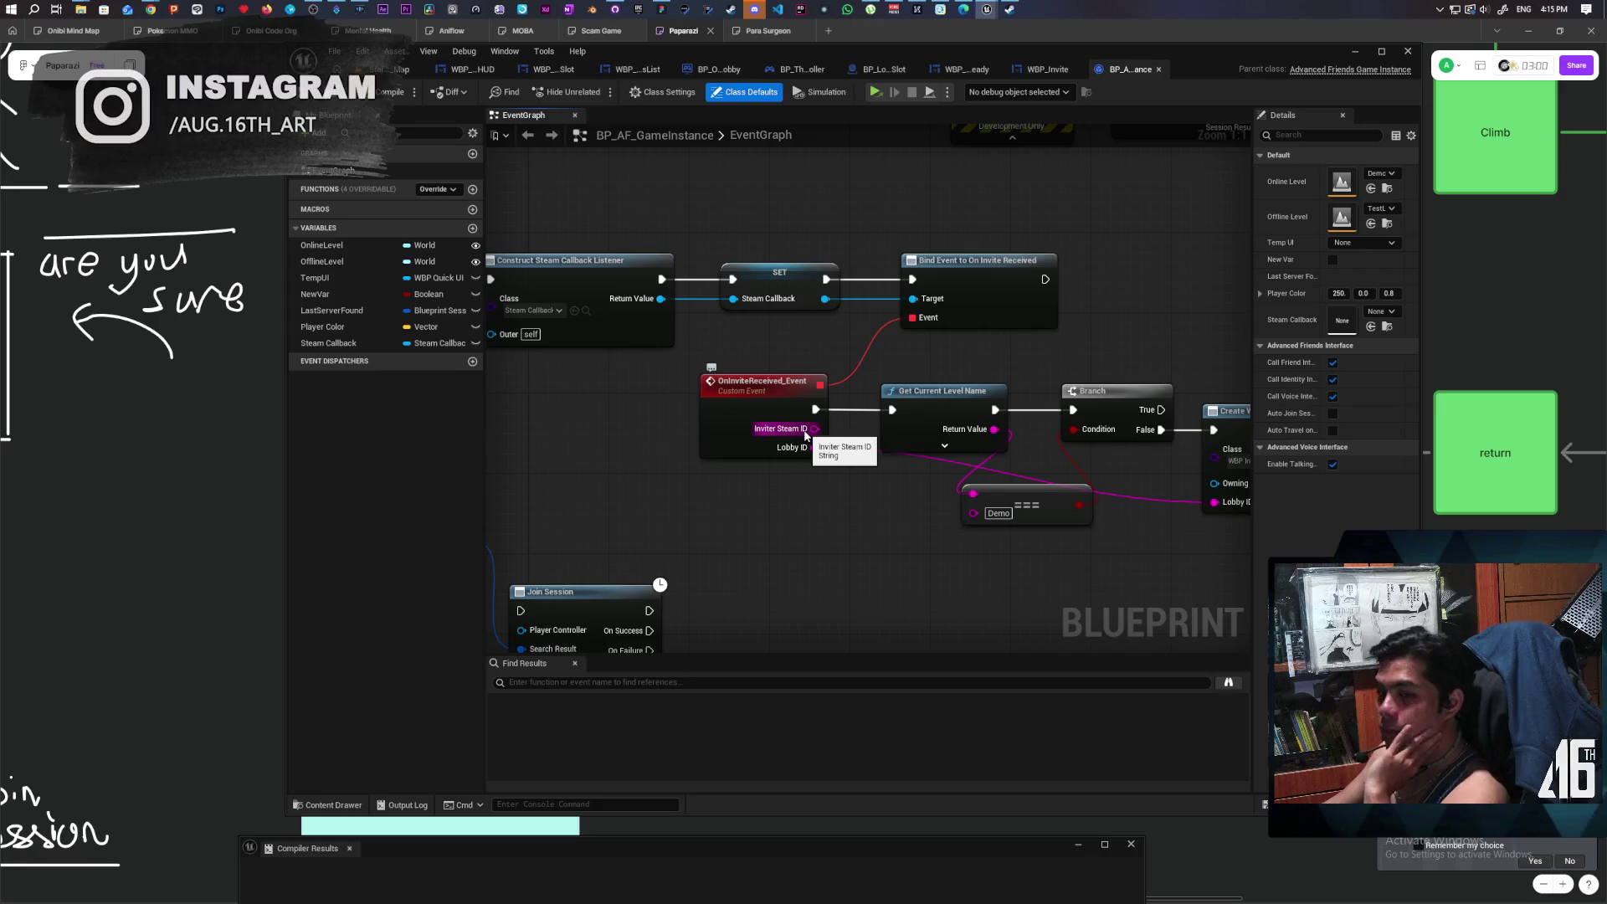
mouse_move(882, 498)
mouse_down()
mouse_move(638, 433)
mouse_move(770, 471)
mouse_up()
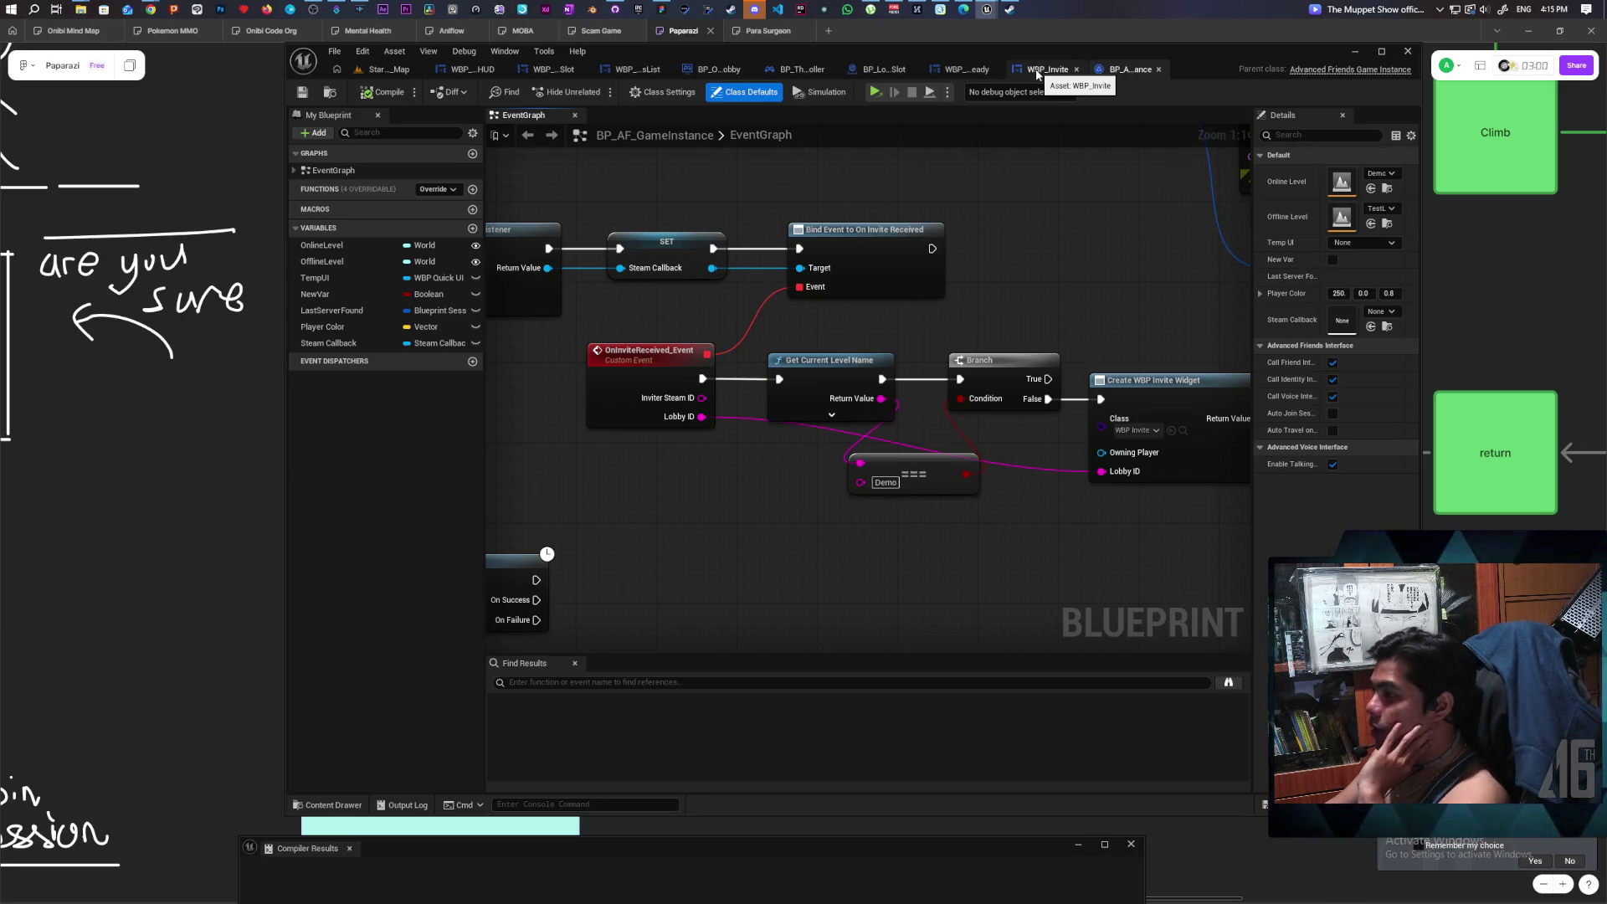
click(966, 72)
click(1093, 69)
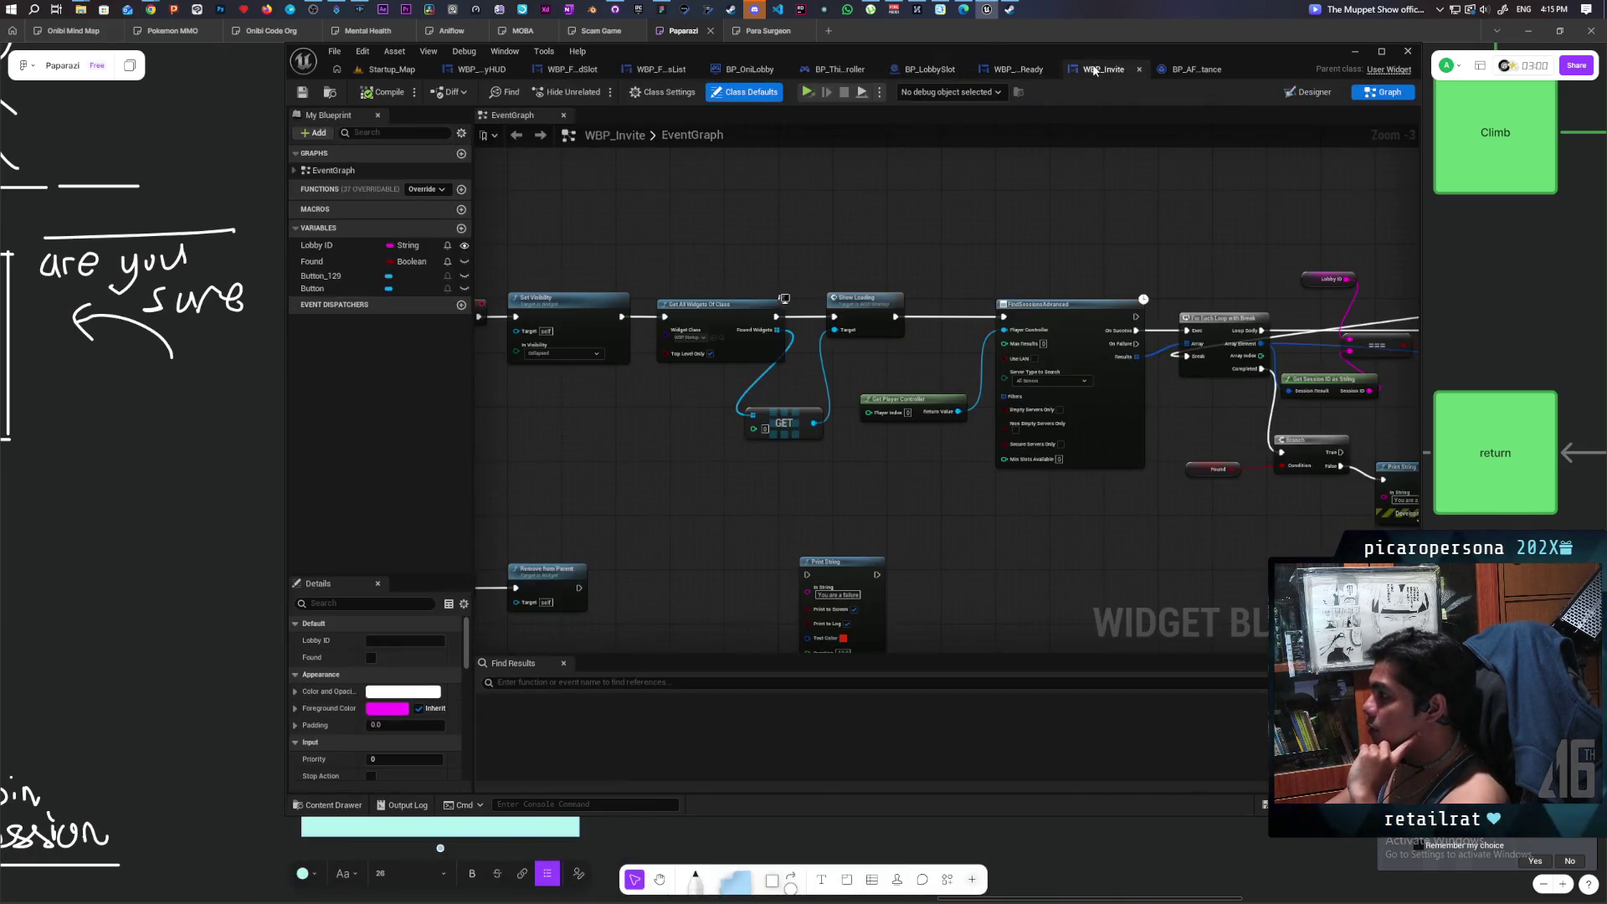
Compare the BP_LobbySlot, WBP_FriendSlot and BP_AF_GameInstance graphs, ending on WBP_FriendSlot's Break BPFriend Info node.
click(930, 71)
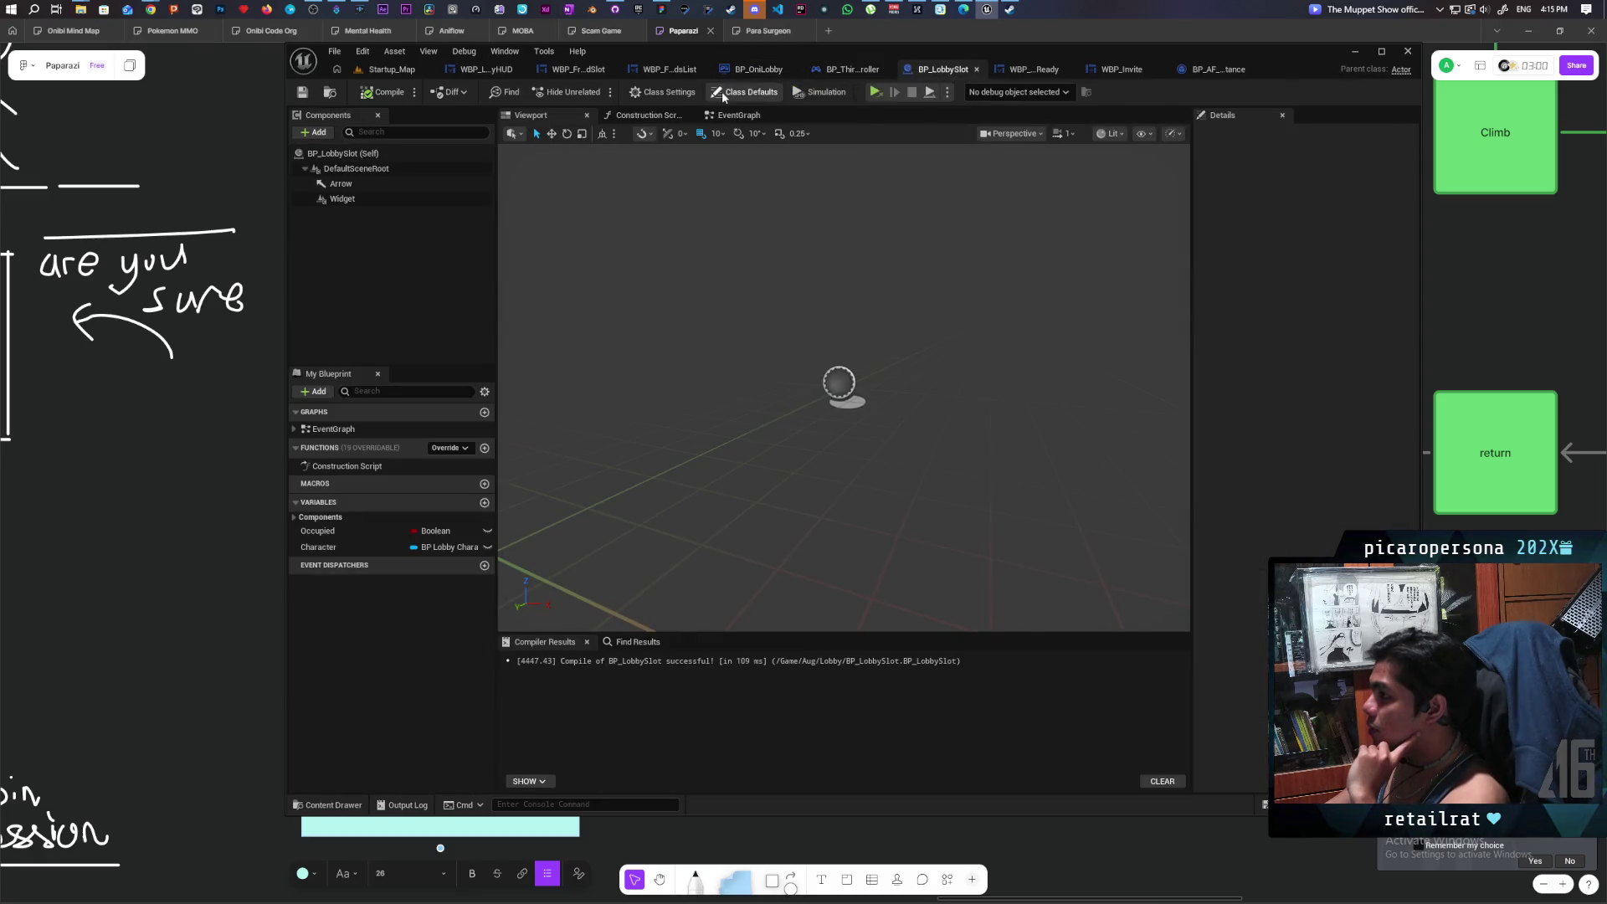
click(576, 71)
scroll(823, 354, up, 5)
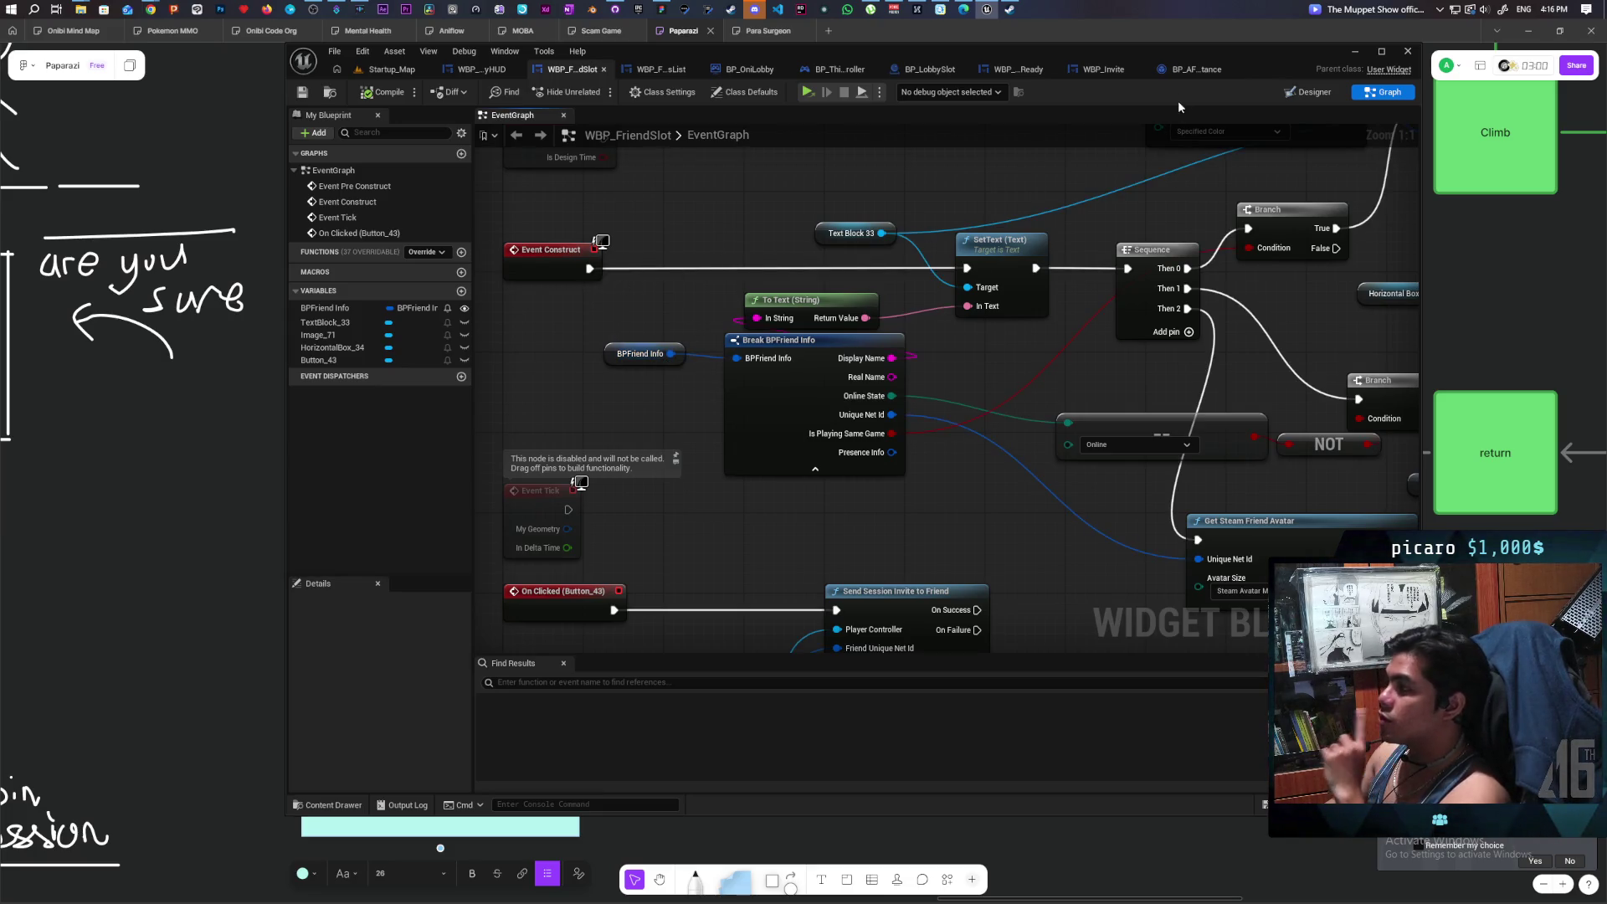
click(1184, 70)
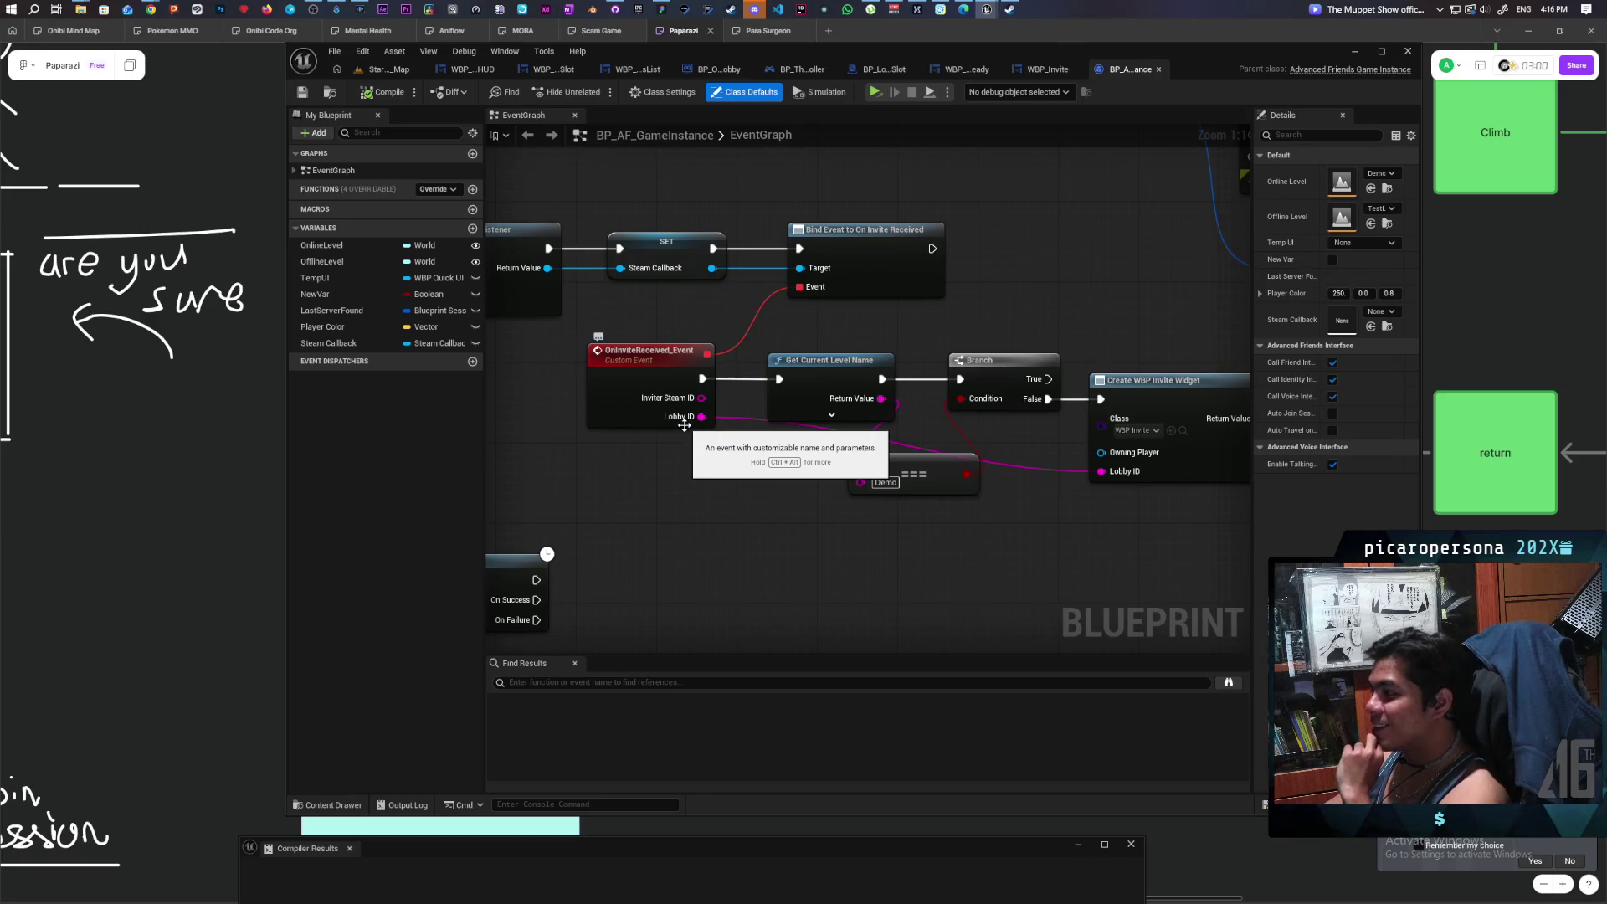
scroll(758, 495, down, 3)
scroll(771, 509, up, 1)
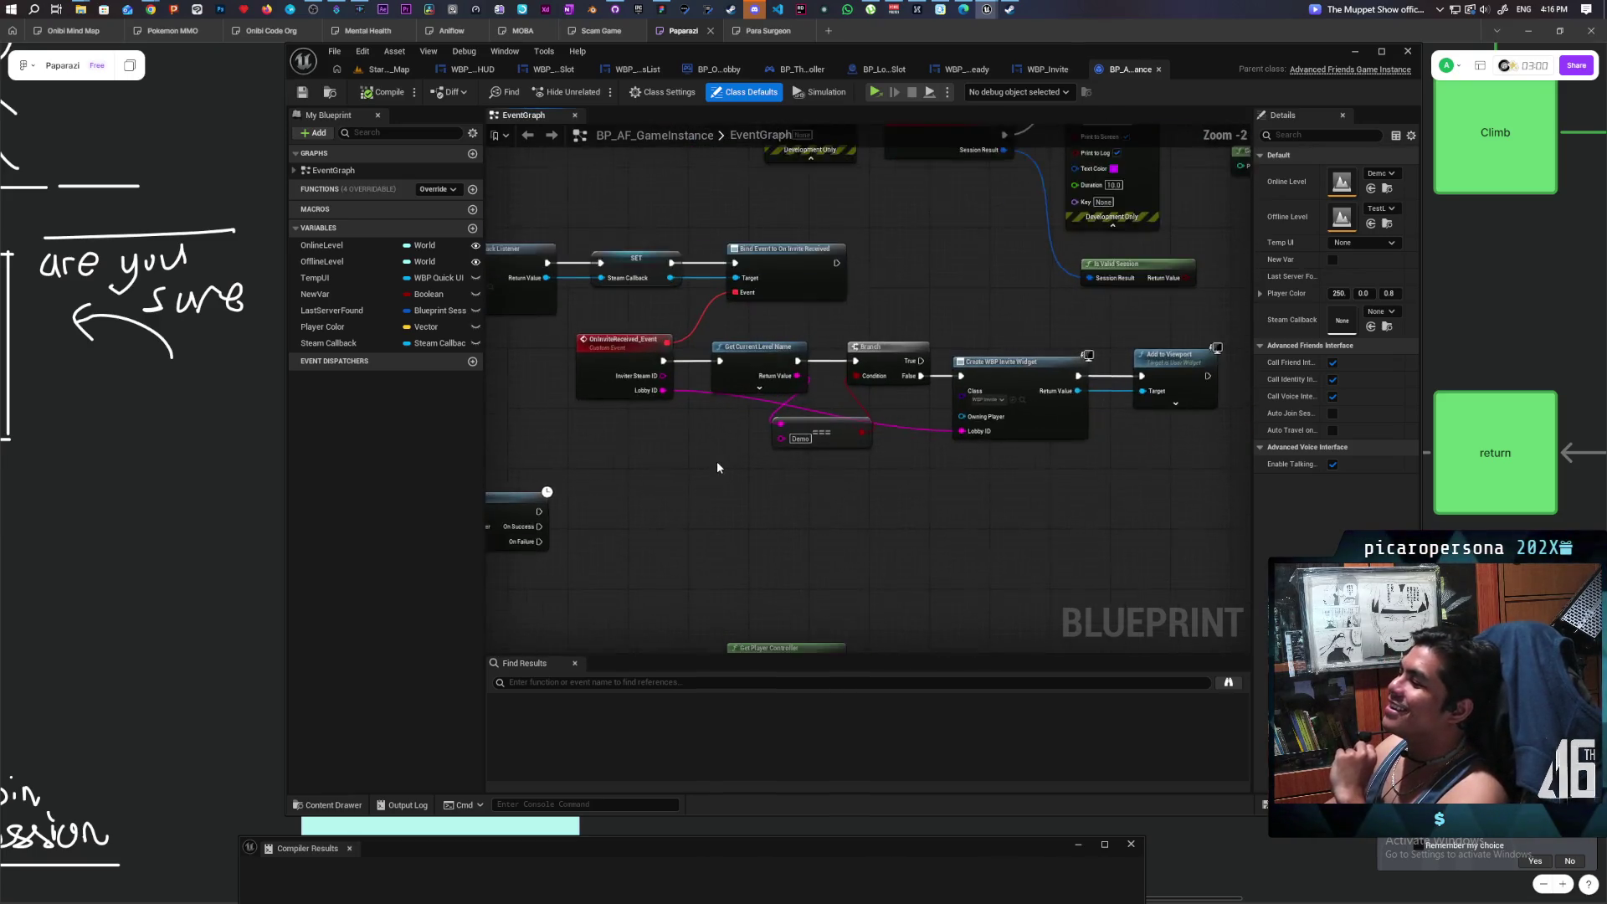
scroll(718, 465, up, 2)
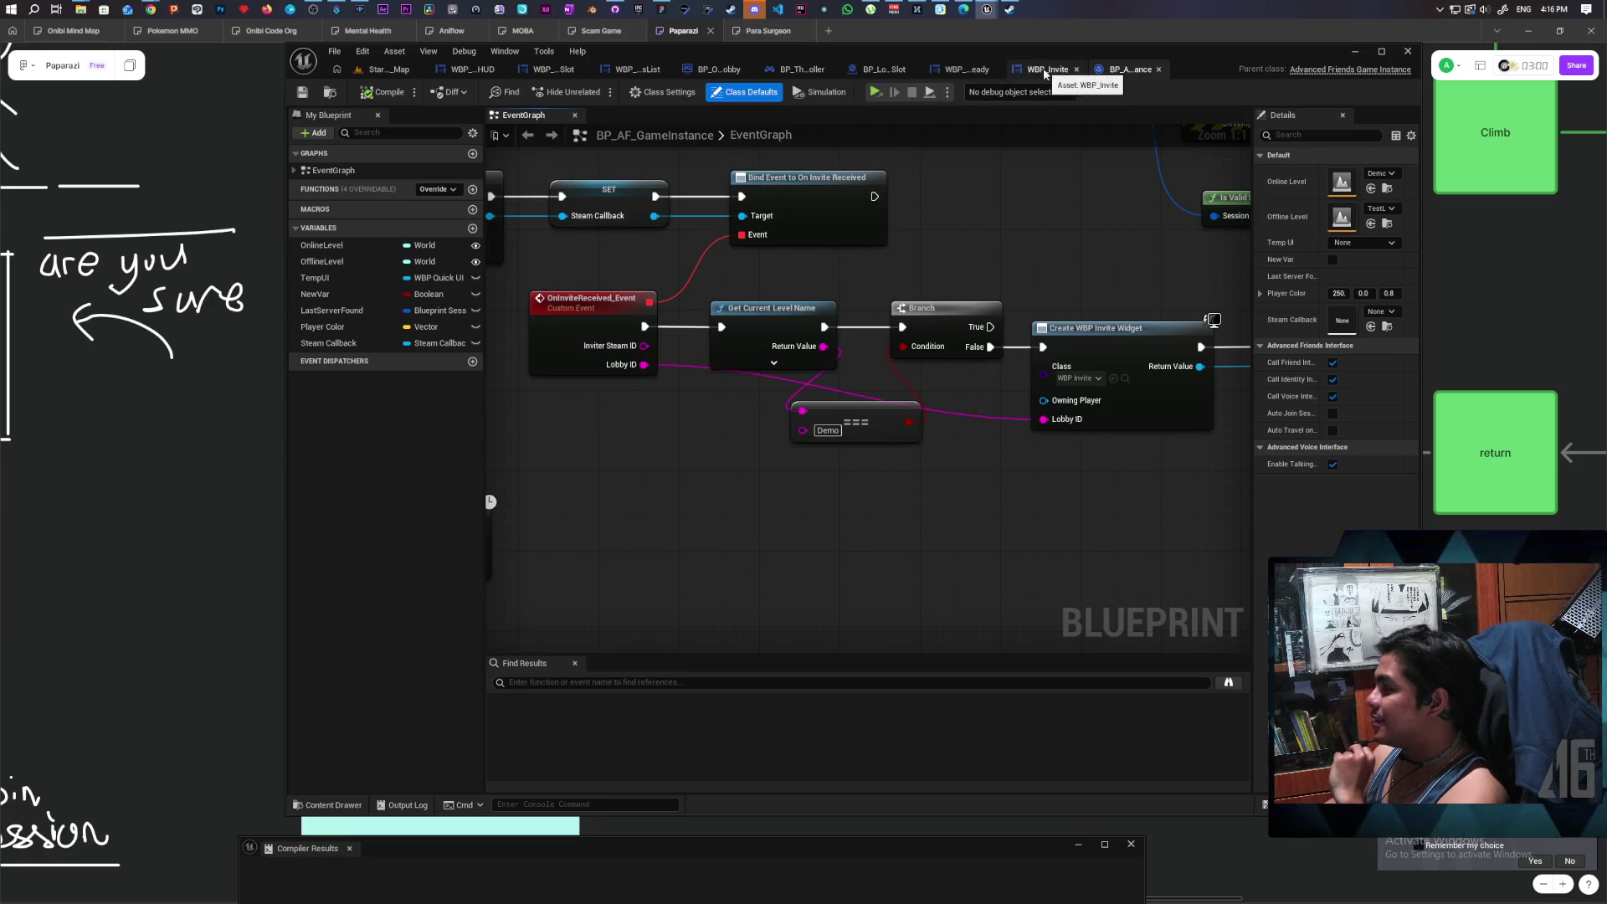
click(554, 70)
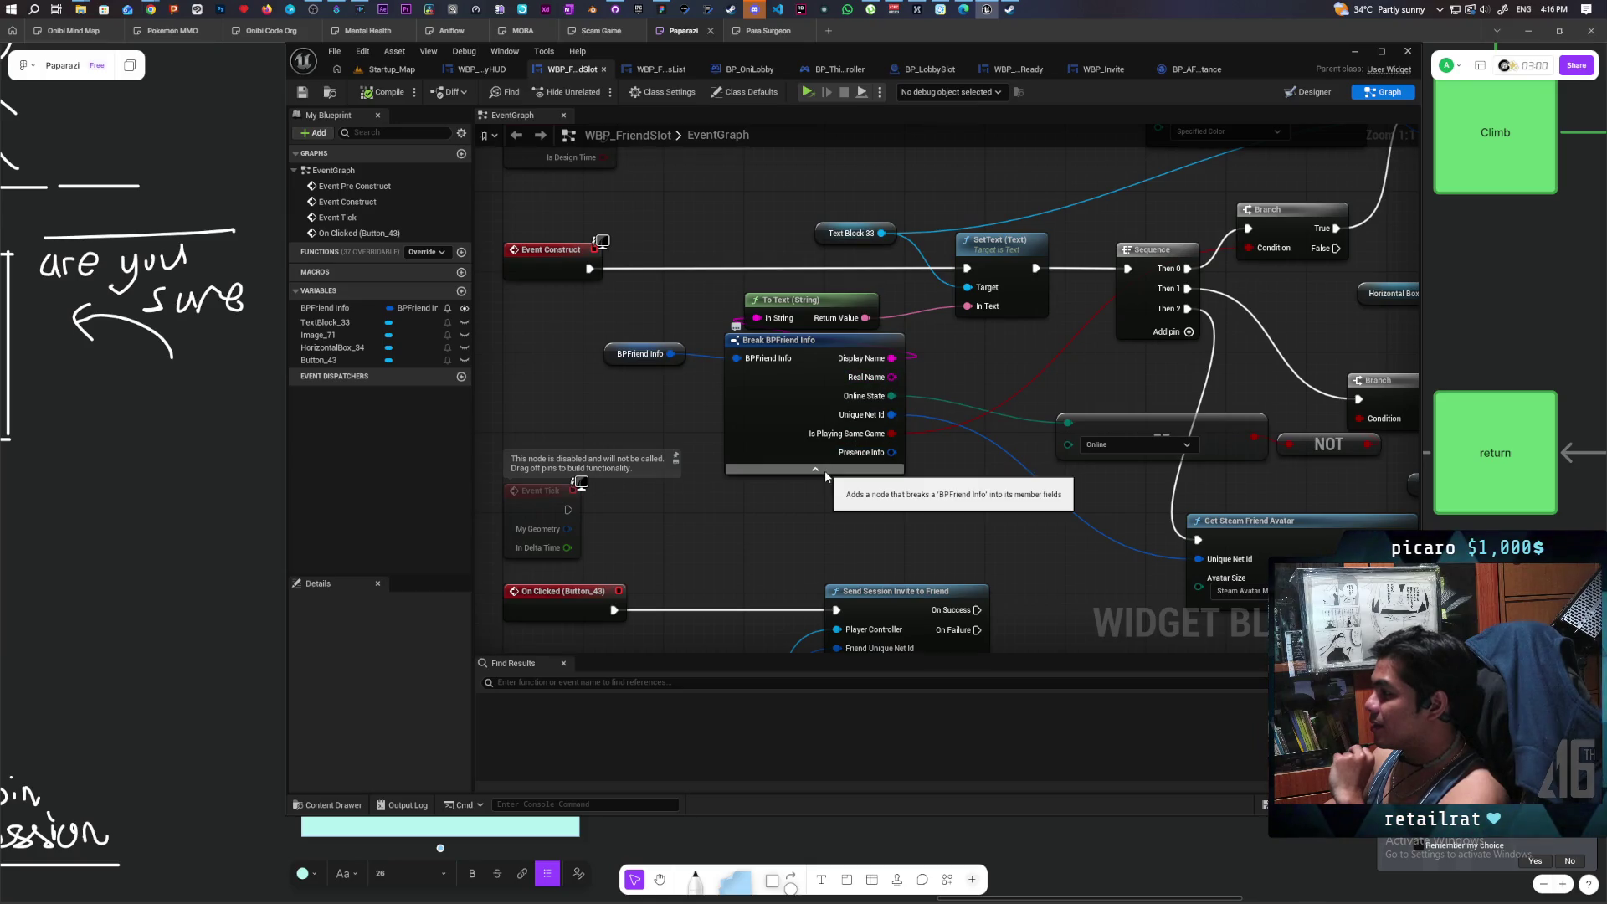
drag(892, 414, 935, 514)
text(steam i)
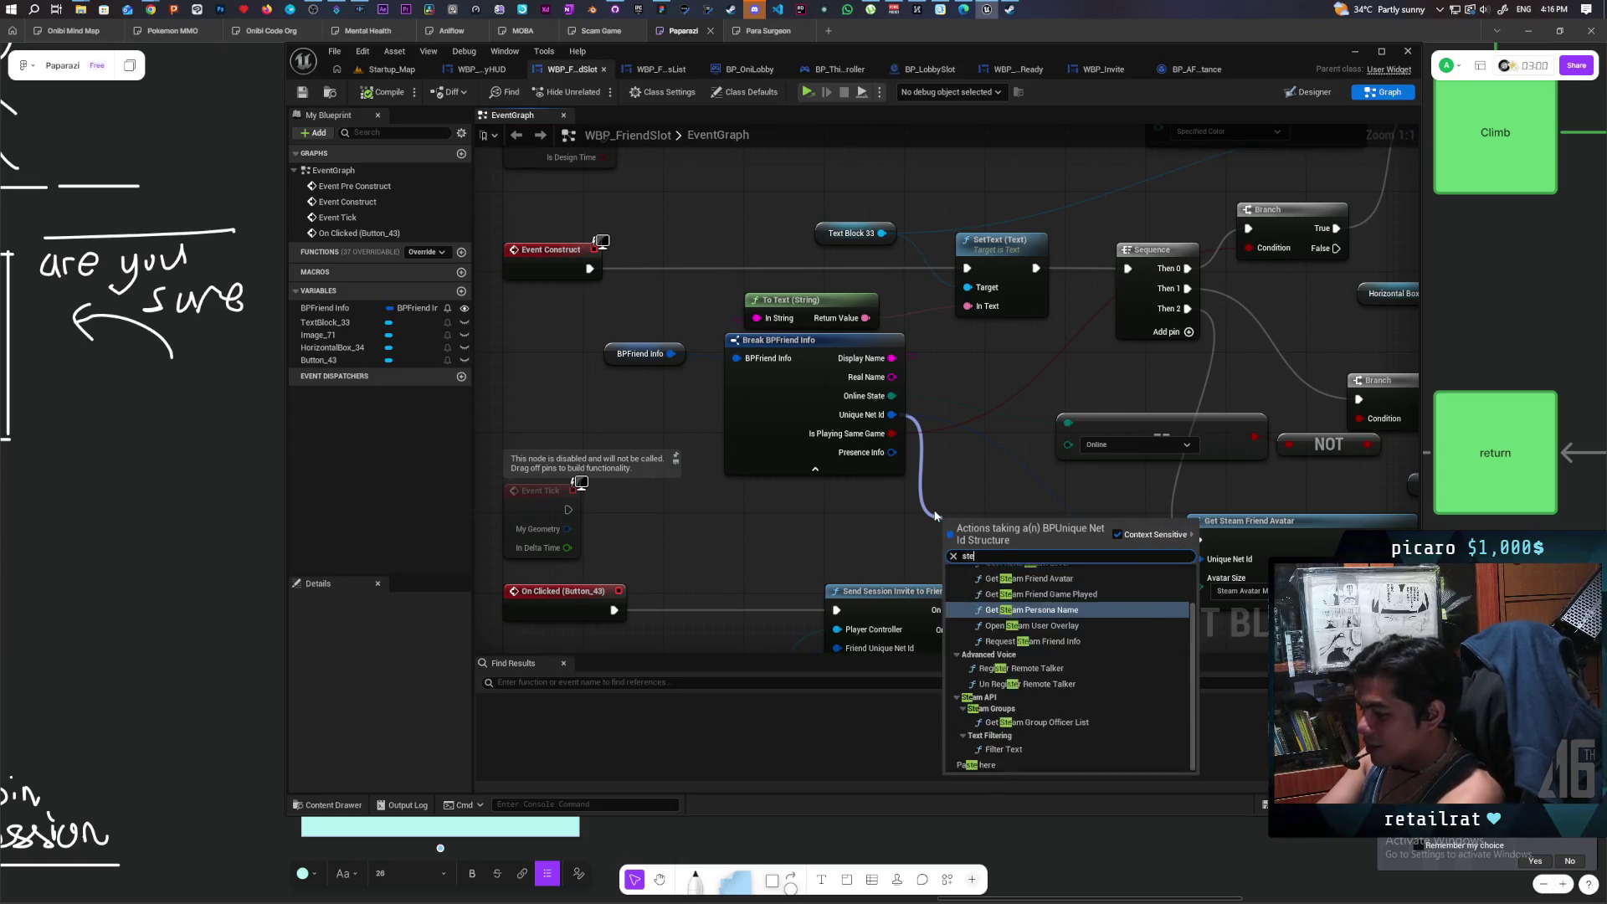
text(d)
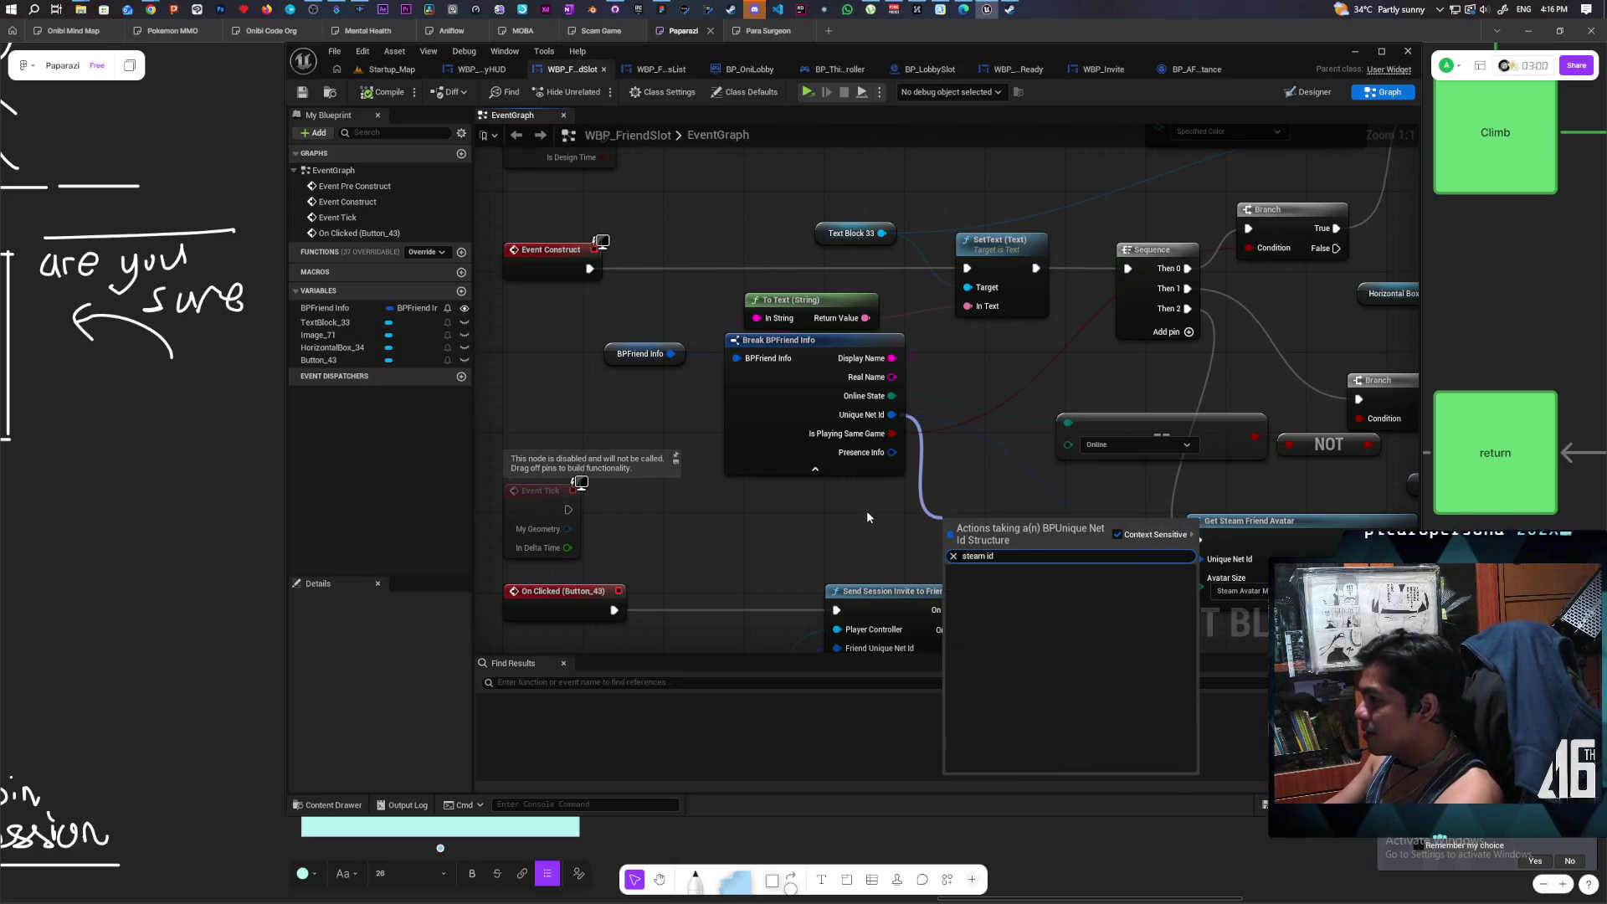
key(Escape)
mouse_move(671, 354)
mouse_down()
mouse_move(756, 494)
mouse_move(755, 525)
mouse_up()
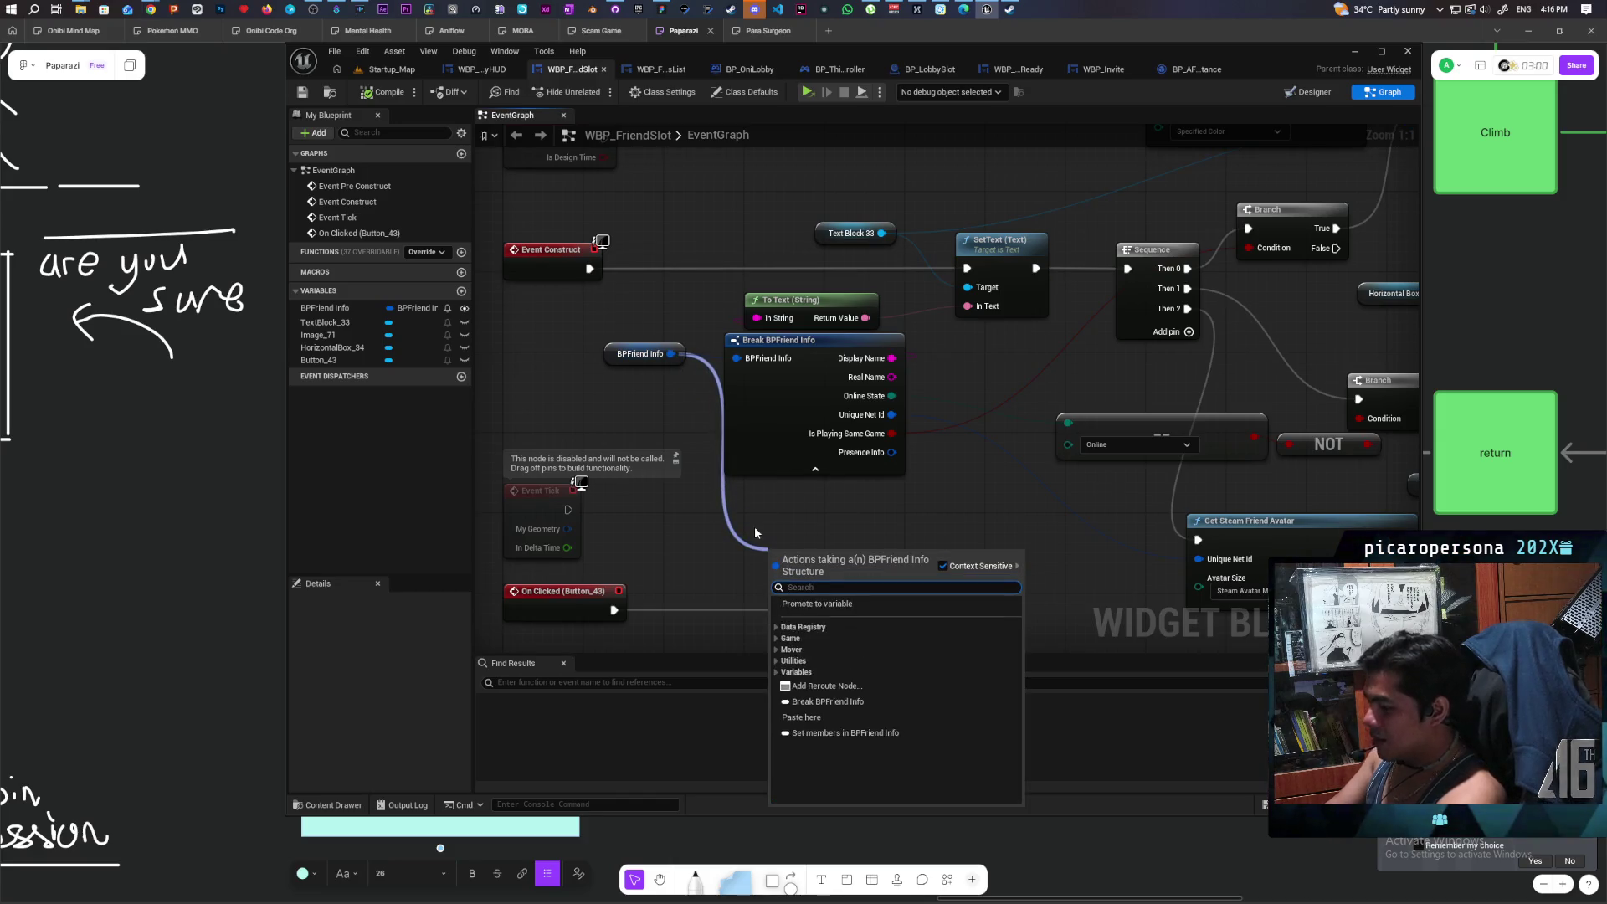
text(steam)
key(BackSpace)
key(BackSpace)
key(BackSpace)
text(id)
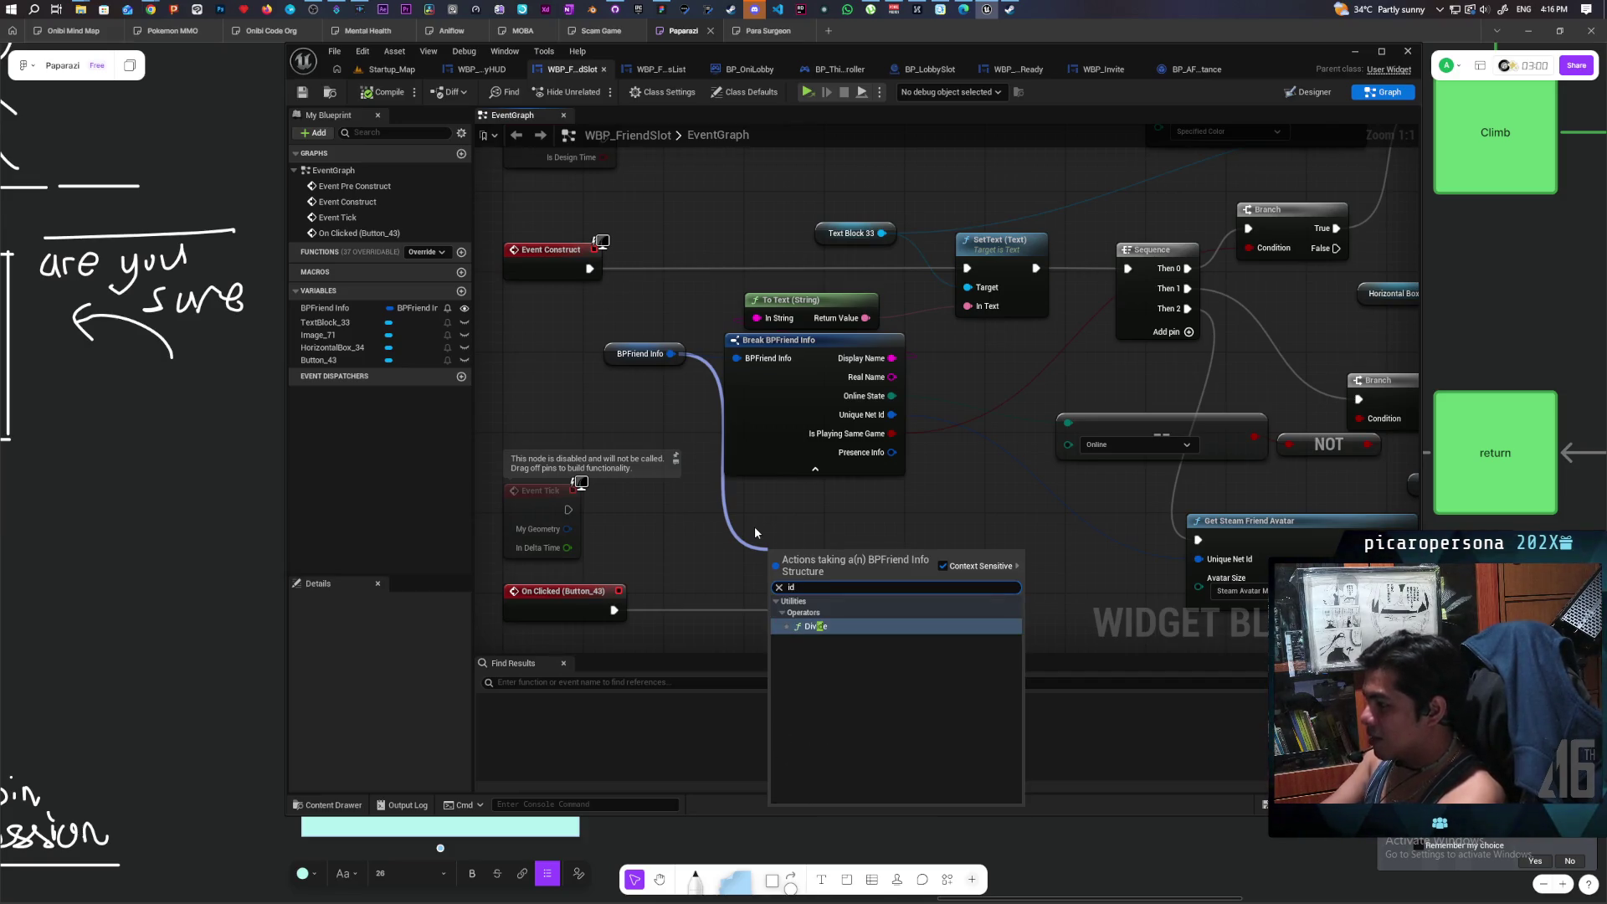
click(833, 517)
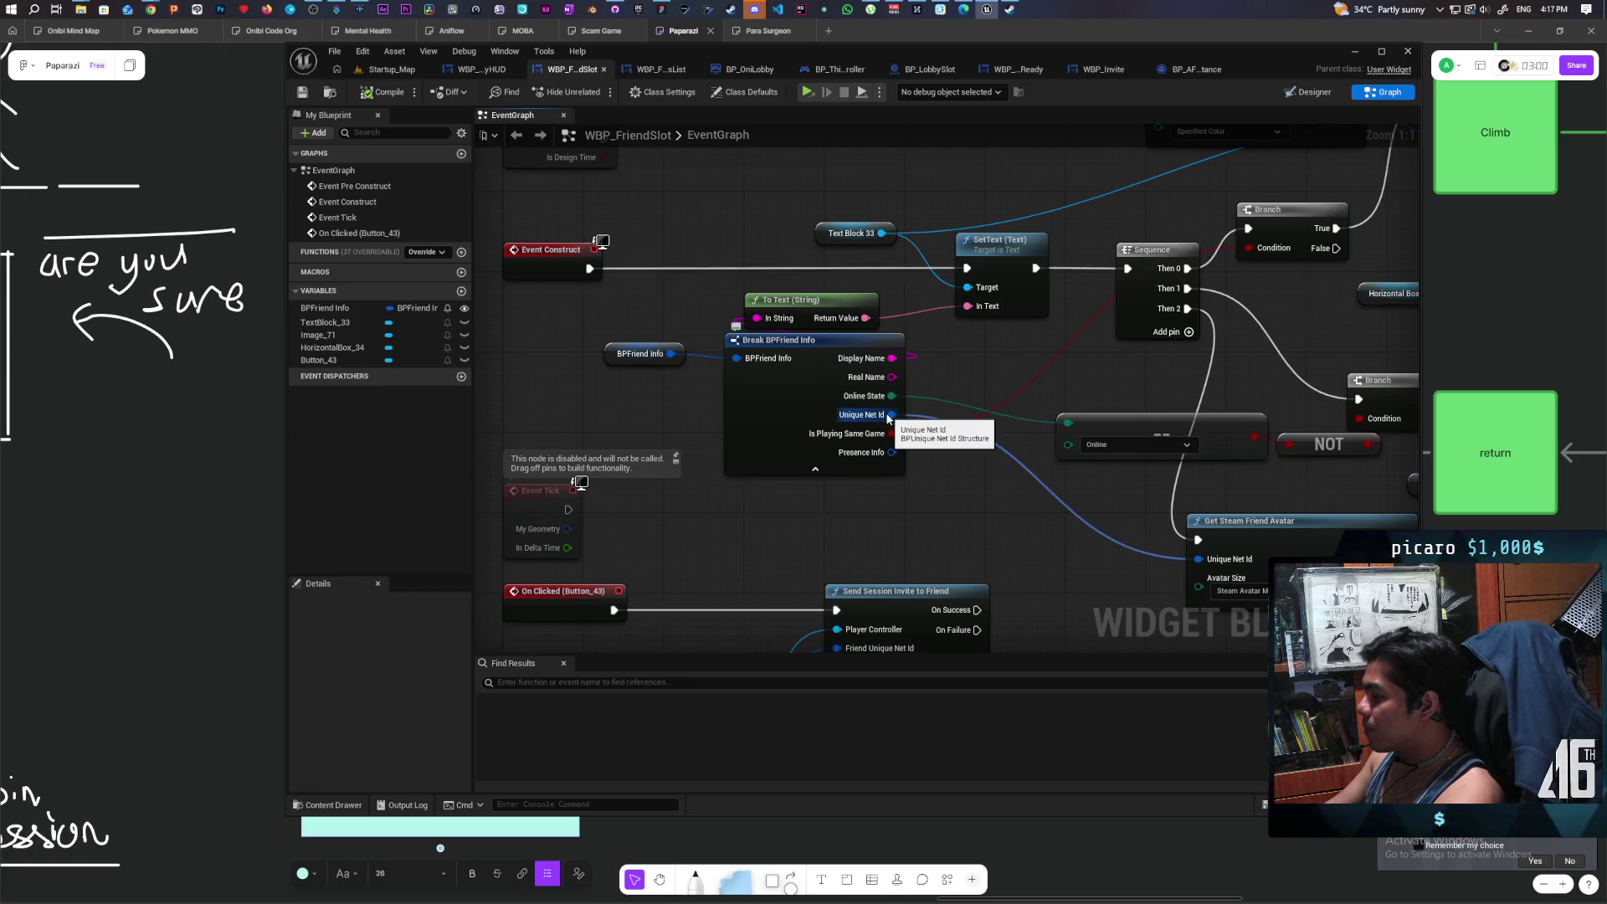
drag(890, 415, 951, 532)
text(steam i)
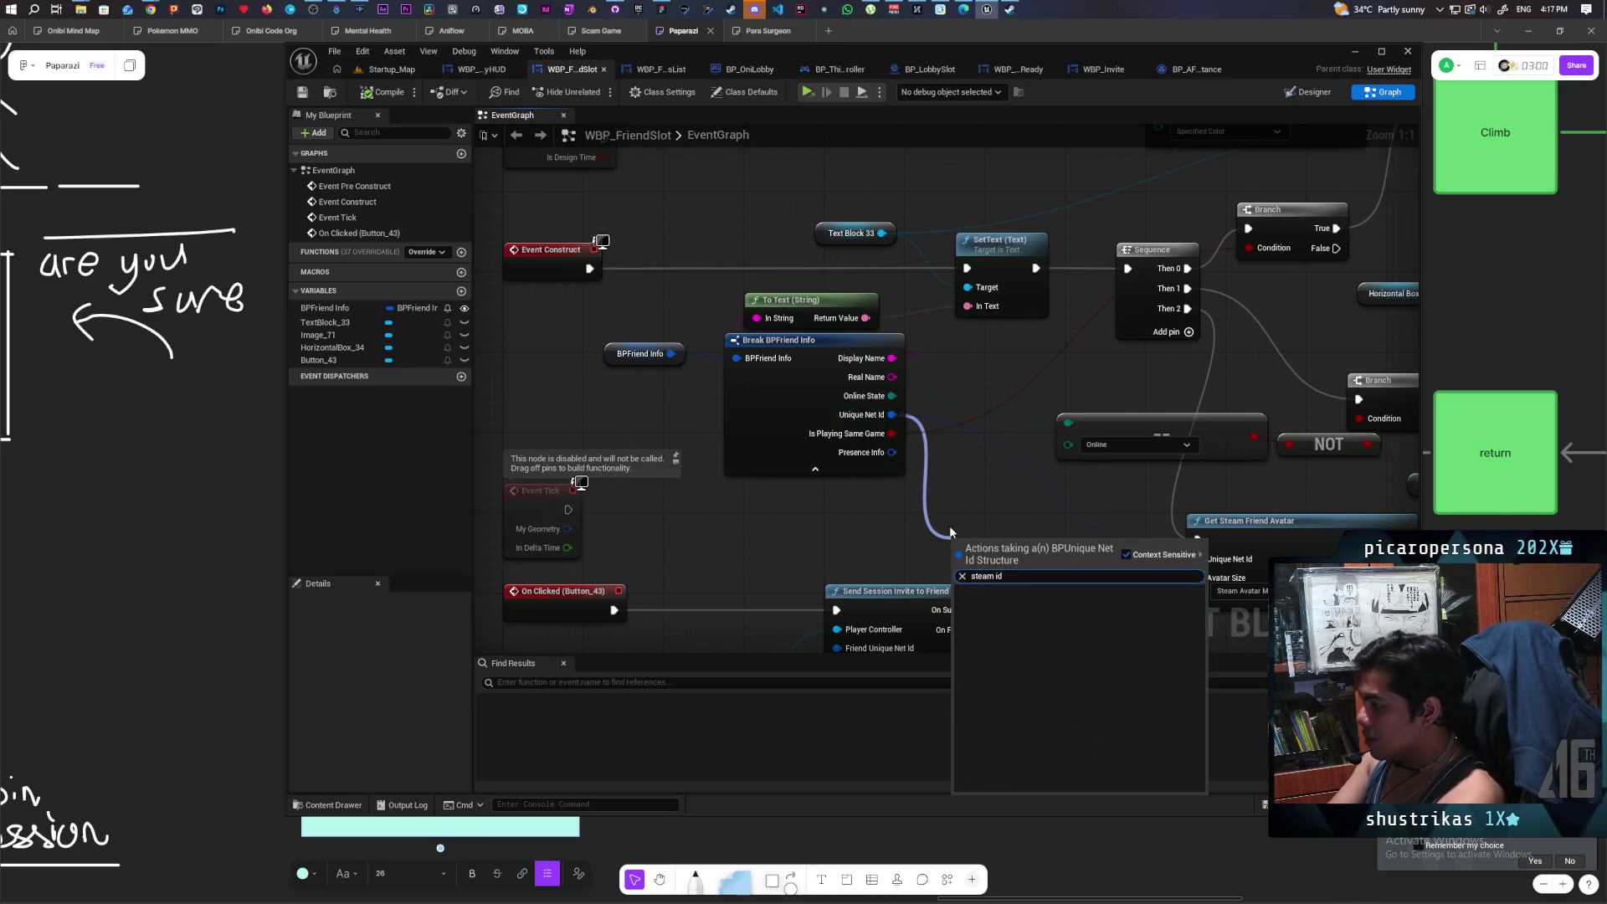
text(d)
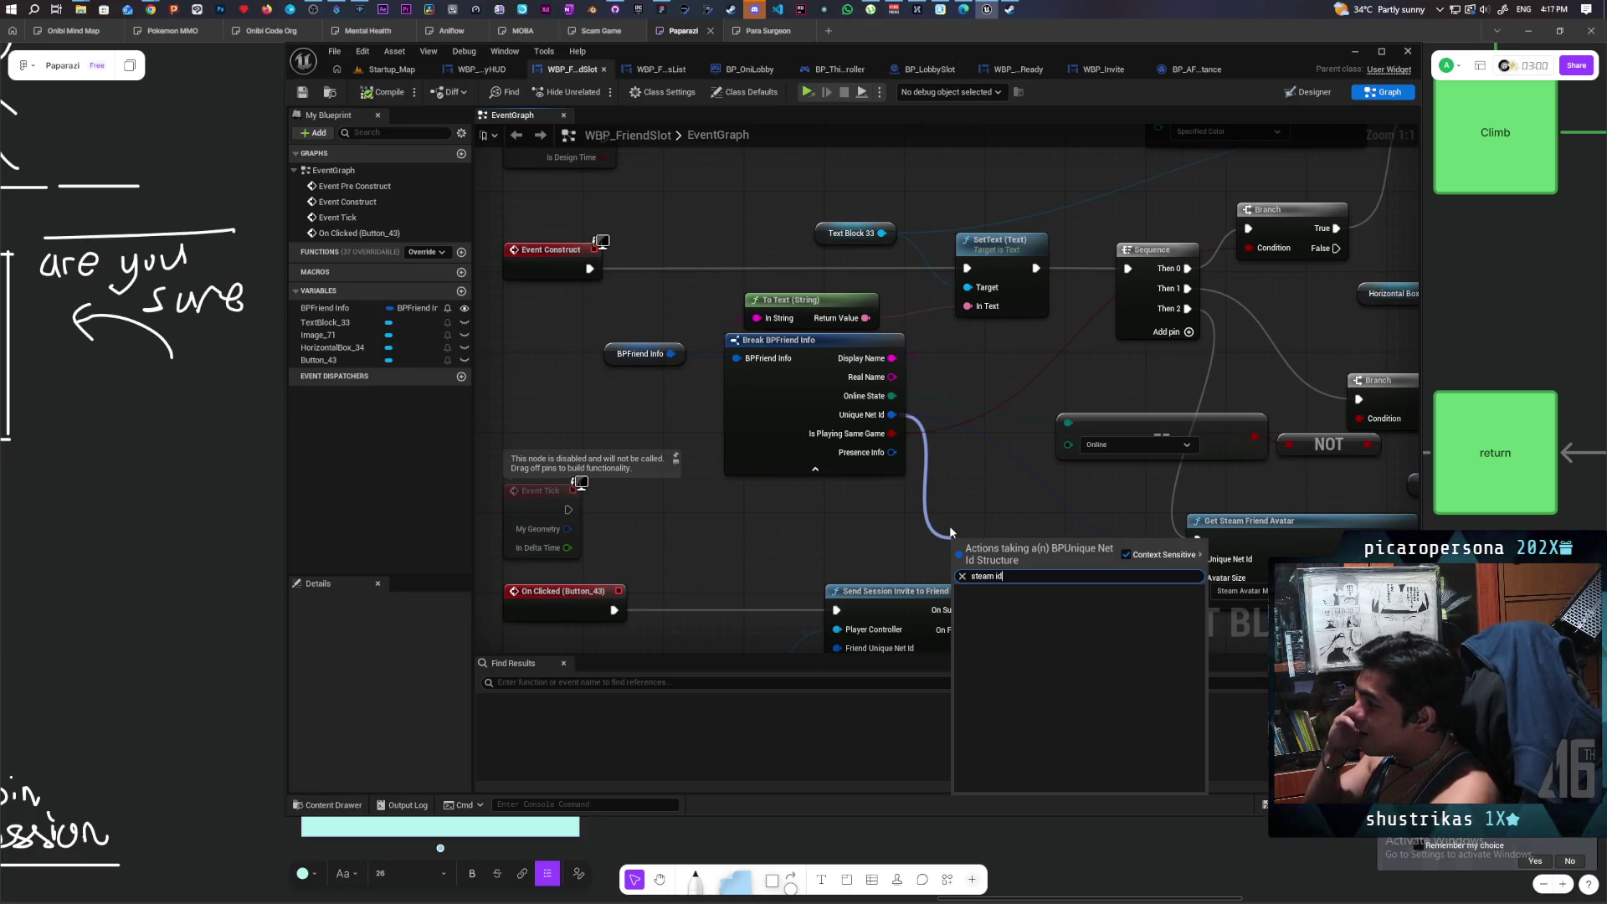
key(Escape)
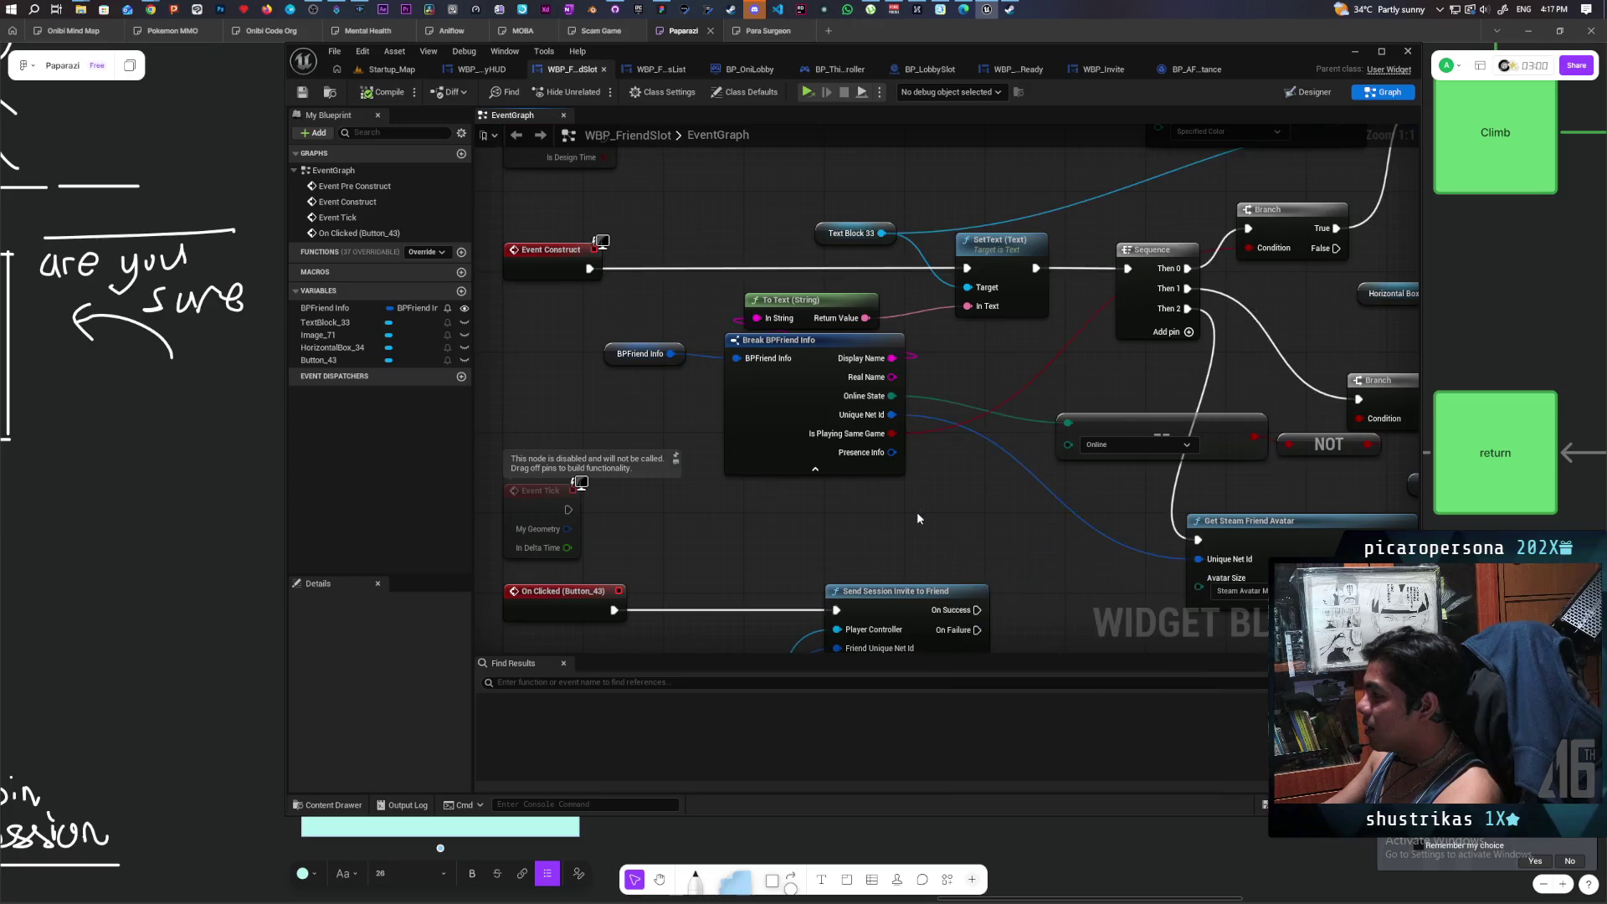
drag(936, 503, 839, 505)
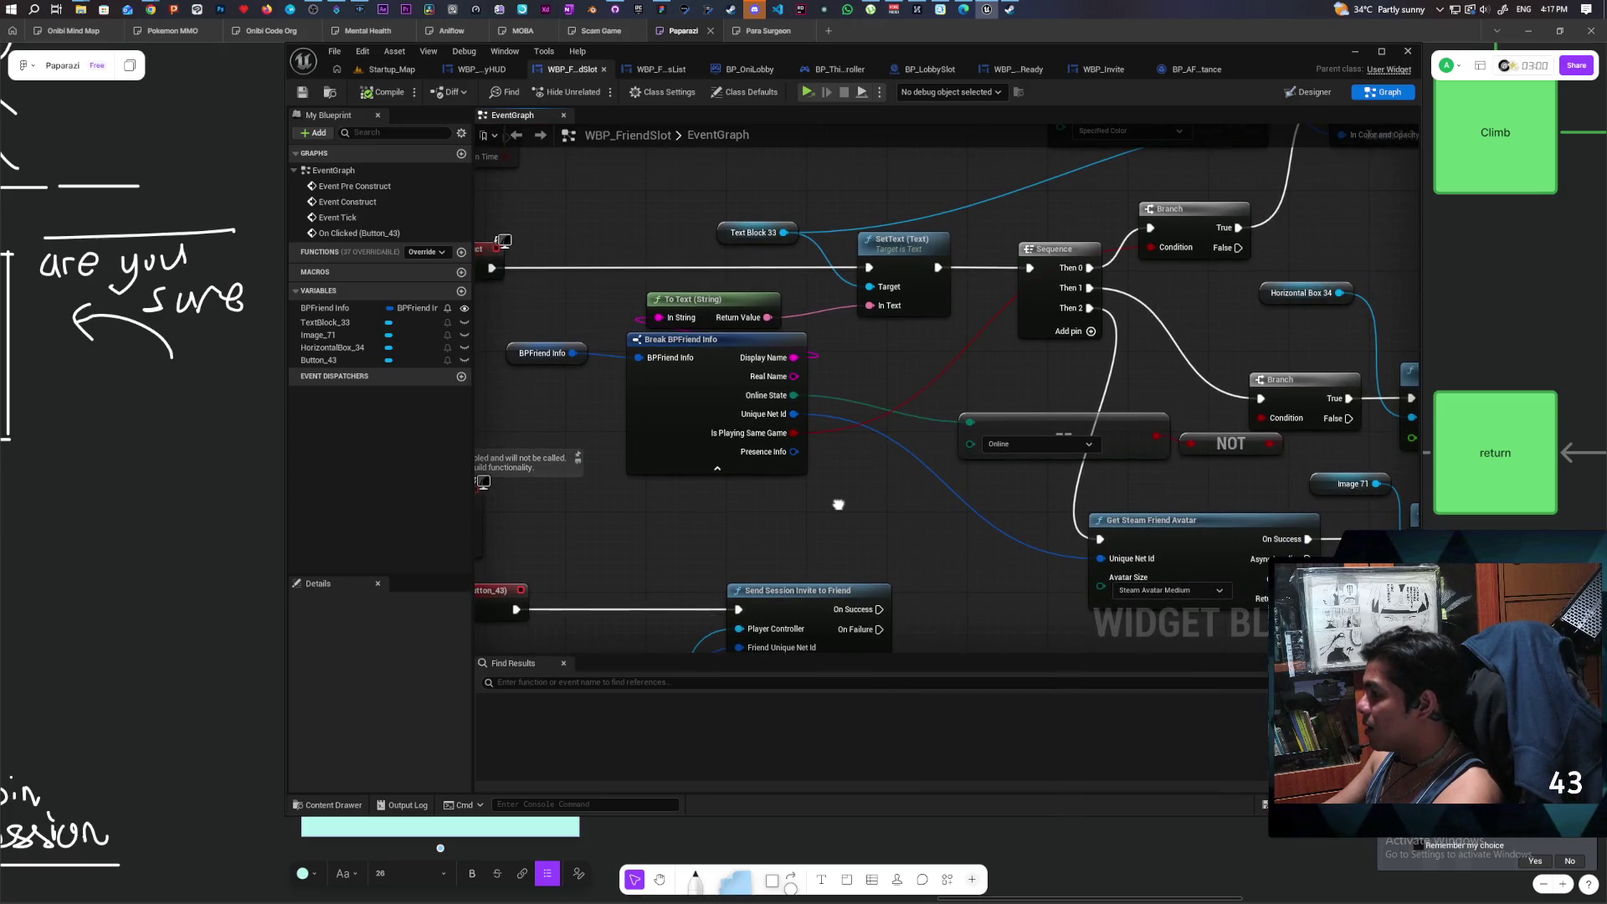
click(718, 468)
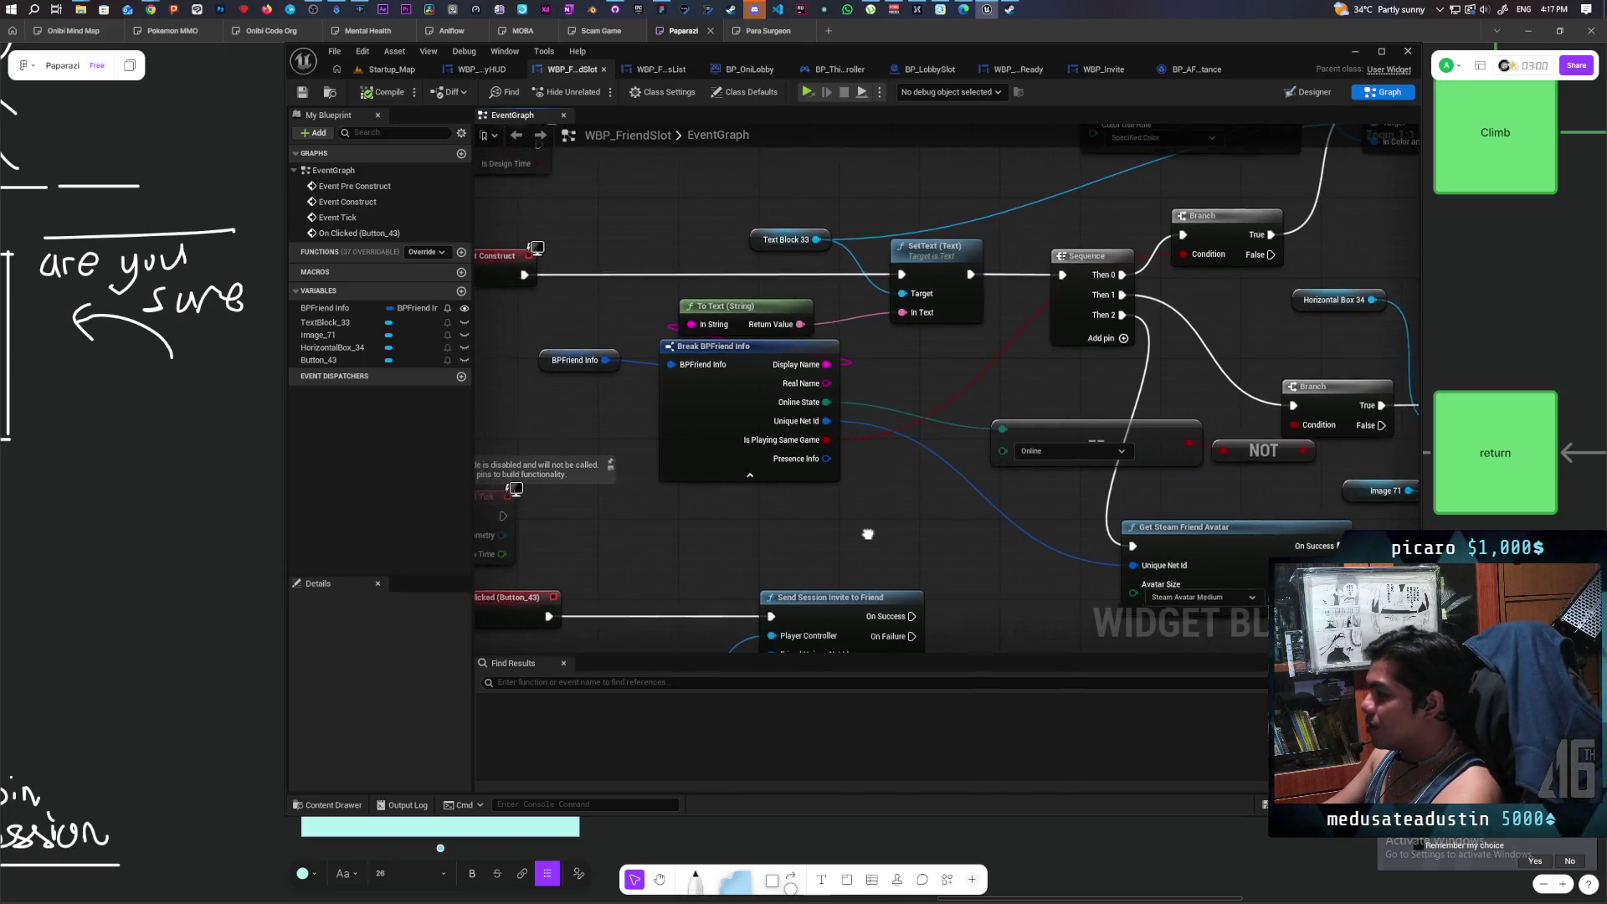
drag(836, 517, 910, 526)
mouse_move(872, 425)
mouse_down()
mouse_move(828, 384)
mouse_move(936, 484)
mouse_up()
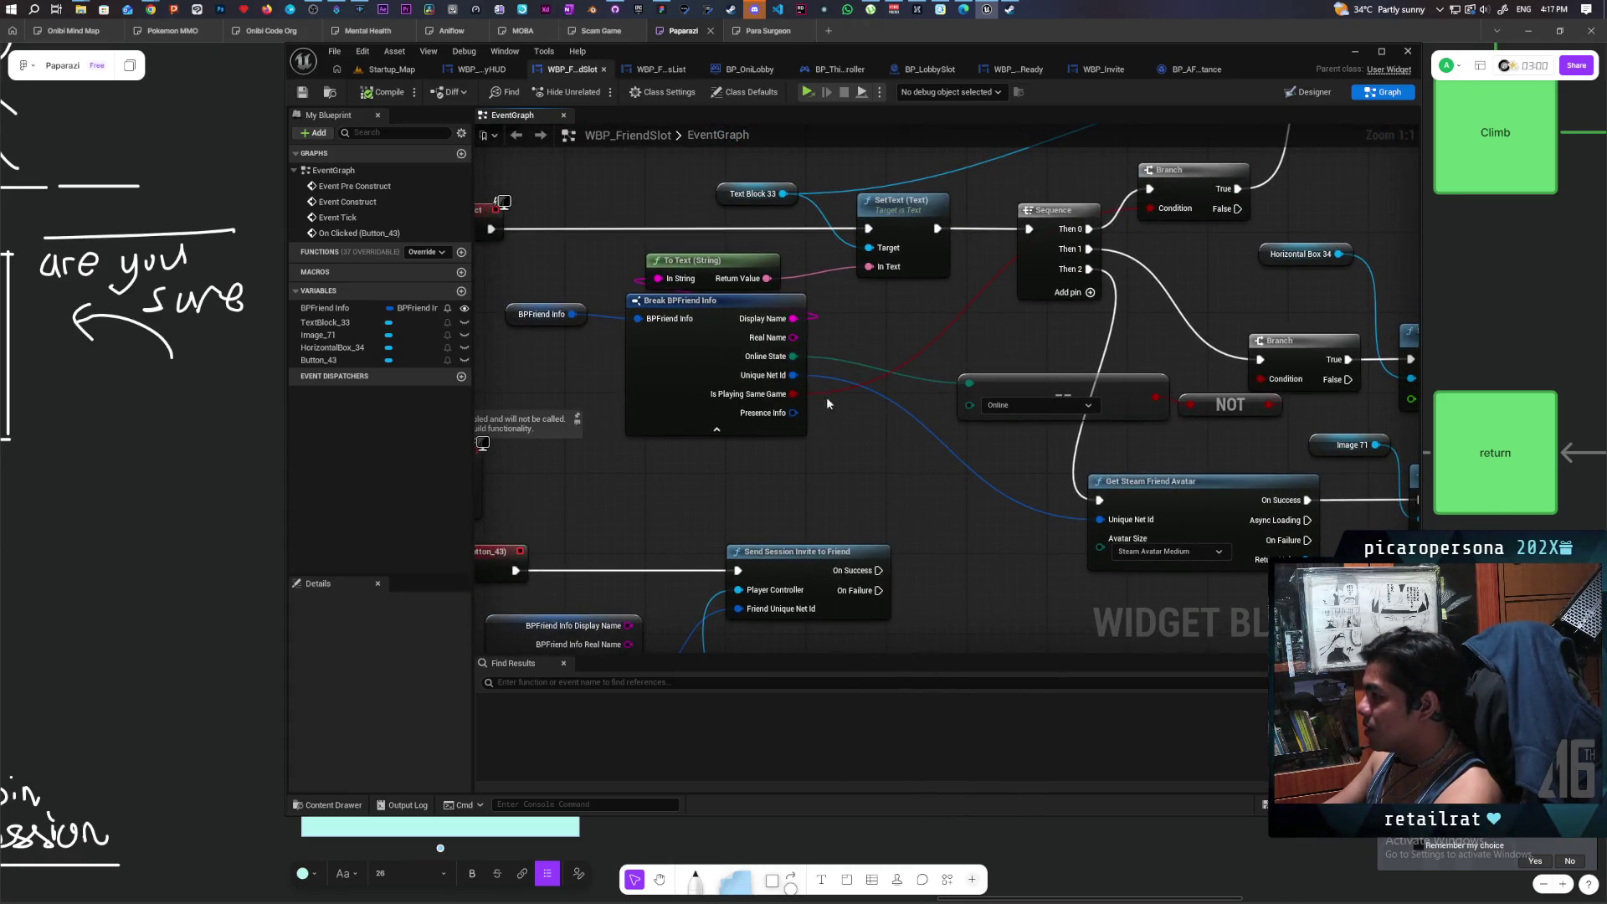
drag(793, 375, 858, 479)
text(steam)
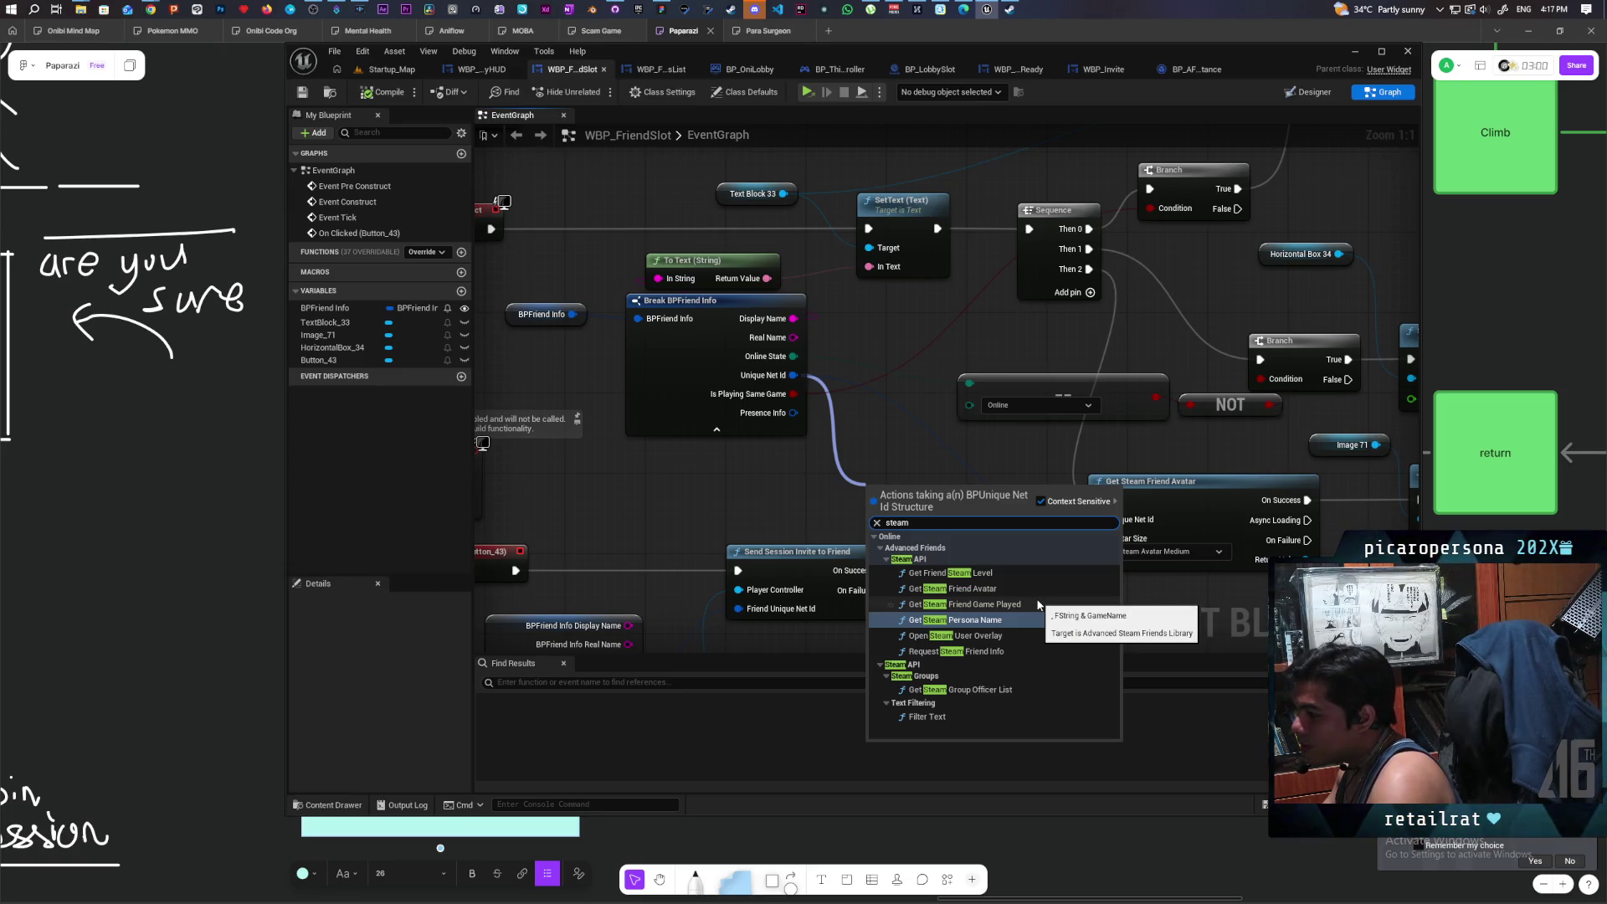
click(971, 651)
drag(950, 489, 870, 459)
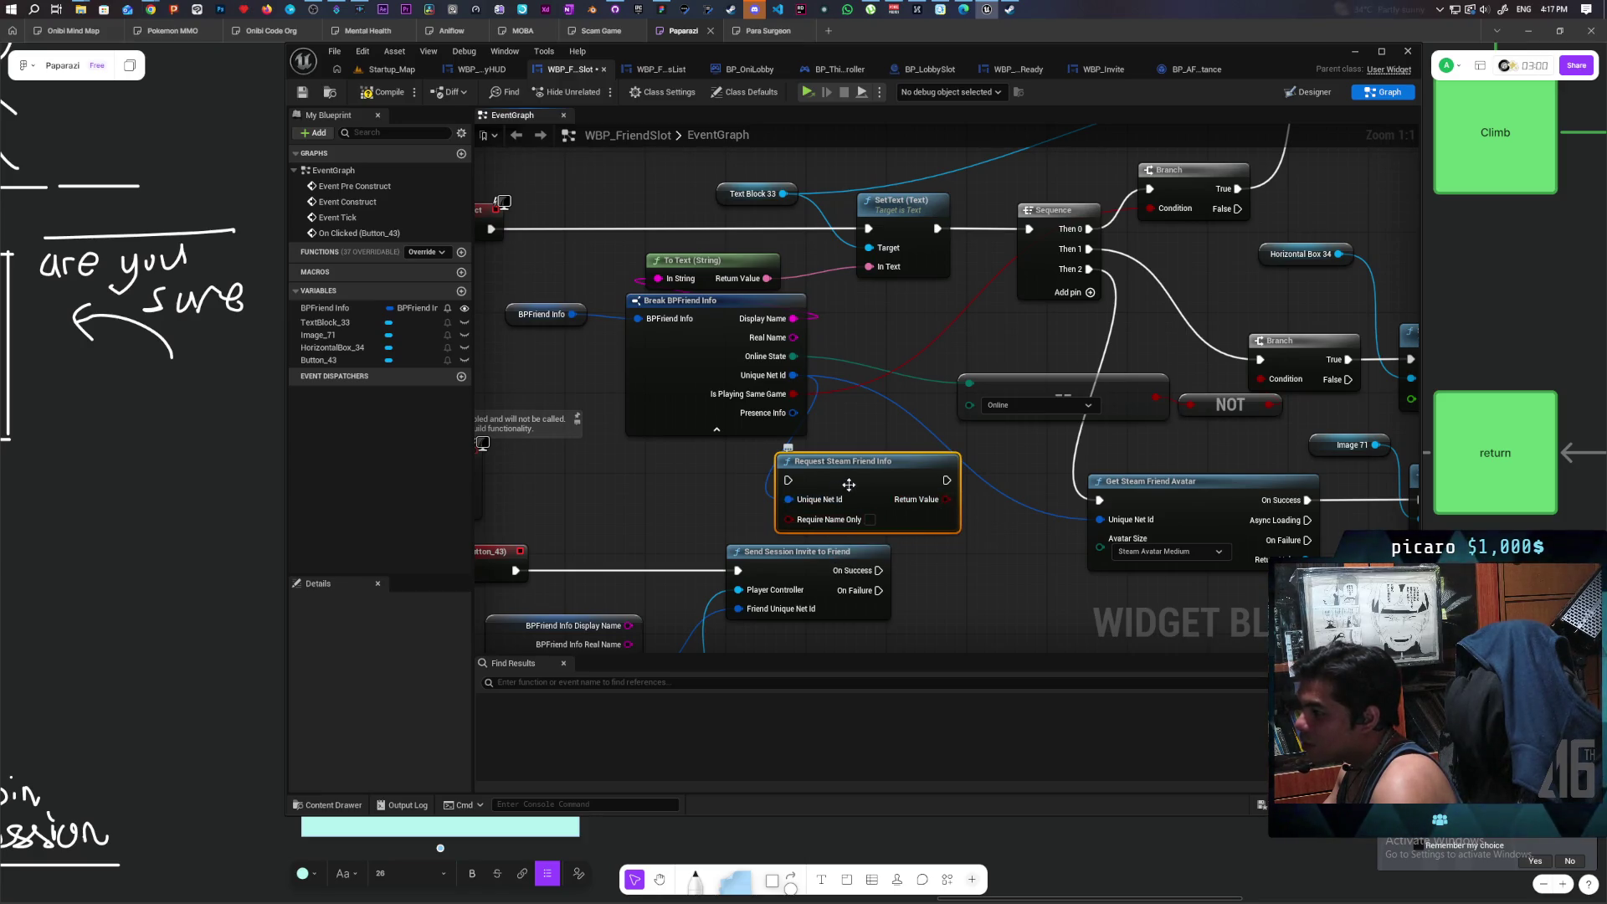
key(Delete)
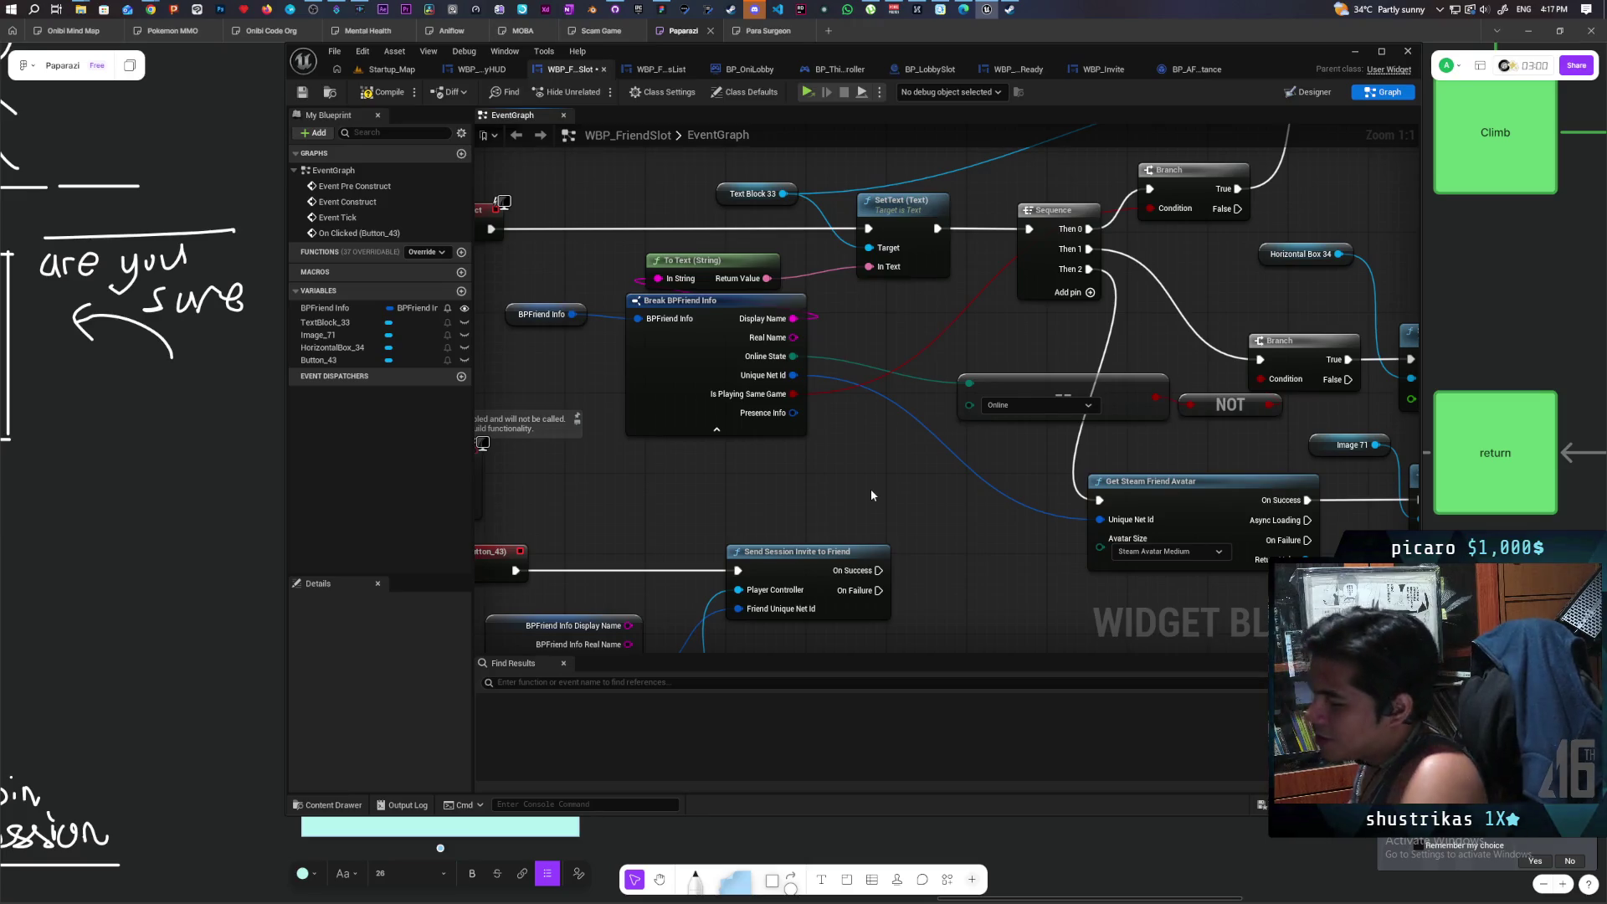
click(1051, 406)
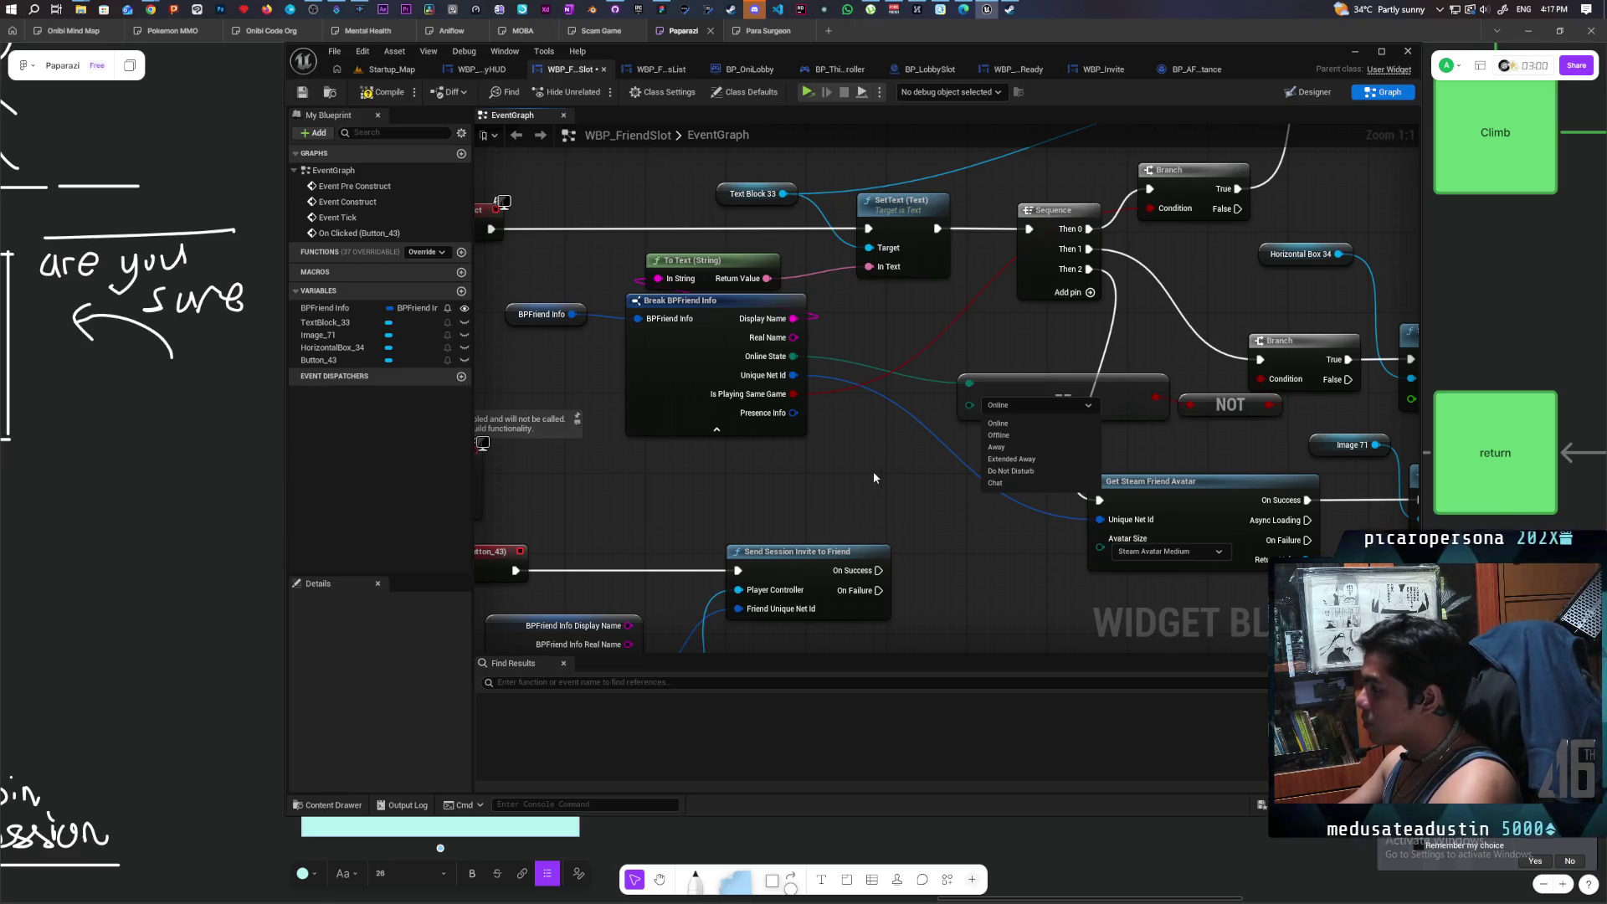
click(823, 472)
mouse_move(823, 473)
mouse_down()
mouse_move(961, 466)
mouse_move(934, 516)
mouse_up()
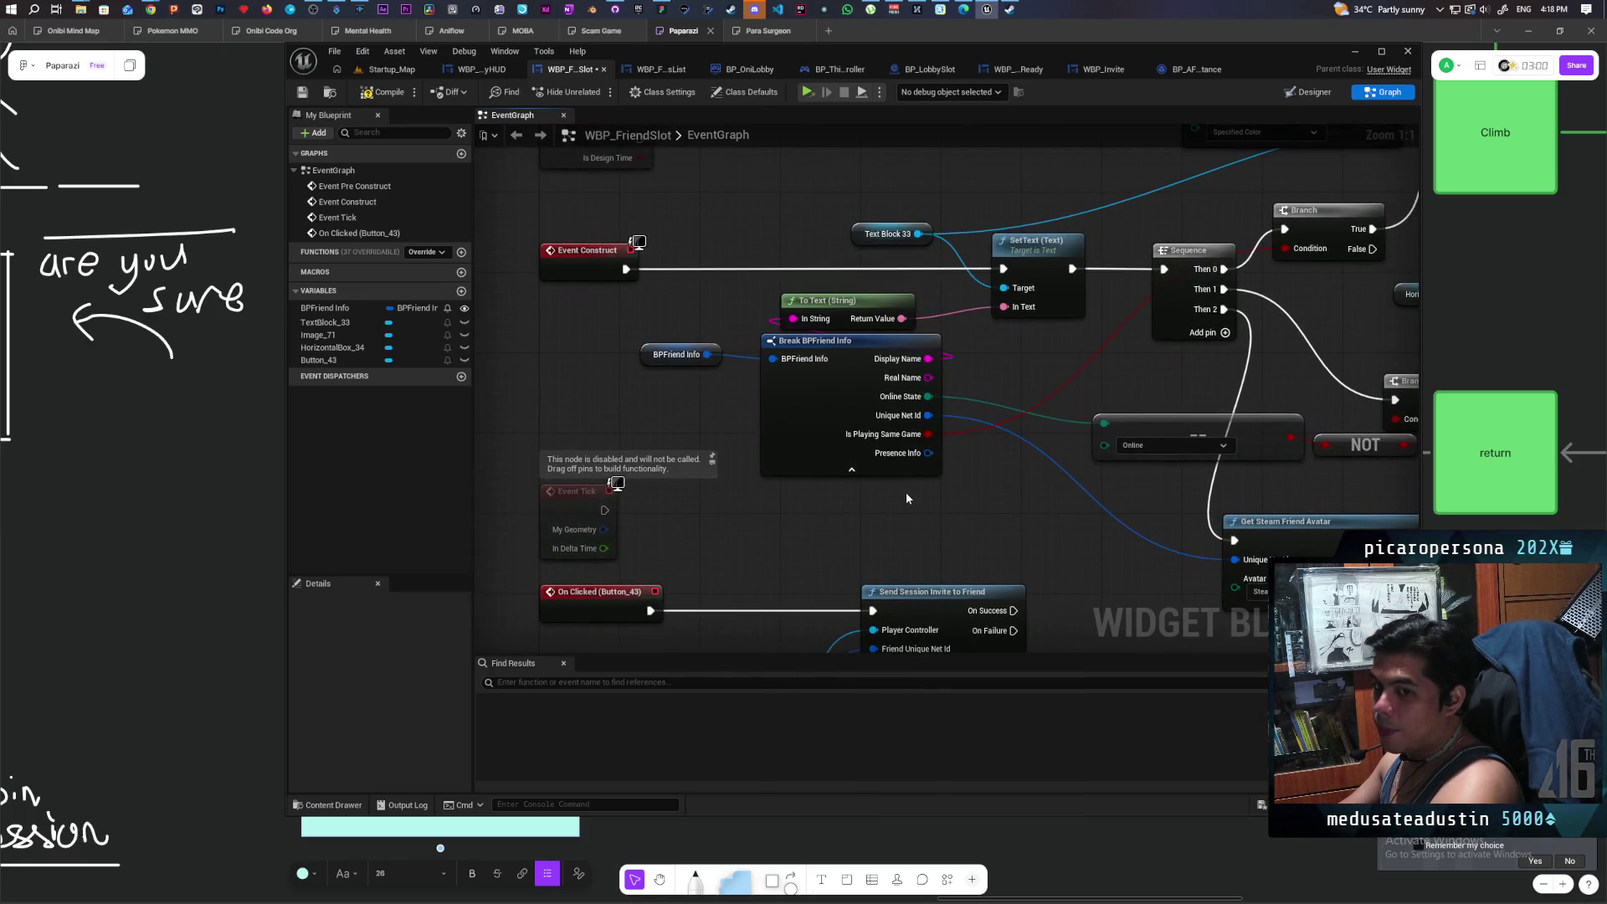
Marquee-select the On Clicked invite-sending nodes in the WBP_FriendSlot graph.
drag(906, 493, 913, 396)
scroll(813, 433, down, 2)
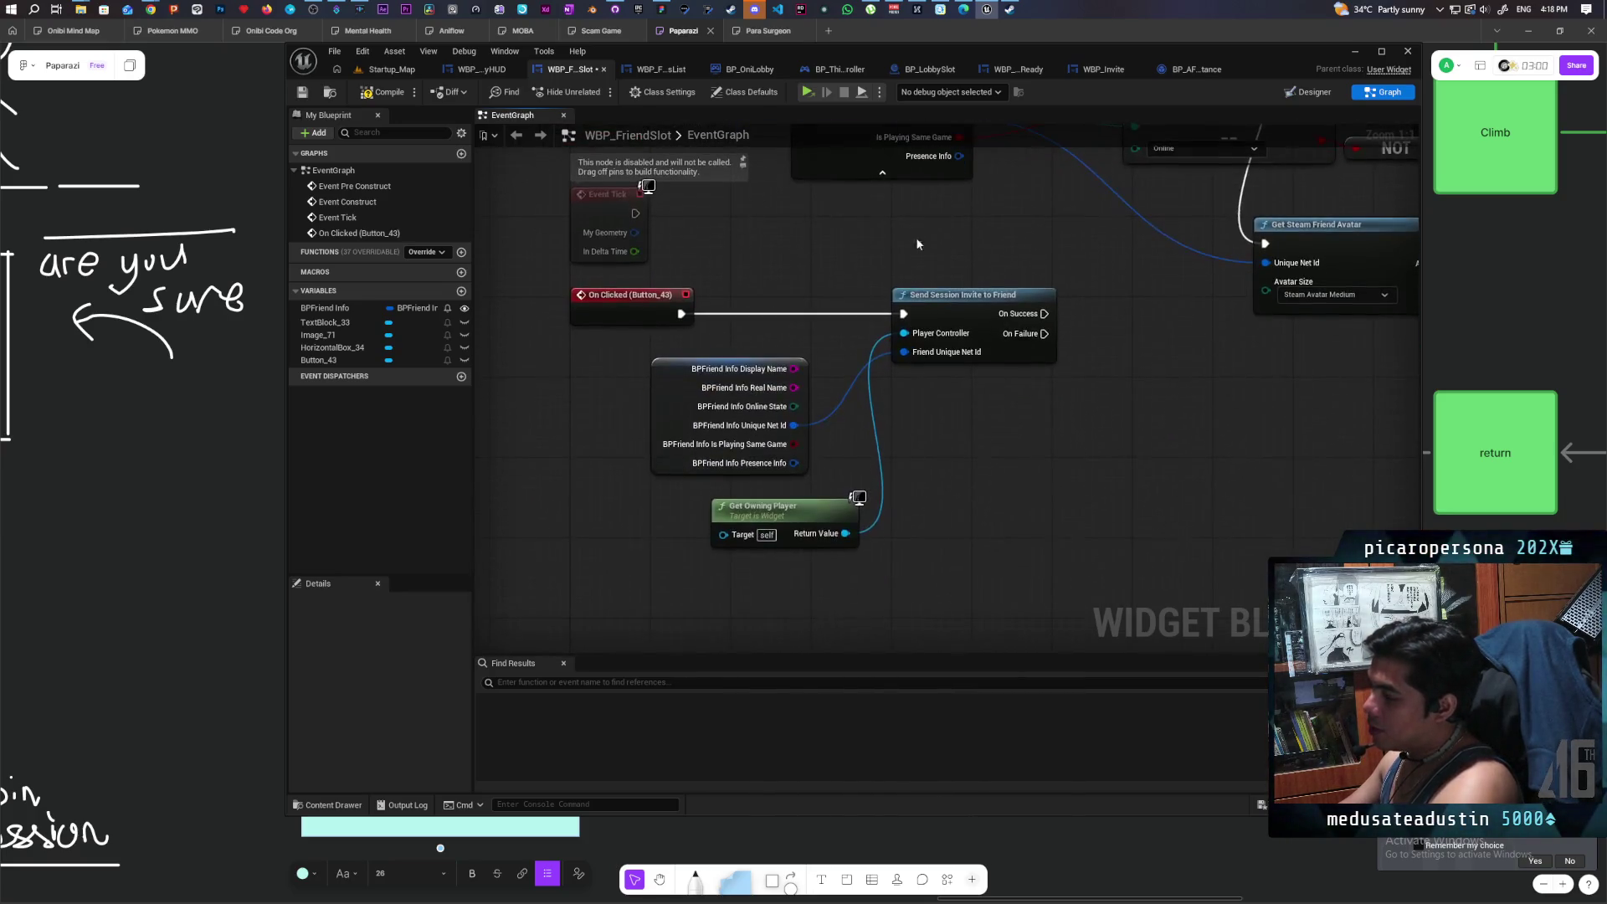
drag(879, 457, 938, 305)
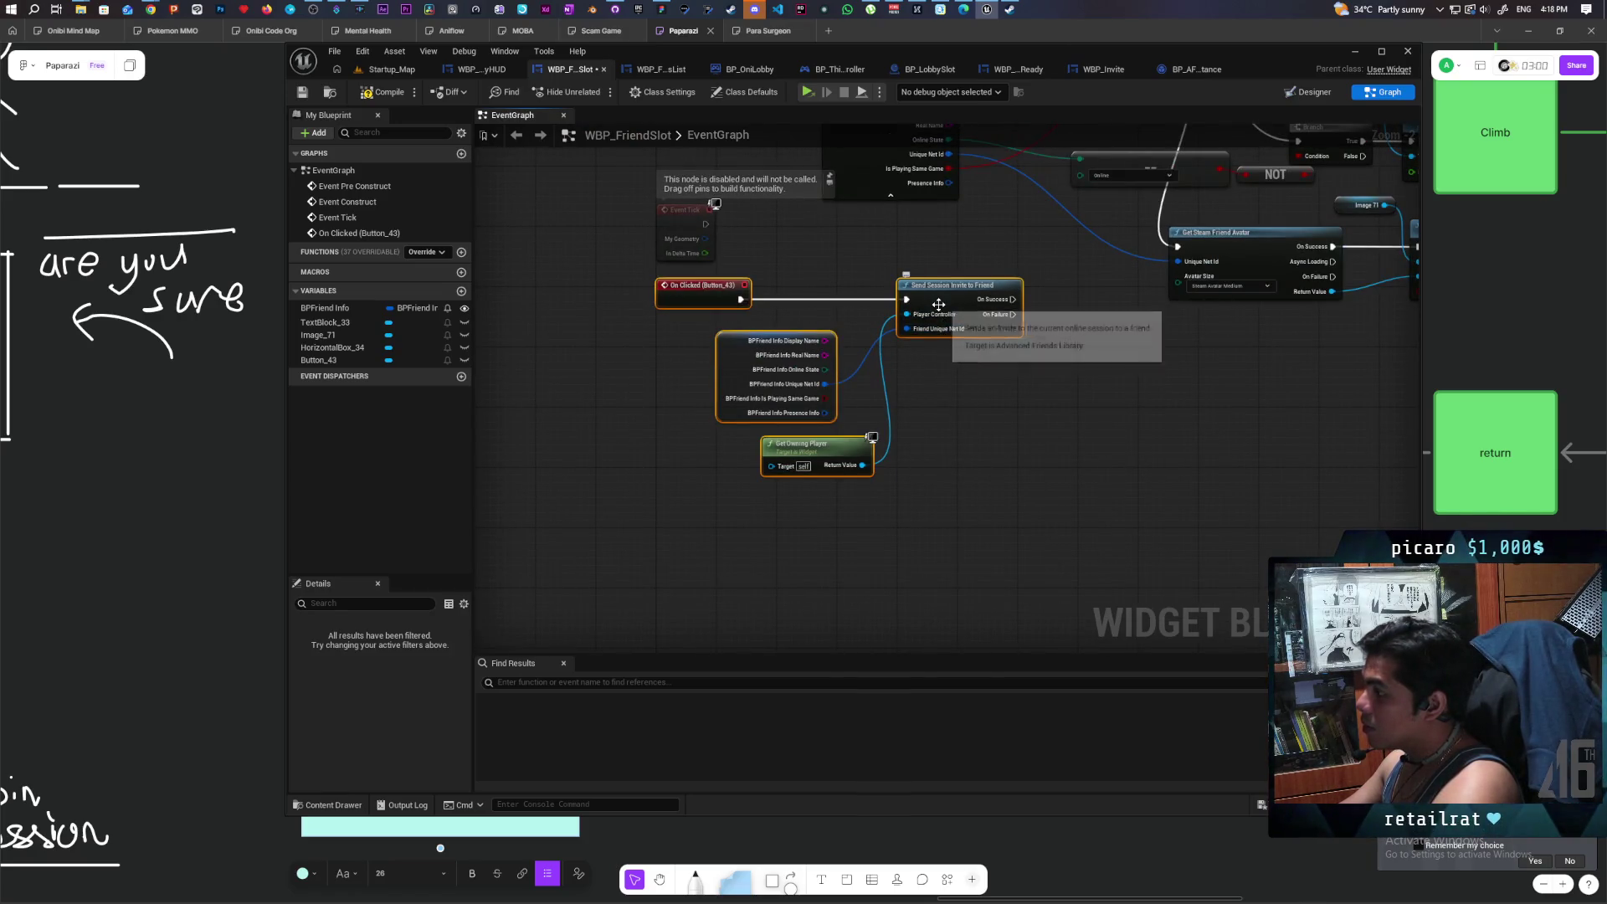
mouse_move(539, 532)
mouse_down()
mouse_move(843, 341)
mouse_move(975, 299)
mouse_move(947, 394)
mouse_up()
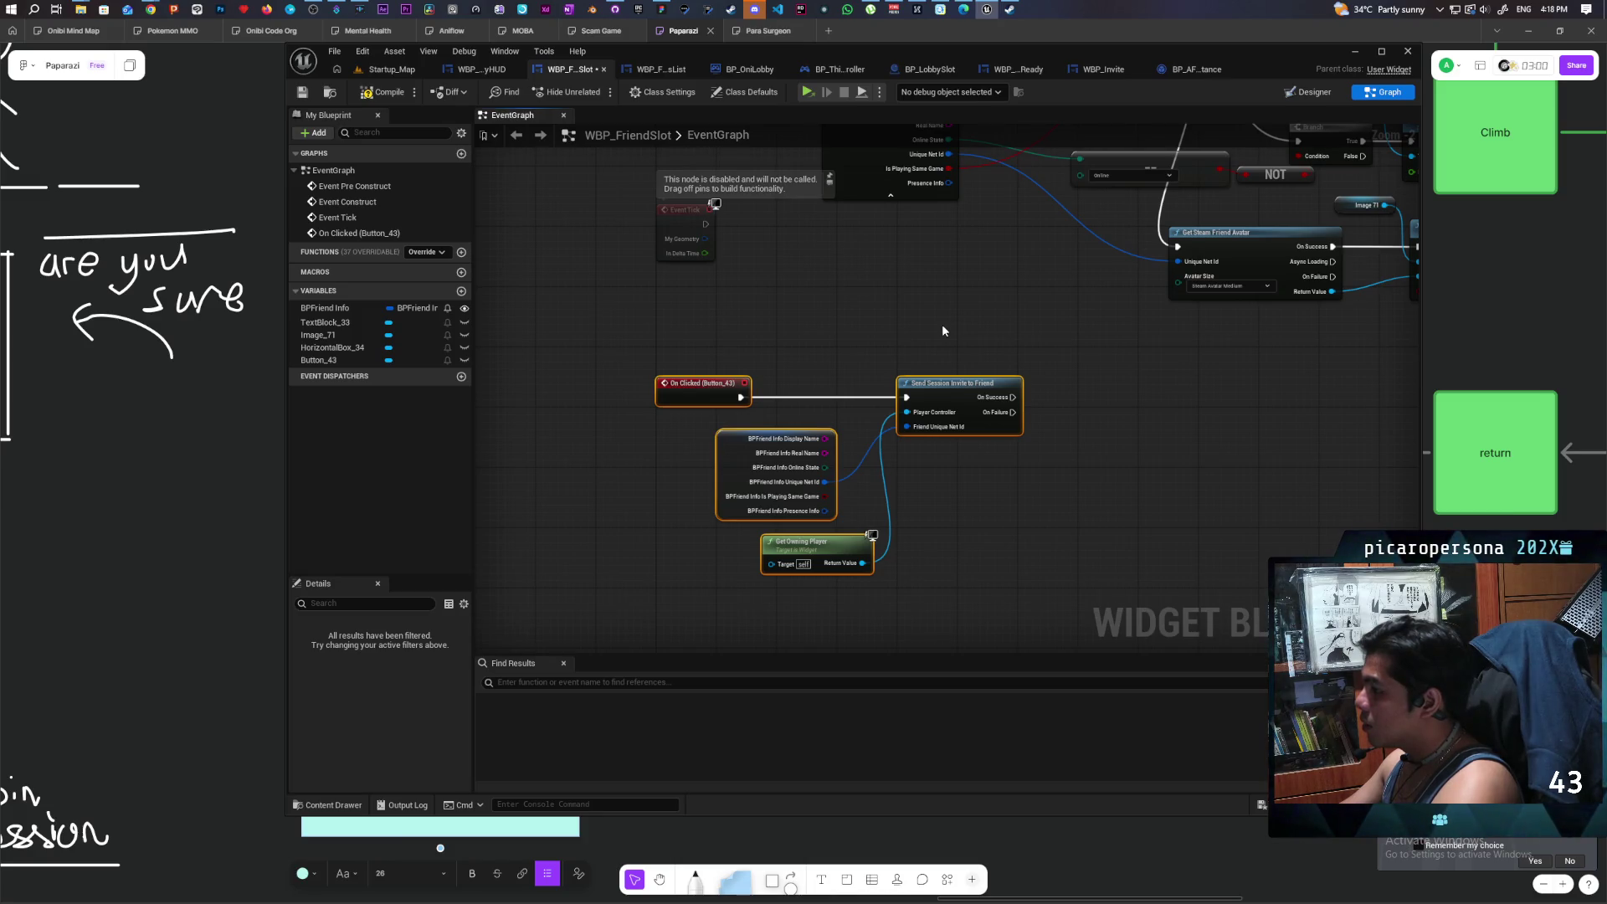
scroll(941, 324, down, 4)
scroll(867, 474, up, 3)
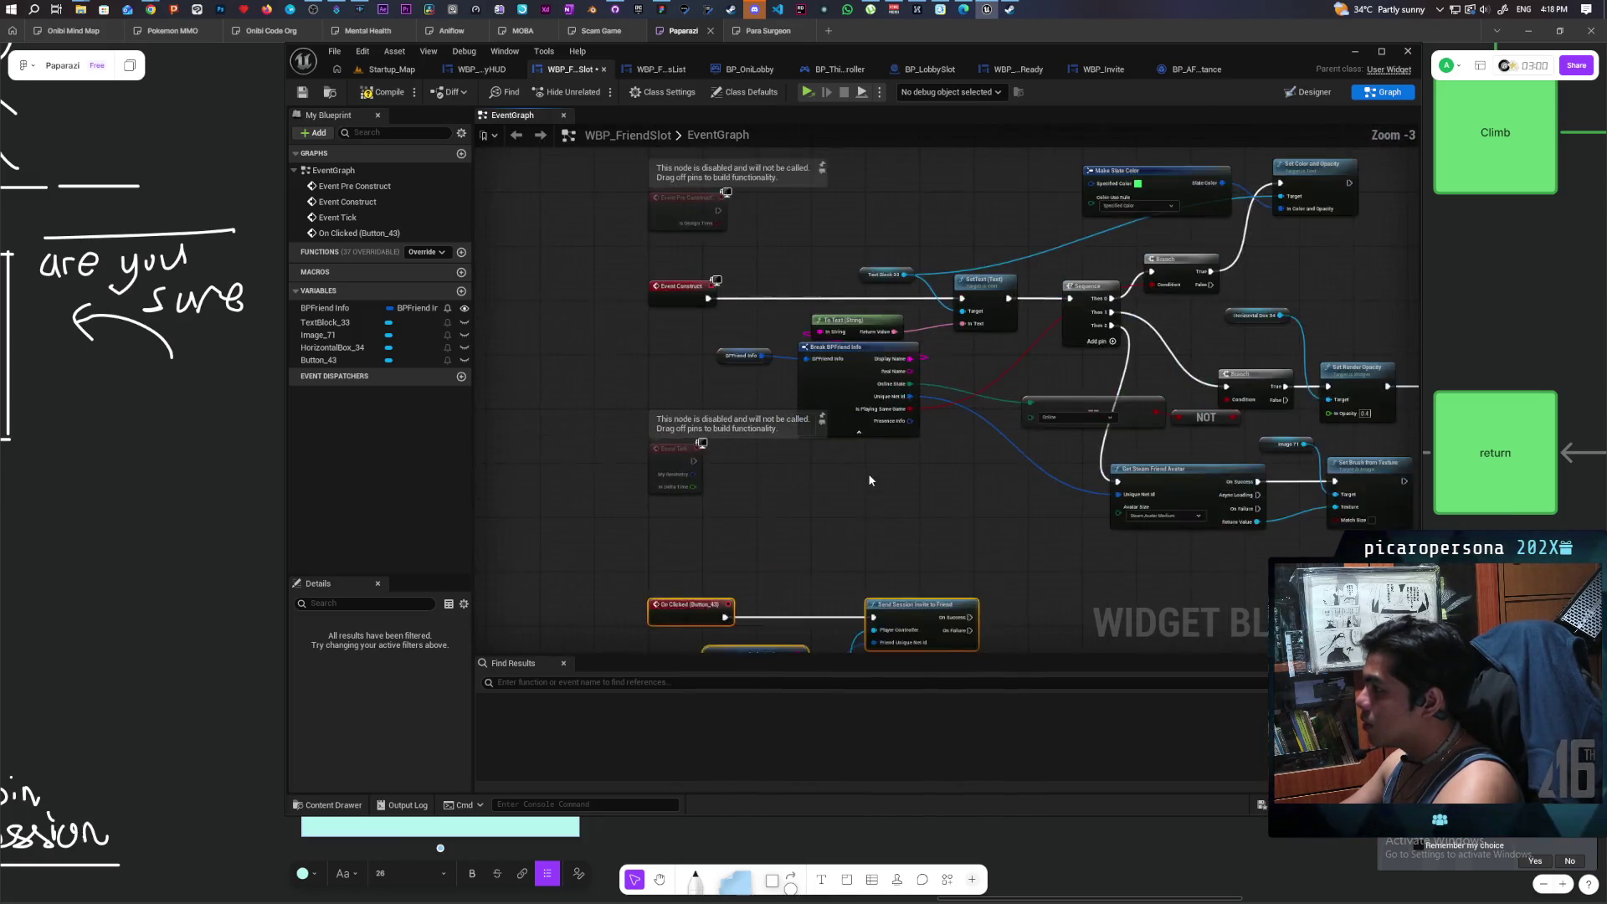
scroll(869, 479, up, 1)
scroll(869, 479, down, 2)
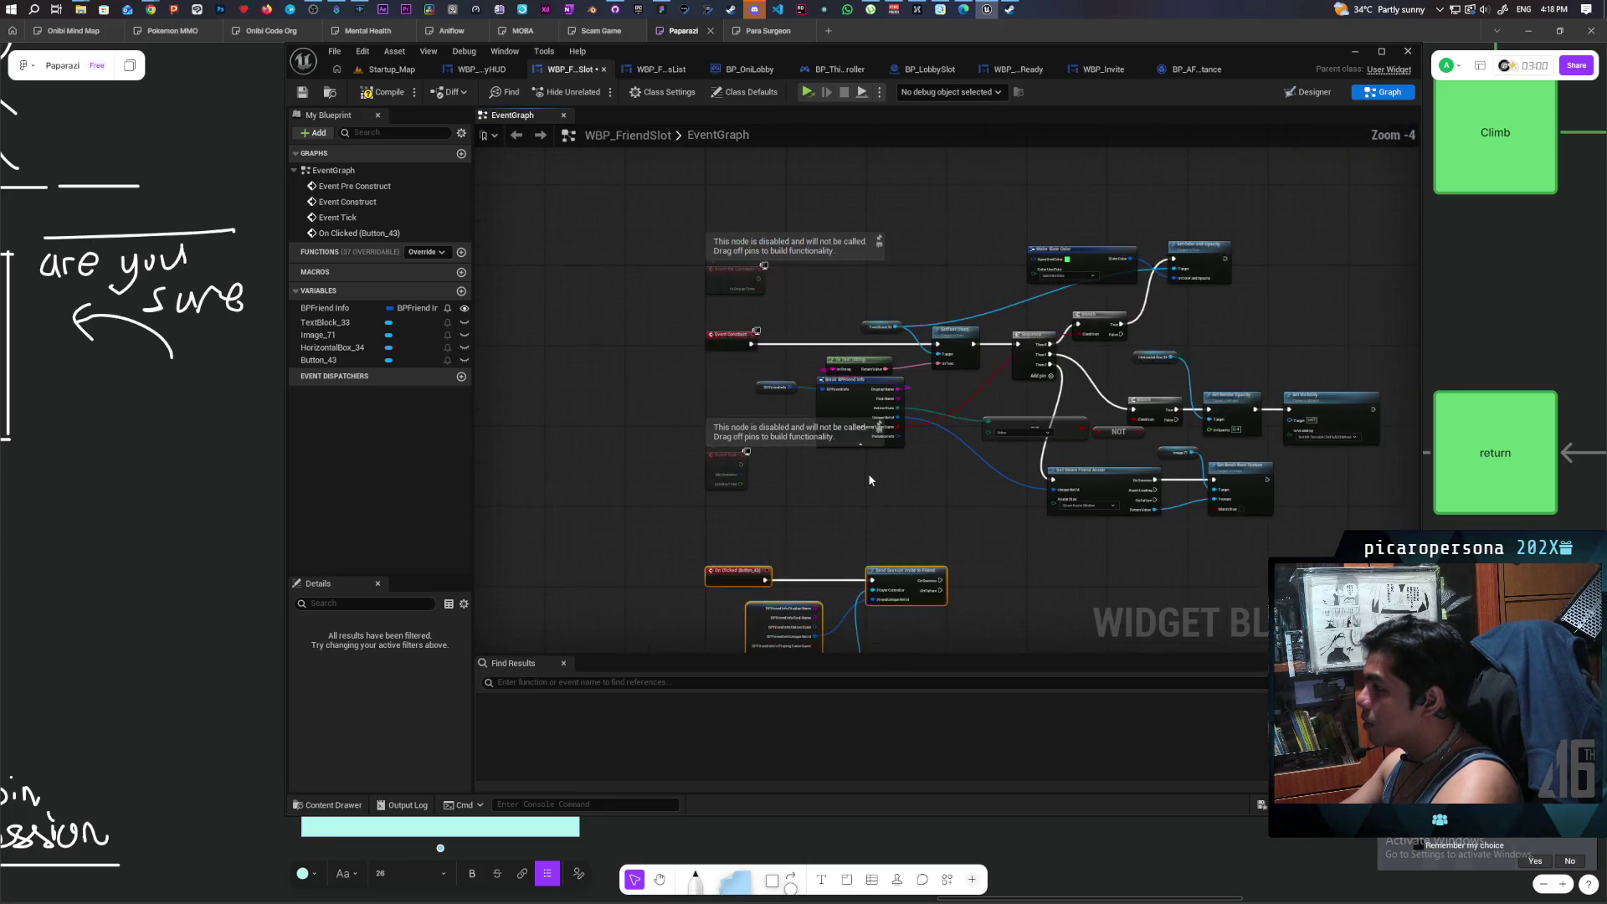
scroll(870, 485, up, 1)
drag(873, 493, 873, 358)
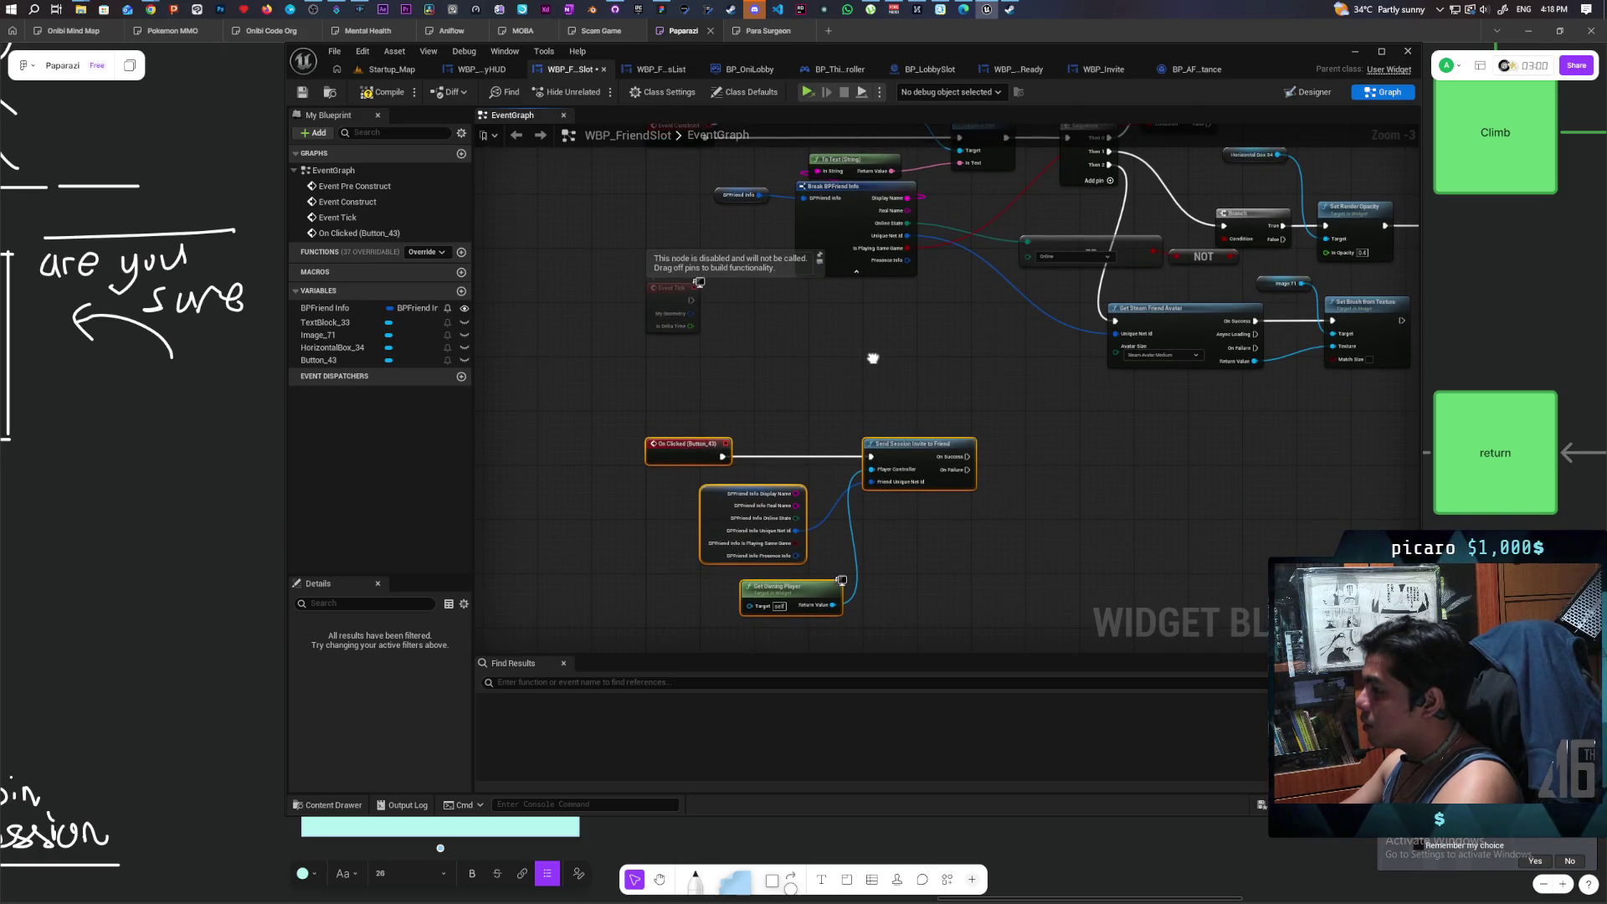
Check the Designer view, return to the Graph, and compile WBP_FriendSlot.
click(1306, 95)
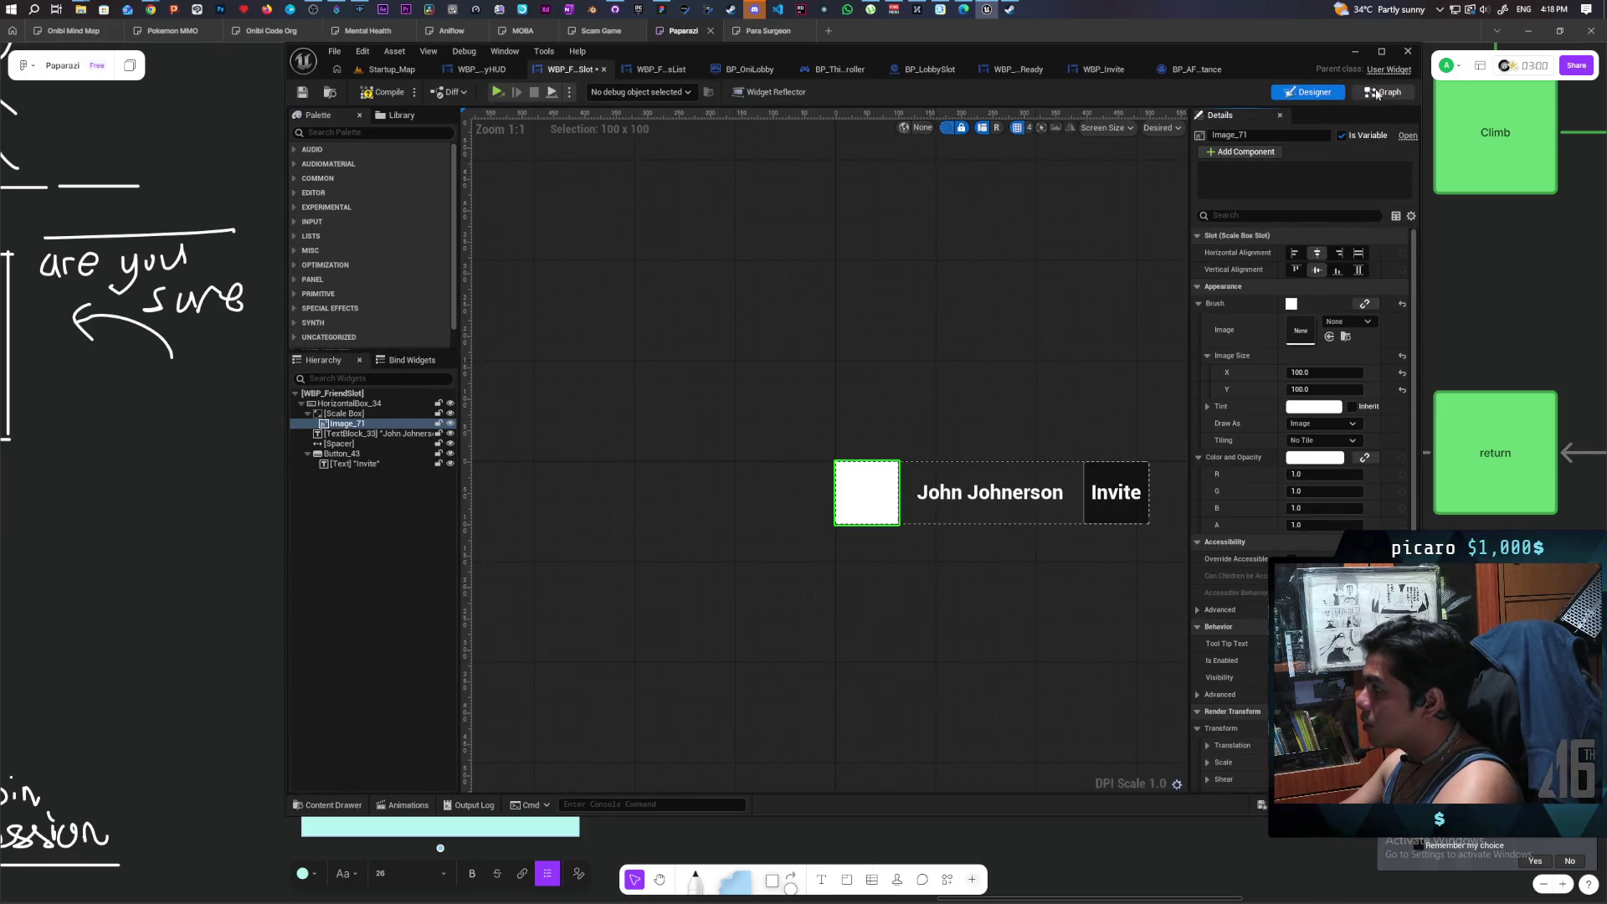
click(1378, 92)
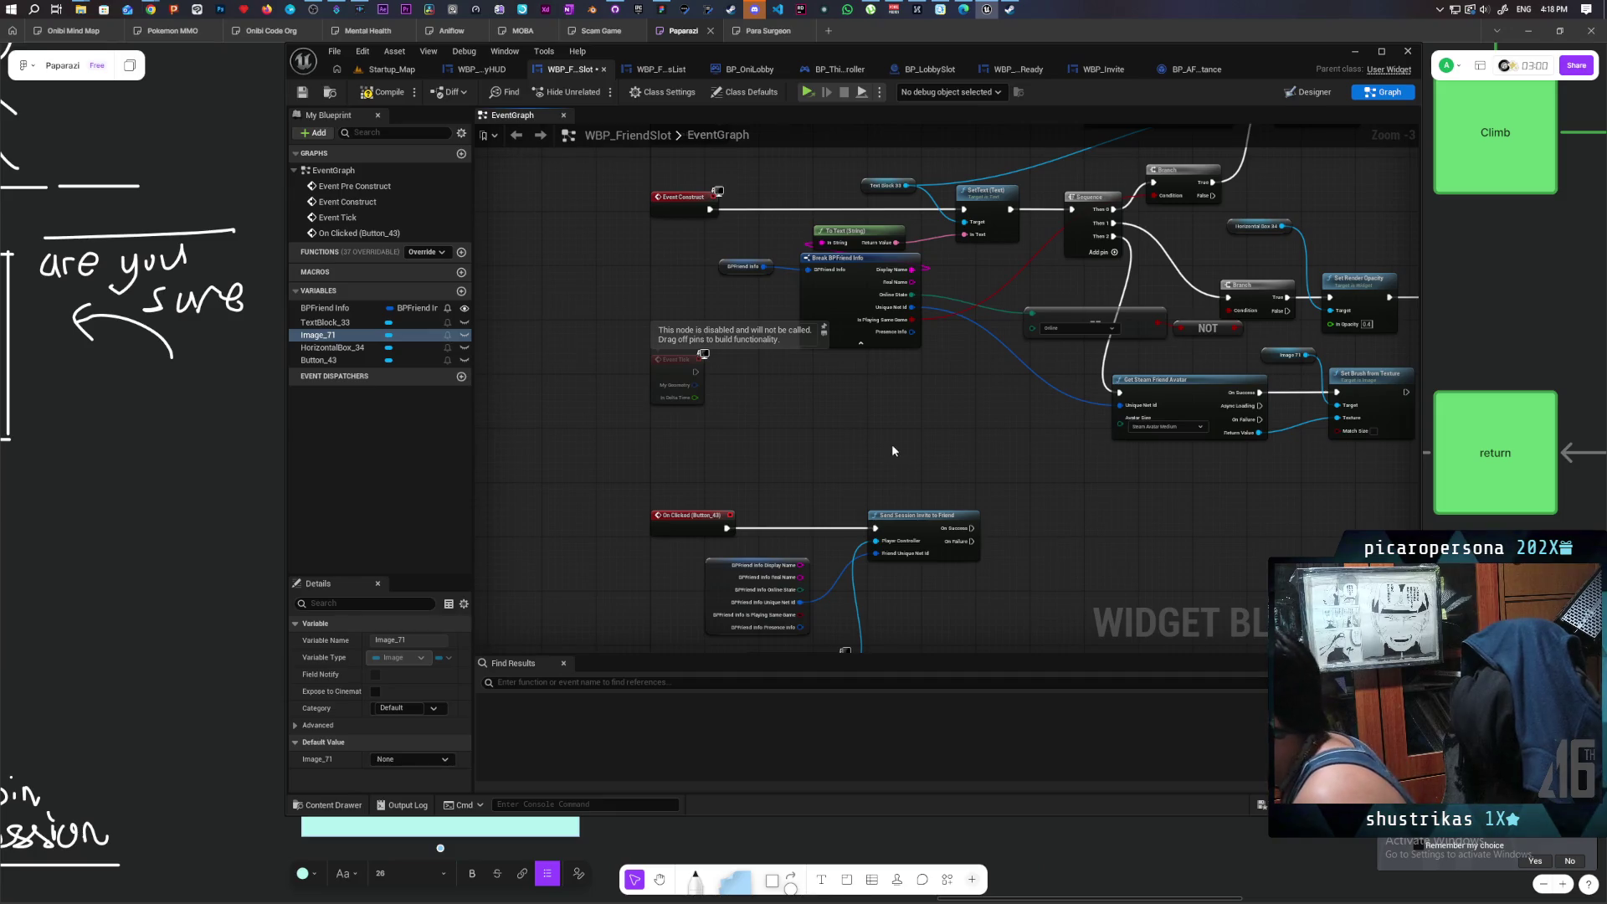
click(378, 95)
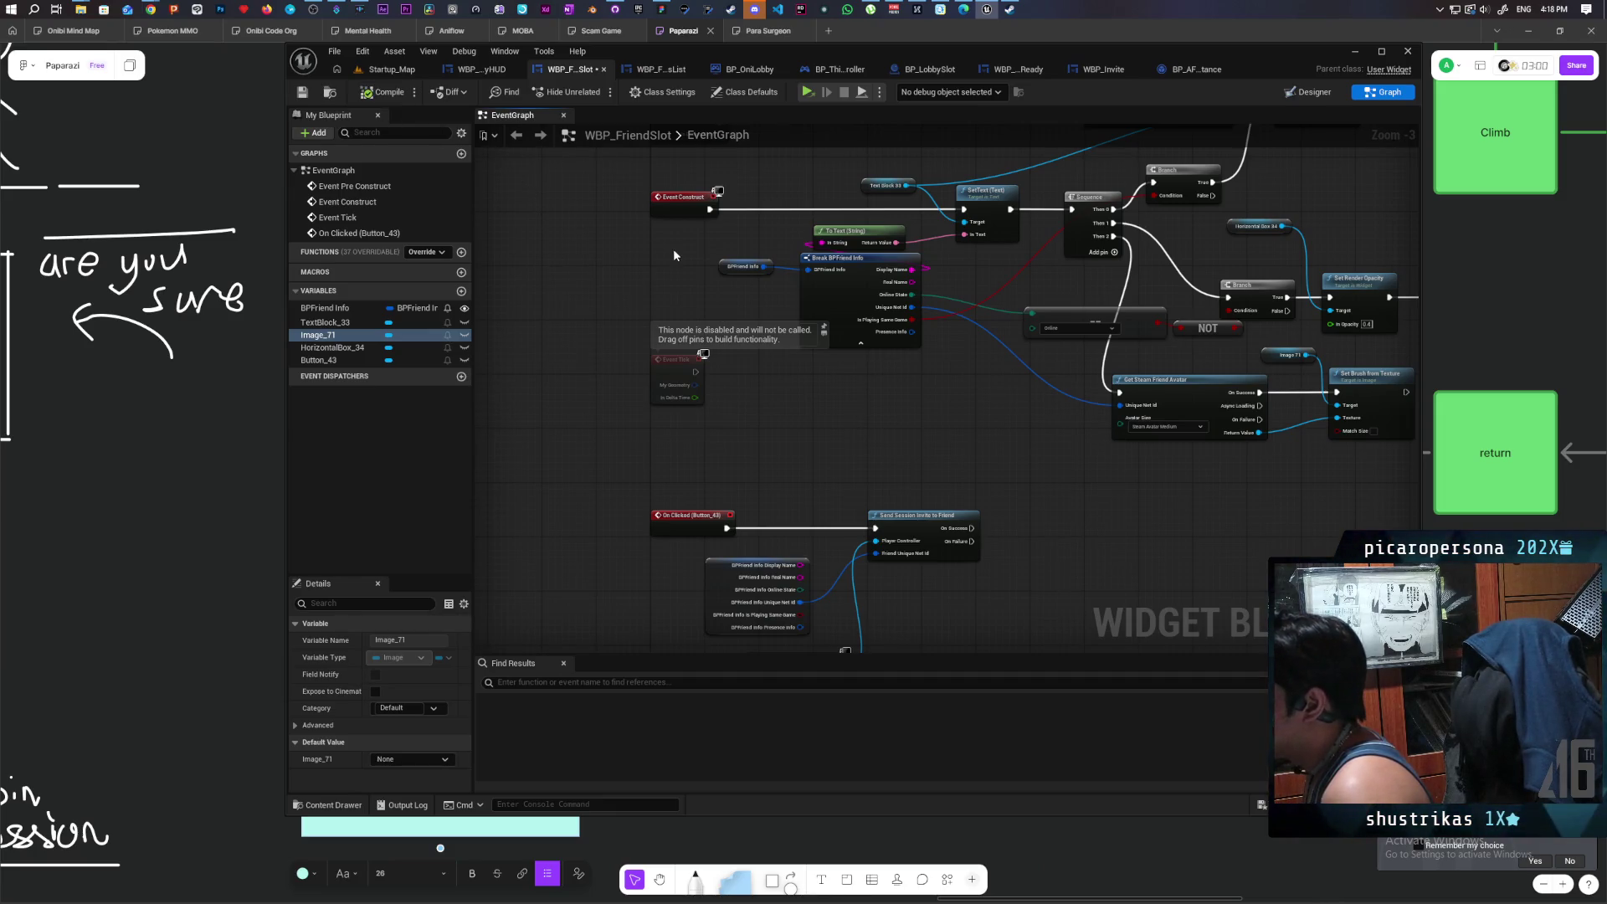
scroll(724, 272, up, 3)
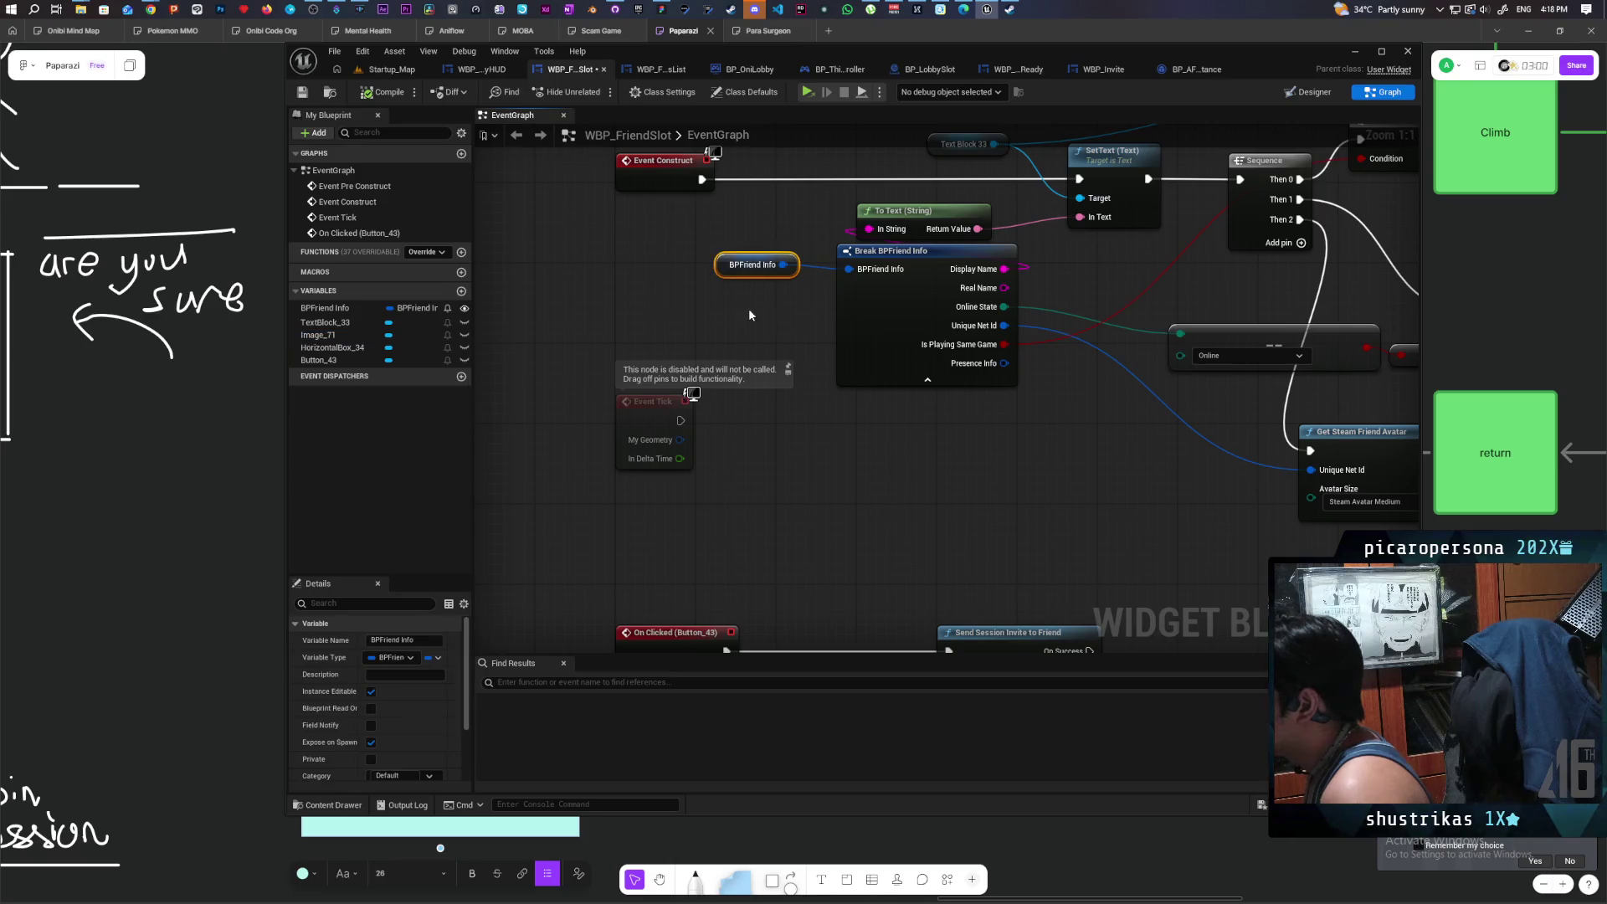
Bring Chrome to the front on the Claude tab.
mouse_move(149, 8)
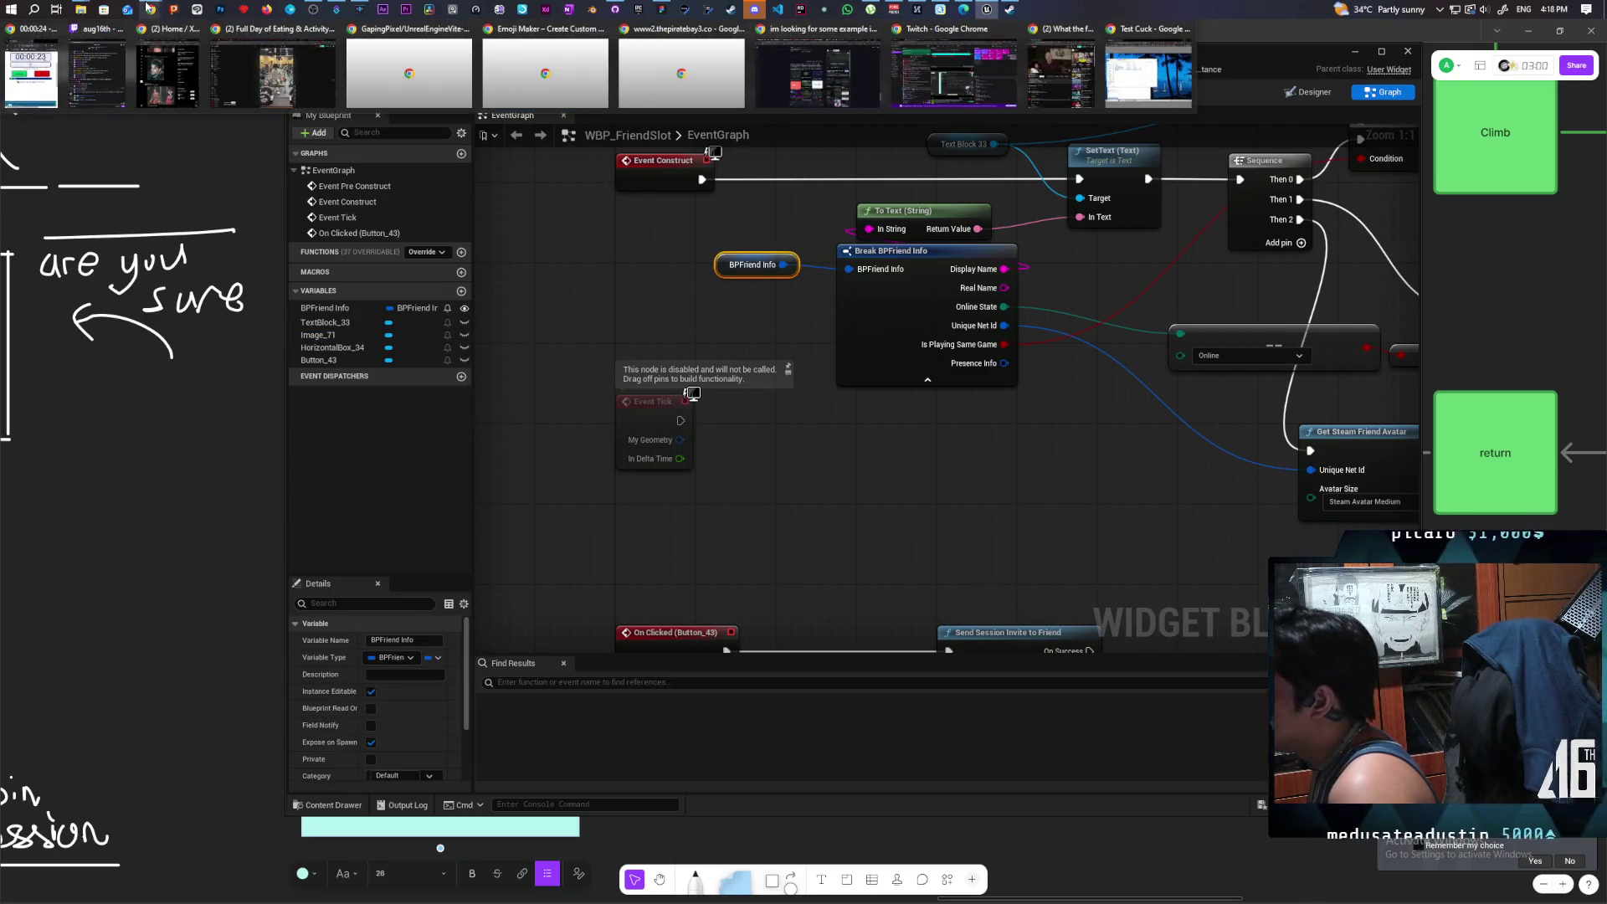
mouse_move(865, 82)
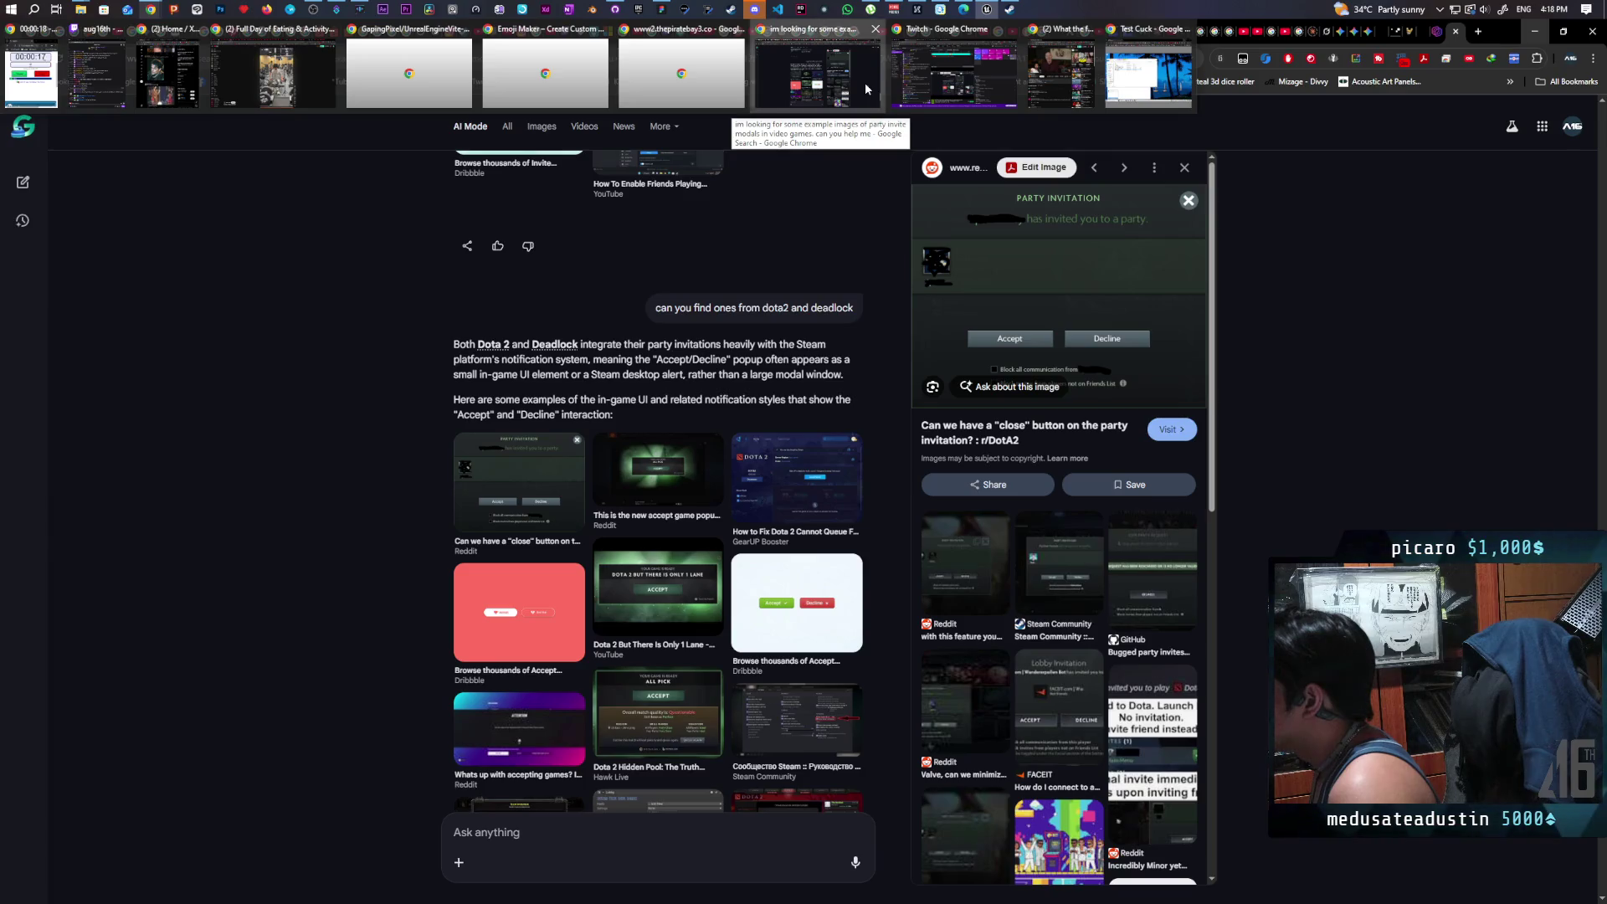
click(865, 82)
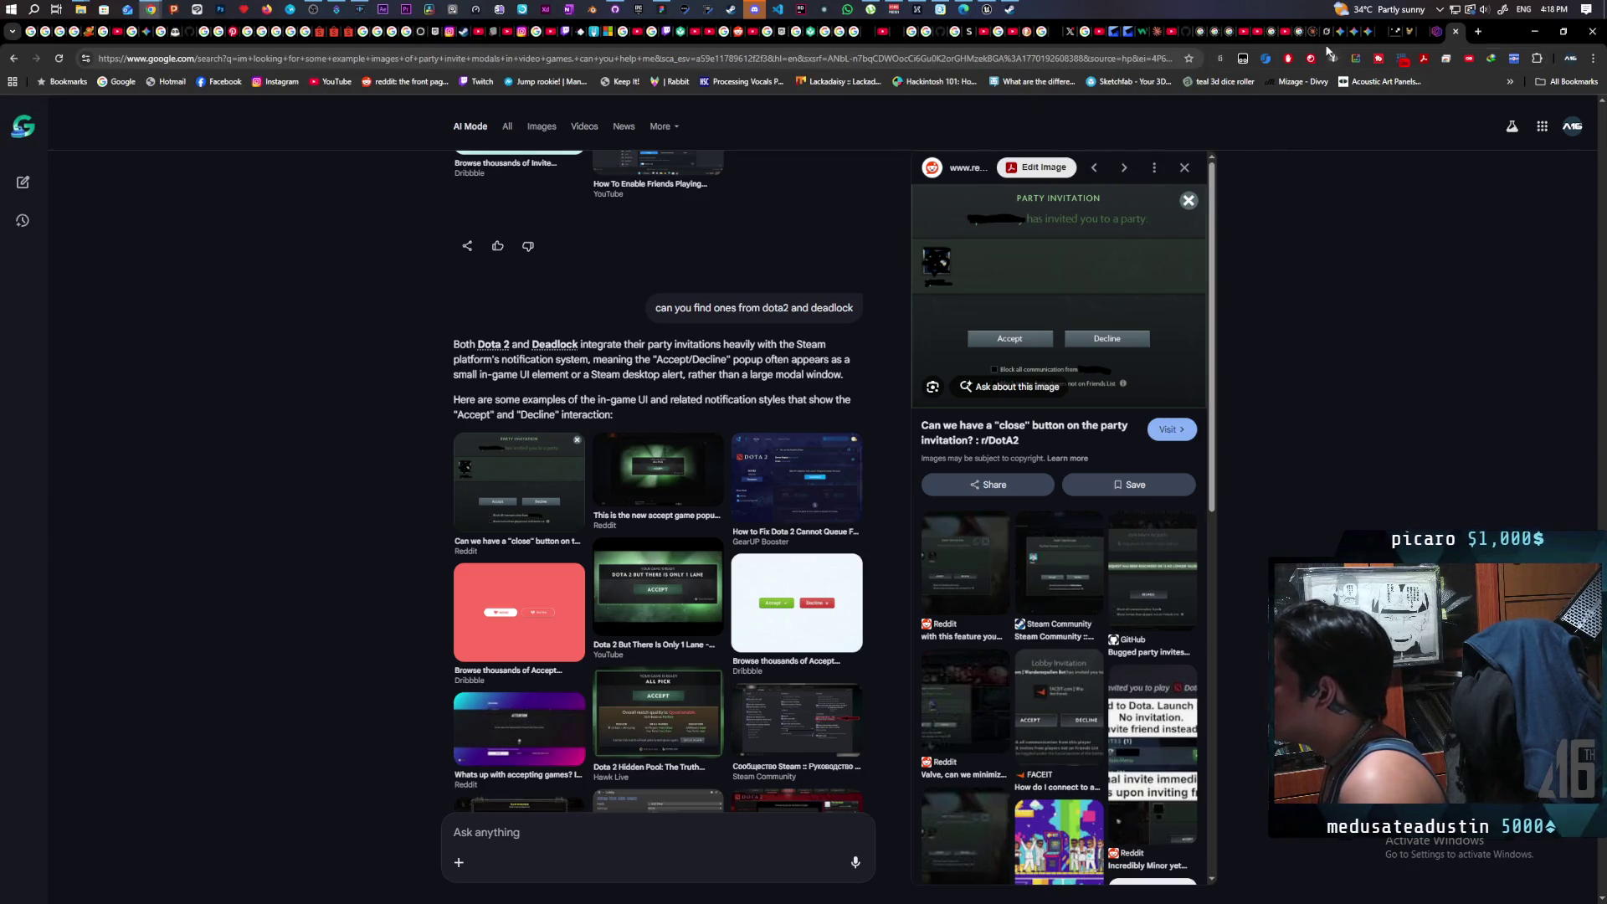
click(1324, 39)
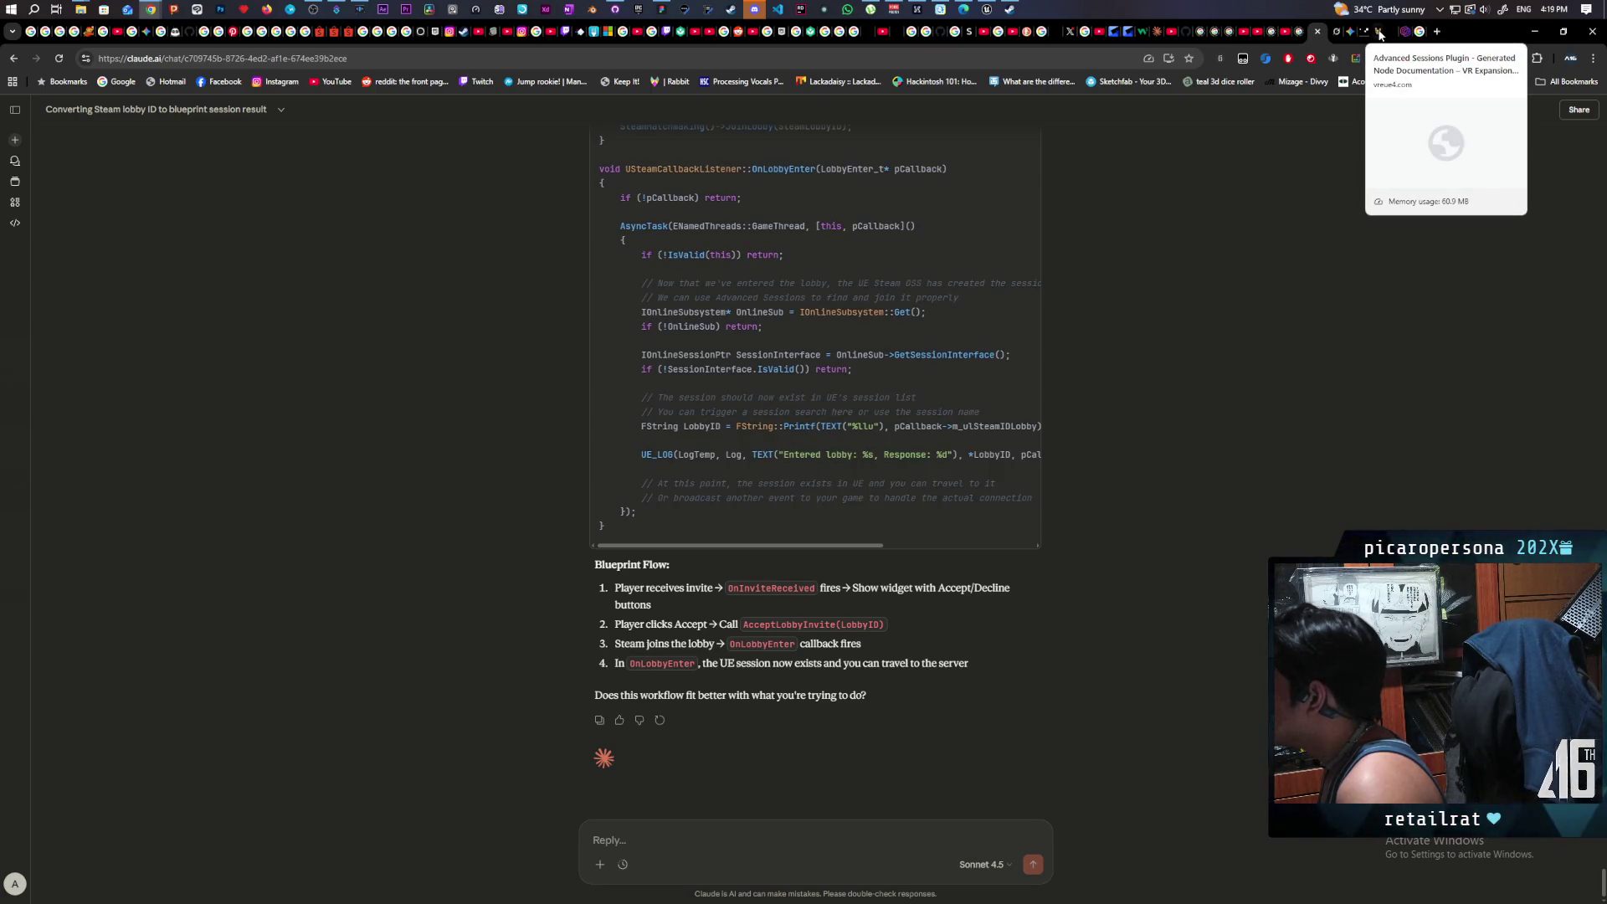
Close the five extra tabs and start a new empty Claude chat.
middle_click(1381, 34)
middle_click(1364, 34)
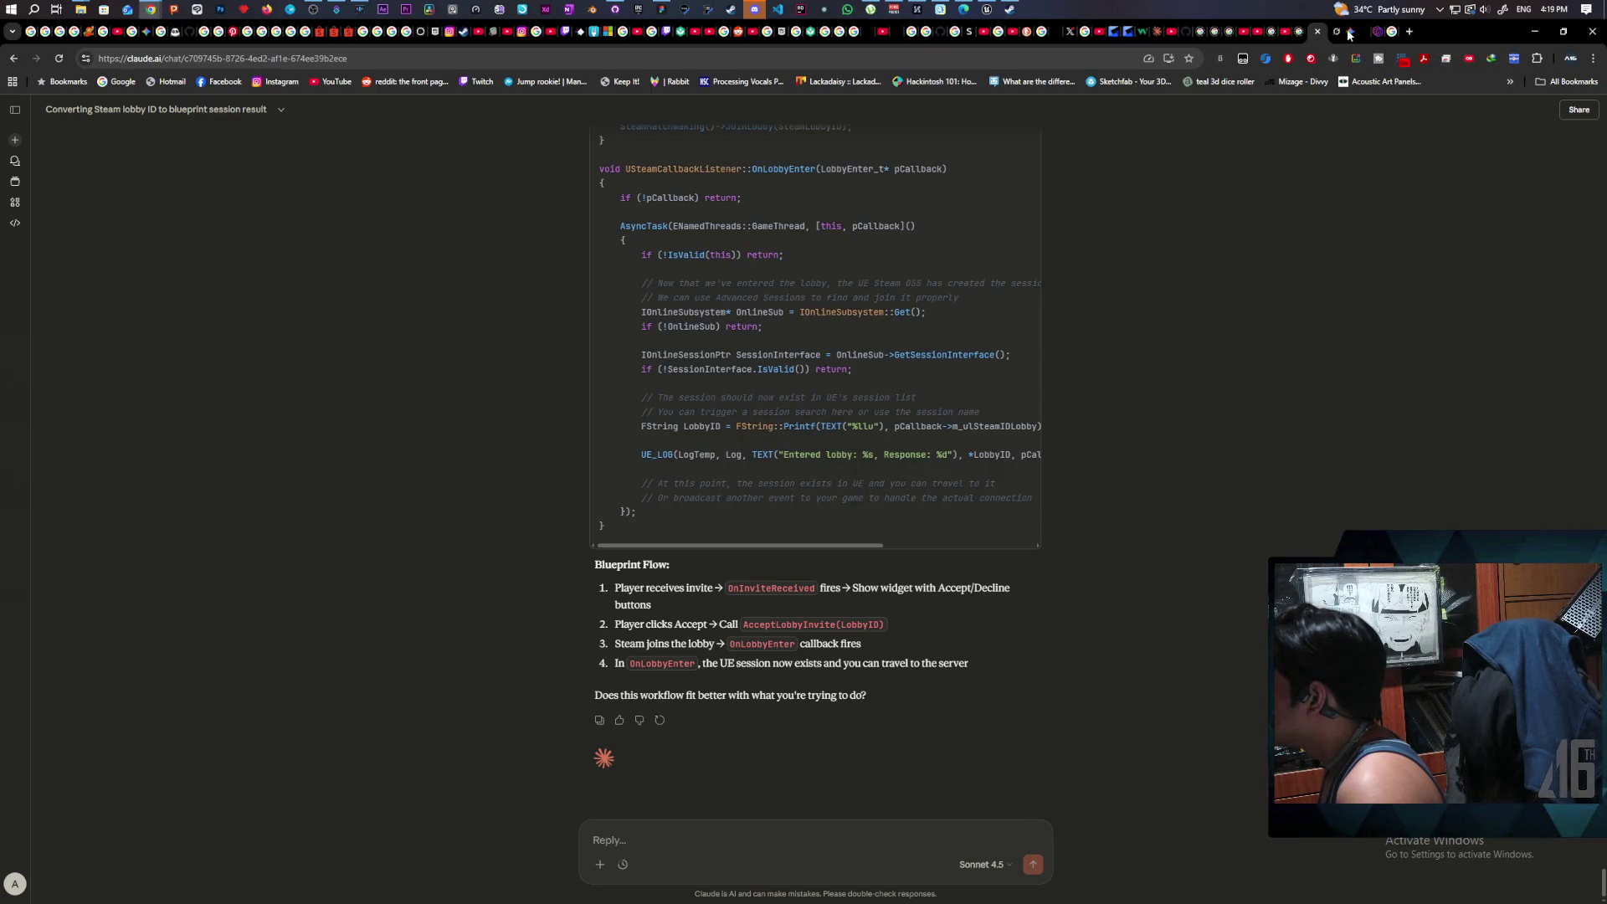
middle_click(1346, 35)
middle_click(1341, 37)
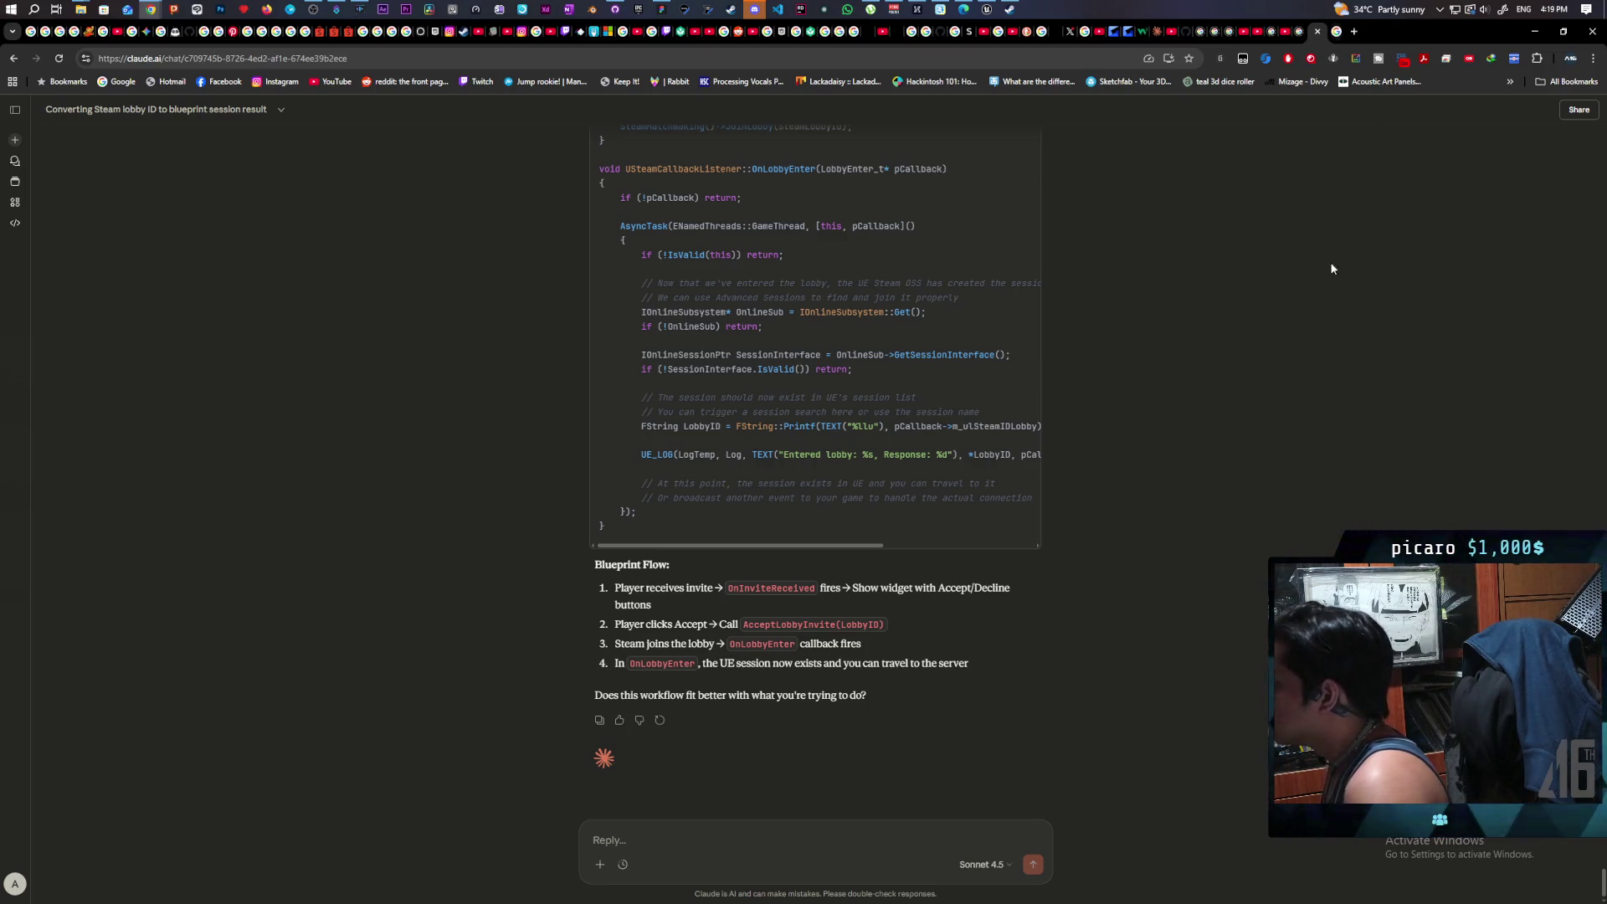
middle_click(1337, 34)
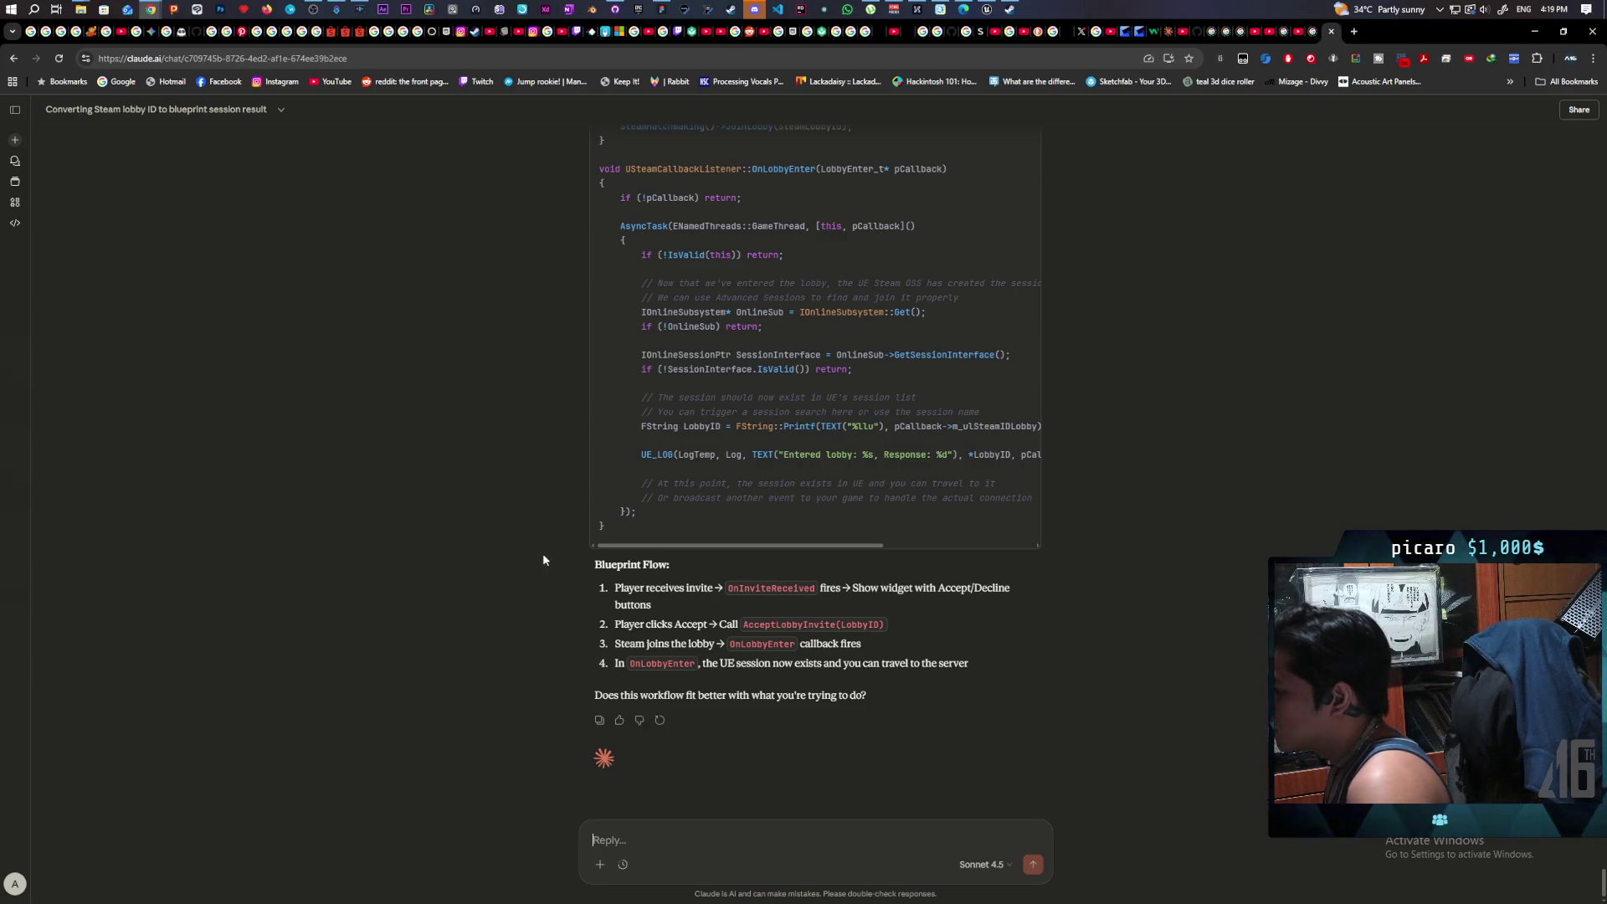
click(14, 139)
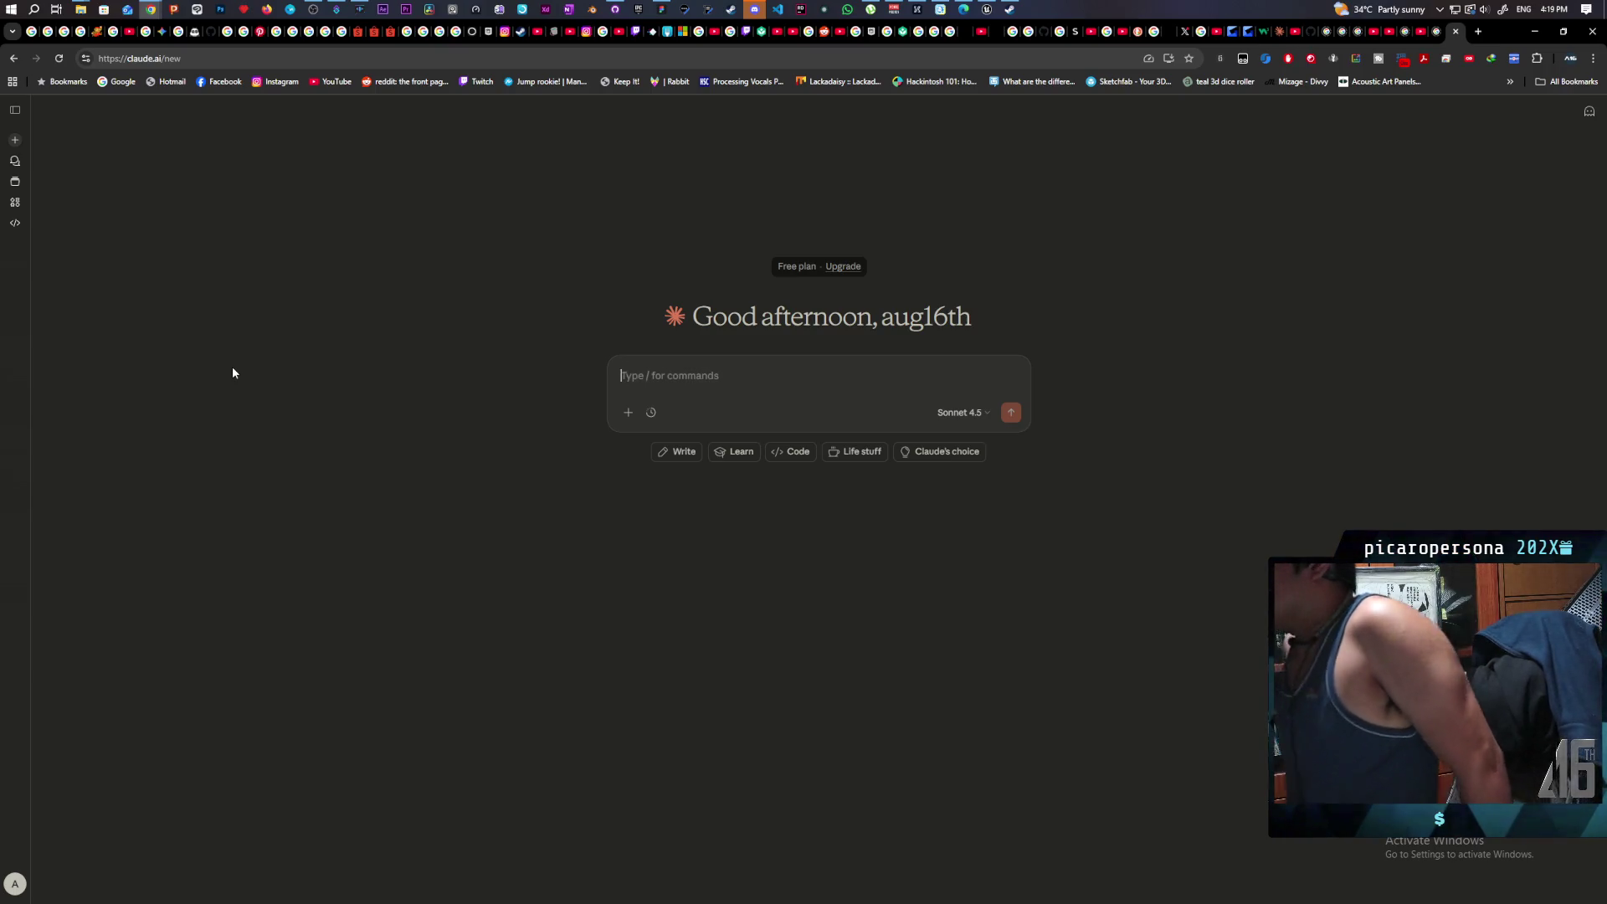
Begin the Claude question, then check the BP_AF_GameInstance event graph in Unreal.
text(I have the )
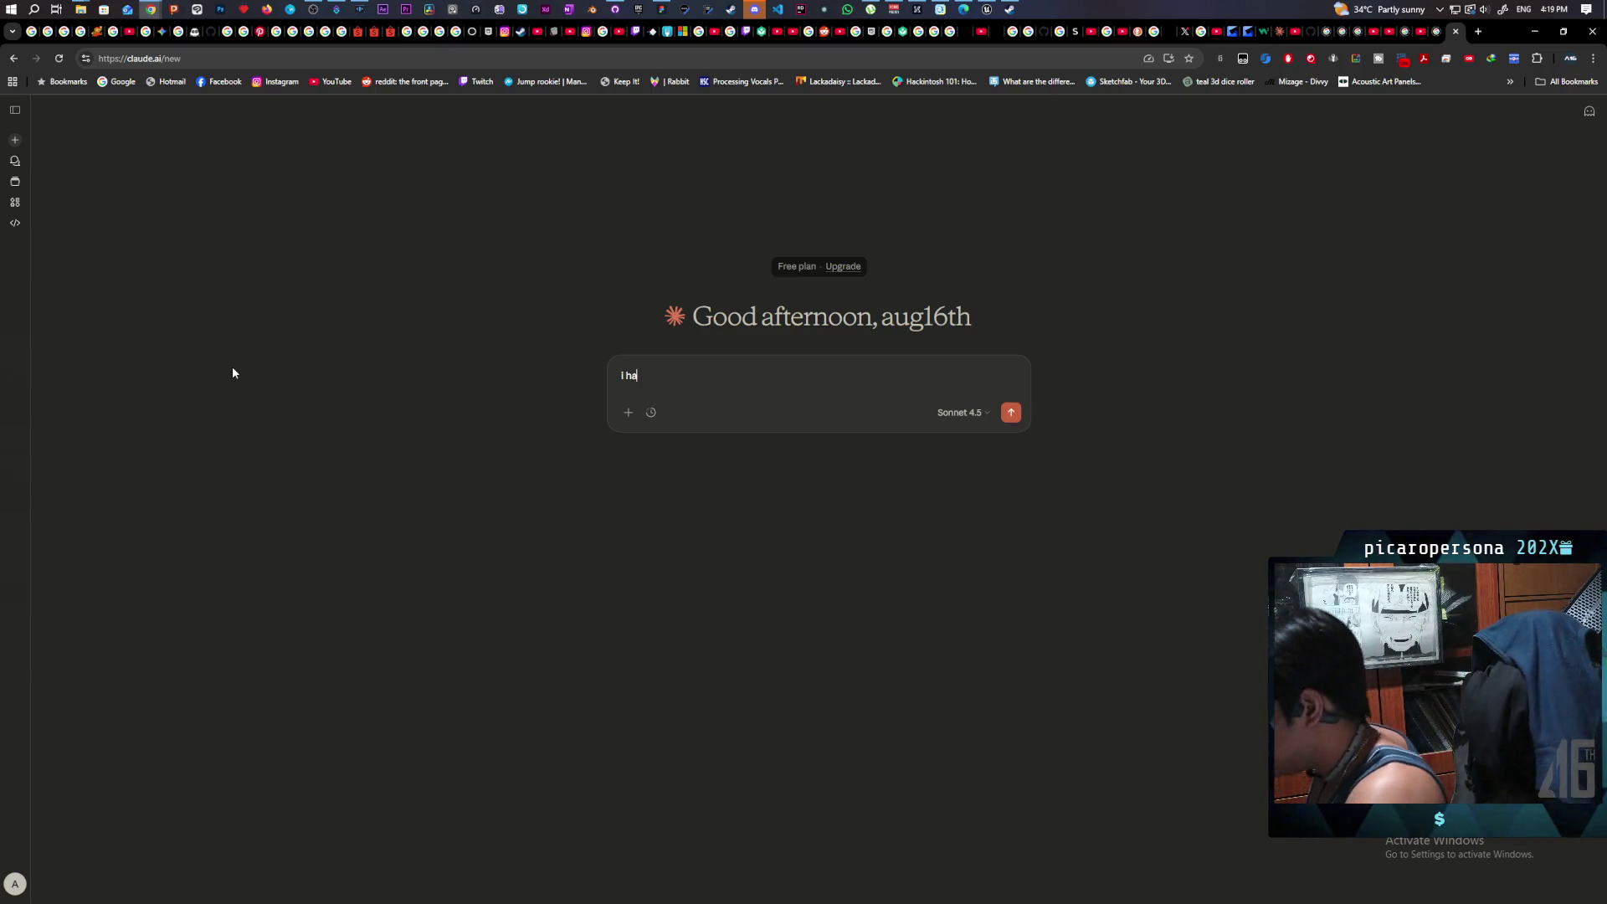
text(bp friend info struct and the)
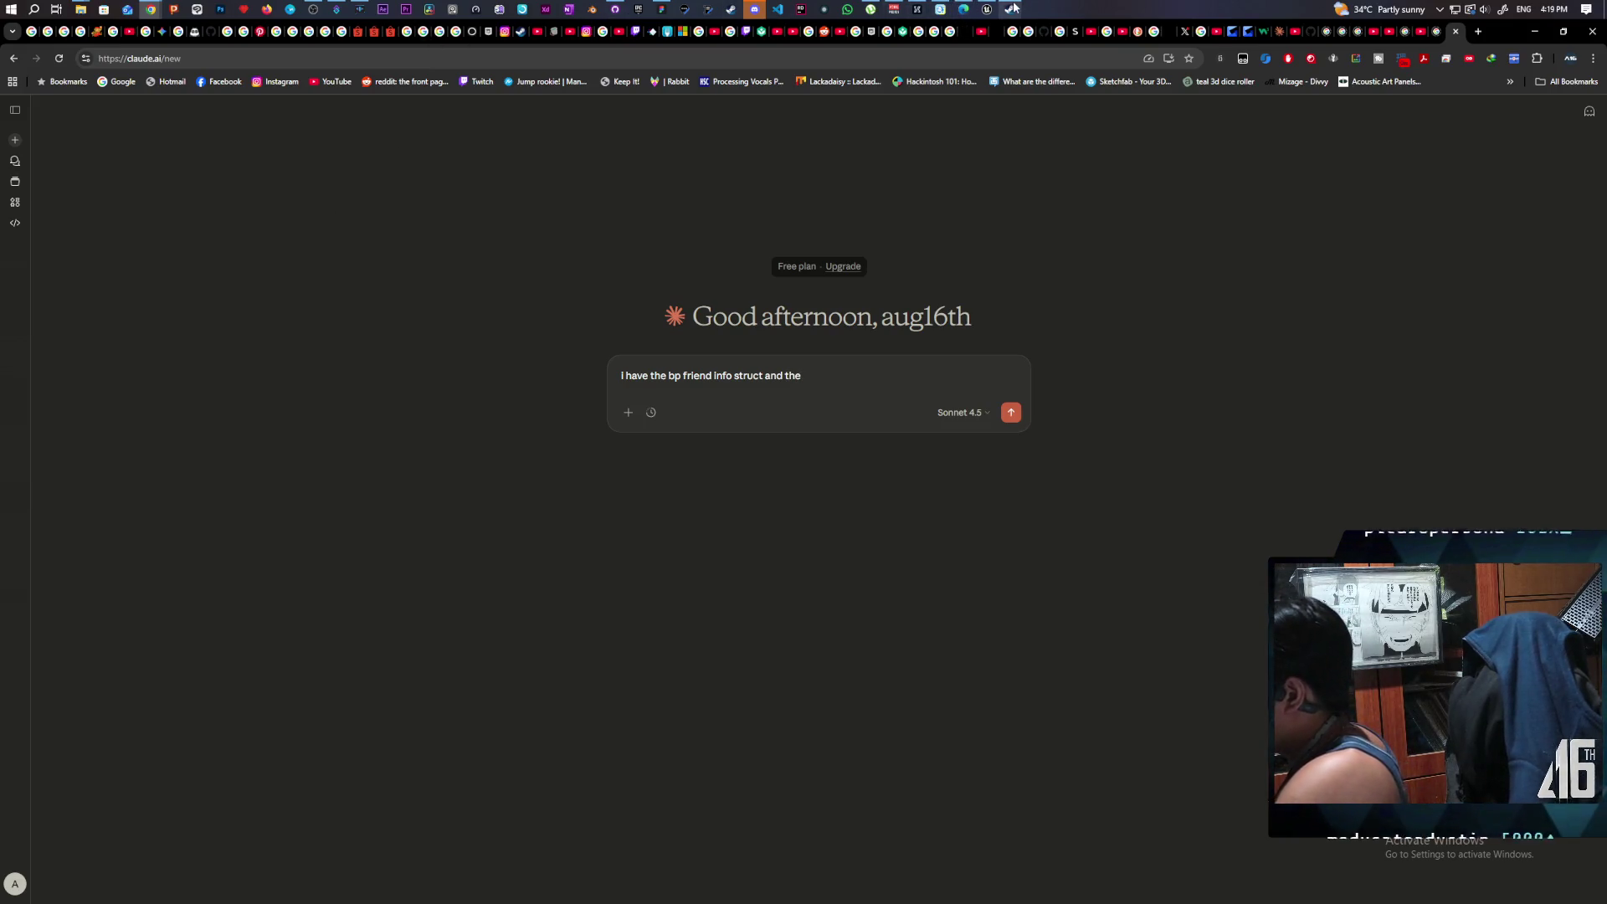
mouse_move(987, 10)
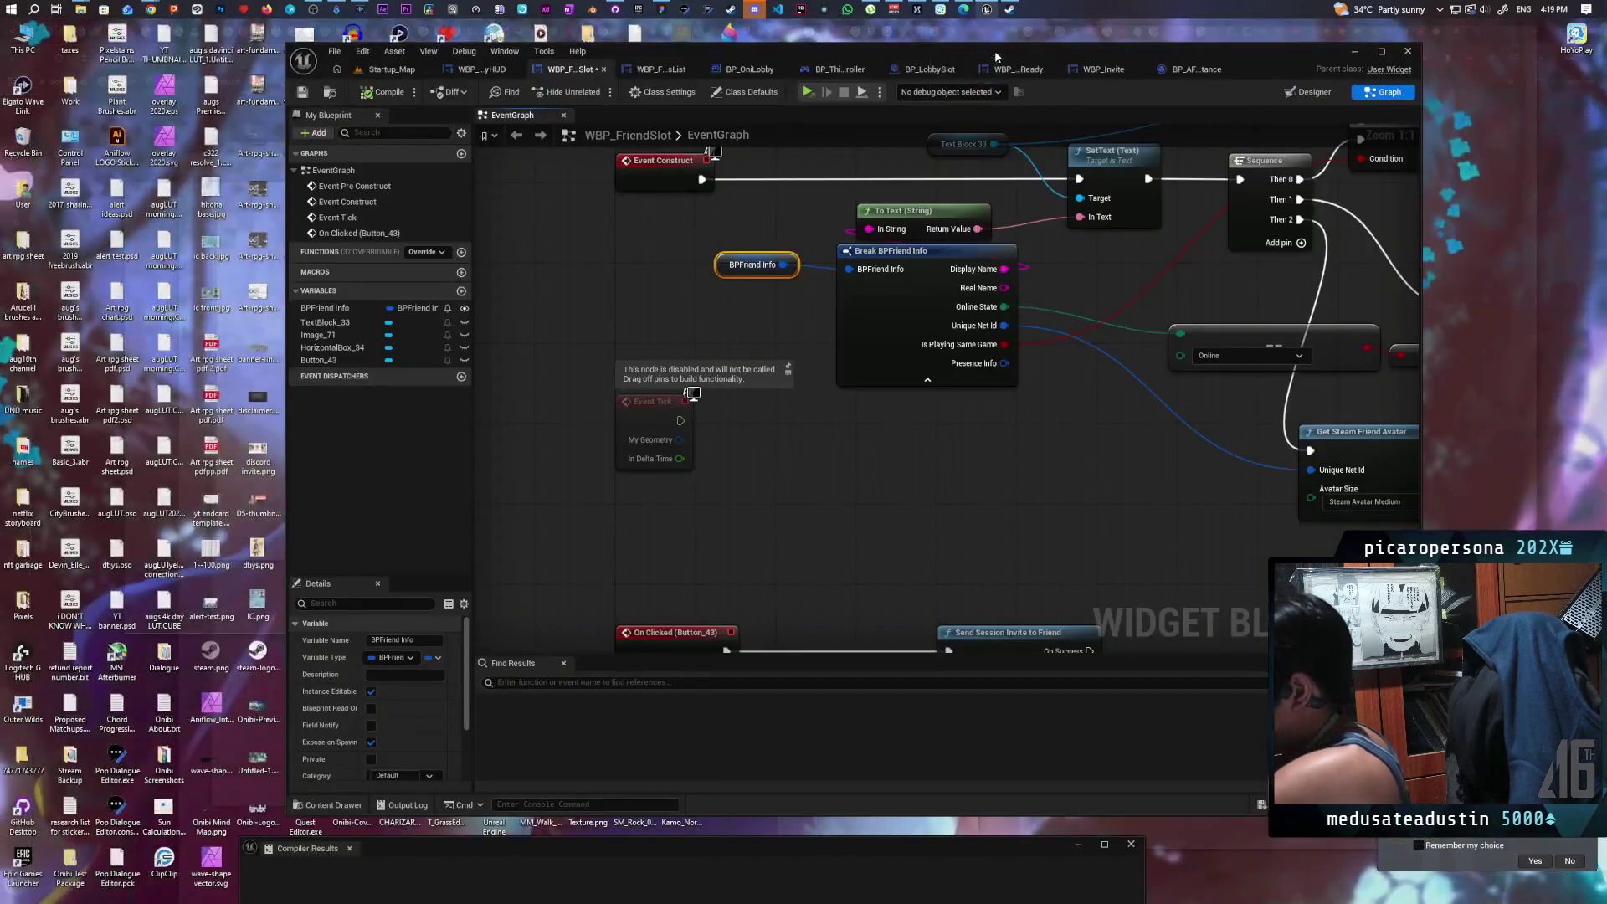
click(995, 52)
click(1189, 71)
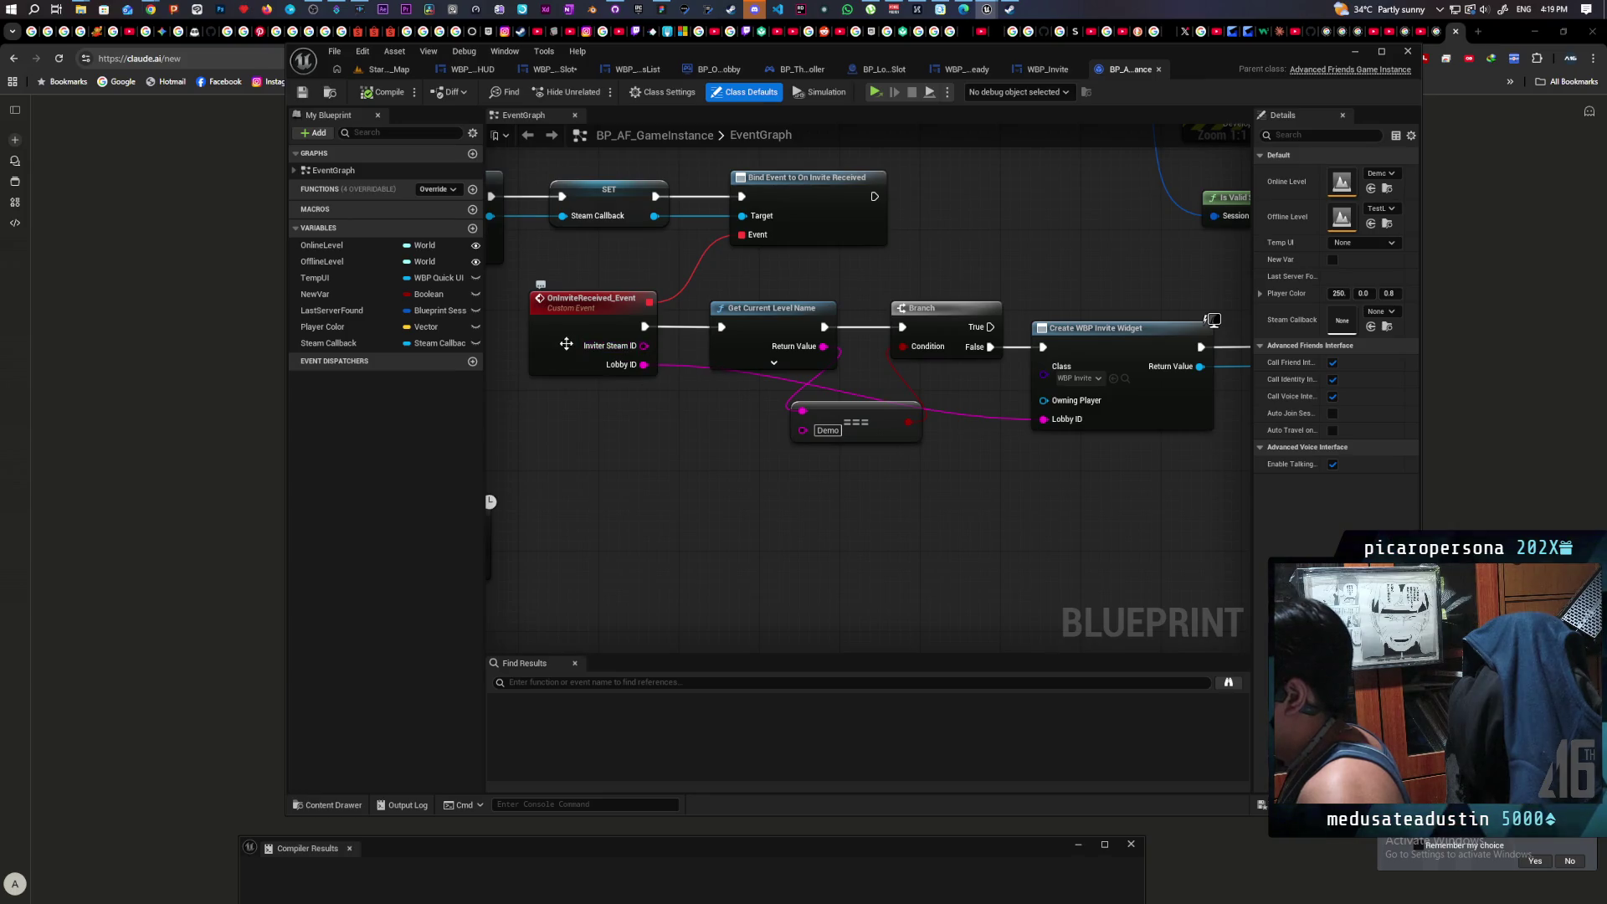
Finish and send the question on matching BP friend info with the inviter Steam ID string.
click(190, 519)
click(843, 386)
text(info struct and the)
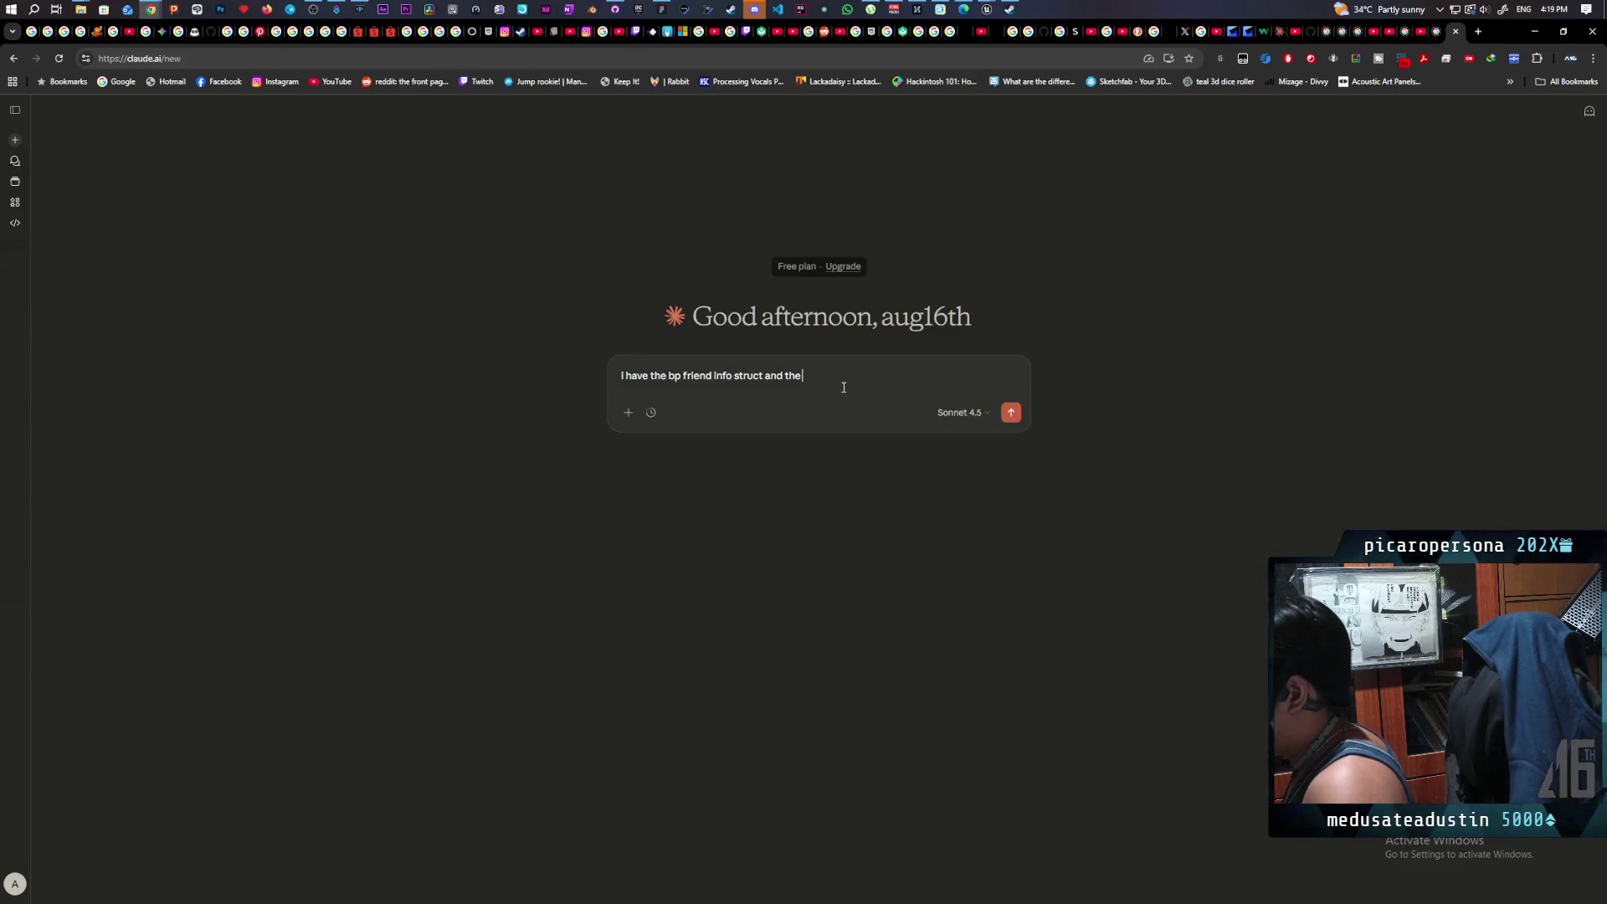
text(viter steam ID as a string.)
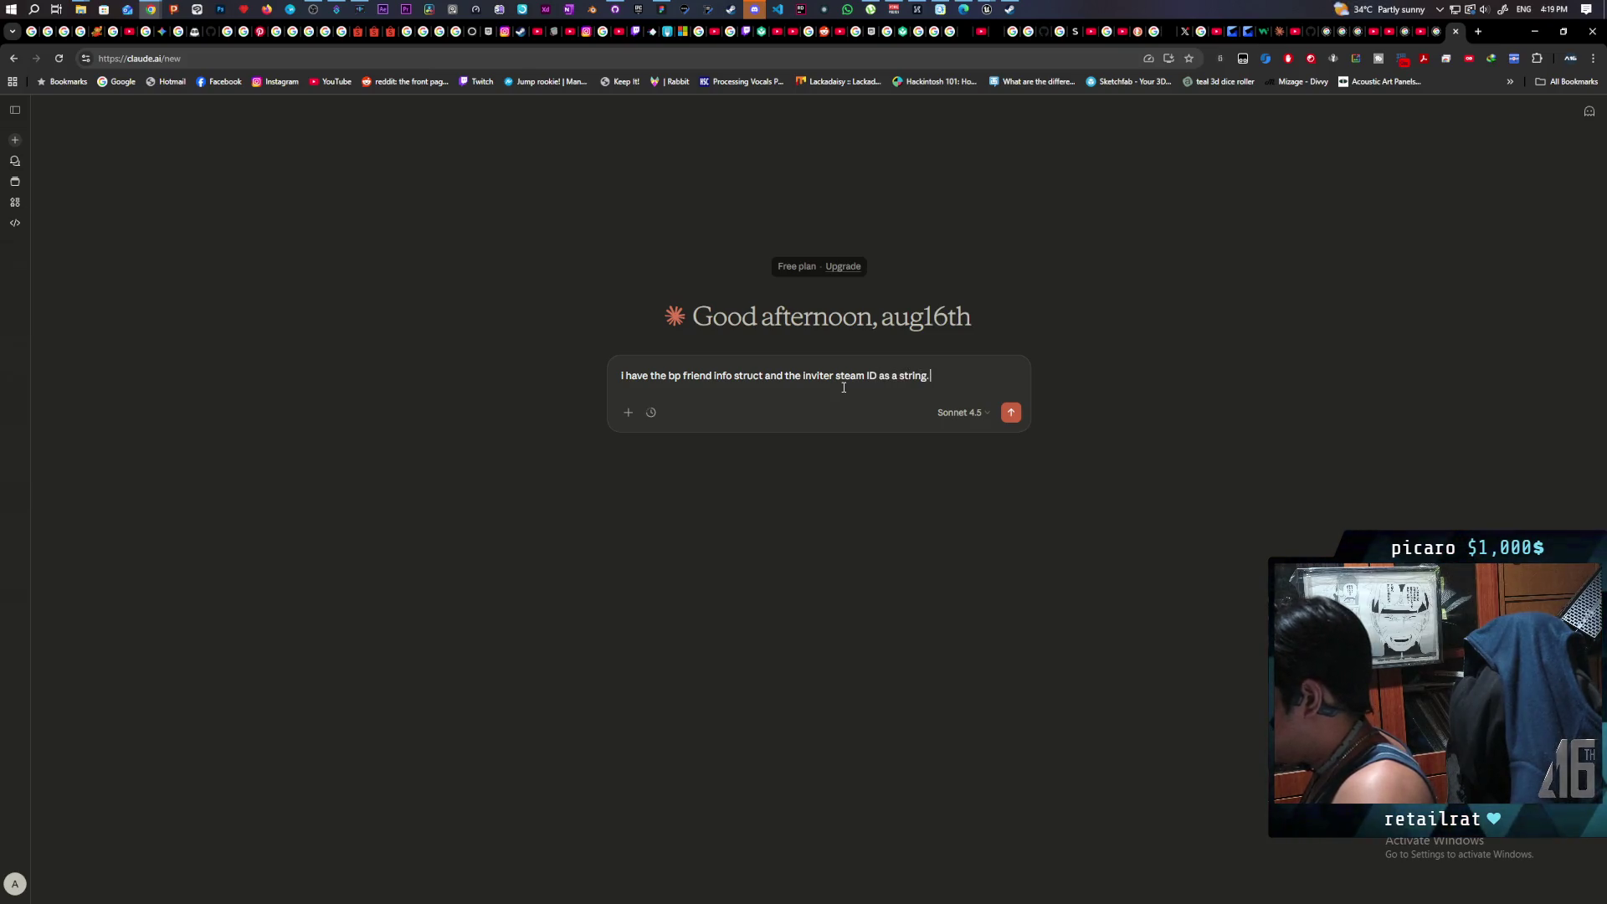
text(do i know if these match?)
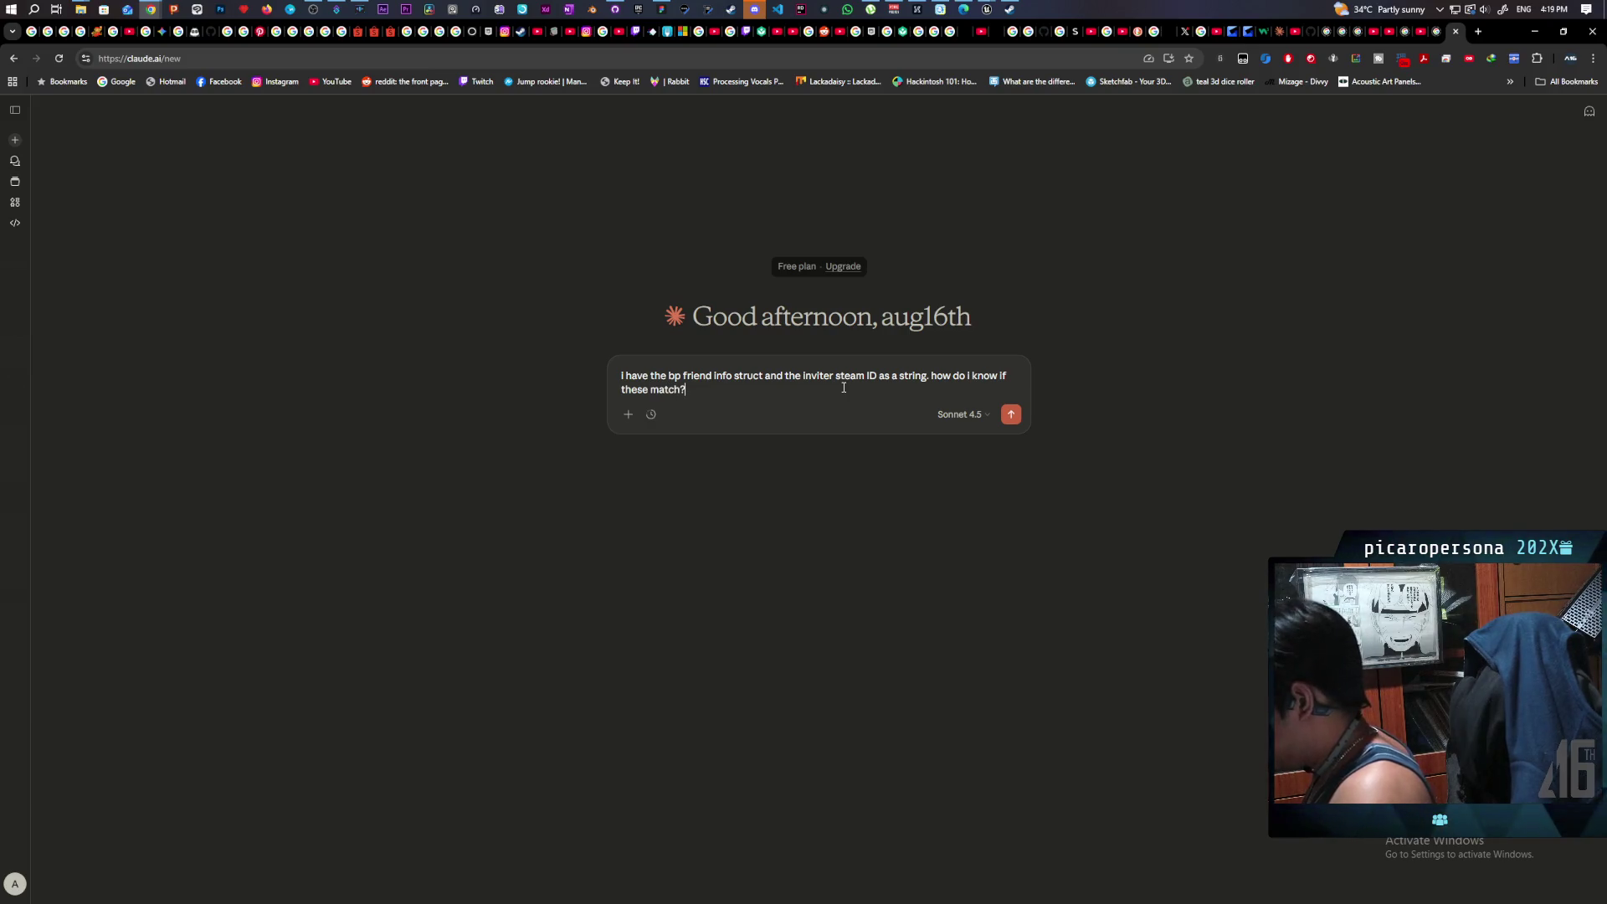
key(Return)
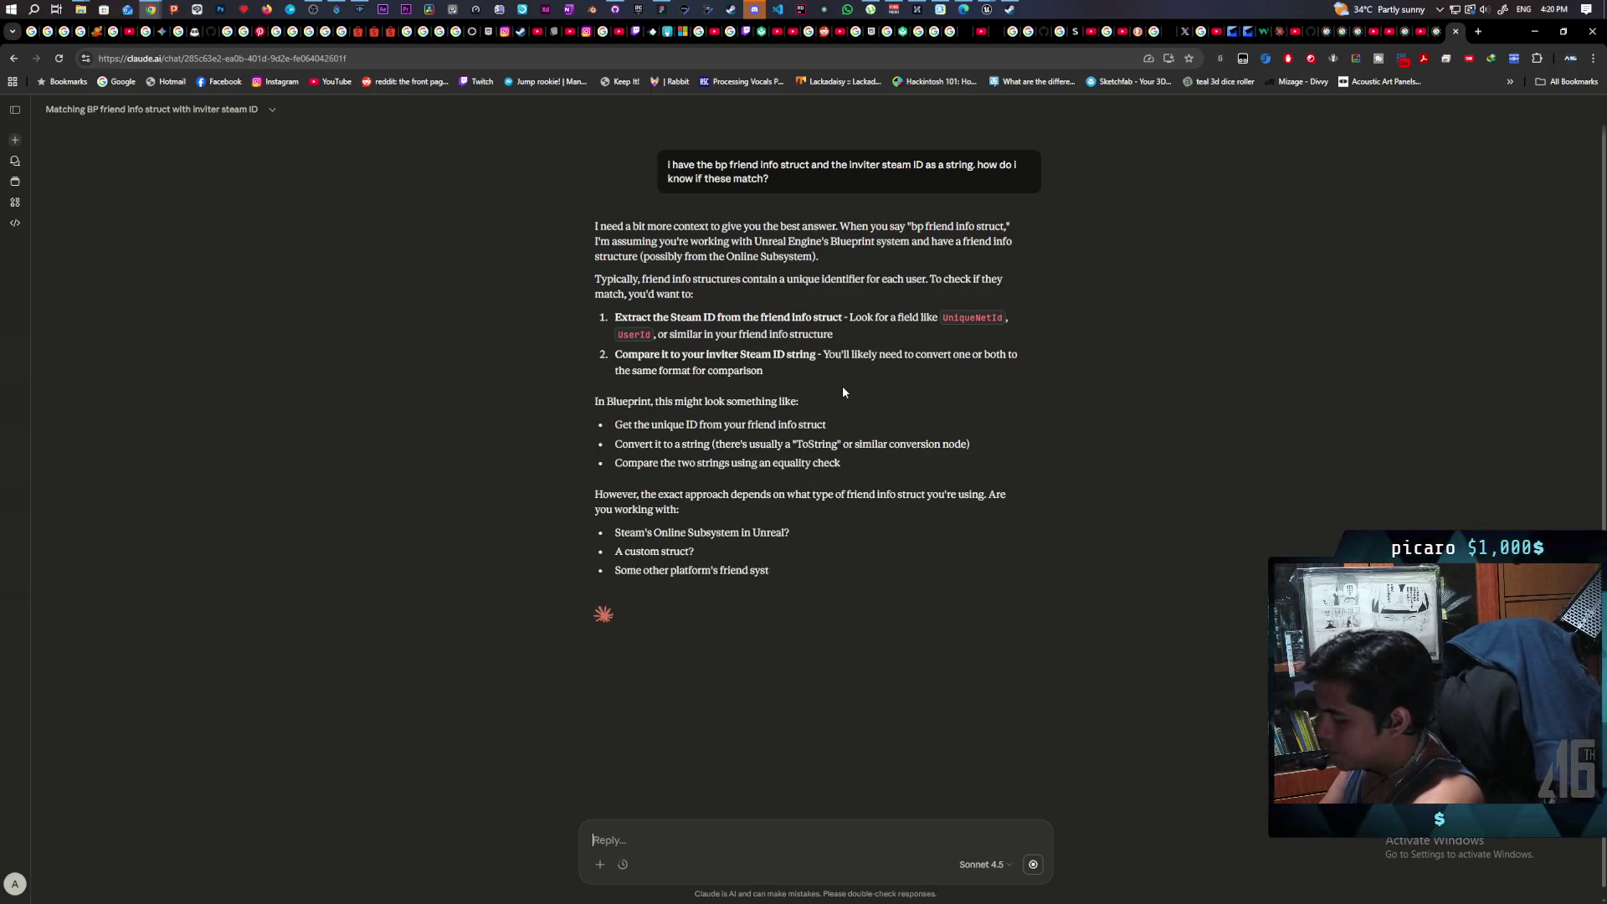
Reply to Claude: 'I am using advanced sessions plugin for ue5'.
text(I am using advanced sessions plugin for ue)
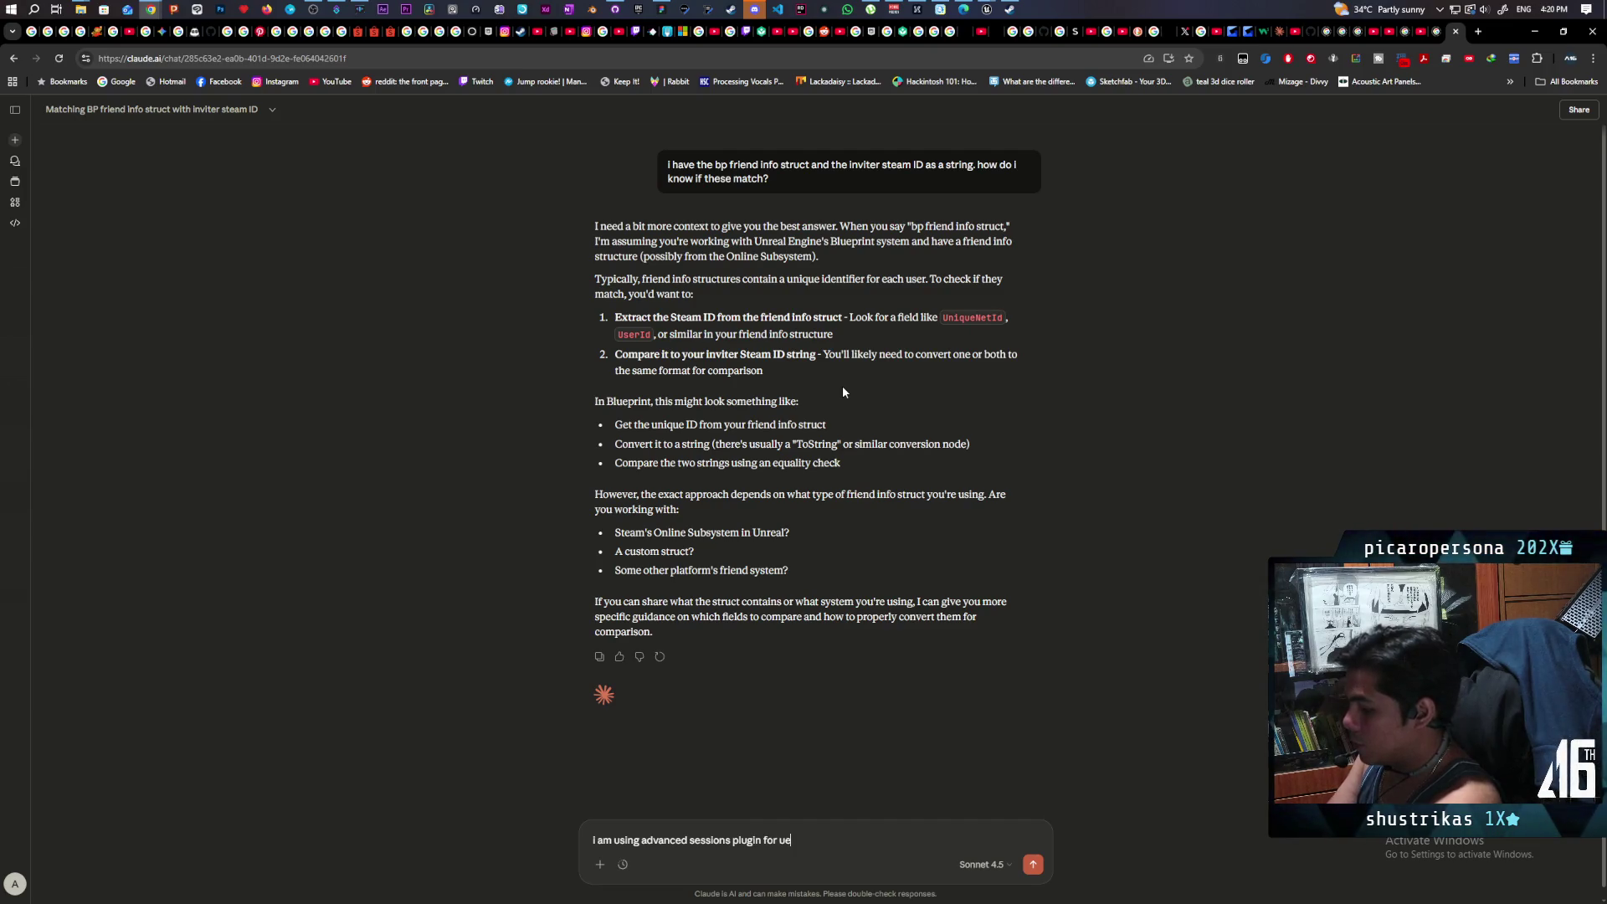
text(5)
key(Return)
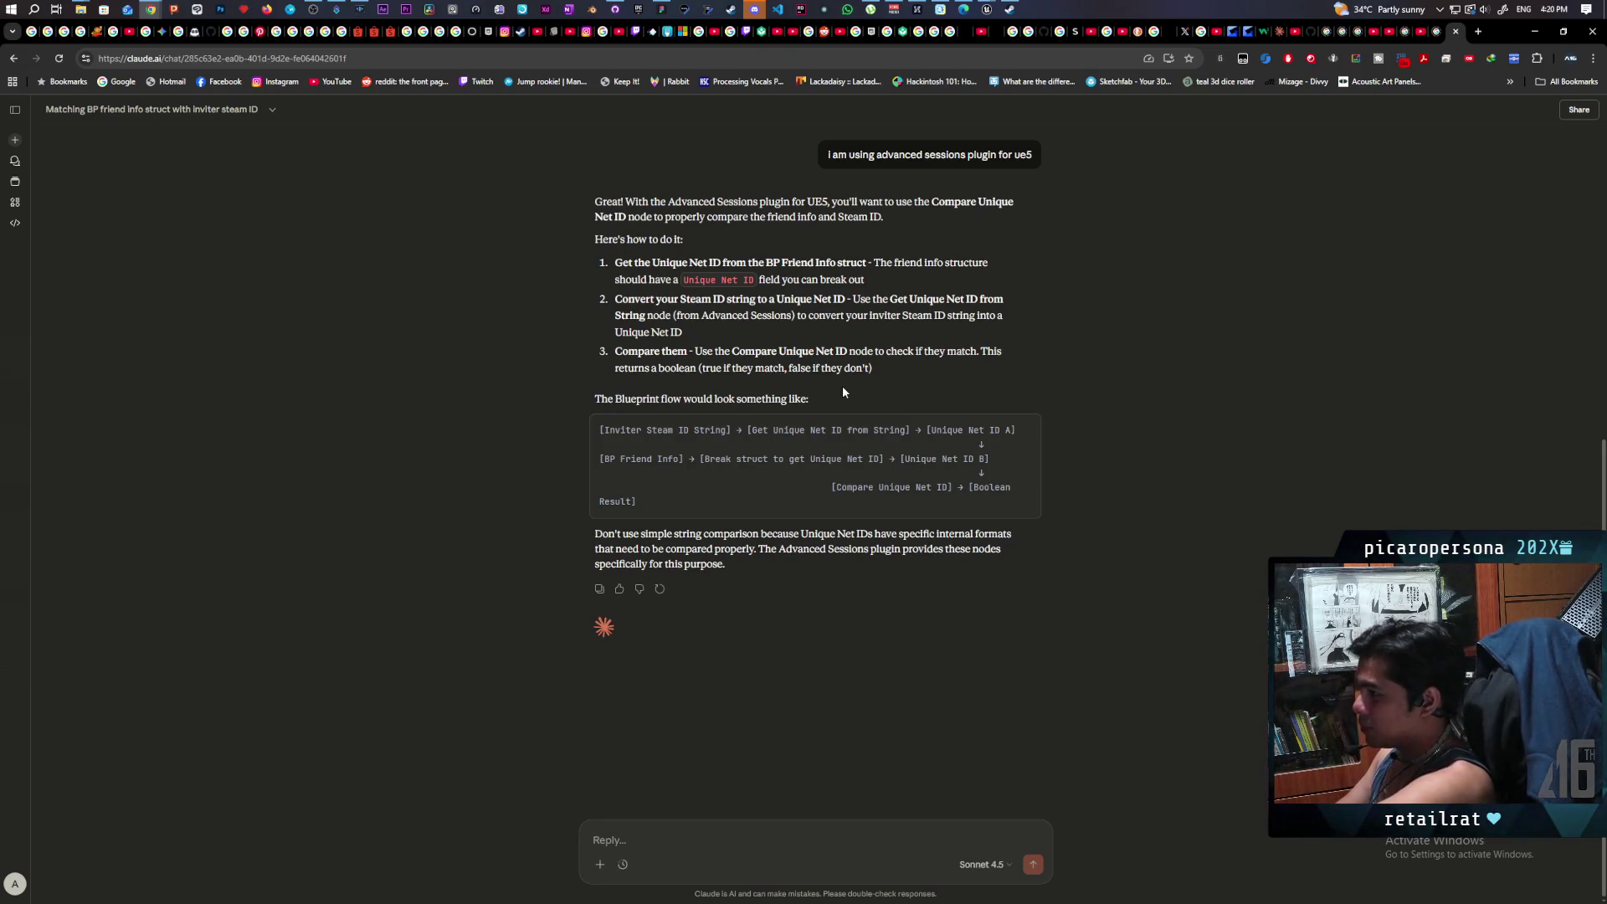
Read the Compare Unique Net ID answer, then return to Unreal's BP_AF_GameInstance graph.
right_click(829, 378)
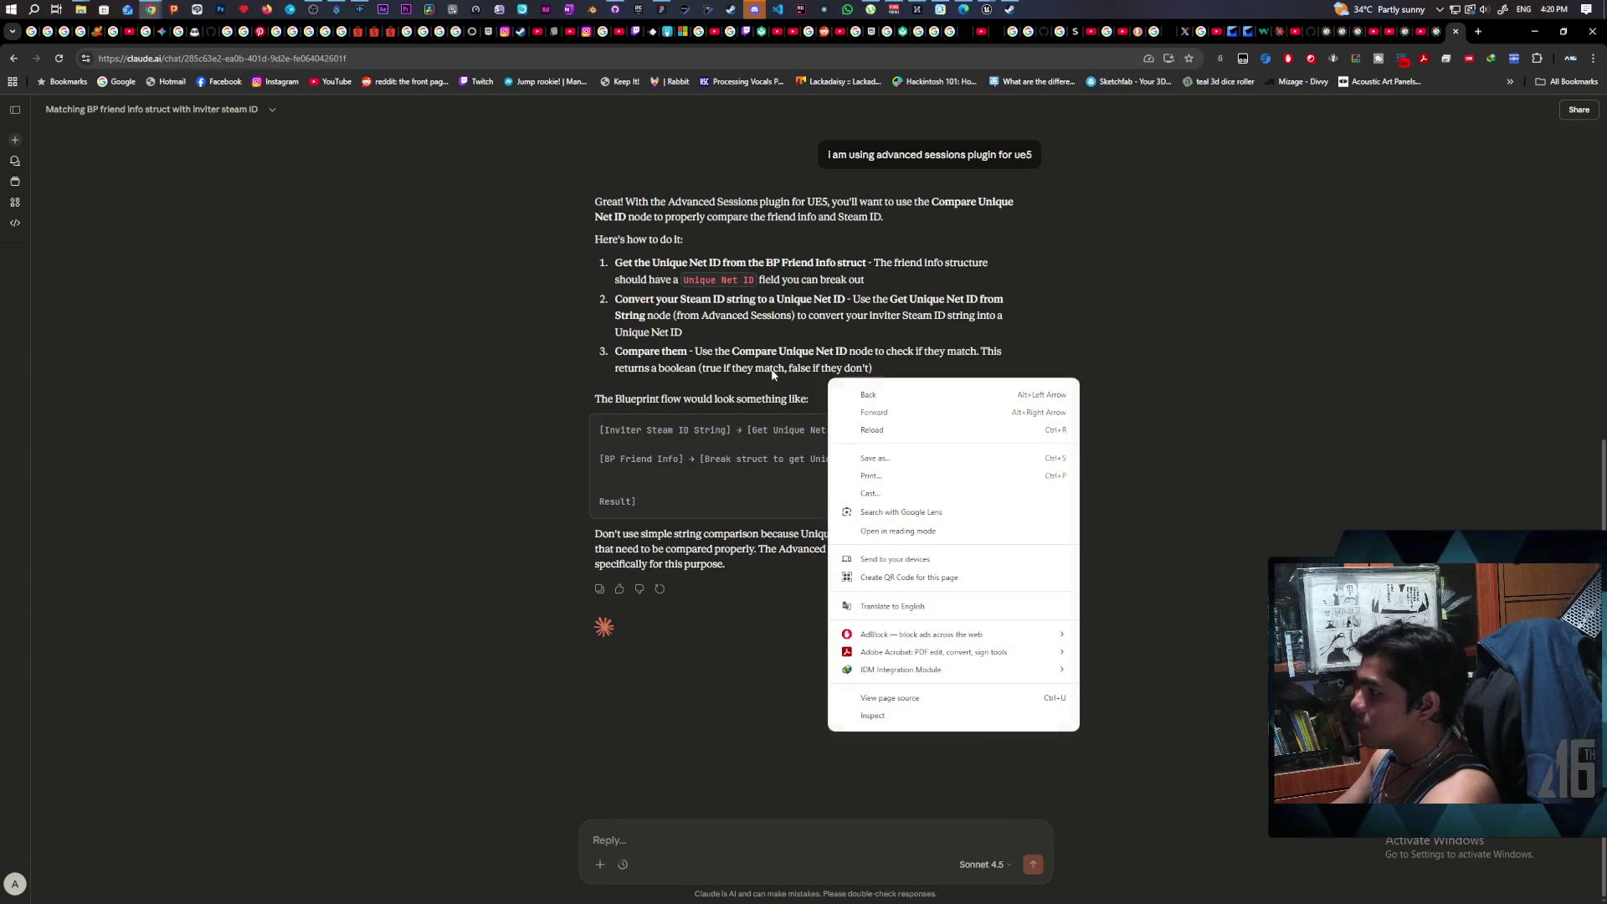
click(1046, 291)
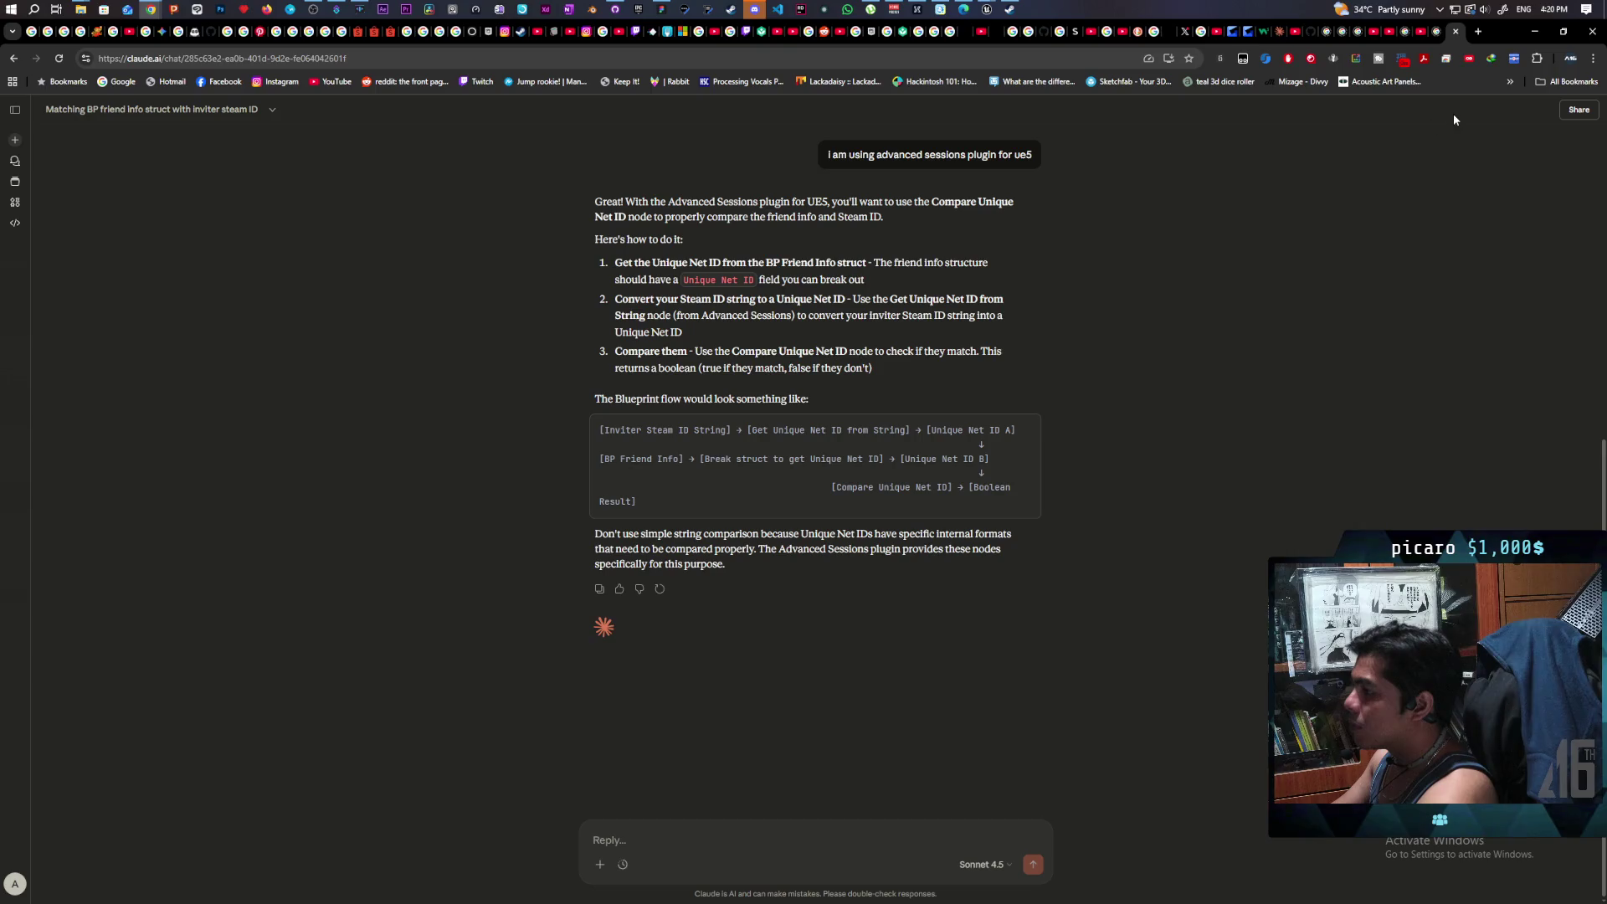
click(1534, 31)
scroll(1021, 418, down, 1)
mouse_move(1019, 418)
mouse_down()
mouse_move(926, 455)
mouse_move(898, 502)
mouse_up()
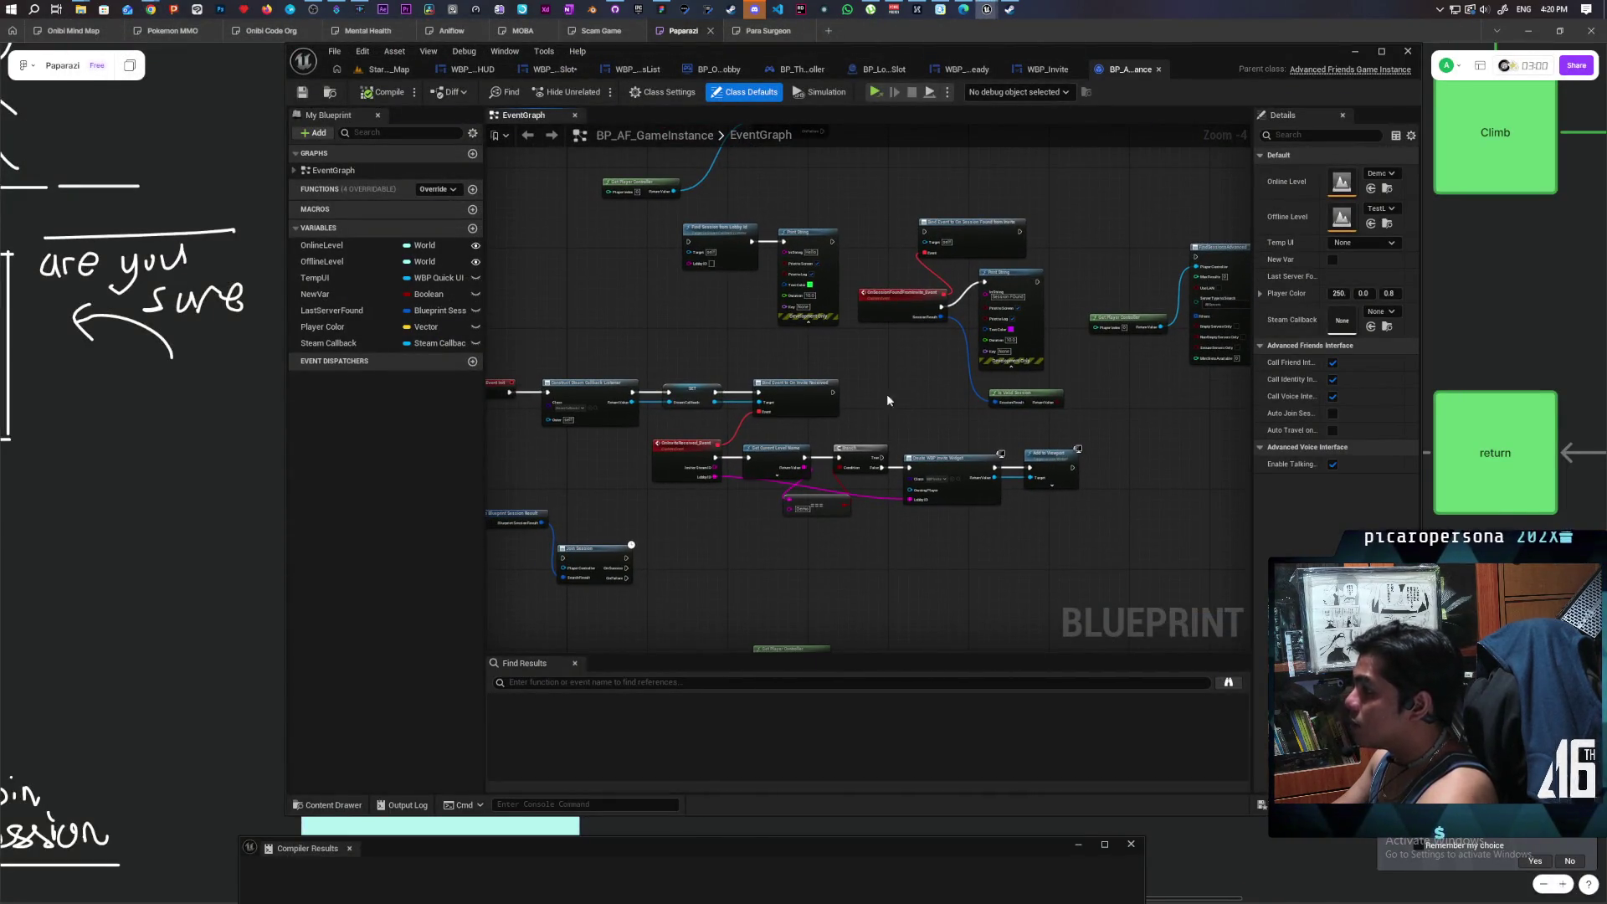
Switch to the WBP_FriendSlot event graph, briefly rechecking Claude's answer.
click(635, 71)
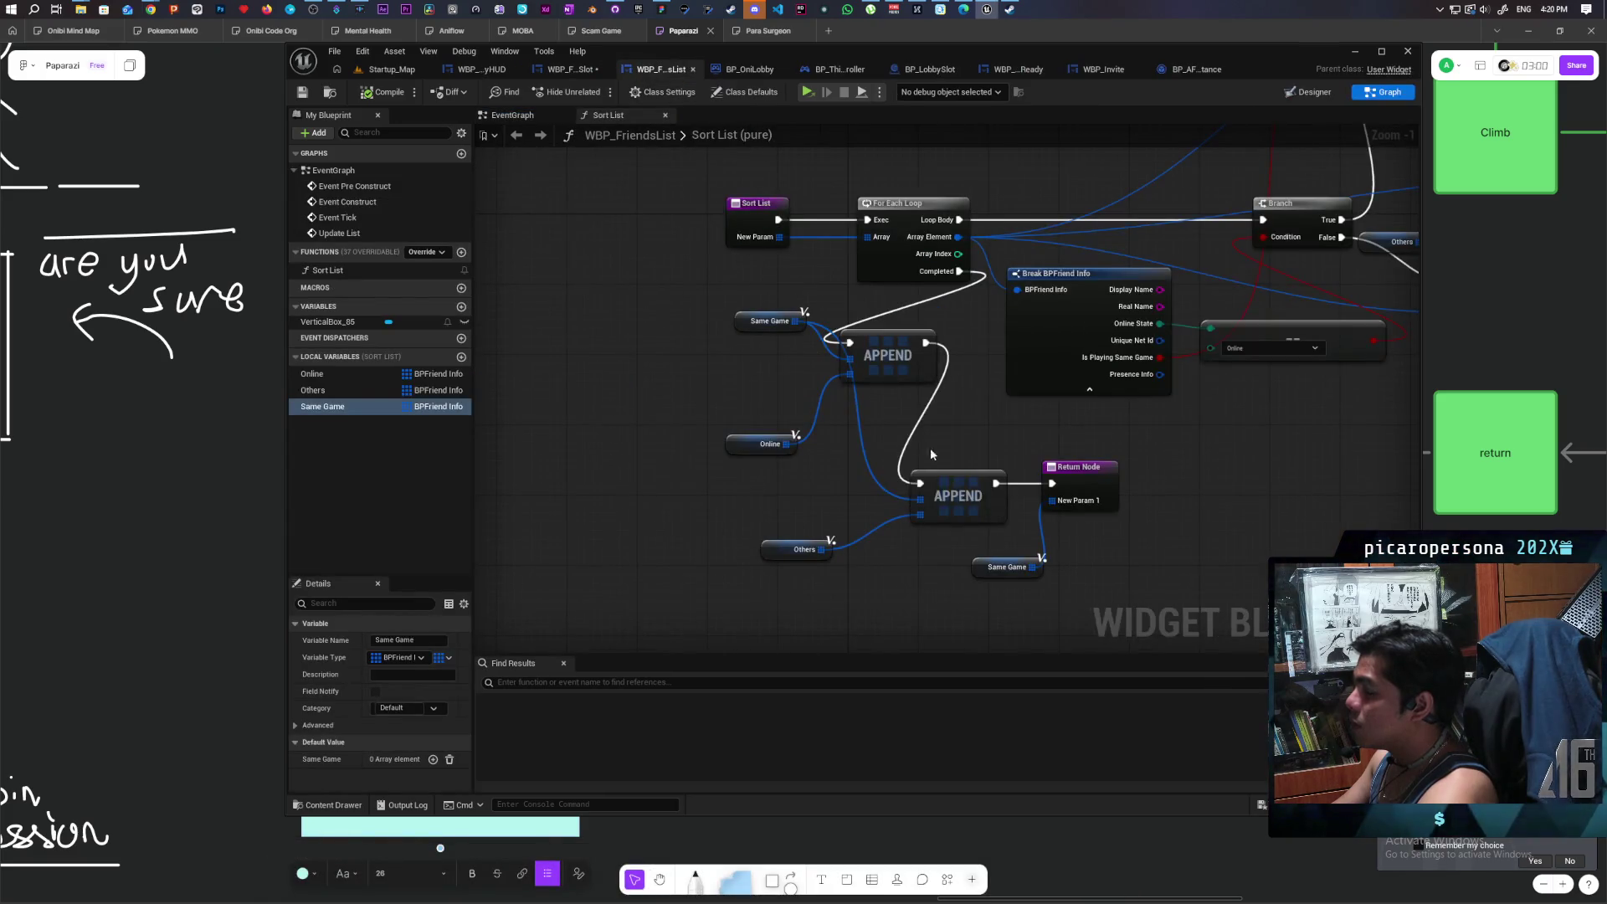
click(571, 69)
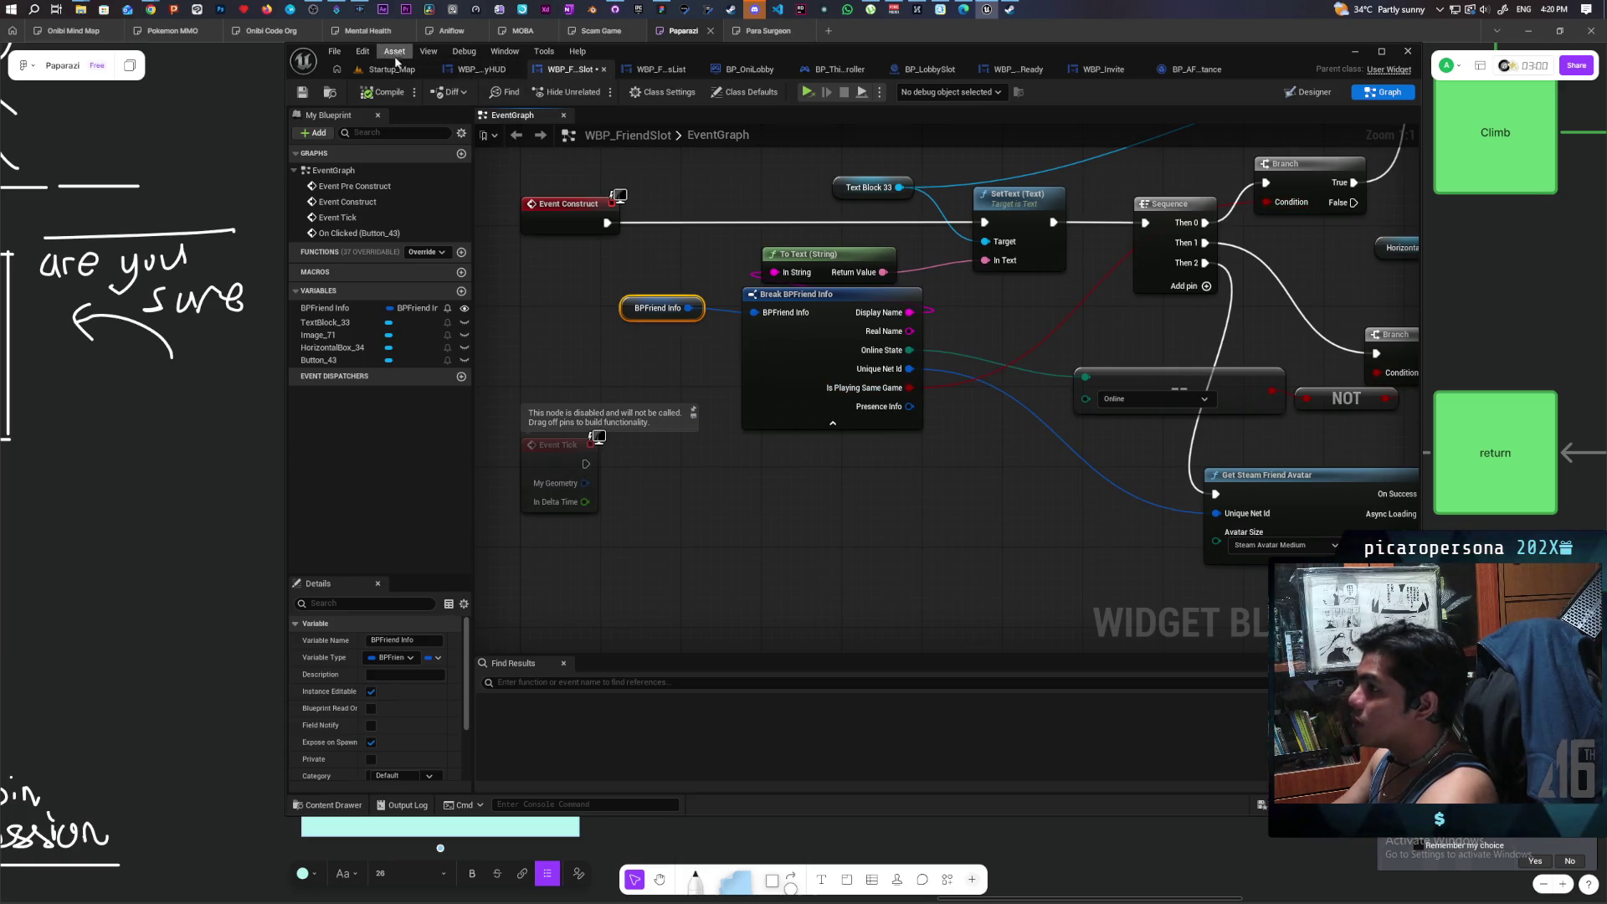
mouse_move(151, 9)
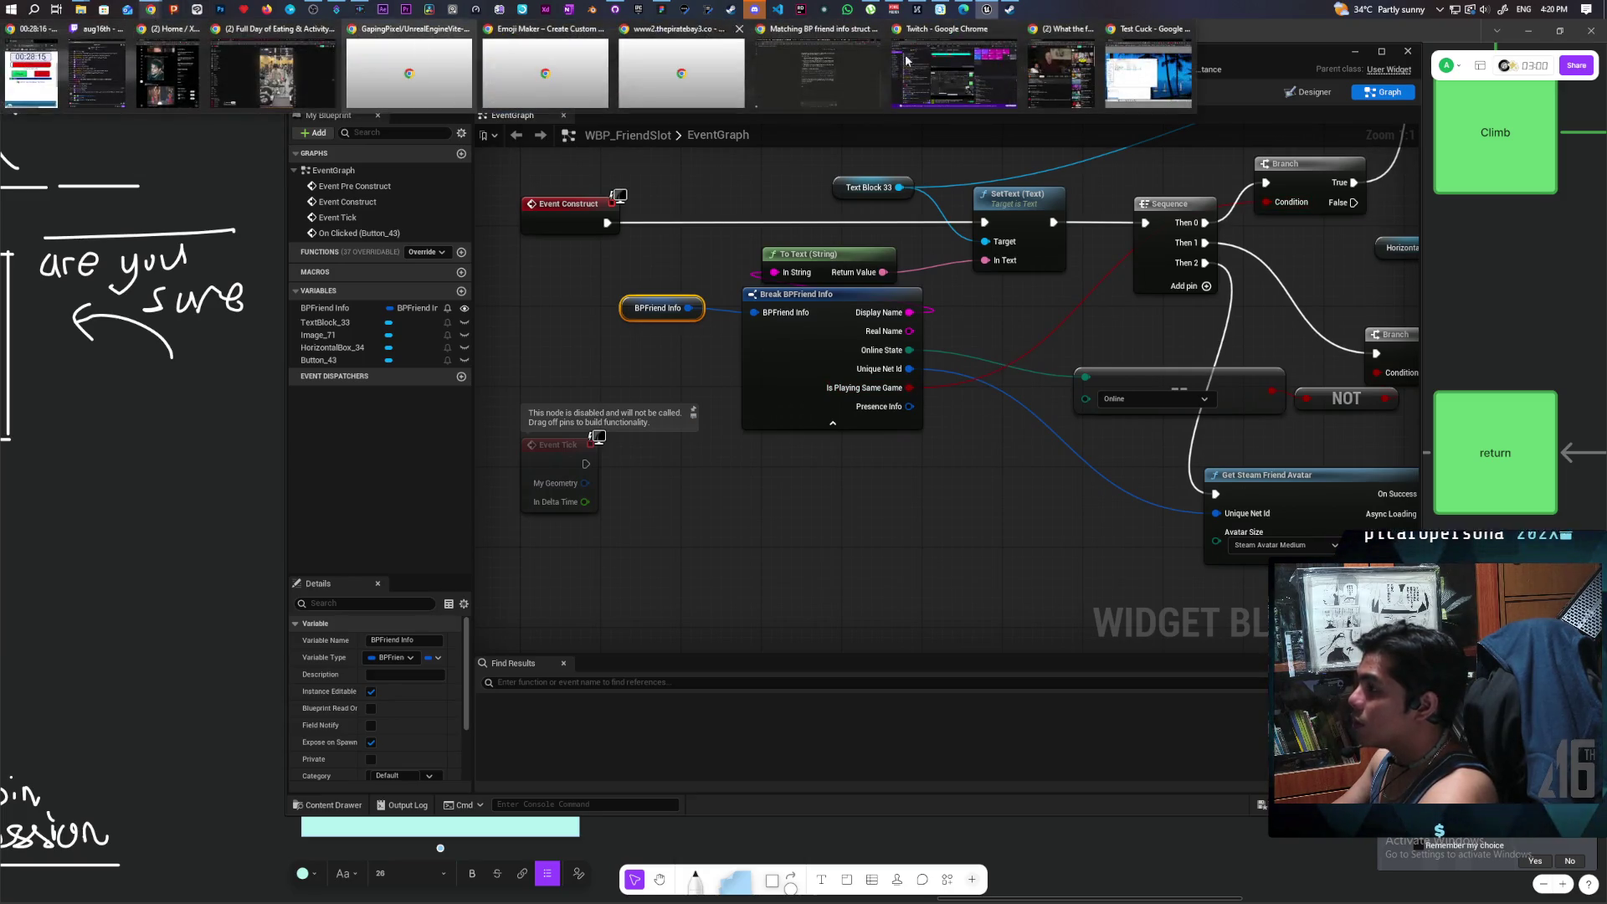
click(835, 88)
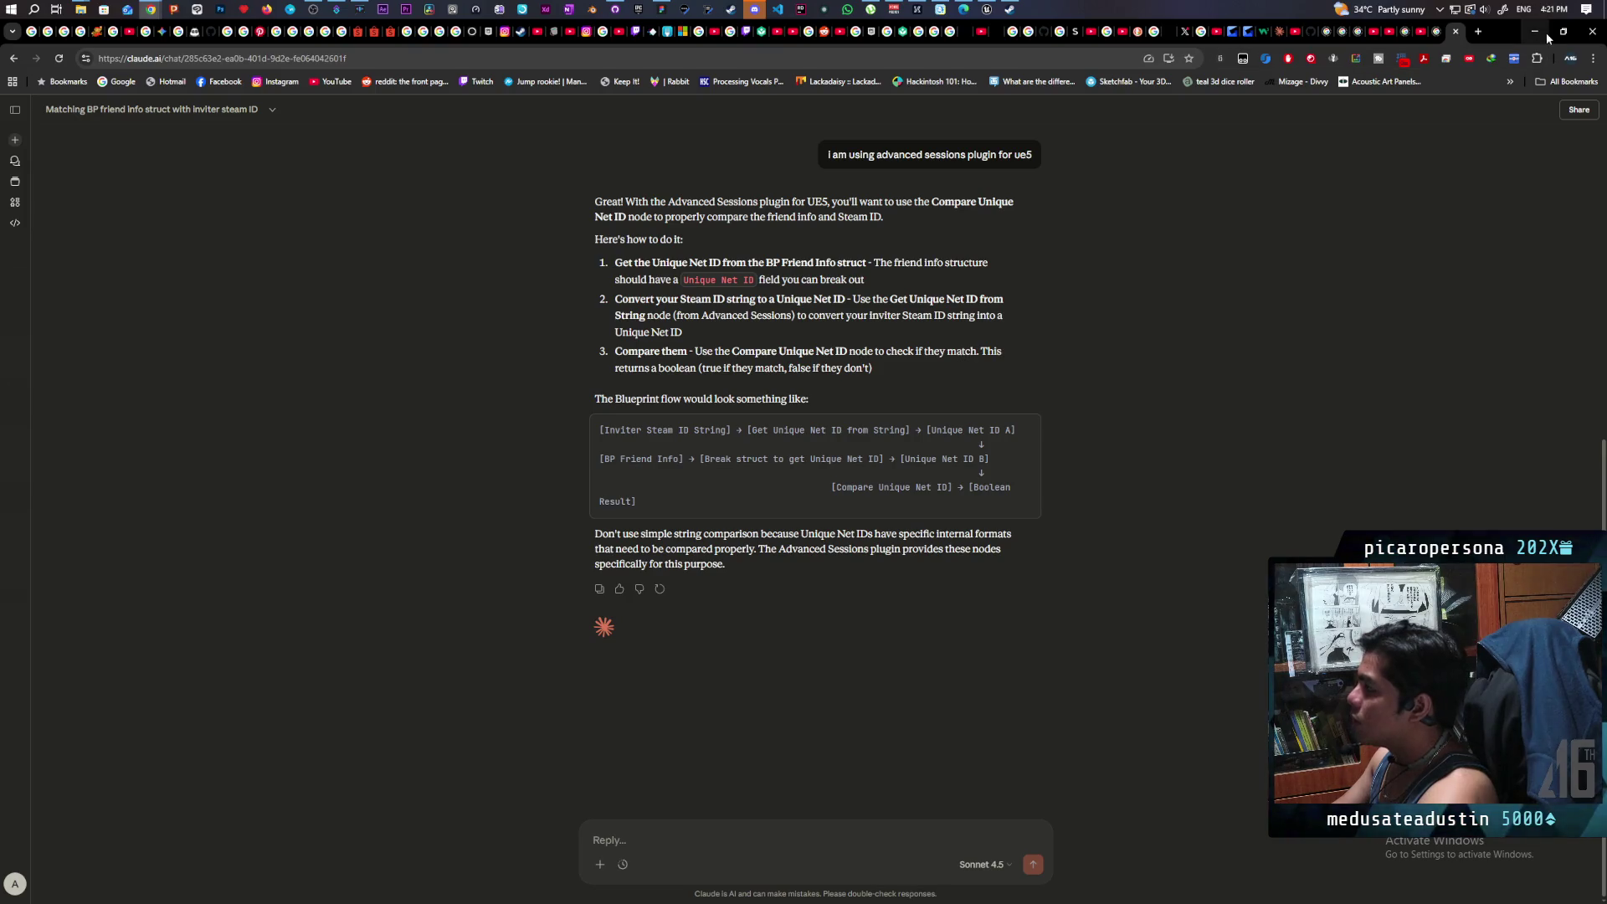
key(alt+Tab)
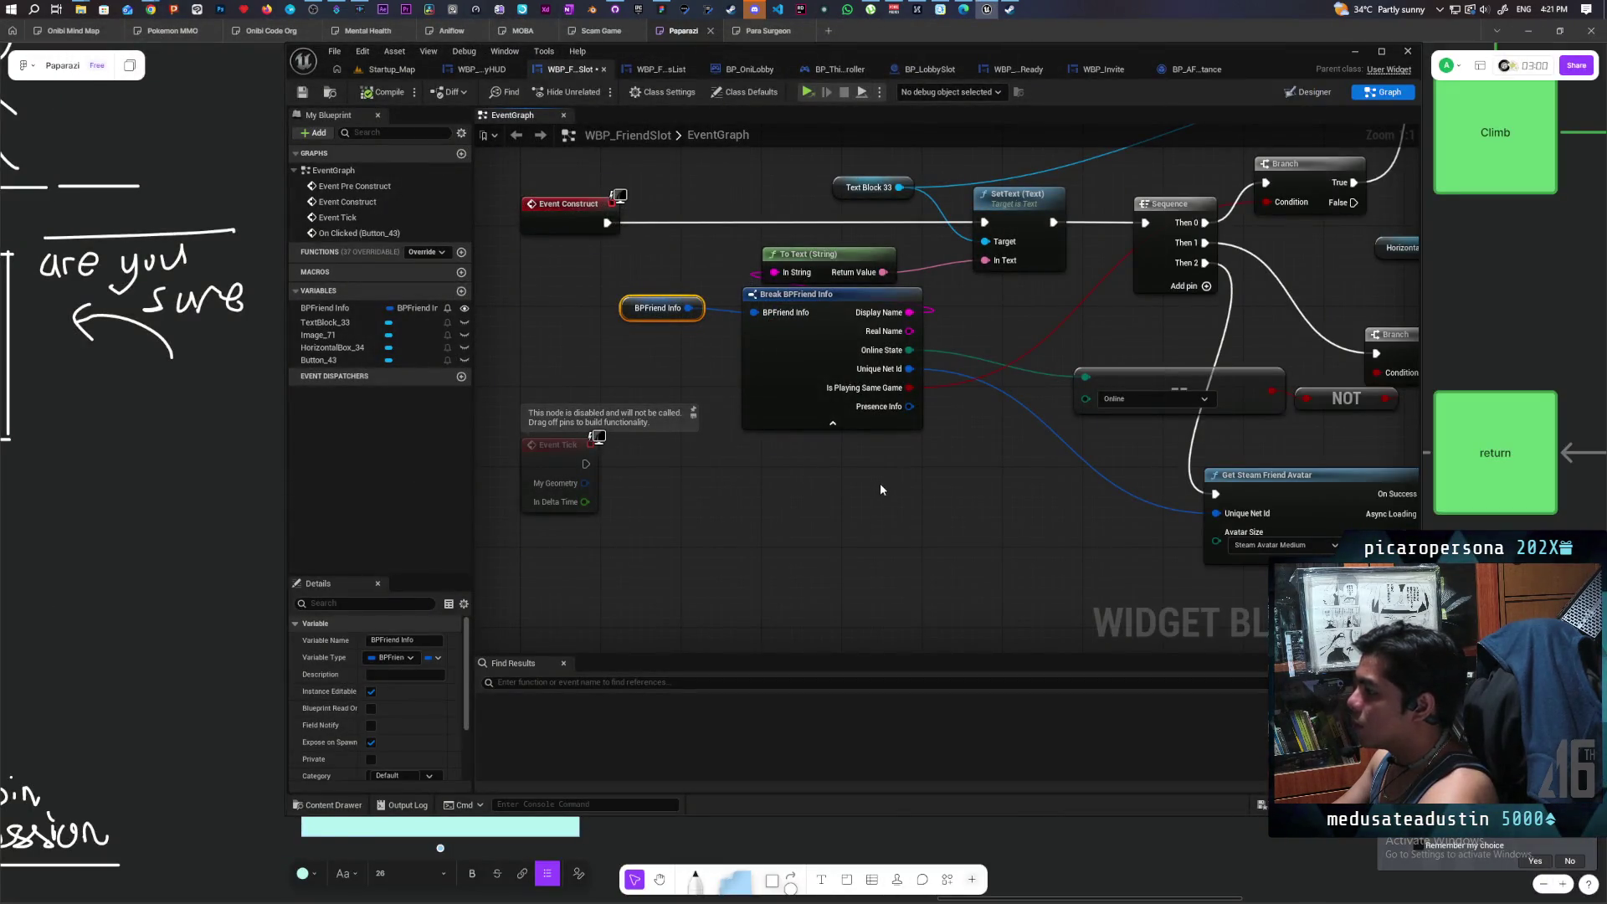
Add an == node fed by Unique Net Id and try wiring Real Name into it.
mouse_move(909, 369)
mouse_down()
mouse_move(951, 478)
mouse_move(931, 467)
mouse_up()
text(==)
key(Return)
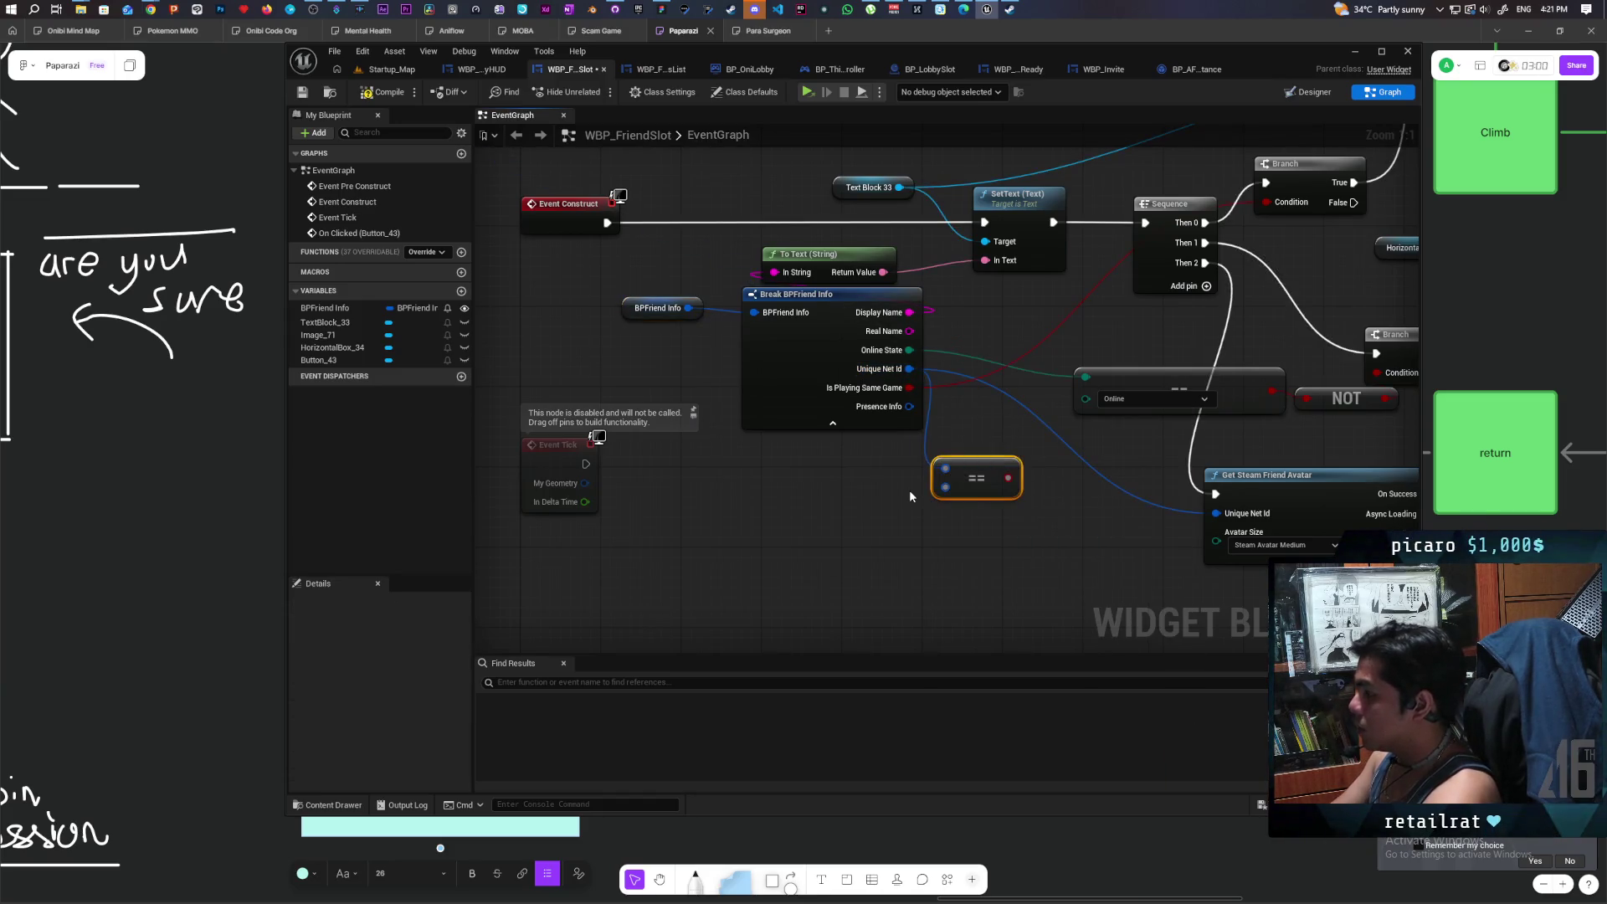
mouse_move(906, 331)
mouse_down()
mouse_move(926, 531)
mouse_move(950, 492)
mouse_up()
click(908, 551)
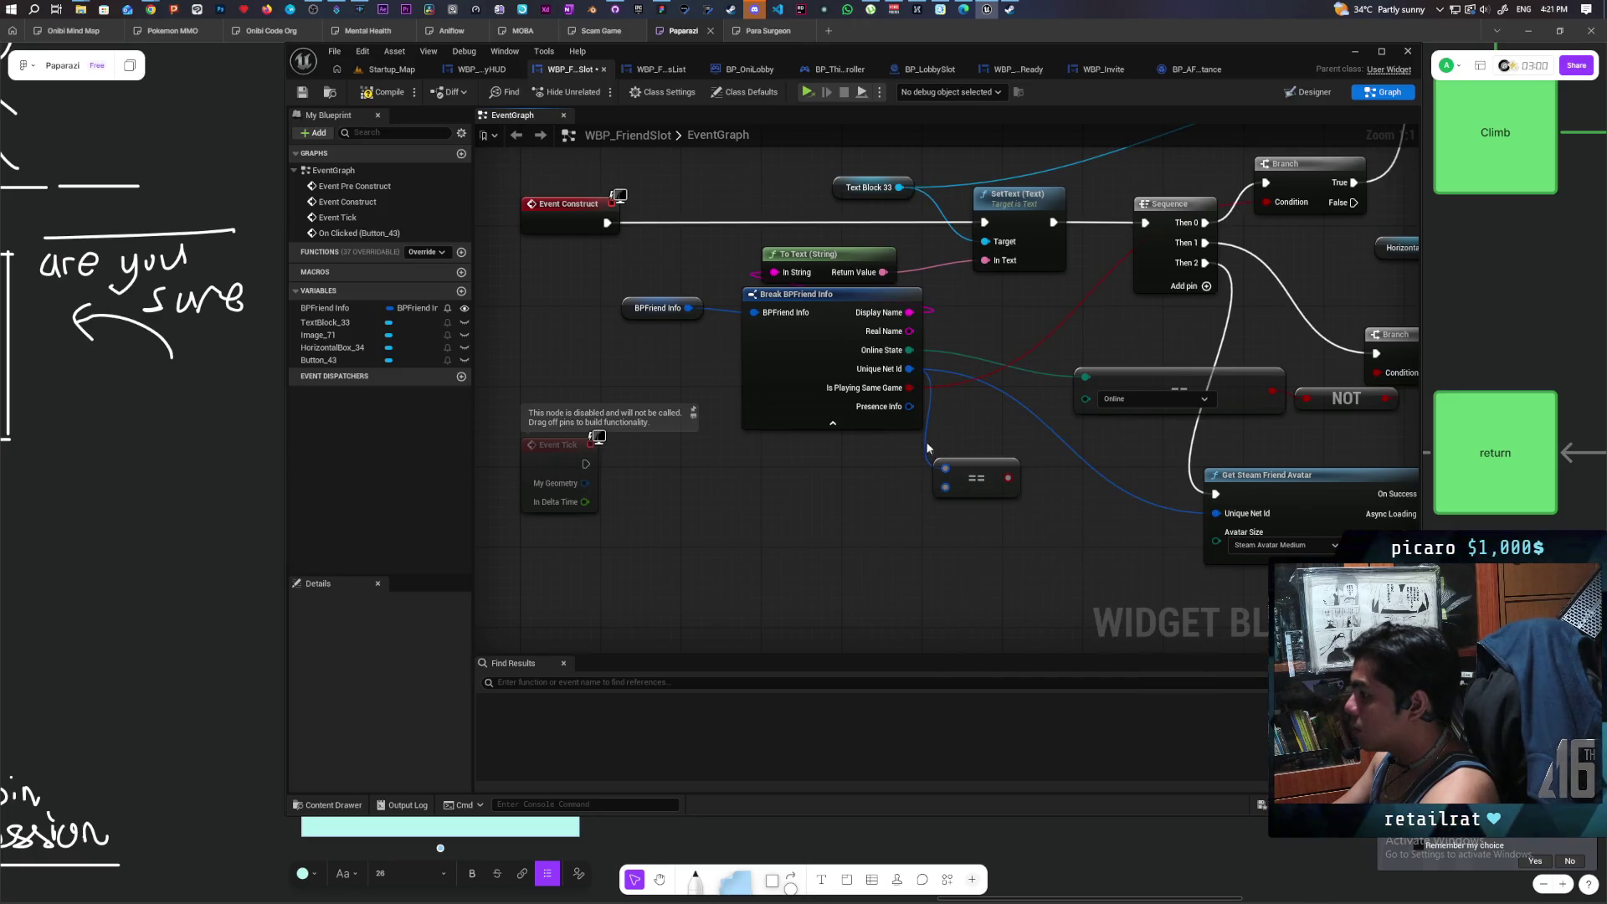
drag(909, 333, 949, 488)
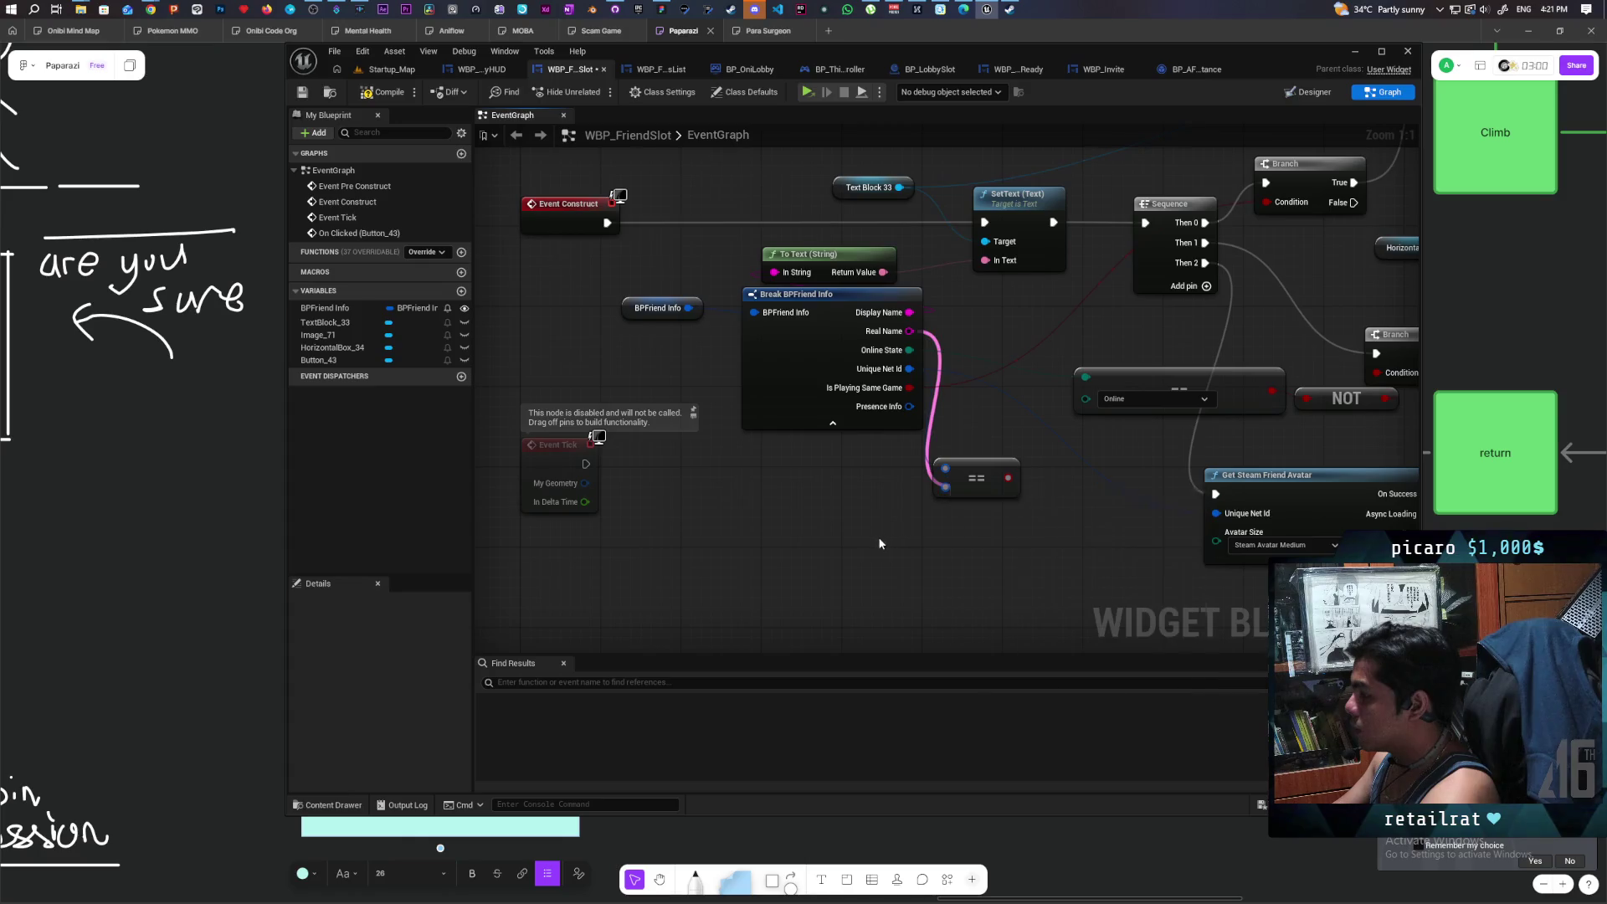
mouse_move(161, 8)
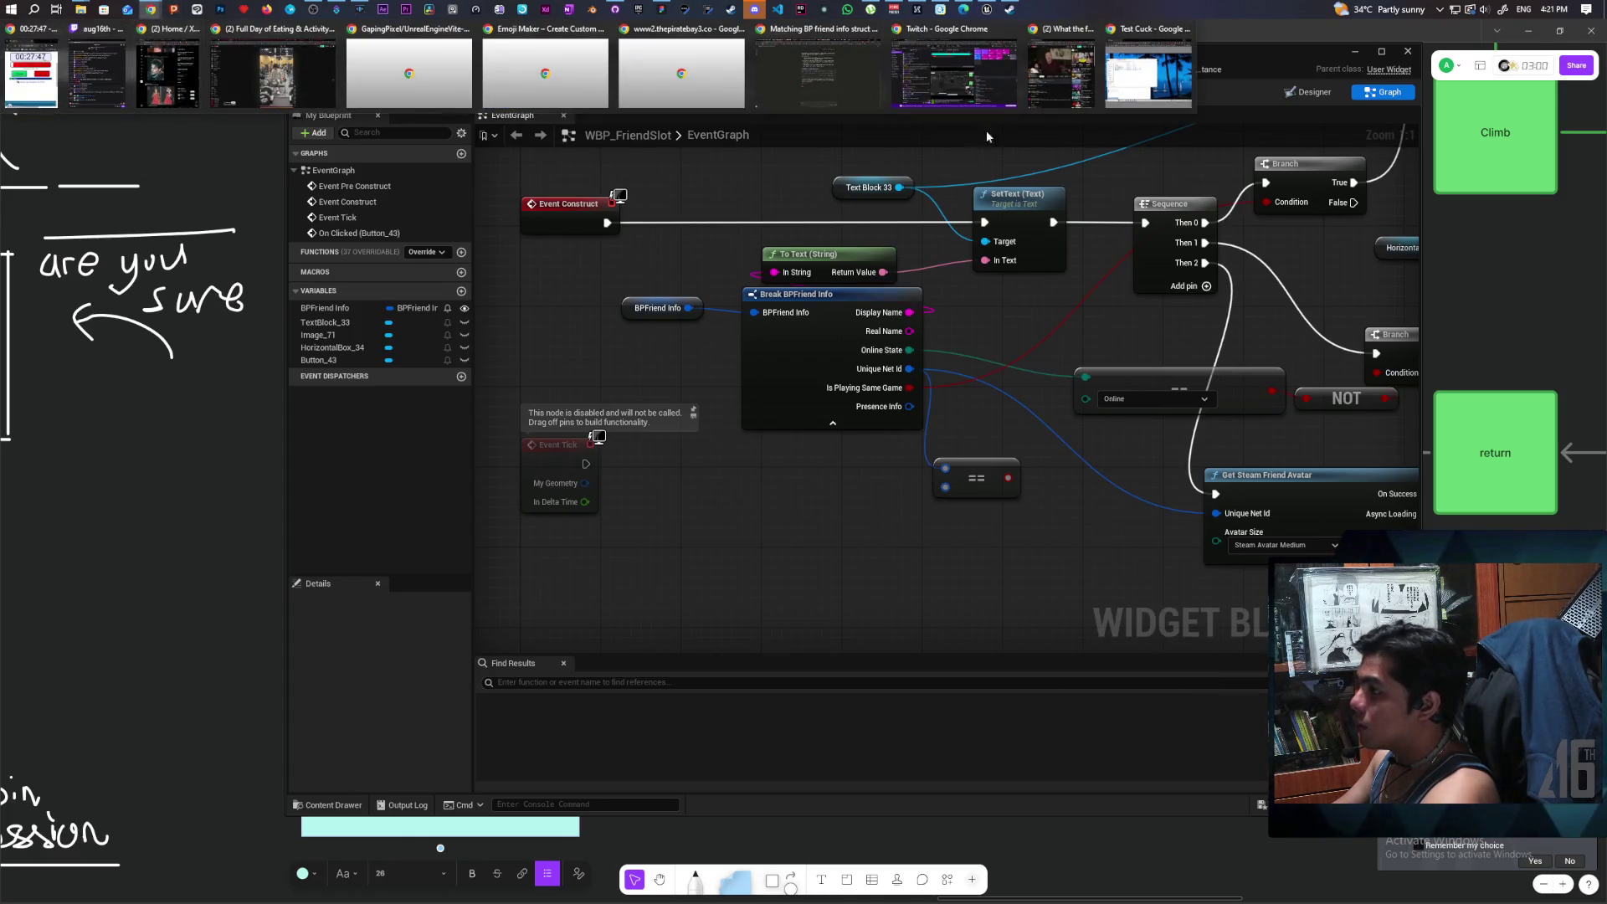
click(830, 73)
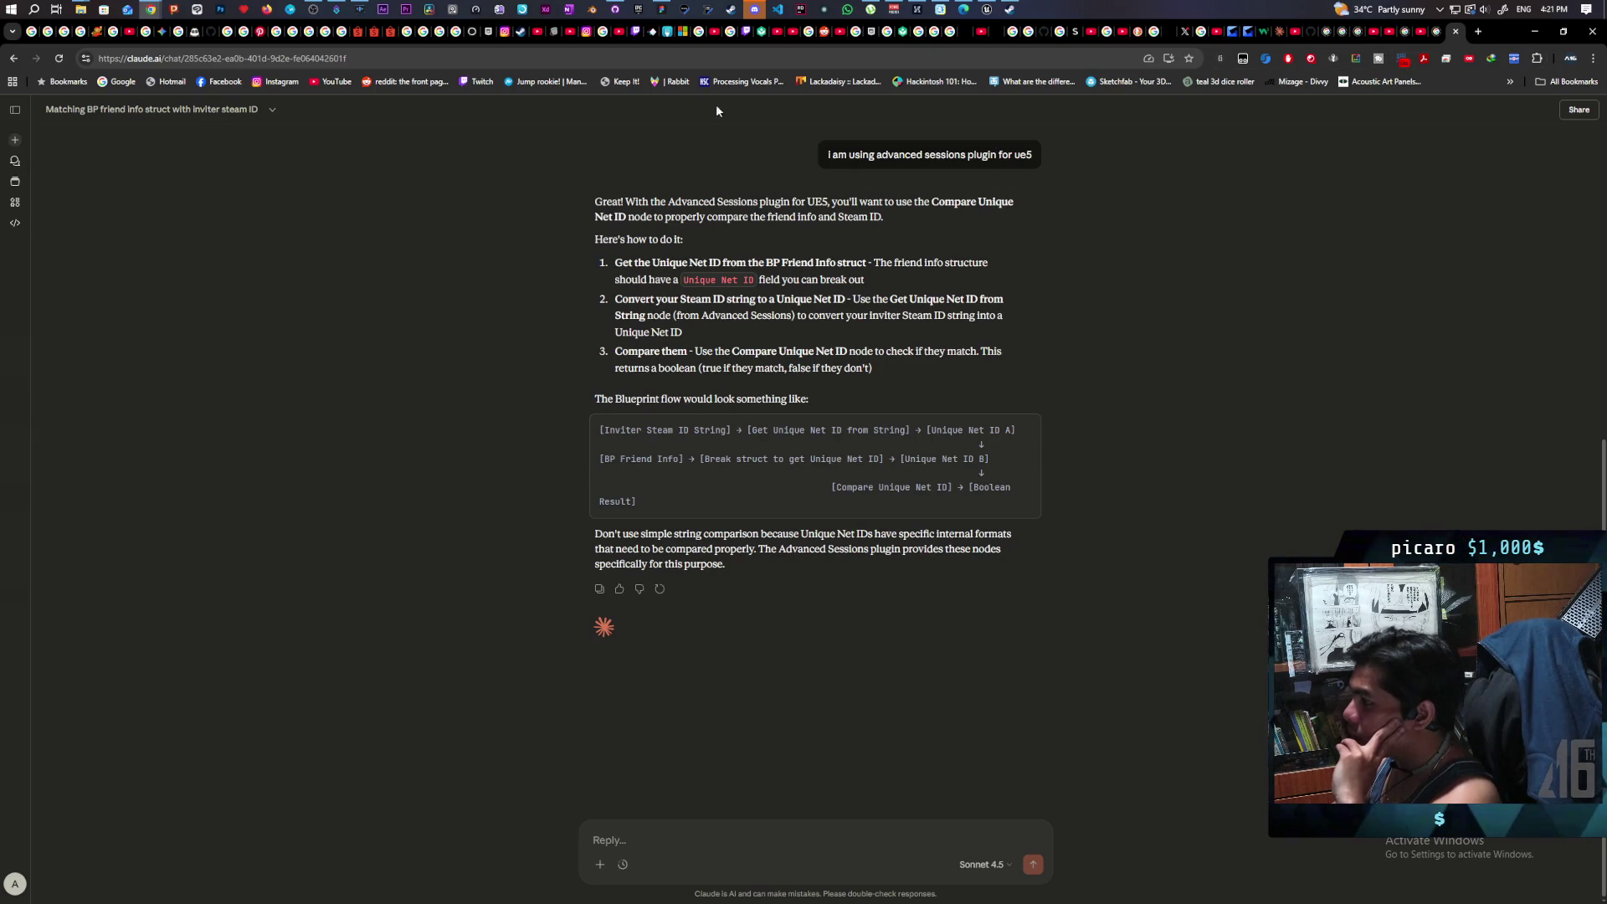
click(986, 9)
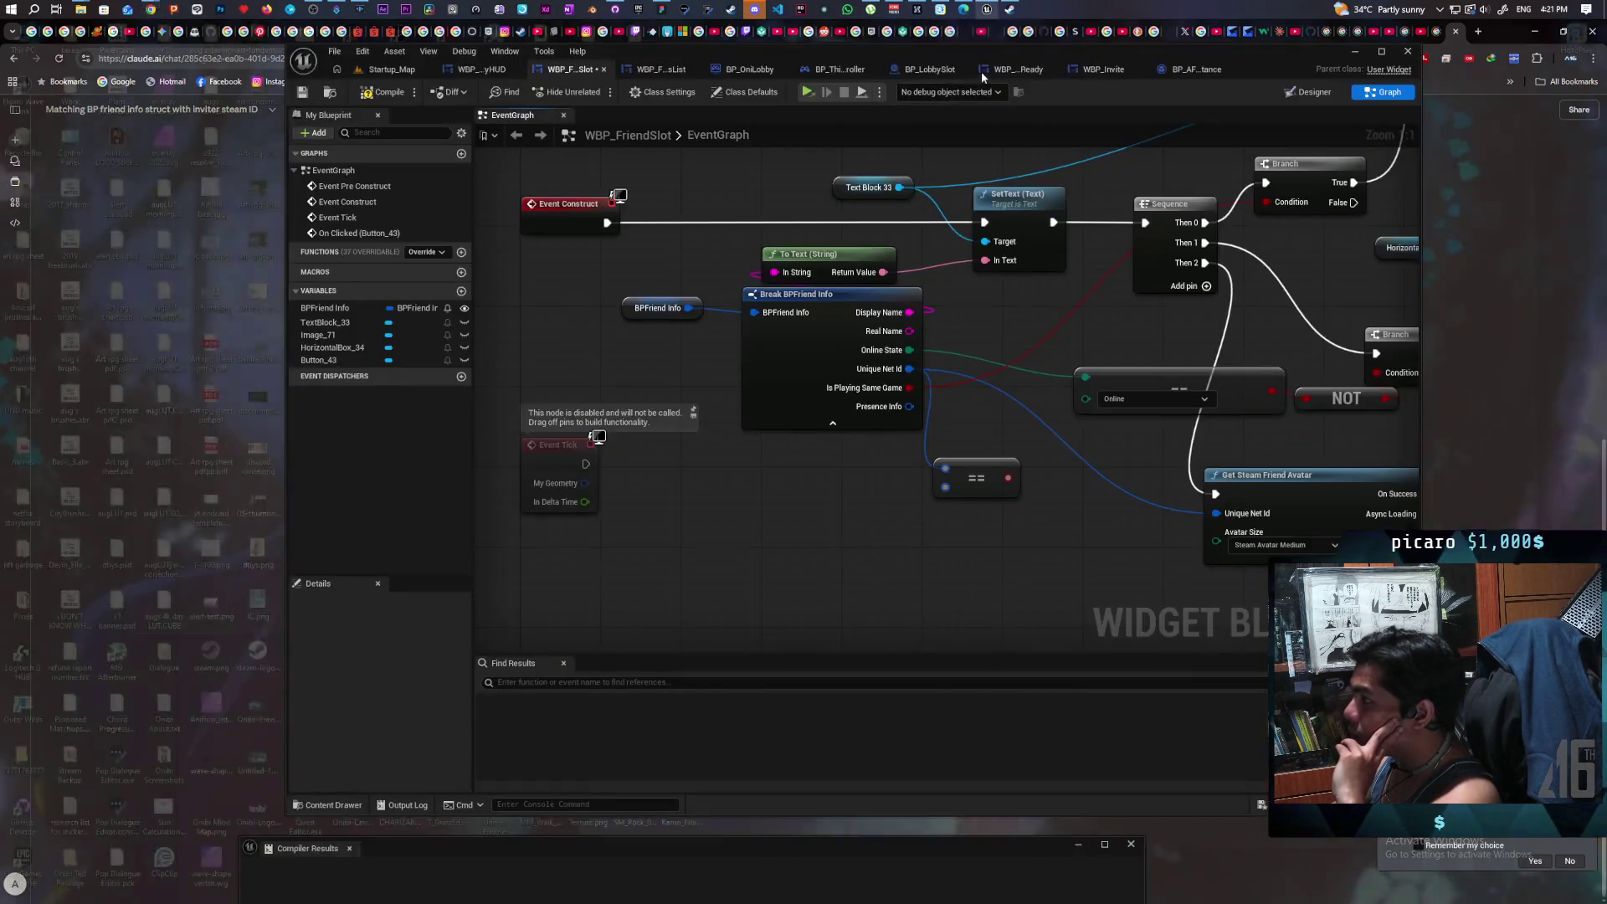
drag(909, 331, 824, 578)
text(get uni)
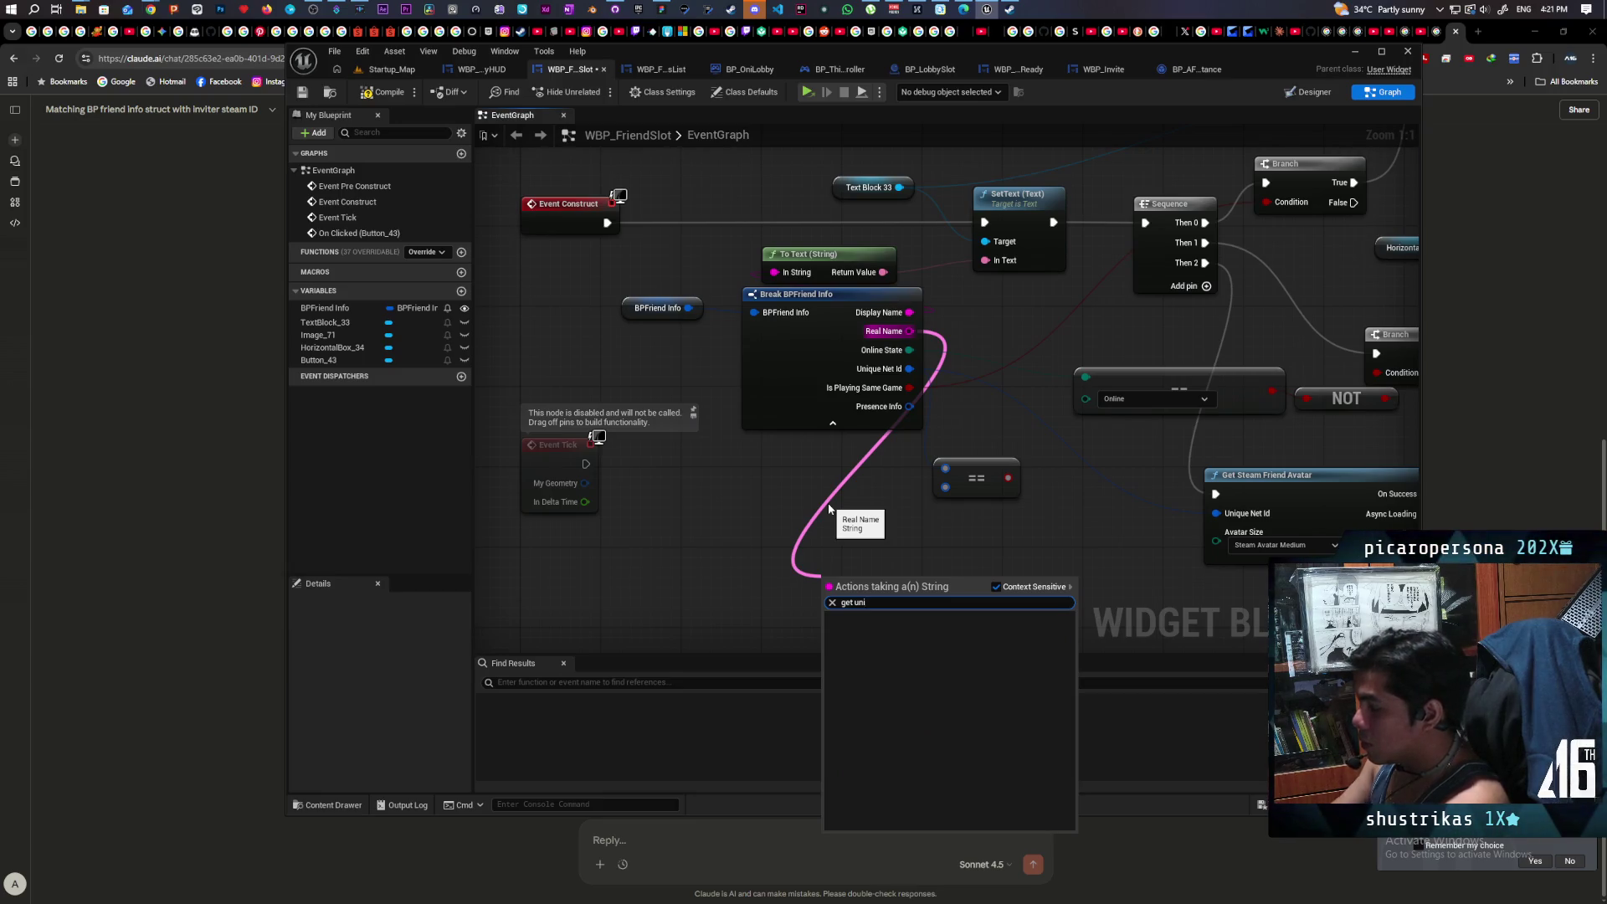
key(Escape)
right_click(756, 550)
text(get uni)
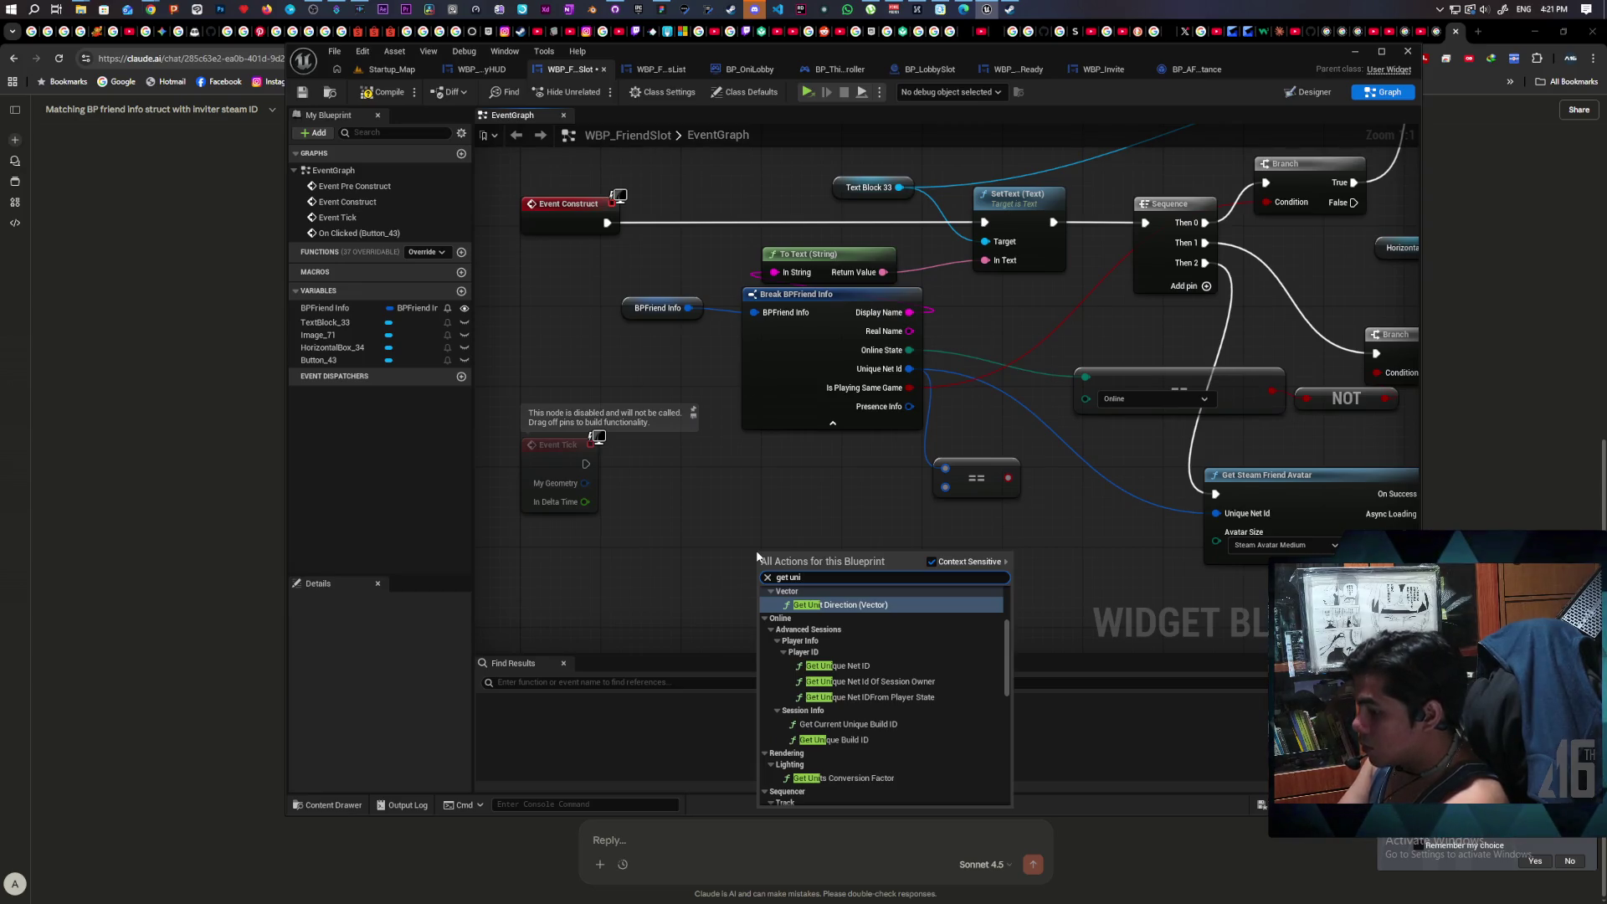
text(que)
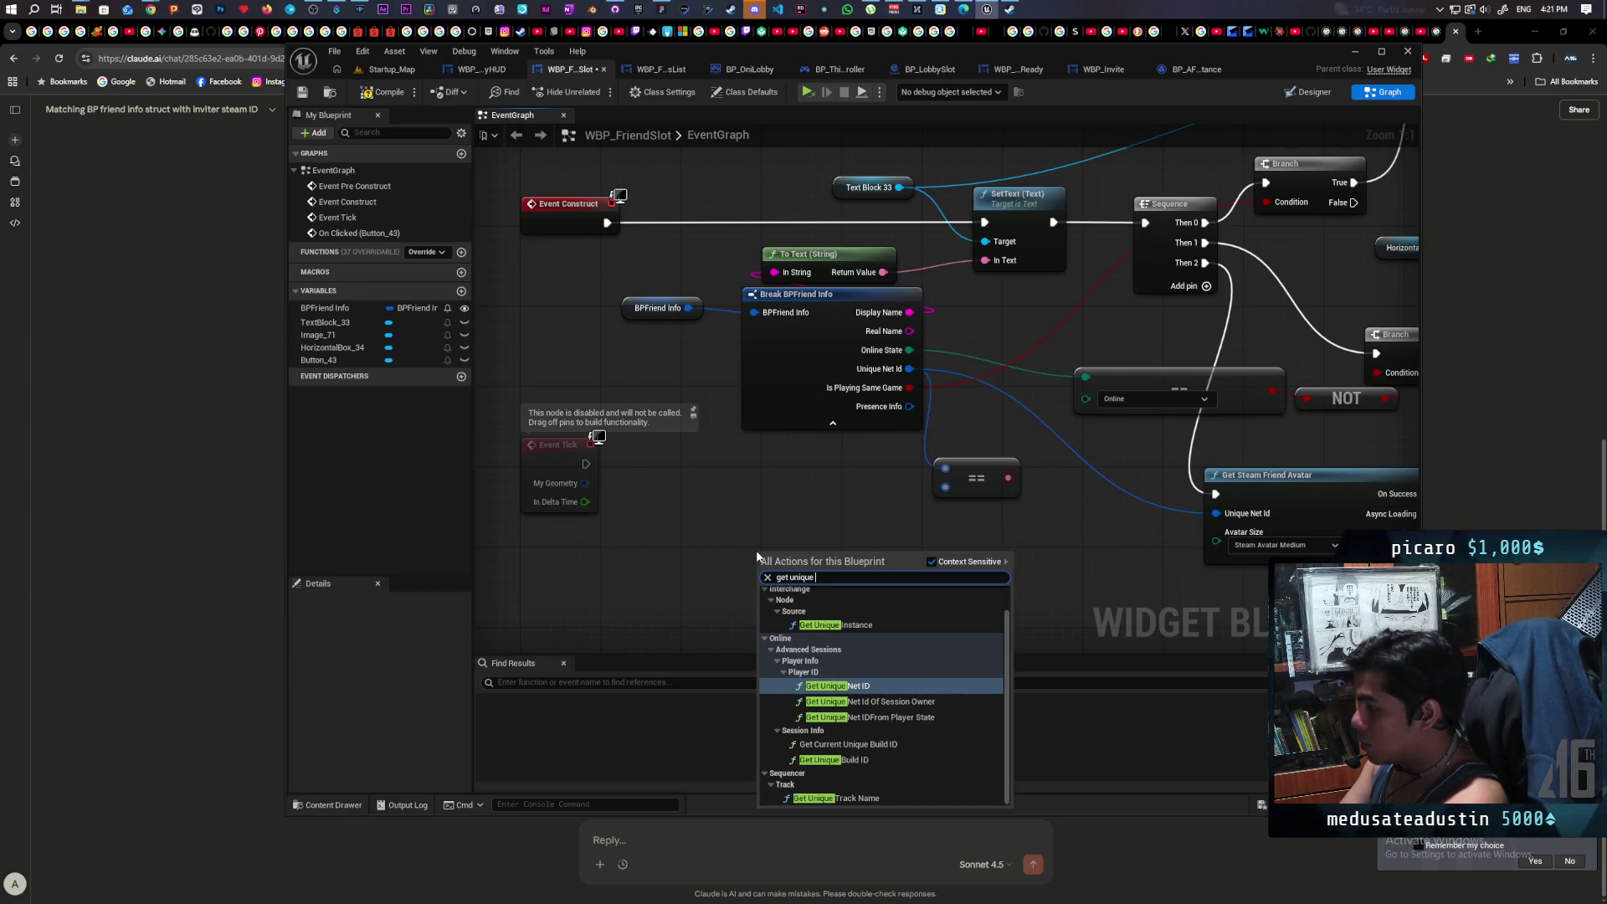
key(Return)
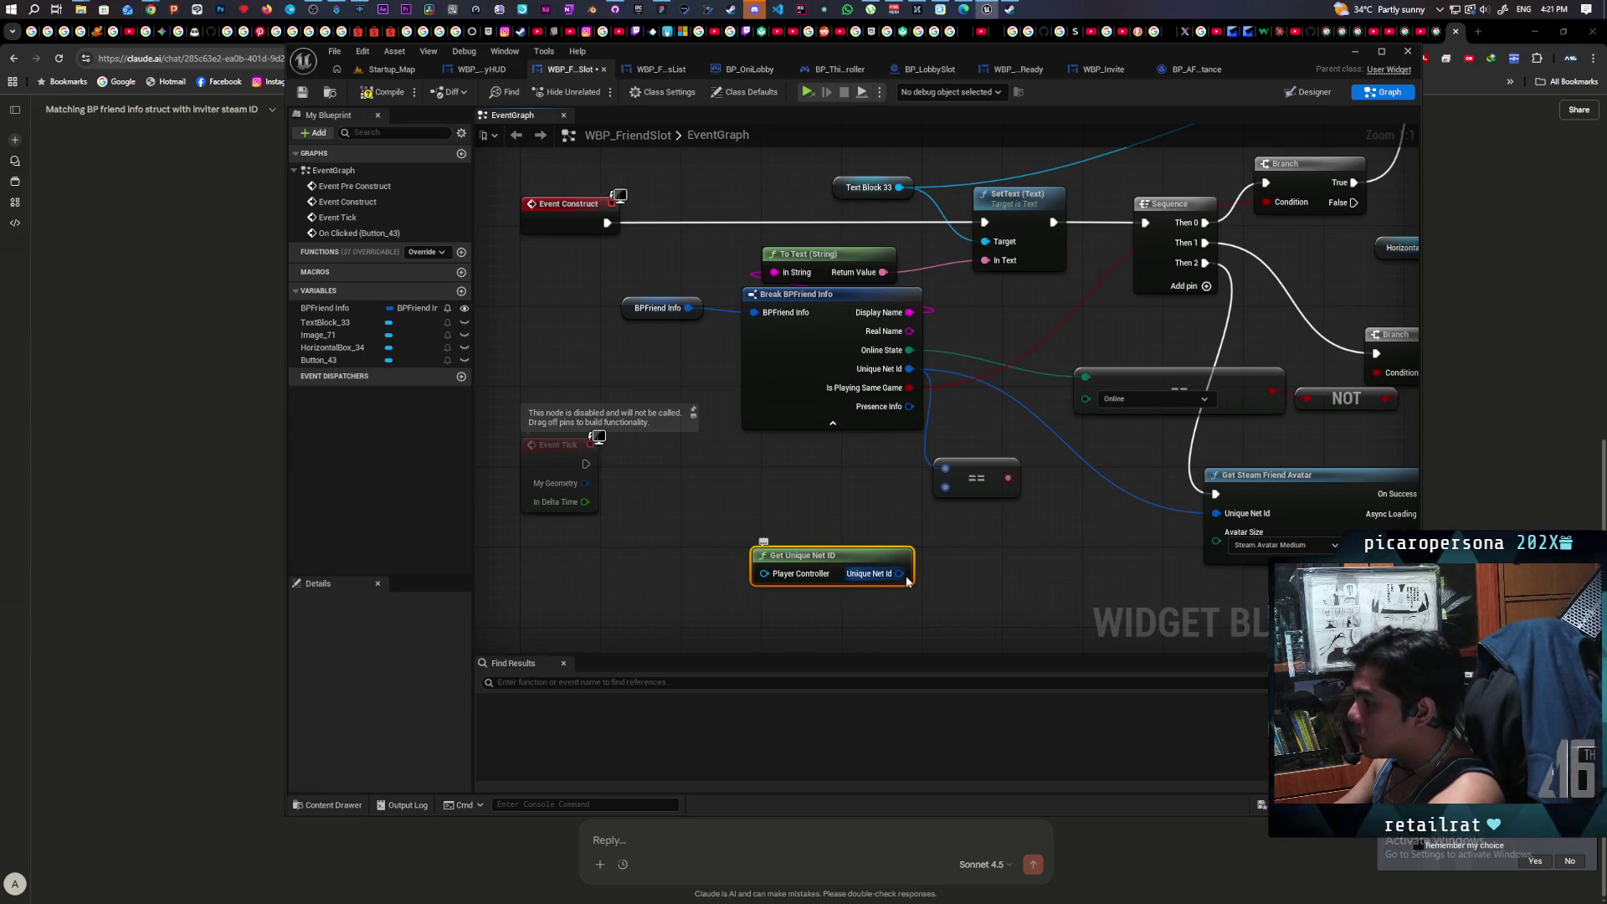
mouse_move(899, 575)
mouse_down()
mouse_move(950, 467)
mouse_move(946, 487)
mouse_up()
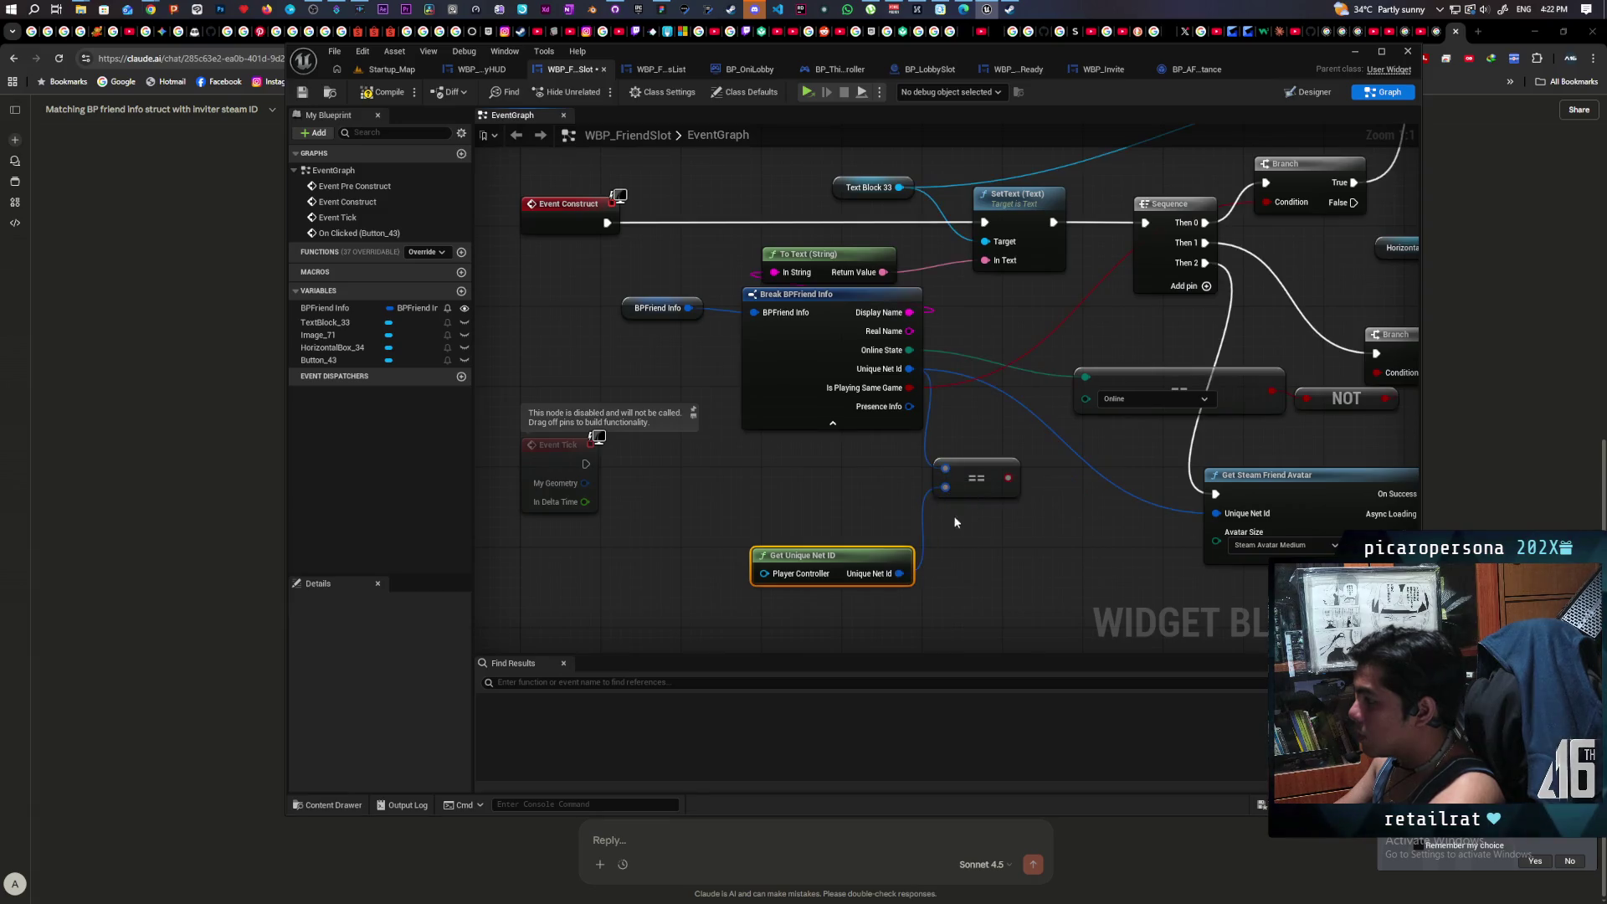
click(859, 604)
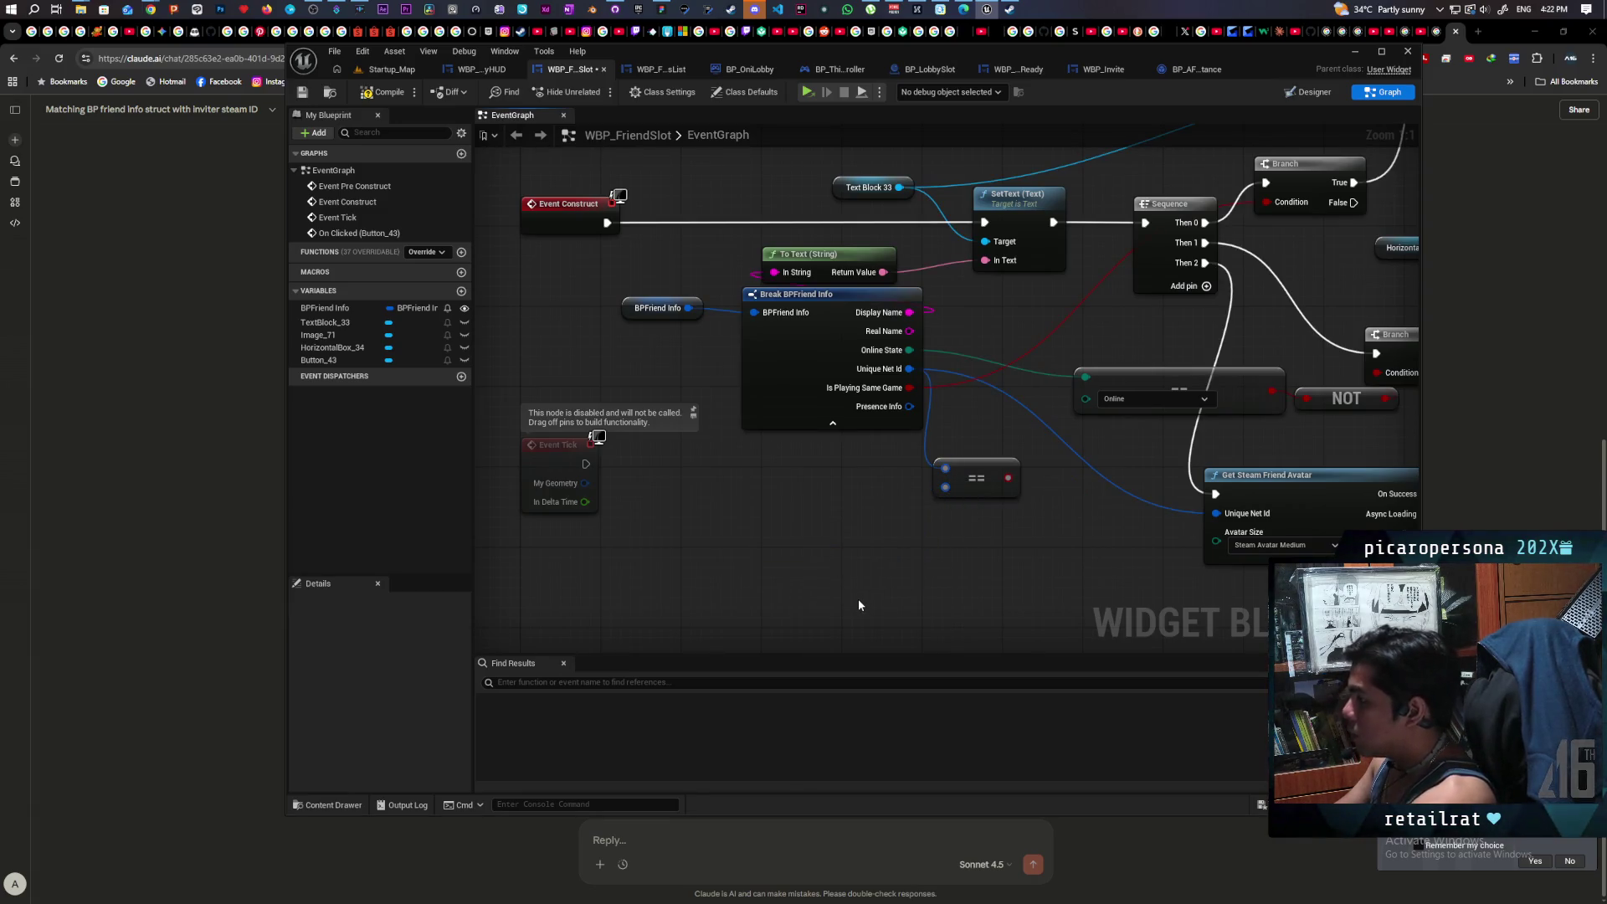
right_click(859, 604)
text(get unique)
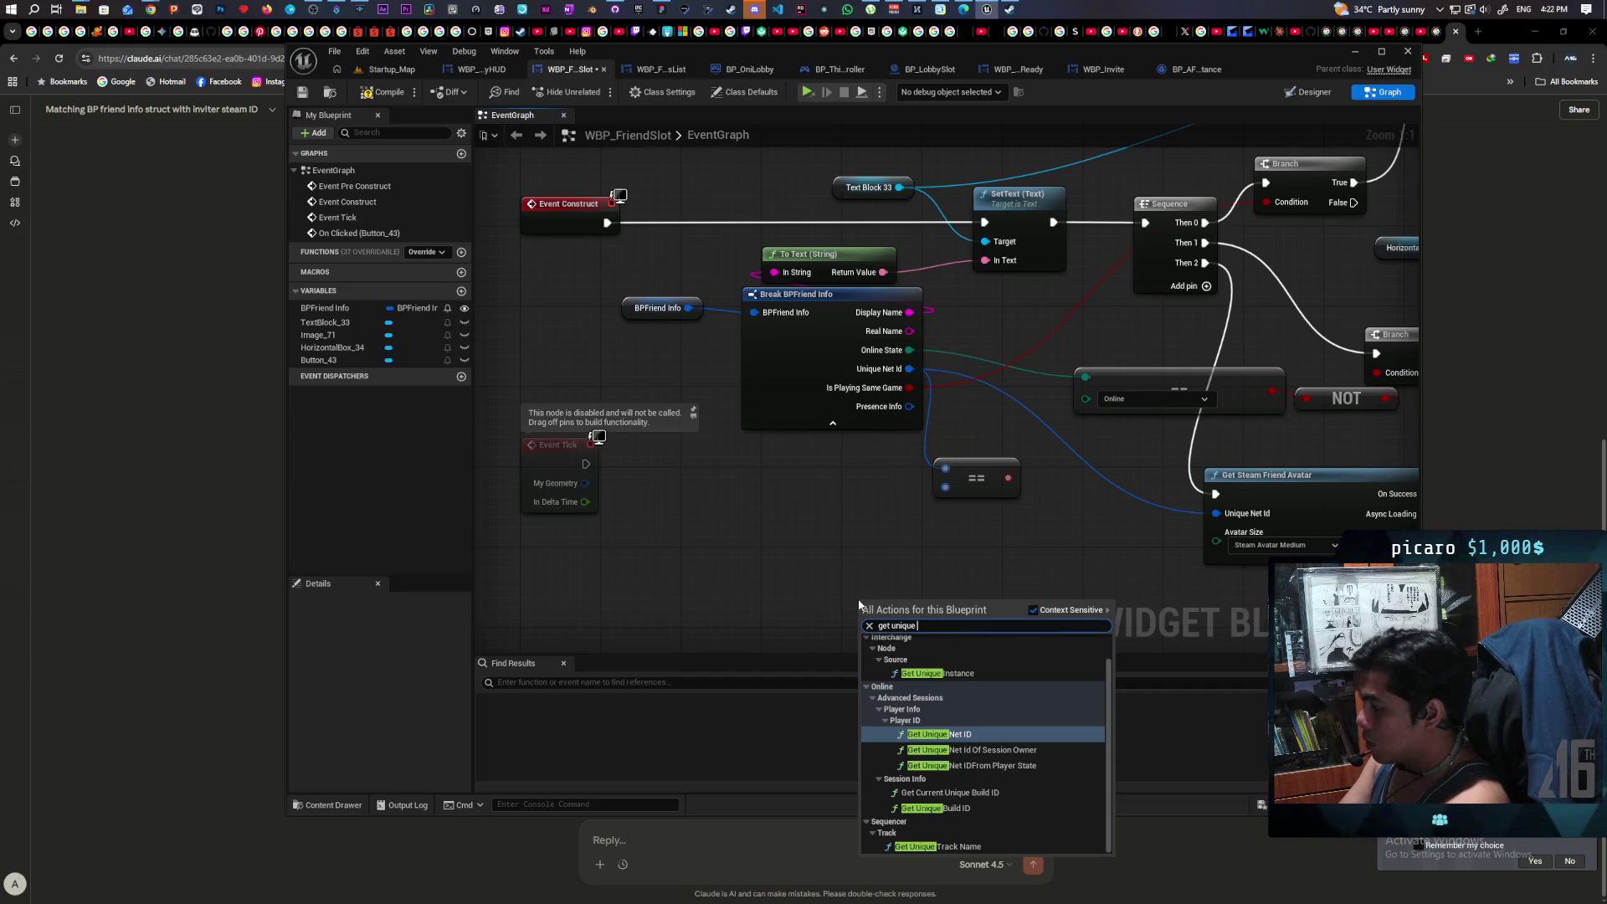
text(net i)
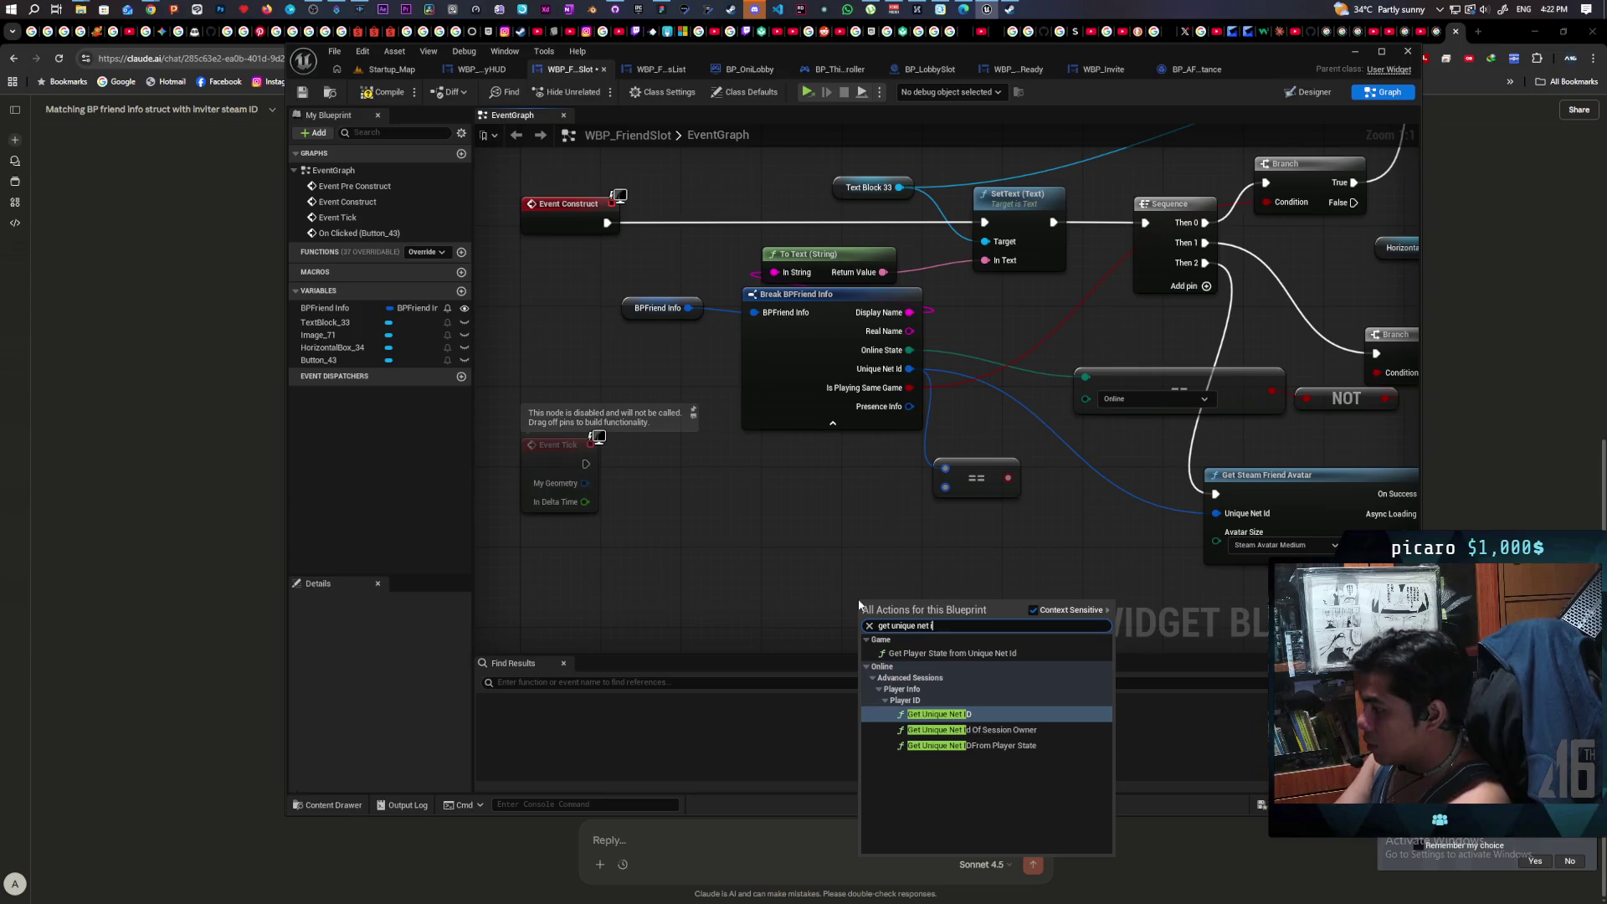
click(578, 241)
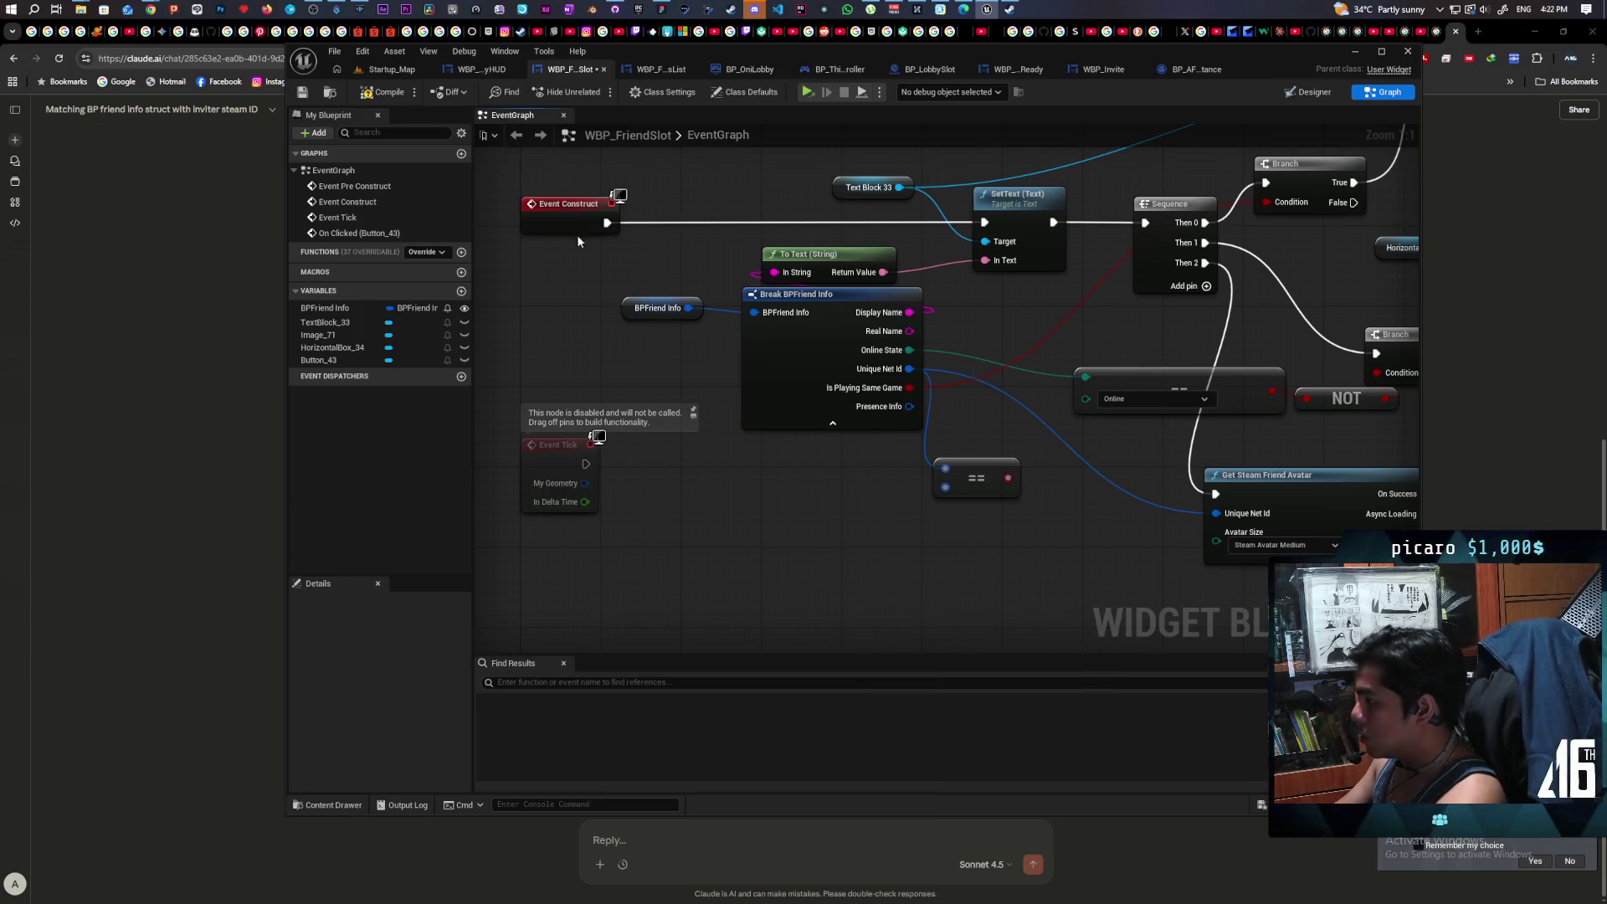
click(222, 220)
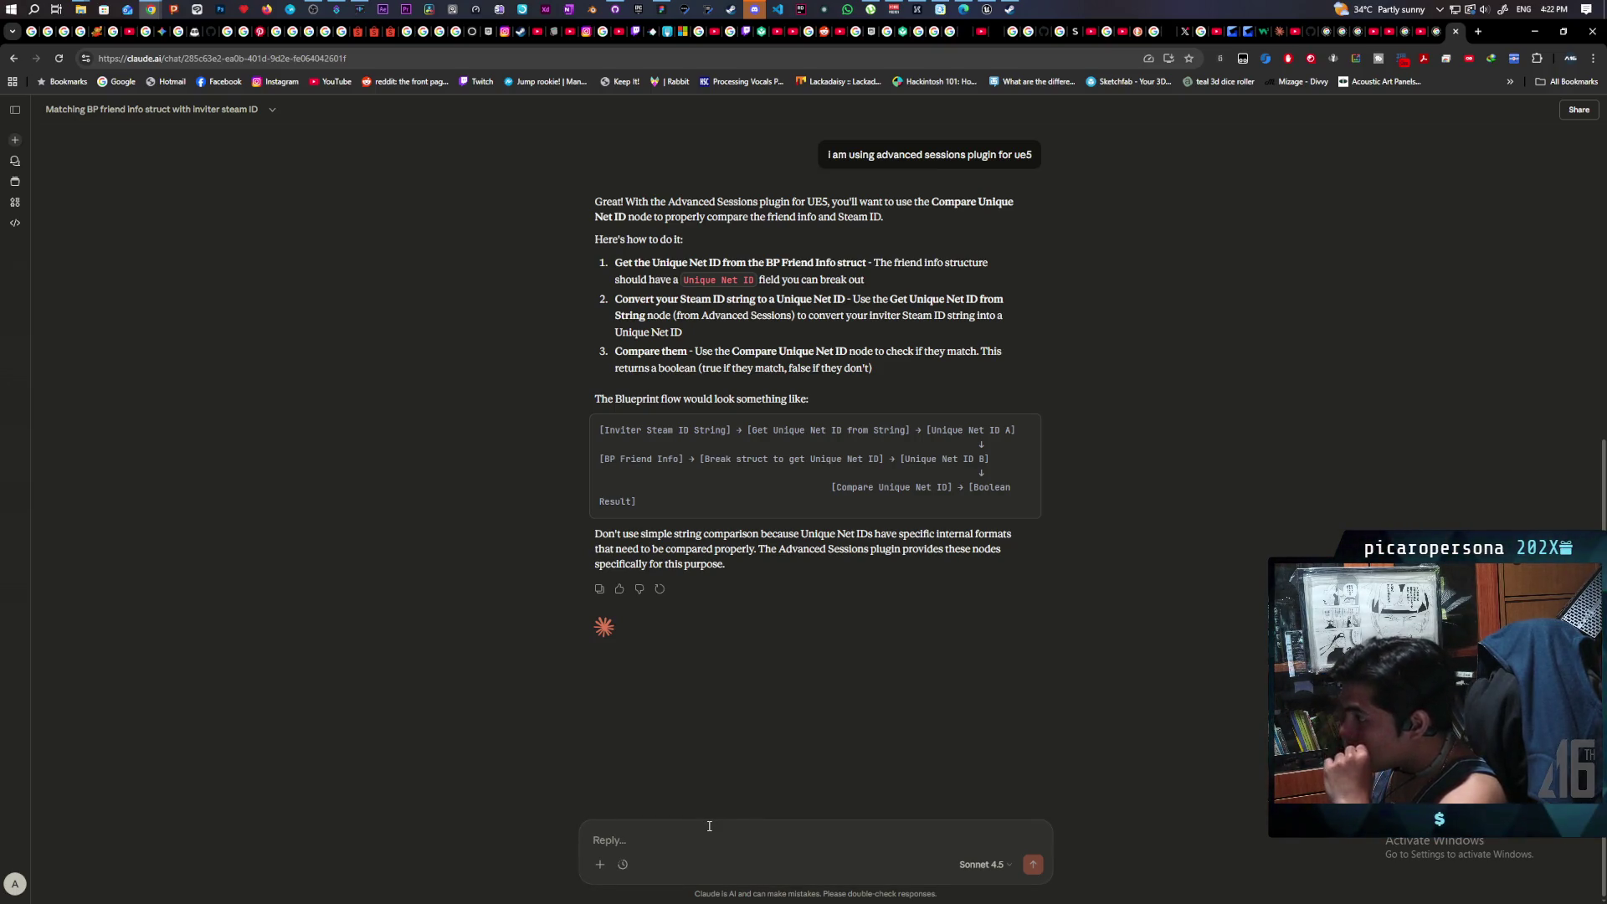
Tell Claude there is no Get Unique Net ID from String function.
text(there is)
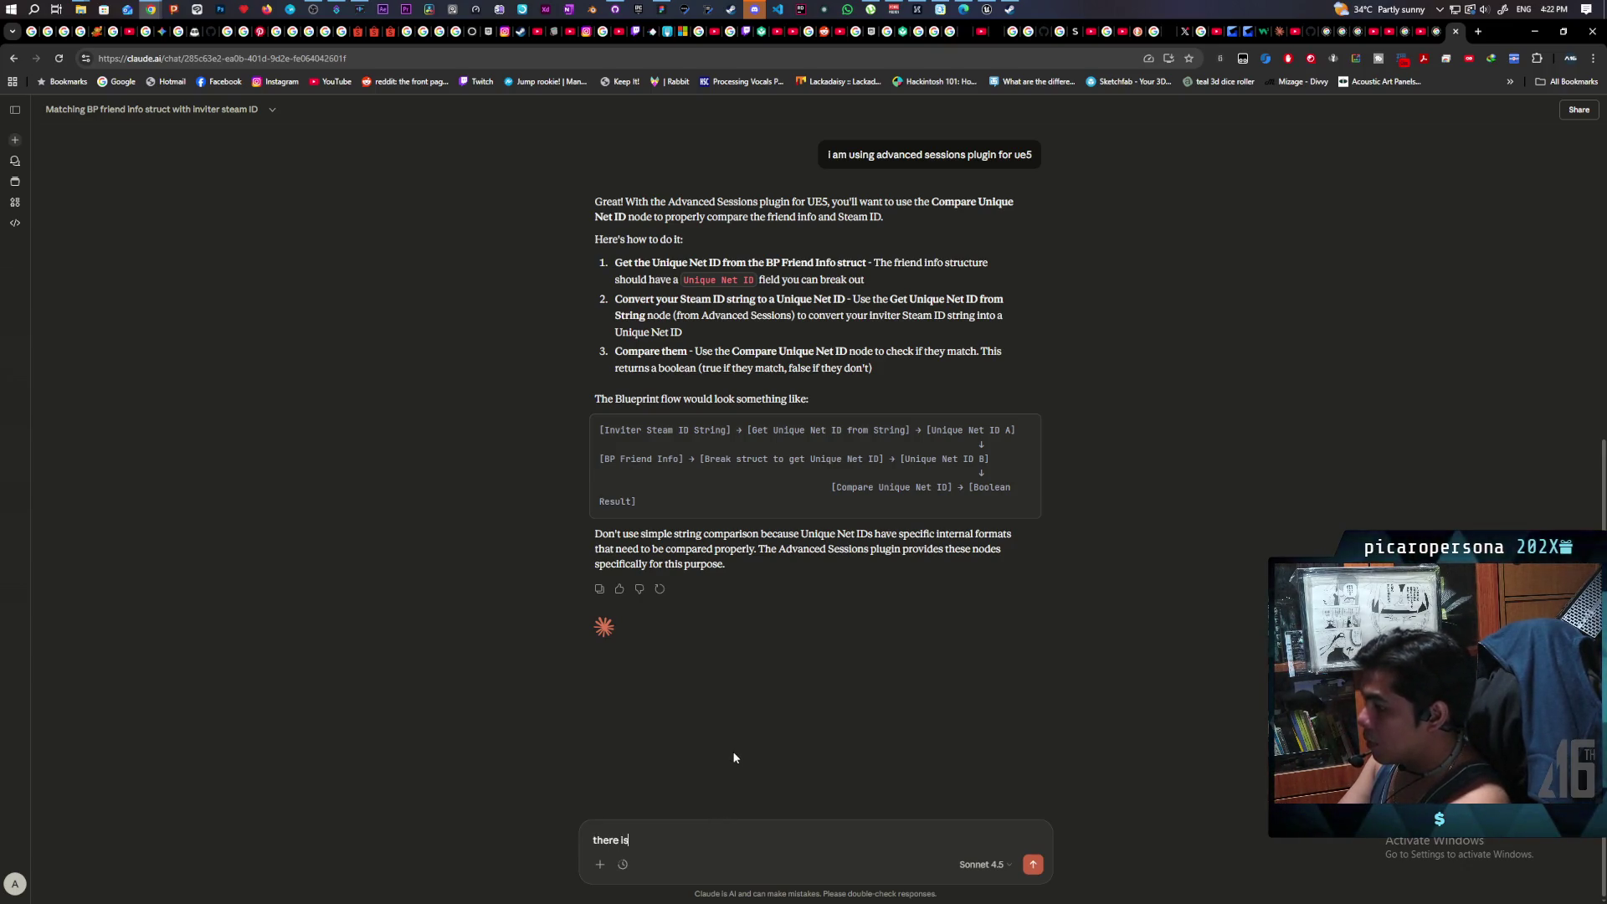
text( no)
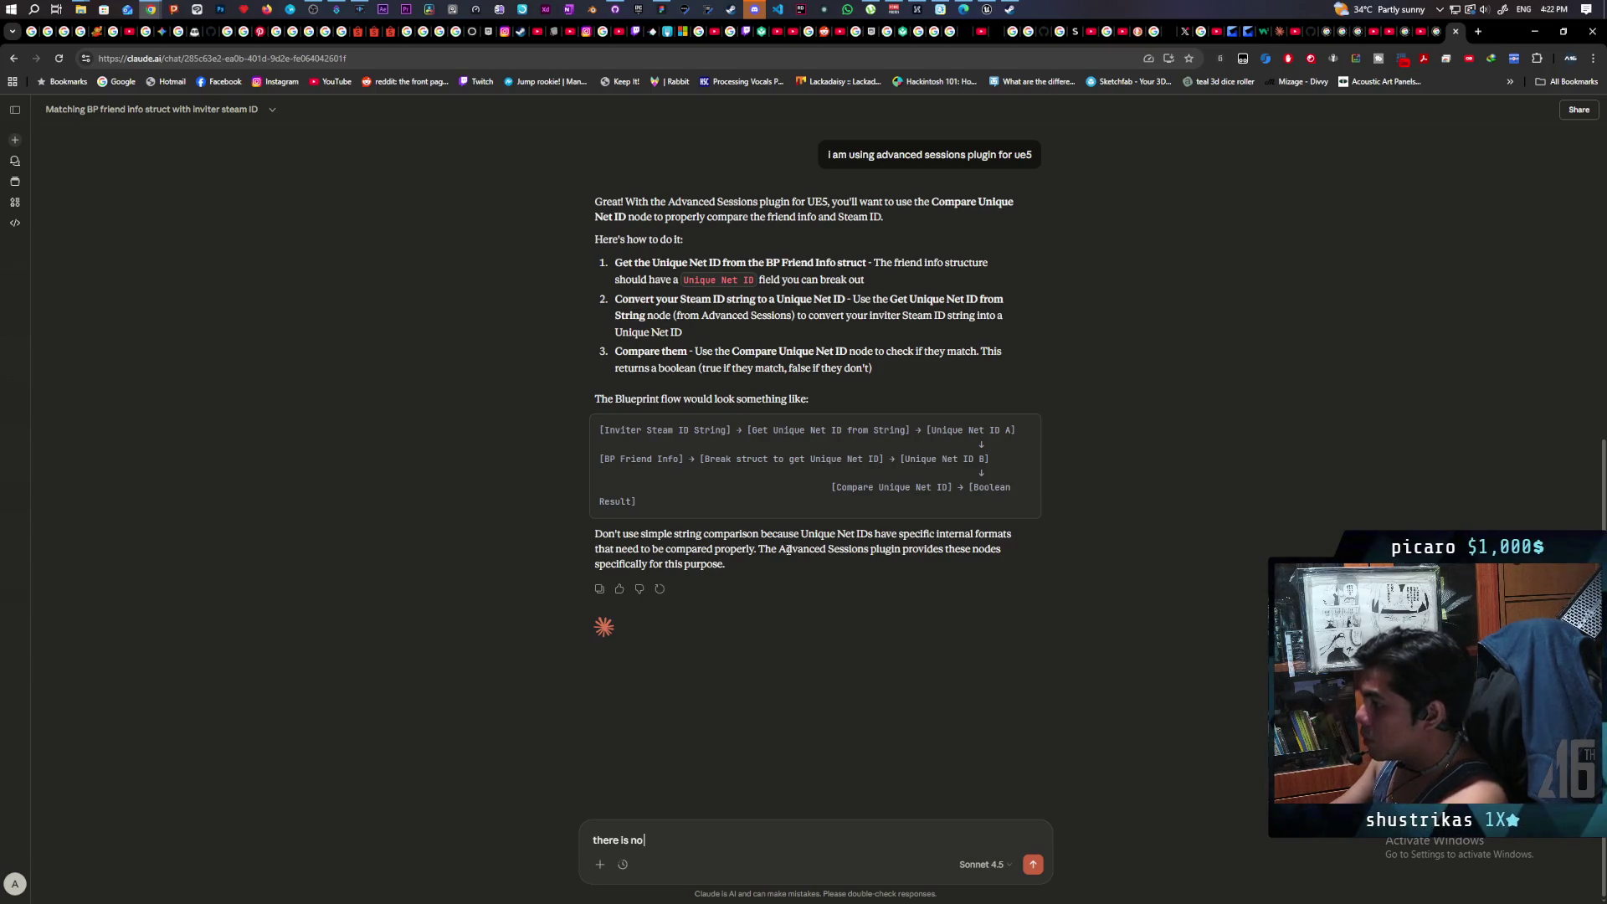
drag(780, 431, 869, 429)
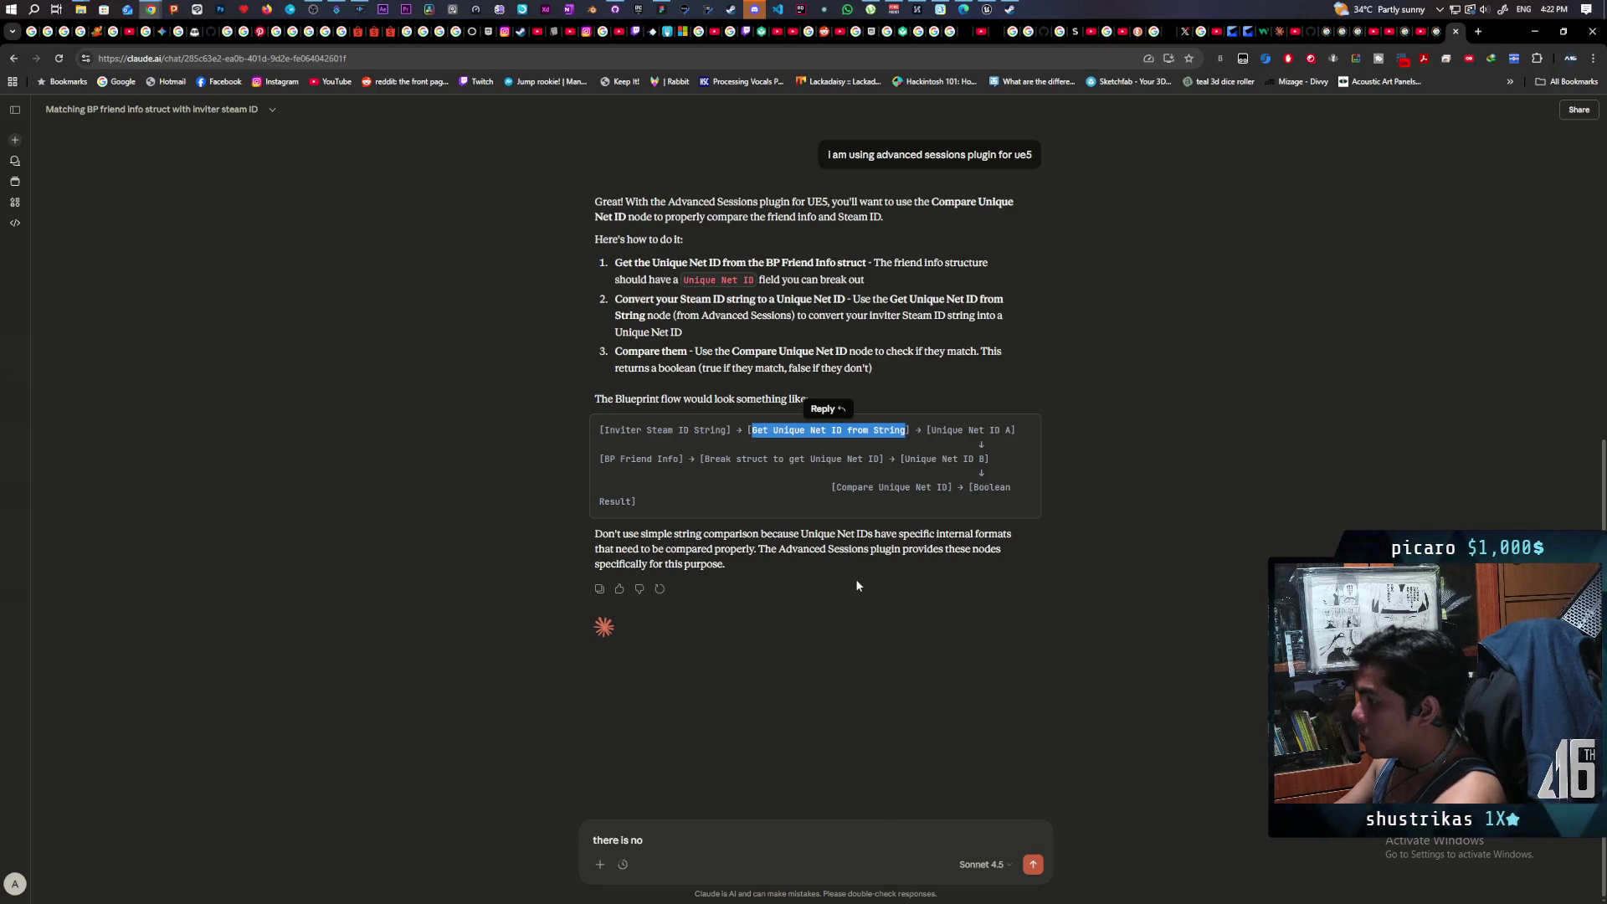
click(706, 838)
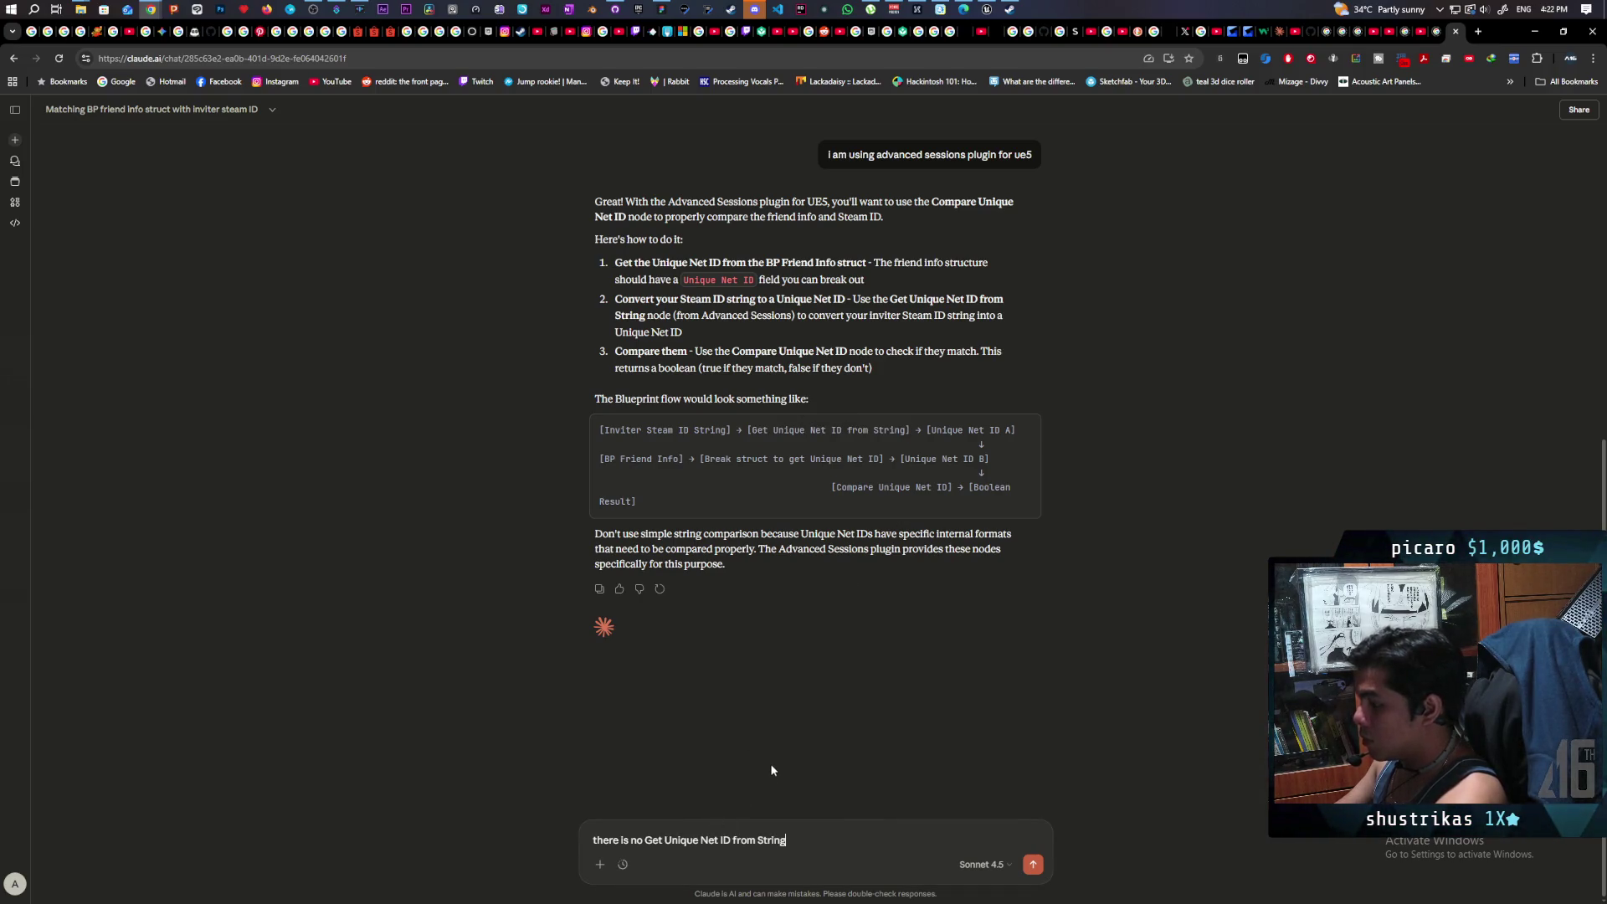
text(function)
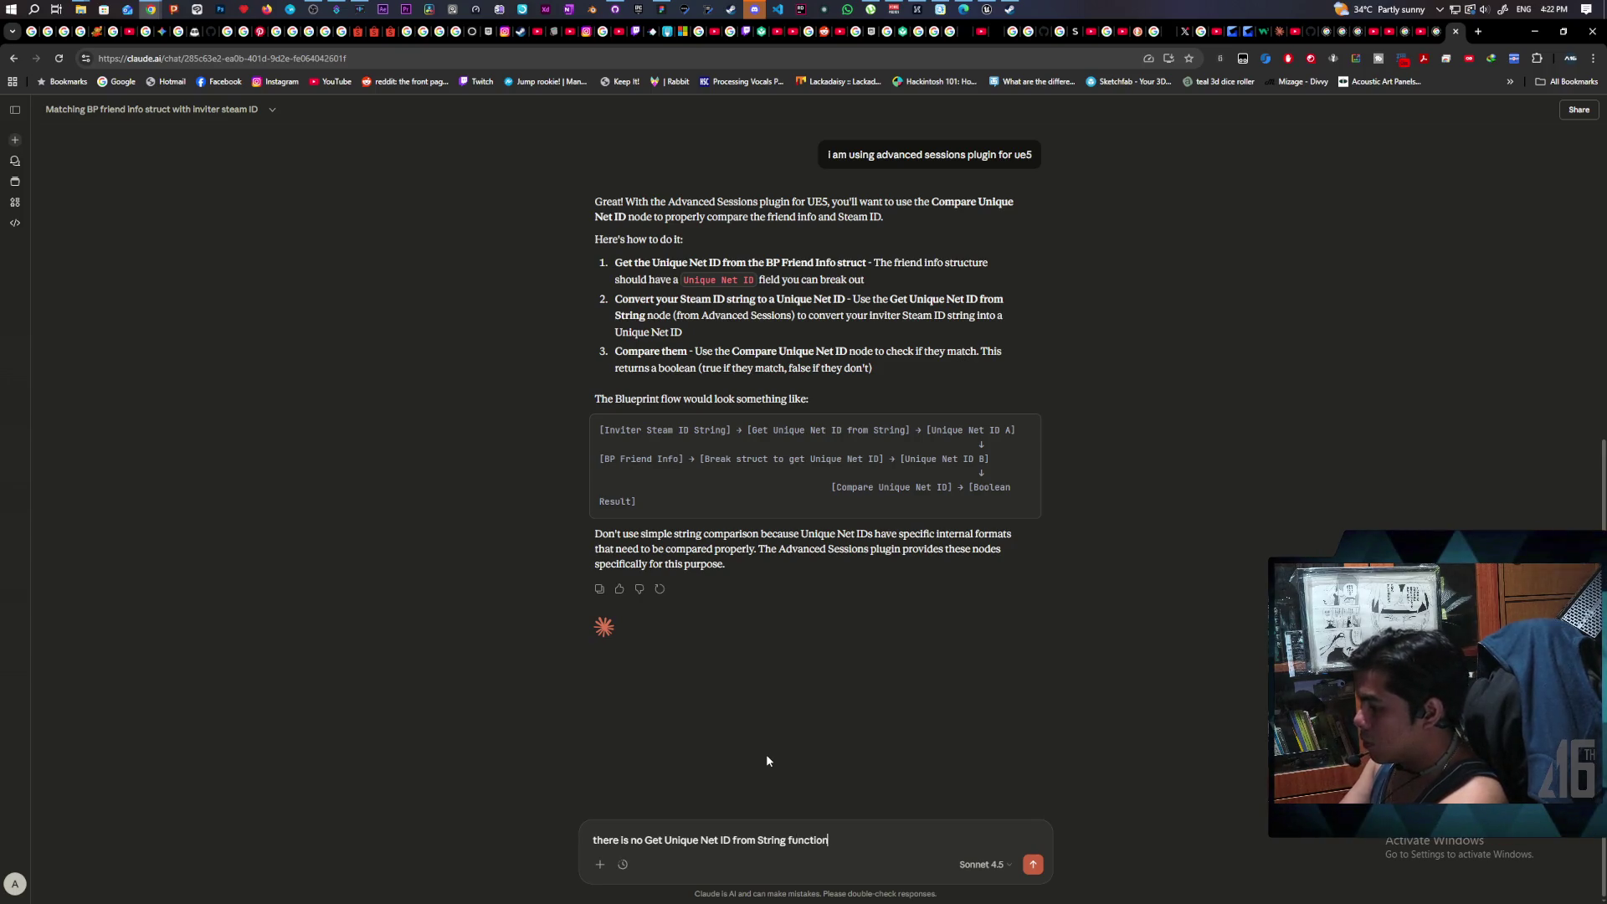
key(Return)
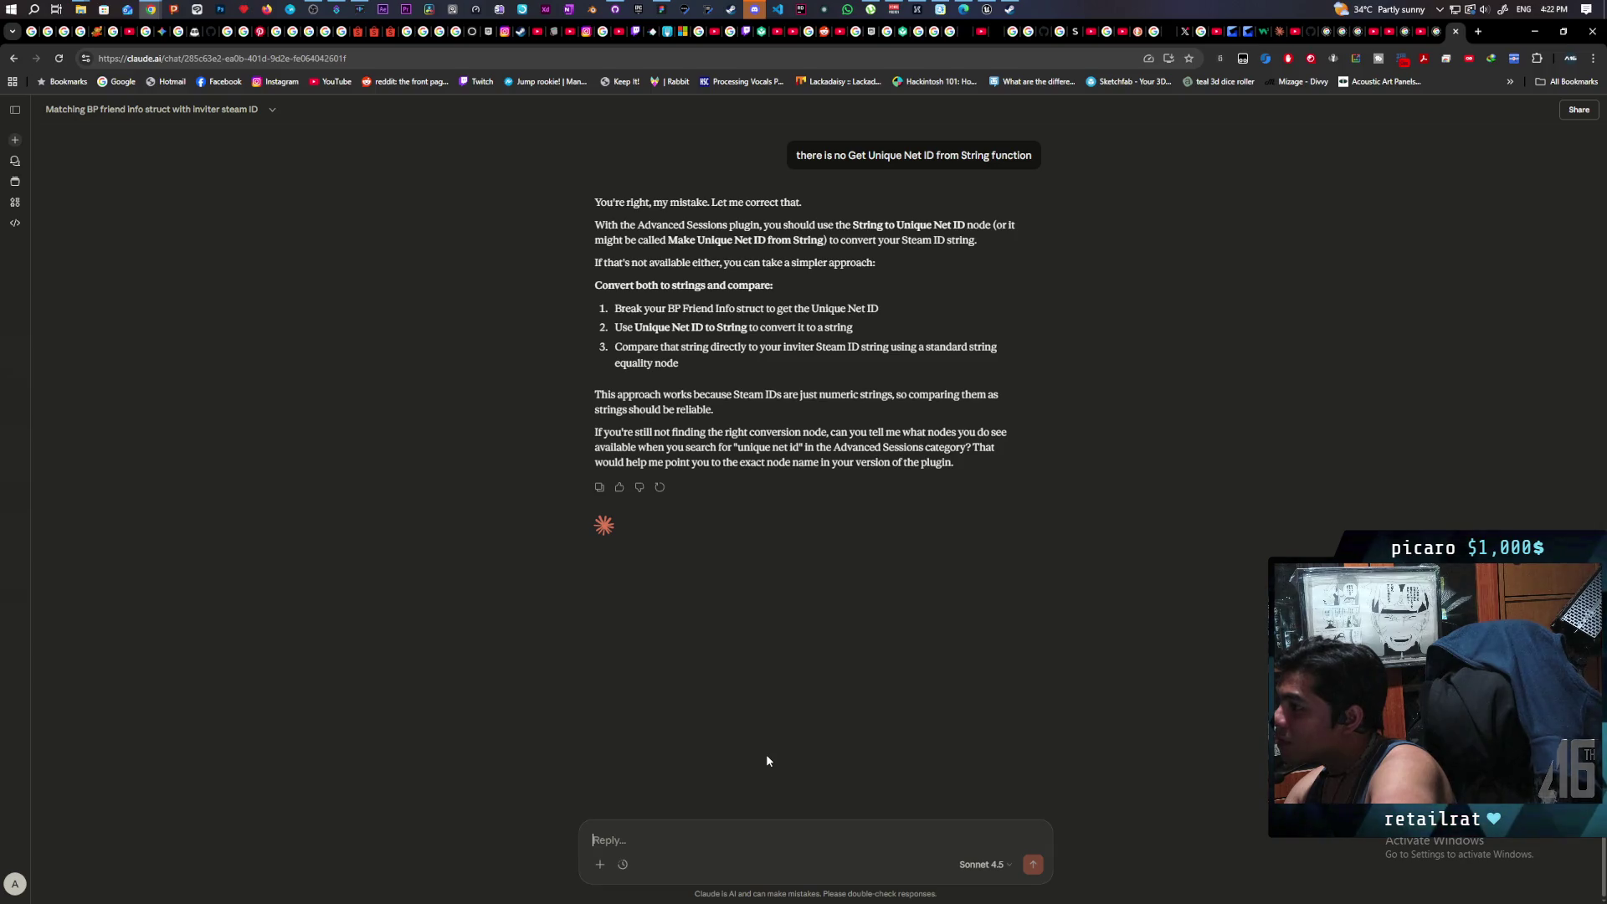
Reply to Claude that none of its suggested nodes exist.
text(im pretty sure none of this ex)
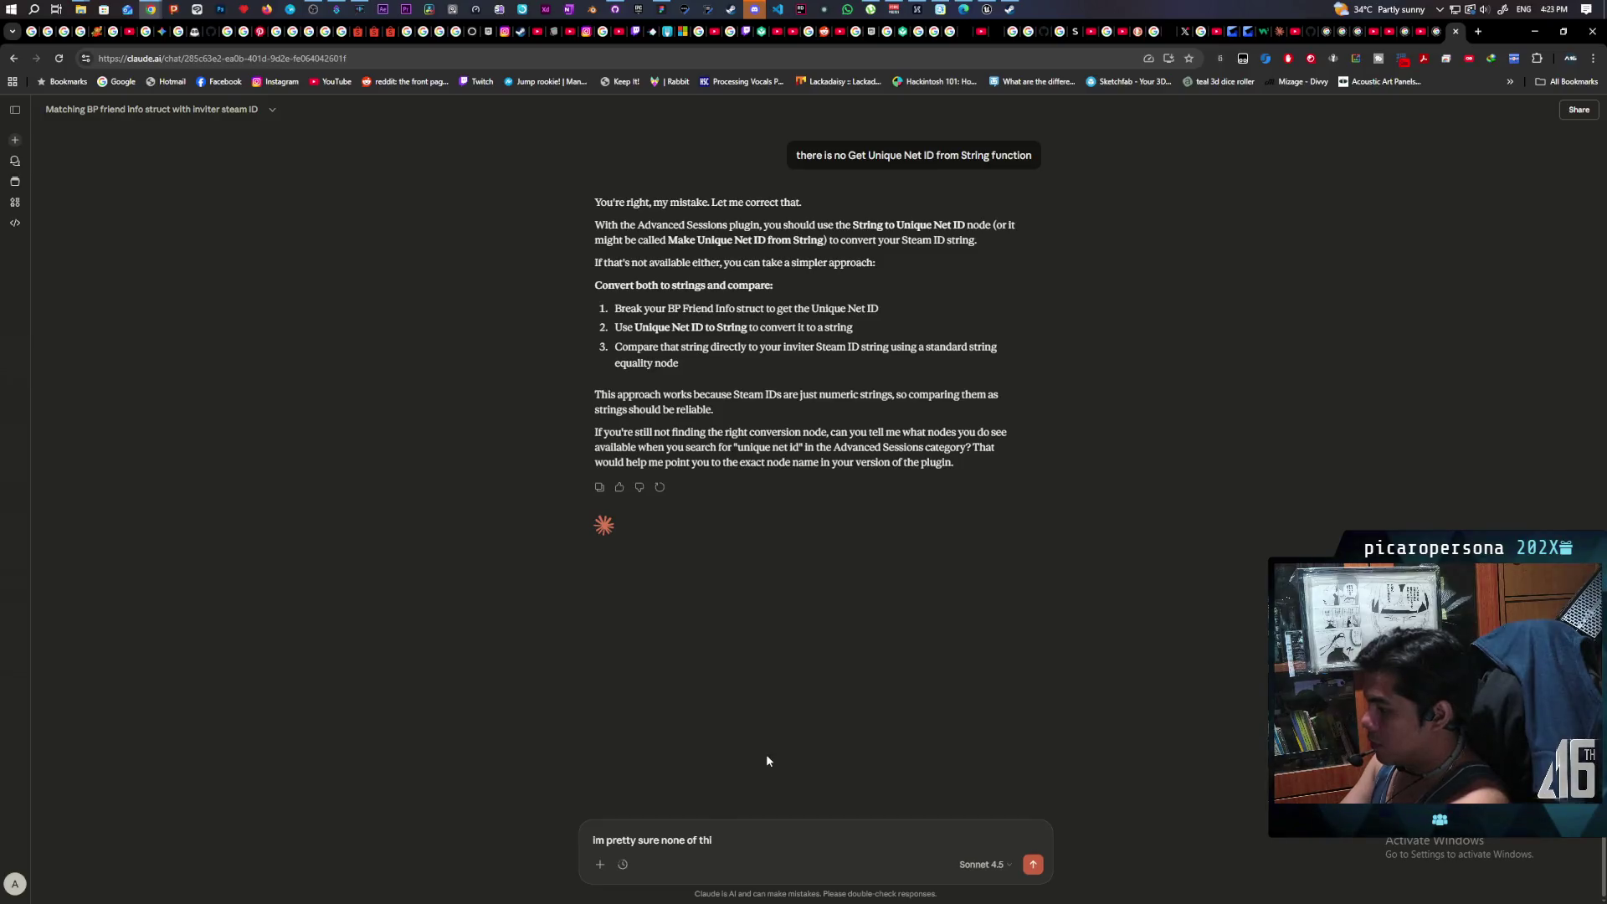
text(istse)
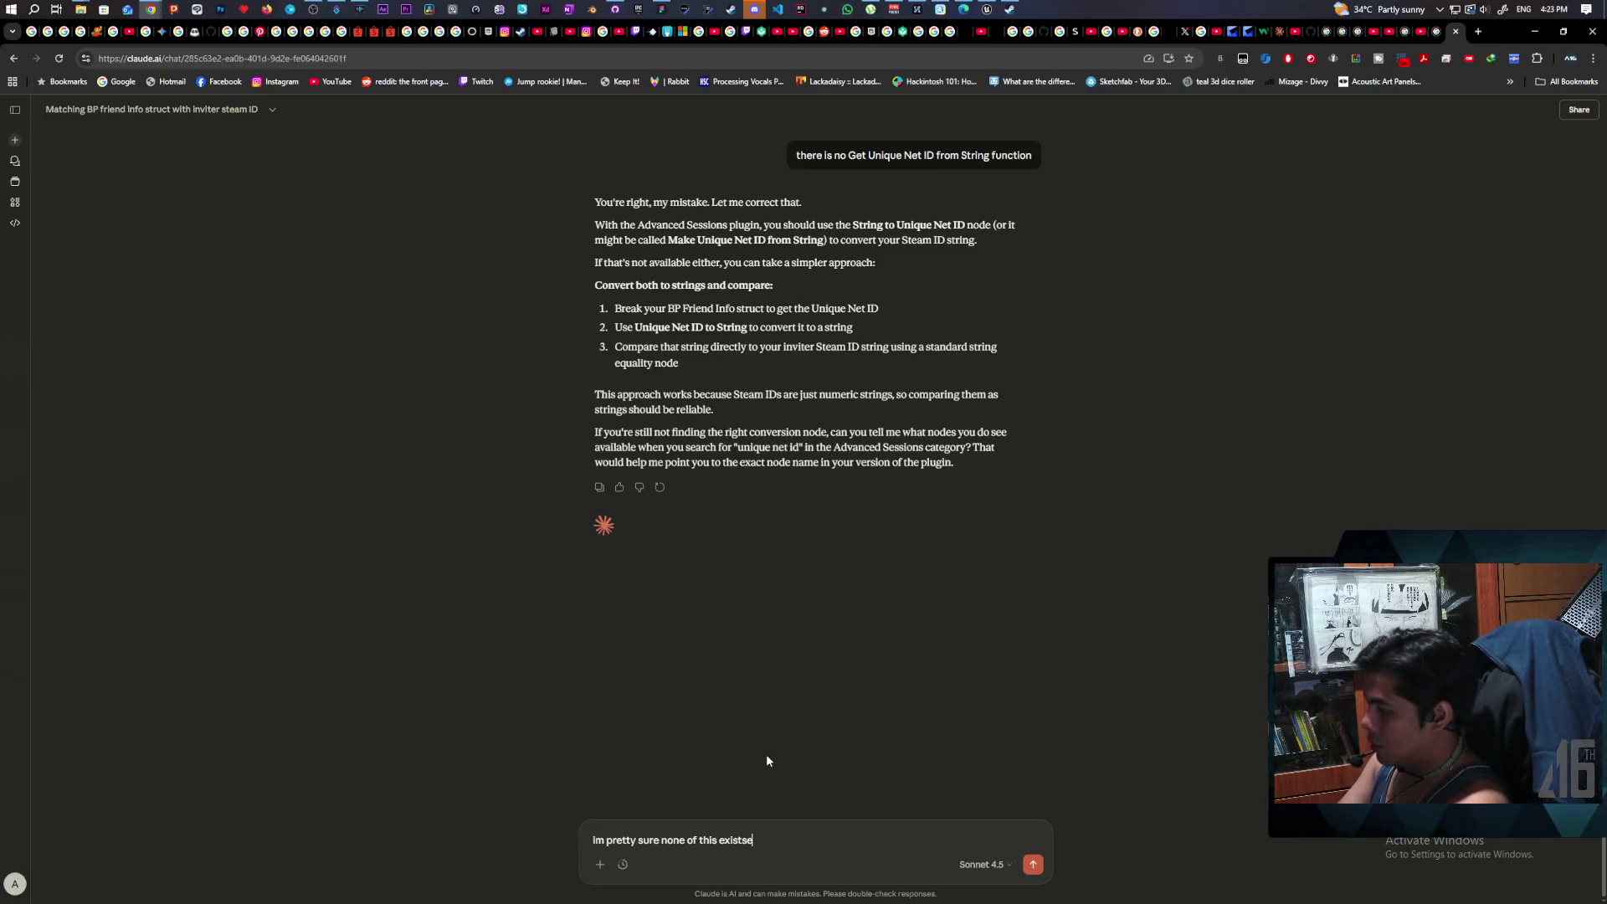
key(Return)
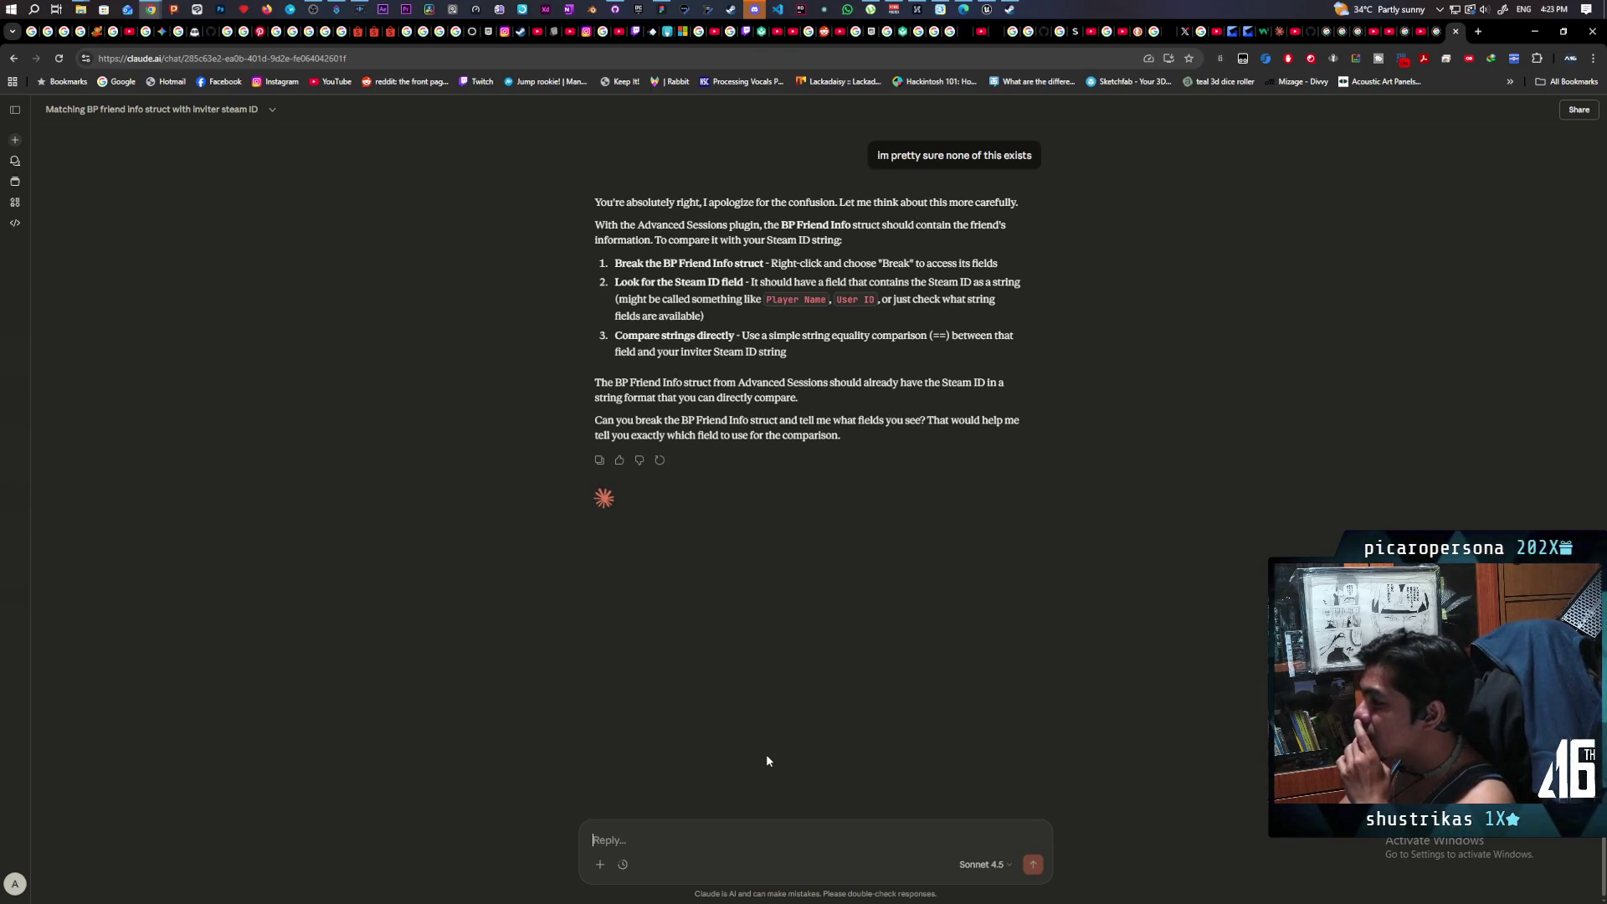
click(620, 57)
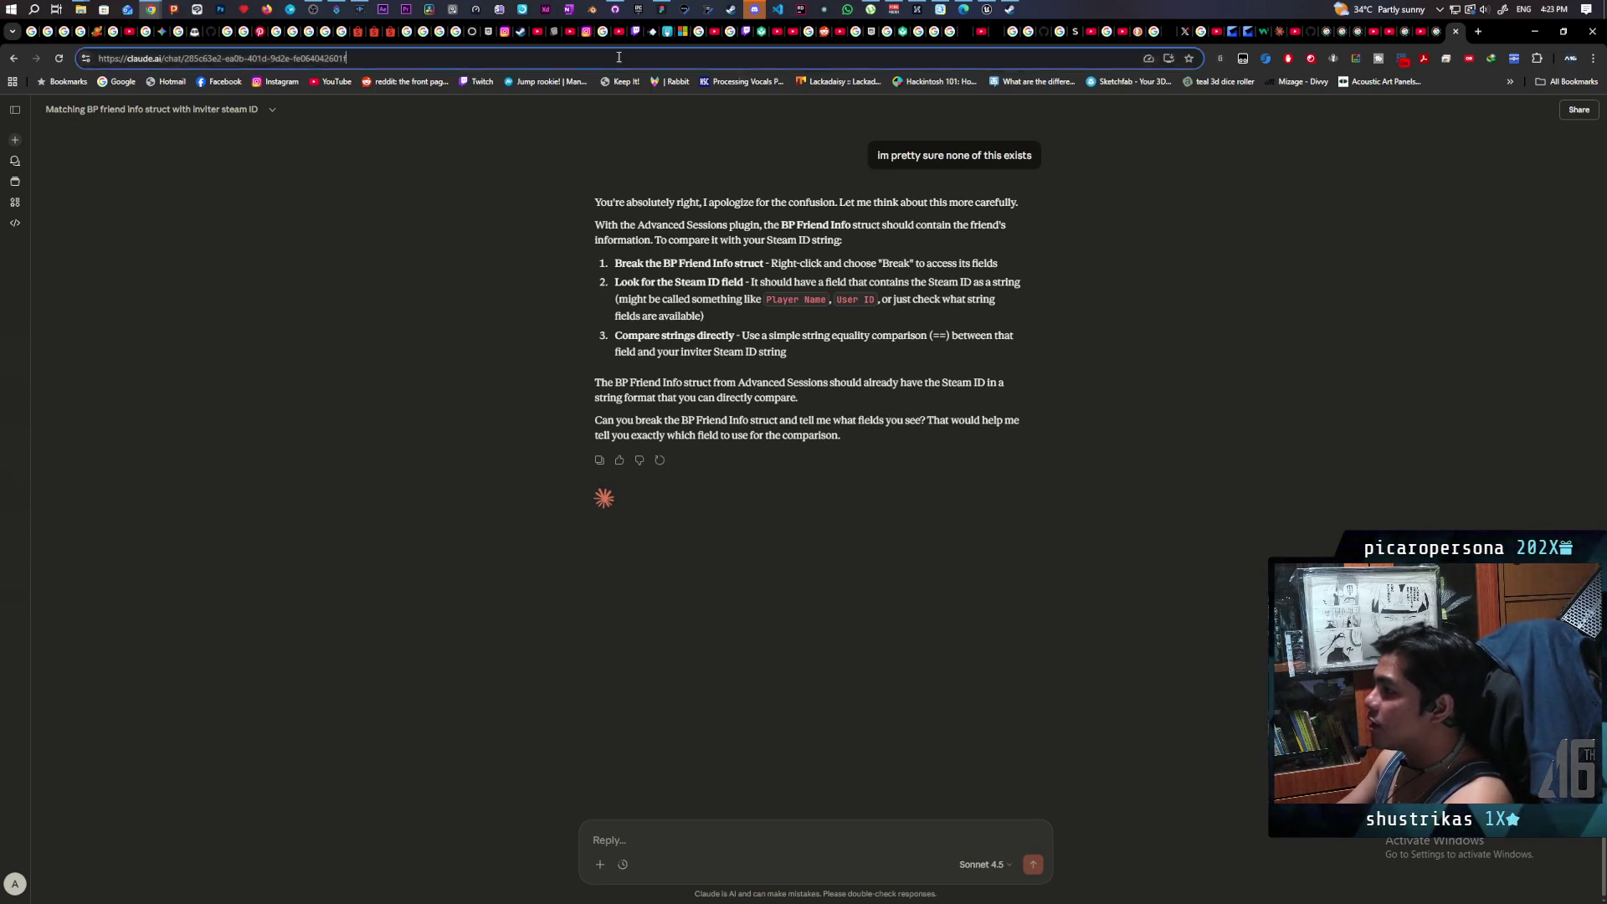
Open Gemini and begin a question mentioning the UE5 Advanced Sessions plugin.
text(ge)
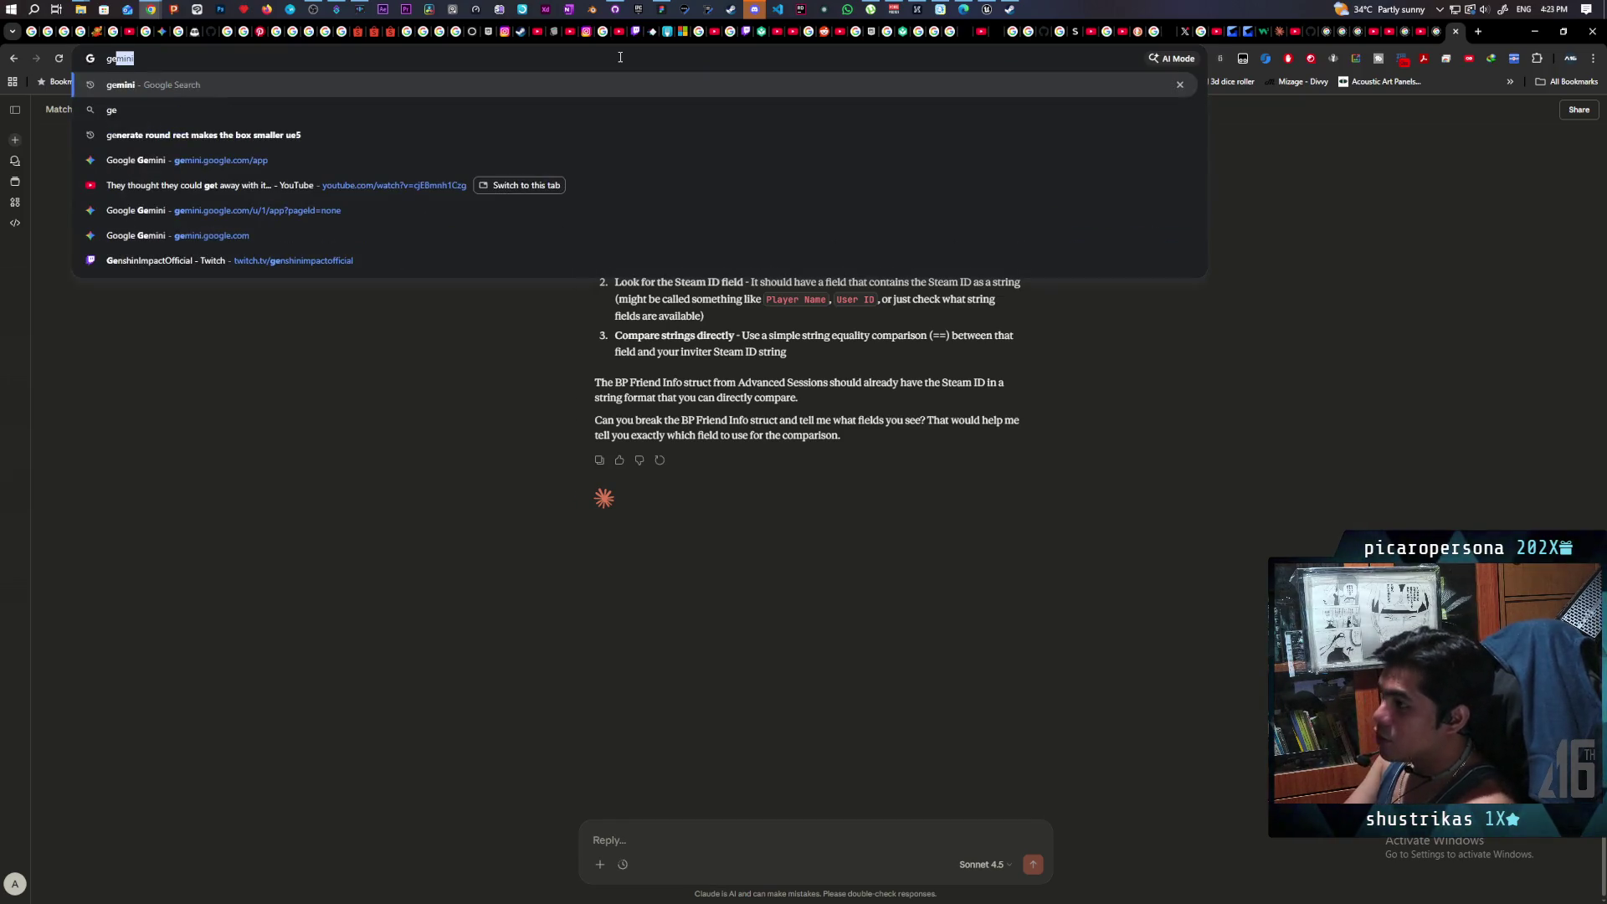
key(Return)
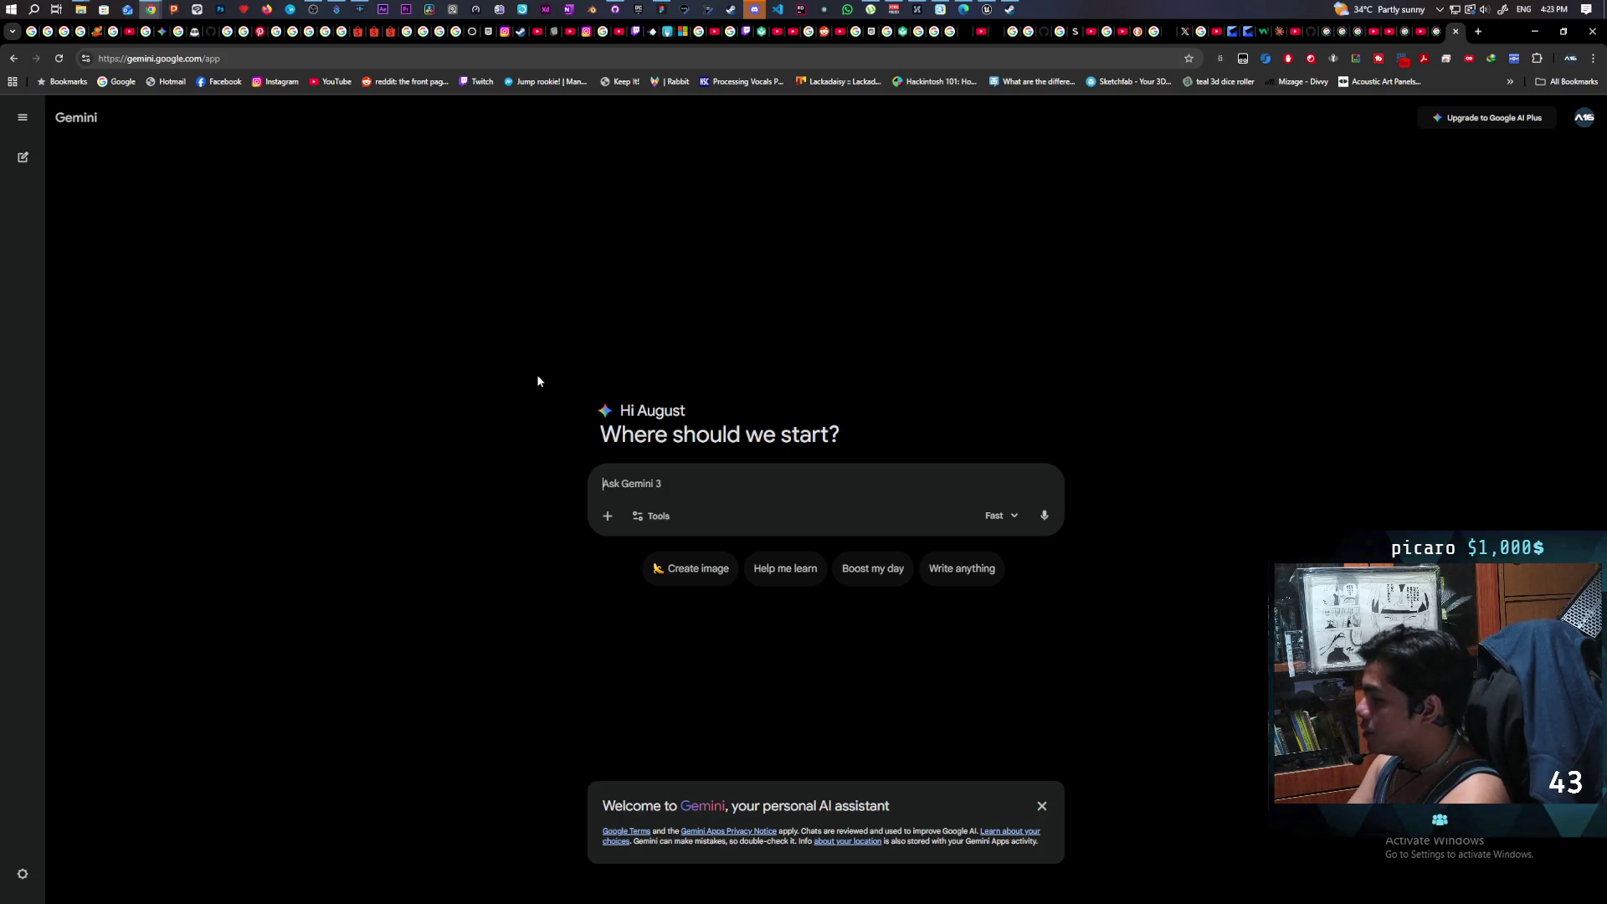
text(i am using ue5)
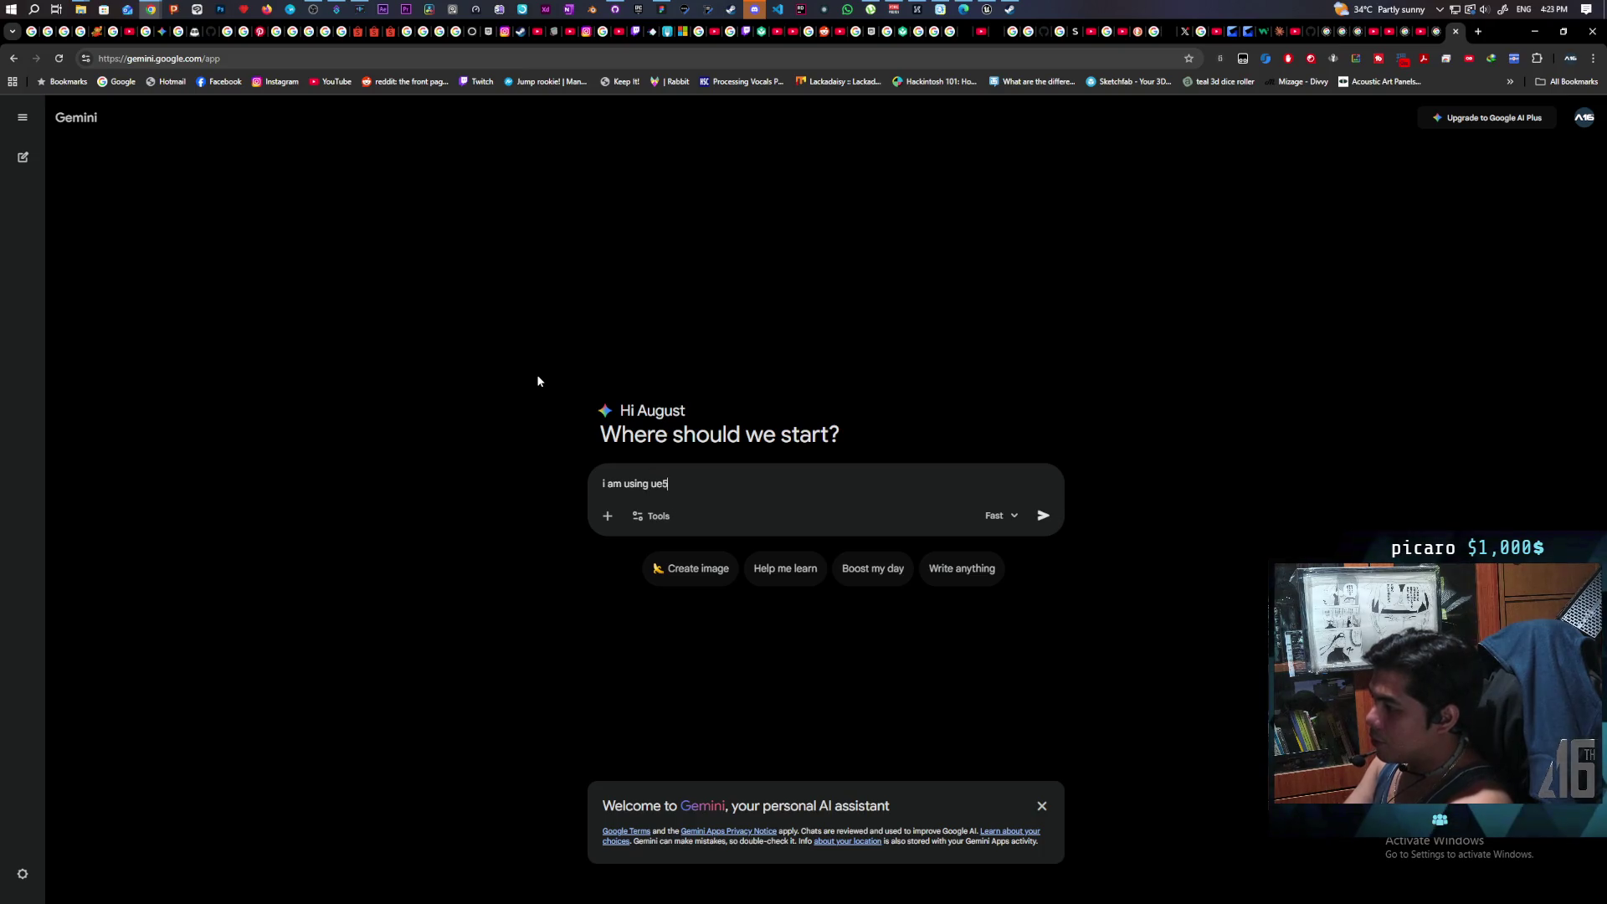
text( advanced sessions plugin)
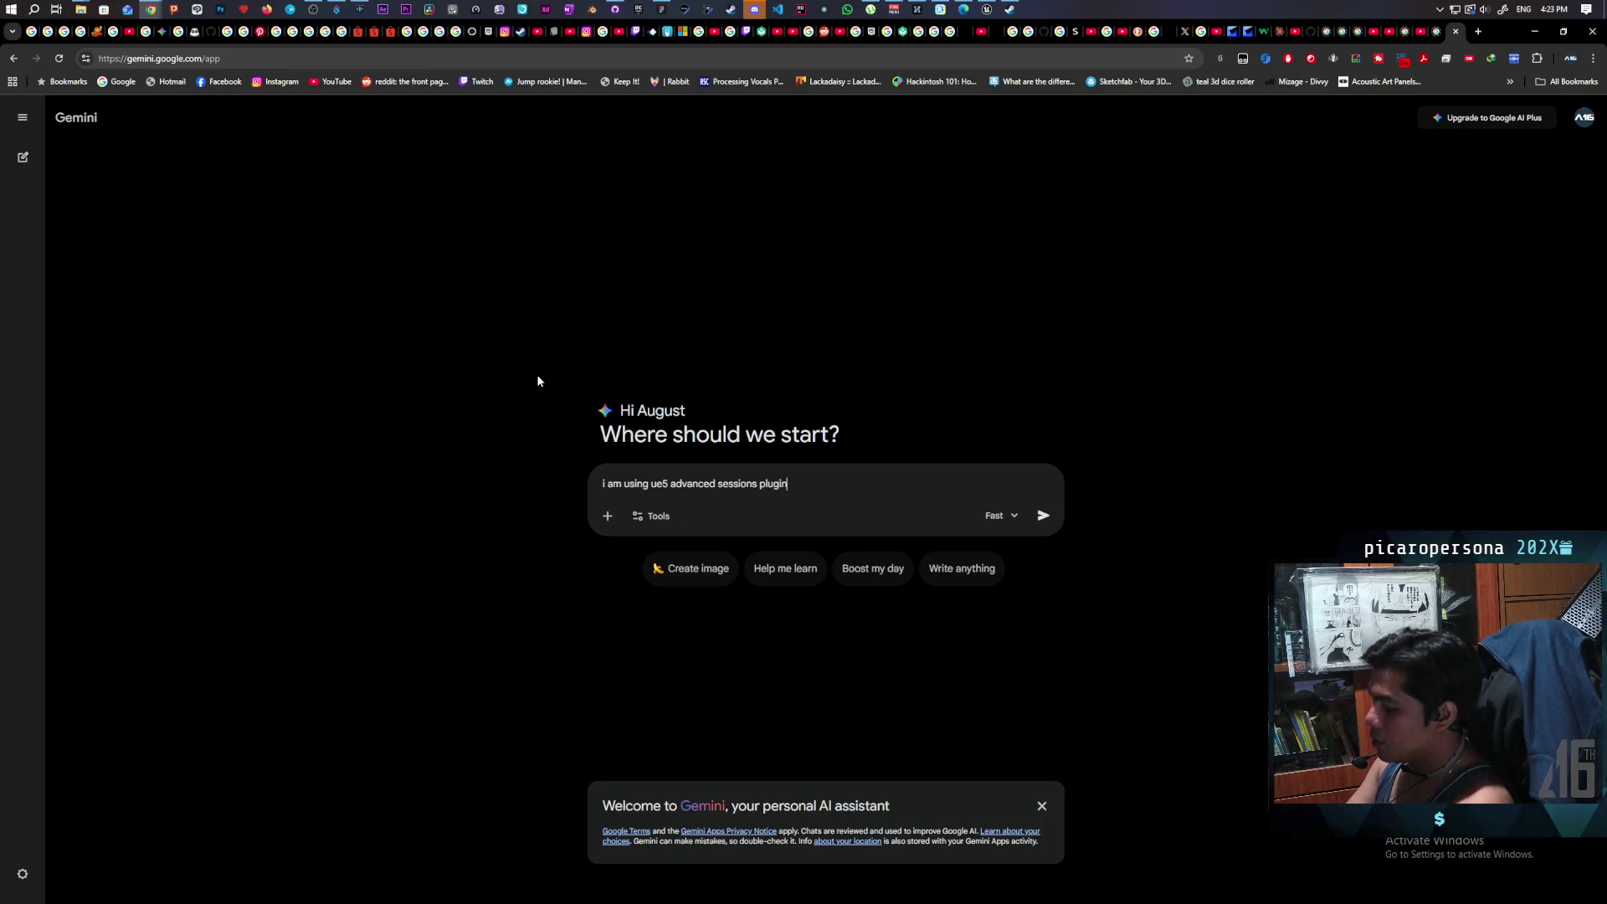
text(. i have the)
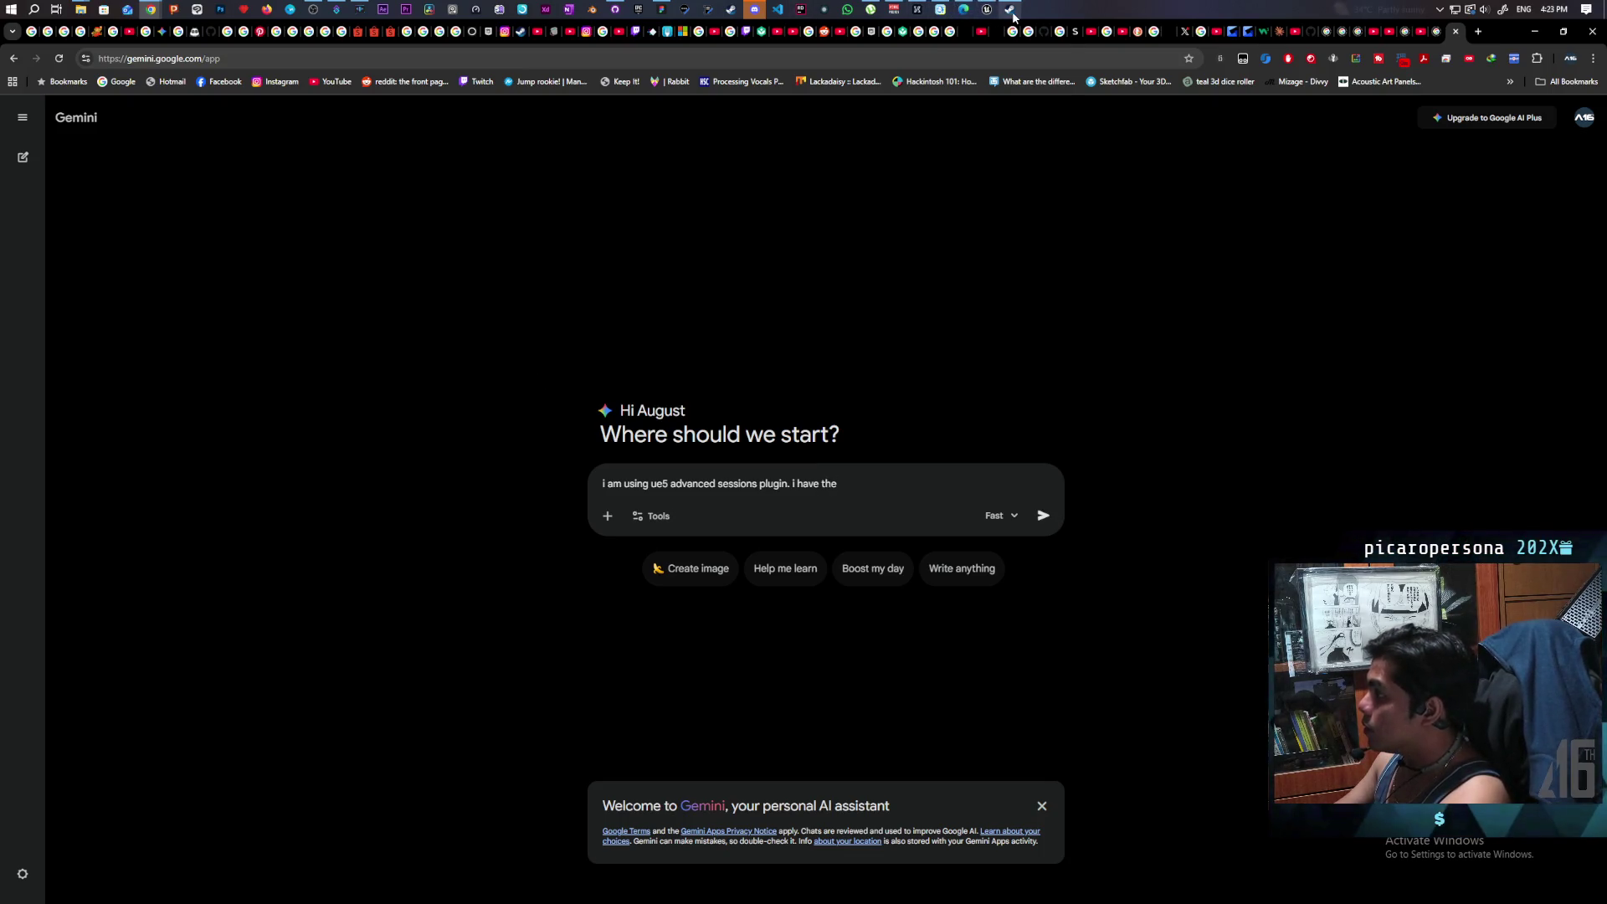
Finish and submit the question on comparing BP Friend Info with the inviter Steam ID string.
mouse_move(983, 8)
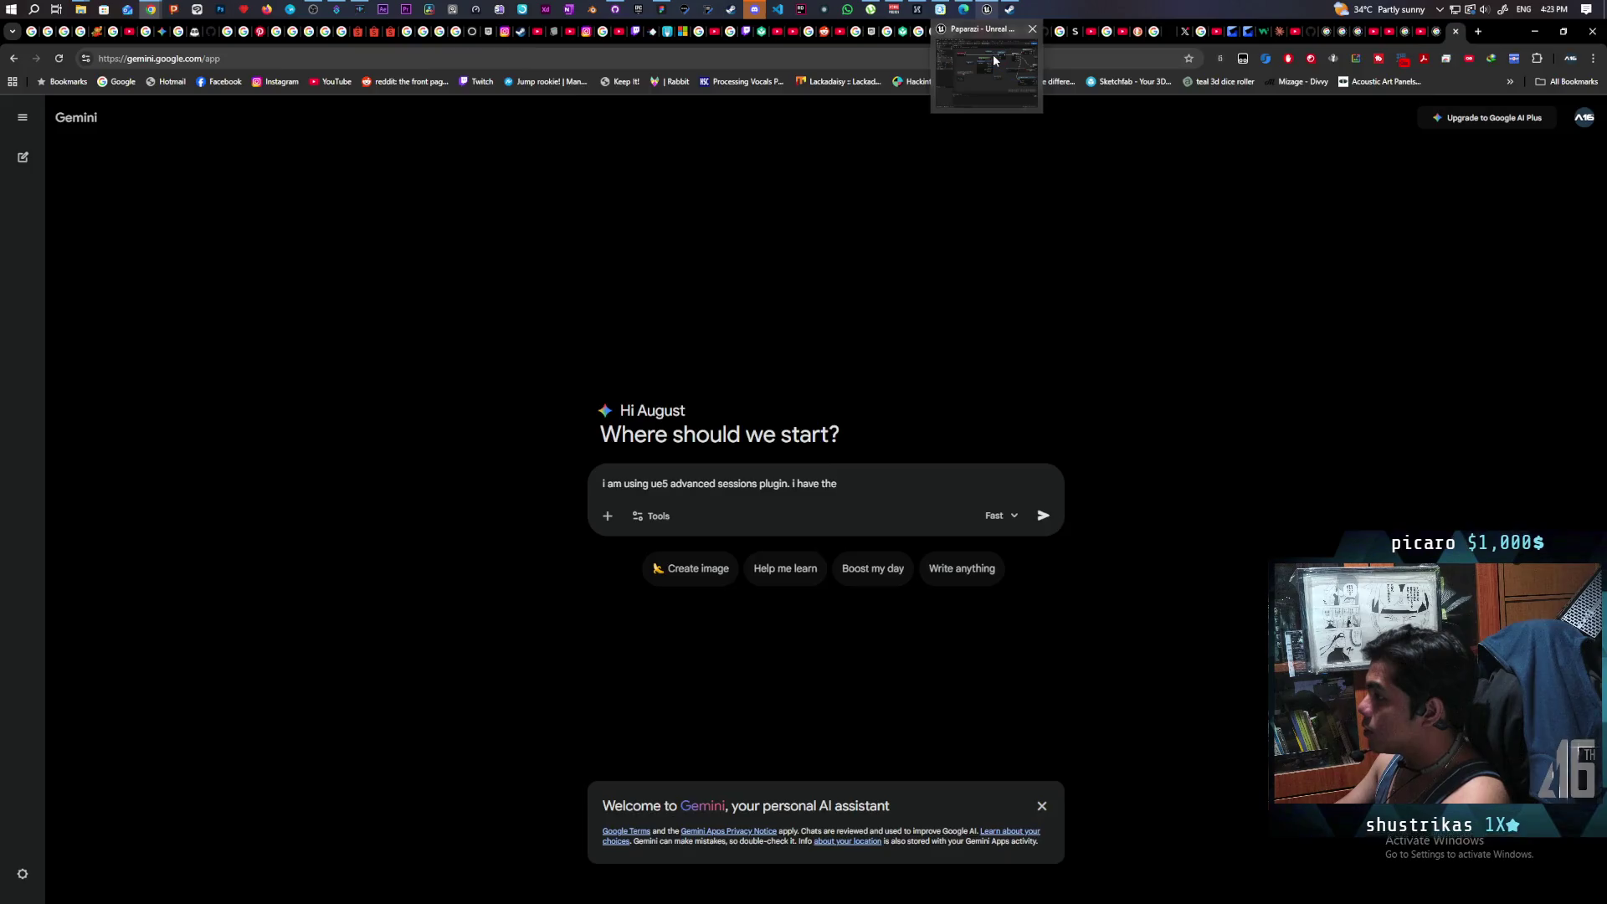
mouse_move(992, 54)
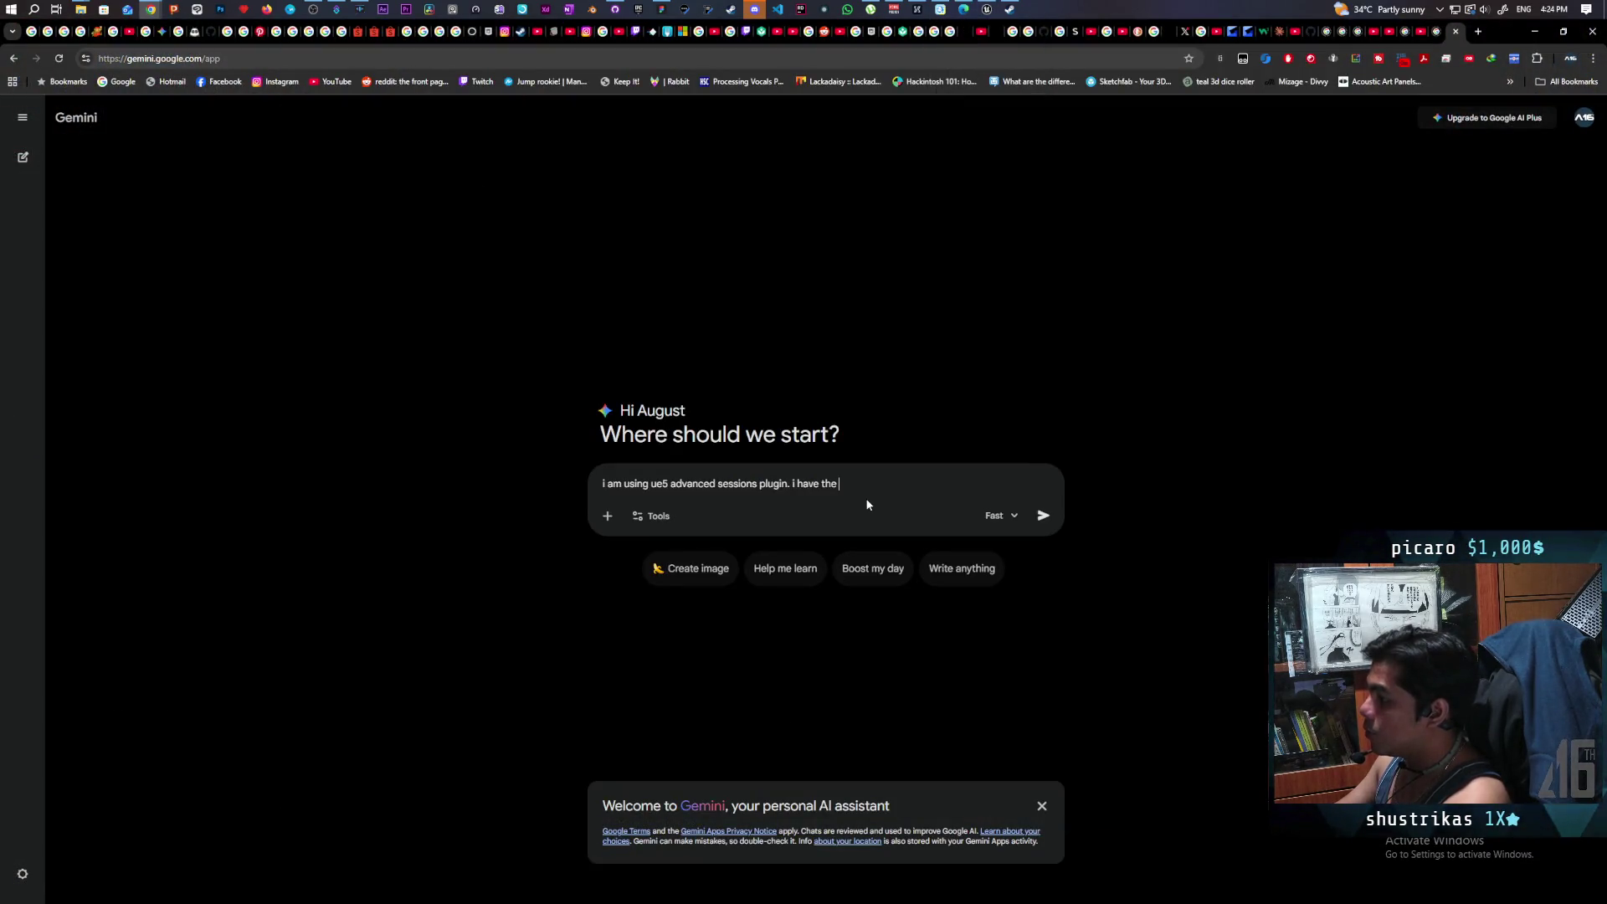
text(bp friend in)
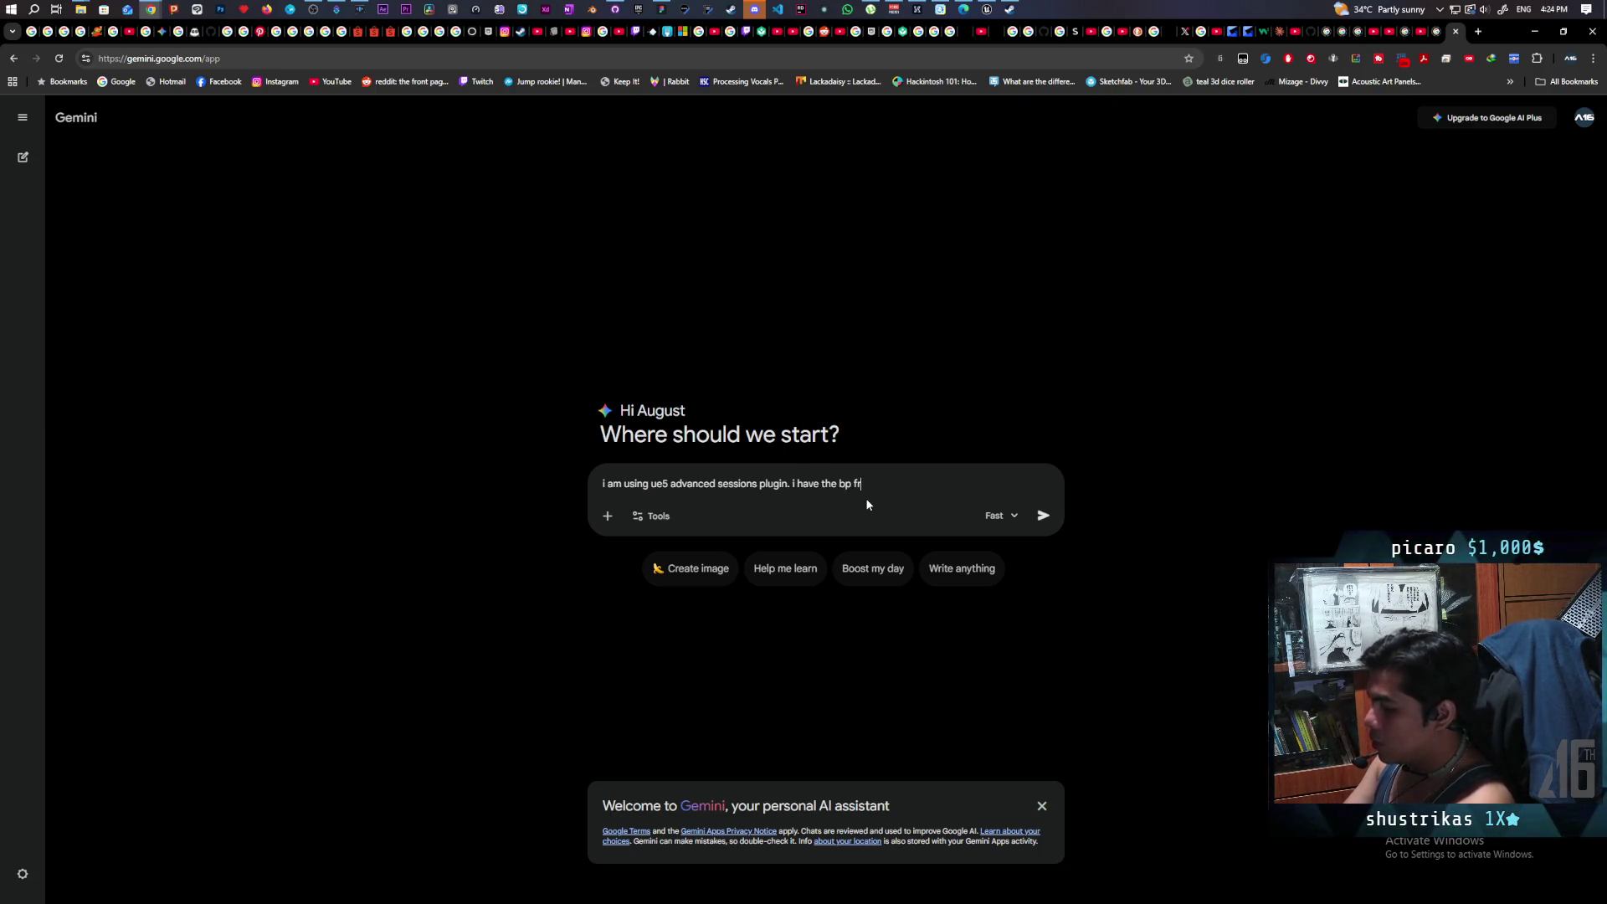
text(fo struct)
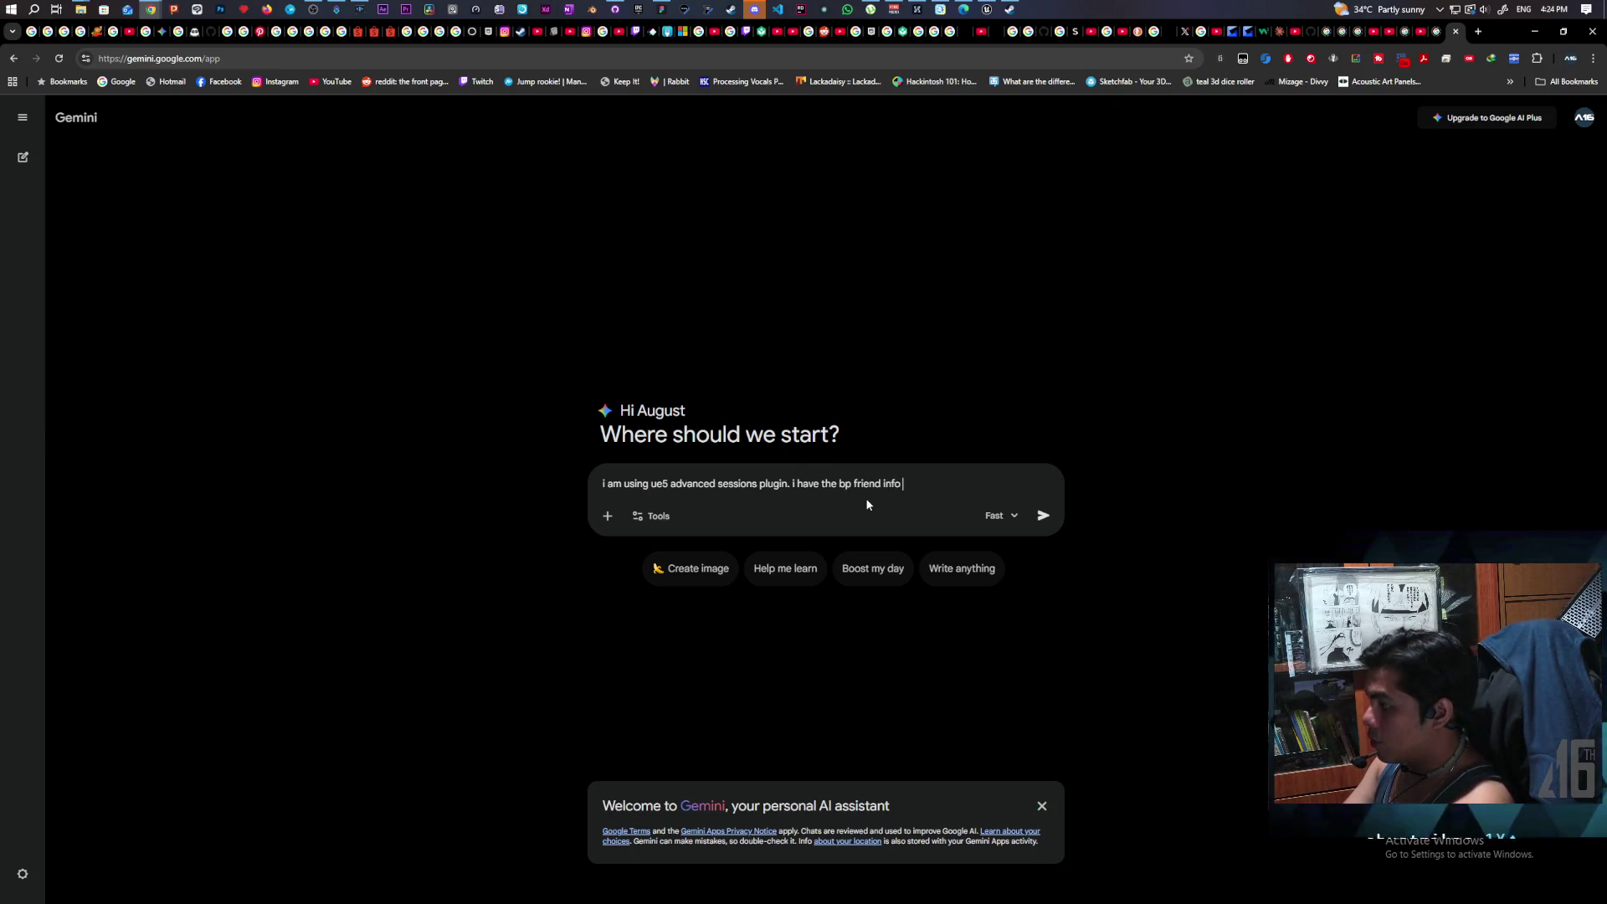
text( and i have inviter s)
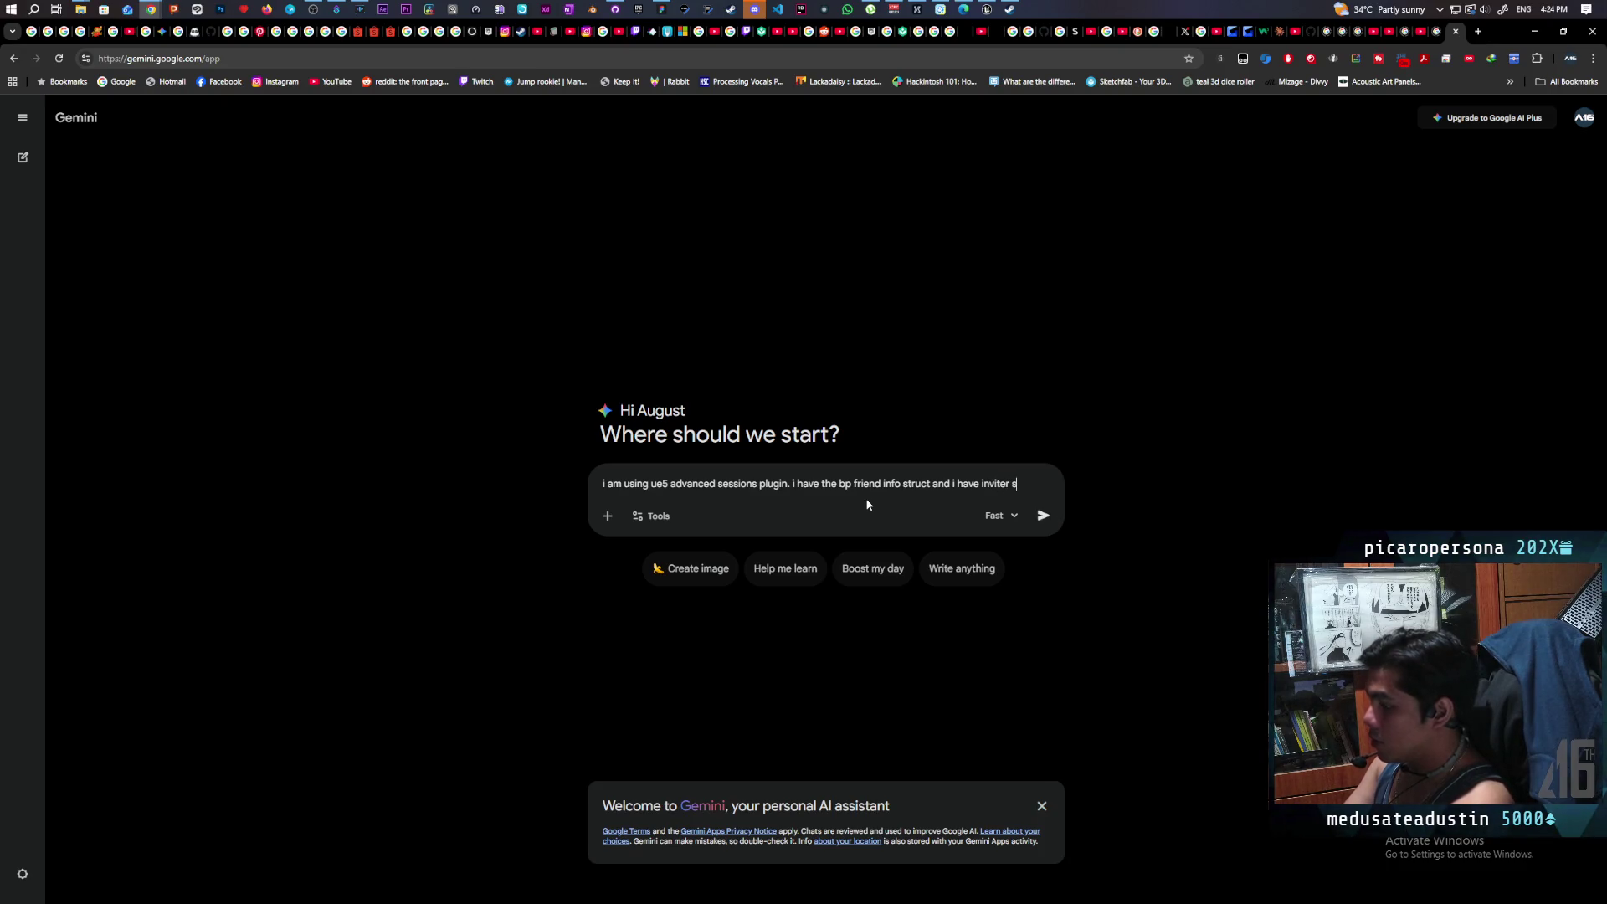
text(id )
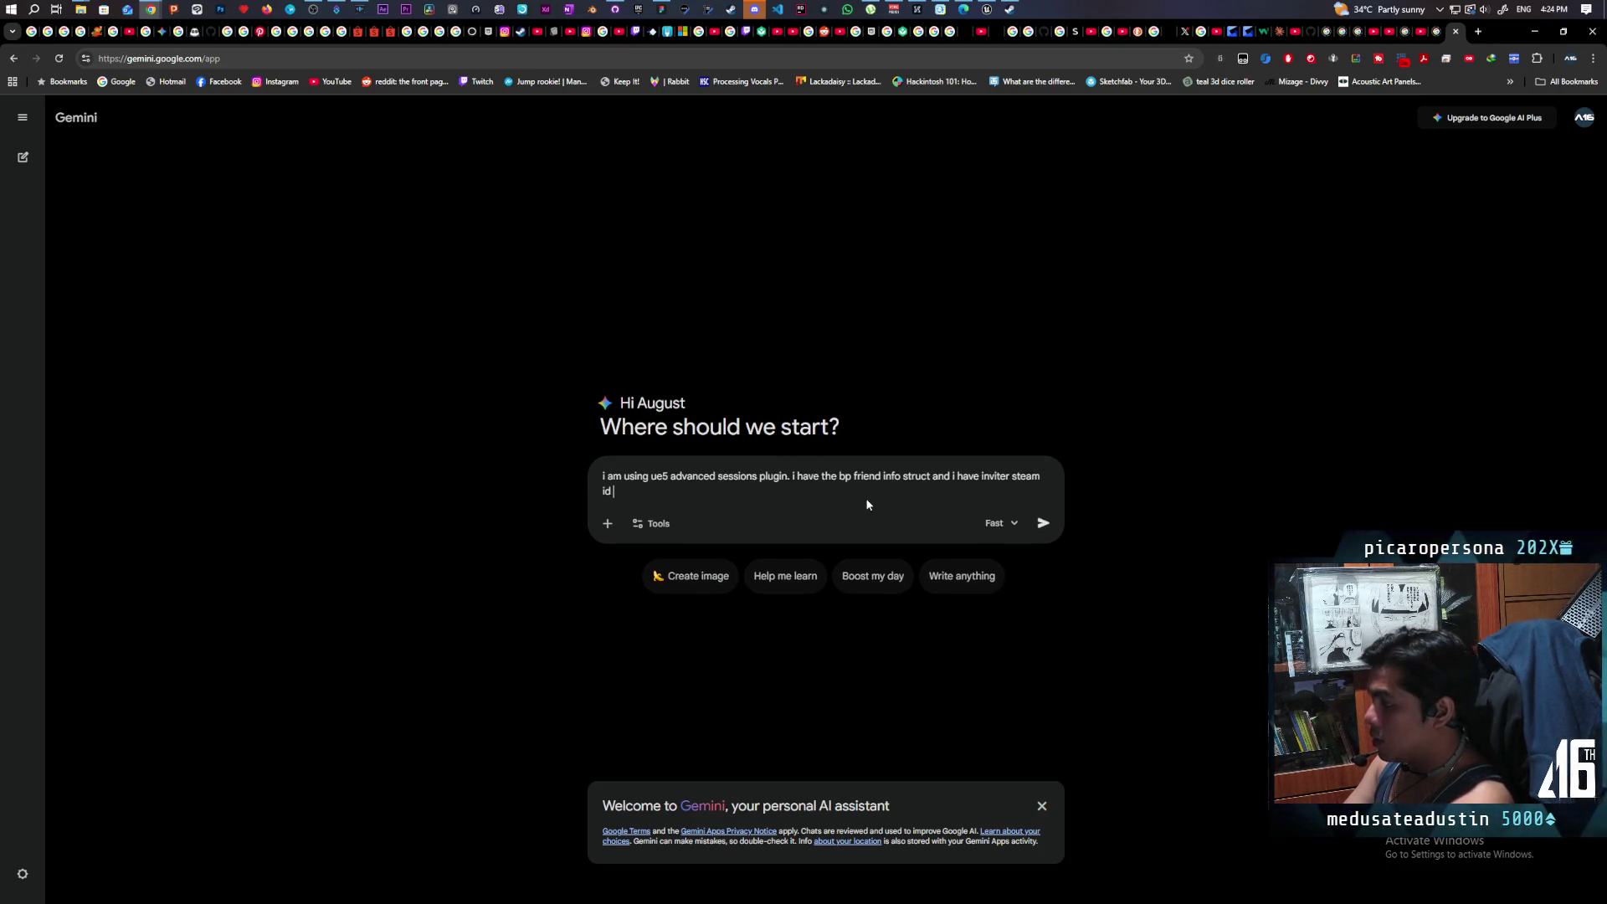
text(as a string.i compare these)
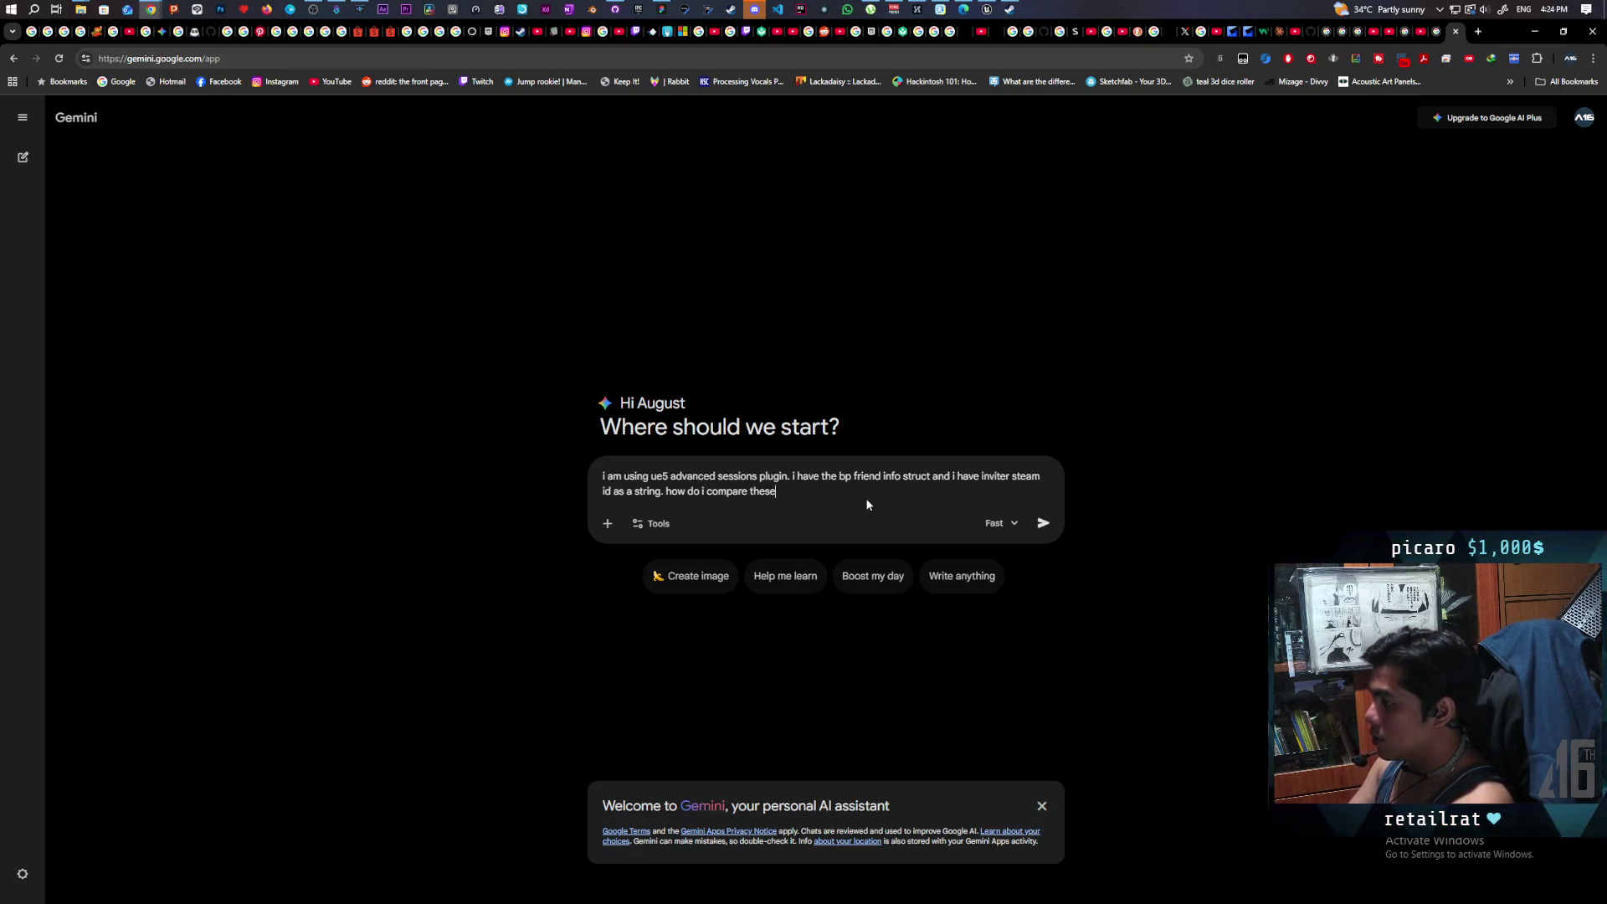
key(Return)
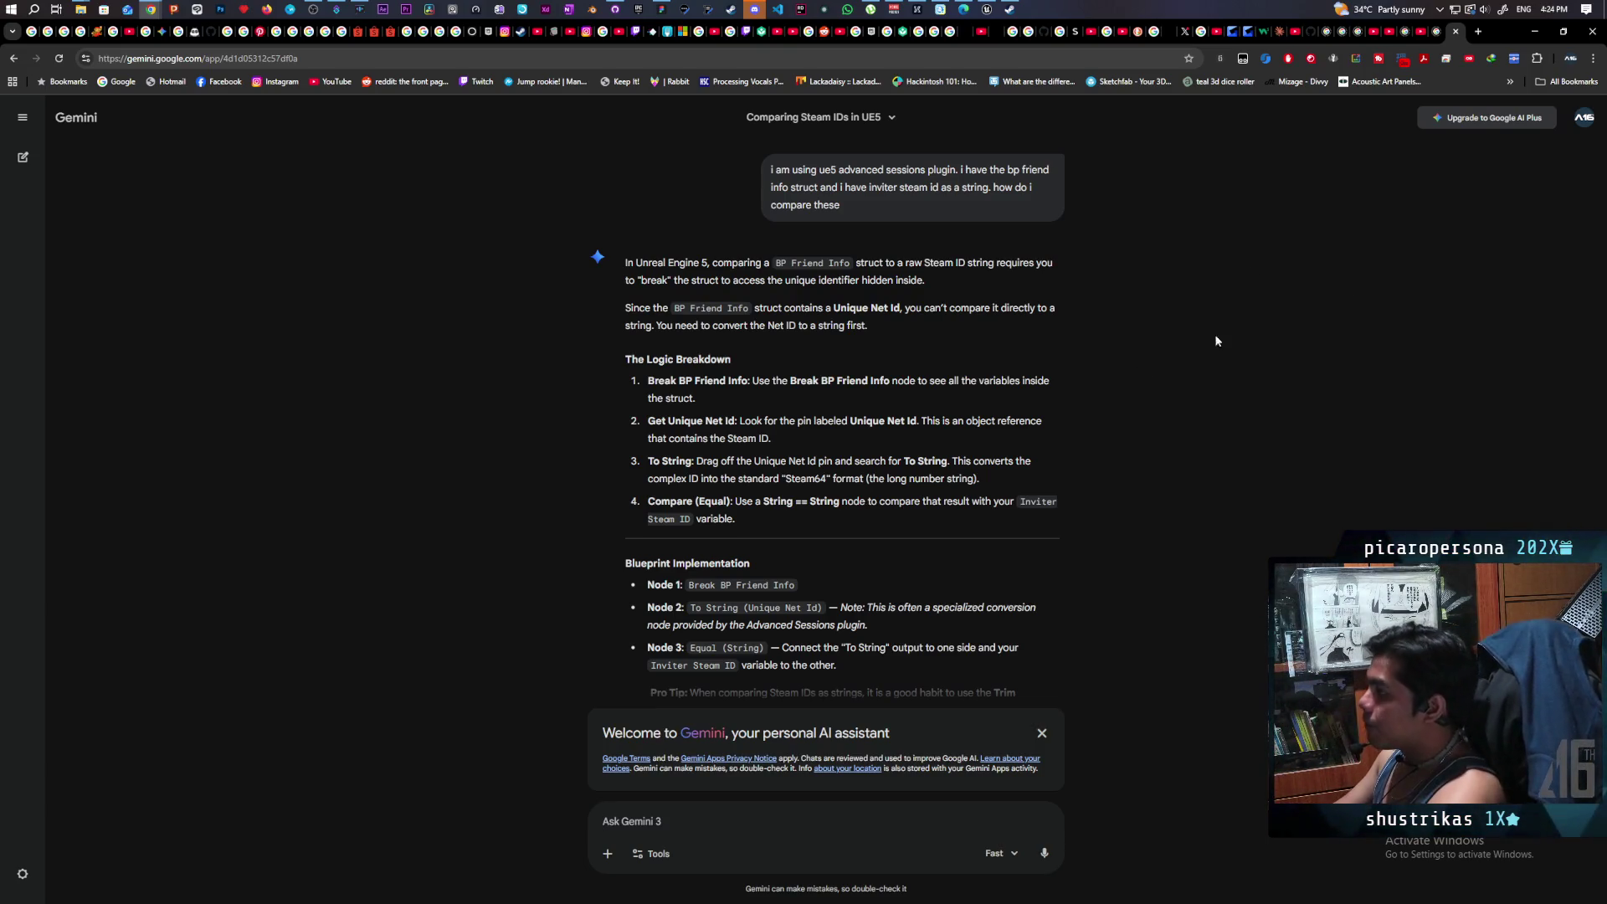
Back in WBP_FriendSlot, feed the friend's Unique Net Id into a new Unique Net Id to String node.
click(1534, 31)
drag(907, 369, 877, 544)
text(to t)
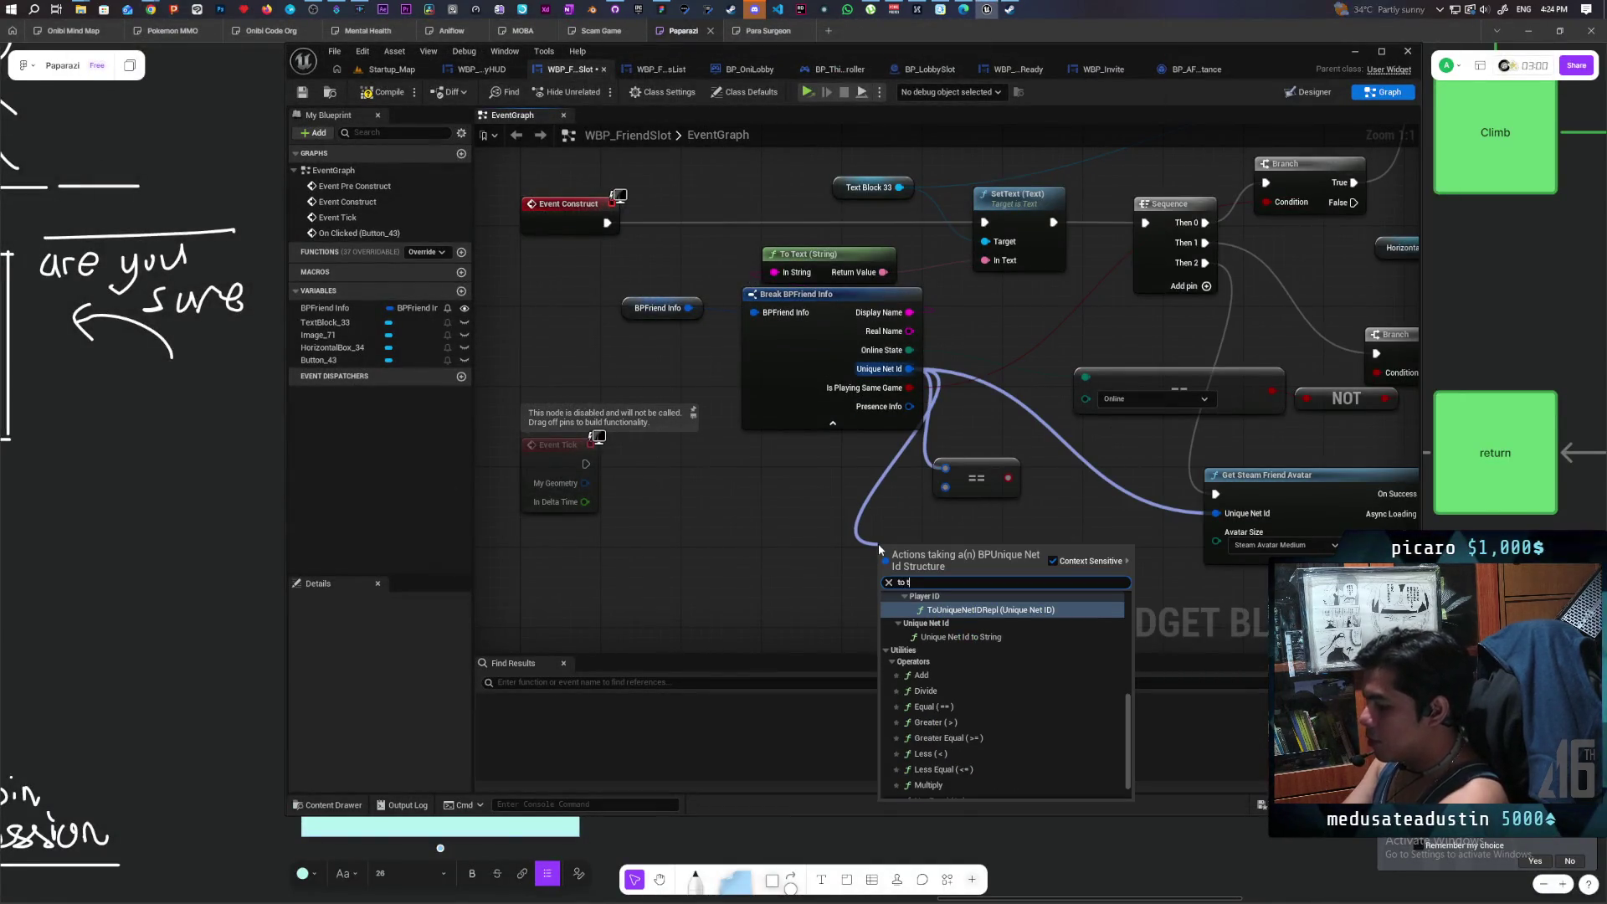
key(BackSpace)
text(strin)
key(Return)
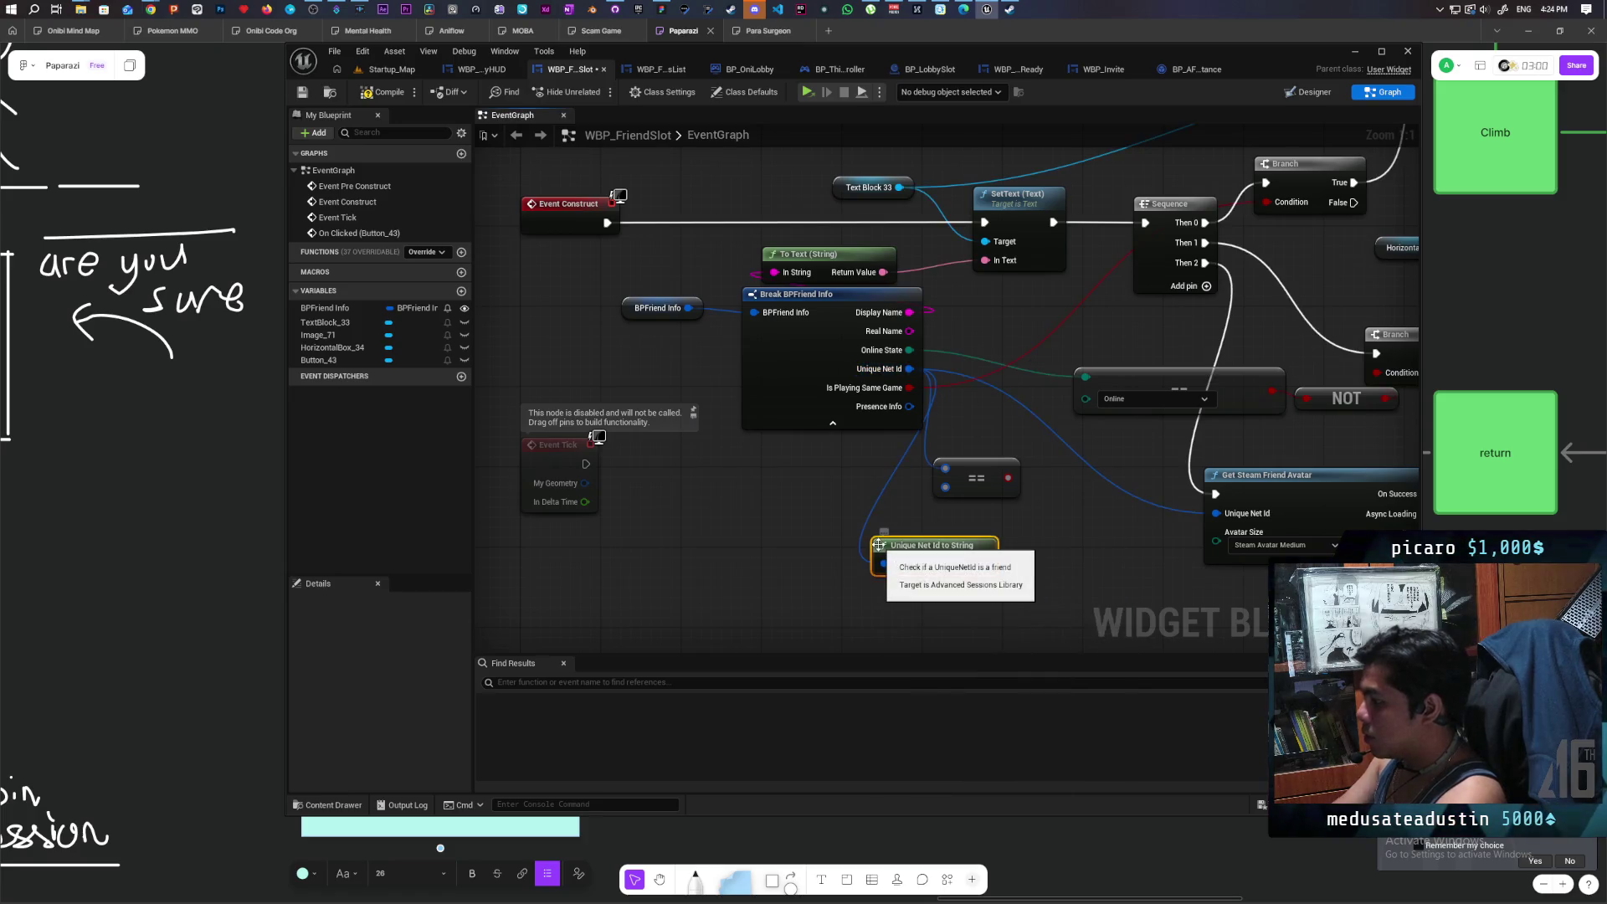
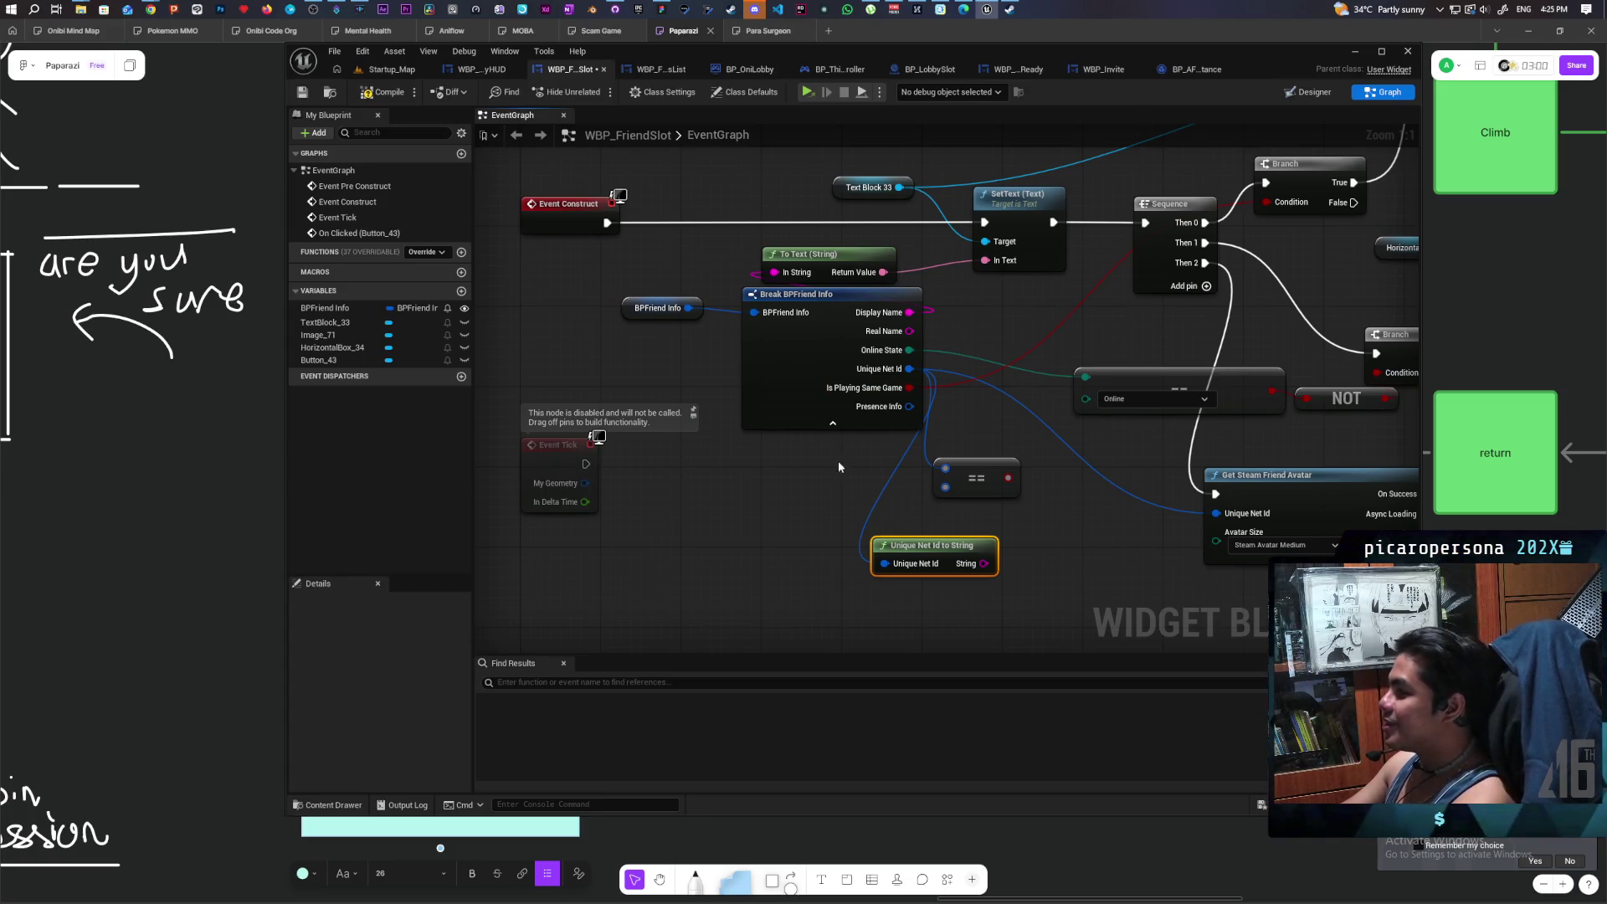
Delete the unused Unique Net Id to String node from WBP_FriendSlot's EventGraph.
scroll(812, 498, down, 3)
scroll(812, 498, up, 2)
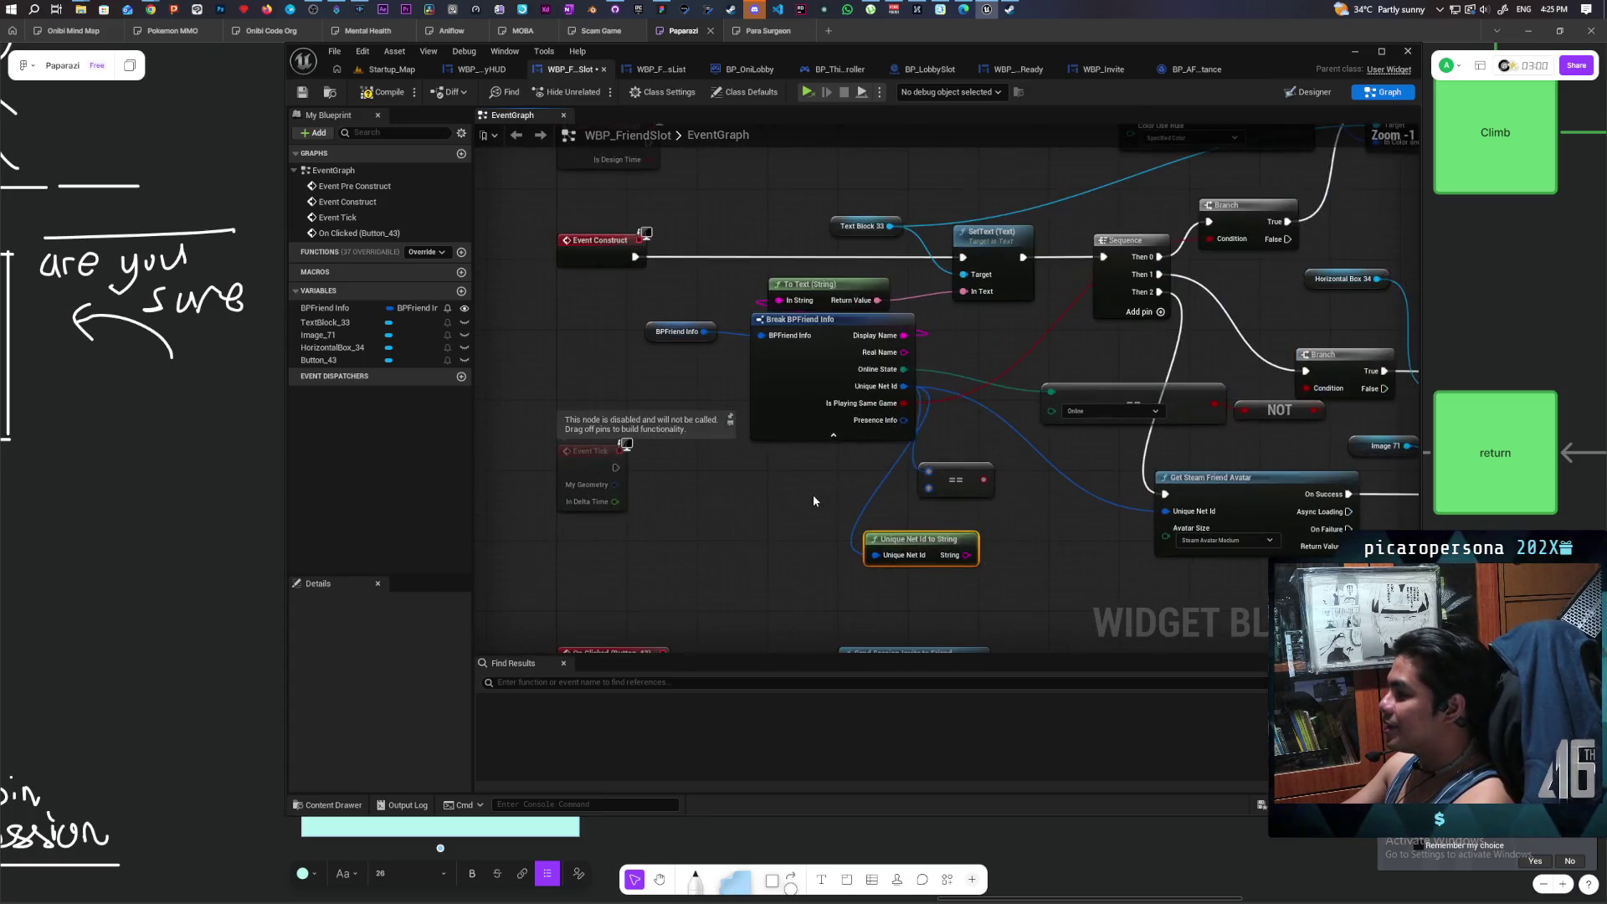
scroll(821, 497, down, 3)
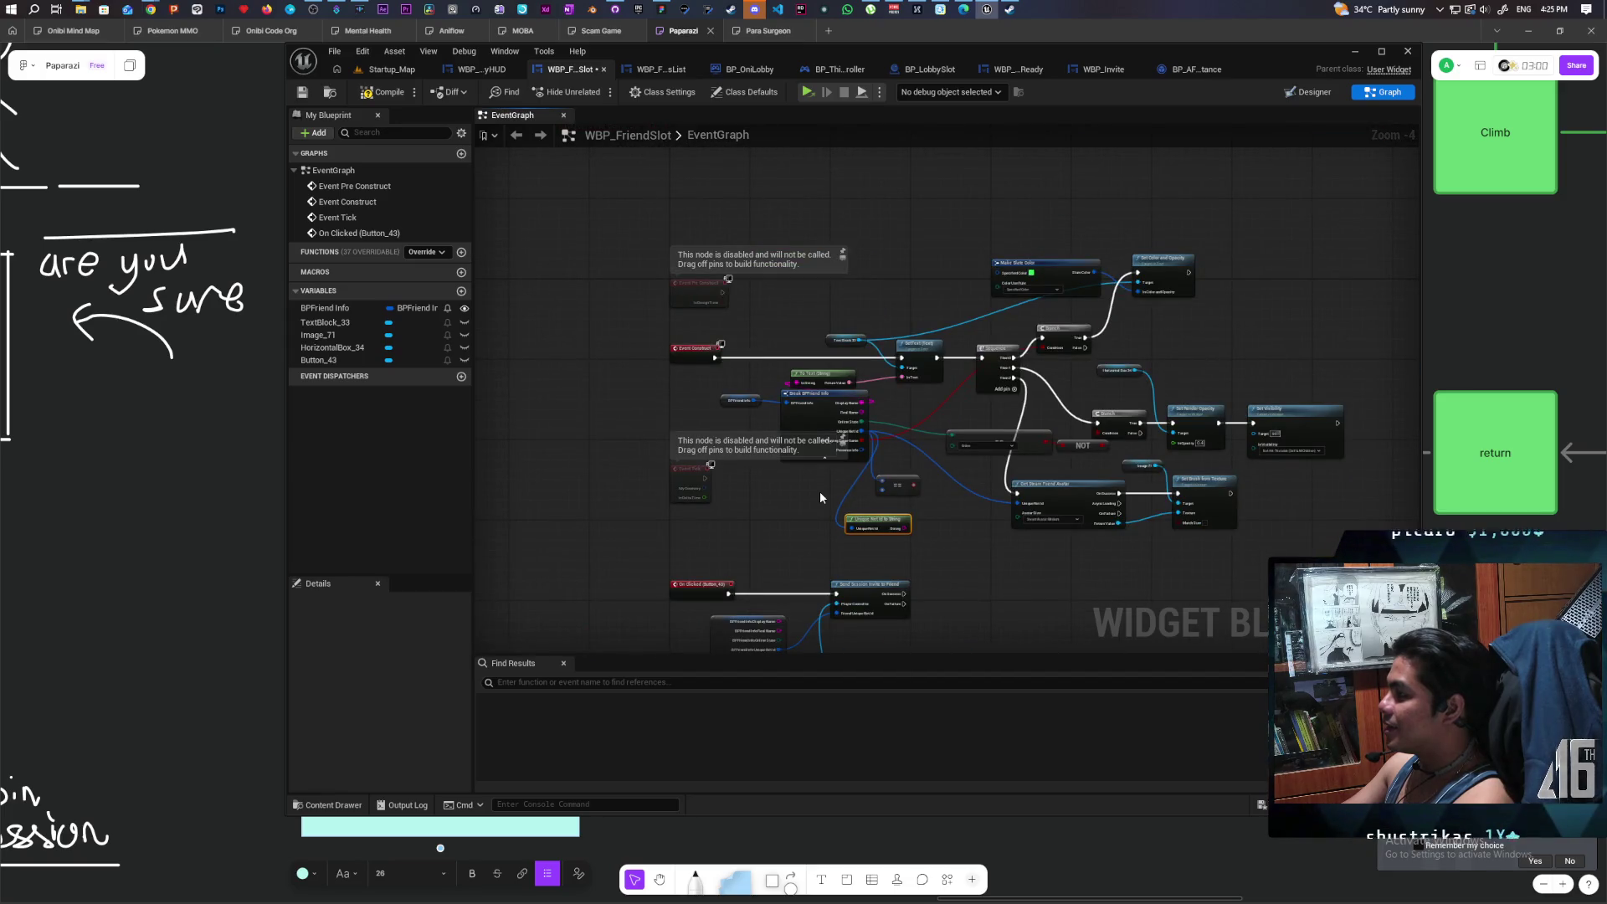
scroll(821, 494, up, 2)
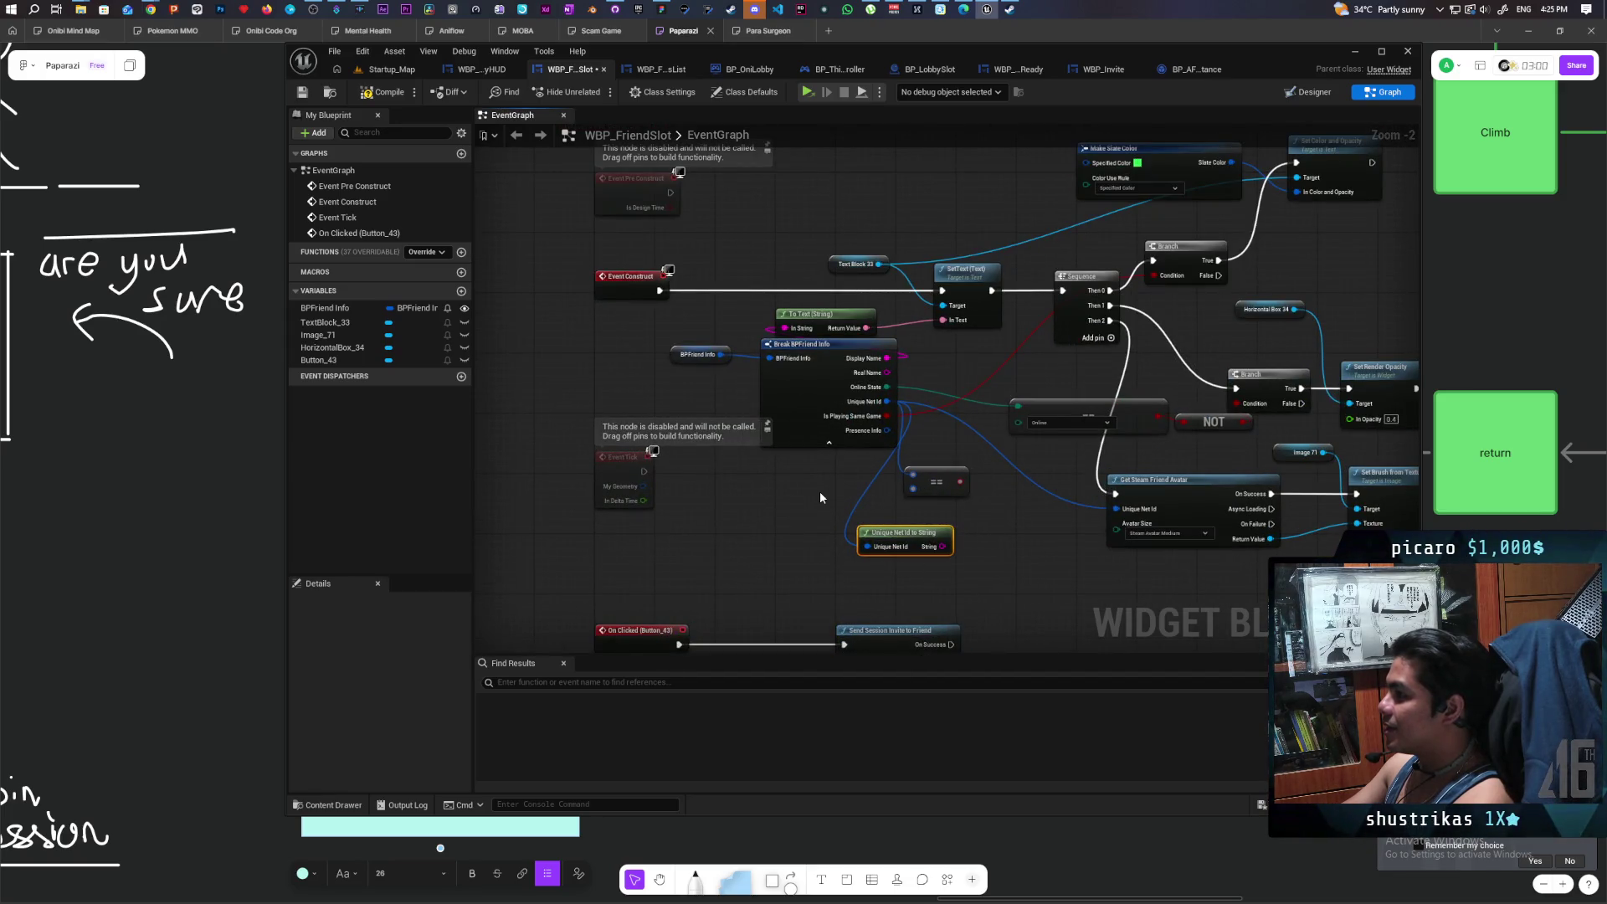
drag(837, 525, 907, 557)
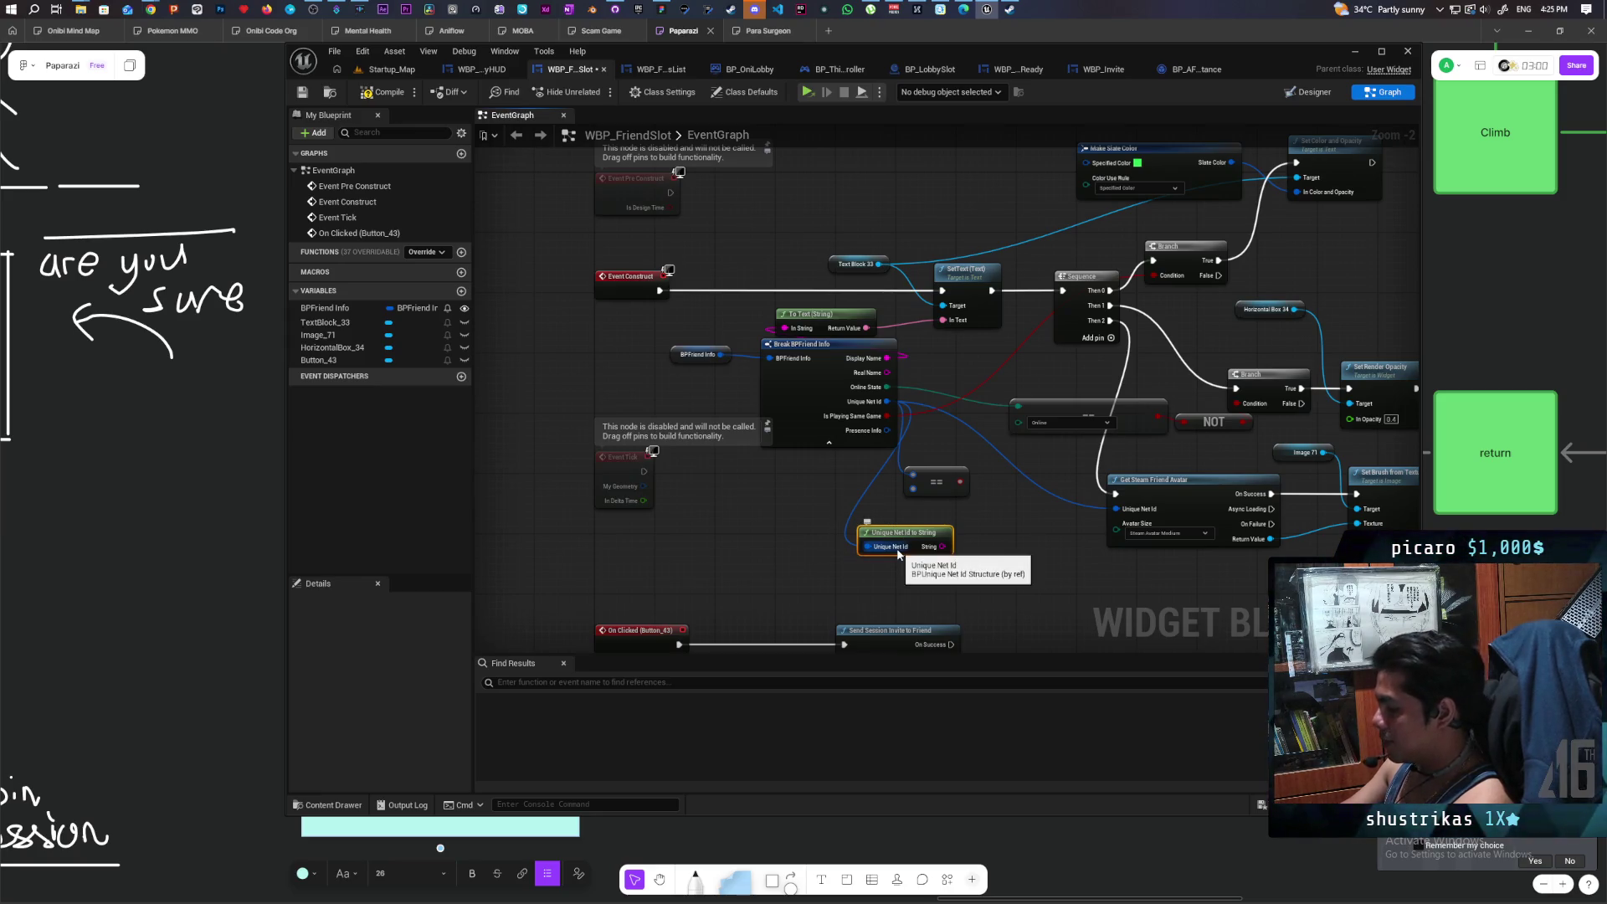
key(Delete)
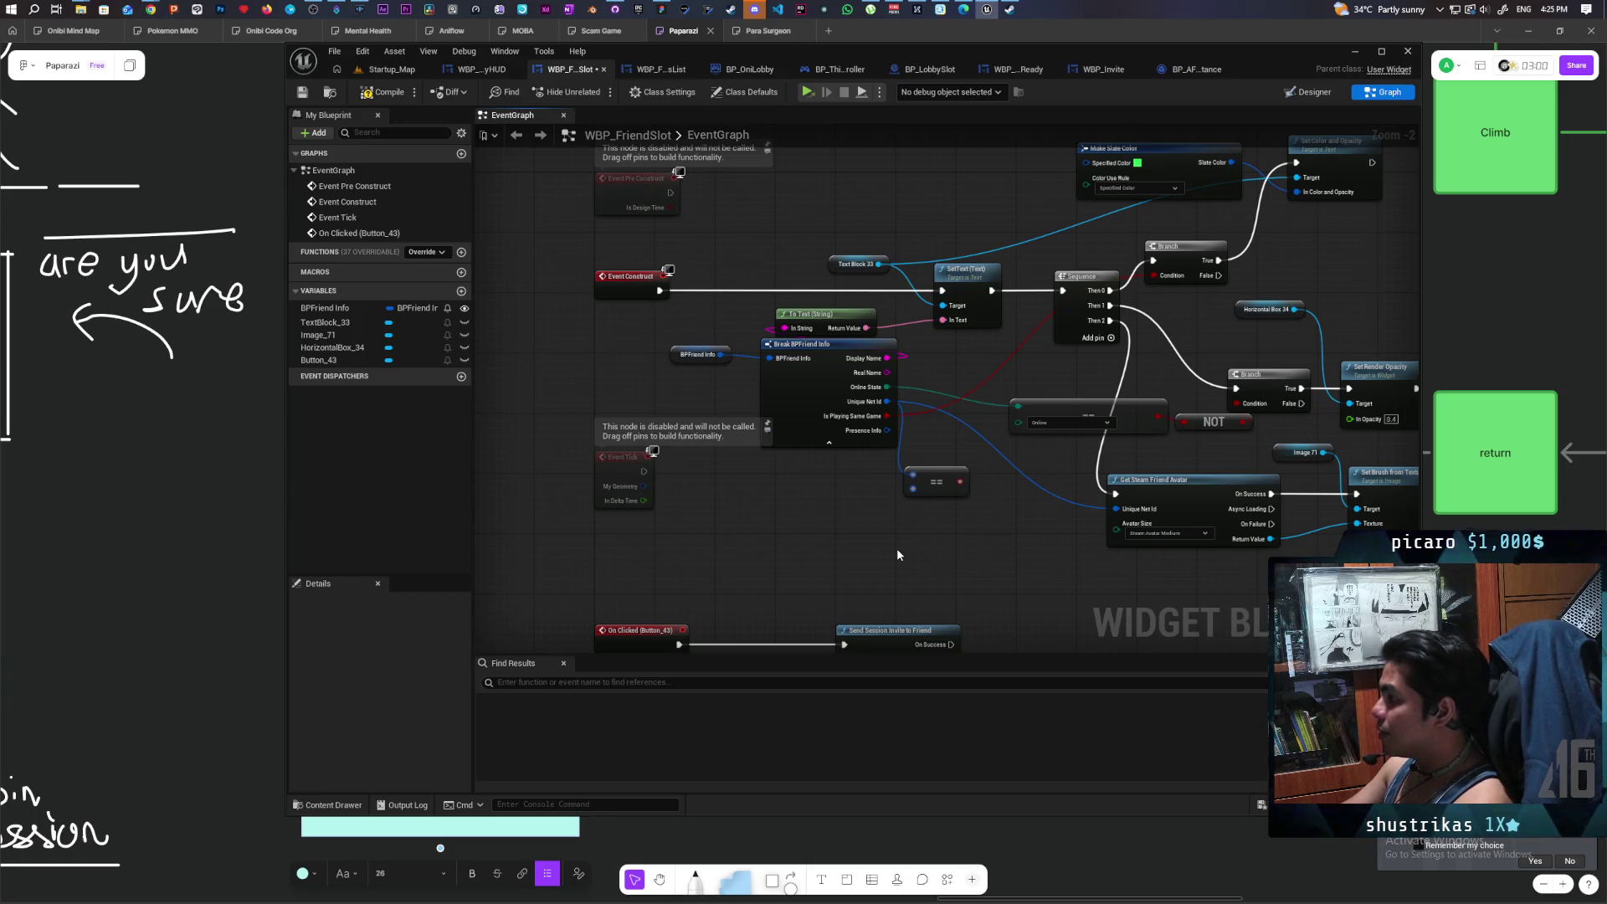
scroll(942, 540, down, 3)
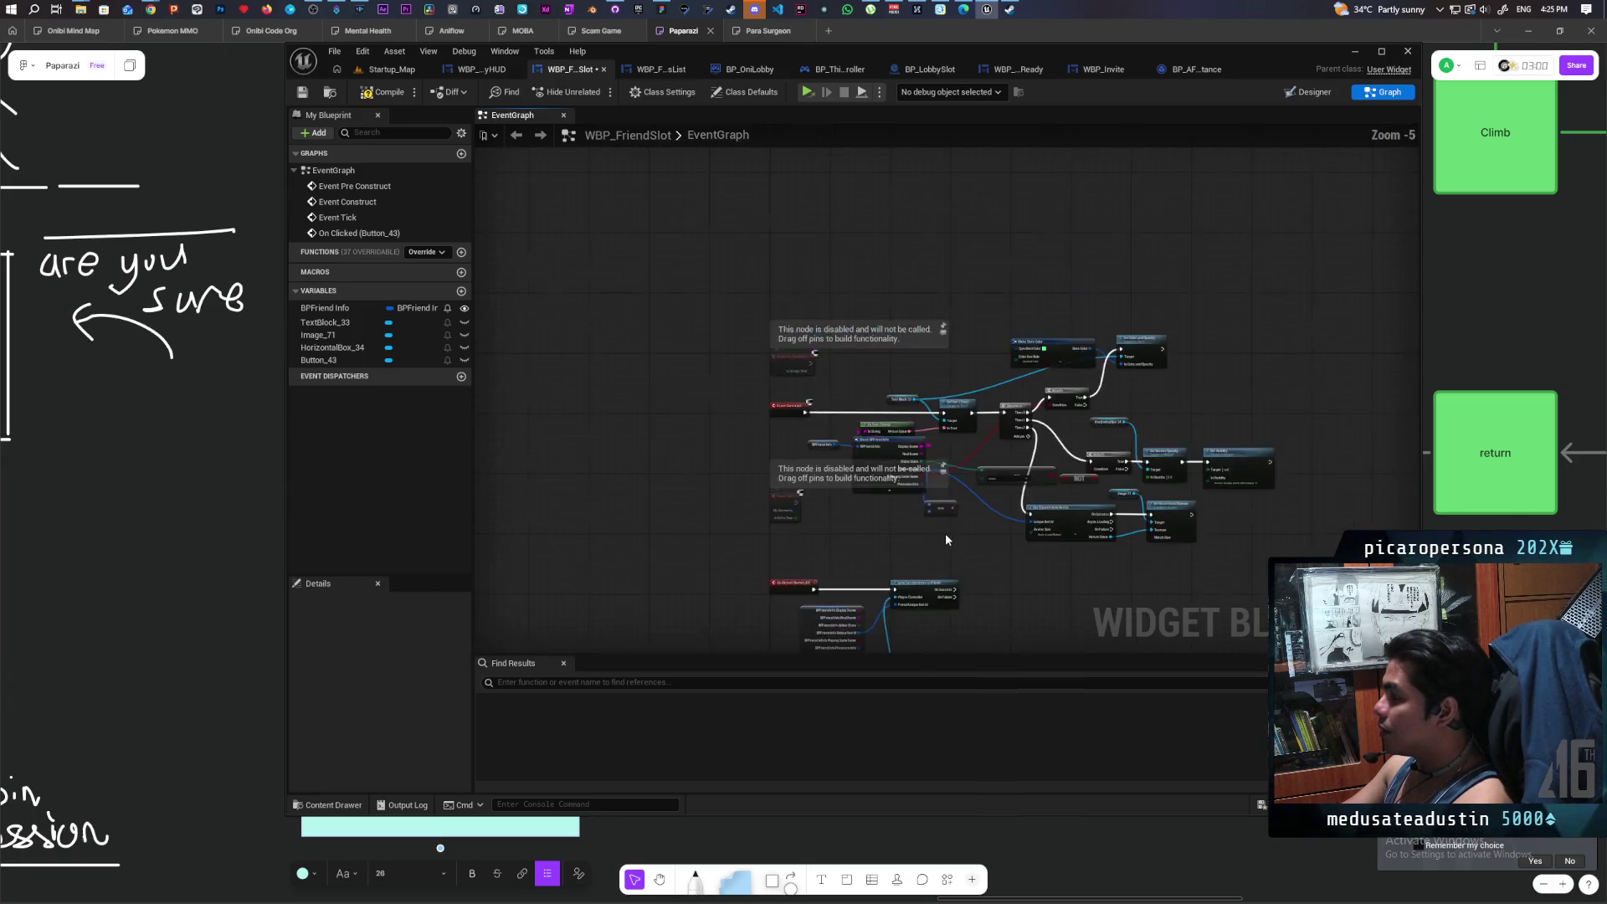
scroll(945, 539, up, 2)
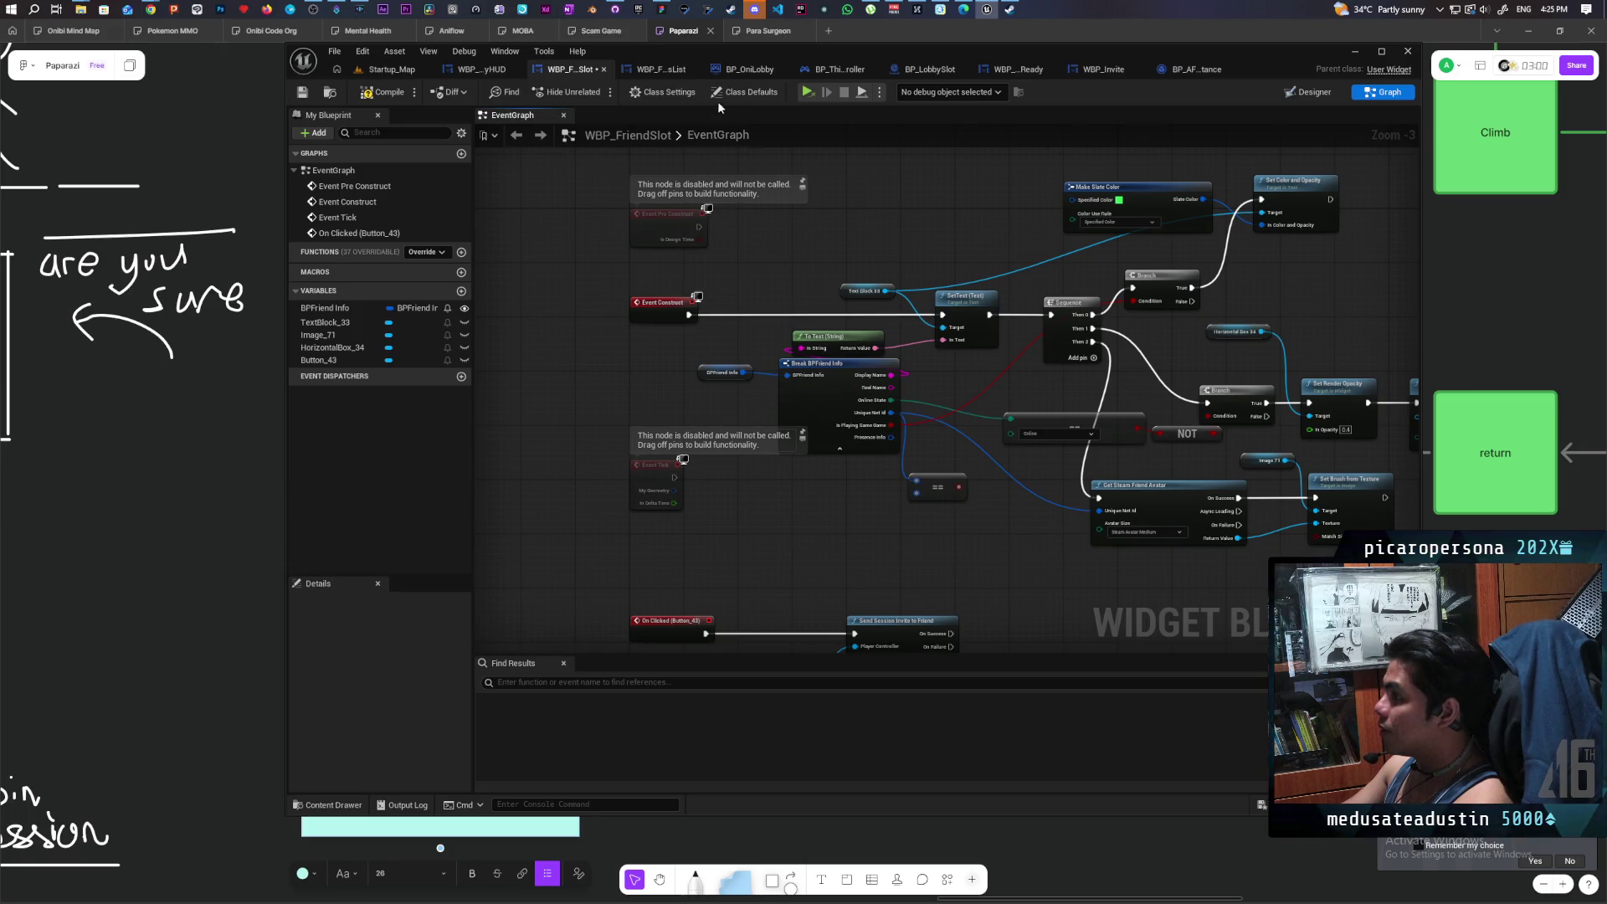
Switch to WBP_FriendsList's EventGraph and select its GetAndStoreFriendsList node.
click(671, 74)
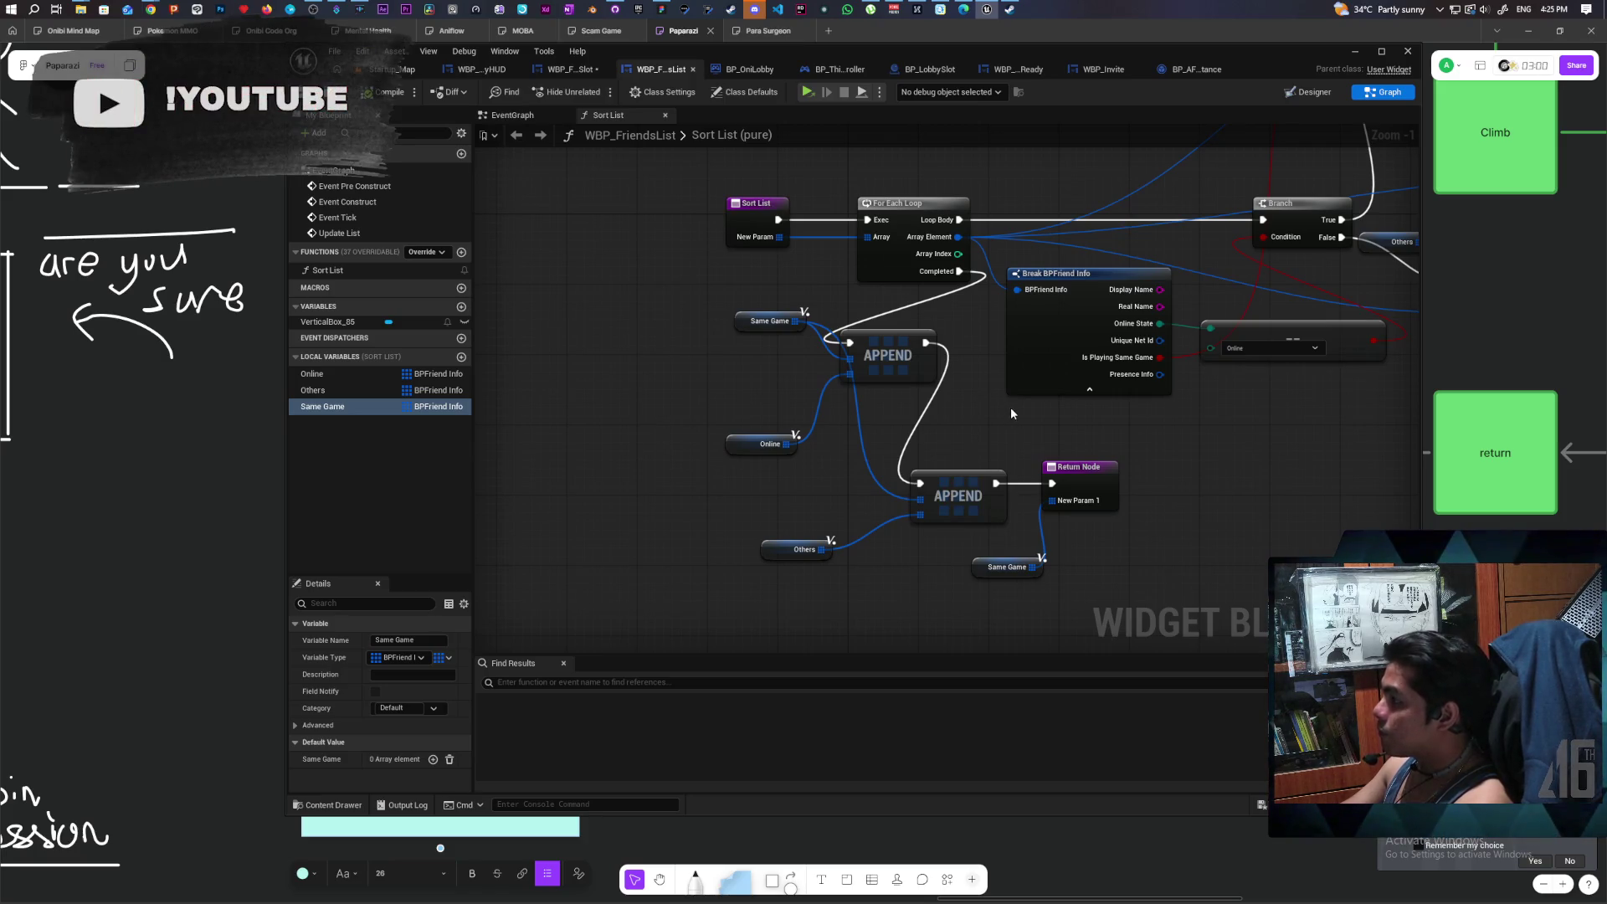
scroll(1011, 409, down, 3)
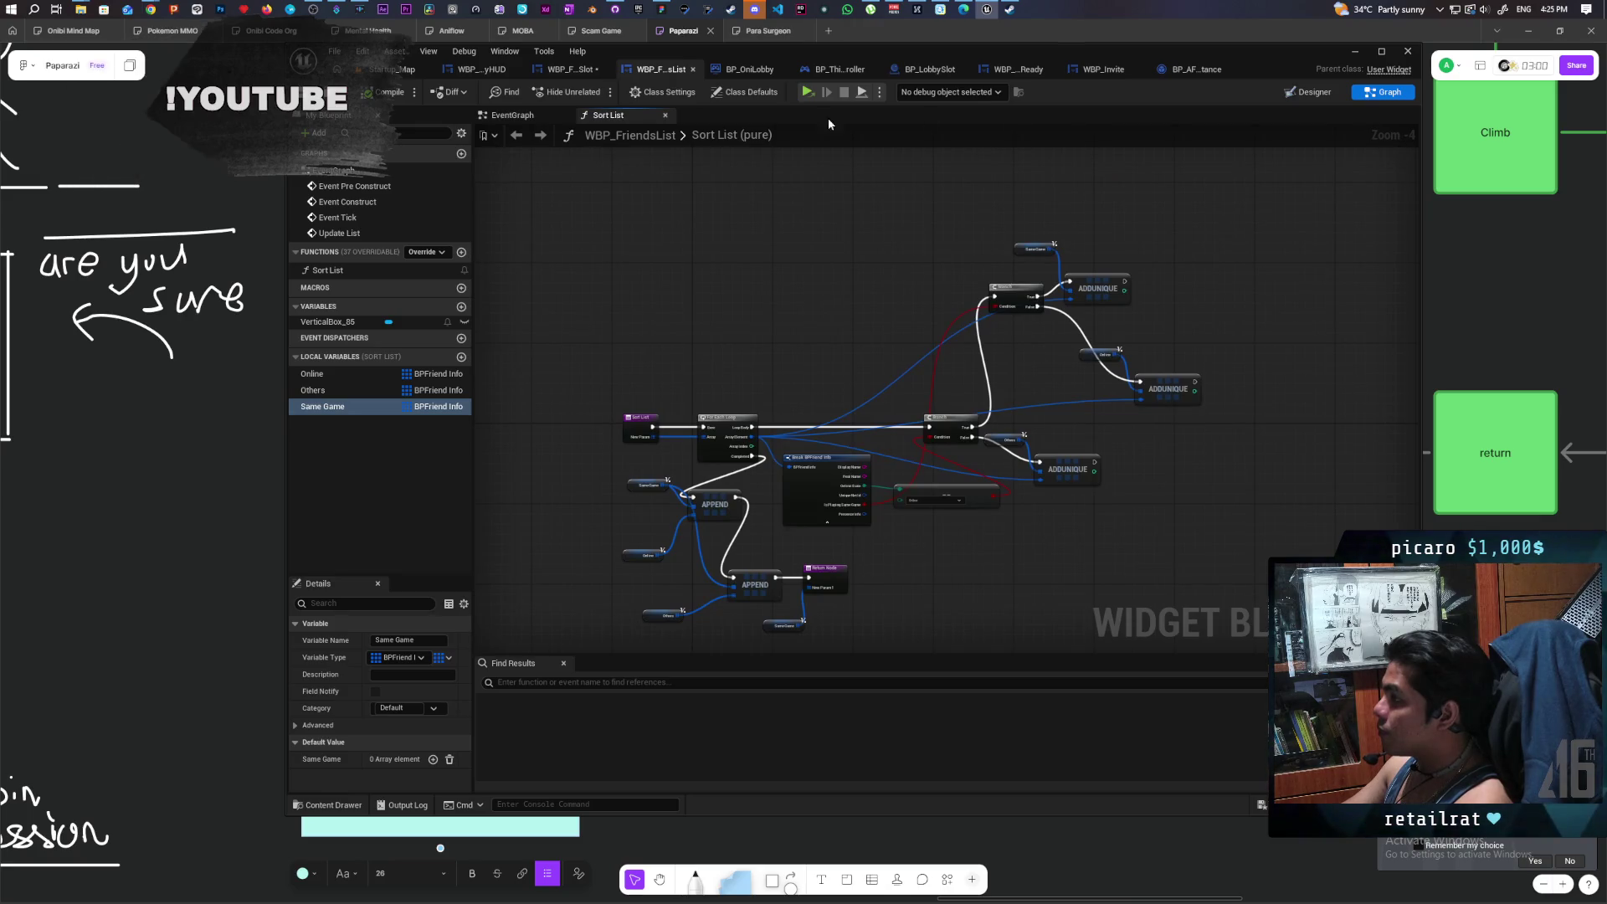
click(512, 115)
scroll(963, 368, down, 3)
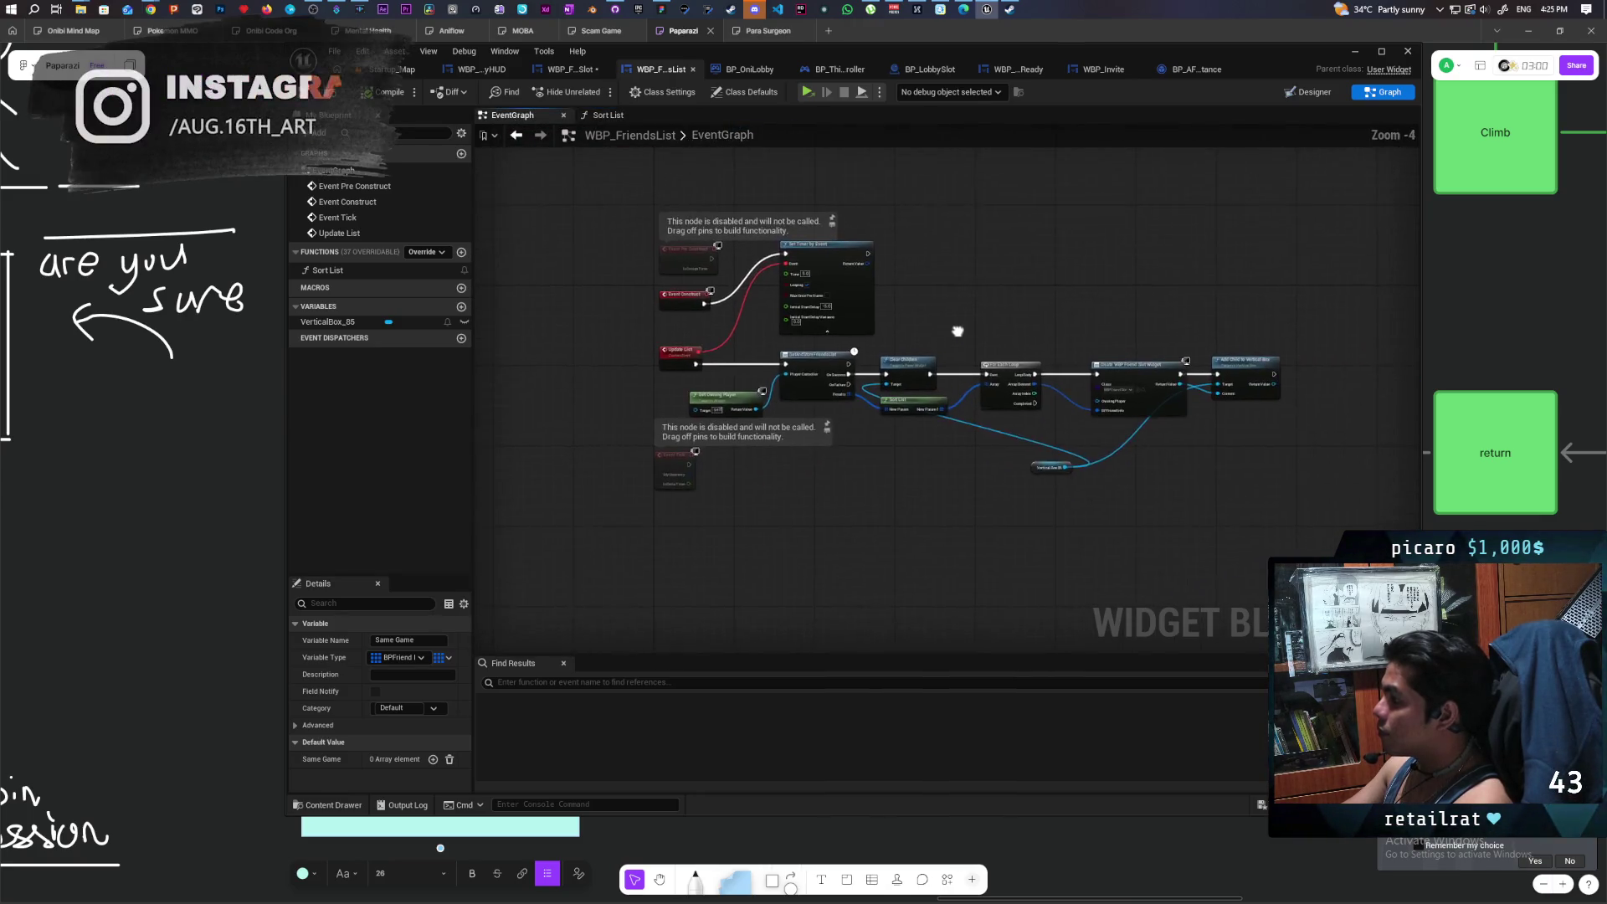
scroll(996, 381, up, 2)
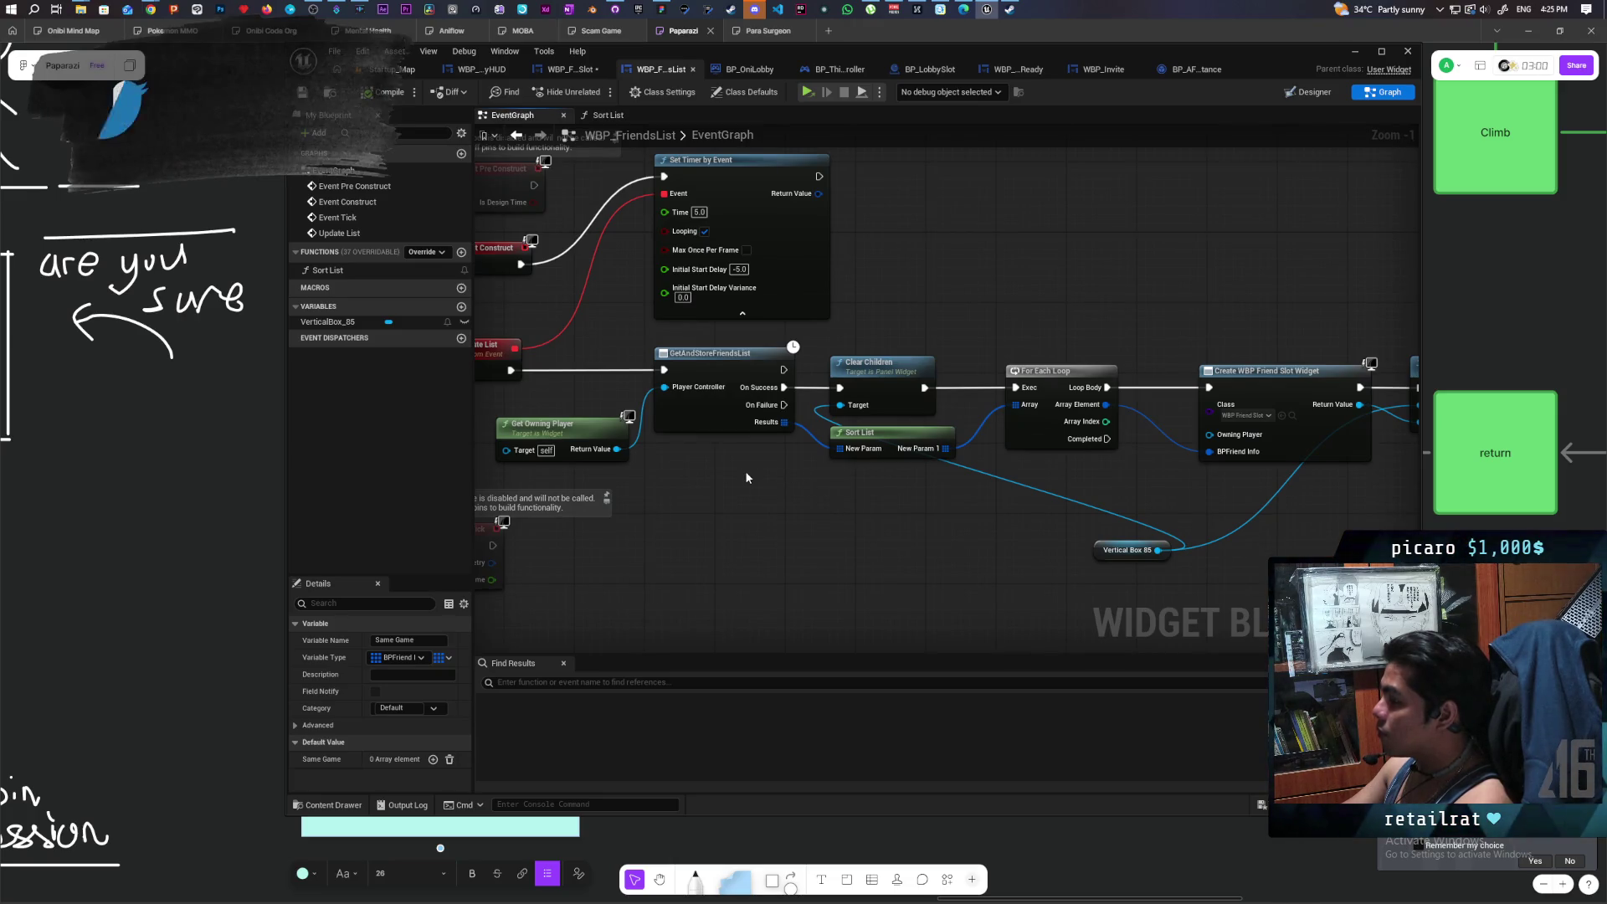
mouse_move(708, 365)
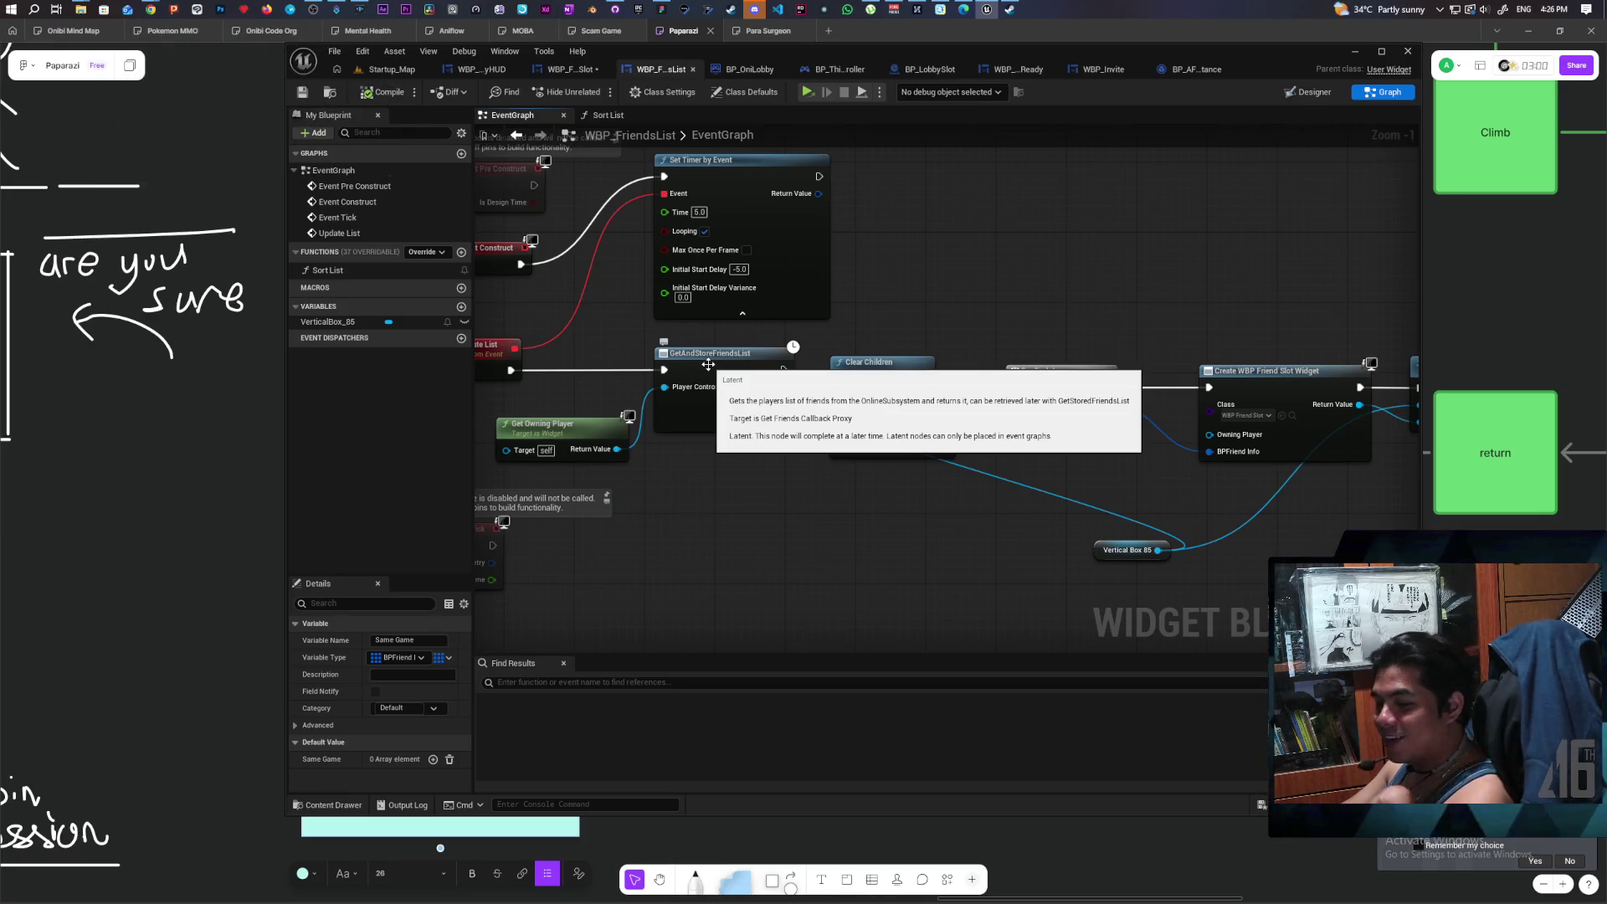
drag(596, 363, 687, 460)
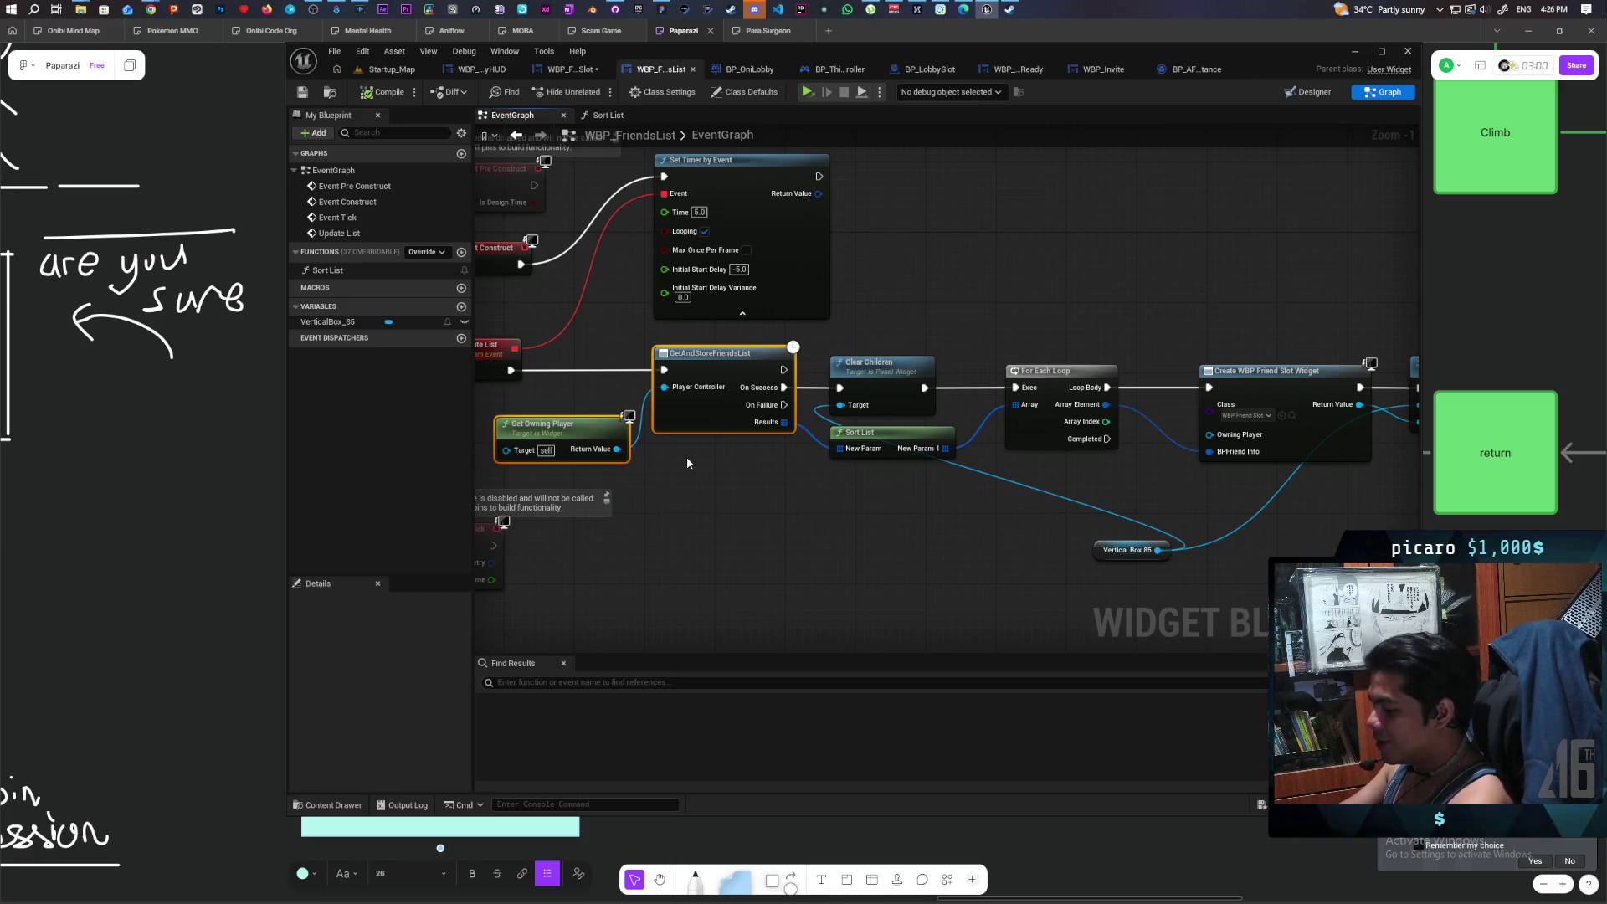
click(686, 455)
click(722, 431)
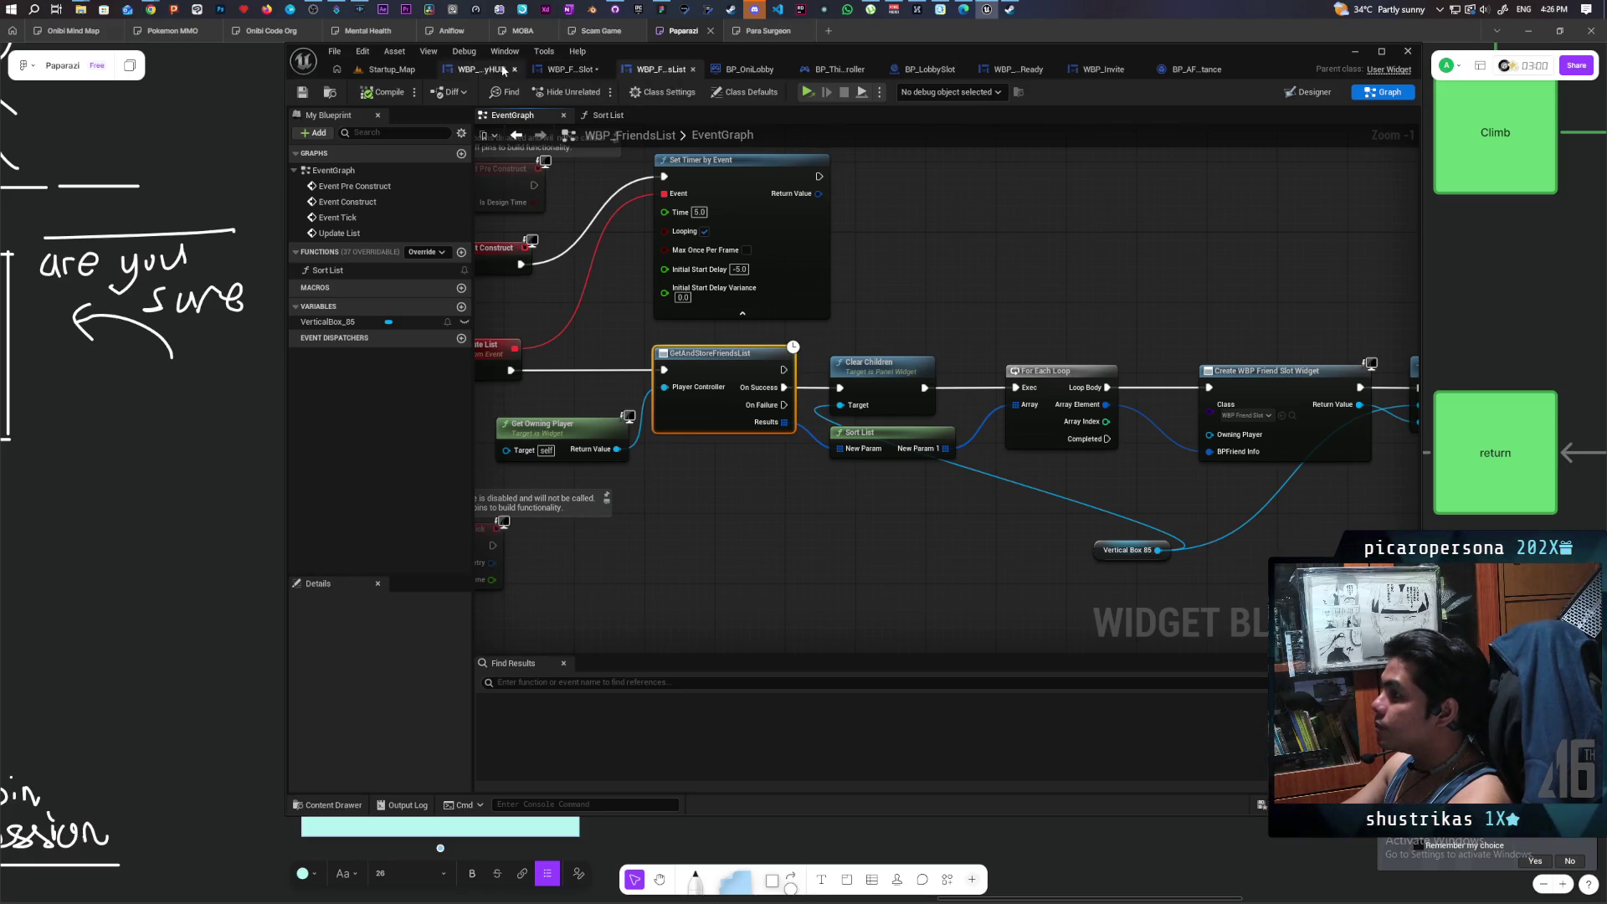
In BP_AF_GameInstance, move the GetAndStoreFriendsList node below the invite-handling nodes.
click(1180, 70)
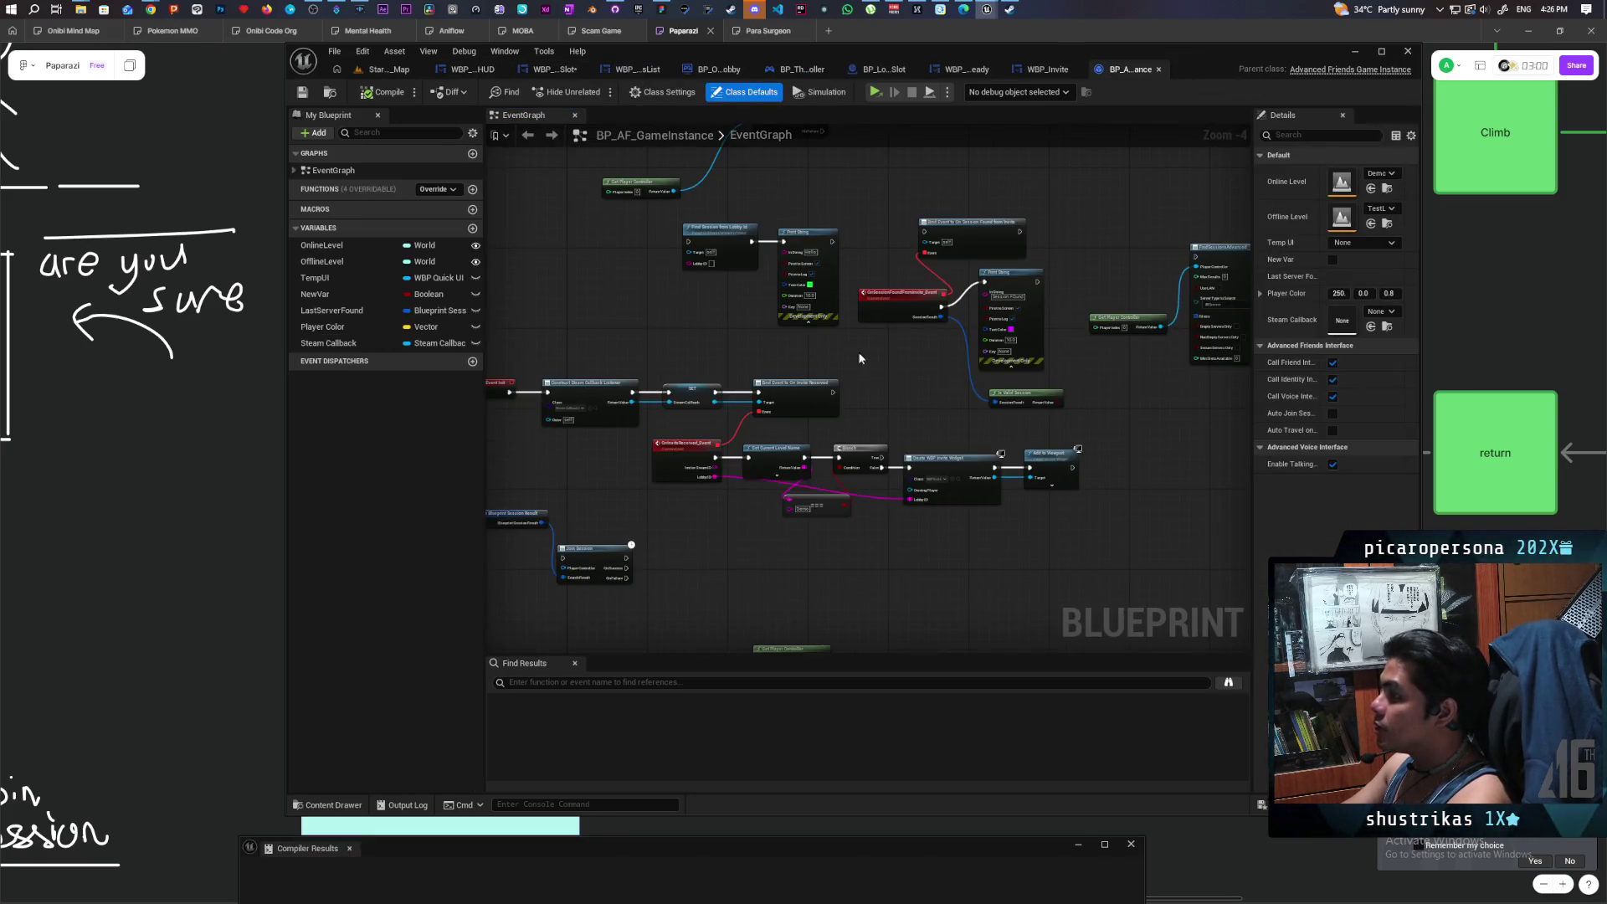
scroll(859, 359, up, 2)
click(827, 391)
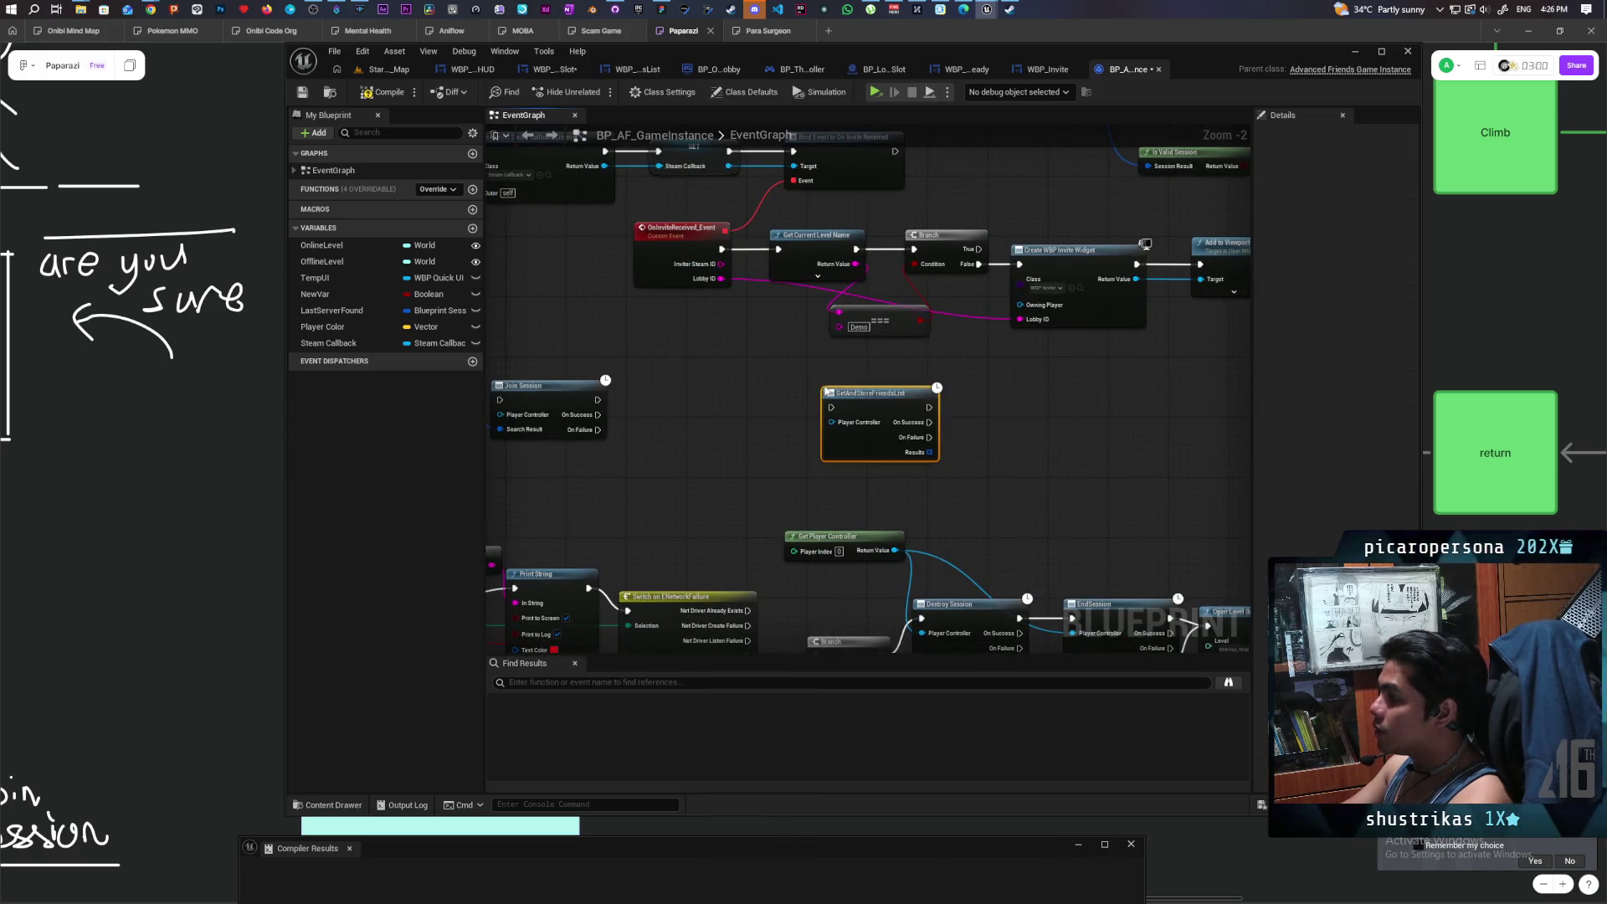
scroll(801, 379, up, 2)
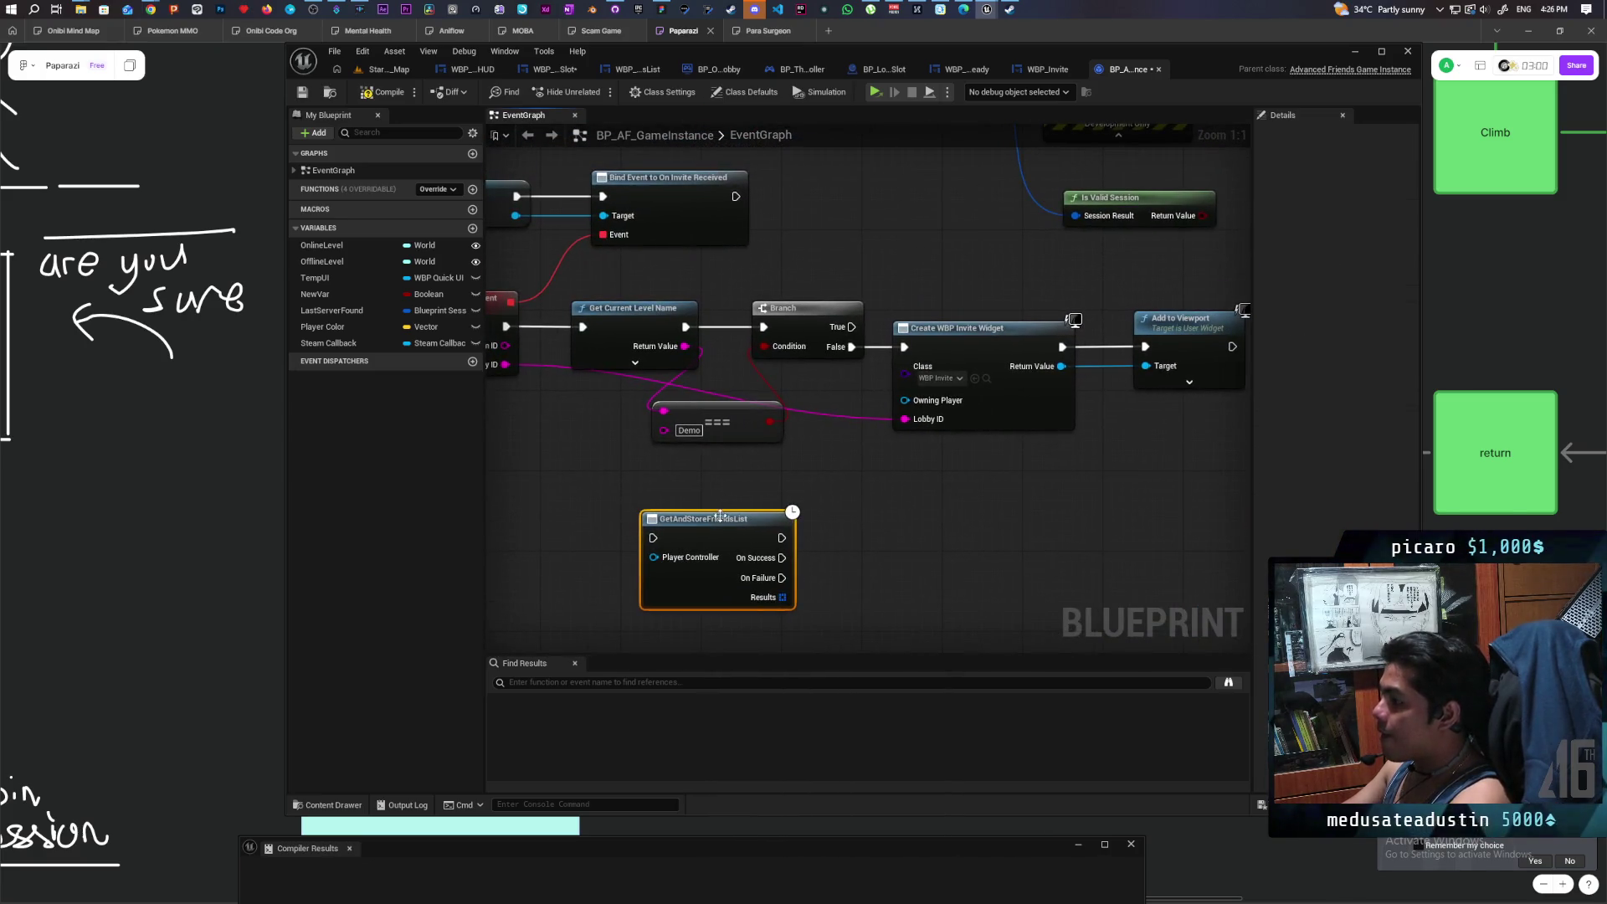
drag(720, 515, 680, 495)
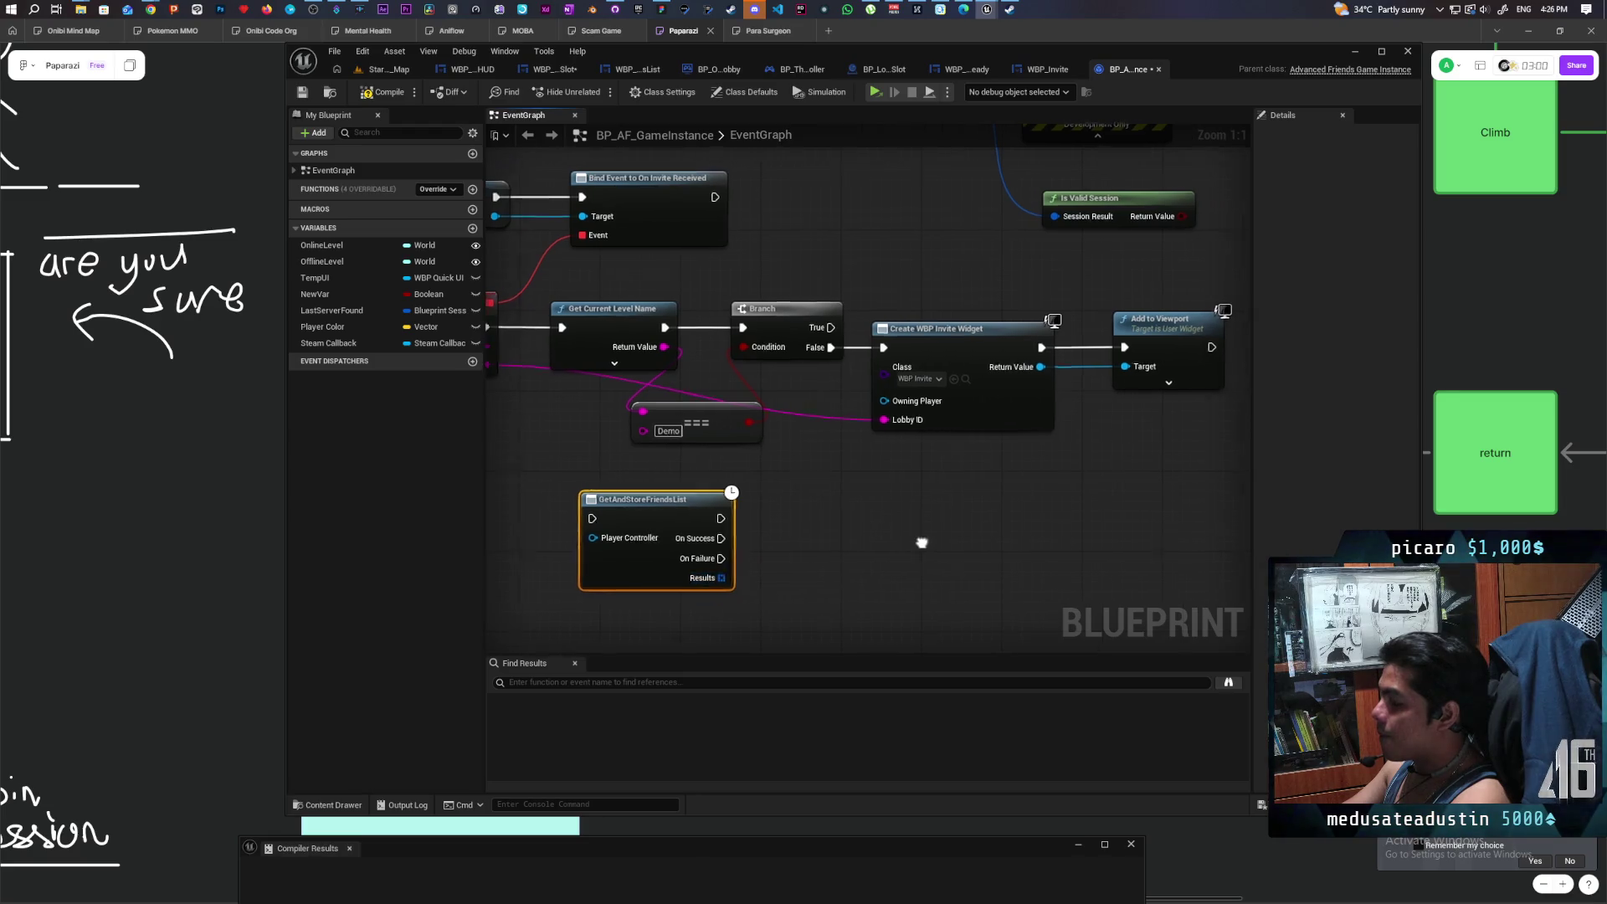
scroll(870, 499, down, 2)
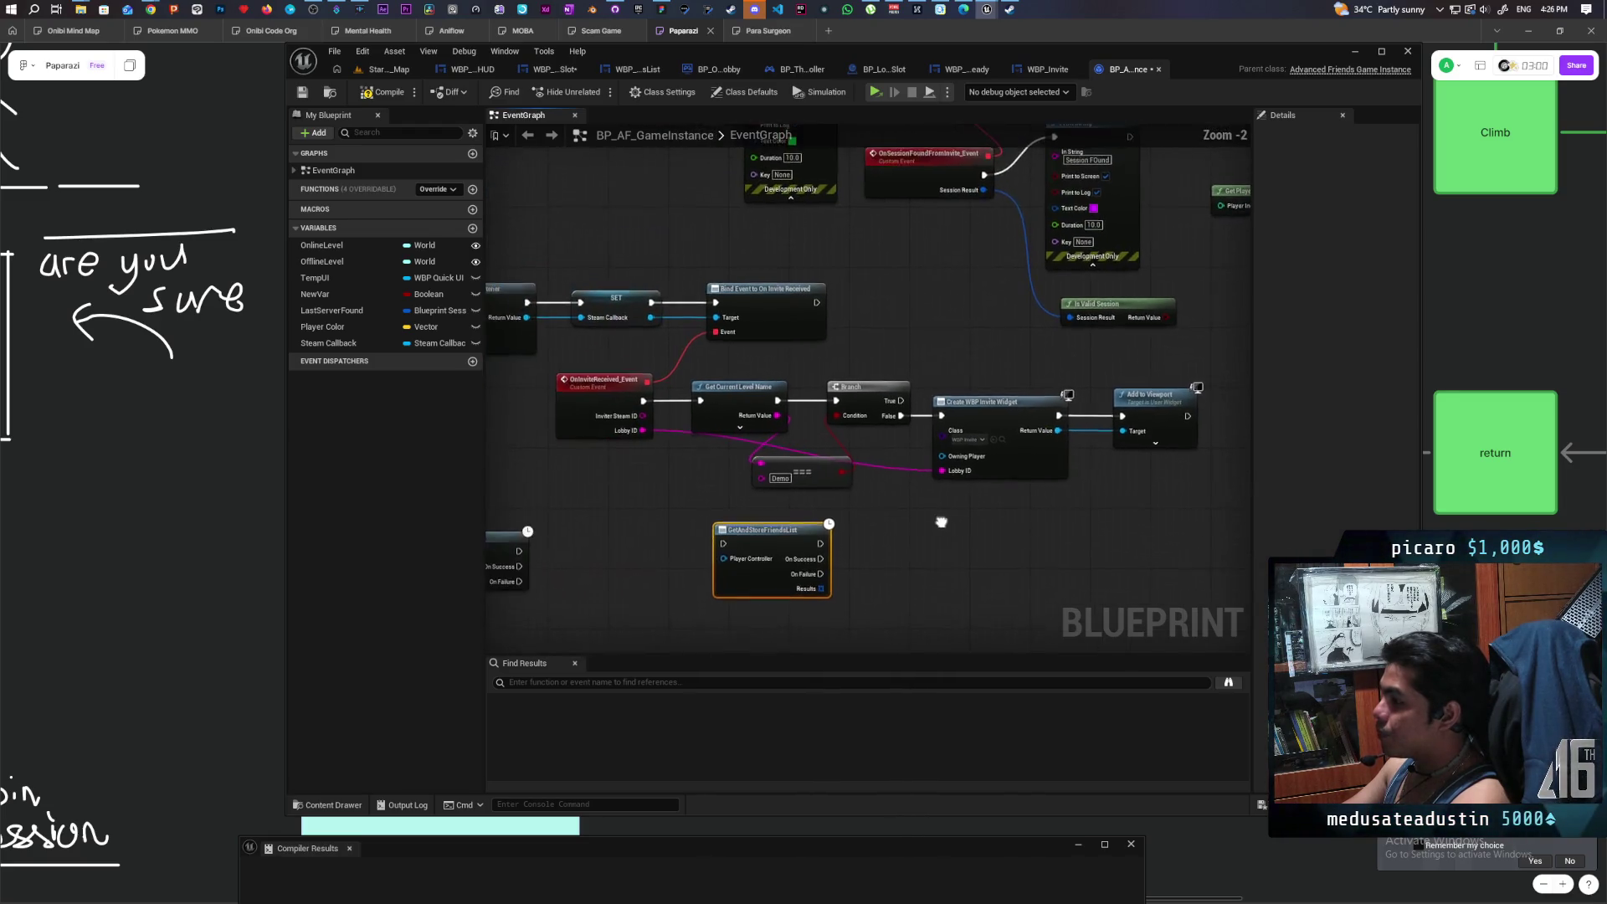
scroll(941, 523, up, 1)
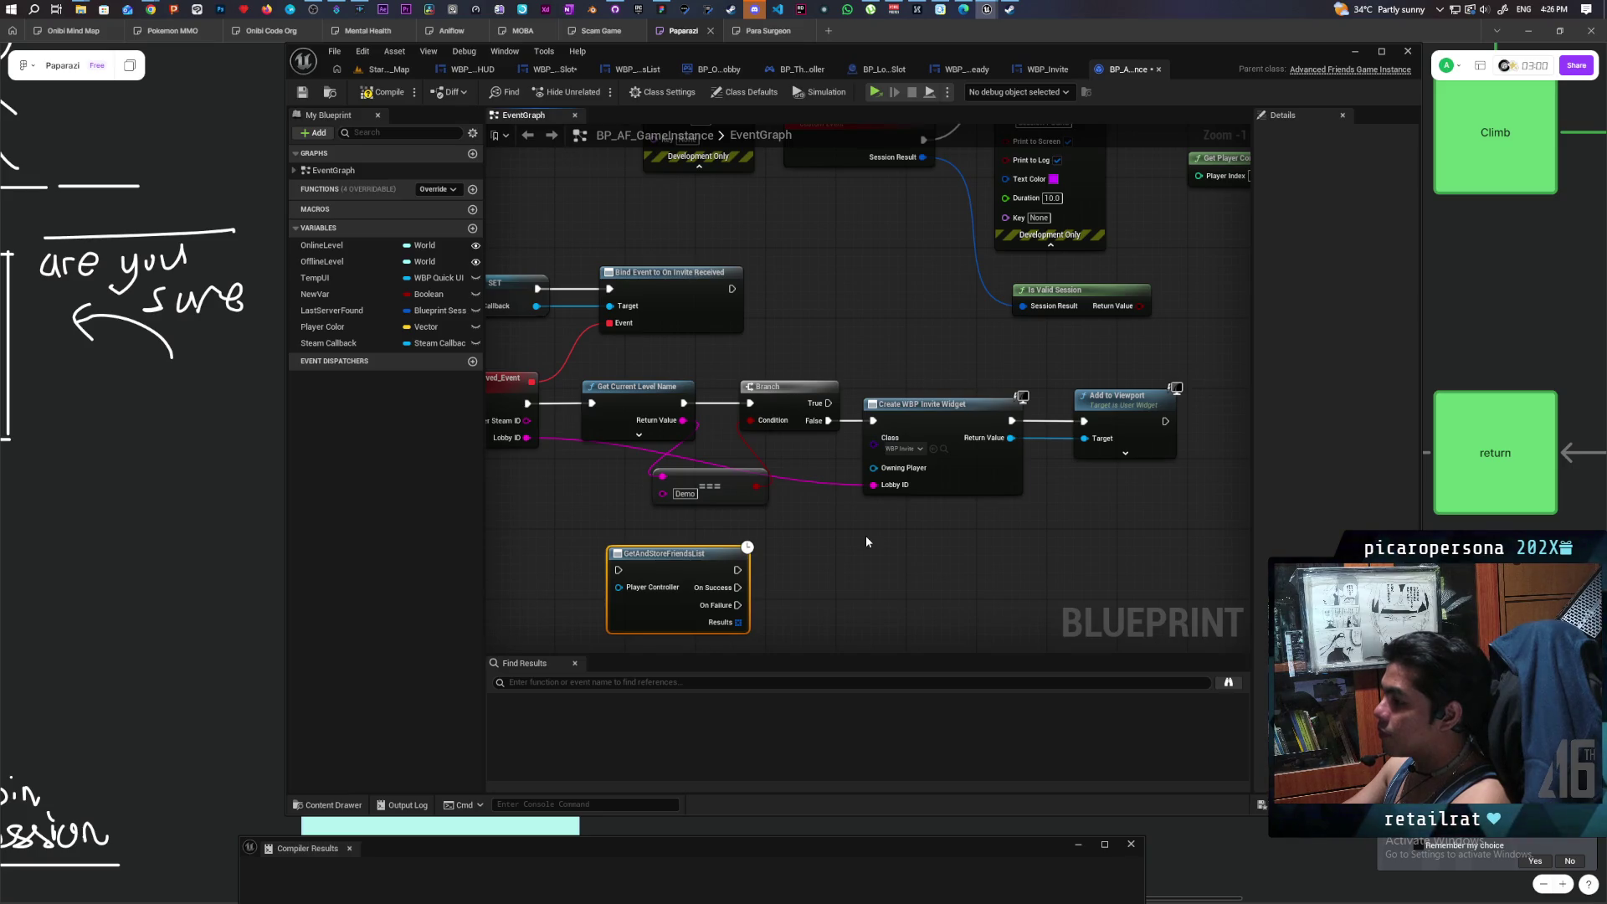
drag(807, 545, 942, 472)
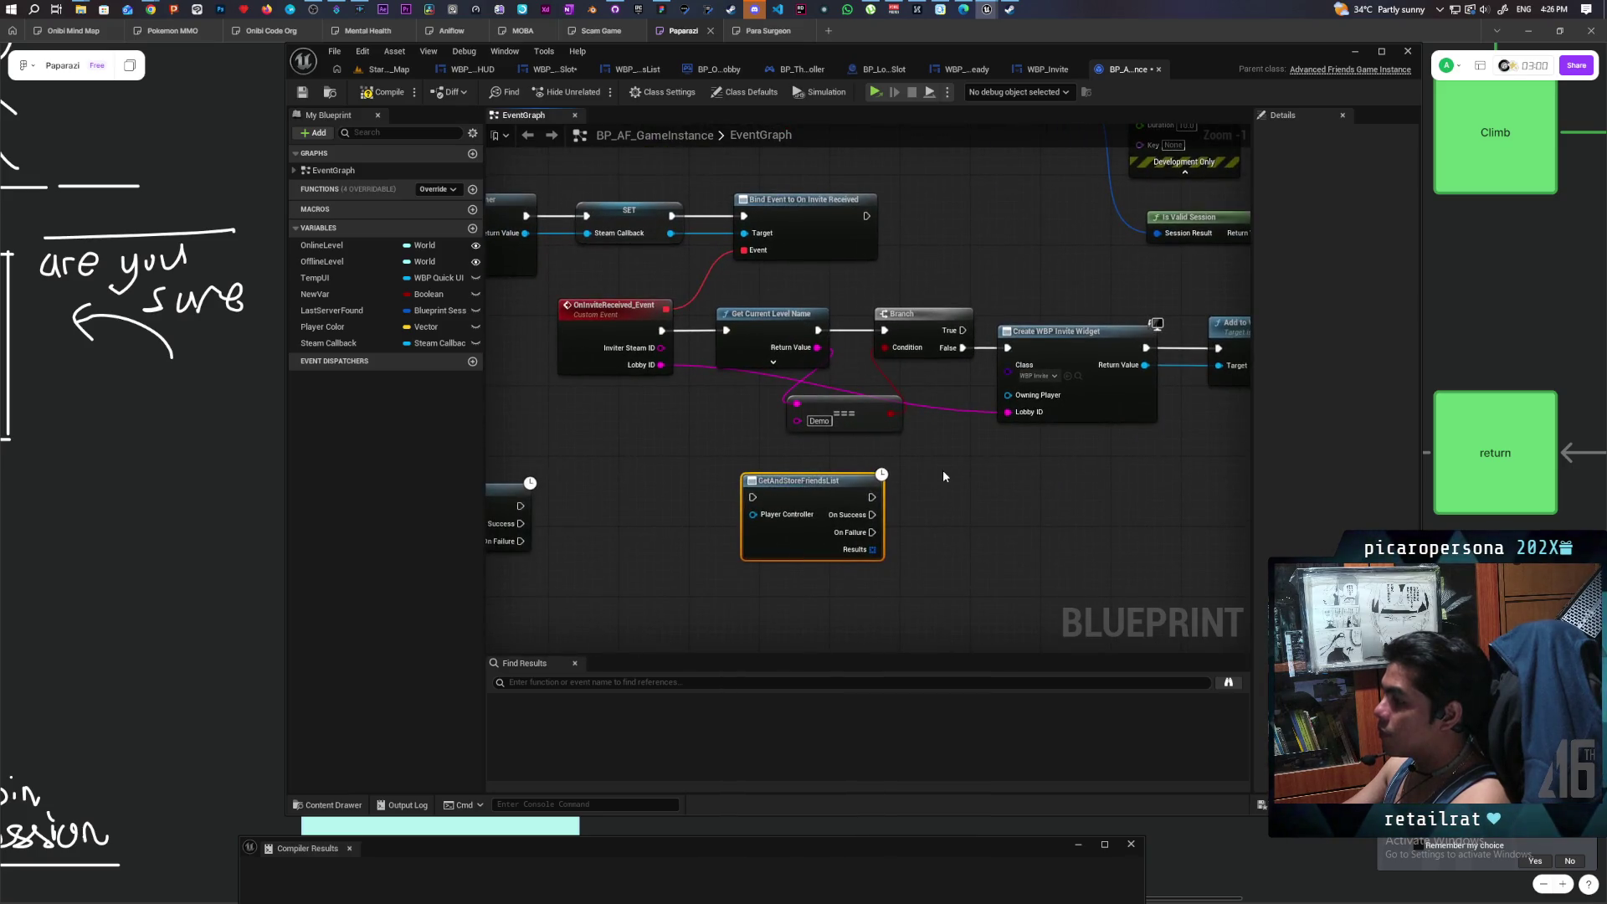
scroll(943, 470, up, 1)
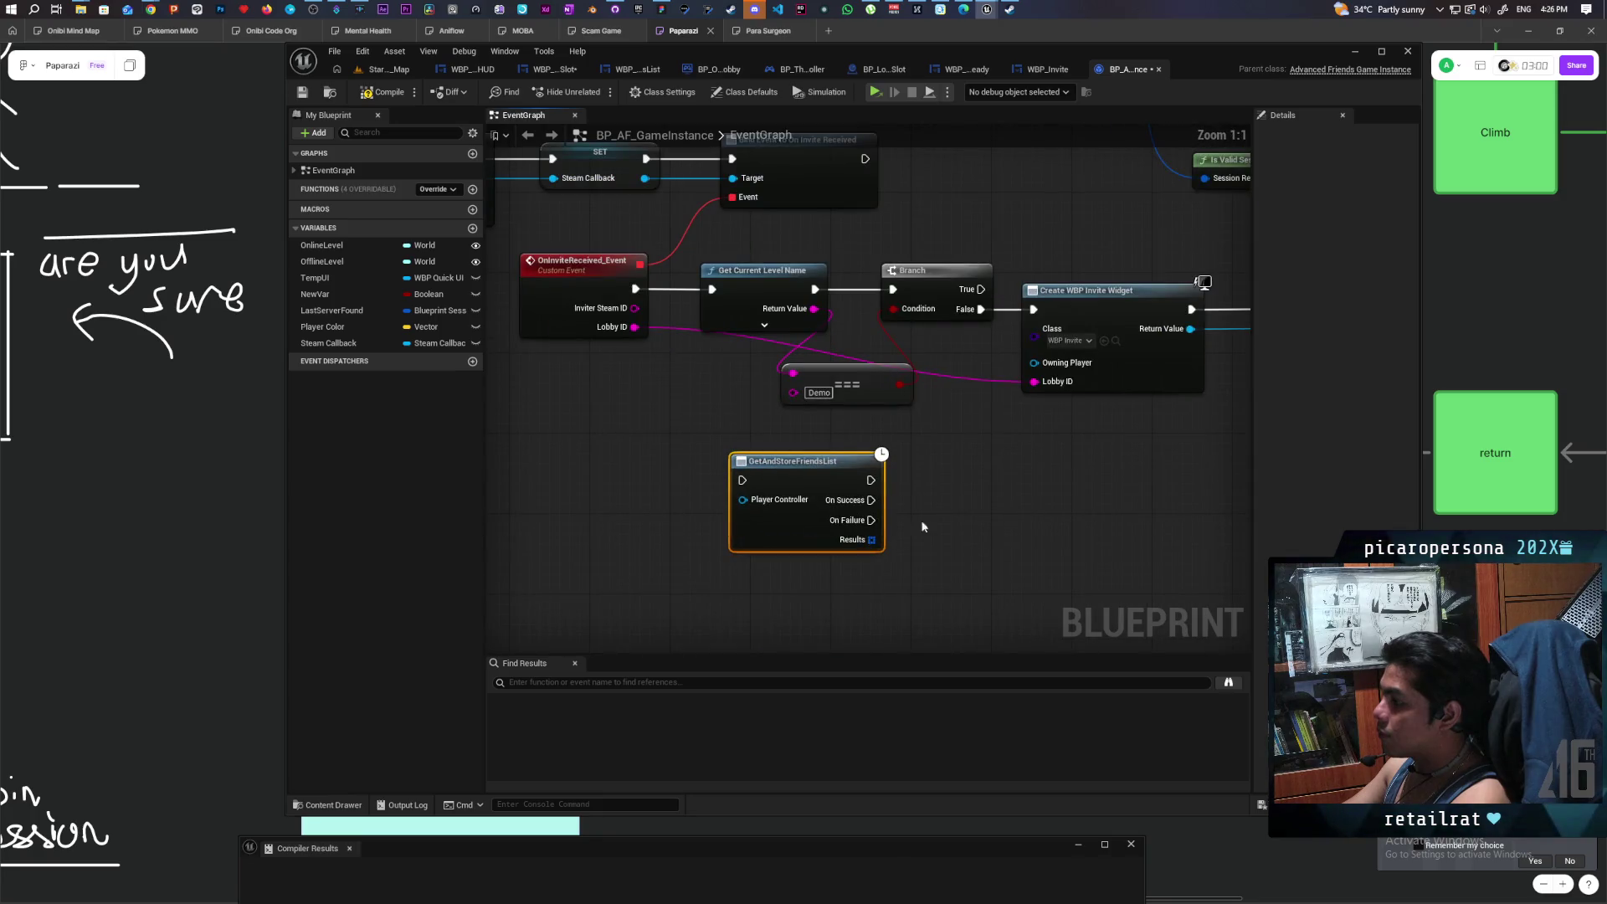
Add a Get Friend node from the action search, then delete it as unwanted.
right_click(985, 496)
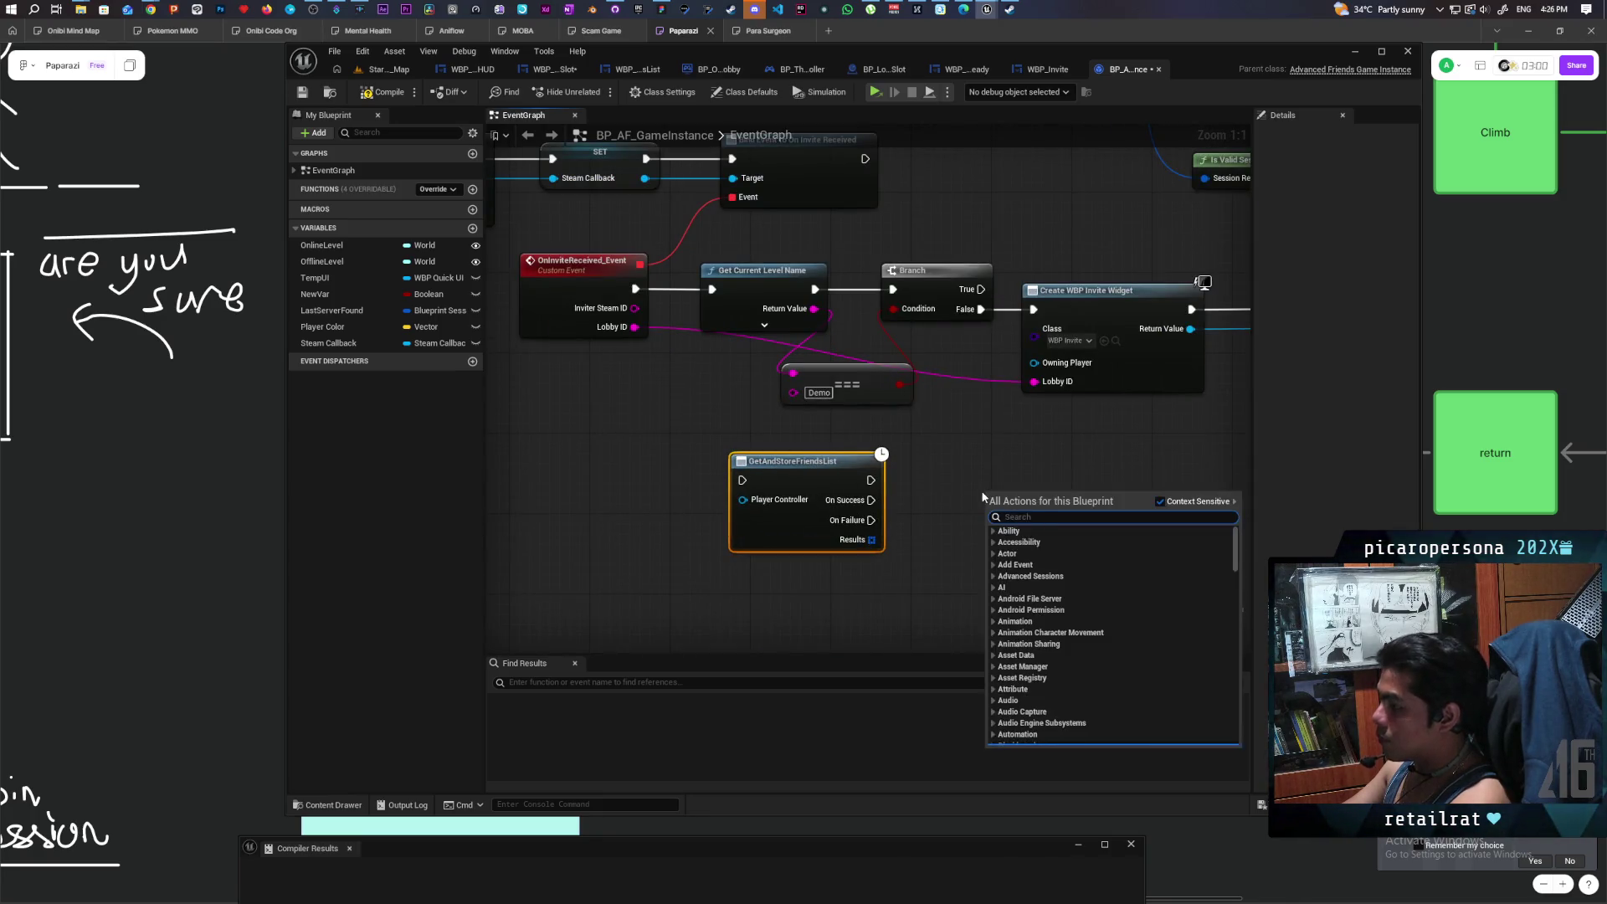
text(get frinds)
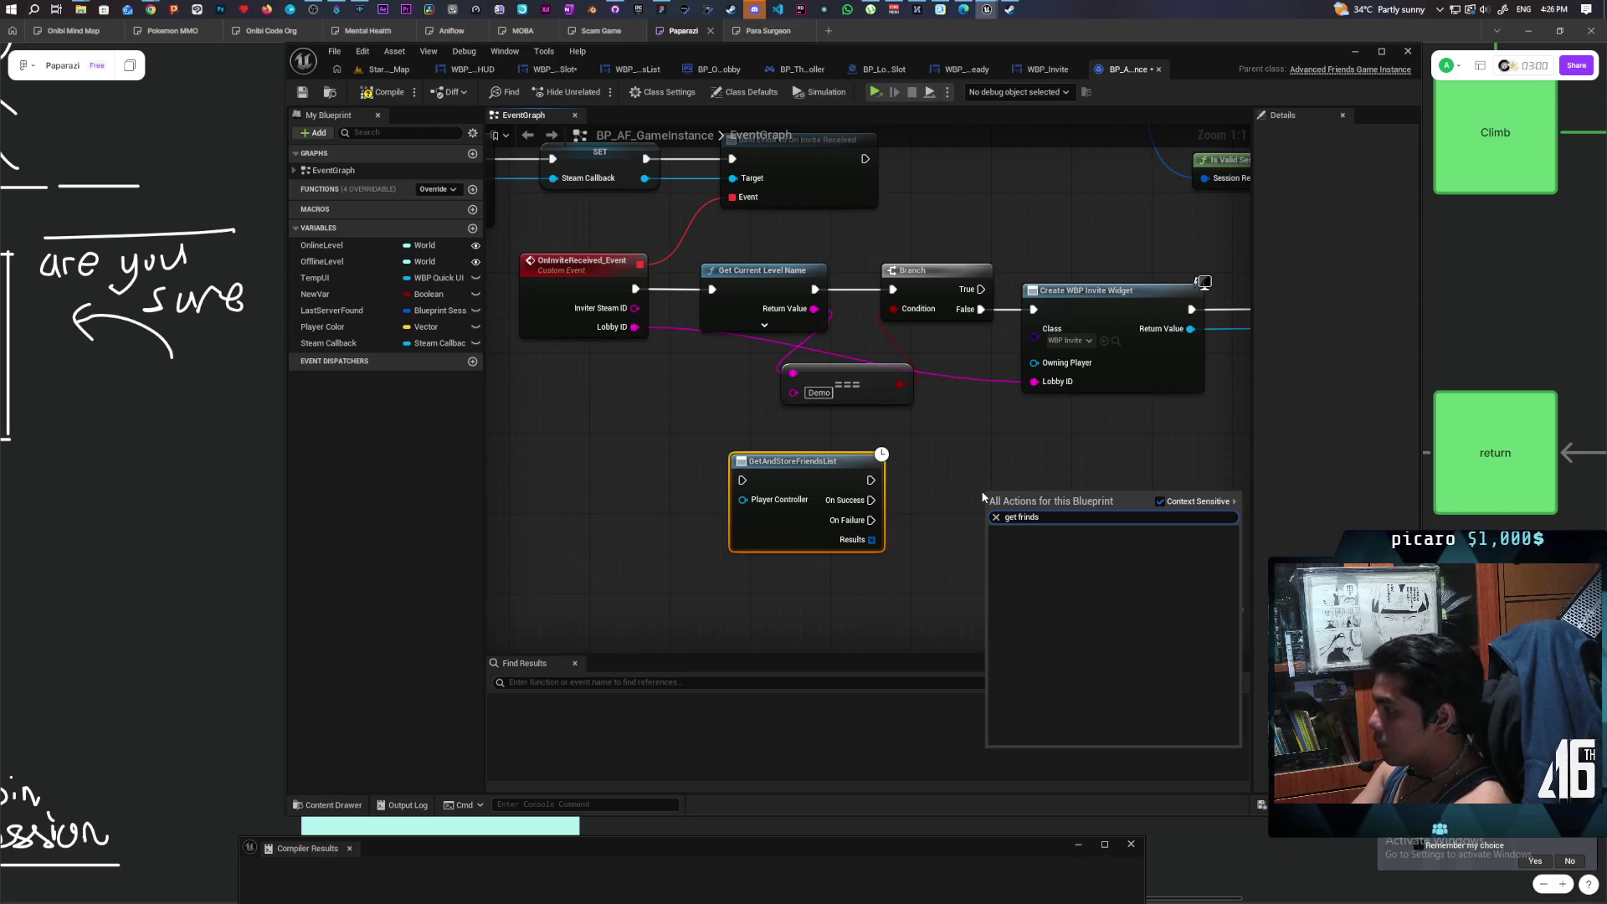
key(BackSpace)
key(BackSpace)
key(BackSpace)
text(es)
key(BackSpace)
key(BackSpace)
text(en)
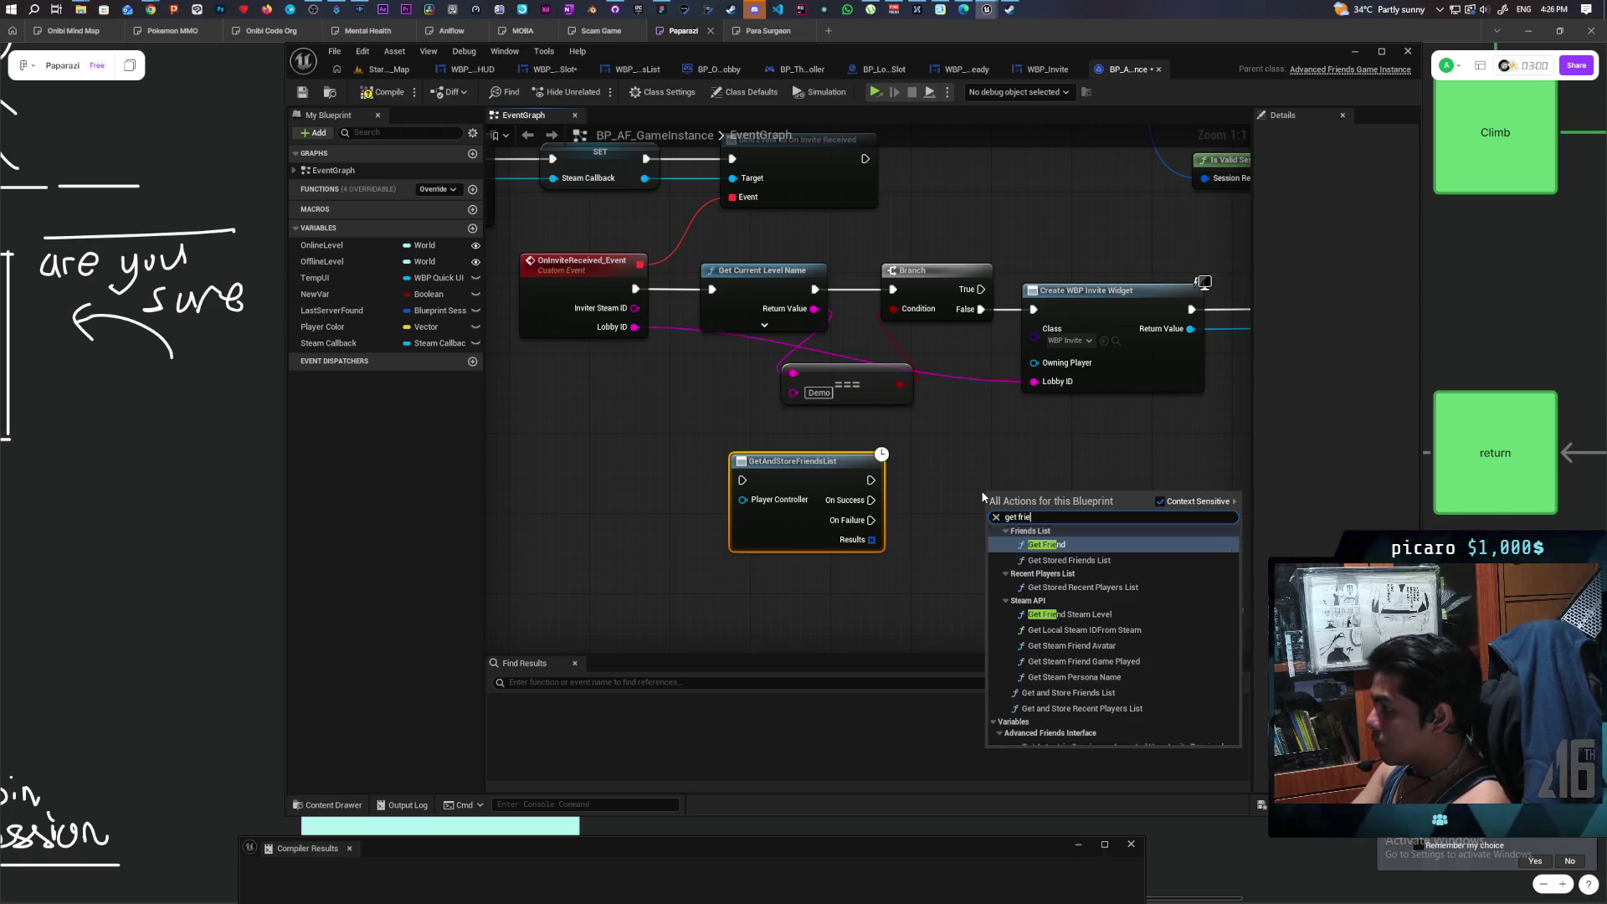
click(1047, 544)
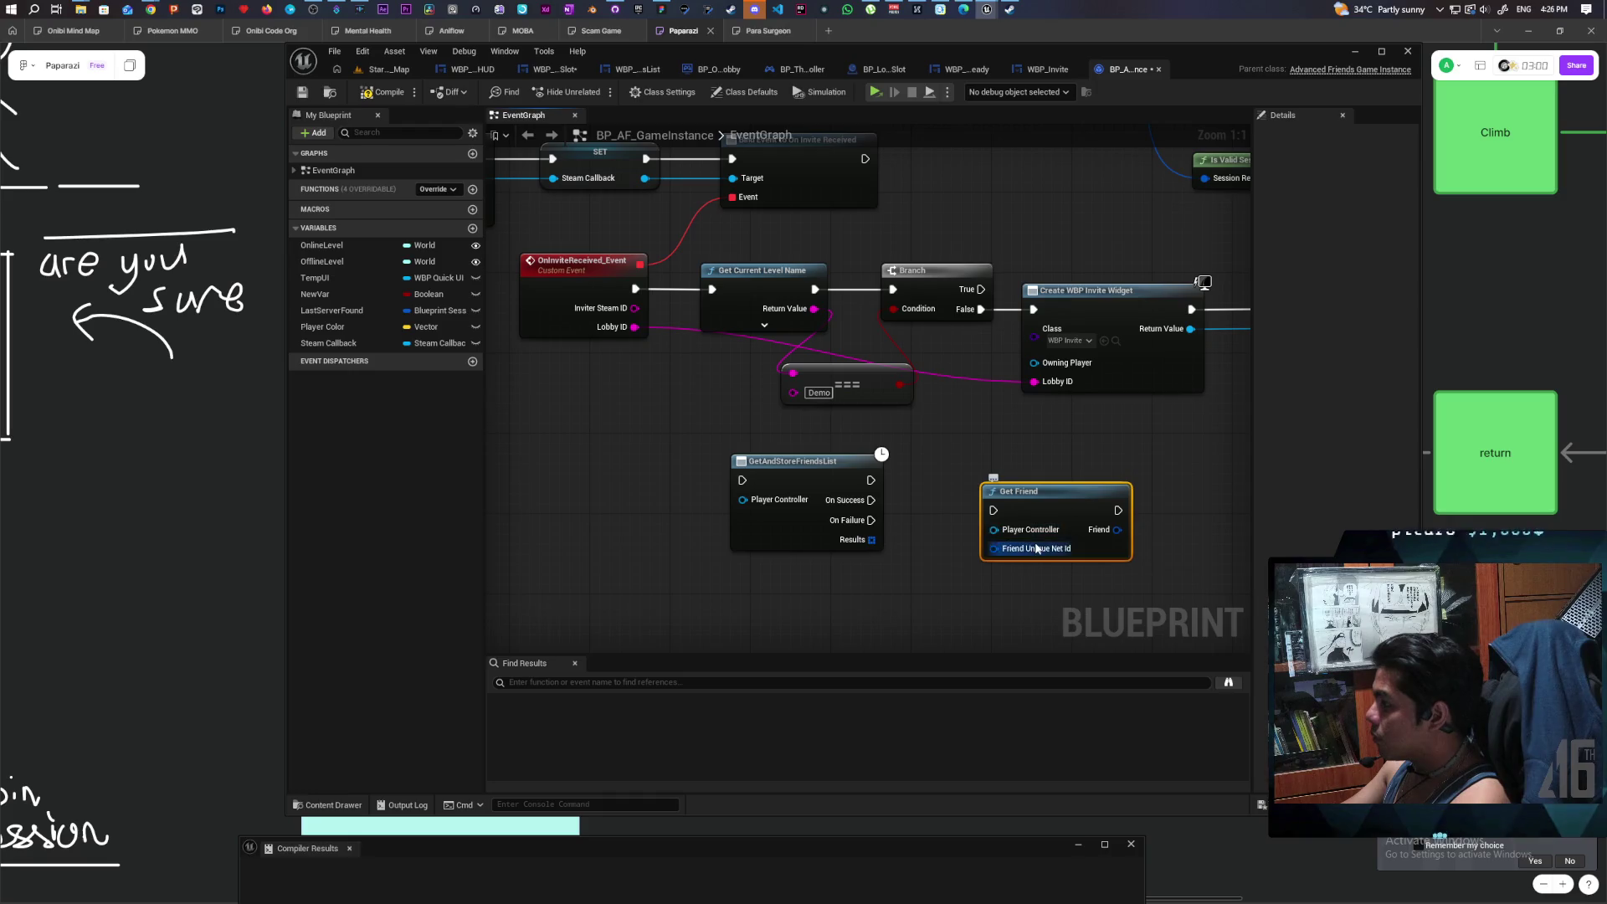
key(Delete)
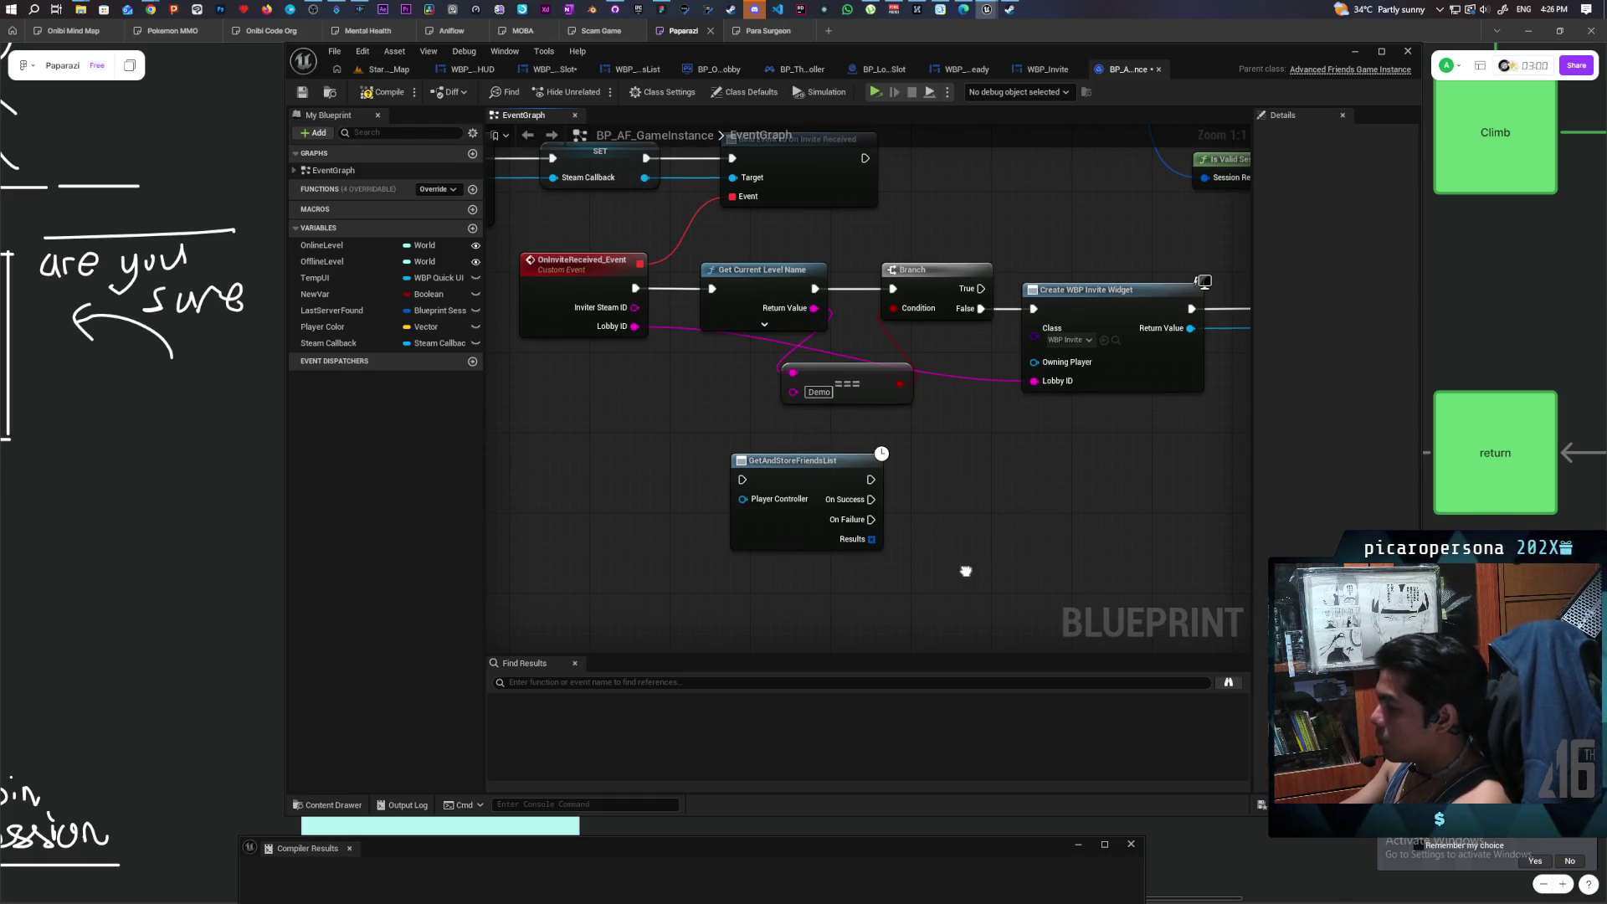
Add a Get Stored Friends List node via the 'get frien' search and position it.
right_click(966, 570)
text(get frien)
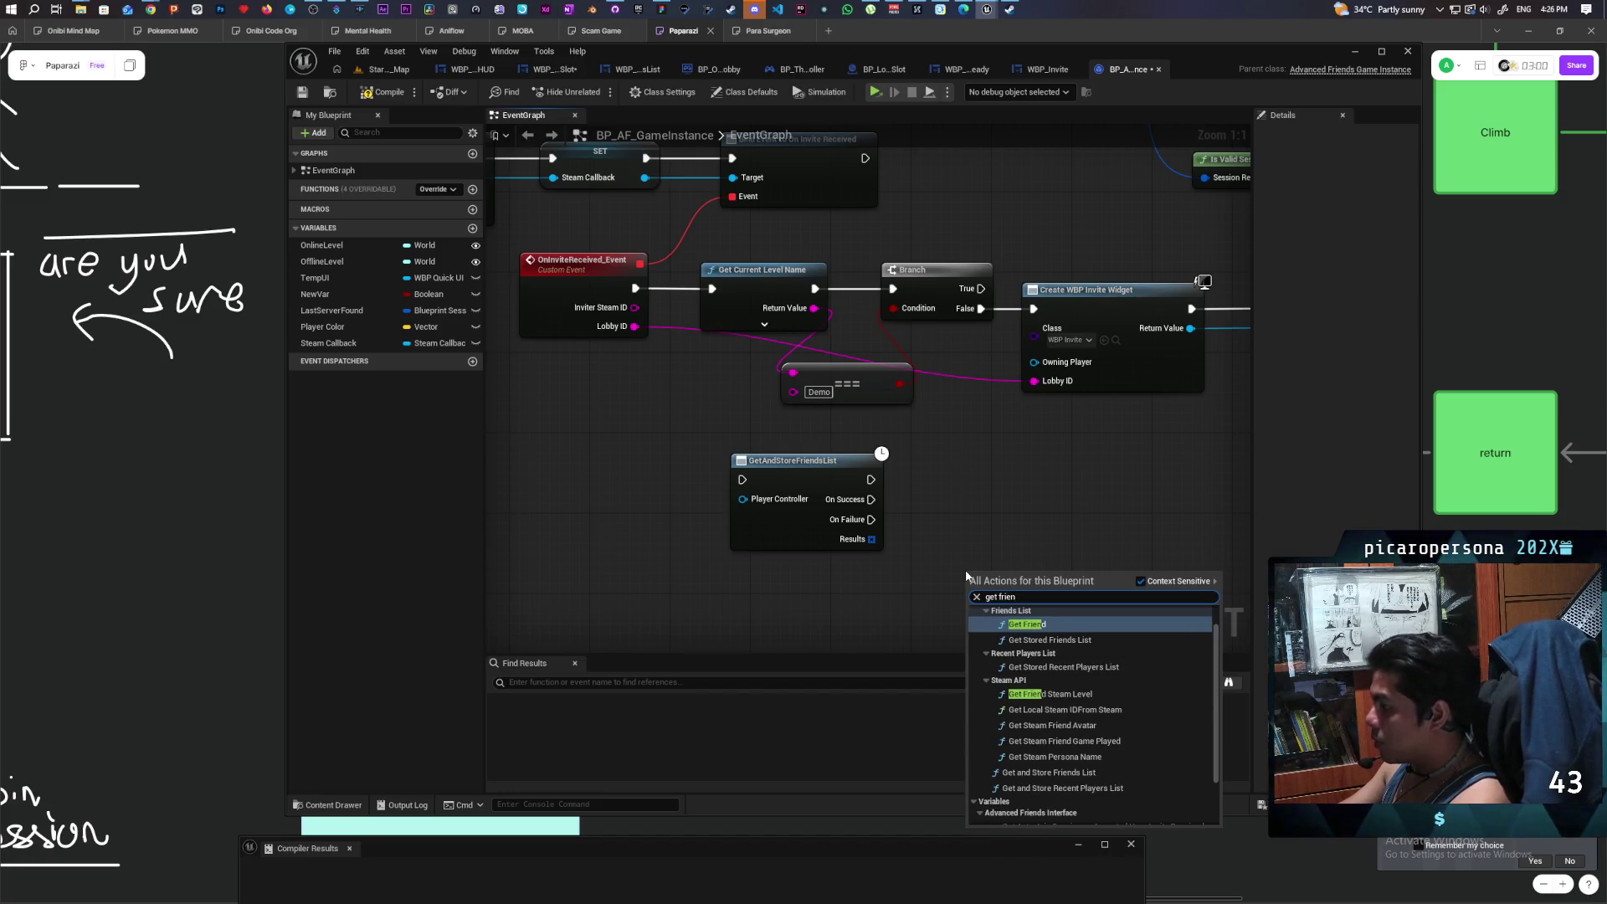
click(1039, 641)
drag(990, 588, 960, 508)
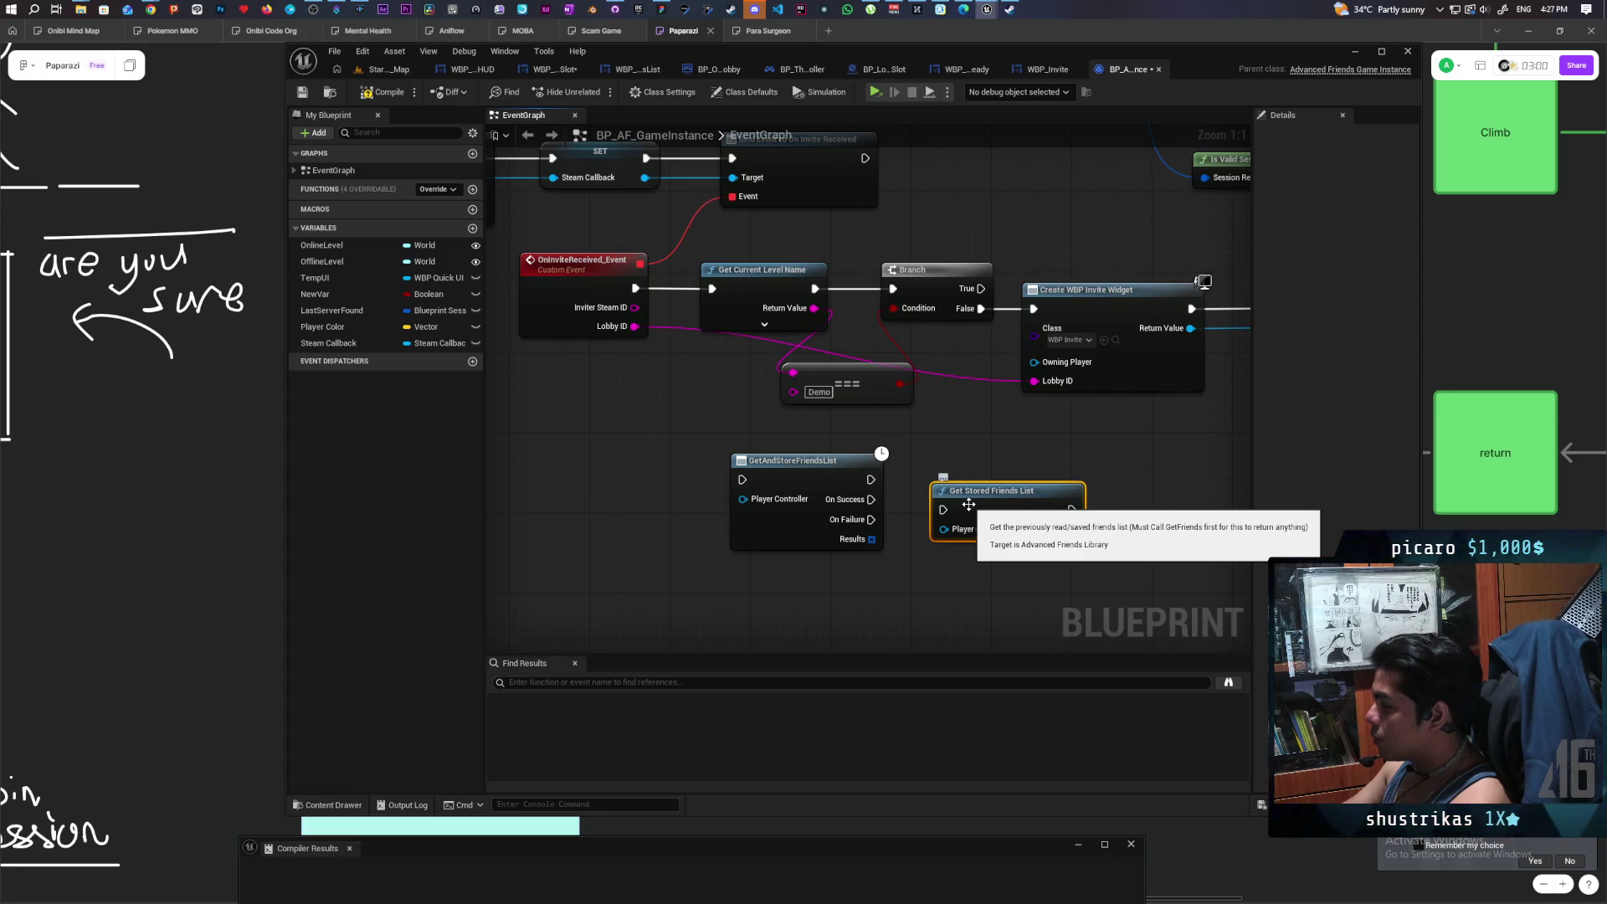
Place GetAndStoreFriendsList beside Event Init, shifting Event Init further left.
scroll(969, 504, down, 8)
scroll(970, 569, up, 6)
scroll(827, 569, down, 3)
scroll(978, 591, up, 2)
click(1007, 525)
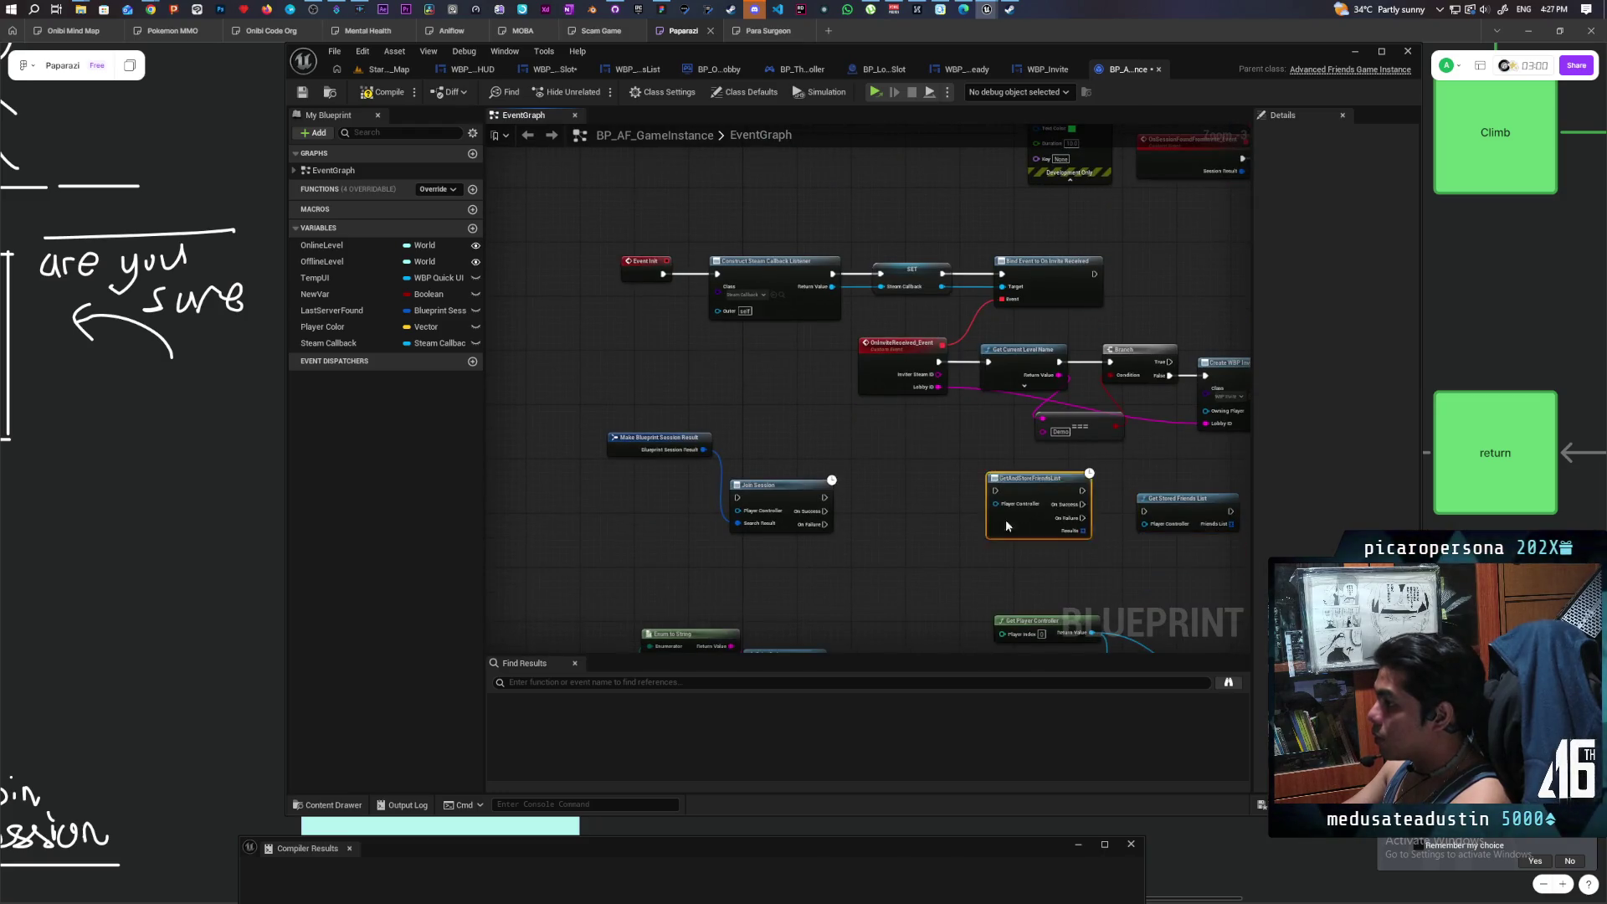
drag(1007, 526, 622, 369)
drag(834, 376, 701, 379)
drag(805, 427, 817, 374)
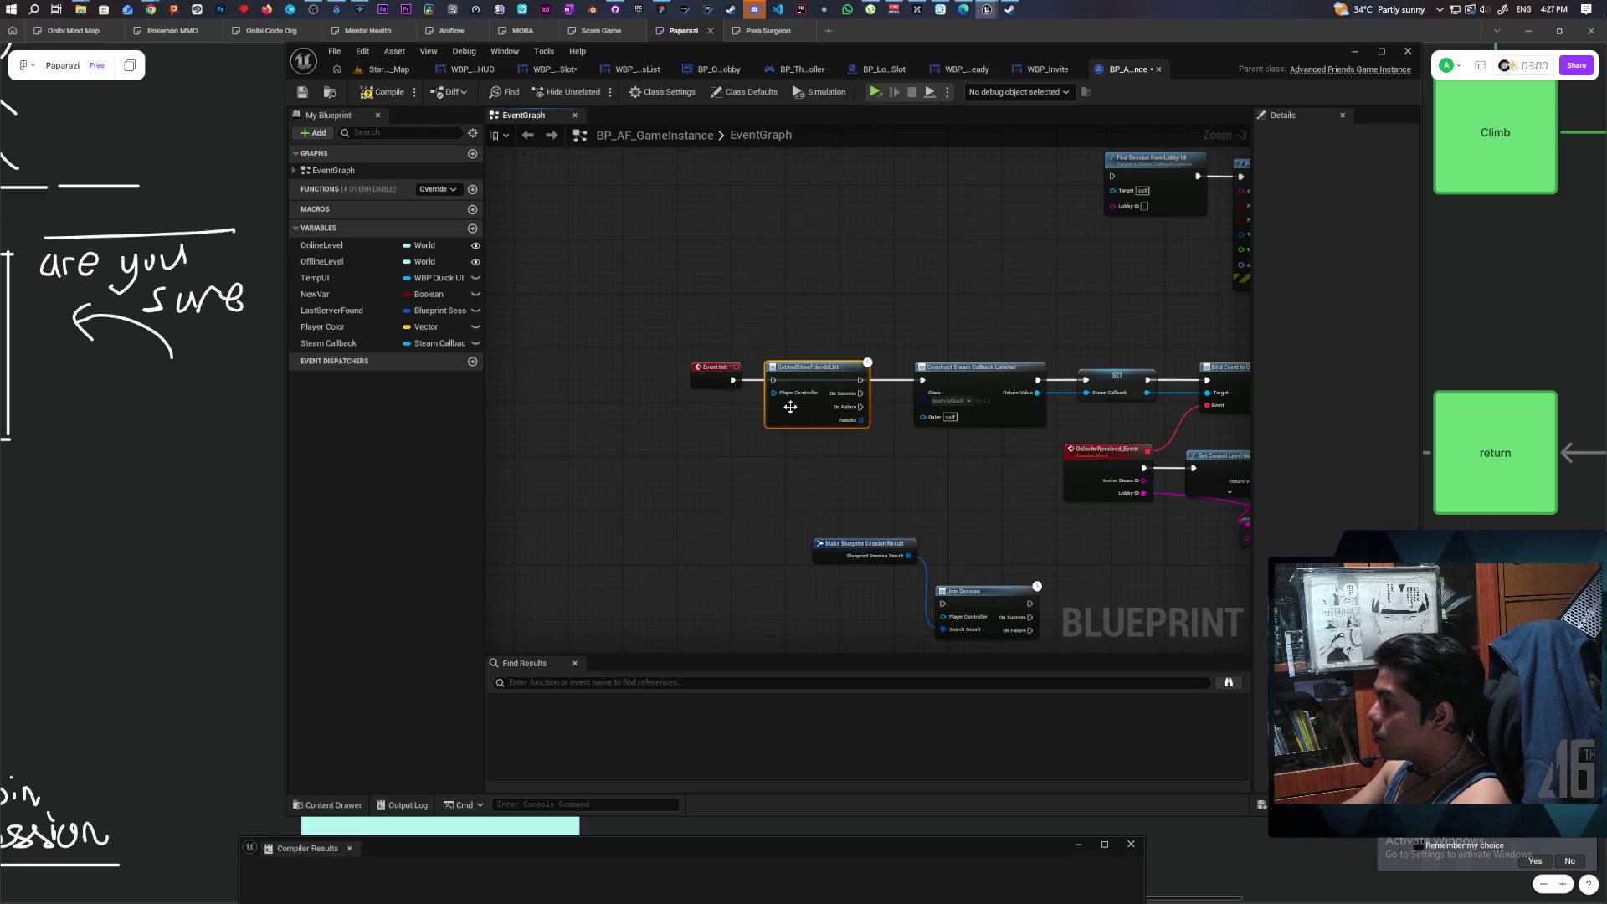
Wire Event Init into GetAndStoreFriendsList, feed it a Get Player Controller node, and compile.
scroll(821, 373, up, 2)
drag(717, 372, 768, 373)
drag(888, 372, 961, 372)
right_click(705, 422)
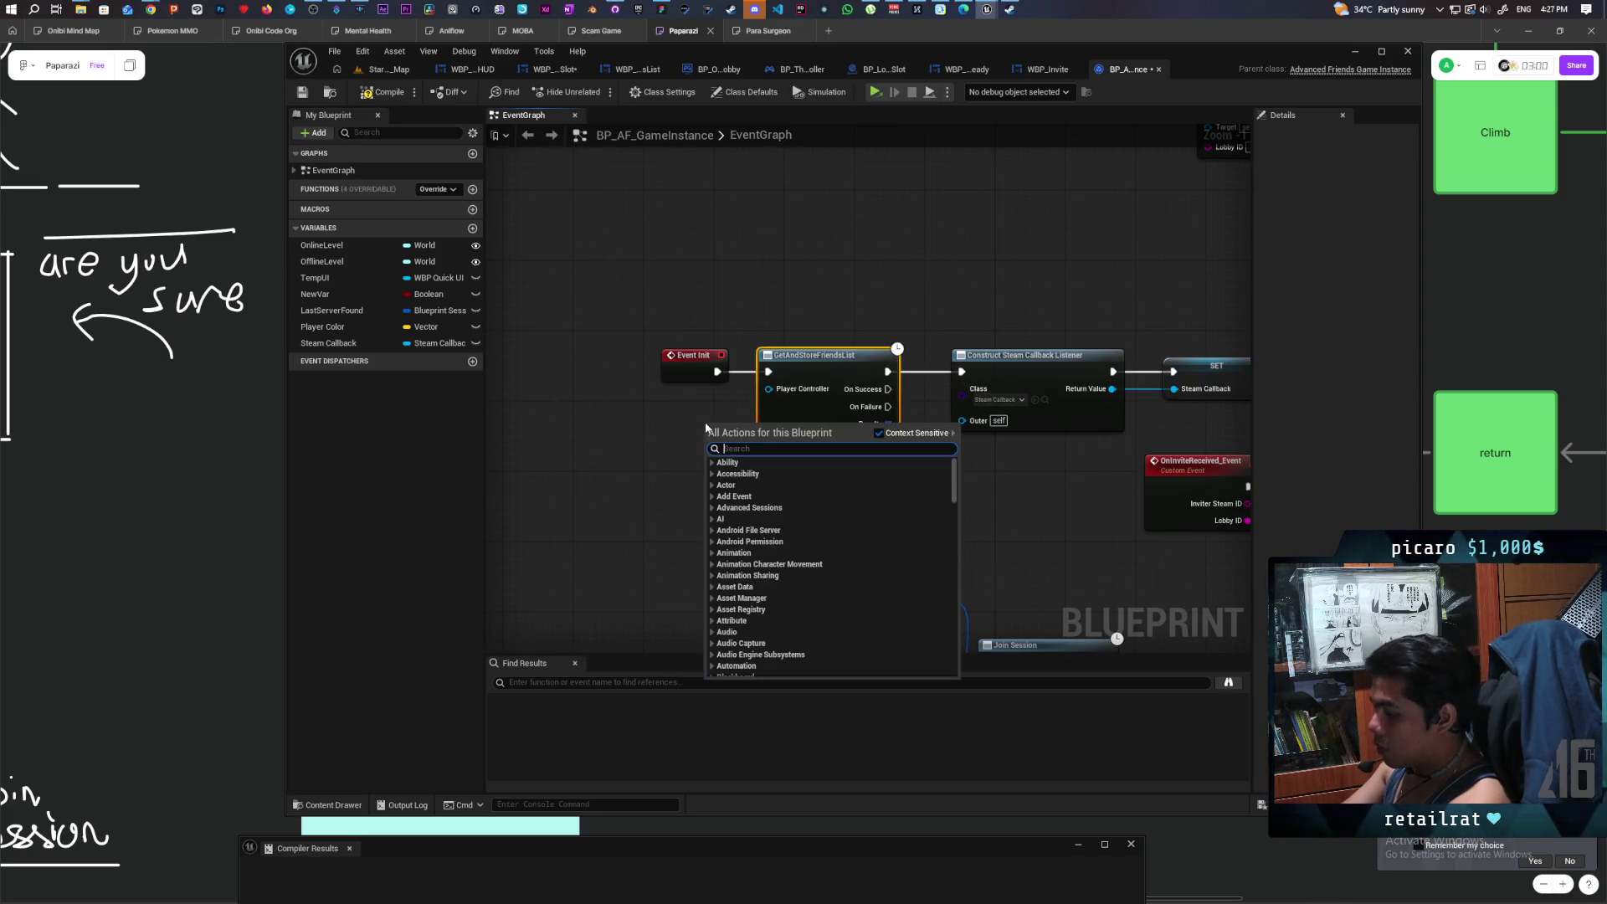
text(get player cont)
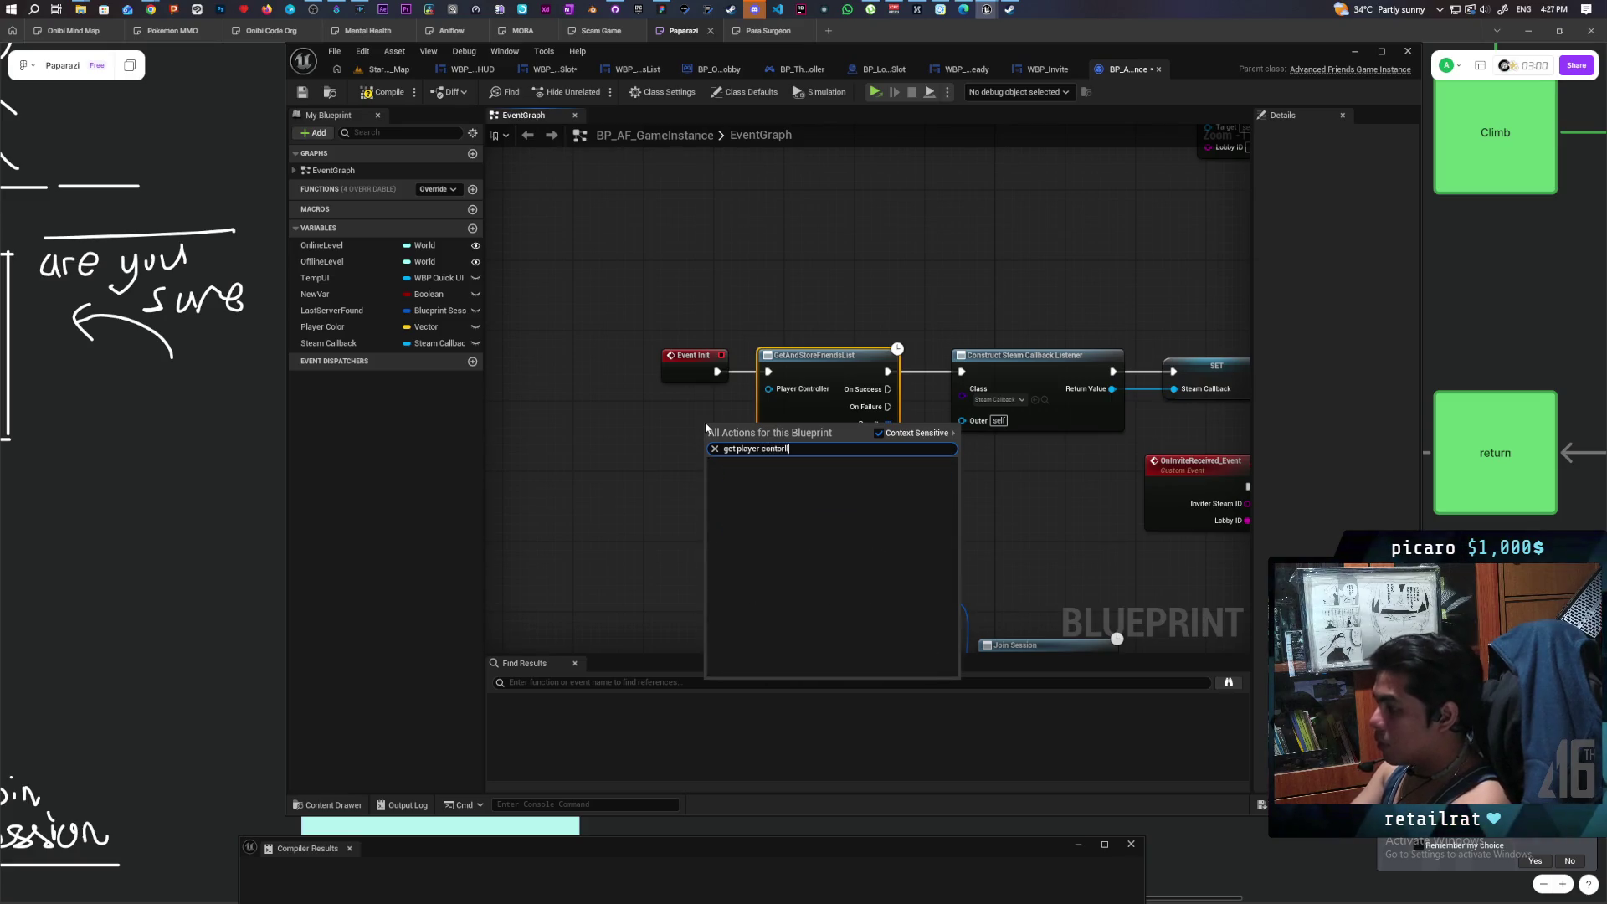
key(Return)
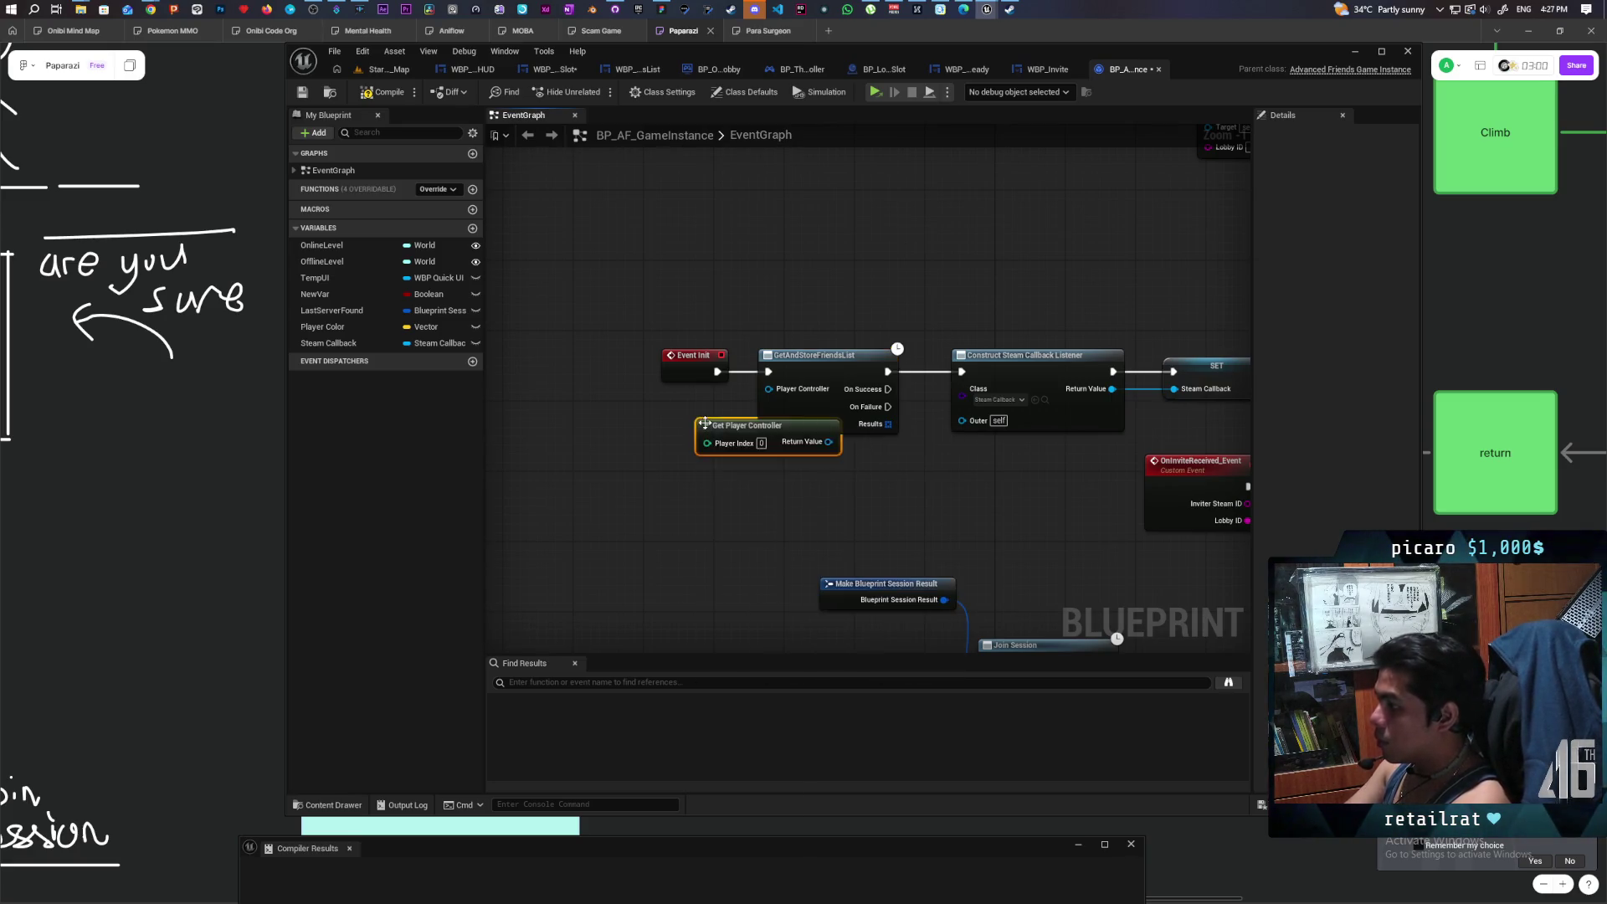
mouse_move(733, 443)
mouse_down()
mouse_move(689, 446)
mouse_move(724, 456)
mouse_up()
drag(723, 442, 768, 389)
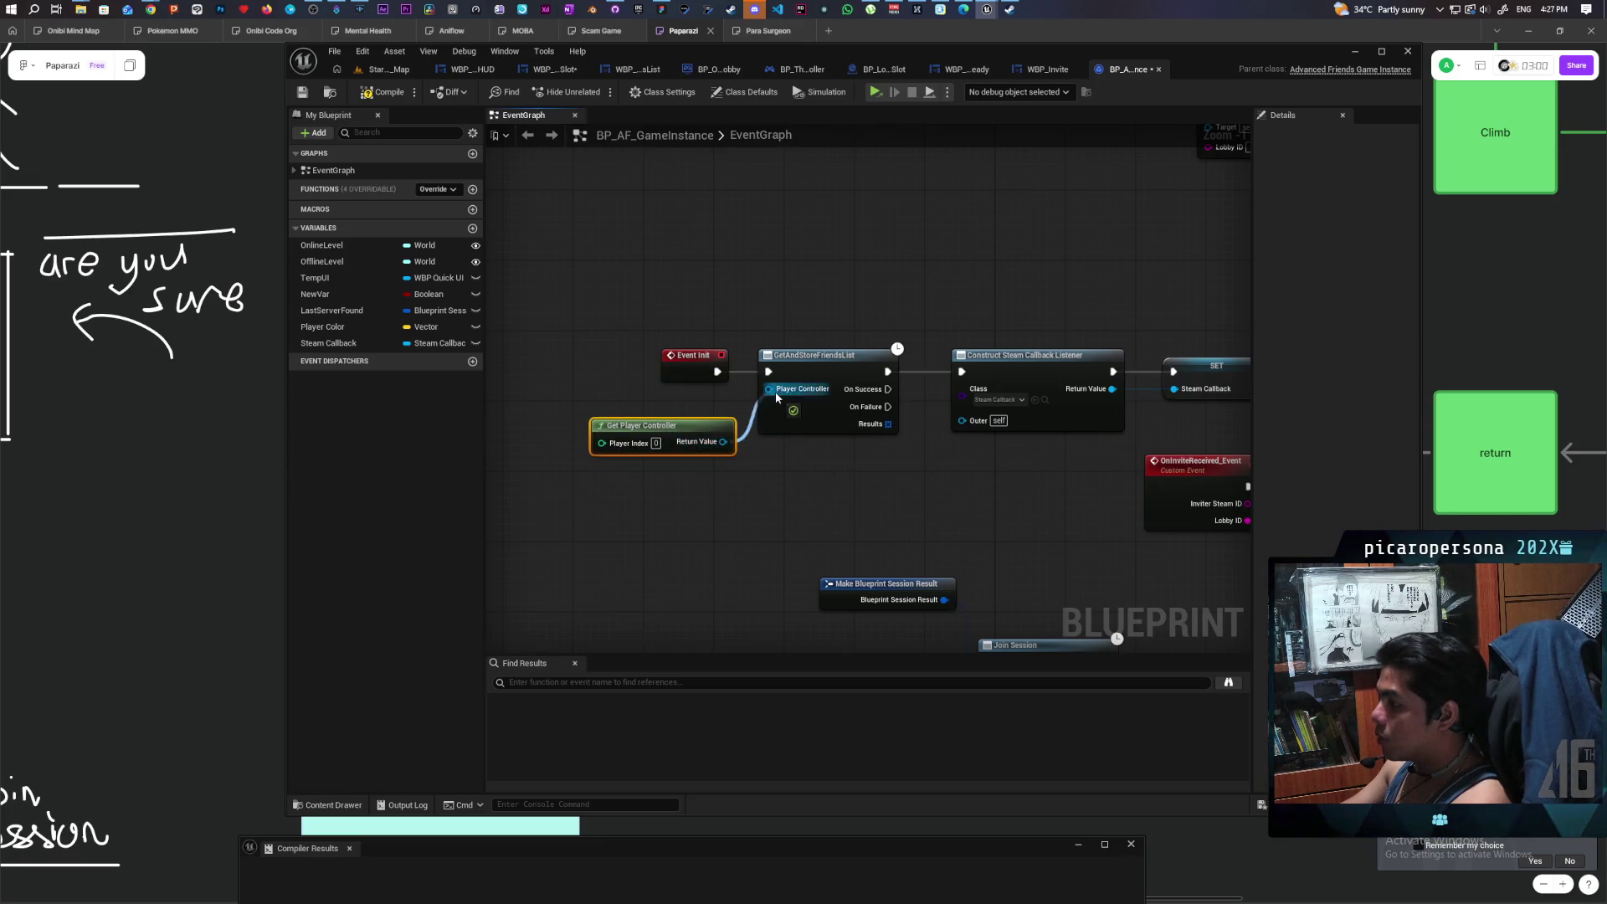
click(383, 91)
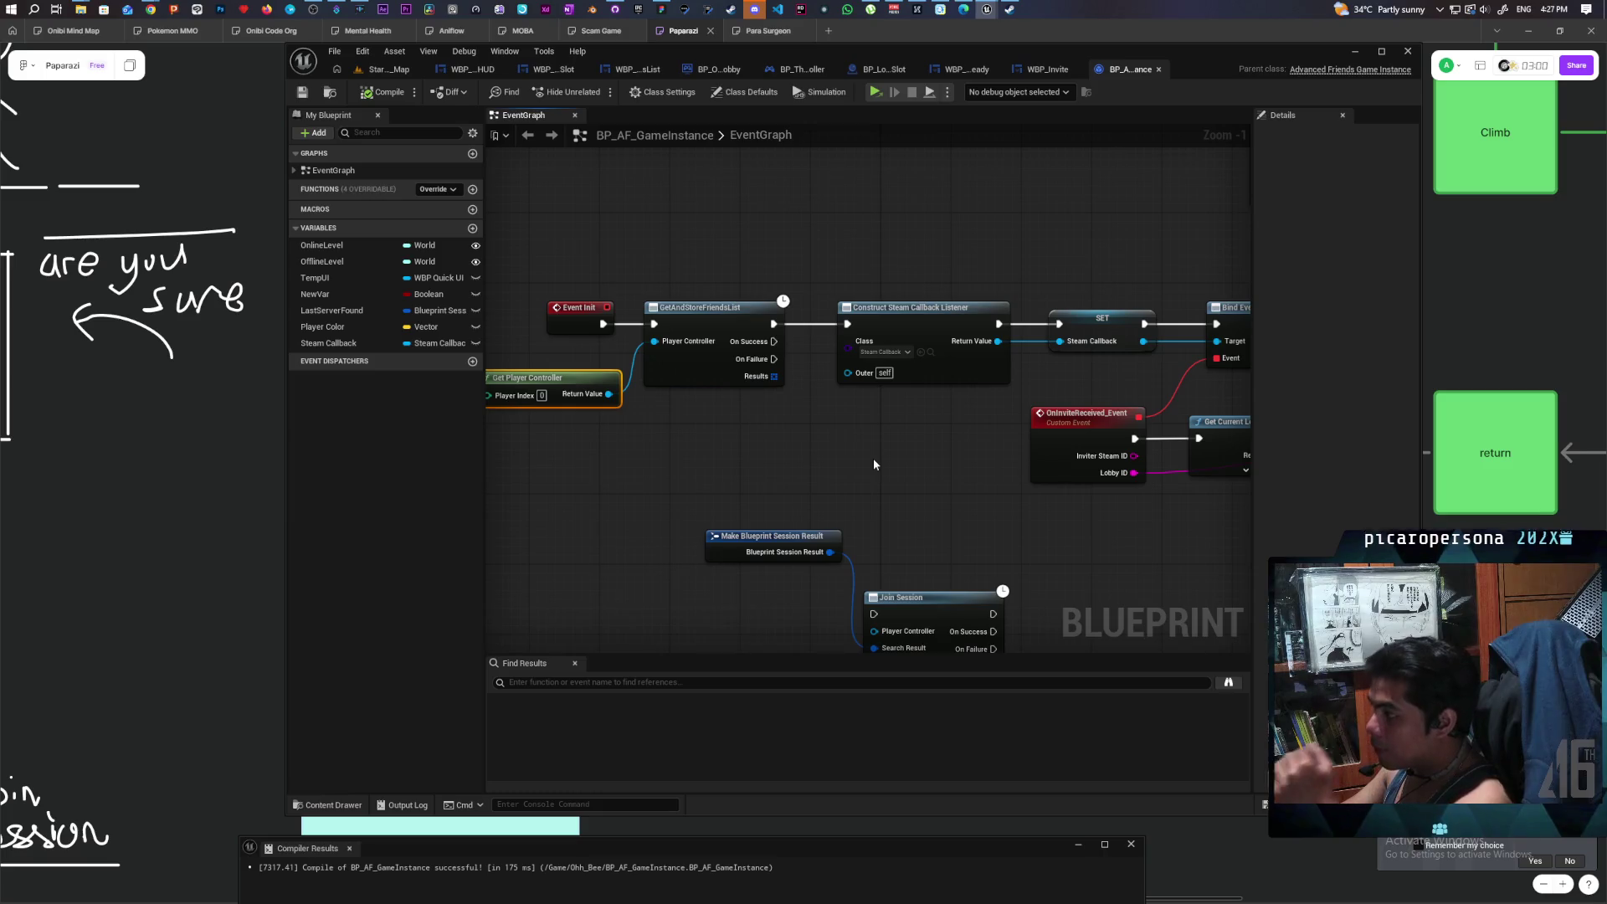
Pull GetAndStoreFriendsList out of the chain and connect Event Init directly to Construct Steam Callback Listener.
scroll(872, 459, down, 2)
mouse_move(761, 465)
mouse_down()
mouse_move(963, 451)
mouse_move(788, 452)
mouse_up()
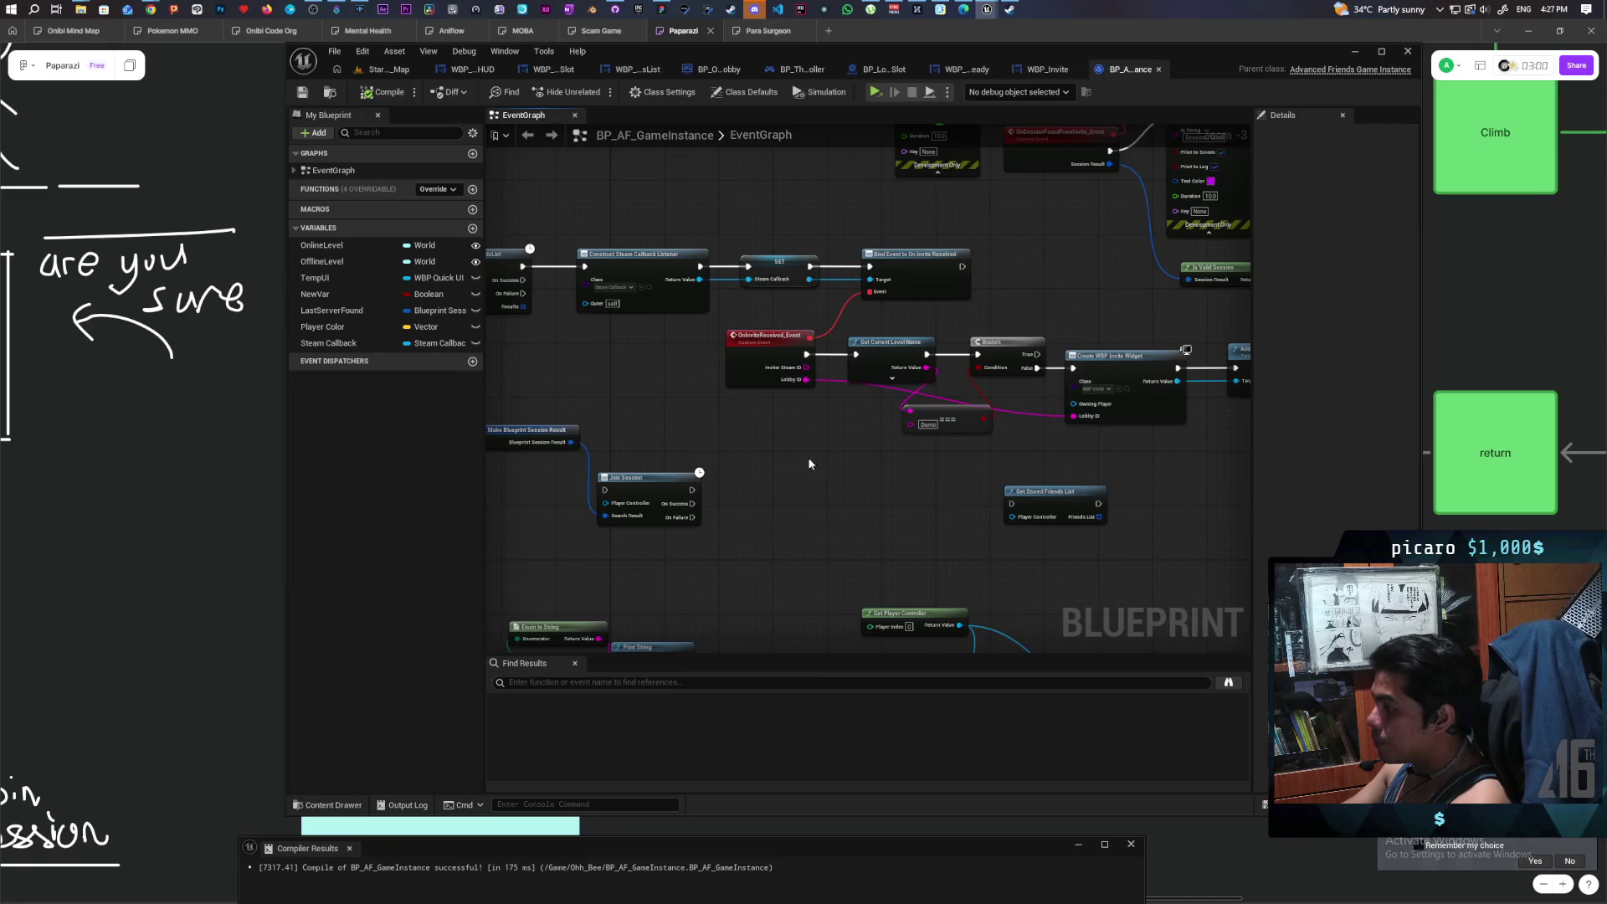
drag(1086, 505, 926, 479)
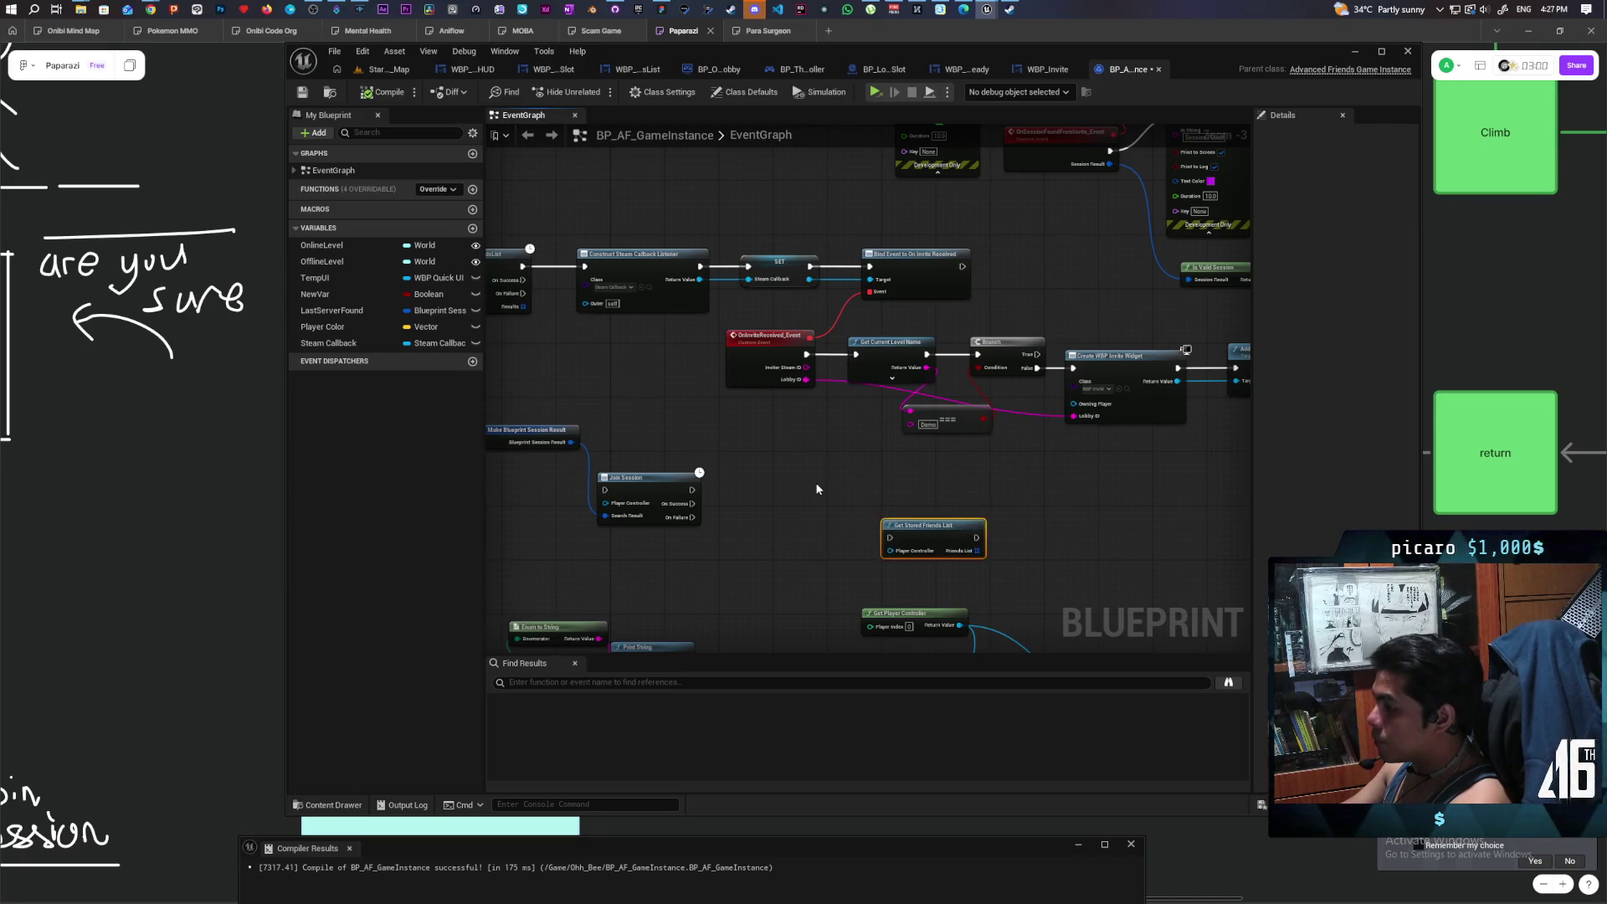
drag(606, 379, 786, 408)
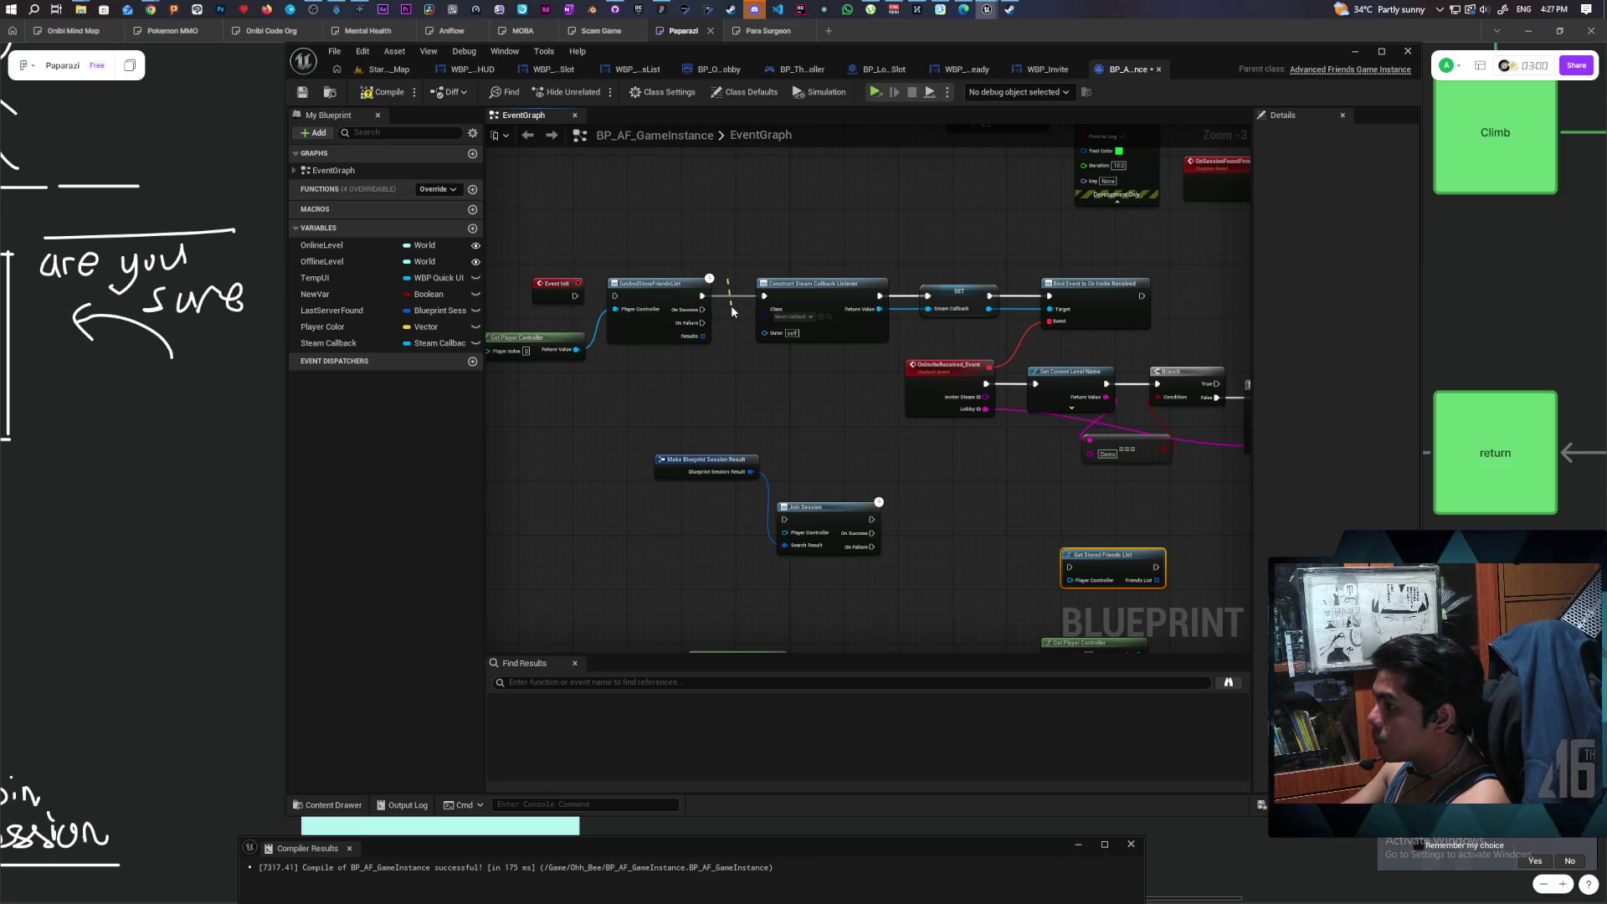
drag(664, 283, 655, 364)
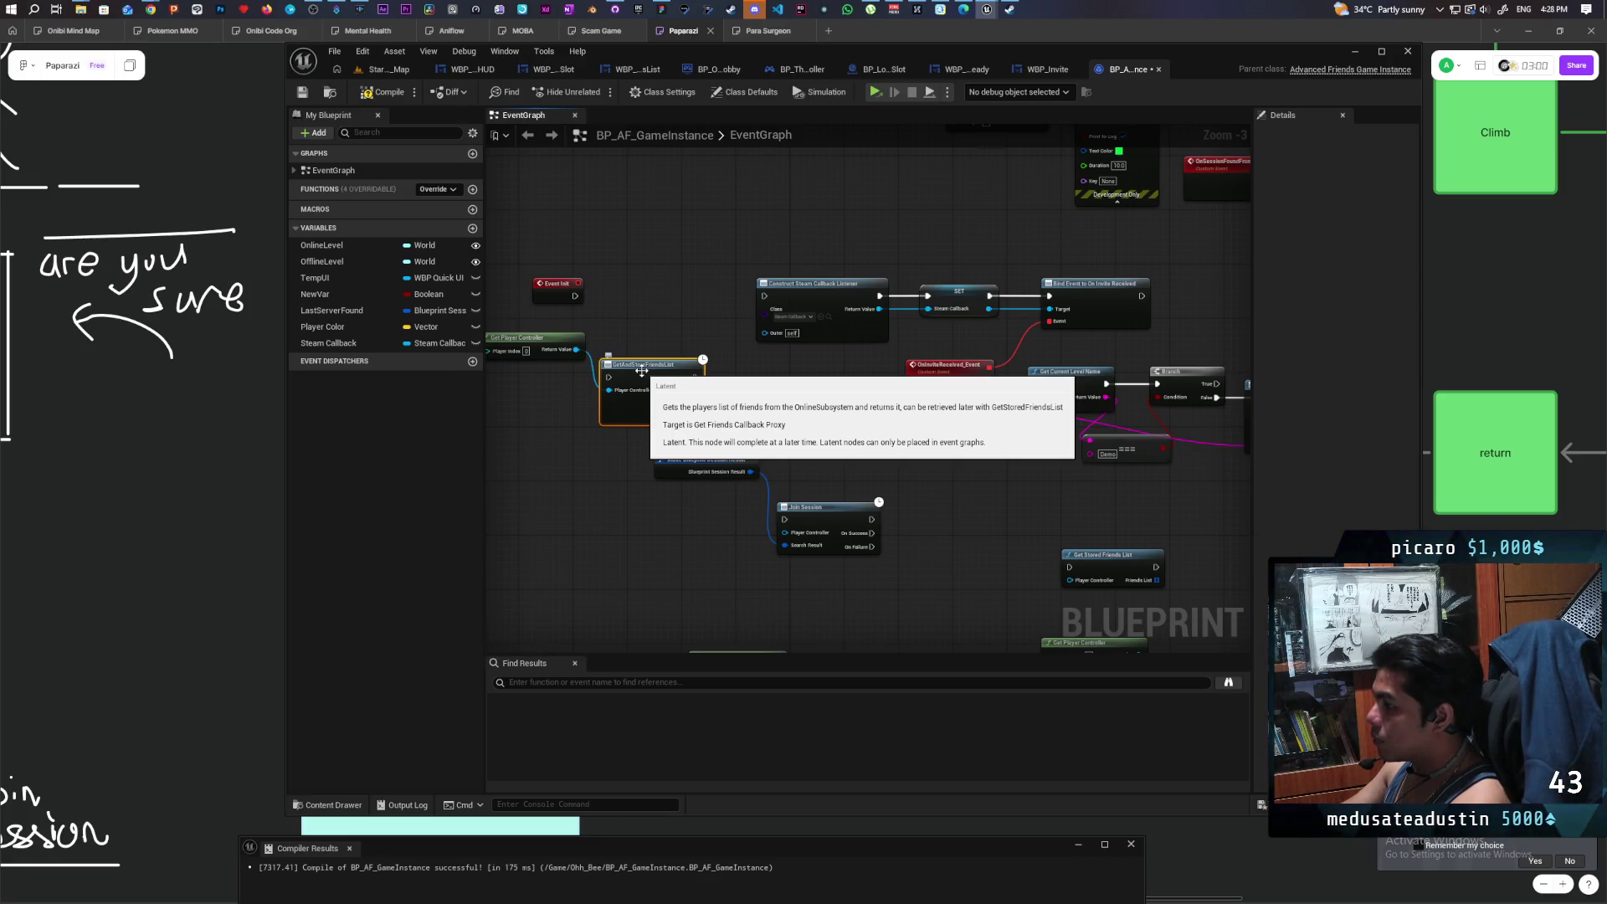
mouse_move(575, 295)
mouse_down()
mouse_move(645, 319)
mouse_move(764, 295)
mouse_up()
Move GetAndStoreFriendsList and Get Player Controller down near the invite widget nodes.
drag(650, 368, 1179, 492)
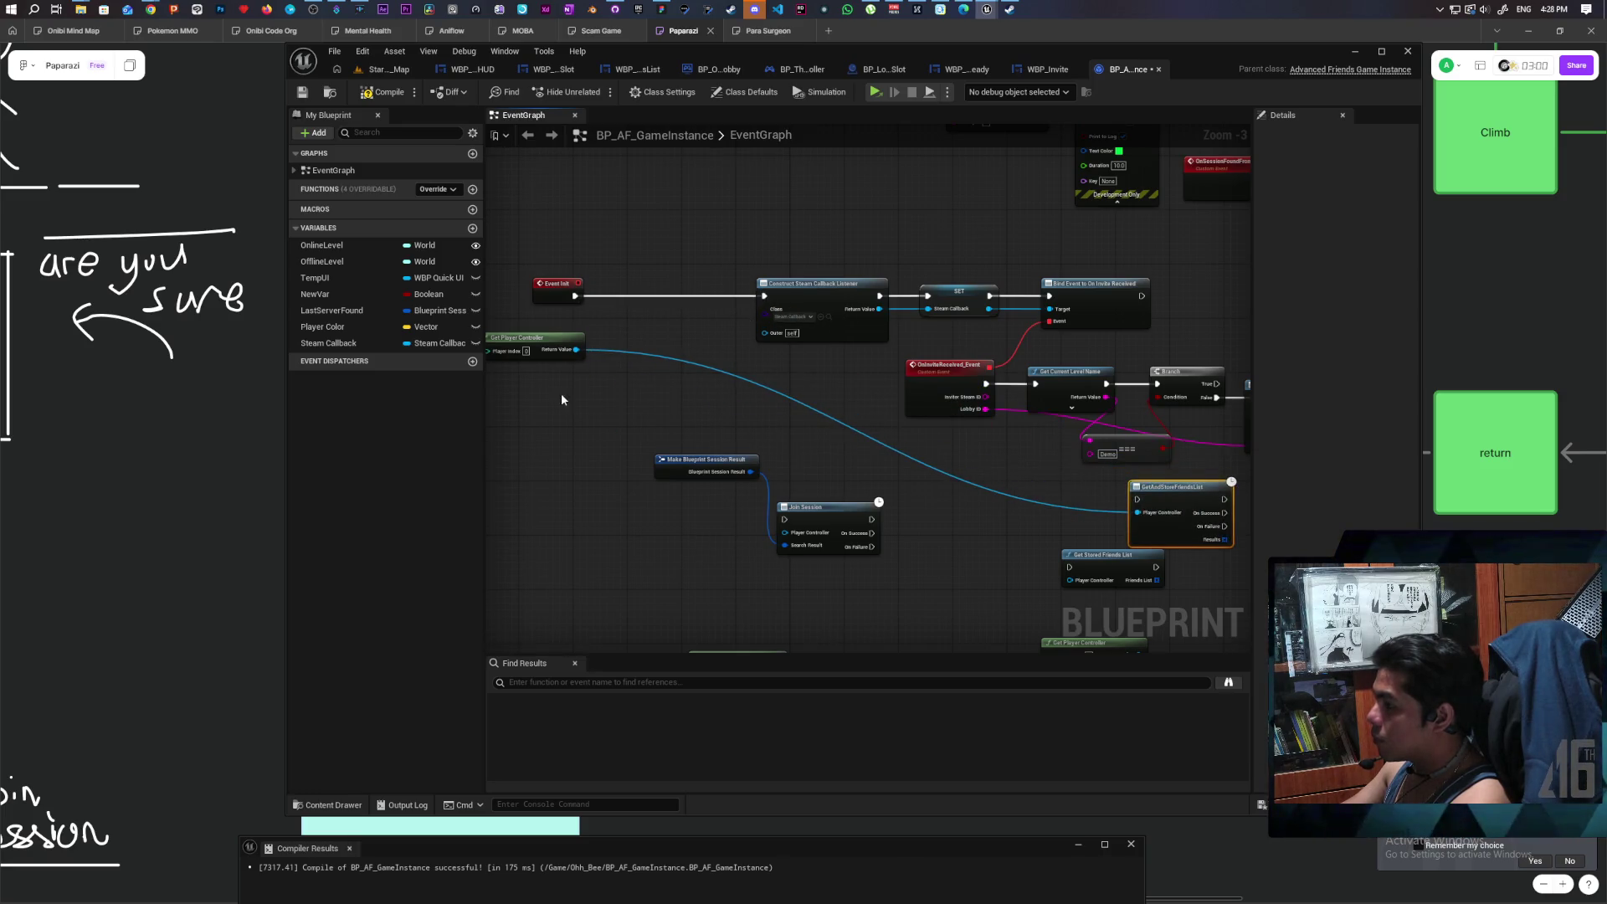
mouse_move(555, 338)
mouse_down()
mouse_move(1007, 499)
mouse_move(850, 483)
mouse_move(739, 558)
mouse_move(759, 541)
mouse_up()
scroll(979, 470, up, 2)
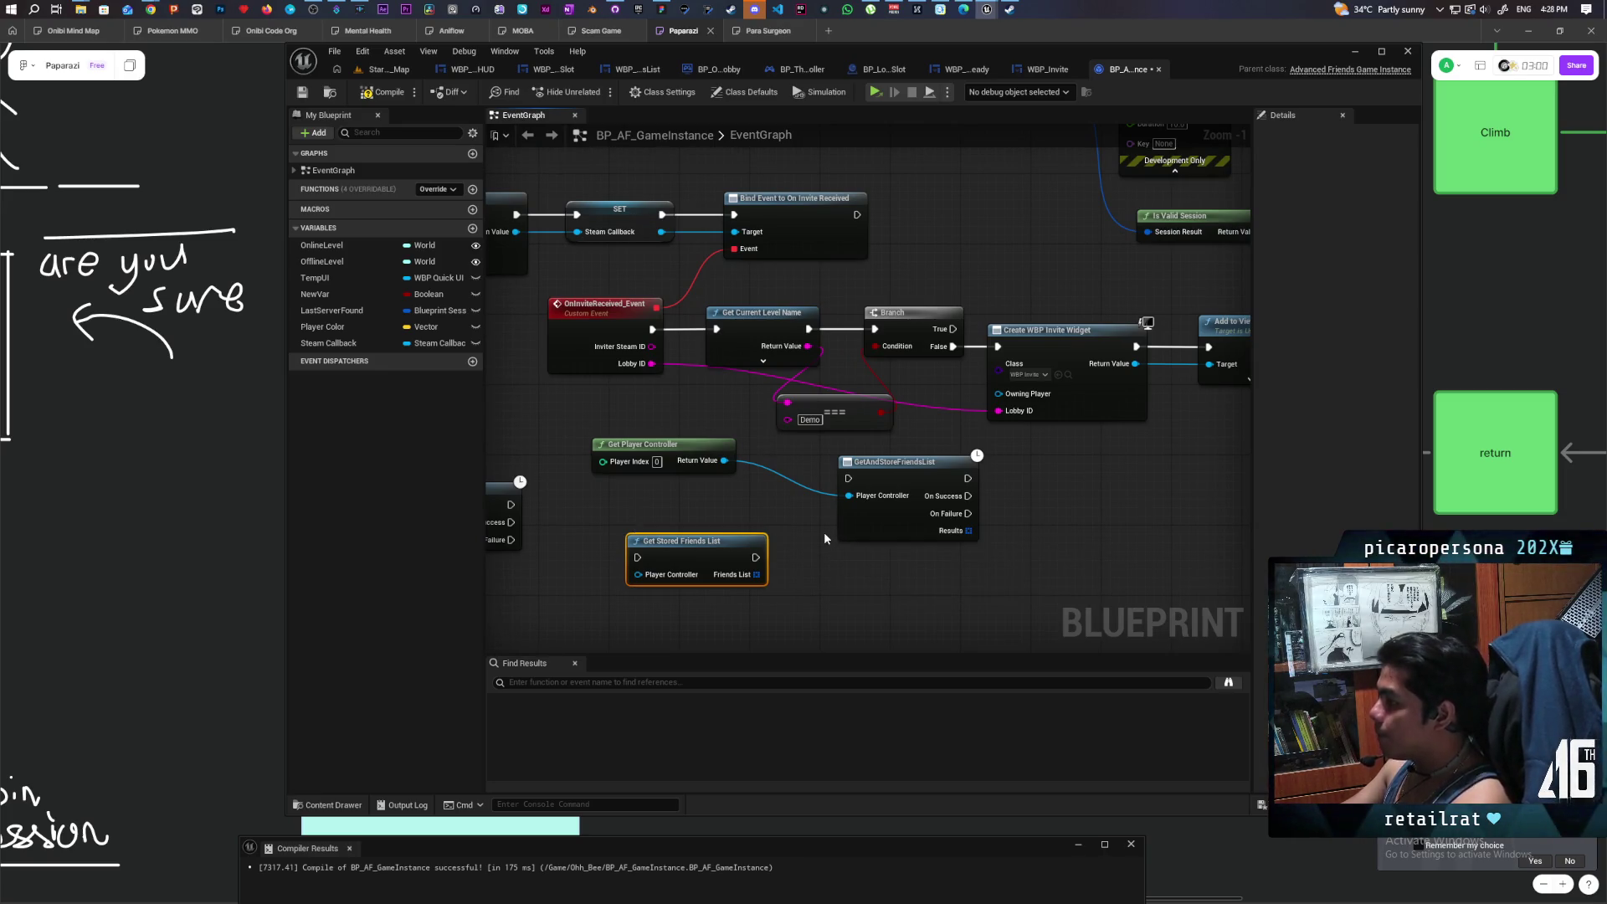
drag(1011, 535, 1027, 562)
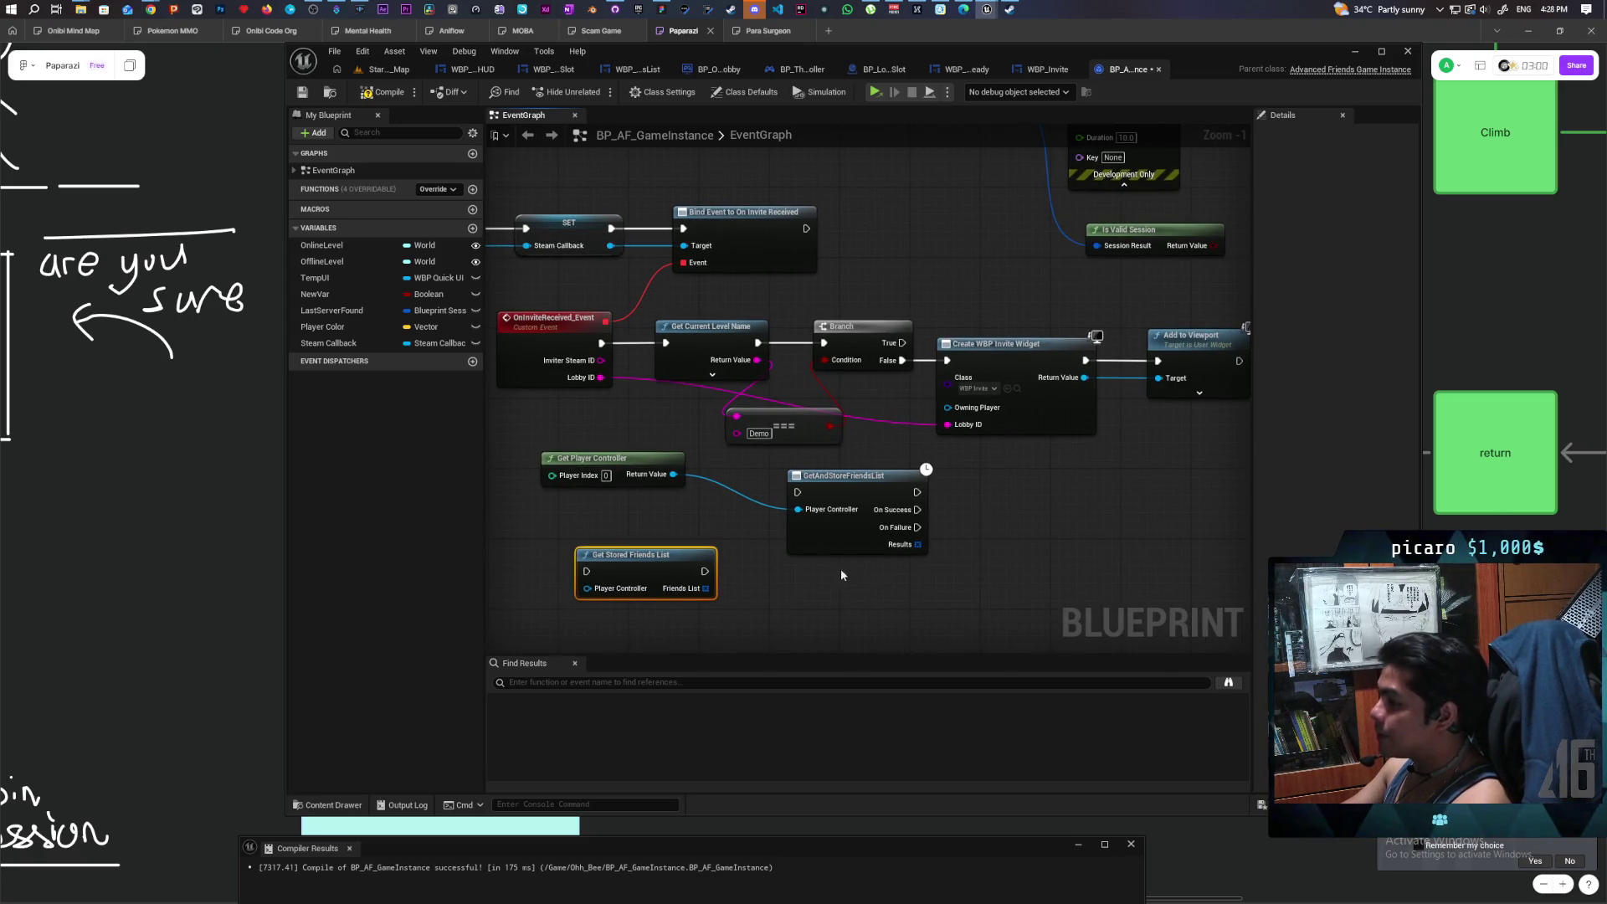
drag(998, 553, 886, 559)
Insert GetAndStoreFriendsList before Create WBP Invite Widget via On Success and tidy nearby nodes.
drag(906, 378, 1079, 376)
mouse_move(724, 503)
mouse_down()
mouse_move(880, 377)
mouse_move(1011, 374)
mouse_up()
drag(1081, 509, 910, 507)
drag(825, 322, 1075, 465)
mouse_move(897, 354)
mouse_down()
mouse_move(904, 370)
mouse_move(1126, 332)
mouse_up()
drag(619, 528, 1049, 482)
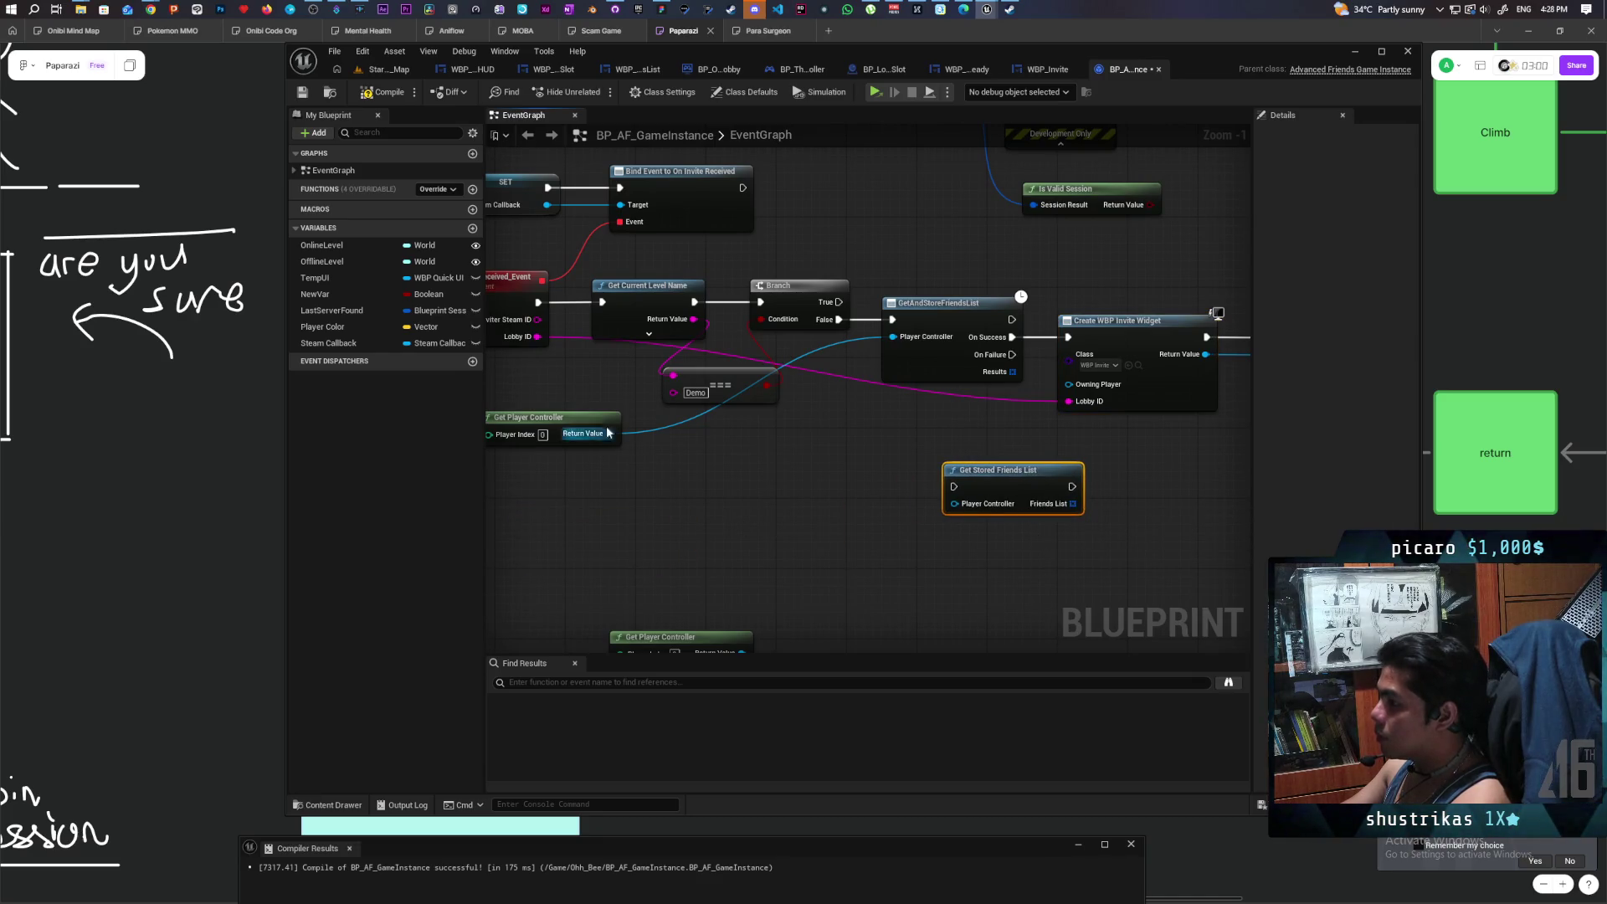
drag(608, 433, 854, 442)
Delete Get Stored Friends List from the game instance and open the WBP_Invite blueprint.
click(1049, 485)
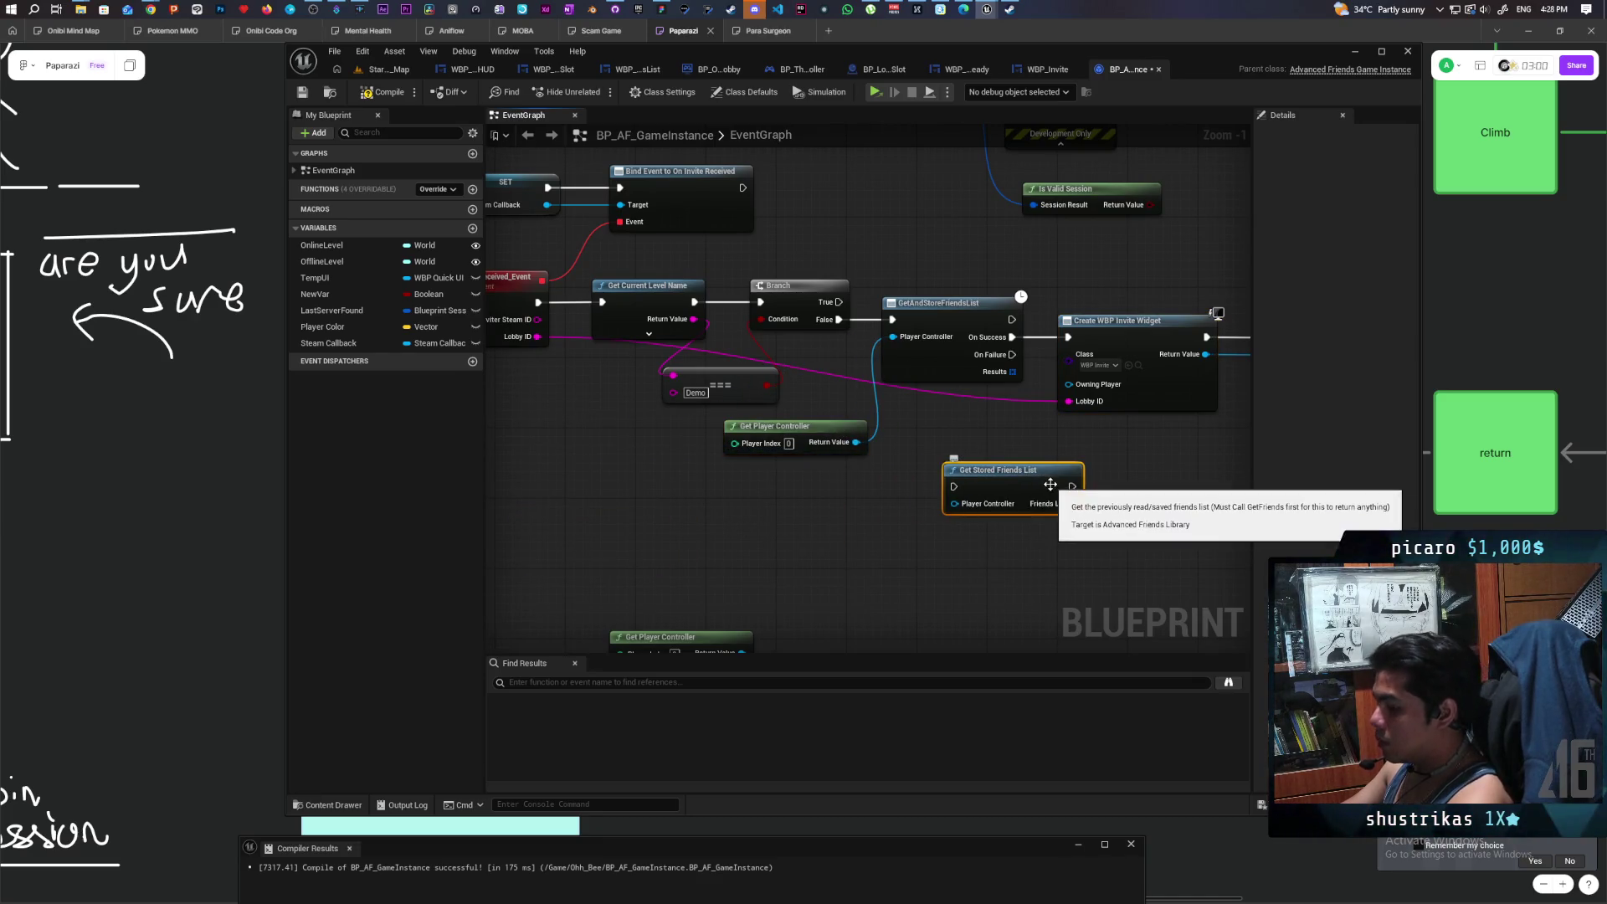
key(Delete)
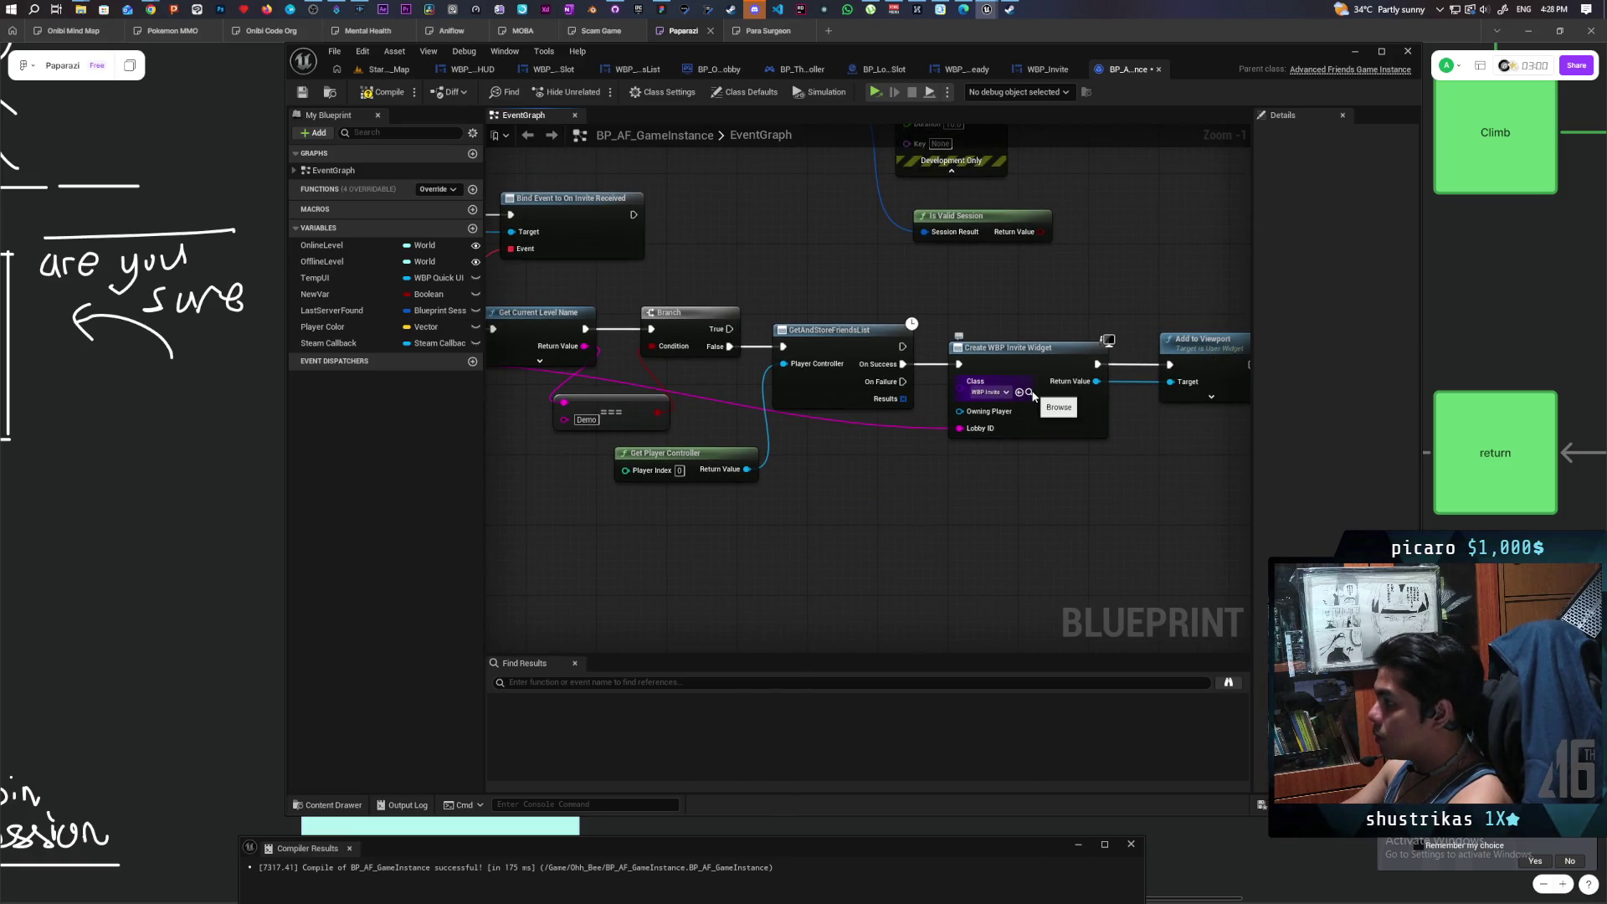
click(1030, 392)
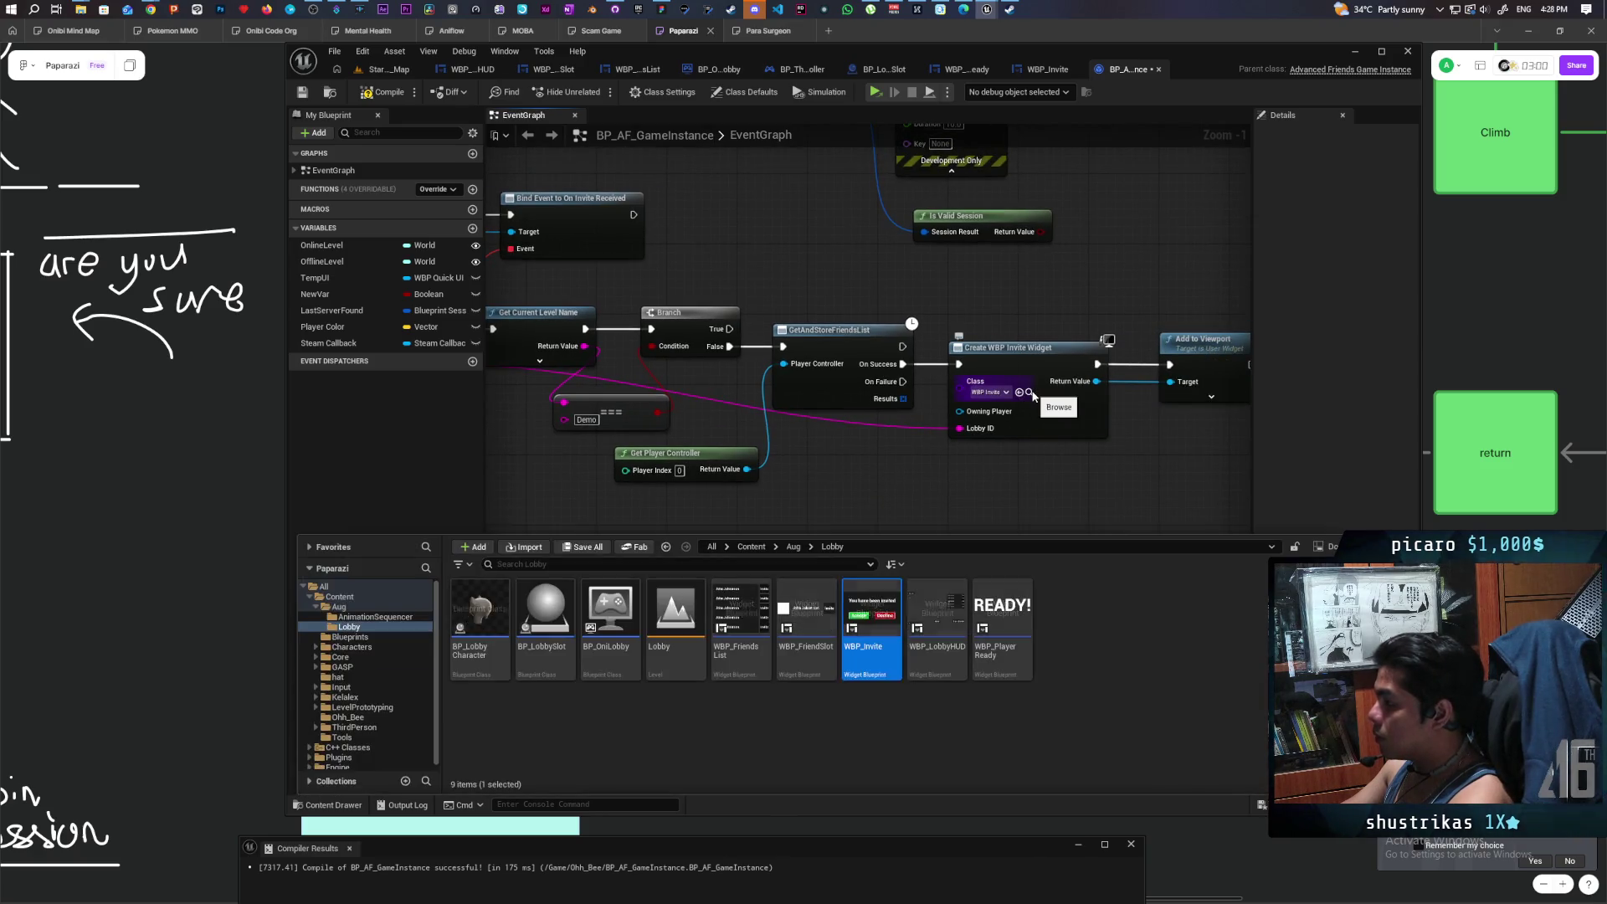
double_click(879, 605)
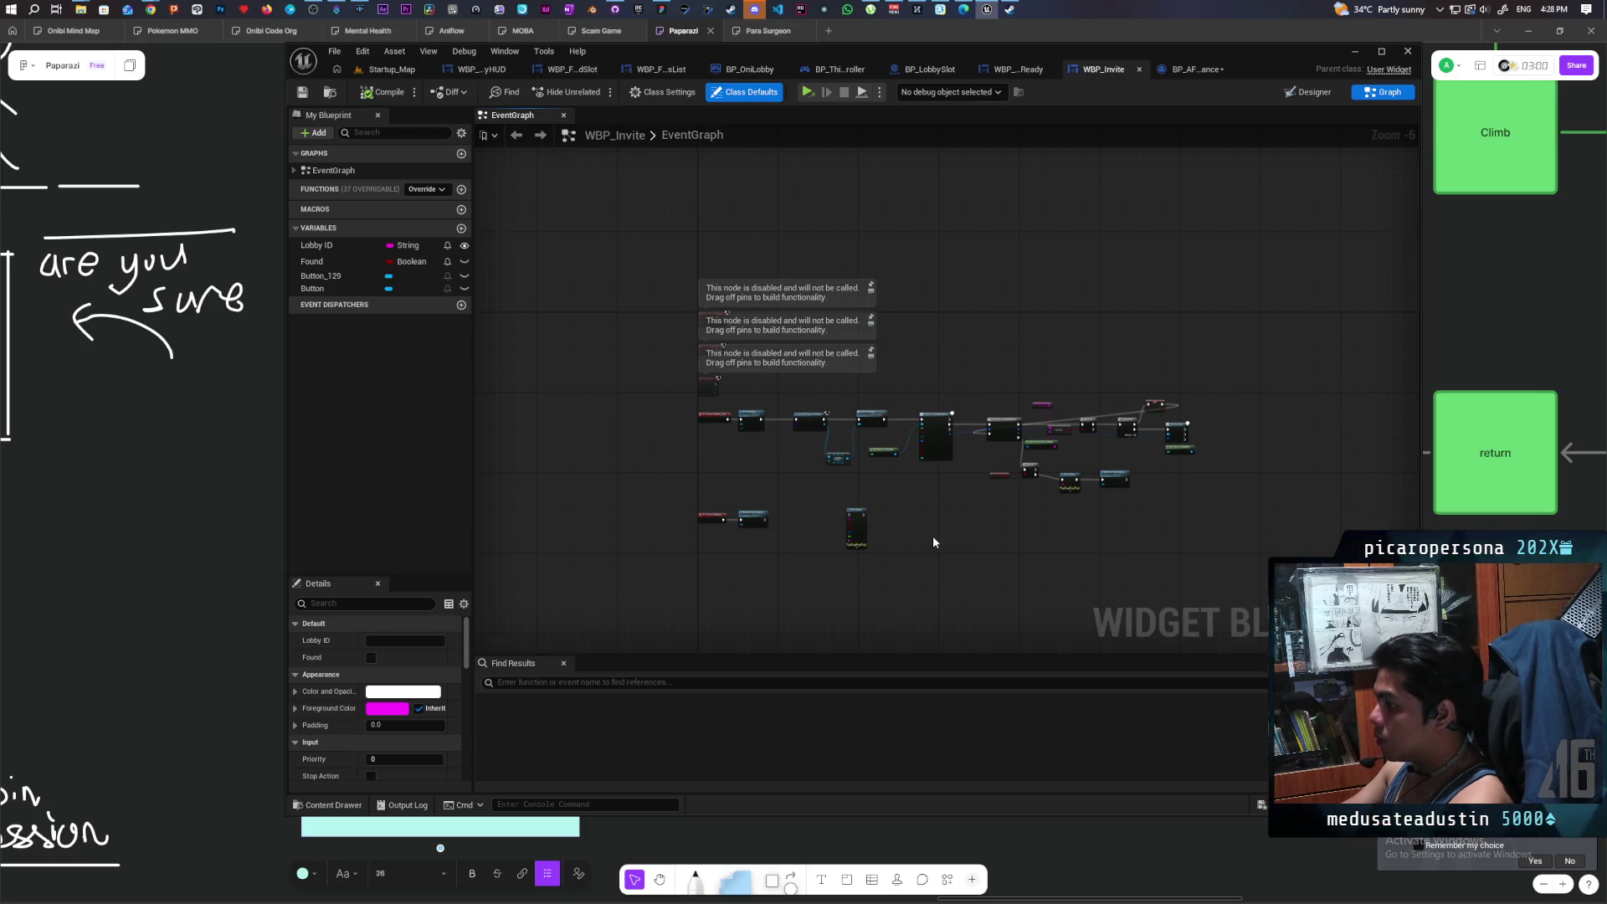
In WBP_Invite, add Get Stored Friends List fed by Get Player Controller, placed above other nodes.
scroll(932, 541, up, 3)
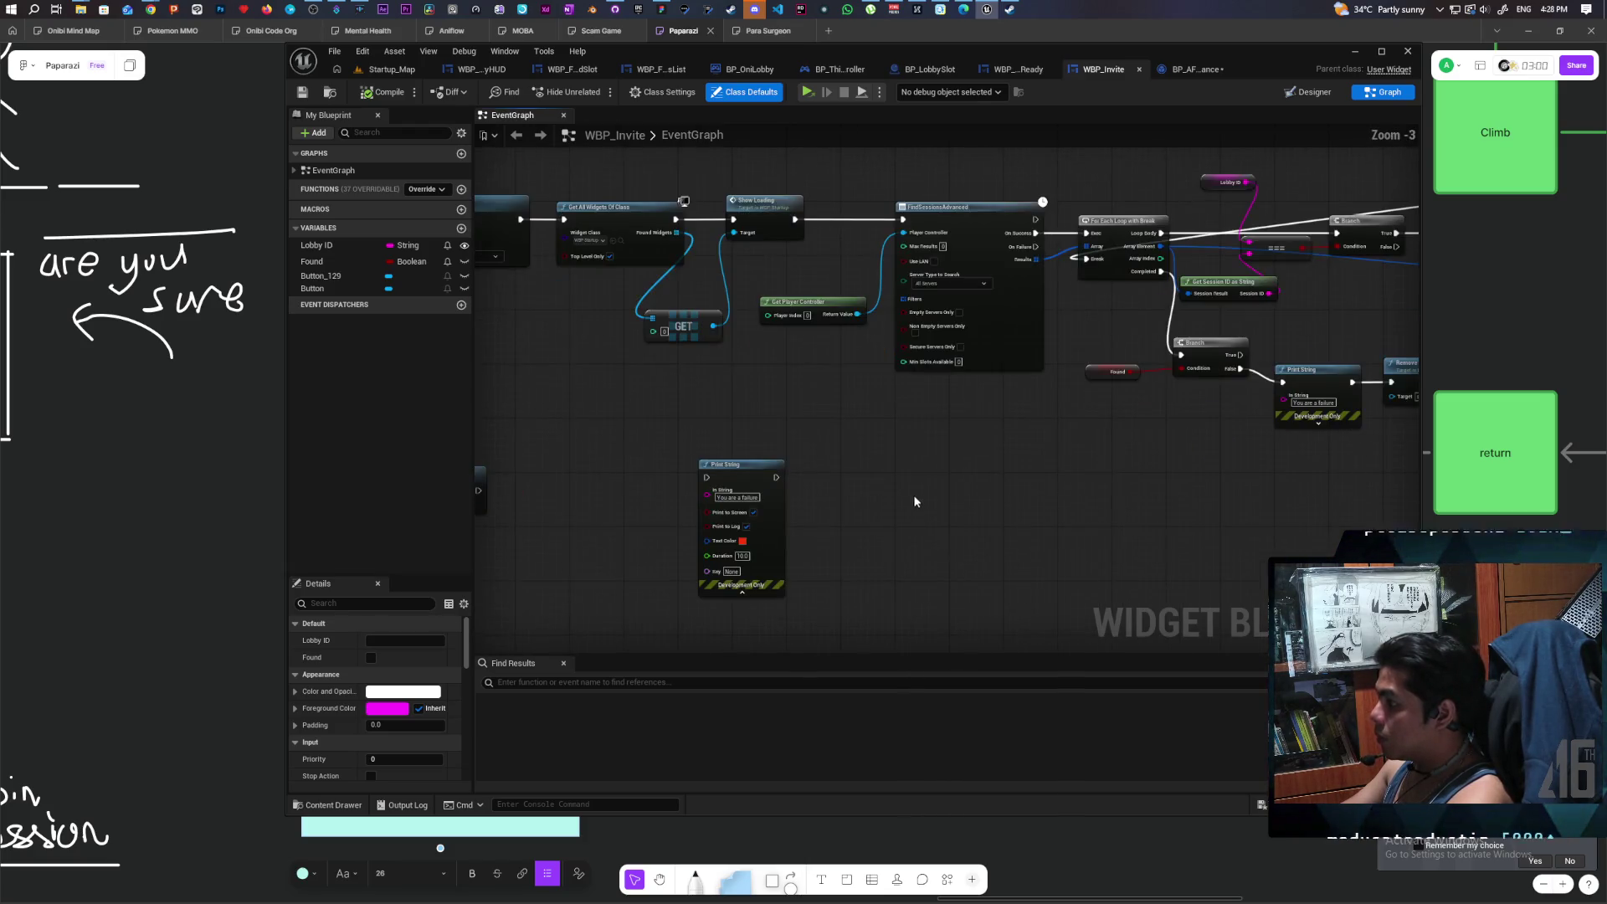
right_click(912, 498)
text(get friend)
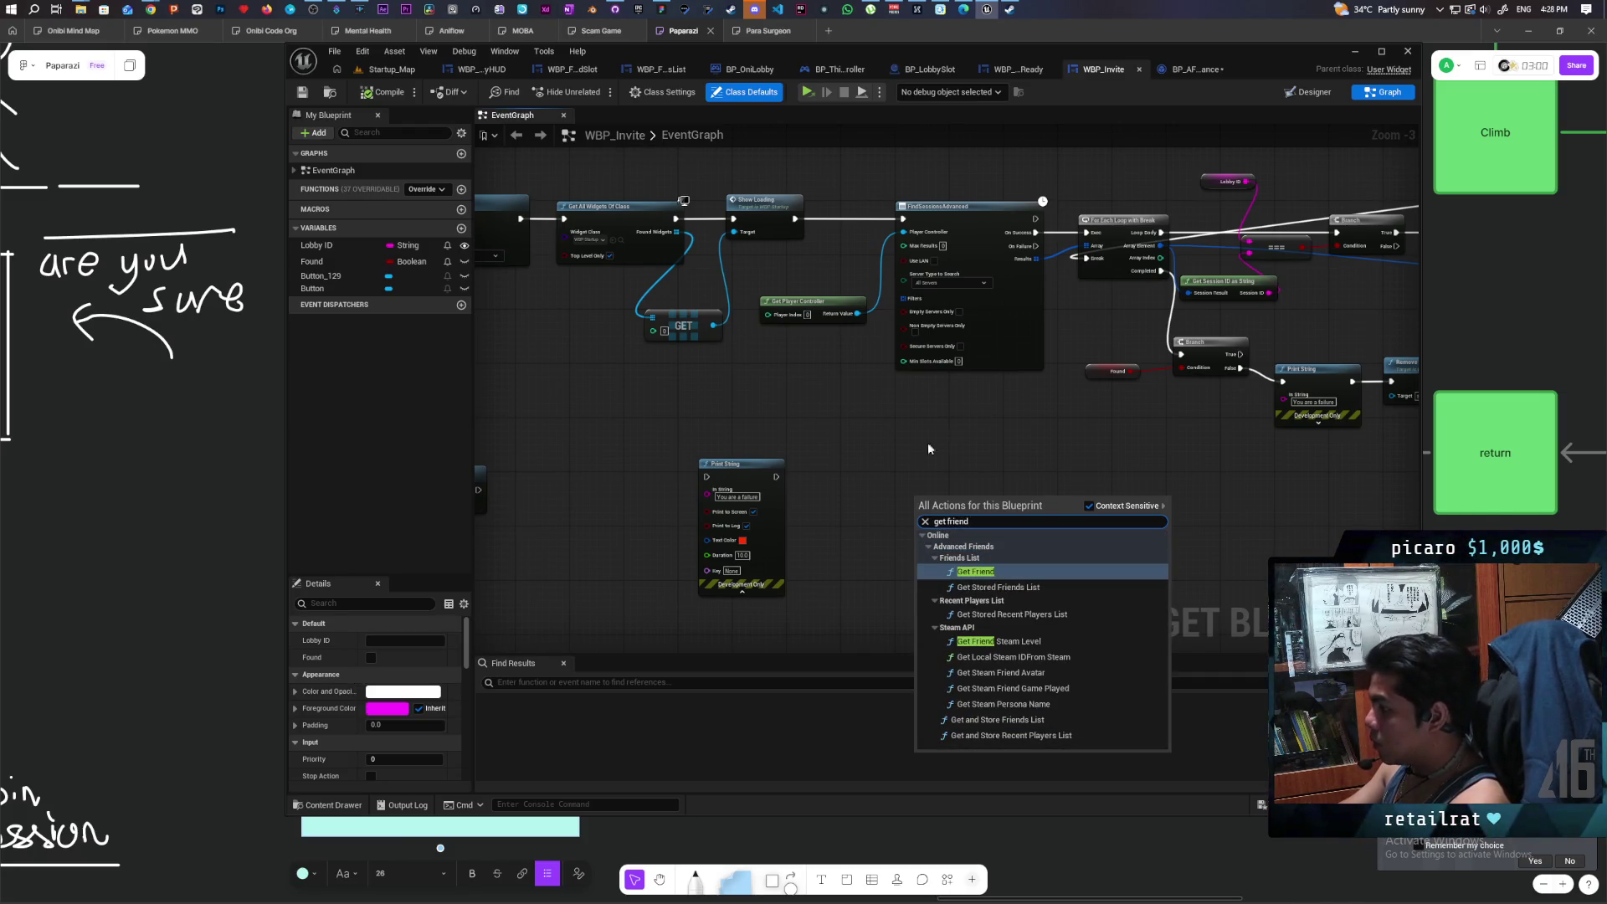
click(998, 586)
mouse_move(952, 512)
mouse_down()
mouse_move(904, 445)
mouse_move(1070, 537)
mouse_up()
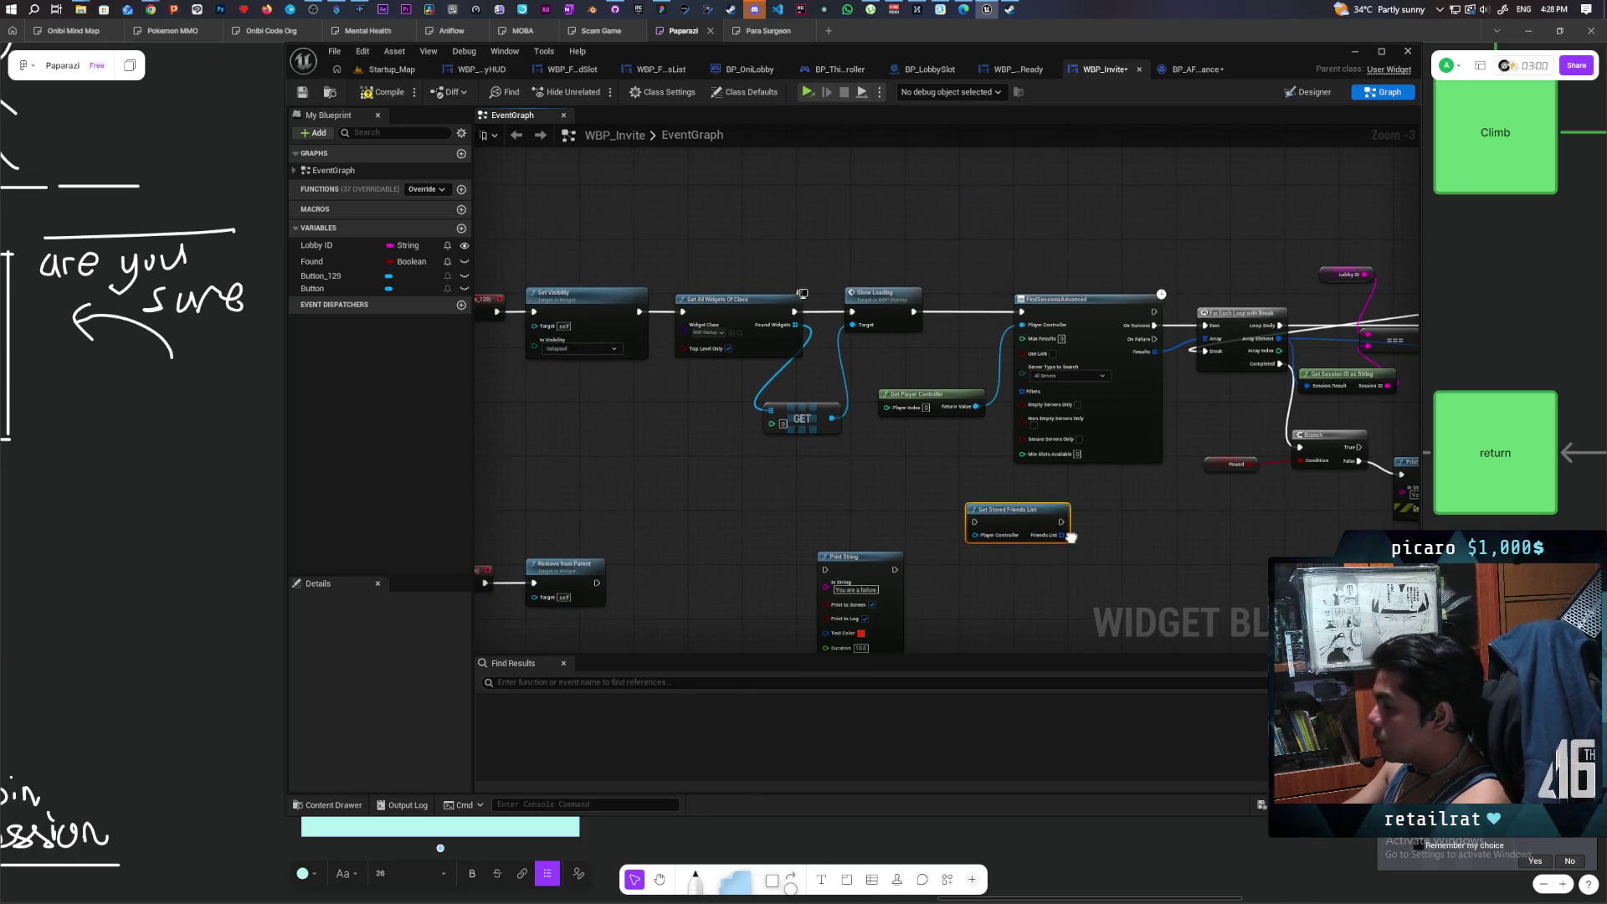
mouse_move(975, 407)
mouse_down()
mouse_move(975, 535)
mouse_move(1018, 537)
mouse_move(832, 527)
mouse_move(1076, 539)
mouse_move(1009, 520)
mouse_up()
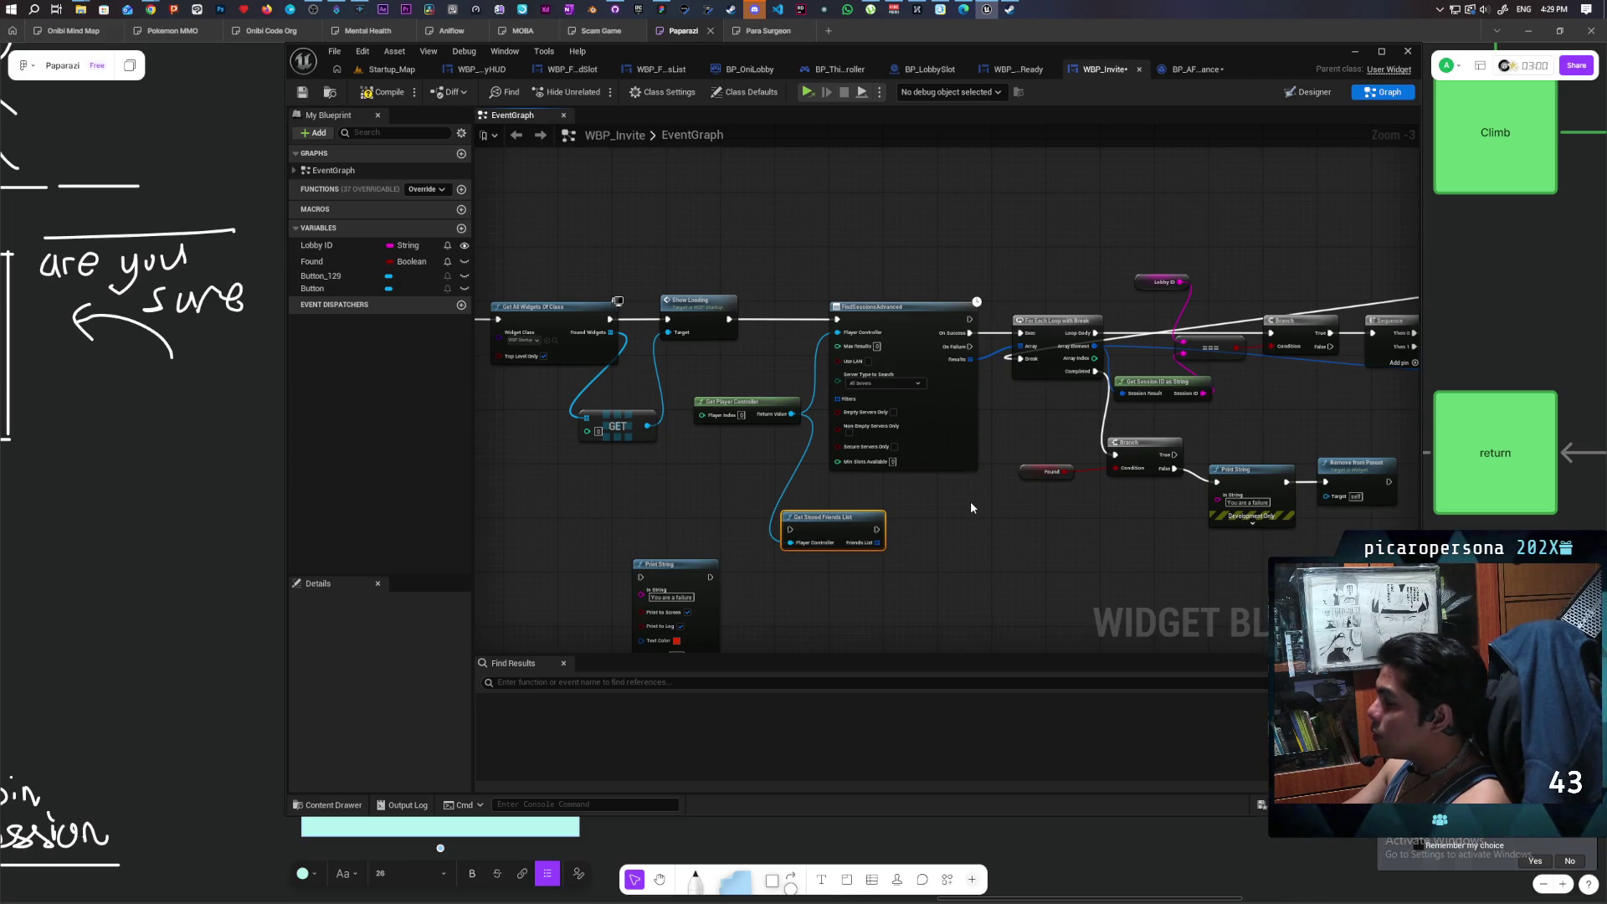
scroll(971, 500, down, 2)
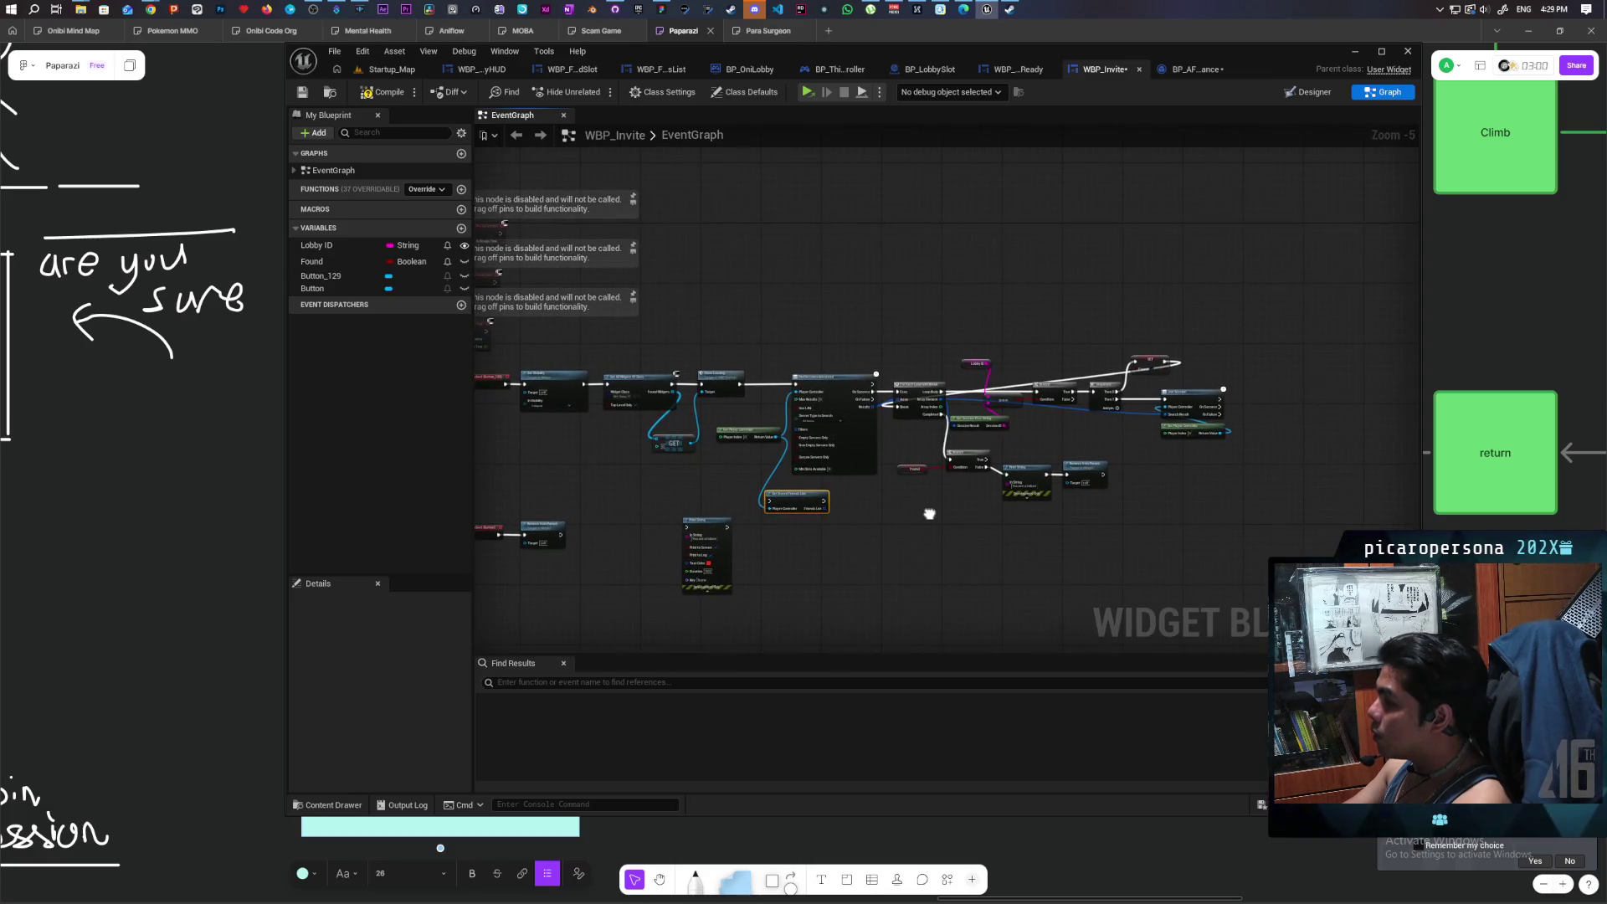
scroll(924, 518, up, 1)
mouse_move(933, 516)
mouse_down()
mouse_move(1184, 548)
mouse_move(1163, 550)
mouse_up()
mouse_move(1045, 548)
mouse_down()
mouse_move(918, 624)
mouse_move(918, 394)
mouse_move(926, 406)
mouse_move(748, 462)
mouse_move(739, 485)
mouse_move(771, 520)
mouse_move(987, 535)
mouse_move(981, 558)
mouse_move(985, 544)
mouse_up()
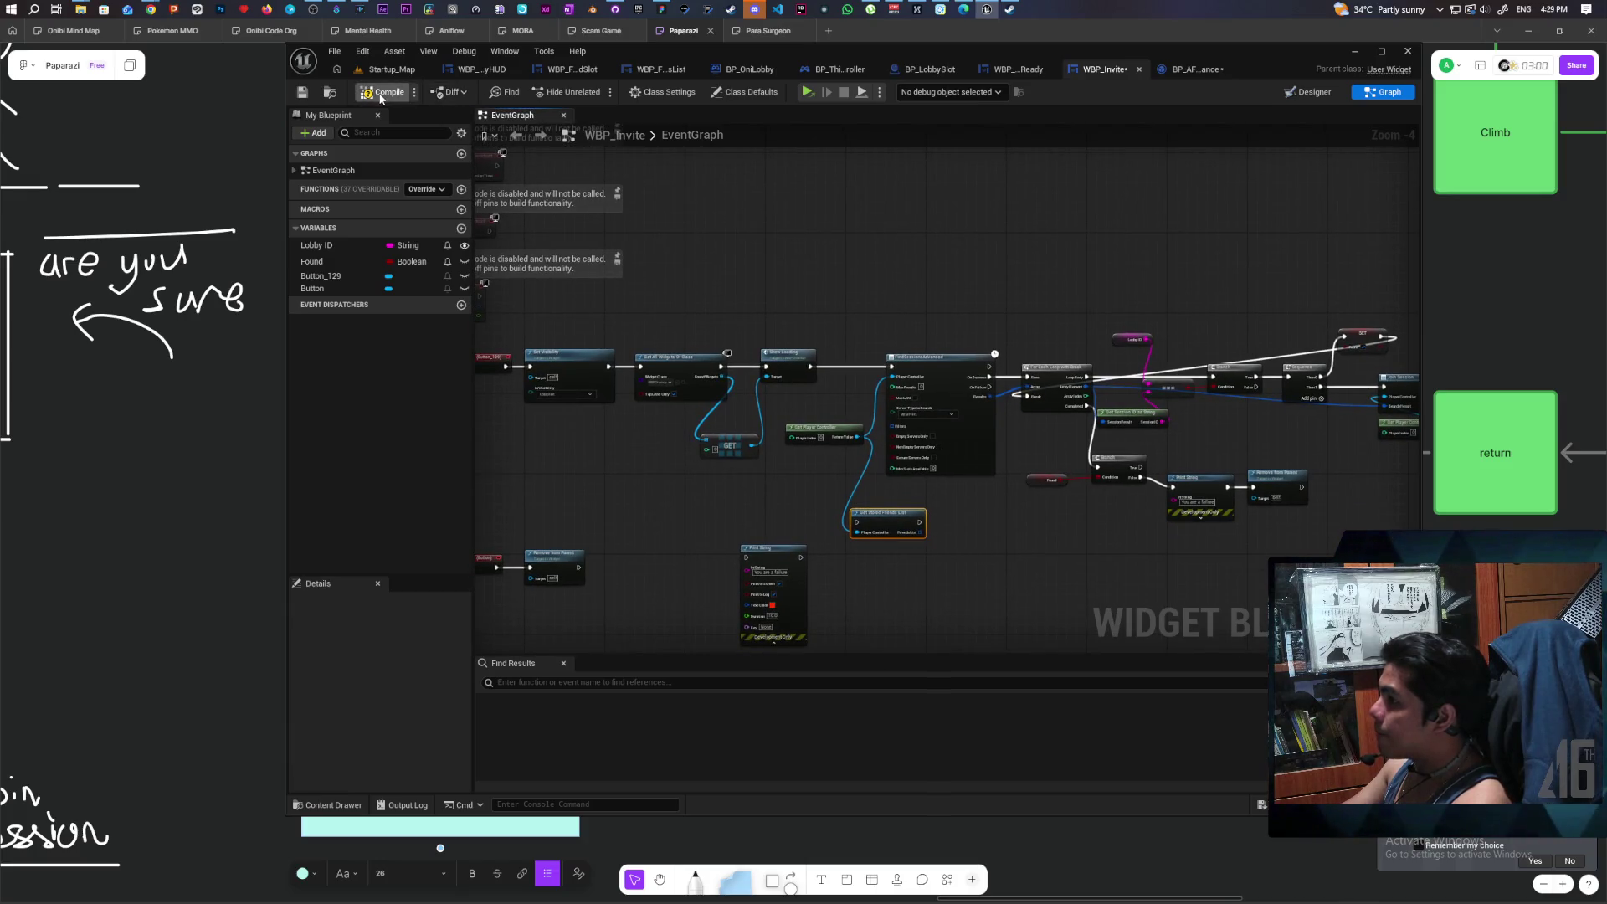
drag(880, 528, 829, 199)
scroll(690, 295, up, 2)
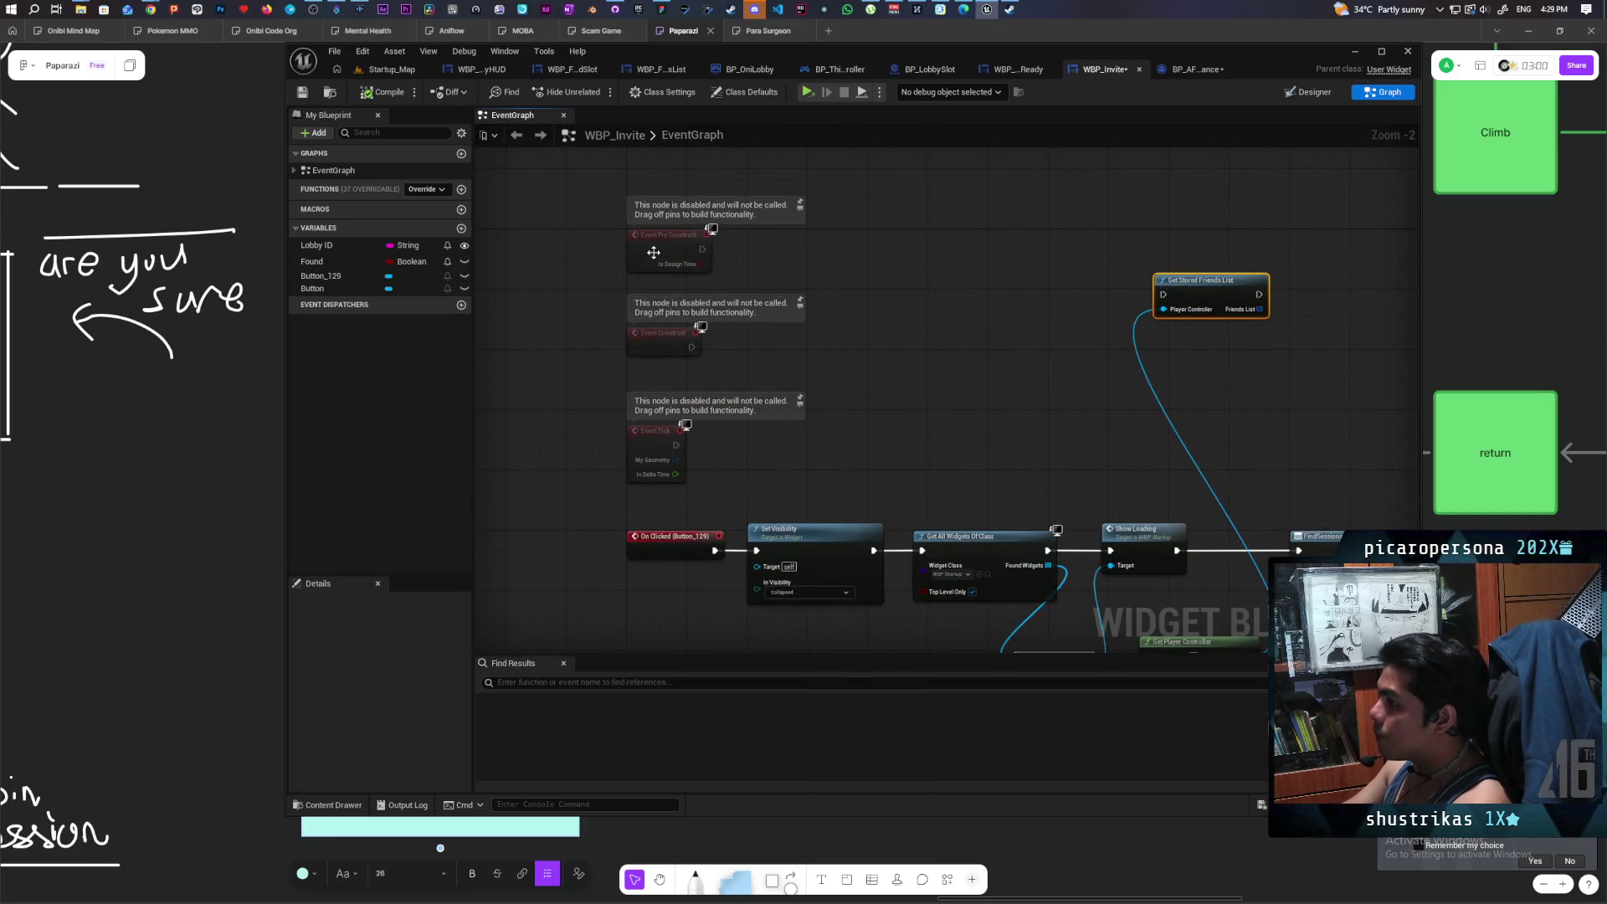
Rearrange the event nodes and connect Event Construct to Get Stored Friends List.
drag(653, 252, 654, 191)
drag(628, 359, 1008, 289)
drag(669, 343, 1057, 276)
mouse_move(1163, 294)
mouse_down()
mouse_move(1083, 287)
mouse_move(841, 99)
mouse_move(1007, 223)
mouse_move(1005, 305)
mouse_move(1041, 334)
mouse_move(912, 409)
mouse_up()
Paste a For Each Loop over the friends list and break each element with Break BPFriend Info.
scroll(913, 409, up, 1)
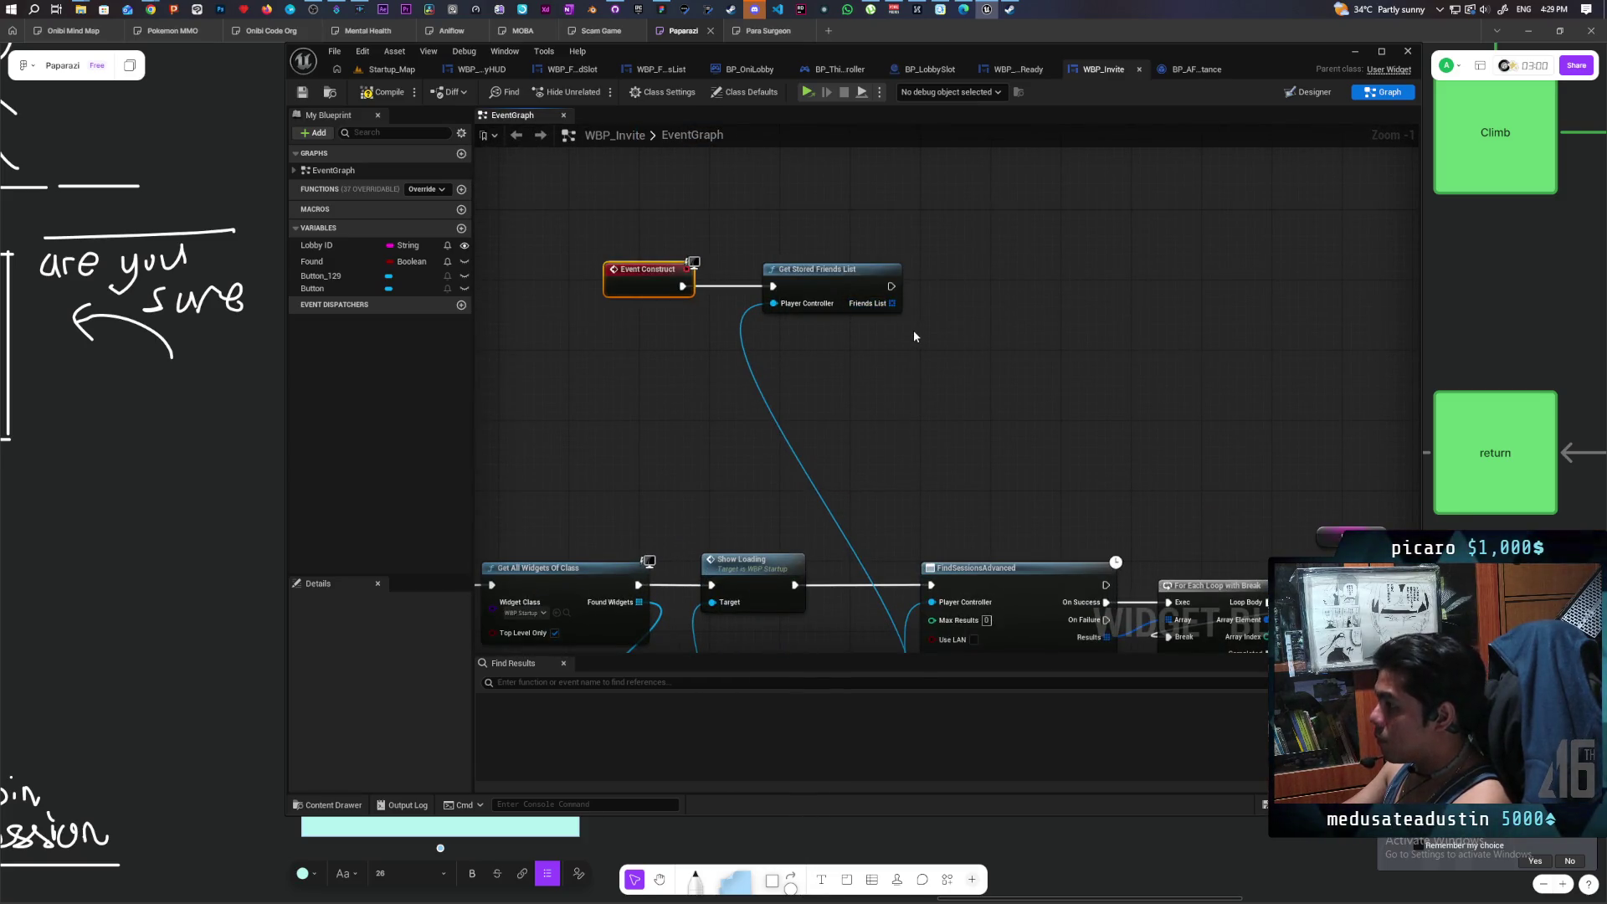
key(ctrl+v)
mouse_move(950, 316)
mouse_down()
mouse_move(953, 293)
mouse_move(897, 284)
mouse_move(1019, 312)
mouse_up()
key(Escape)
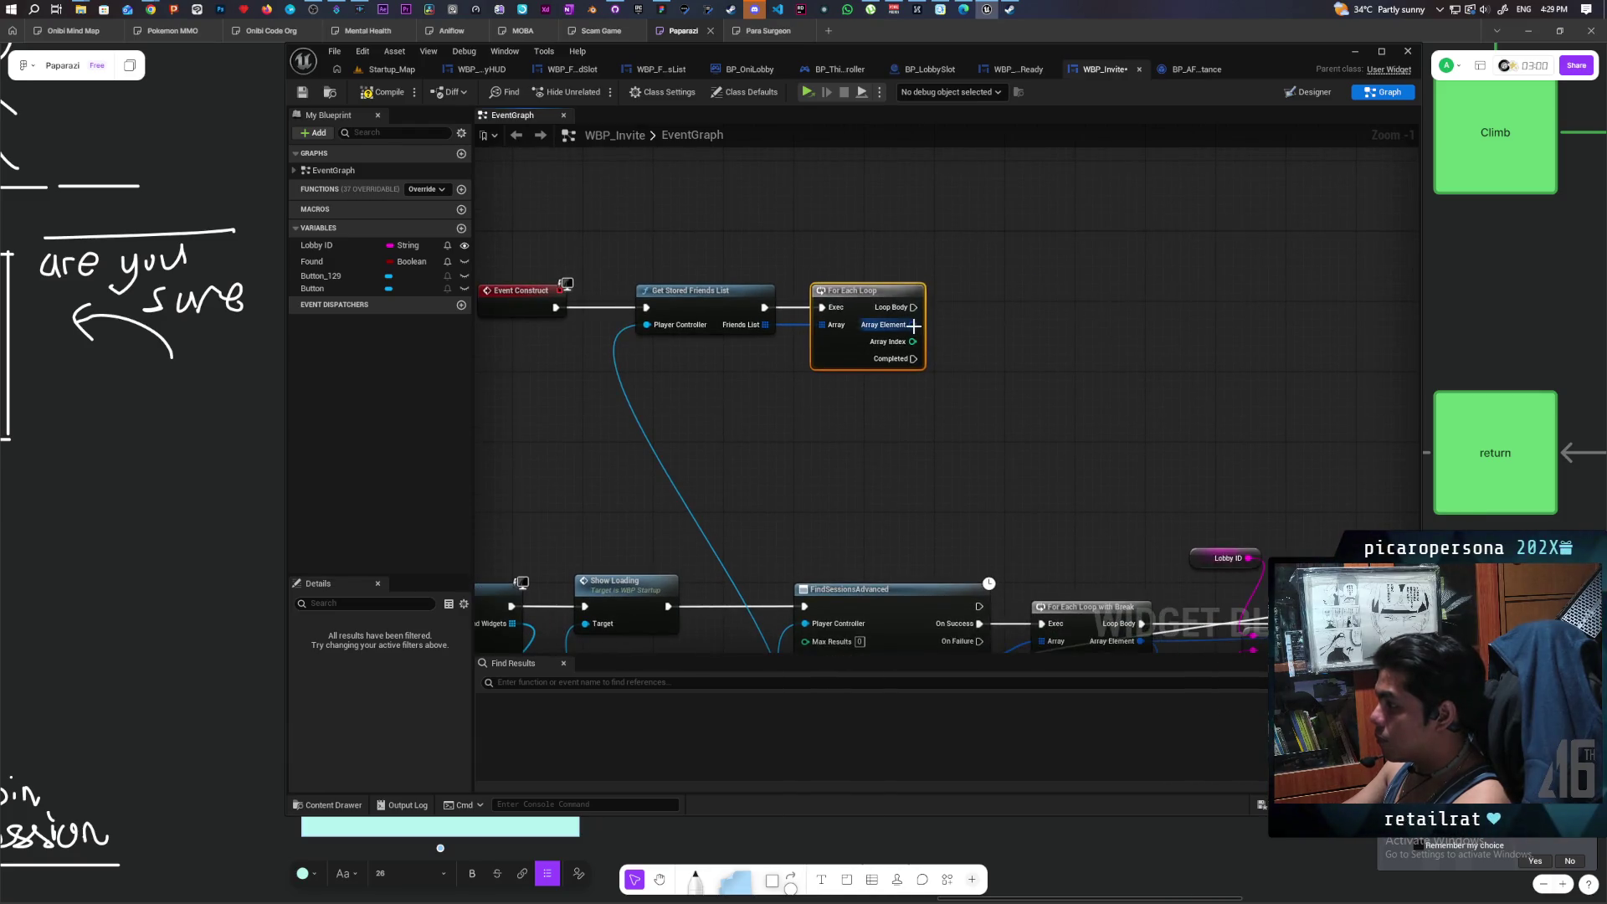
drag(912, 326, 983, 374)
text(brea)
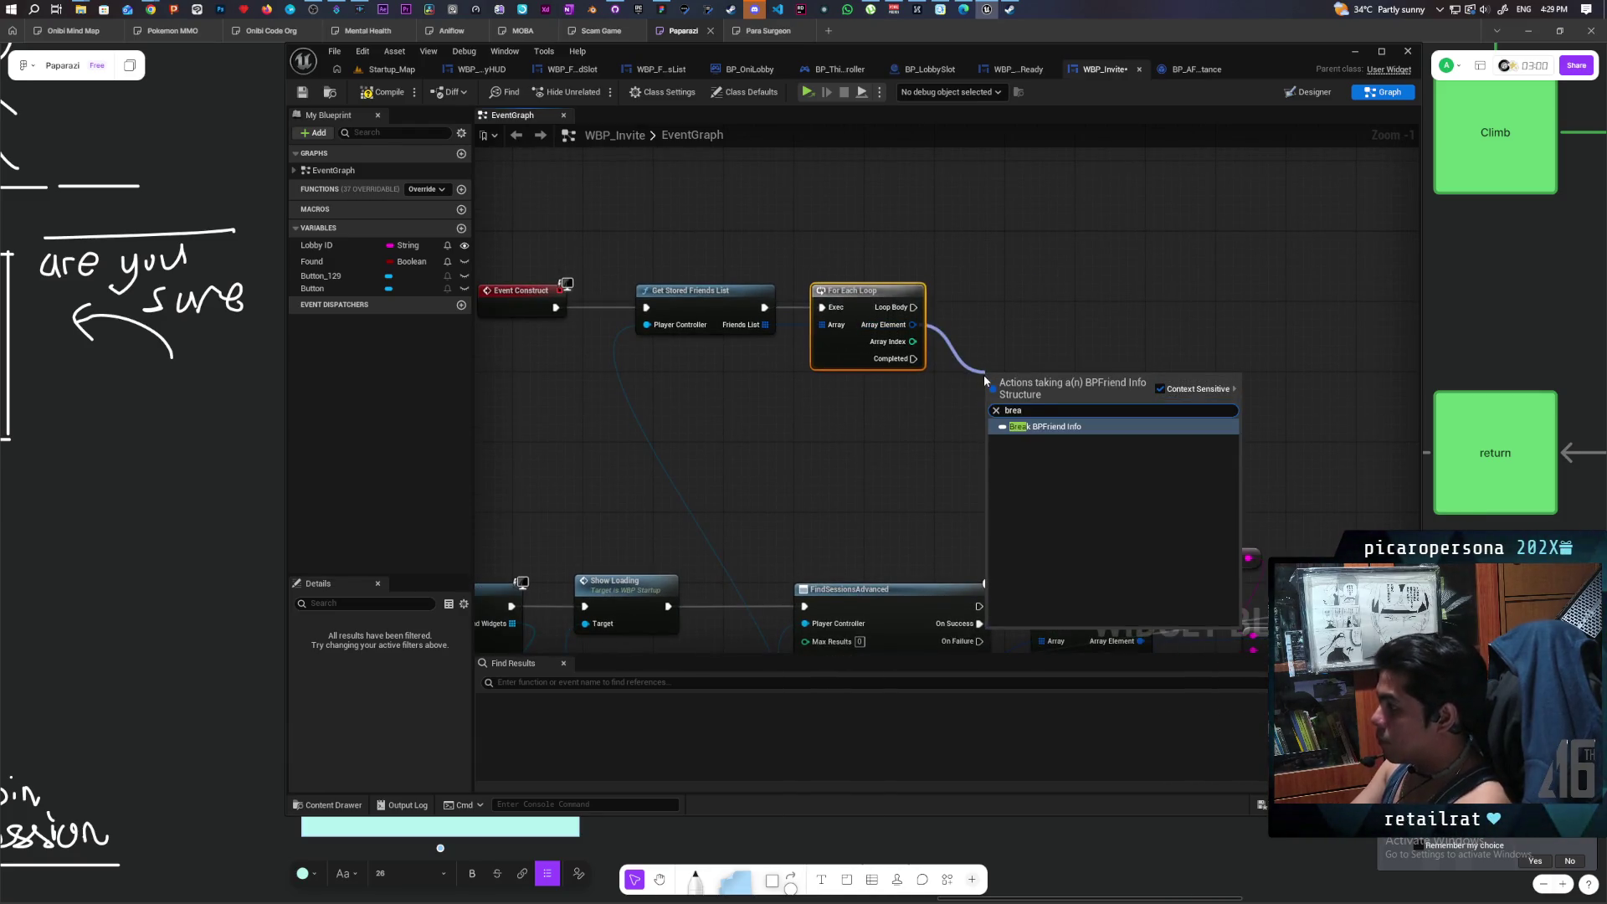
key(Return)
Convert the friend's Unique Net Id to String and compare it with an == node.
mouse_move(1042, 431)
mouse_down()
mouse_move(1007, 429)
mouse_move(1151, 410)
mouse_up()
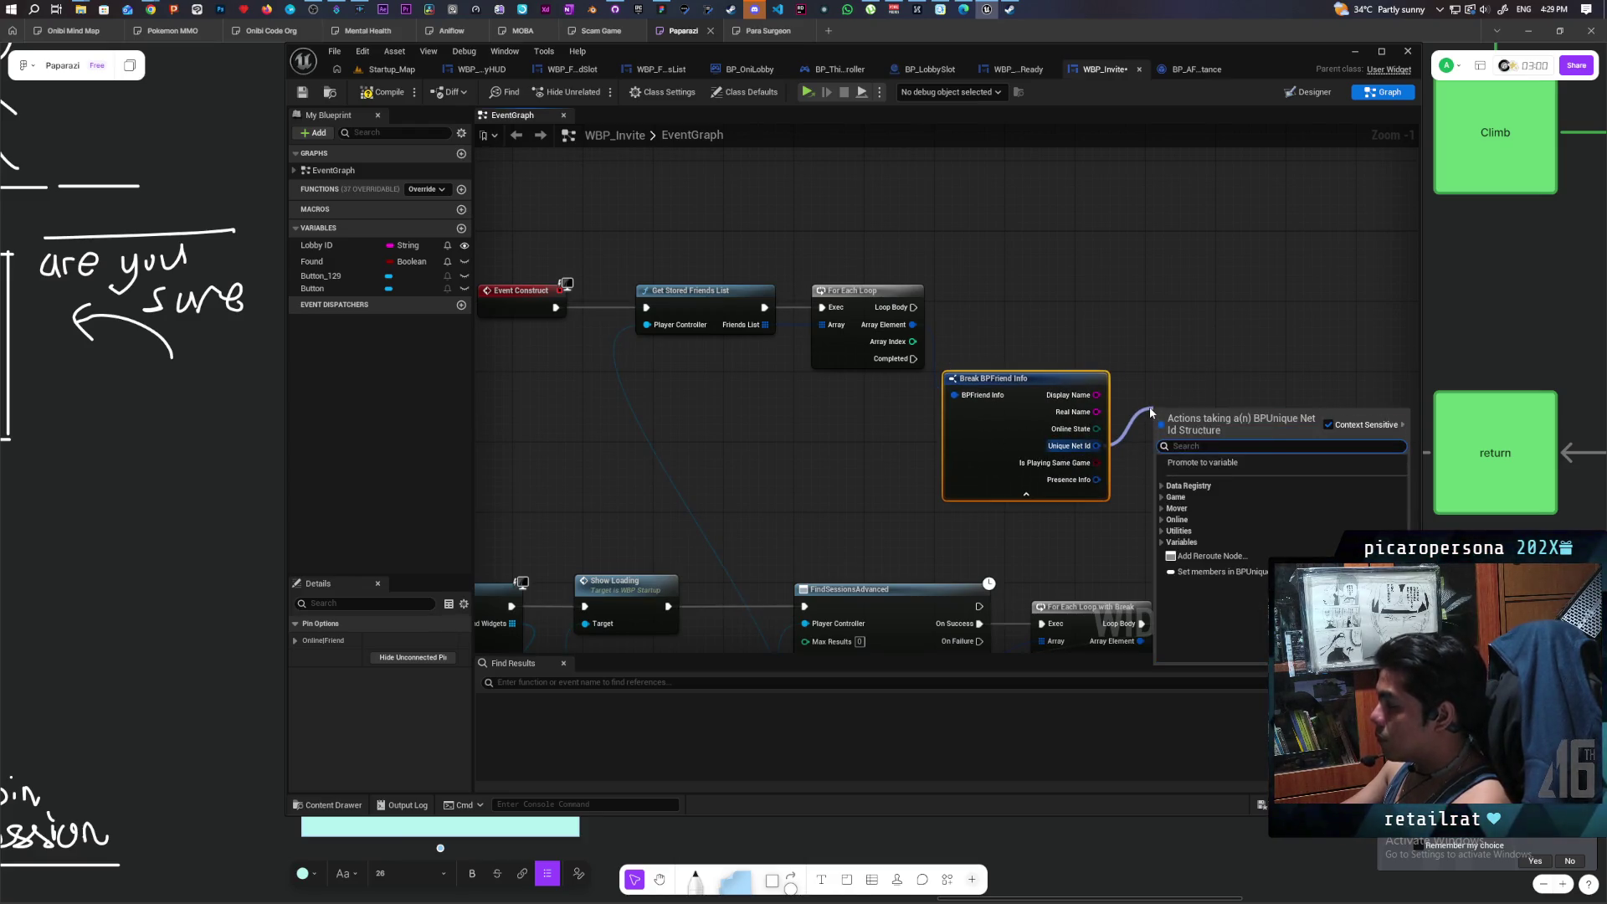
text(is friend)
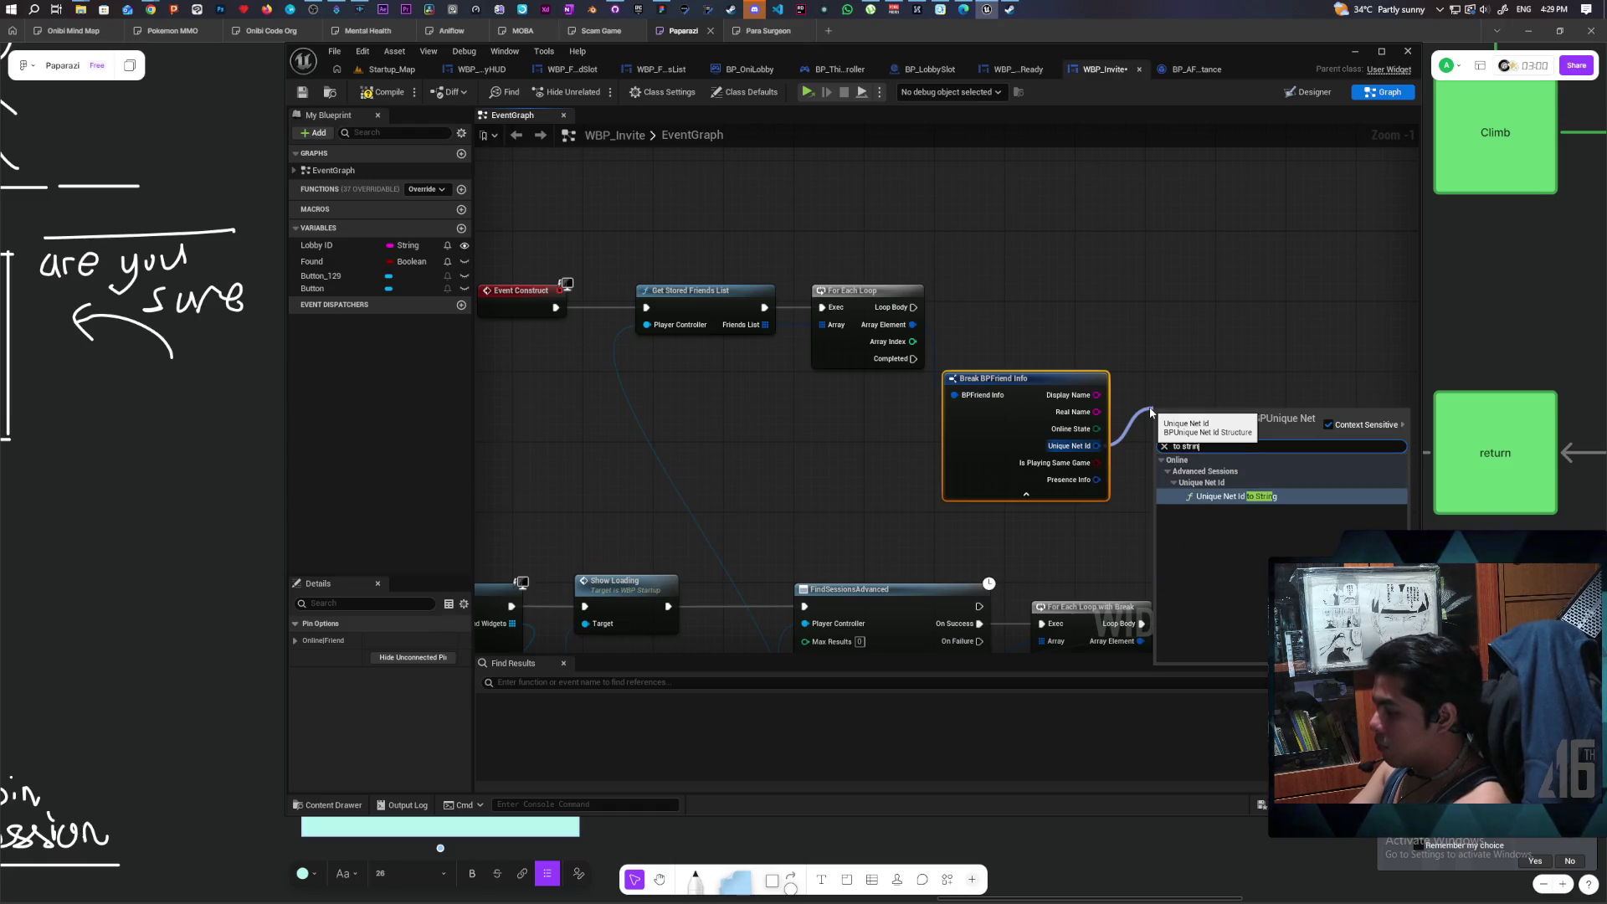
key(Return)
mouse_move(1038, 422)
mouse_down()
mouse_move(1030, 375)
mouse_move(1142, 345)
mouse_move(1134, 329)
mouse_up()
text(==)
key(Return)
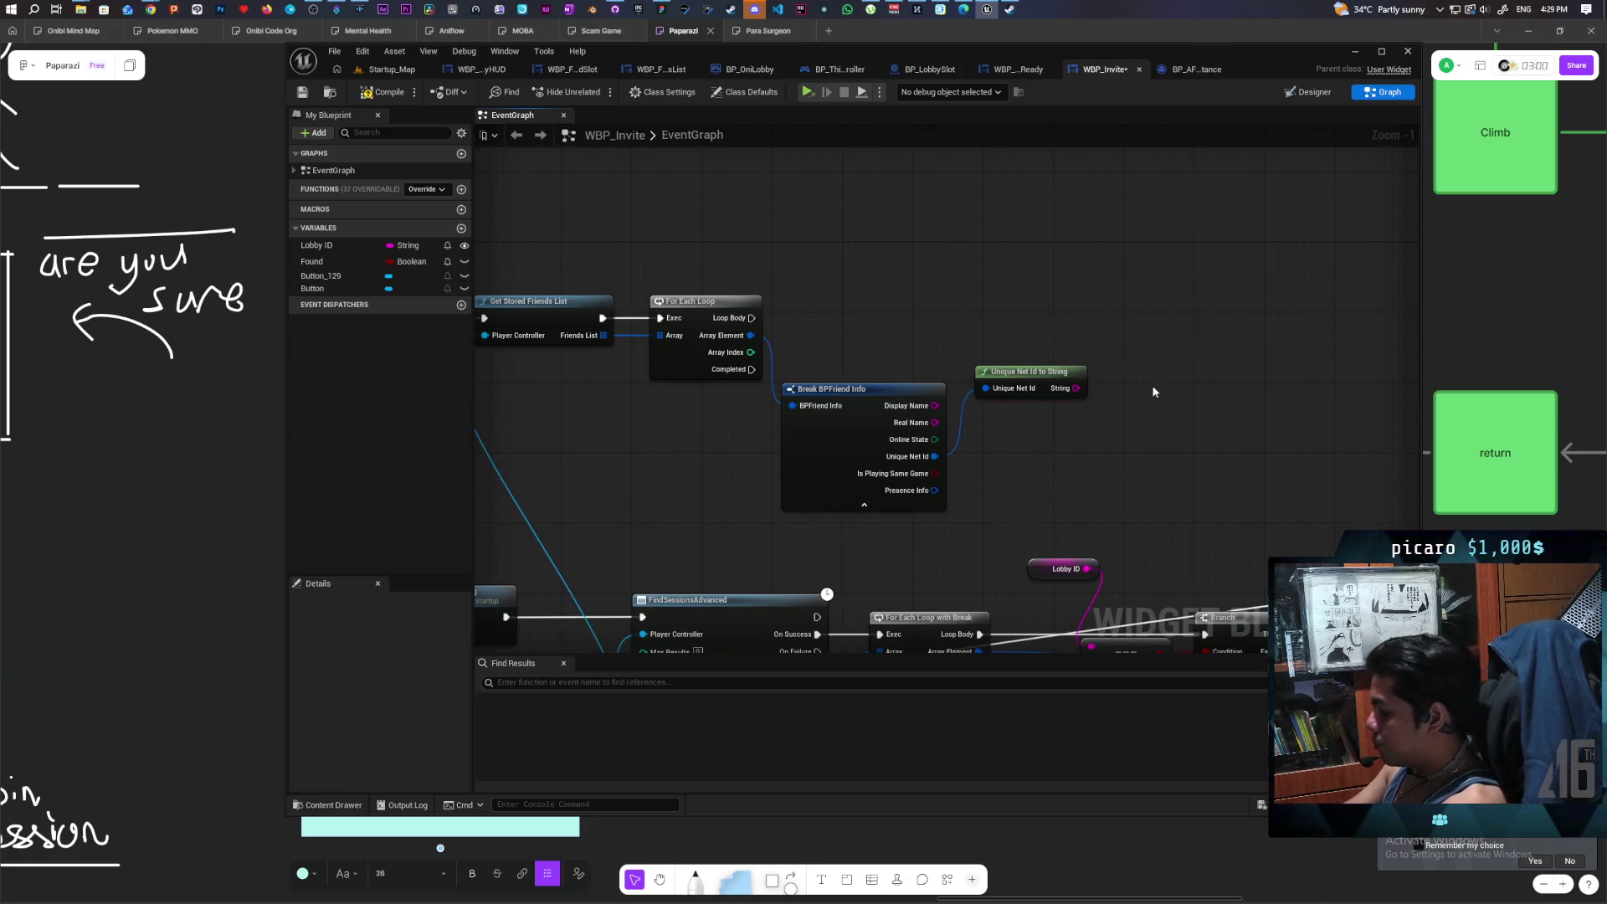
drag(1076, 388, 1090, 358)
text(===)
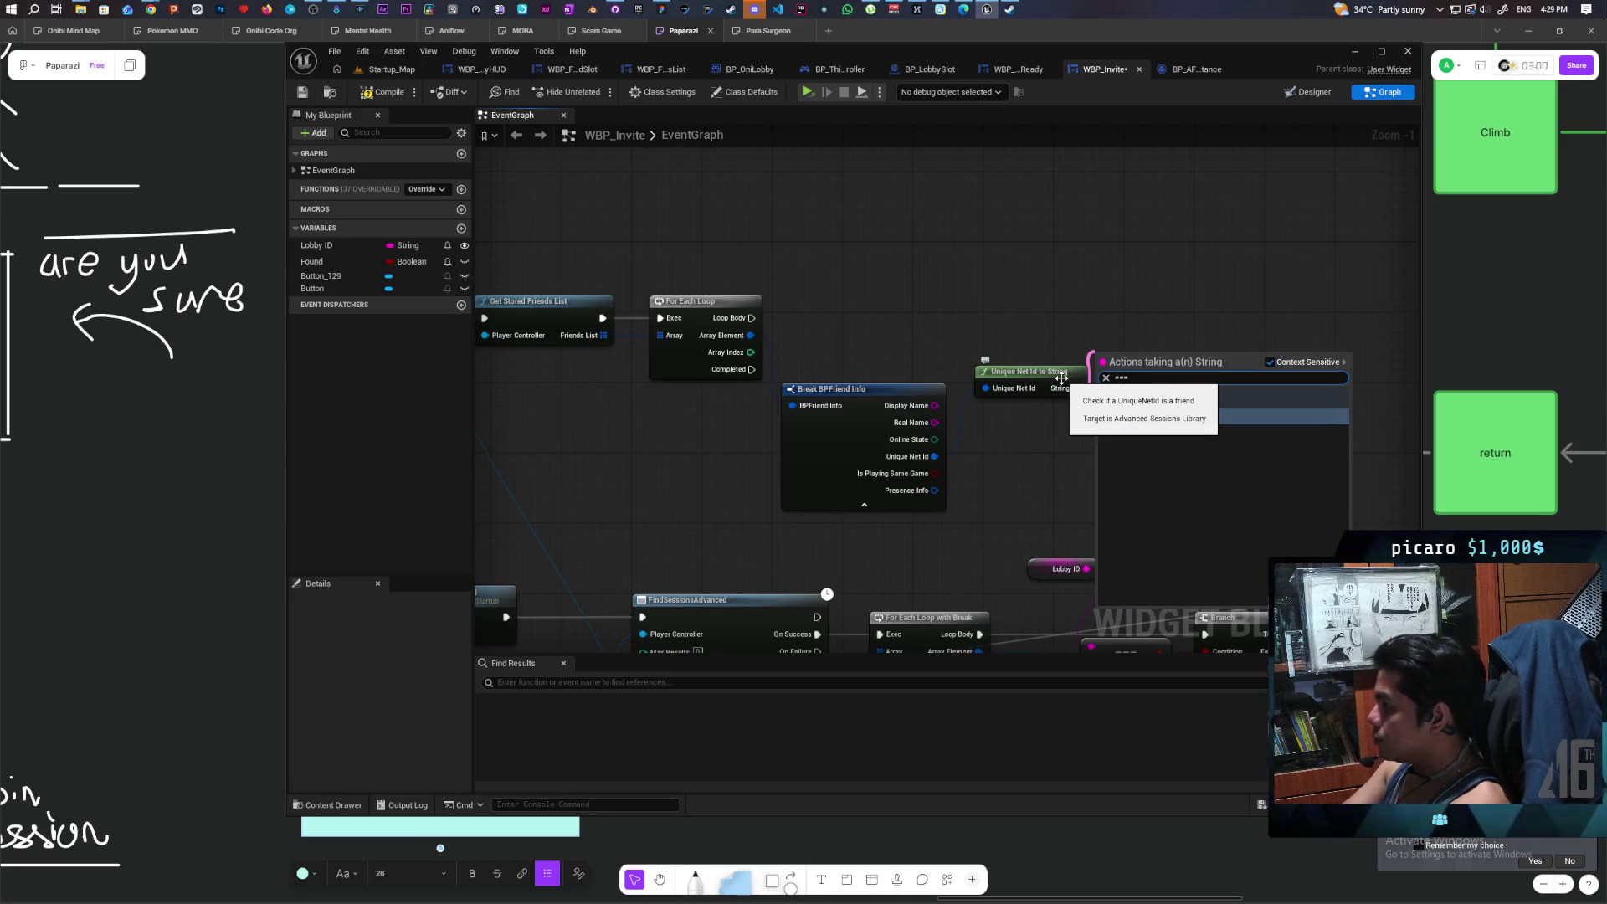
key(Return)
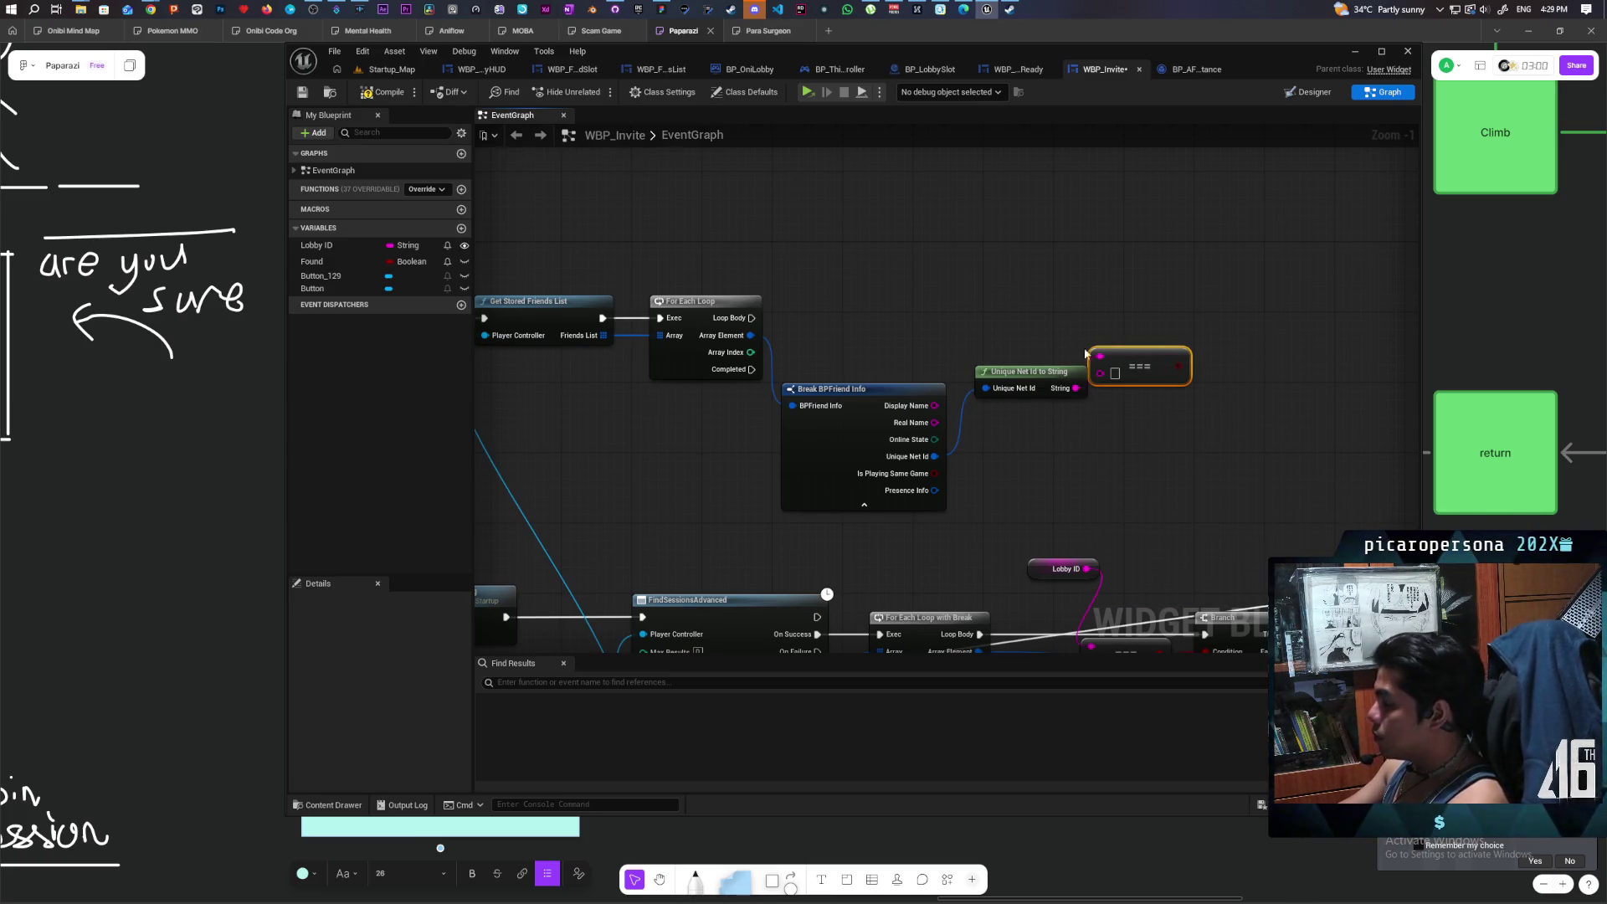
mouse_move(1148, 386)
mouse_down()
mouse_move(1176, 439)
mouse_move(1091, 465)
mouse_up()
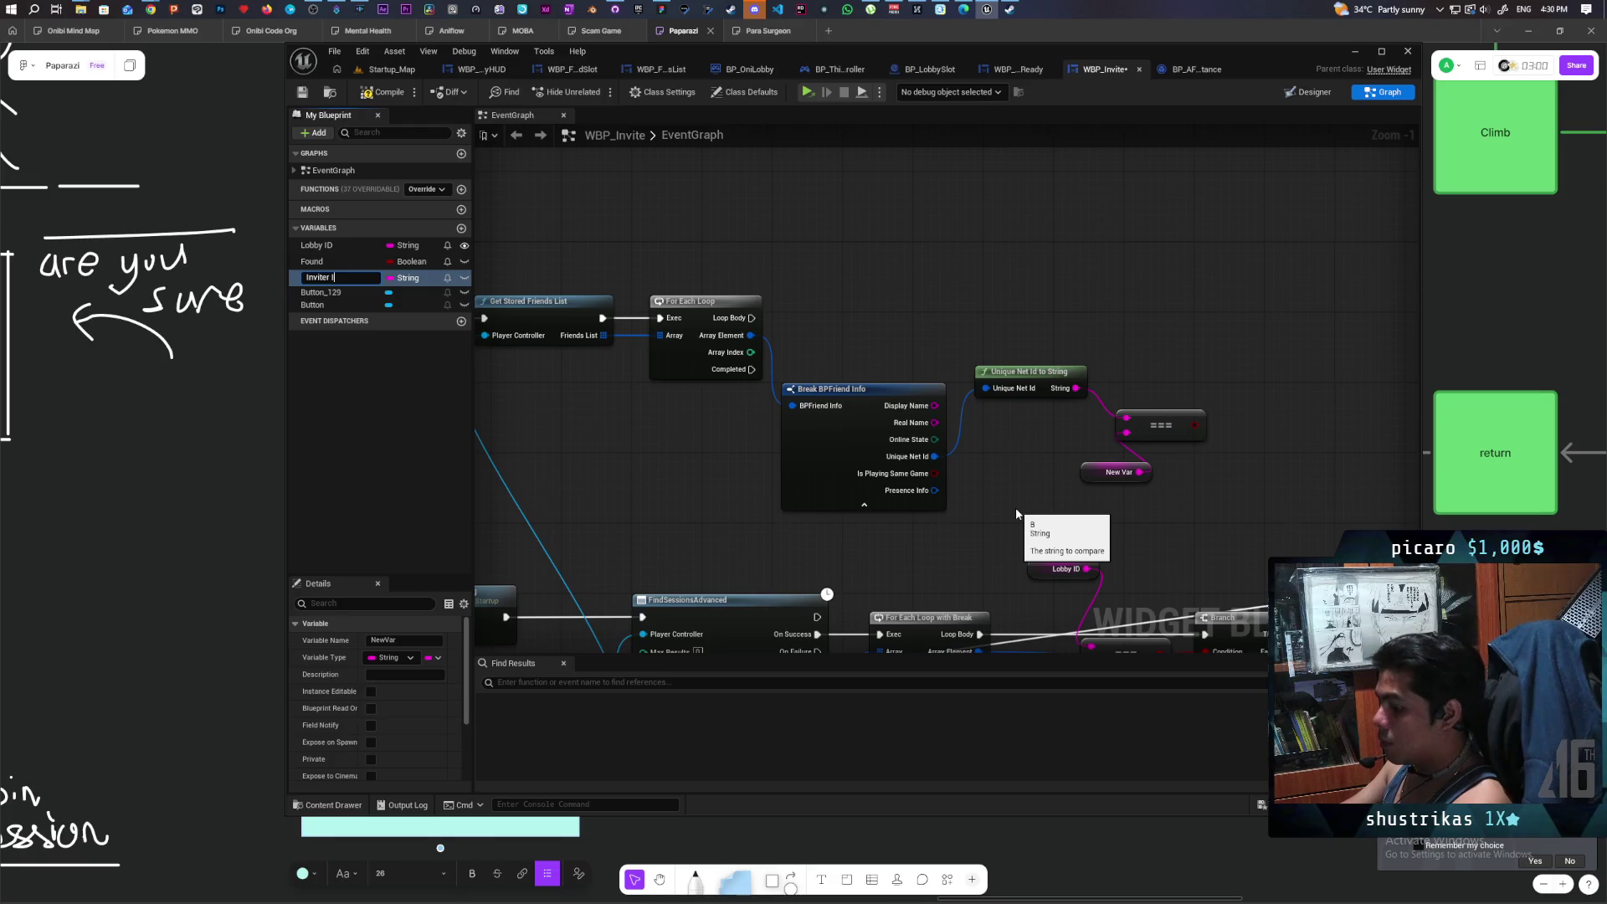
Name the comparison variable Inviter ID and add a Branch driven by the loop's Loop Body.
key(Return)
mouse_move(781, 498)
mouse_down()
mouse_move(924, 484)
mouse_move(824, 514)
mouse_up()
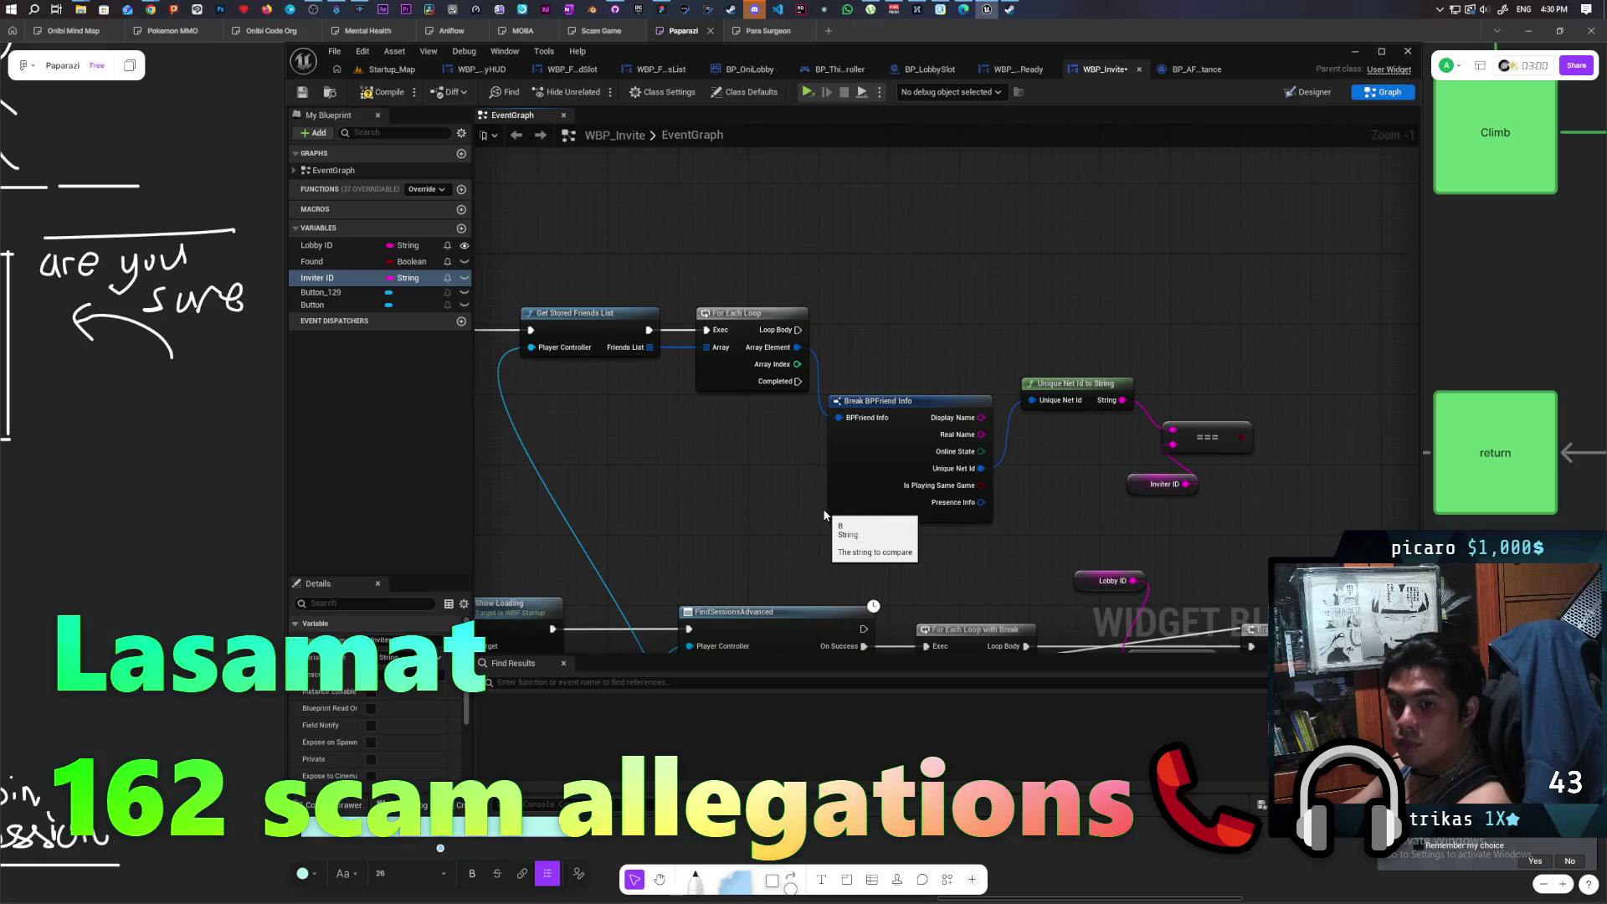
drag(1019, 489, 939, 522)
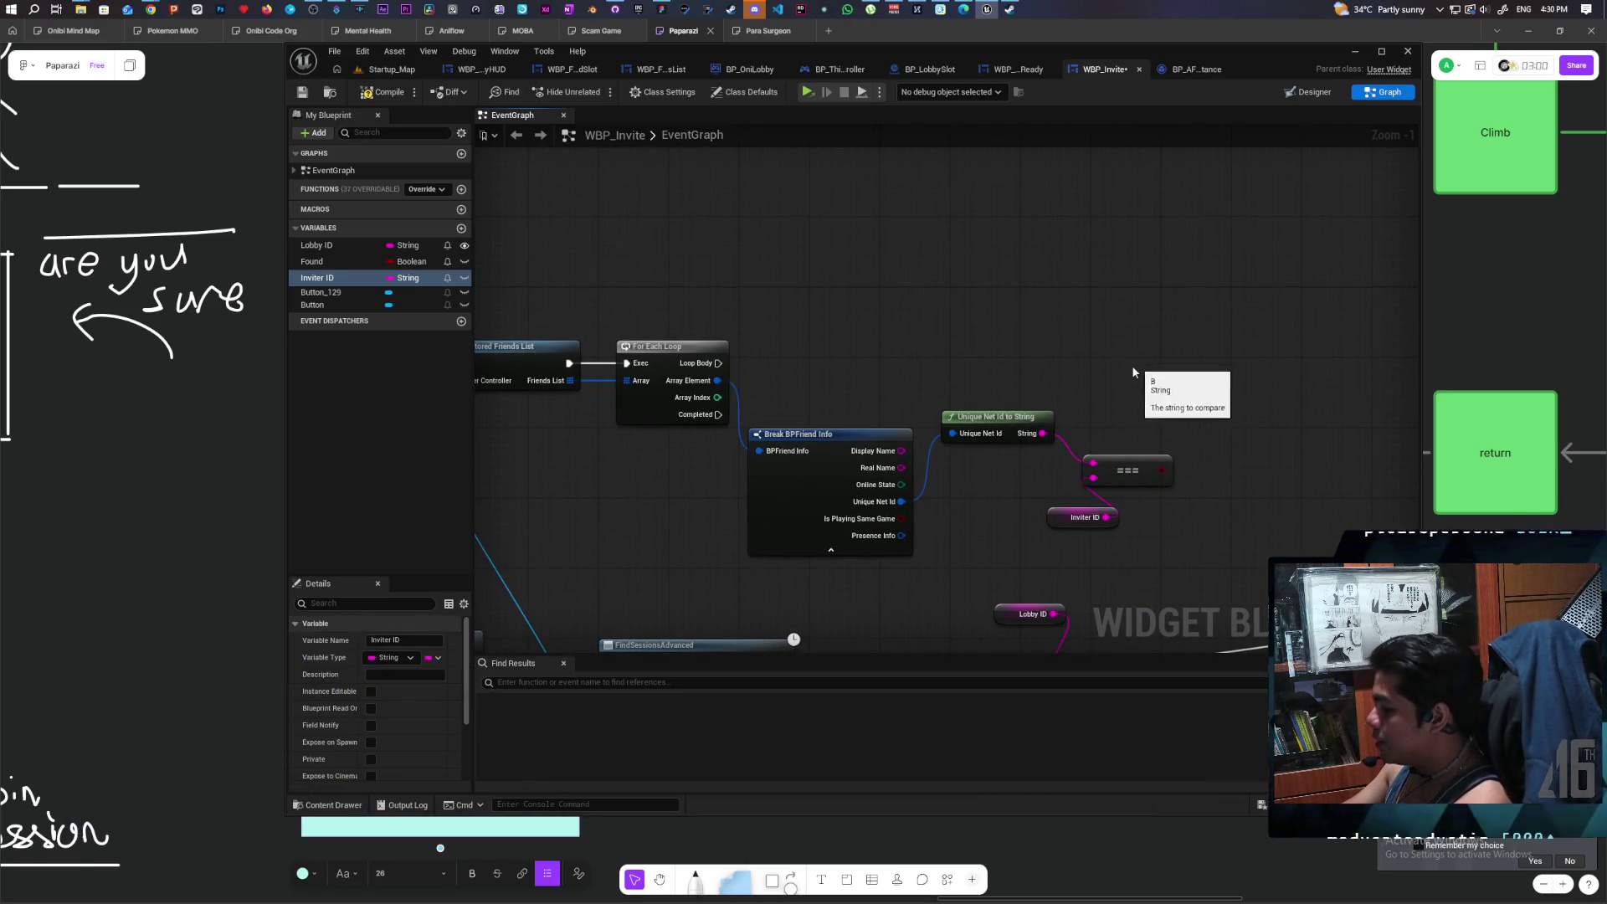
click(1140, 336)
drag(718, 363, 1181, 359)
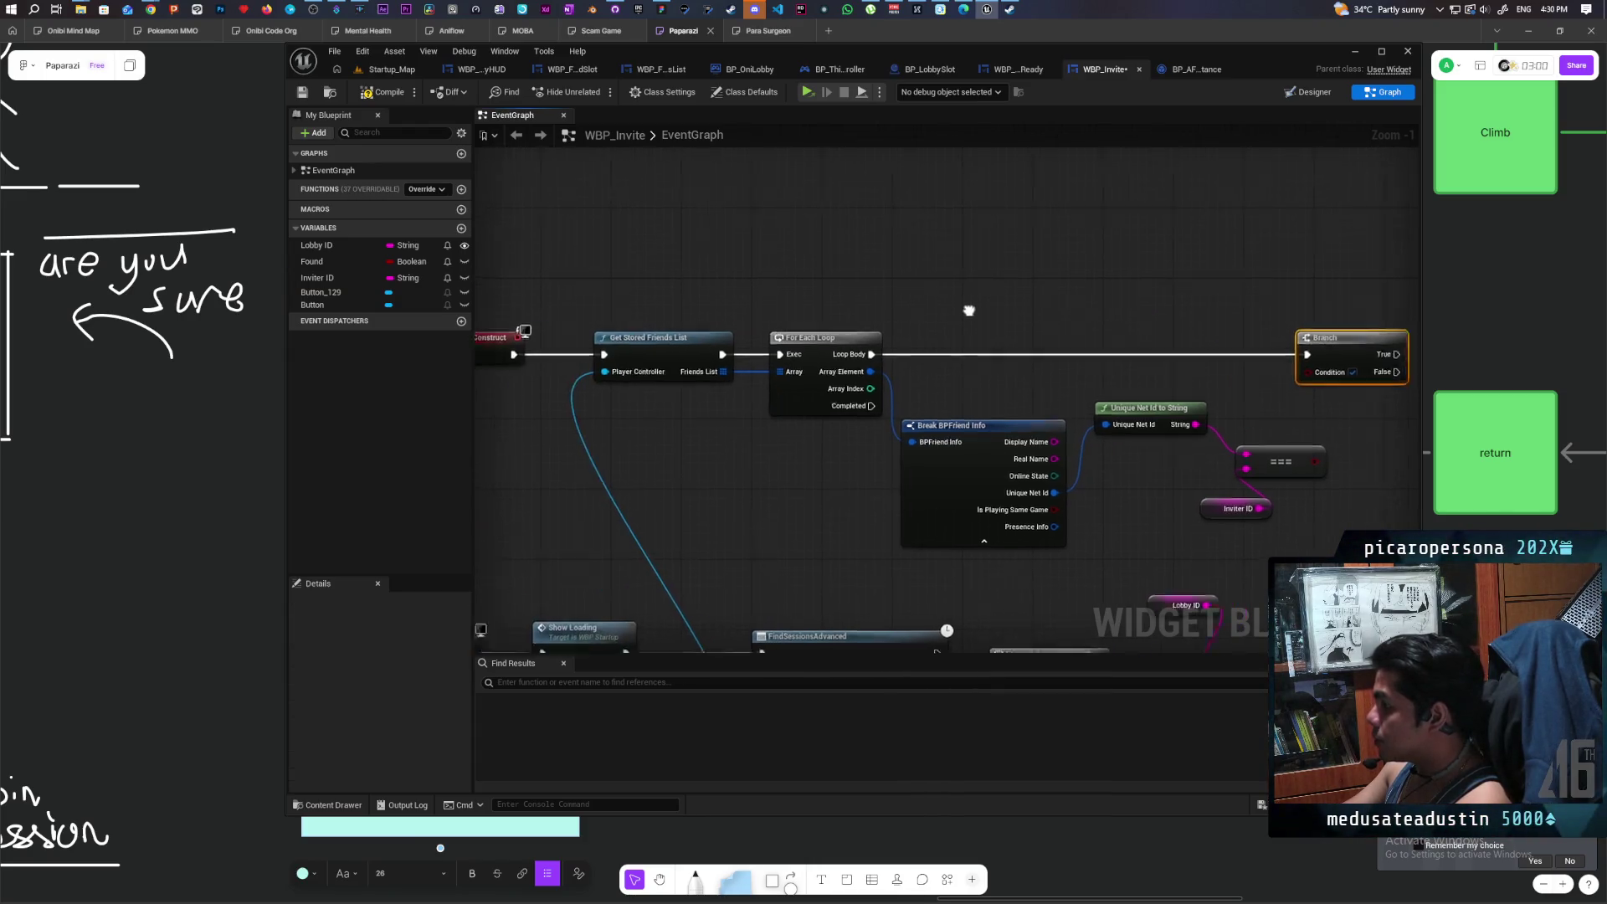
Replace For Each Loop with For Each Loop with Break, rewiring Friends List, Loop Body and Array Element.
right_click(704, 302)
text(for each)
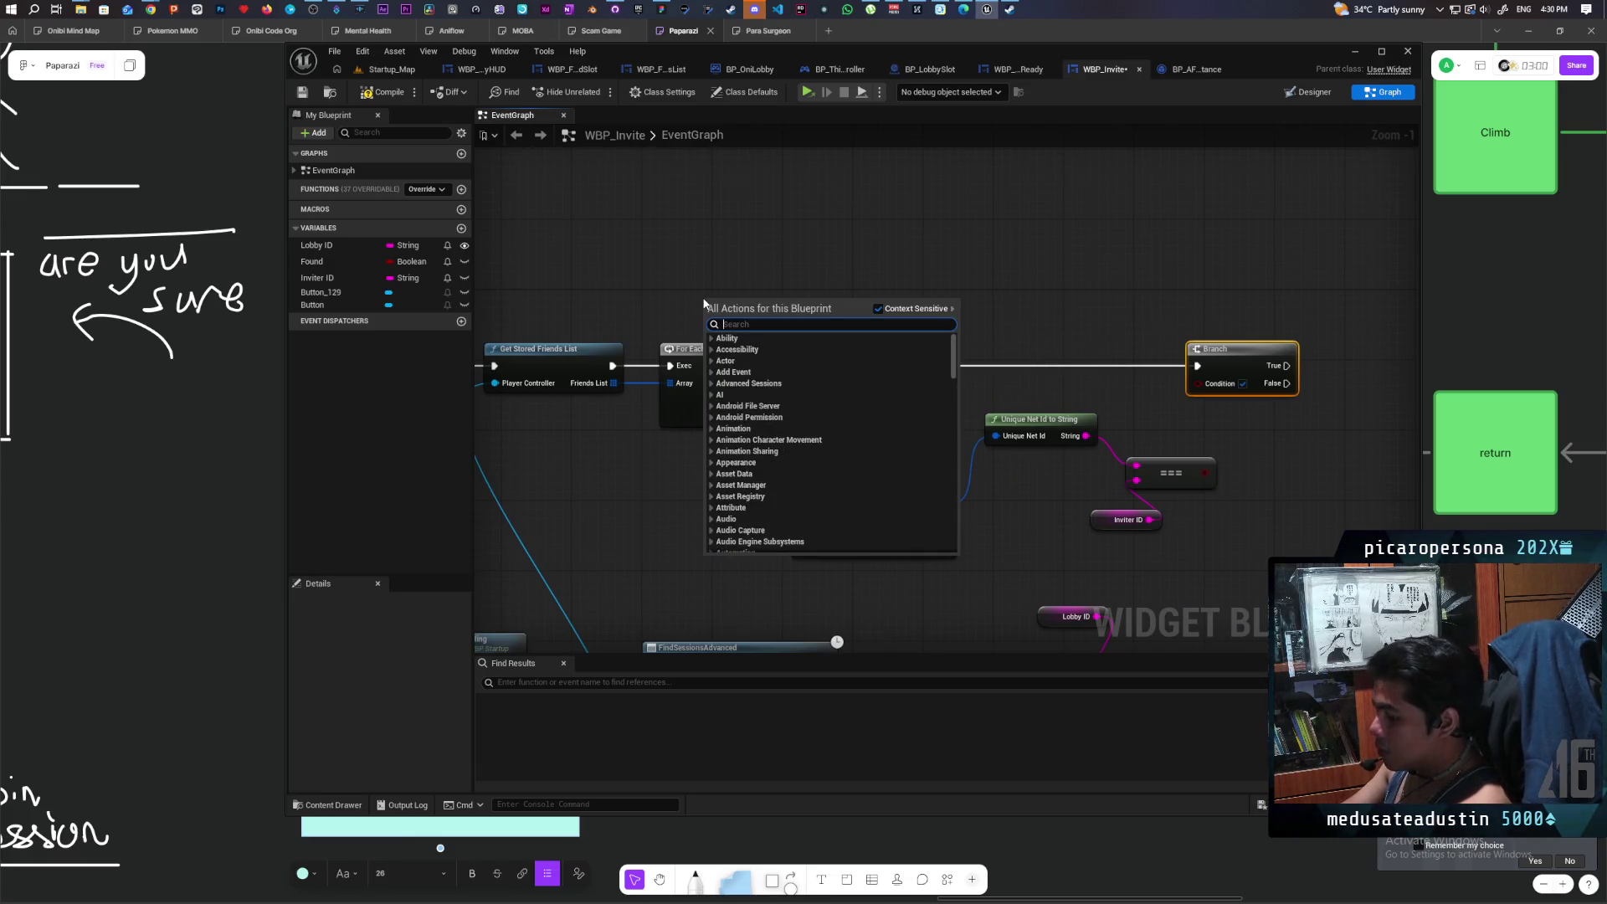
click(785, 368)
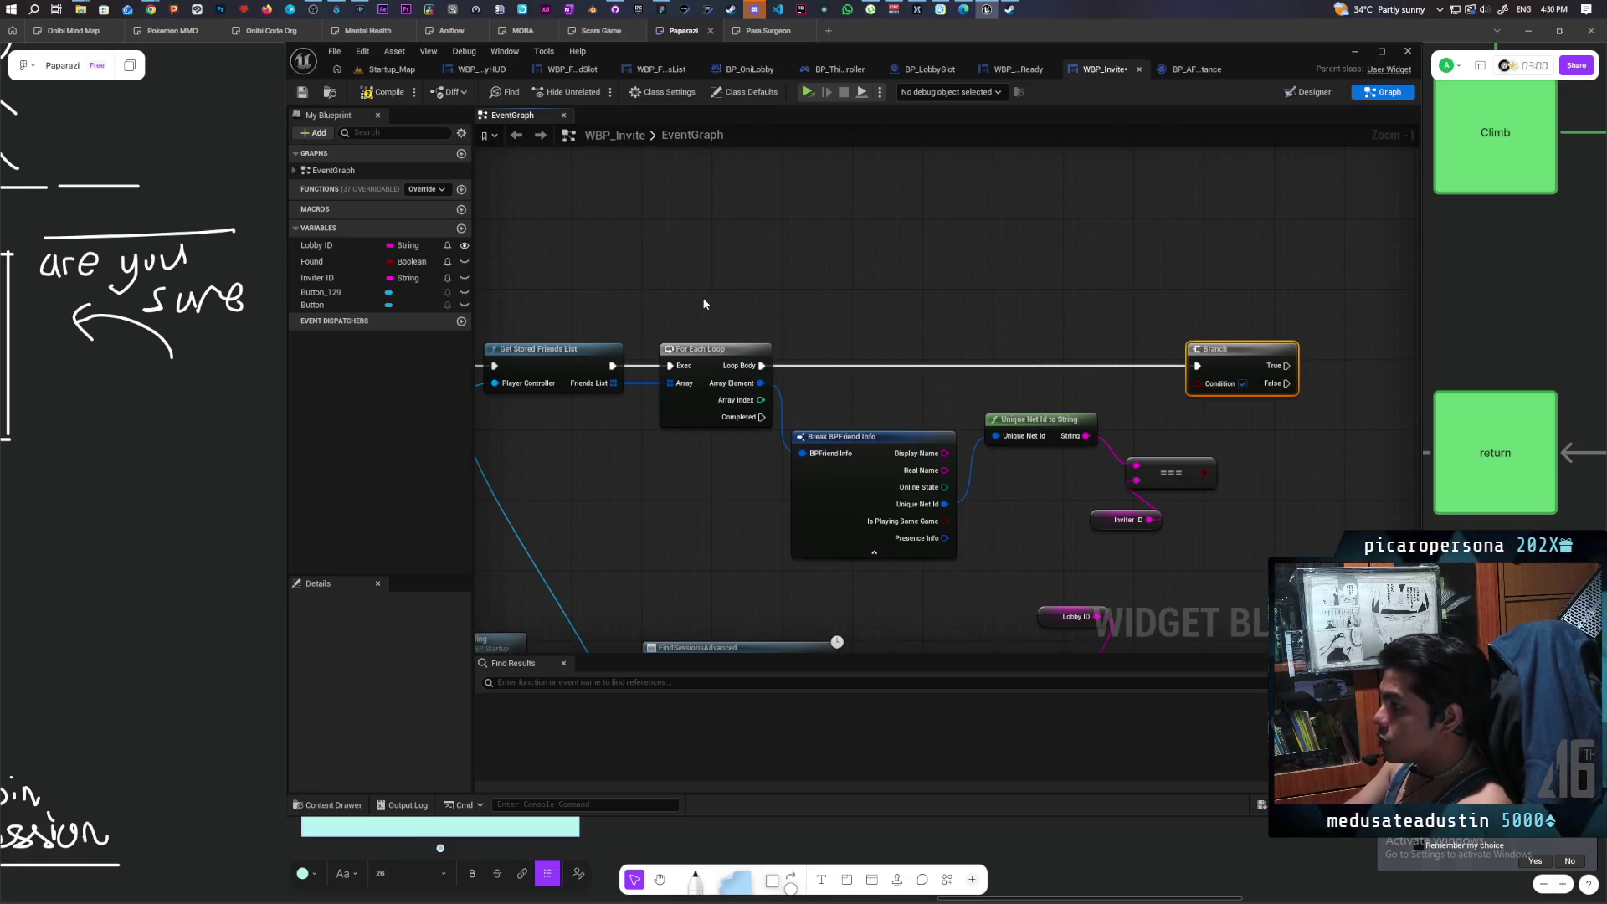
mouse_move(975, 362)
mouse_down()
mouse_move(919, 286)
mouse_move(951, 291)
mouse_up()
scroll(957, 358, up, 1)
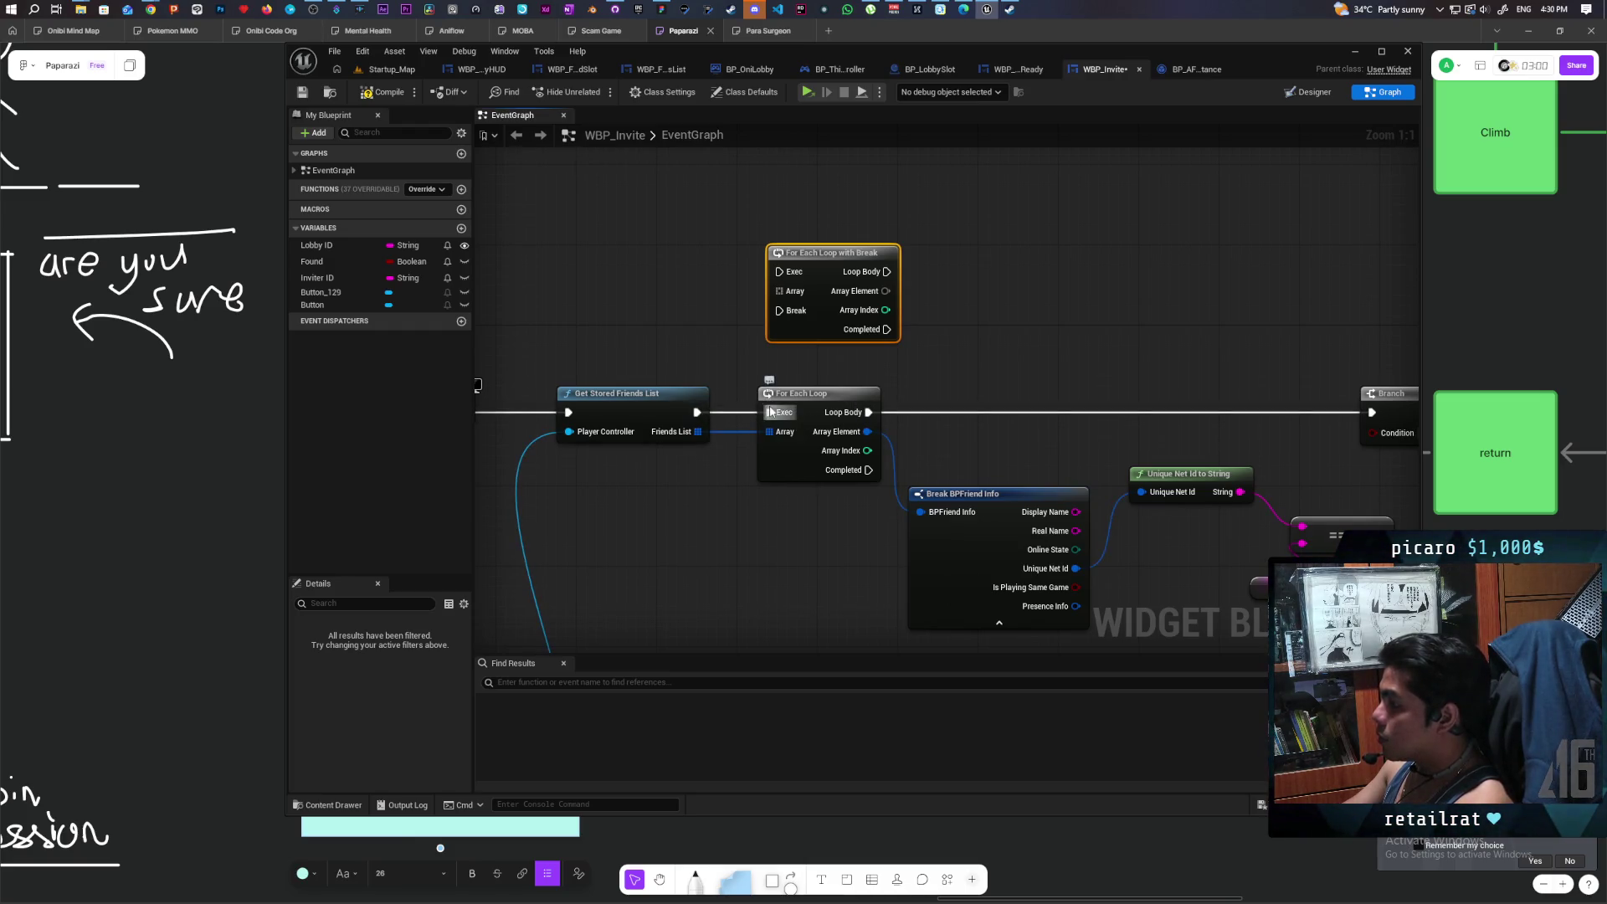
click(746, 370)
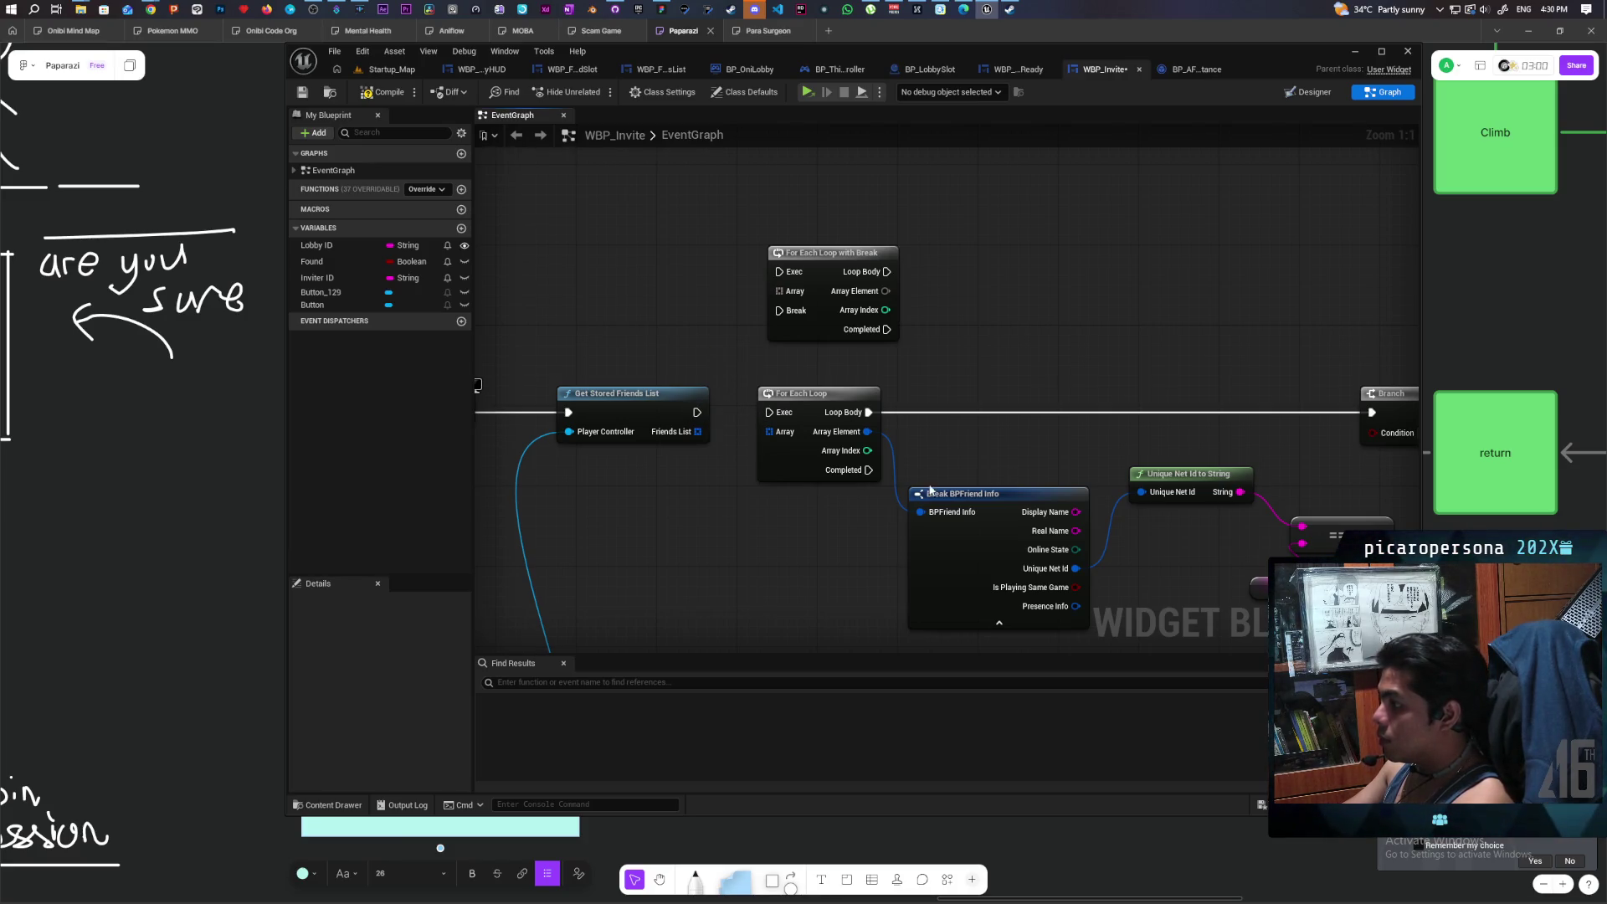
mouse_move(920, 510)
mouse_down()
mouse_move(892, 468)
mouse_move(701, 417)
mouse_move(778, 271)
mouse_up()
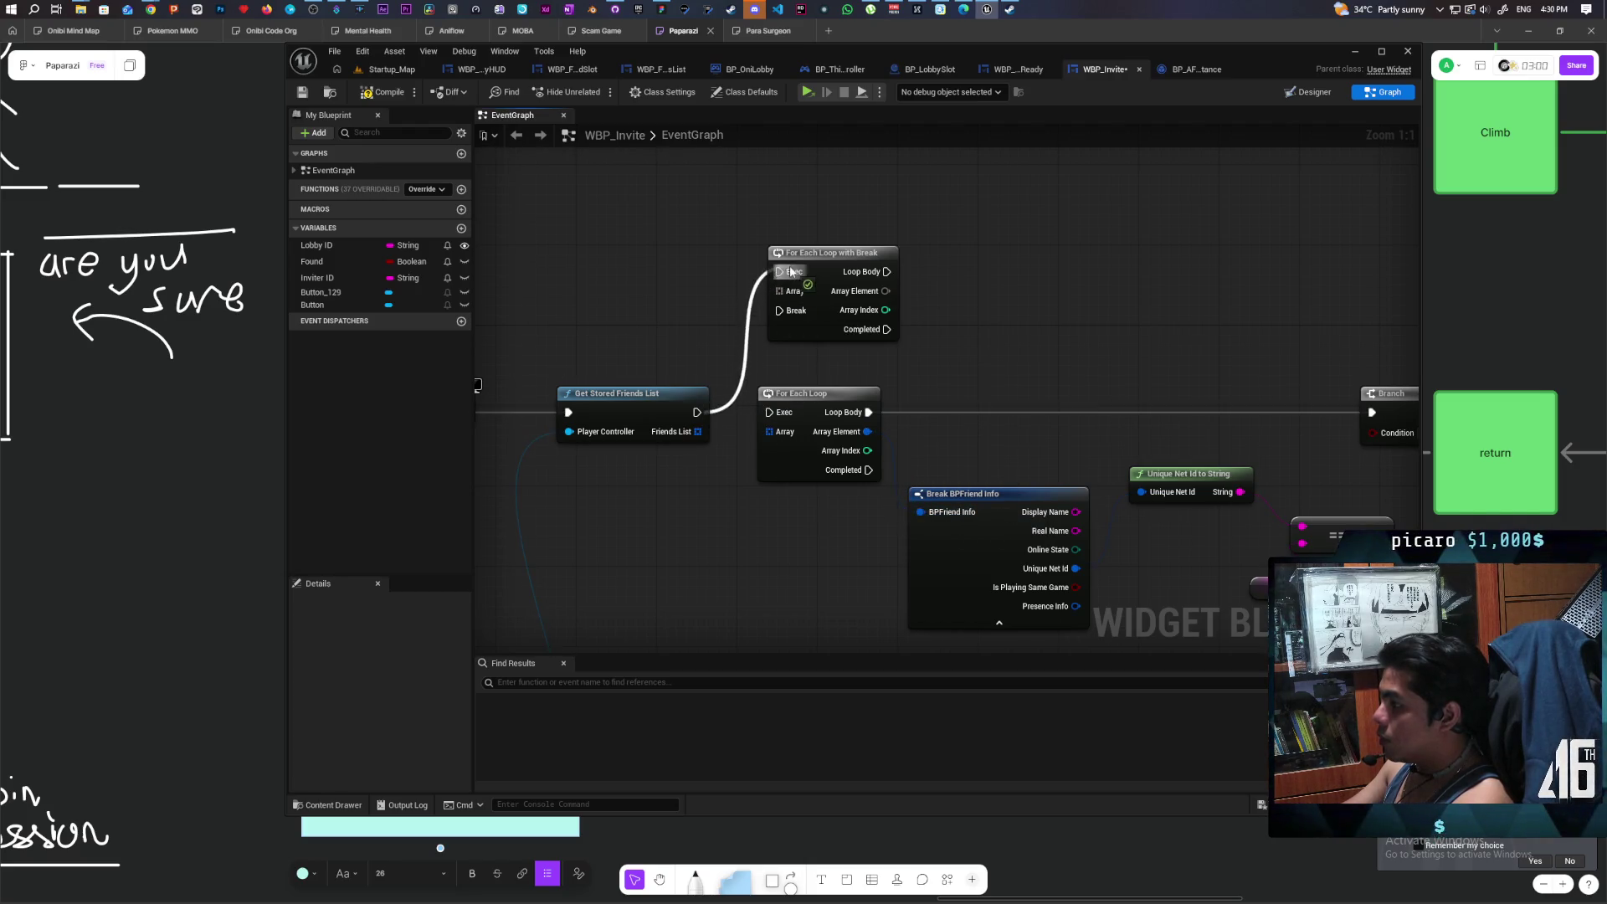
drag(697, 431, 778, 292)
mouse_move(868, 412)
mouse_down()
mouse_move(916, 328)
mouse_move(887, 271)
mouse_up()
mouse_move(867, 431)
mouse_down()
mouse_move(912, 456)
mouse_move(887, 290)
mouse_move(805, 459)
mouse_up()
click(827, 440)
key(Delete)
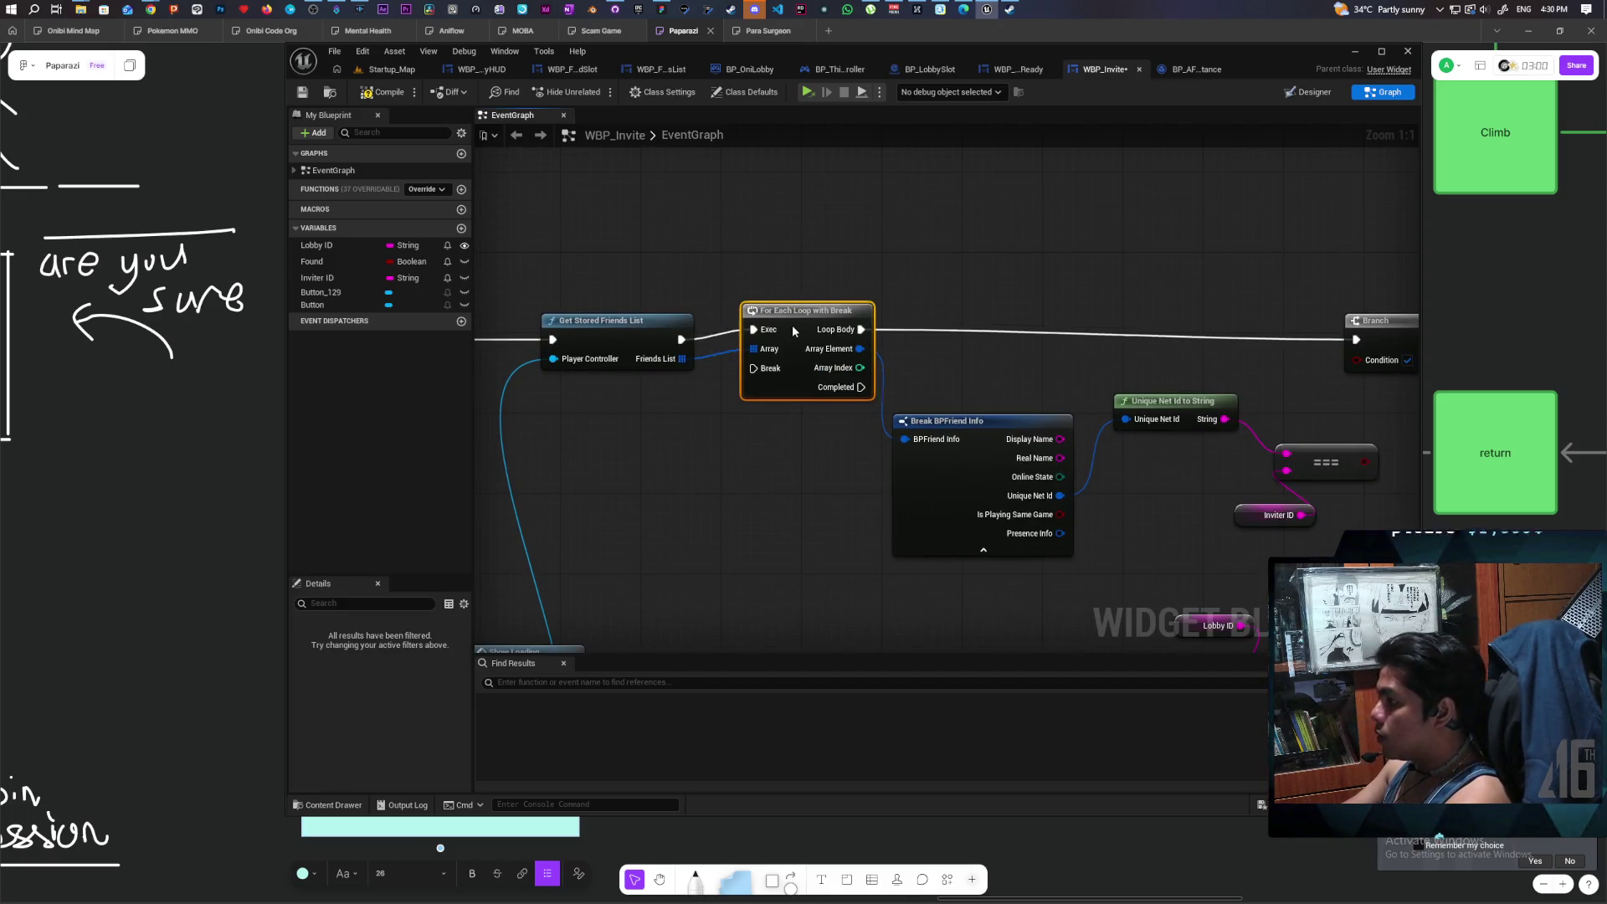
Drive the Branch condition from the == result and add a Sequence whose Then 0 breaks the loop.
mouse_move(938, 290)
mouse_down()
mouse_move(892, 274)
mouse_move(1109, 376)
mouse_up()
click(1109, 373)
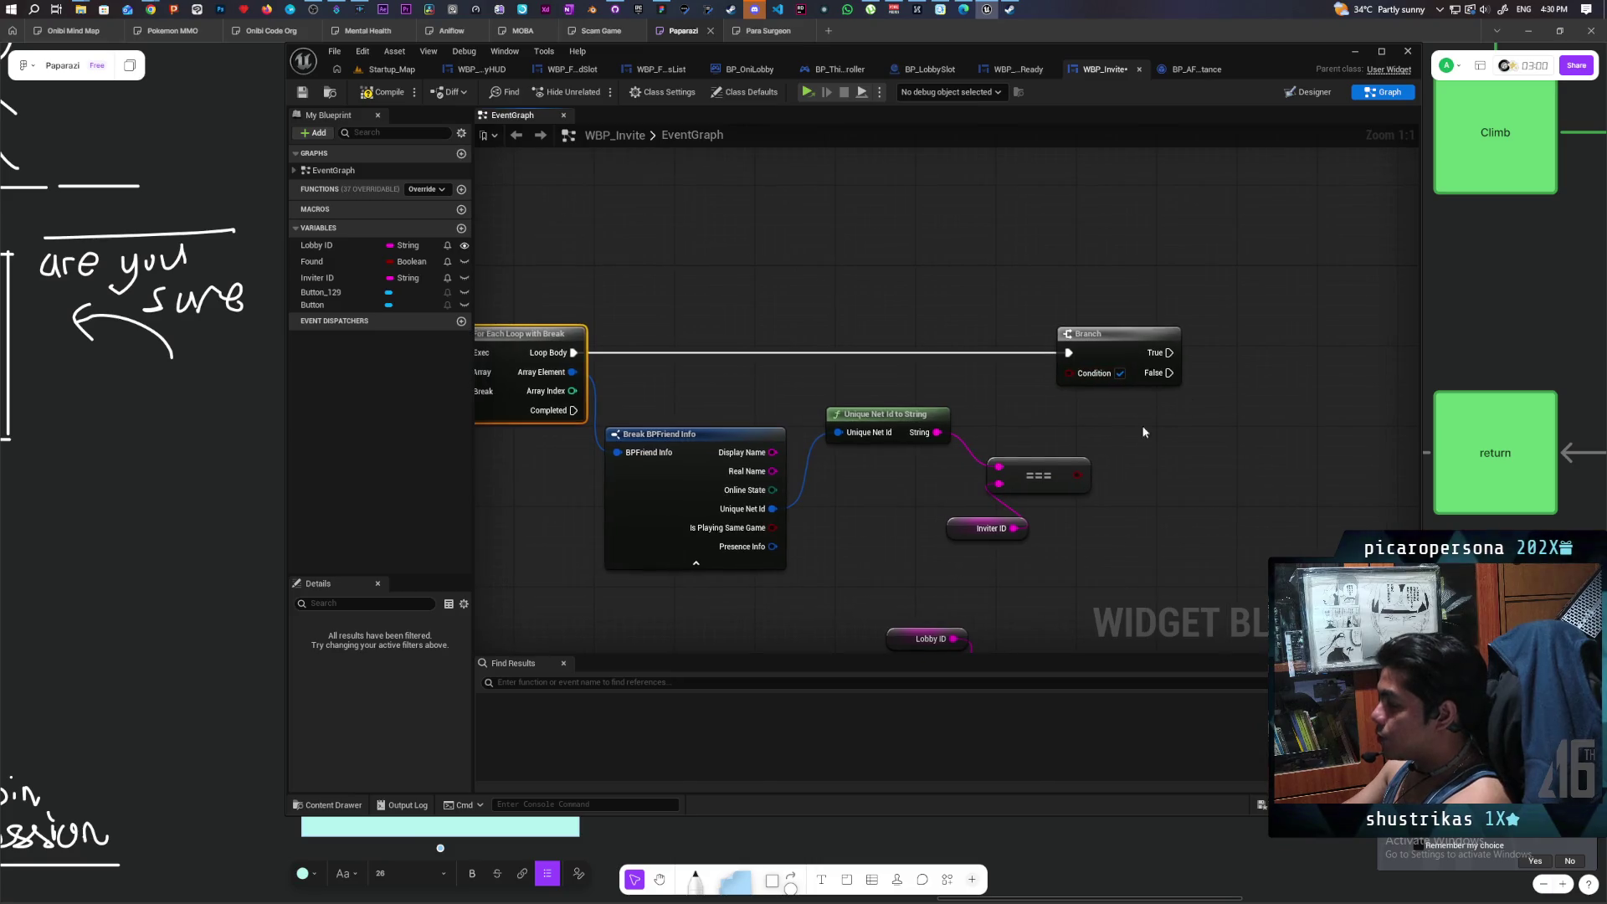
mouse_move(1074, 476)
mouse_down()
mouse_move(1071, 373)
mouse_move(1159, 390)
mouse_up()
click(1167, 398)
scroll(1255, 435, down, 3)
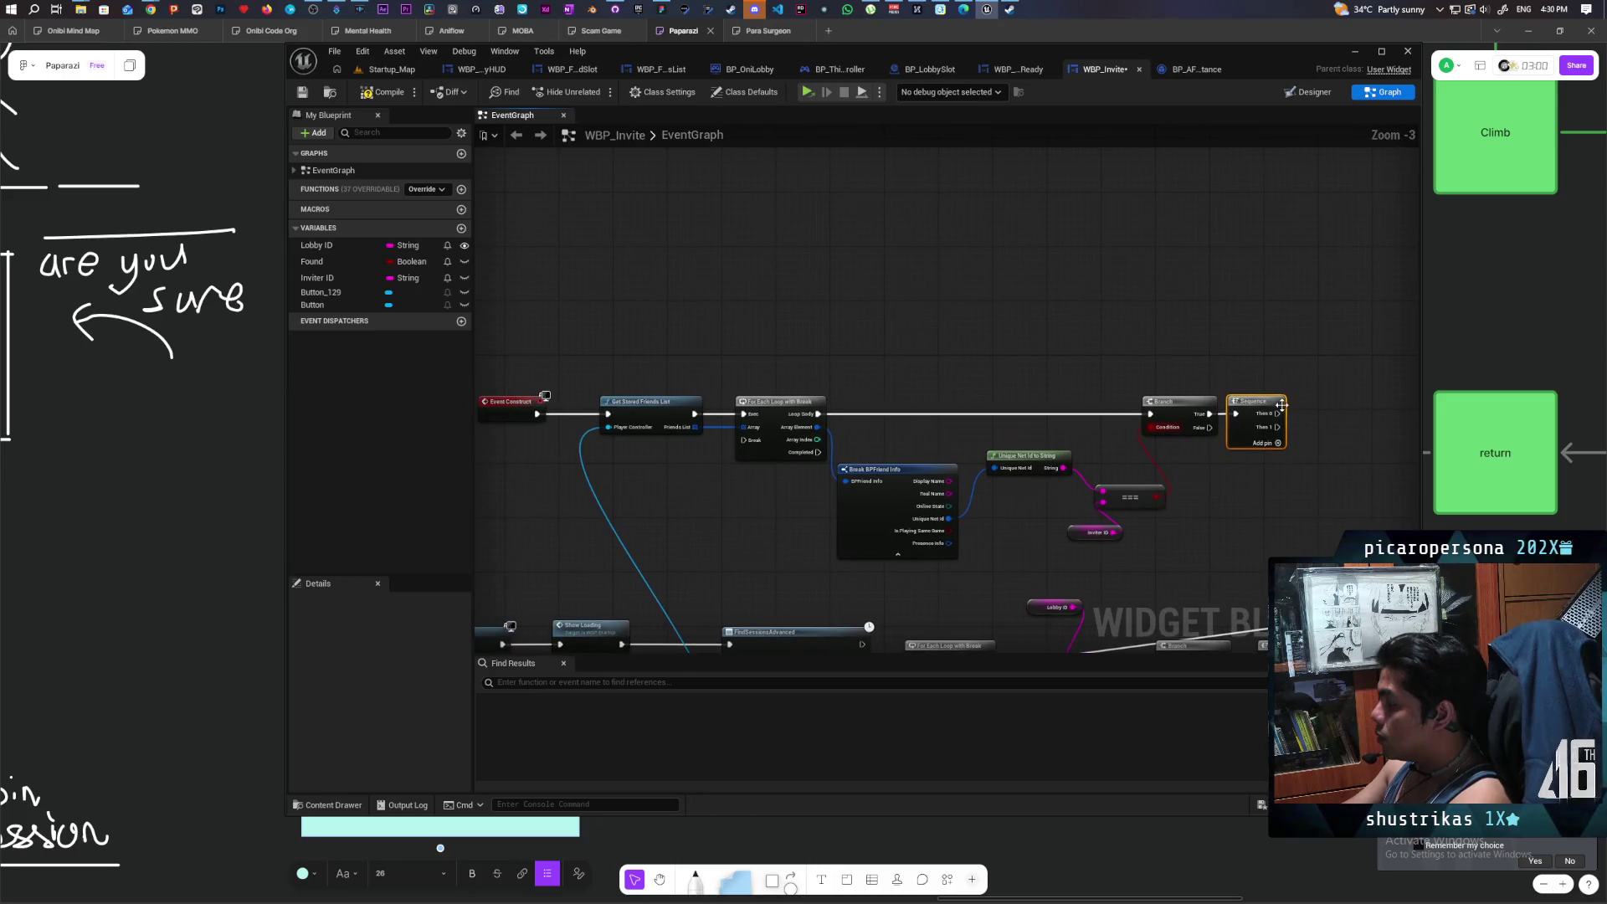
mouse_move(1277, 413)
mouse_down()
mouse_move(815, 387)
mouse_move(744, 441)
mouse_up()
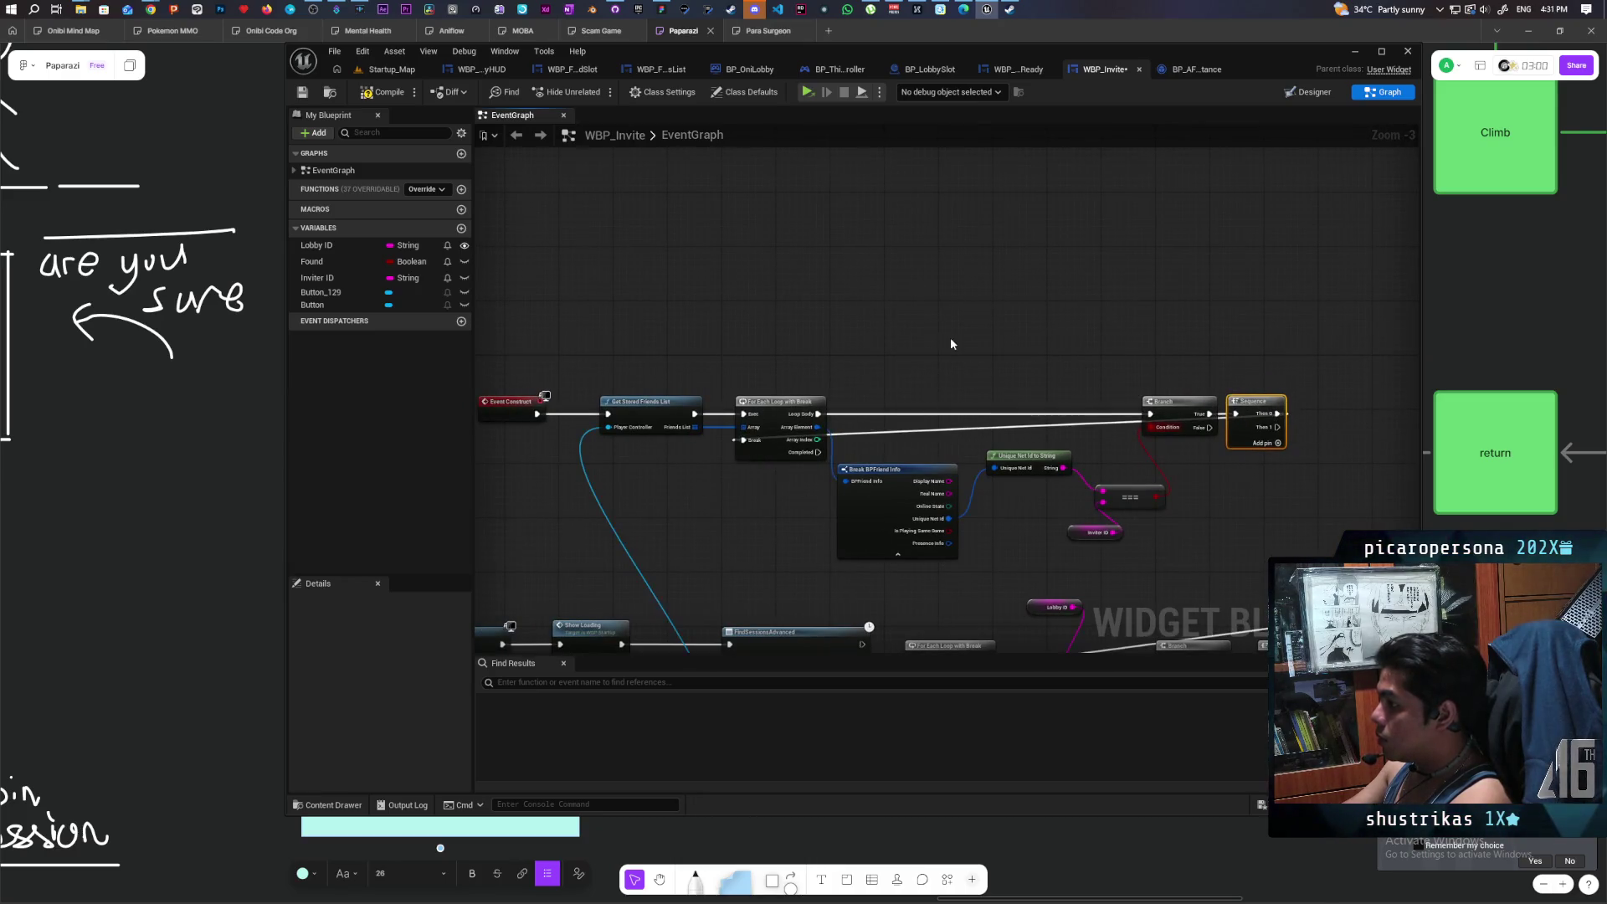
scroll(938, 345, up, 2)
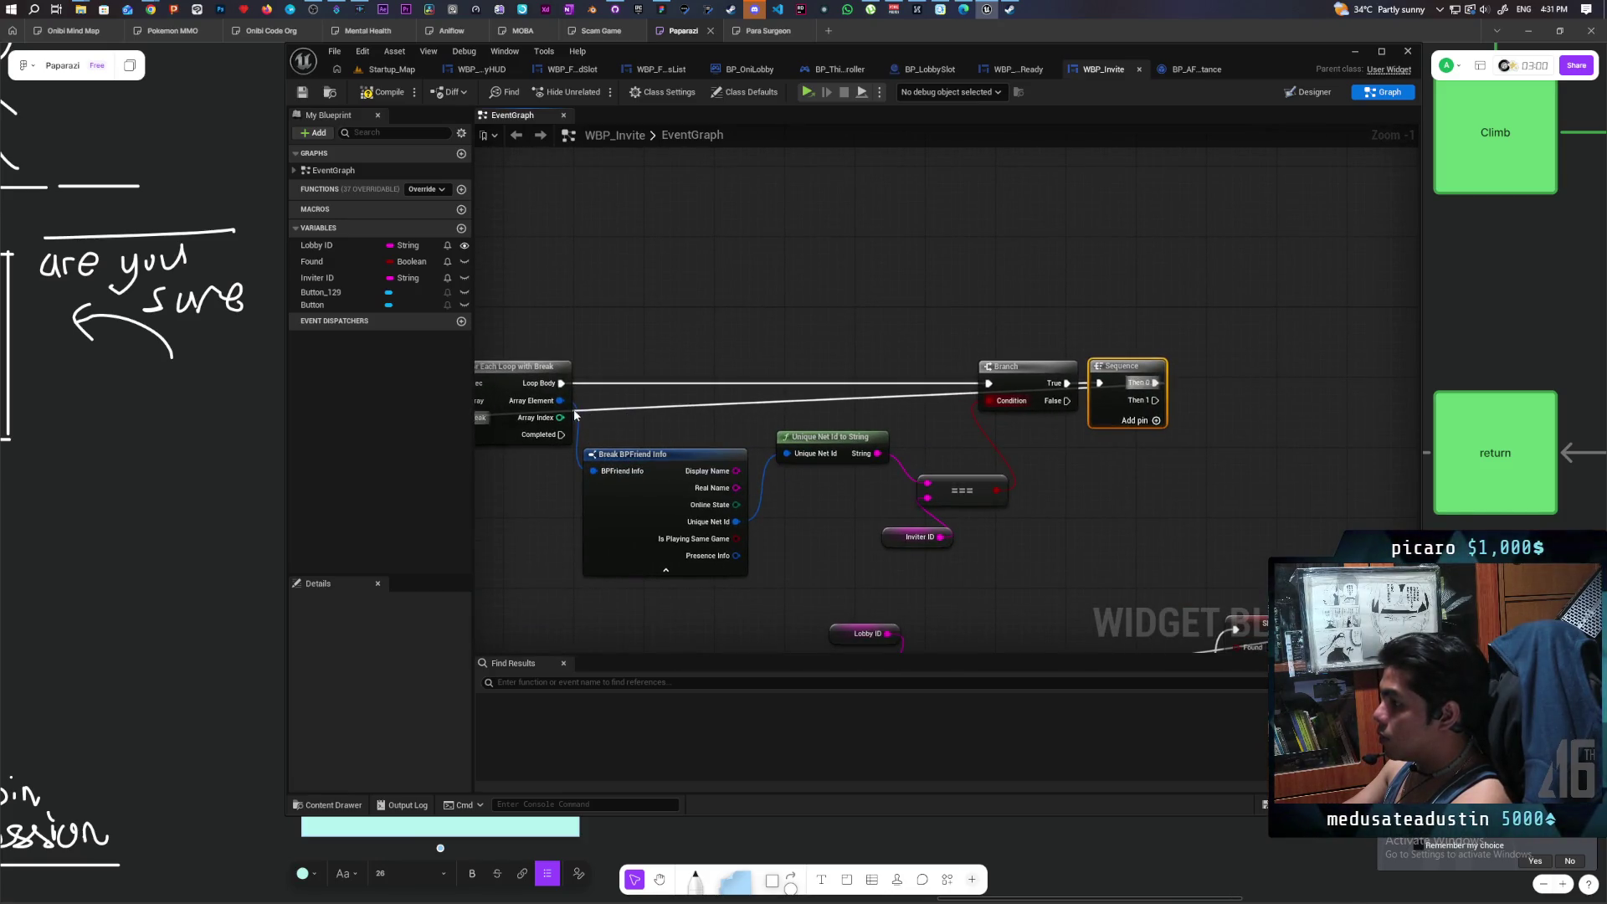
Promote the friend Array Element to a new variable named Firend, set from Sequence Then 1.
drag(556, 401, 1255, 469)
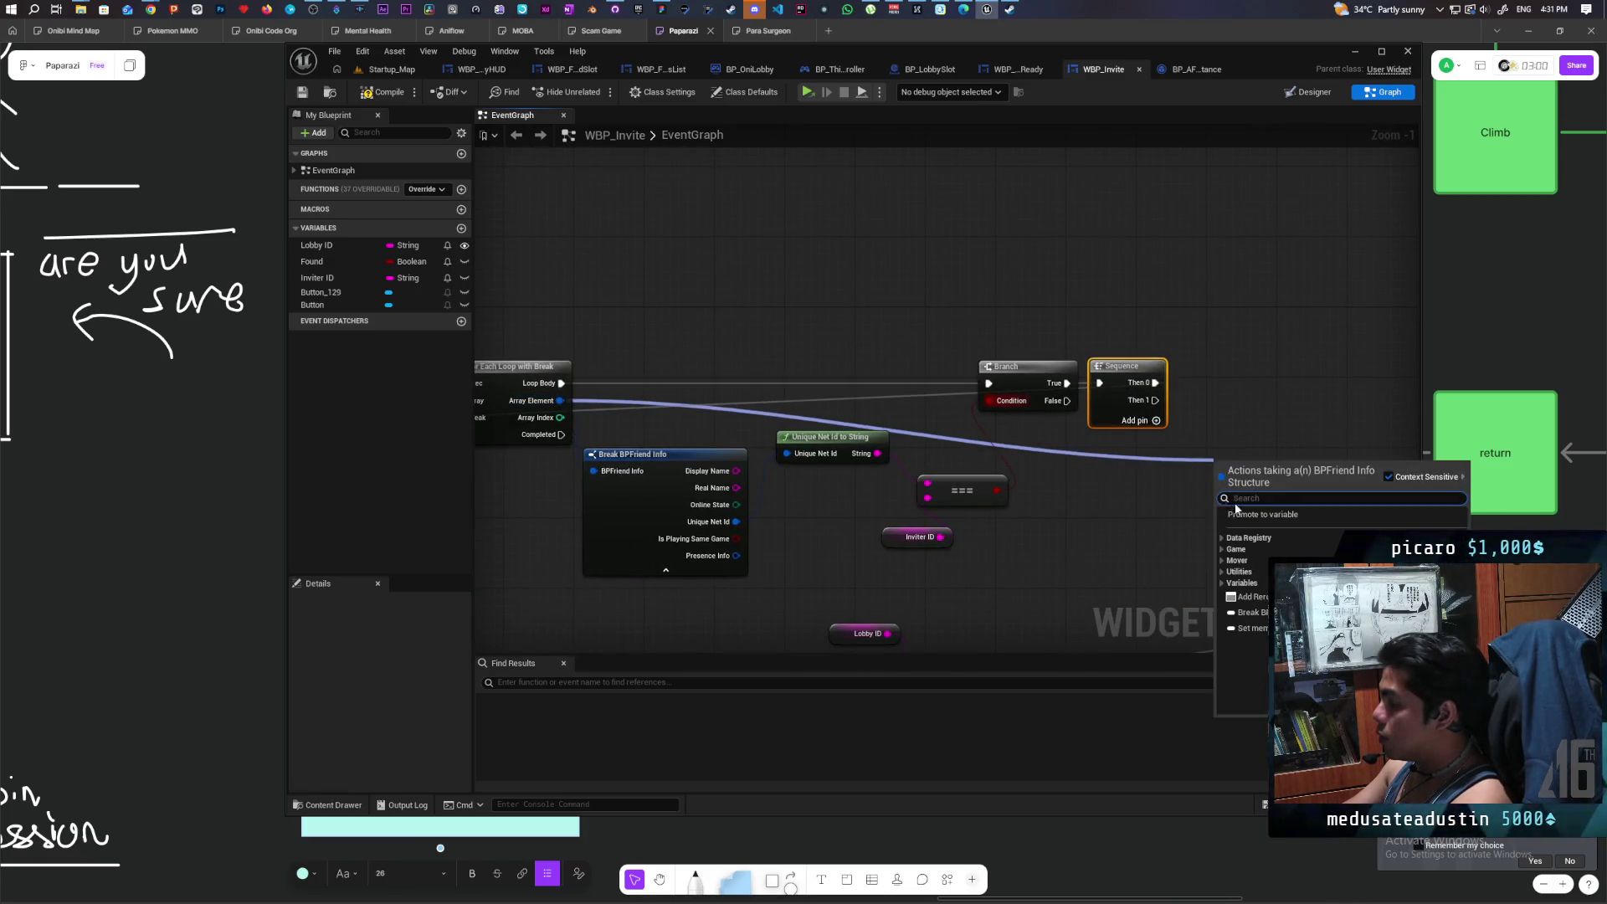
click(1257, 521)
text(Fire)
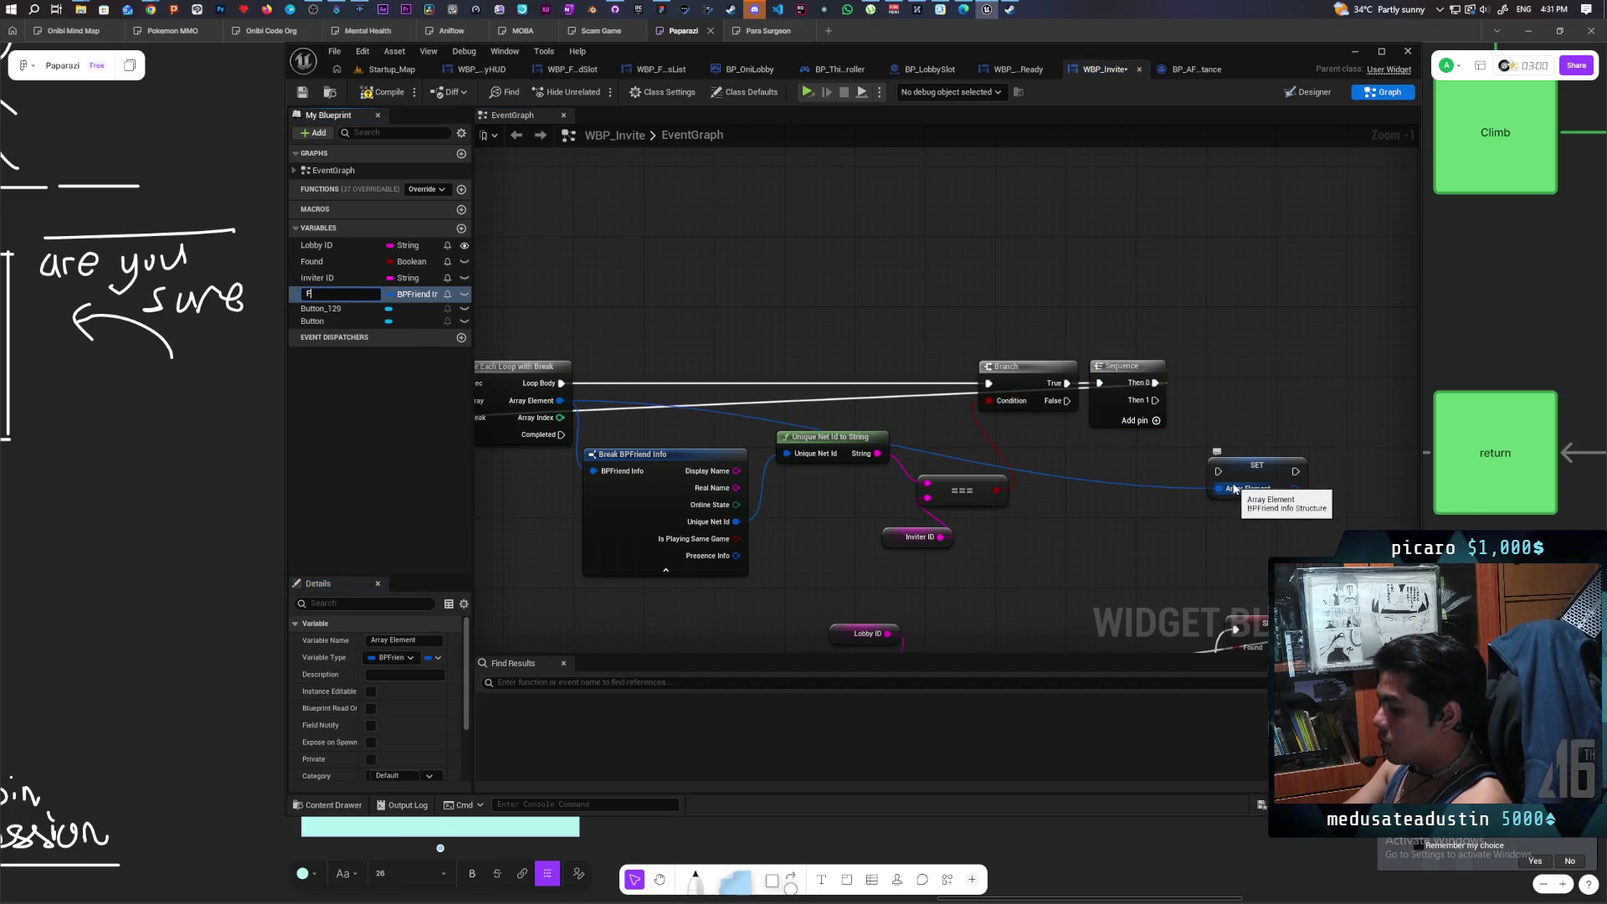
text(nd)
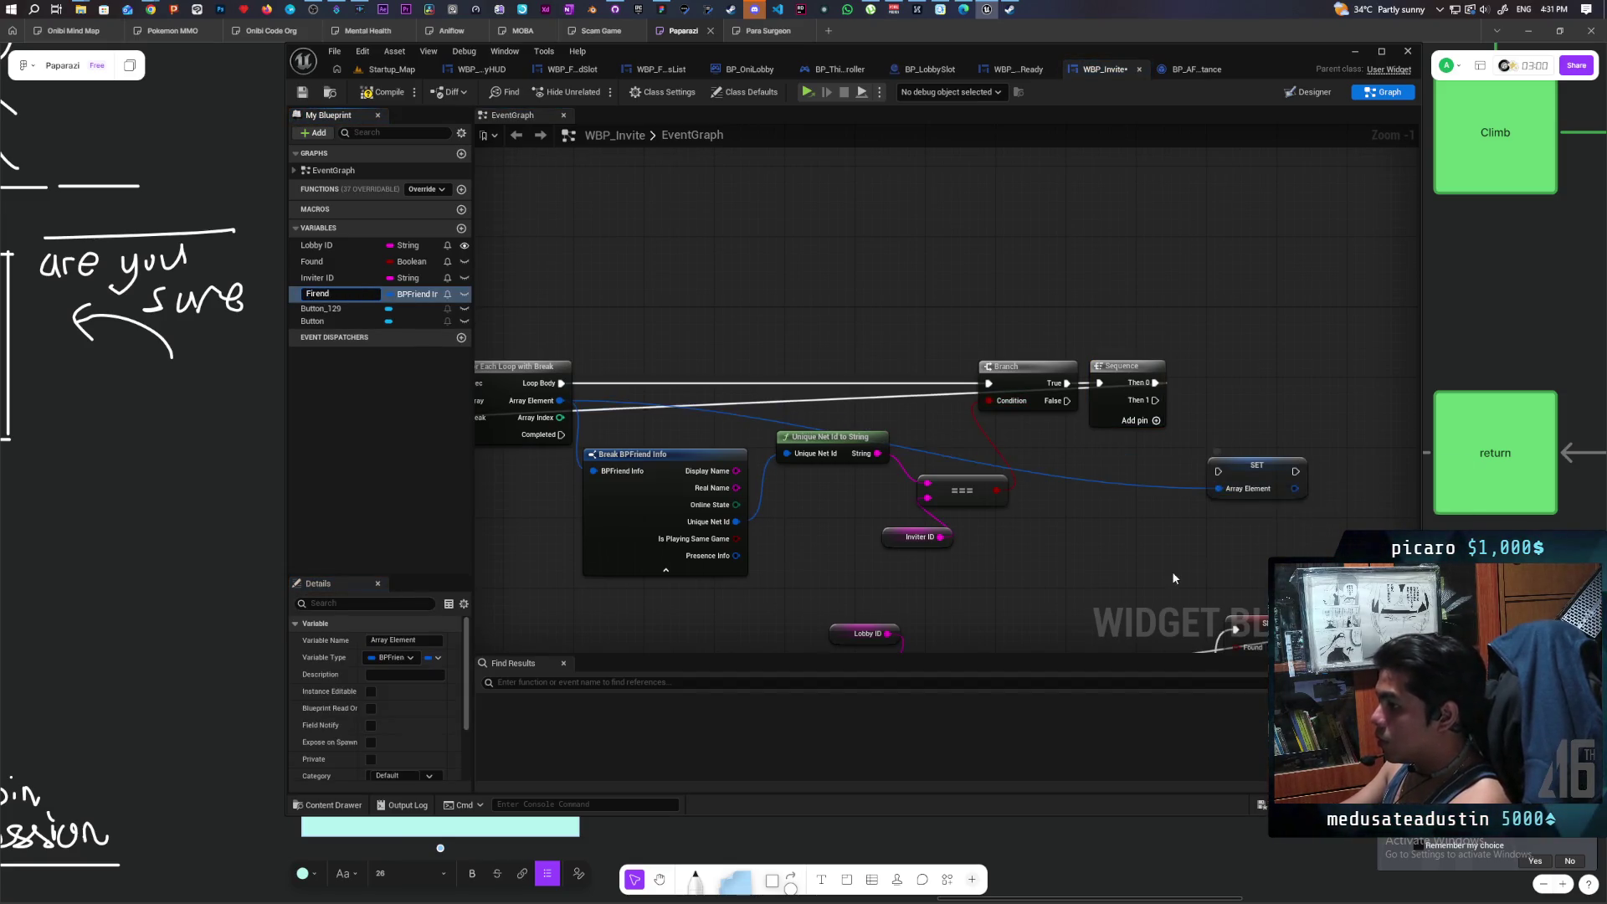
mouse_move(1255, 465)
mouse_down()
mouse_move(1218, 411)
mouse_move(1193, 423)
mouse_up()
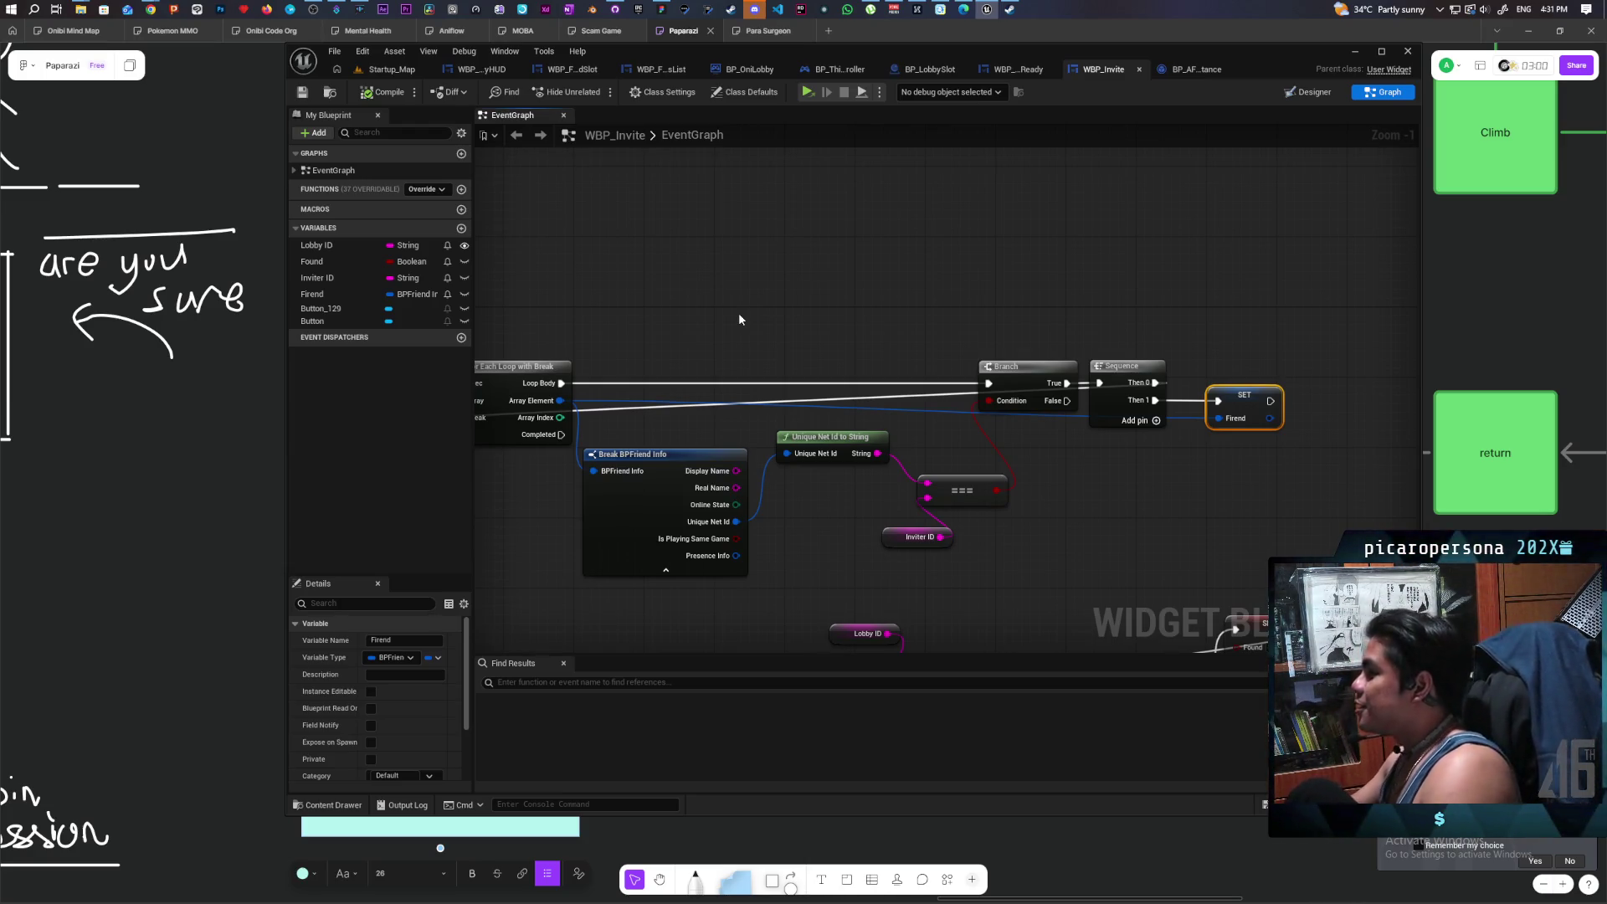
Recentre the graph on the friends loop and switch WBP_Invite to the Designer view.
mouse_move(712, 205)
mouse_down()
mouse_move(800, 204)
mouse_move(771, 222)
mouse_move(761, 192)
mouse_up()
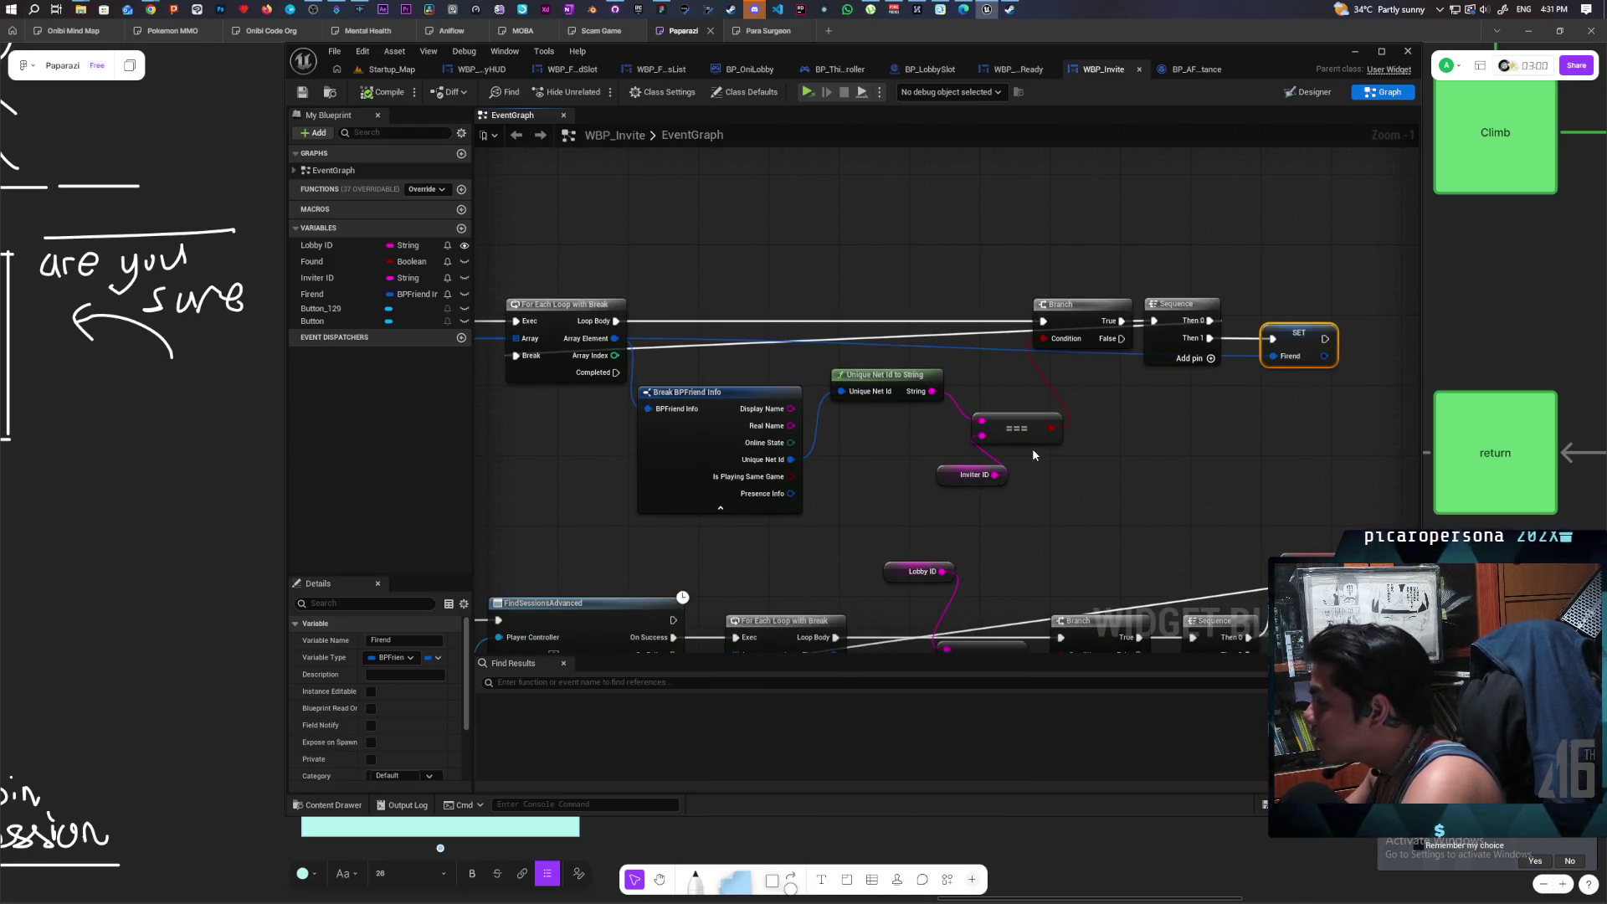
scroll(700, 243, down, 2)
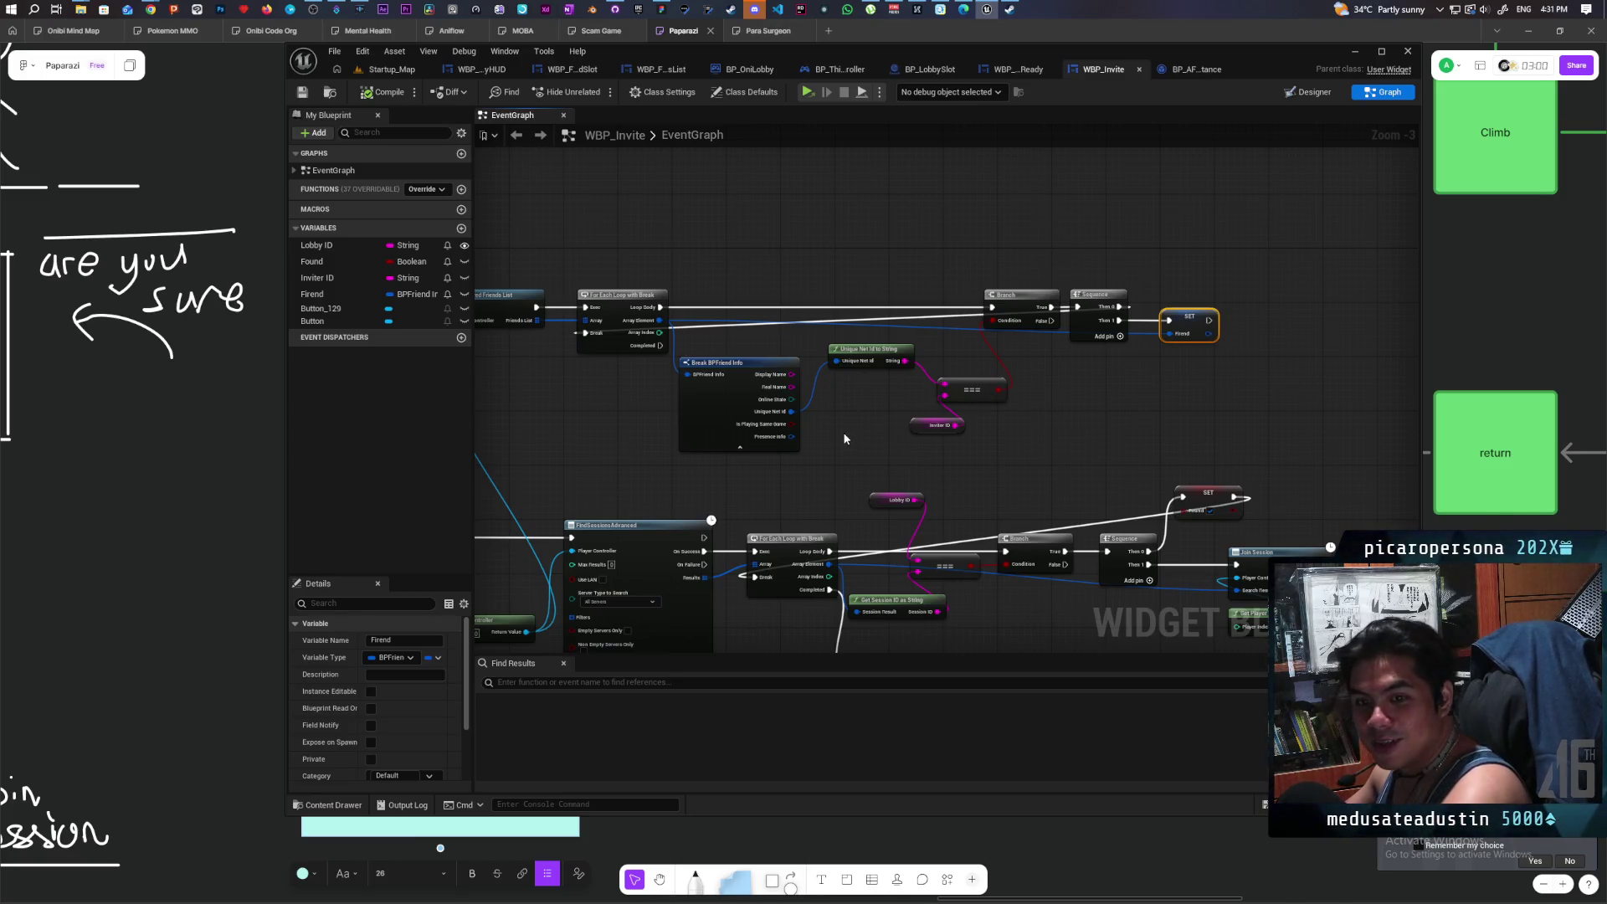
scroll(844, 439, up, 1)
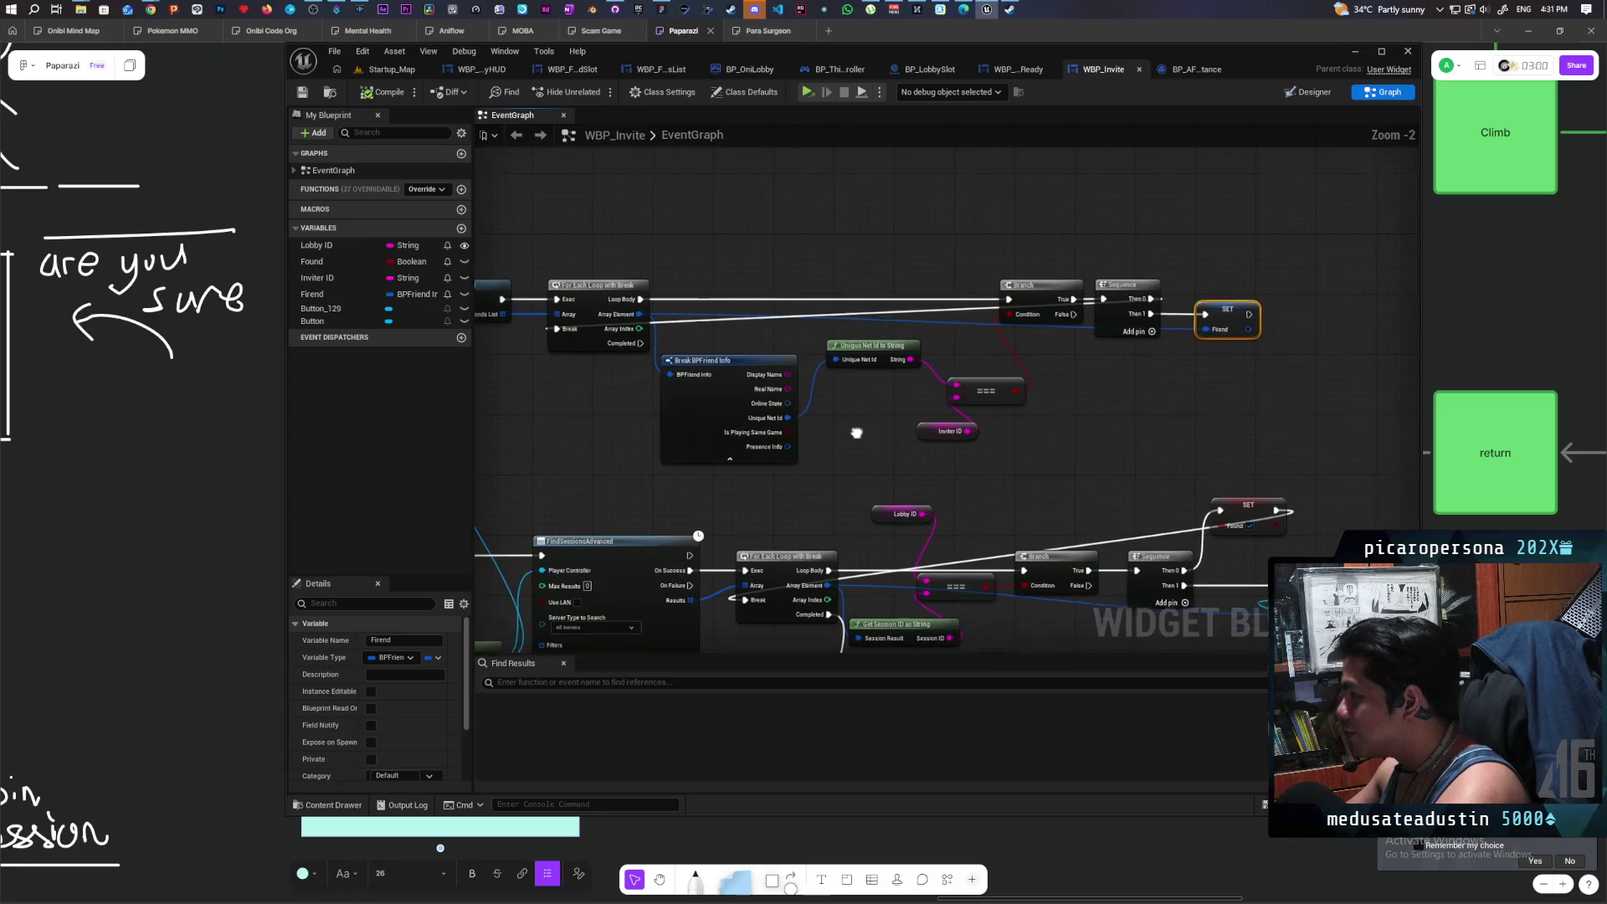
drag(854, 434, 866, 528)
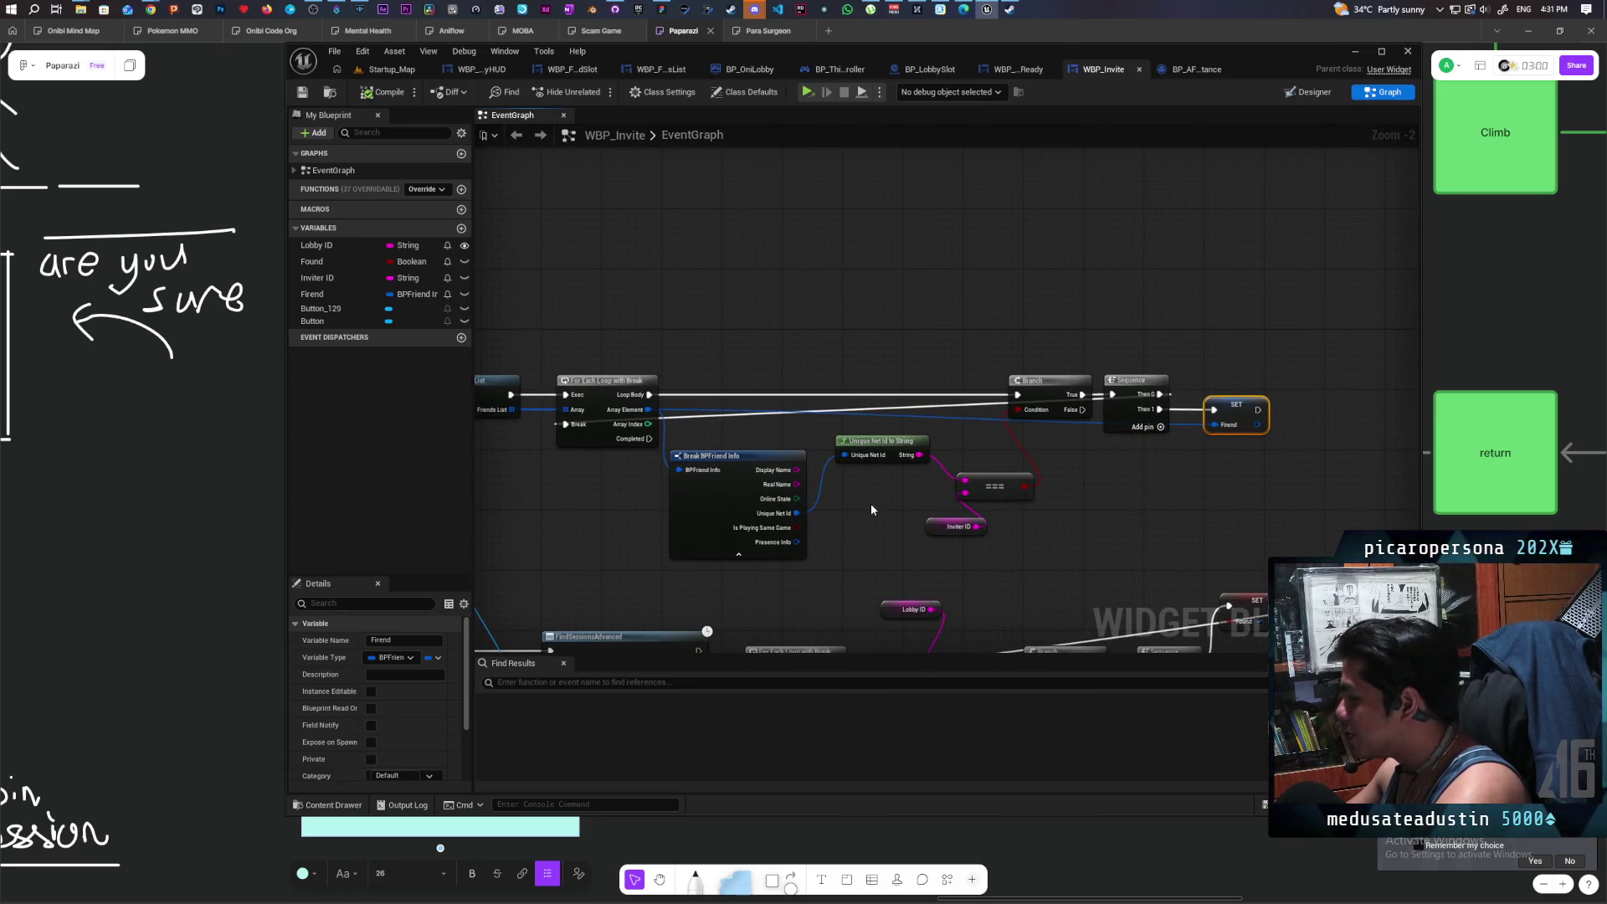
mouse_move(871, 505)
mouse_down()
mouse_move(918, 551)
mouse_move(978, 462)
mouse_move(1047, 258)
mouse_move(746, 456)
mouse_move(694, 515)
mouse_up()
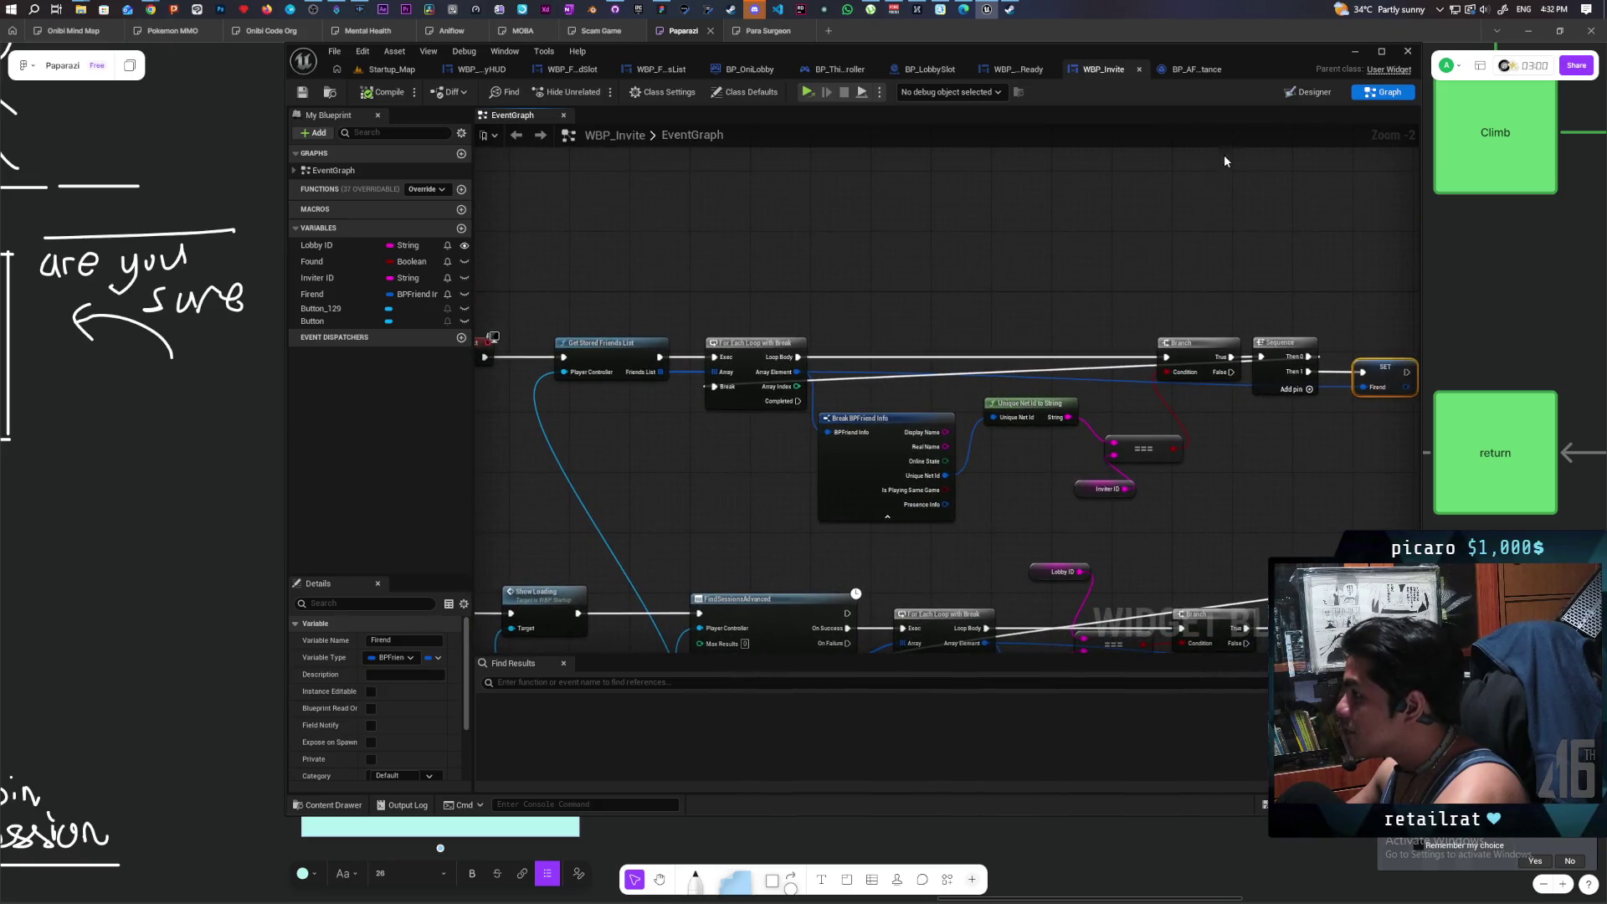
click(1311, 92)
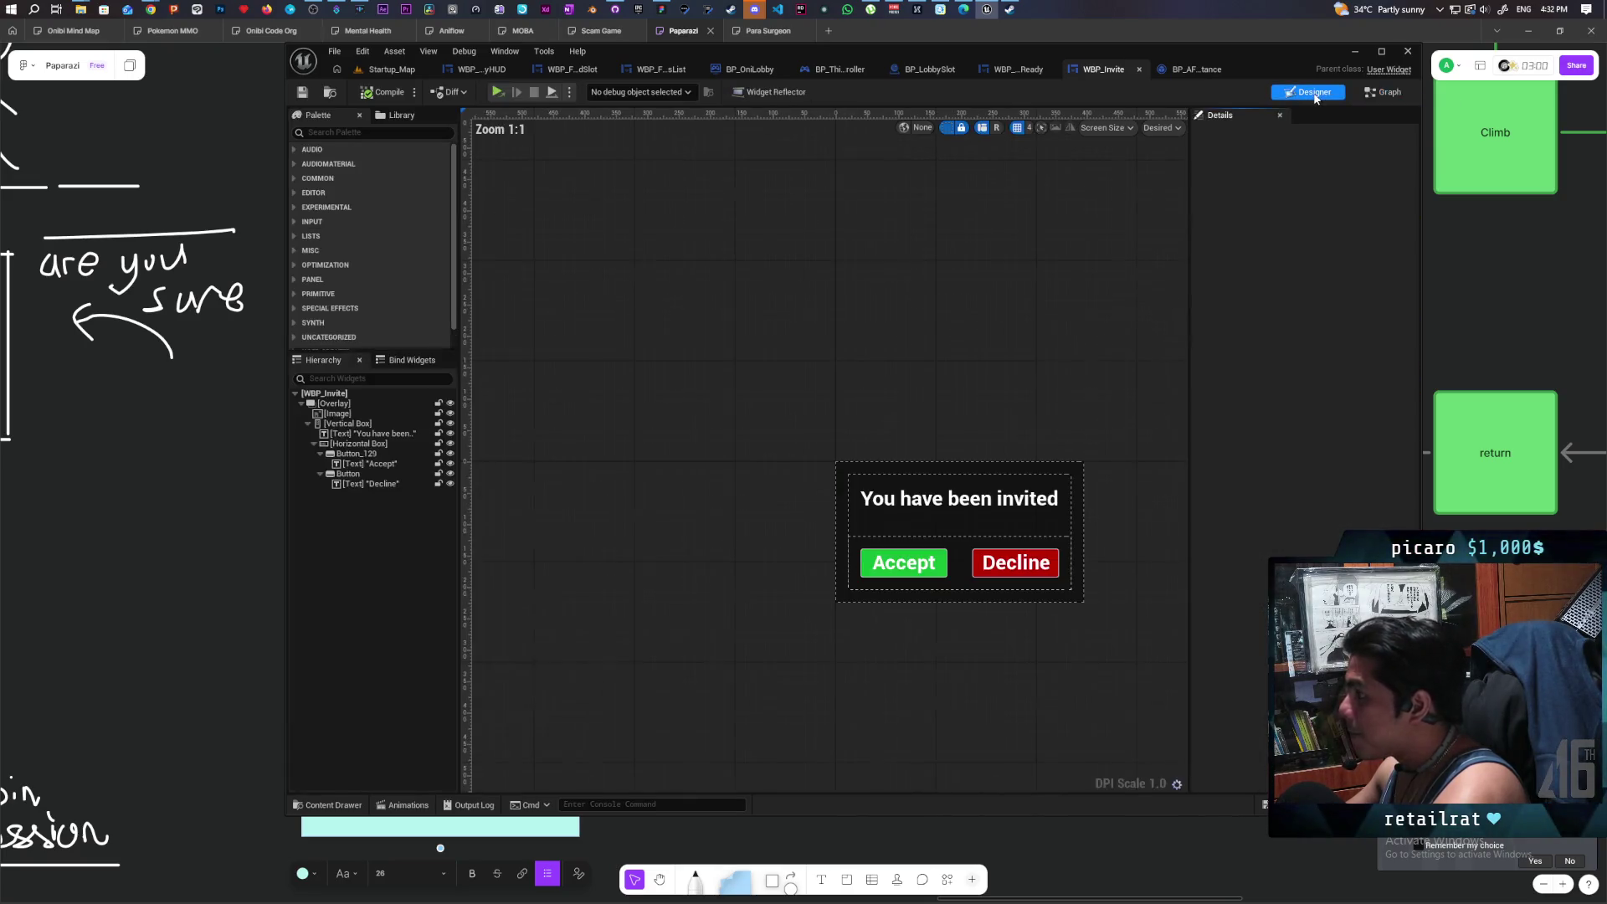
Tick Is Variable on the 'You have been invited' text so it becomes TextBlock_880, then return to Graph.
click(969, 502)
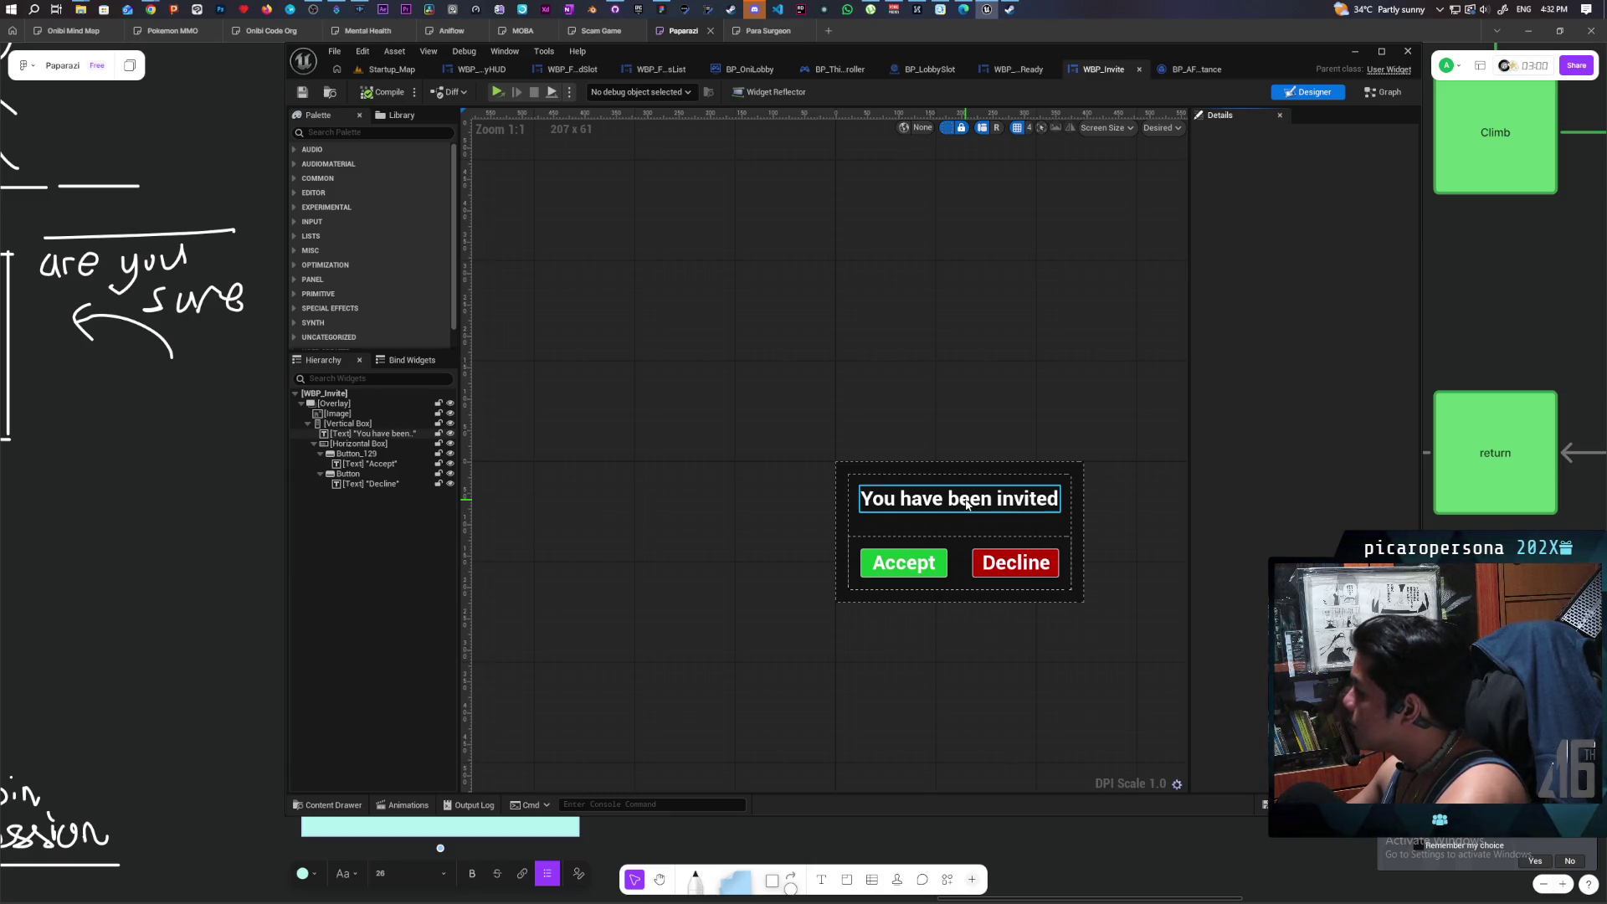
click(966, 503)
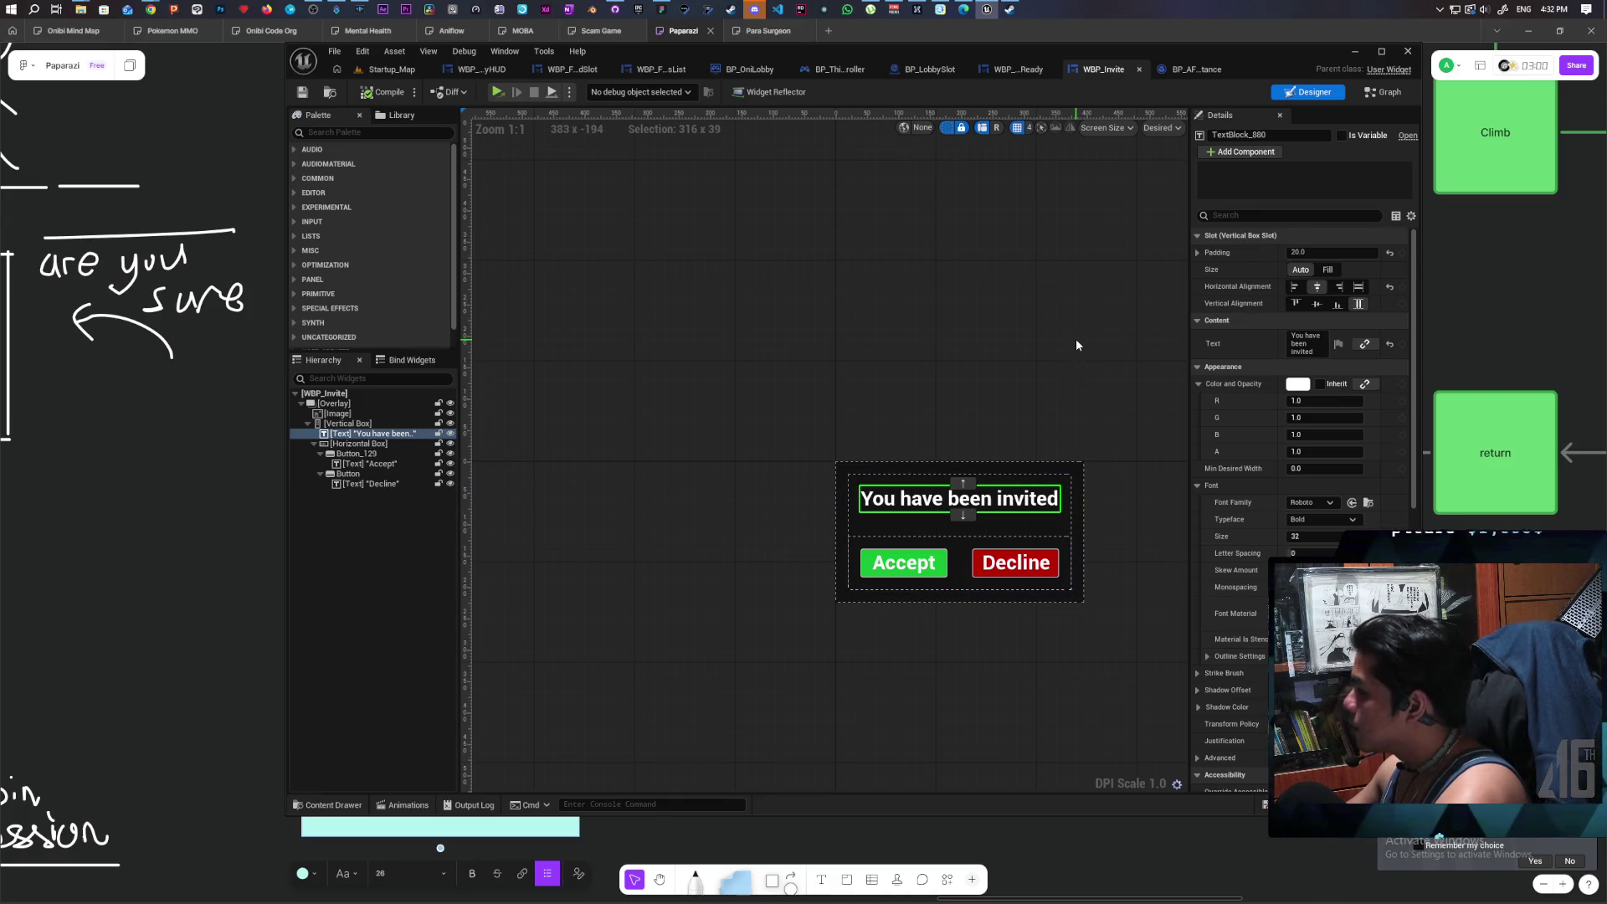
click(1341, 135)
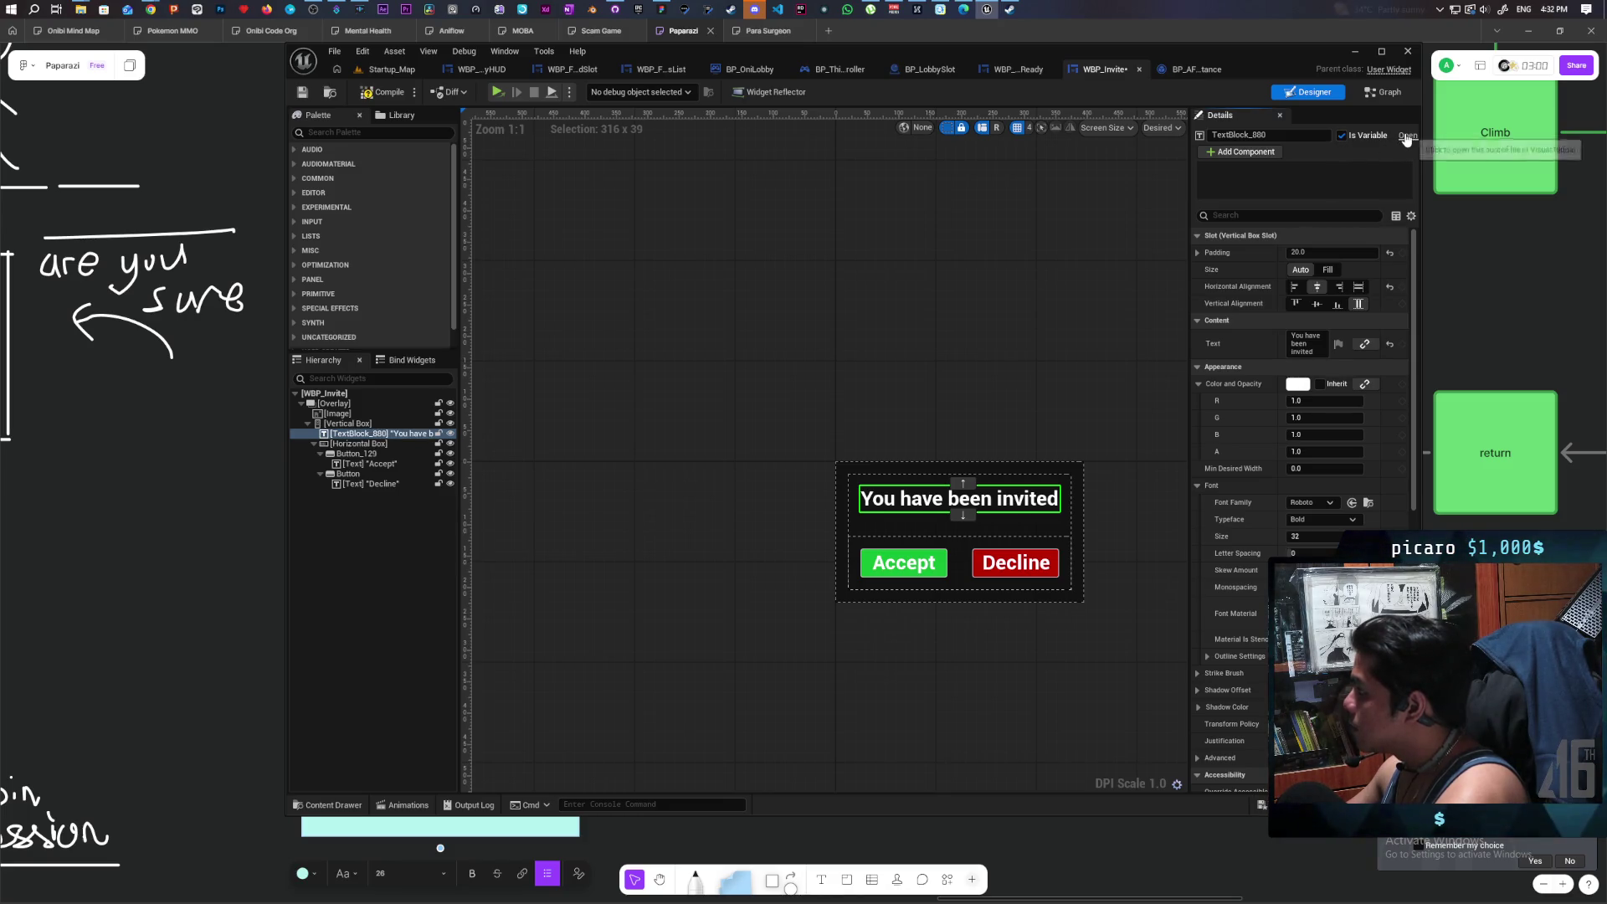
click(1383, 93)
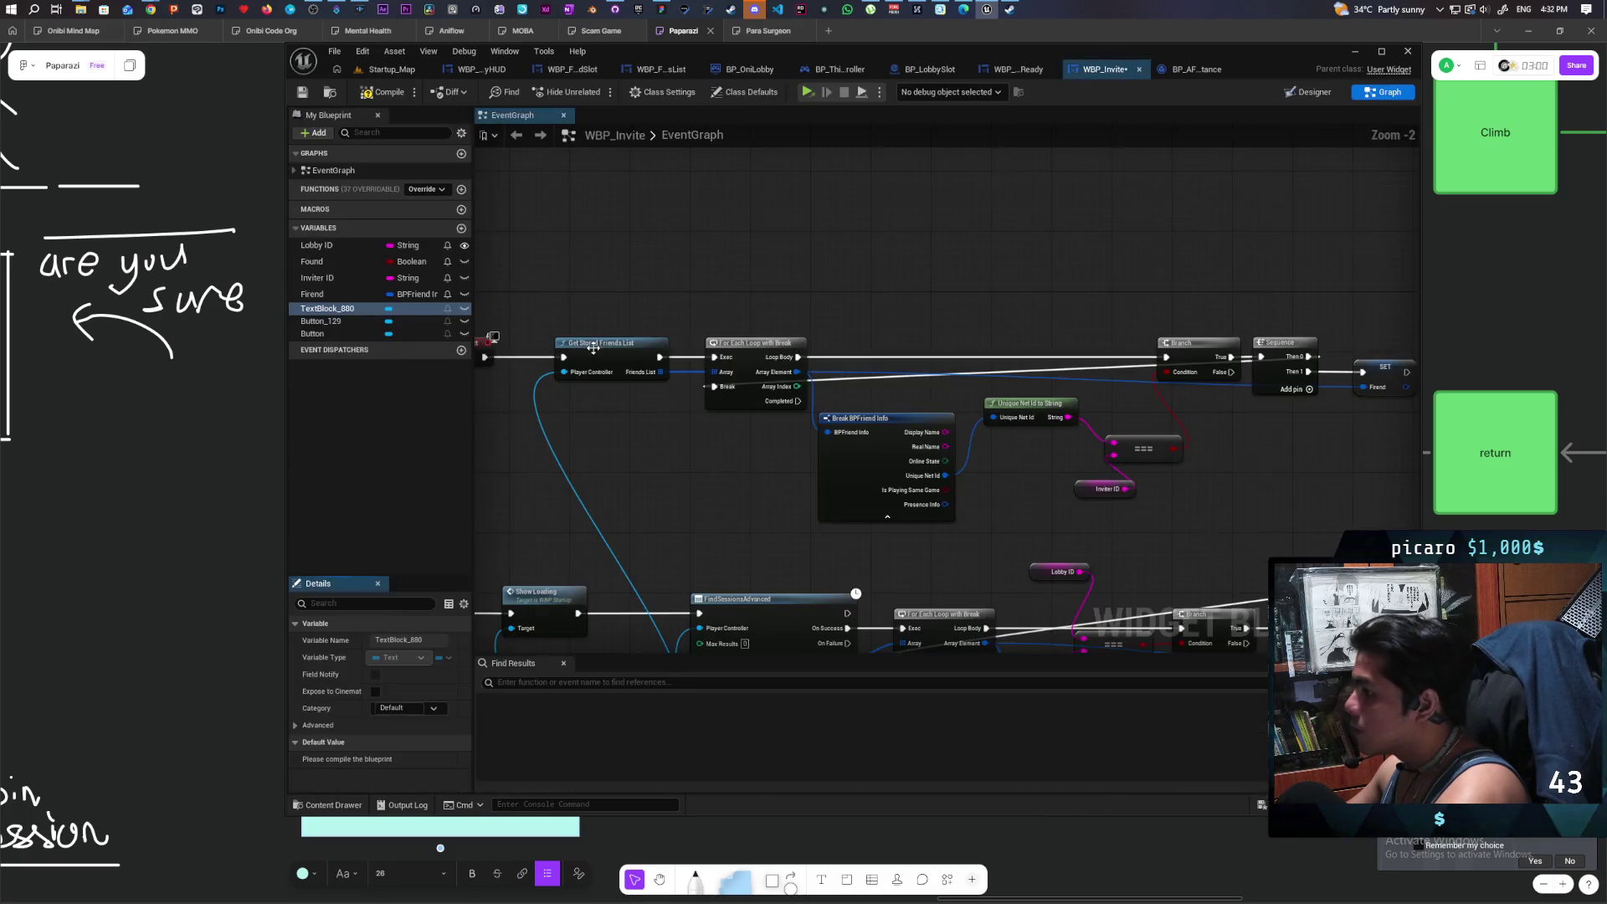
Add a TextBlock_880 SetText (Text) node and run it from the ForEach loop's Completed pin.
mouse_move(335, 309)
mouse_down()
mouse_move(913, 188)
mouse_move(803, 167)
mouse_move(862, 205)
mouse_move(872, 249)
mouse_up()
click(845, 179)
text(set text)
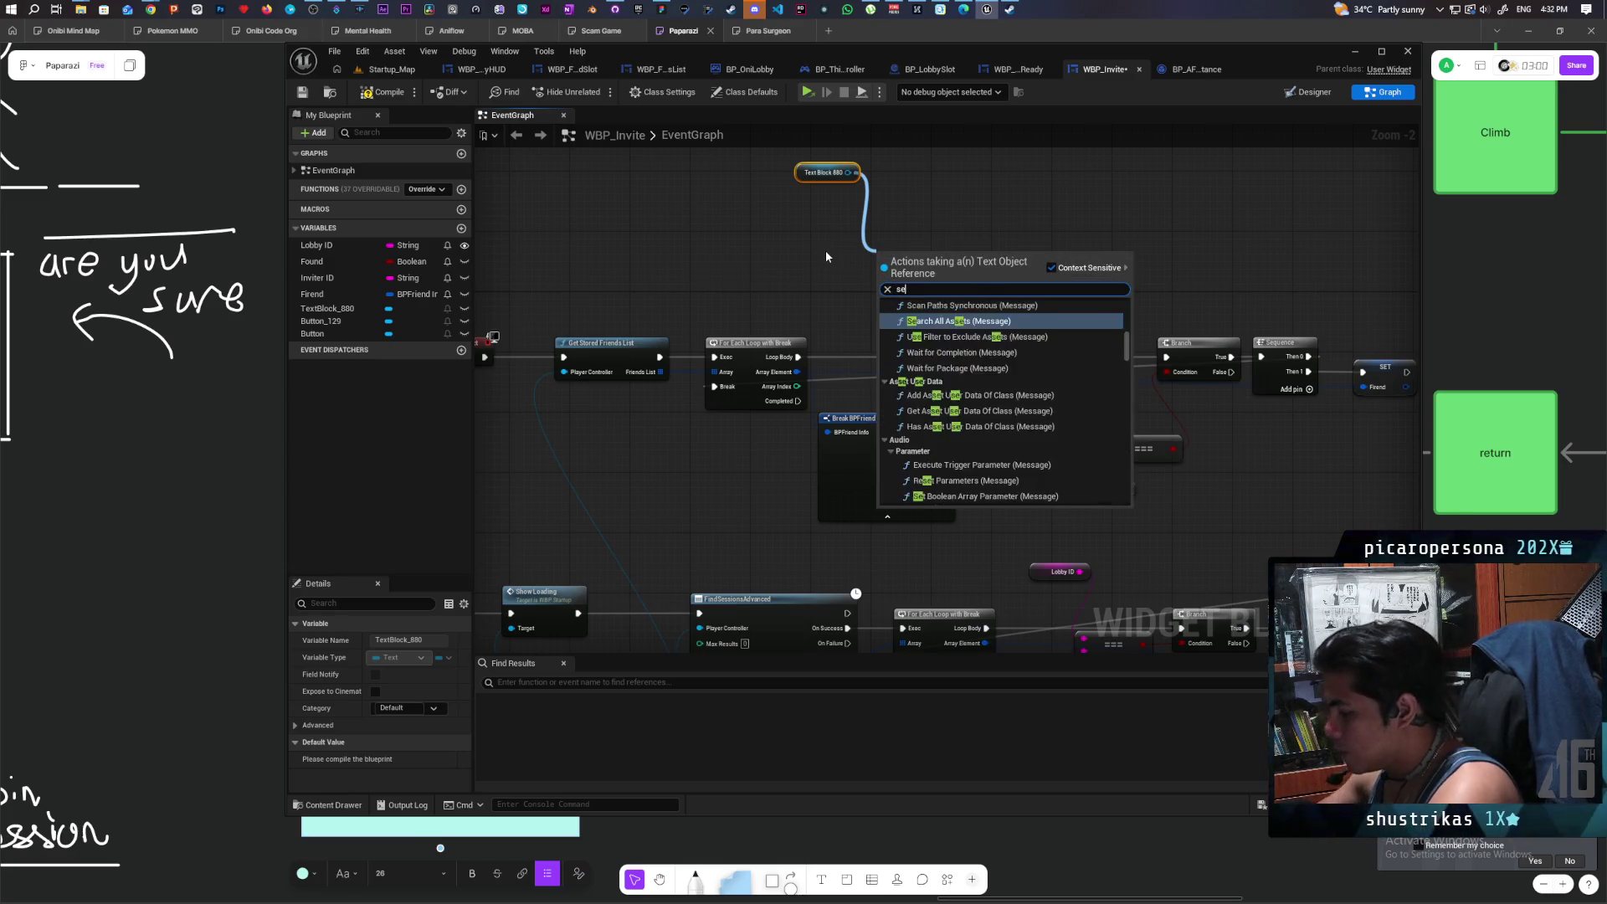
key(Down)
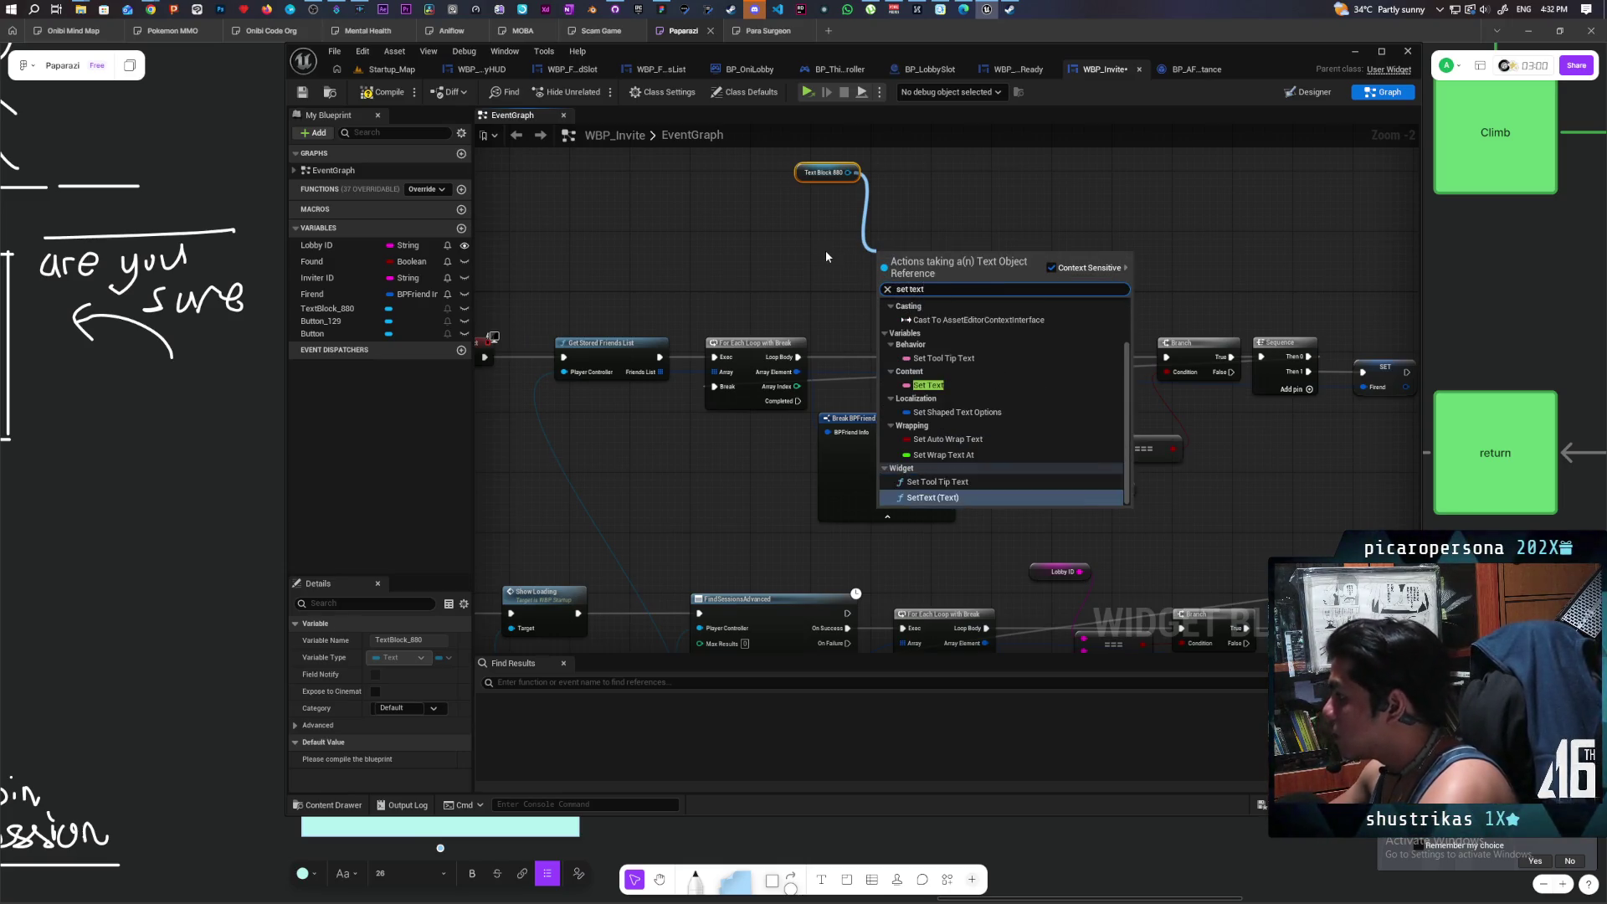
key(Return)
drag(924, 280, 974, 227)
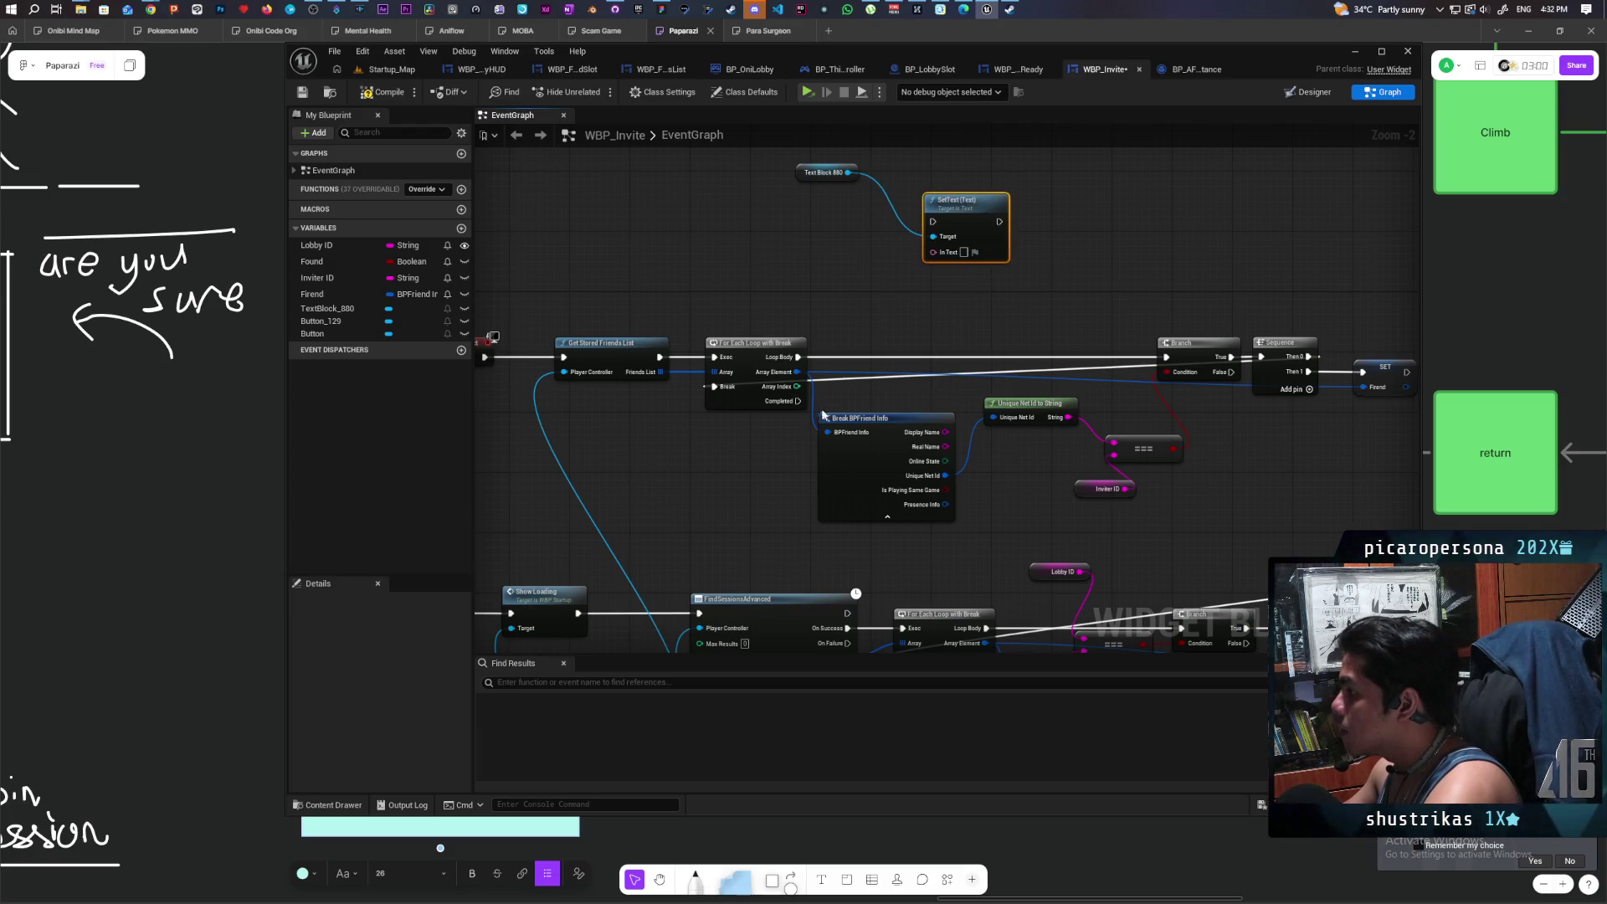
drag(798, 401, 959, 190)
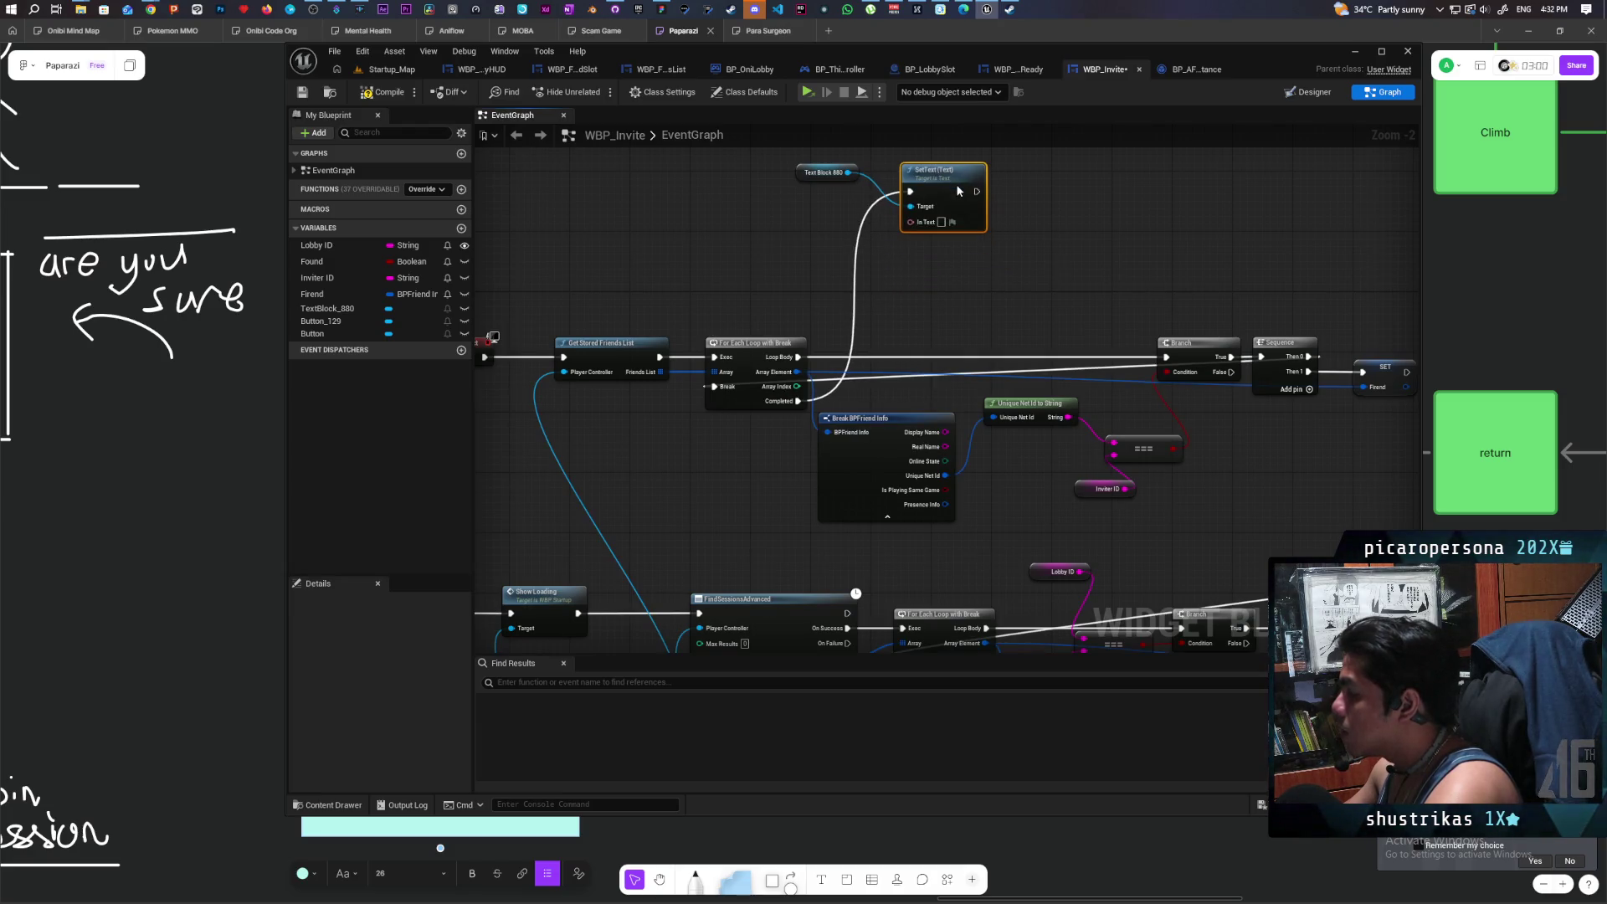
drag(966, 276, 942, 393)
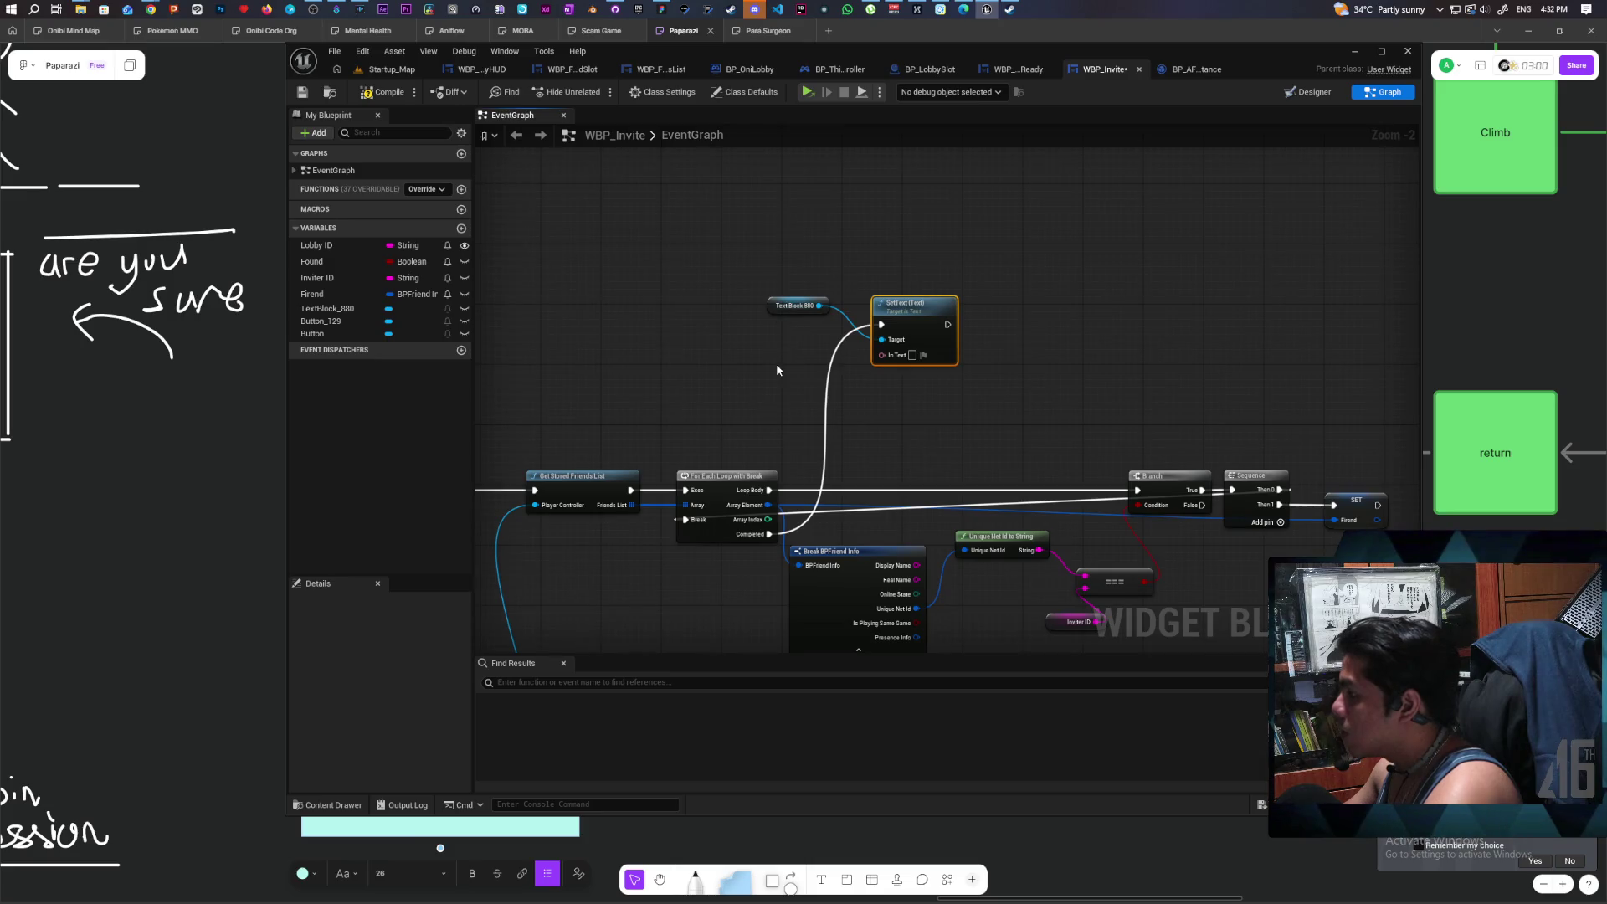
drag(776, 363, 753, 344)
Add a Format Text node from SetText's In Text pin.
drag(896, 300, 783, 306)
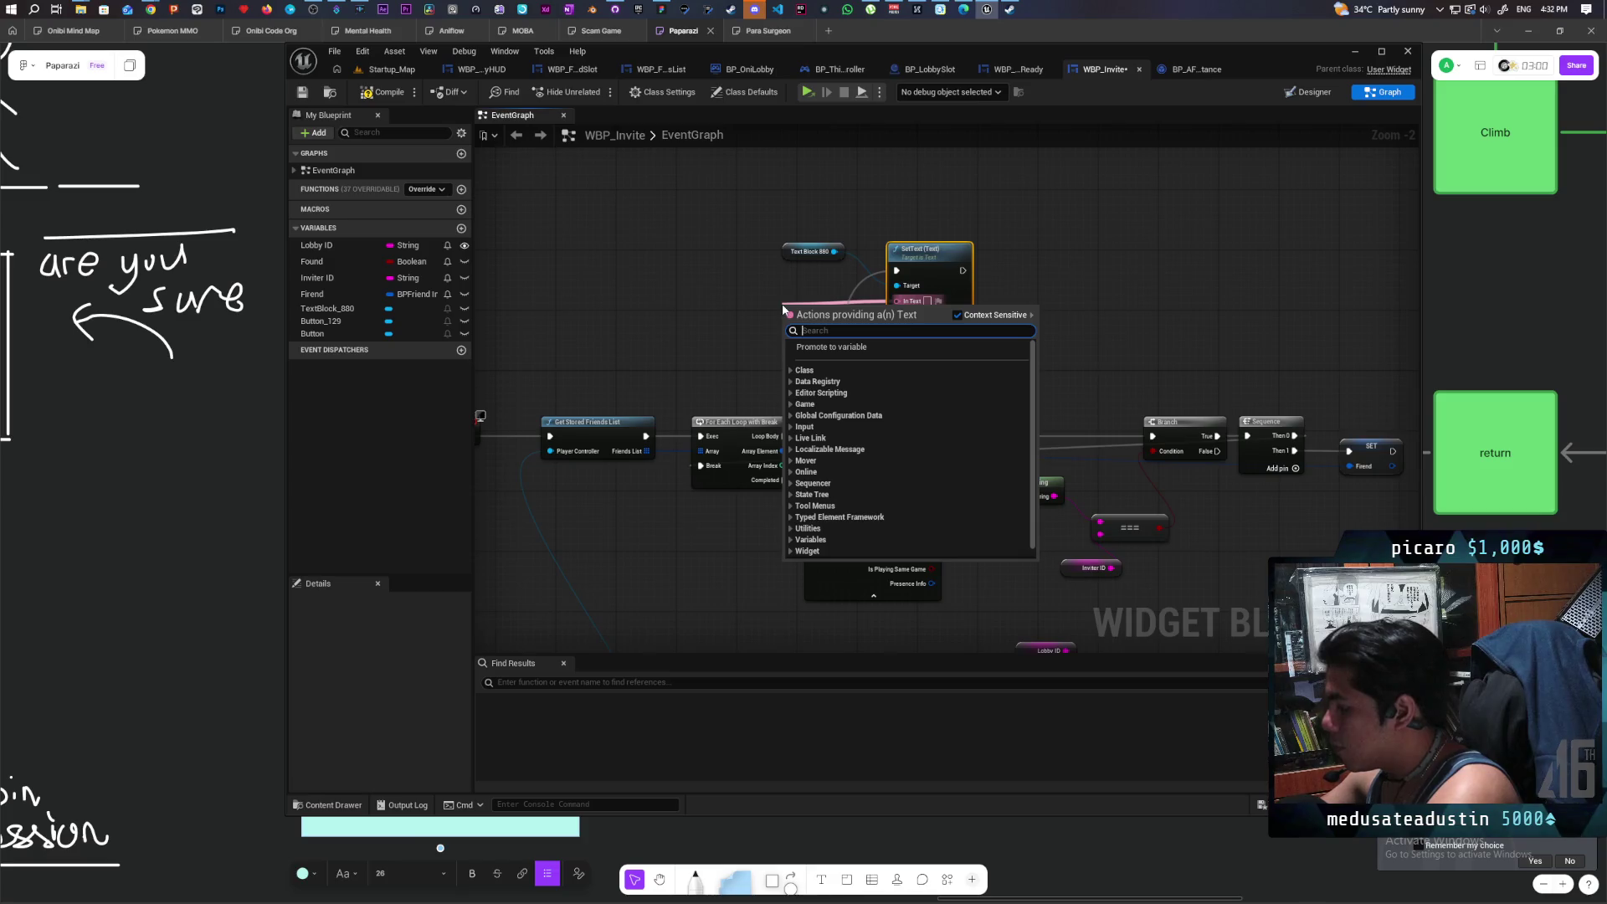
text(make)
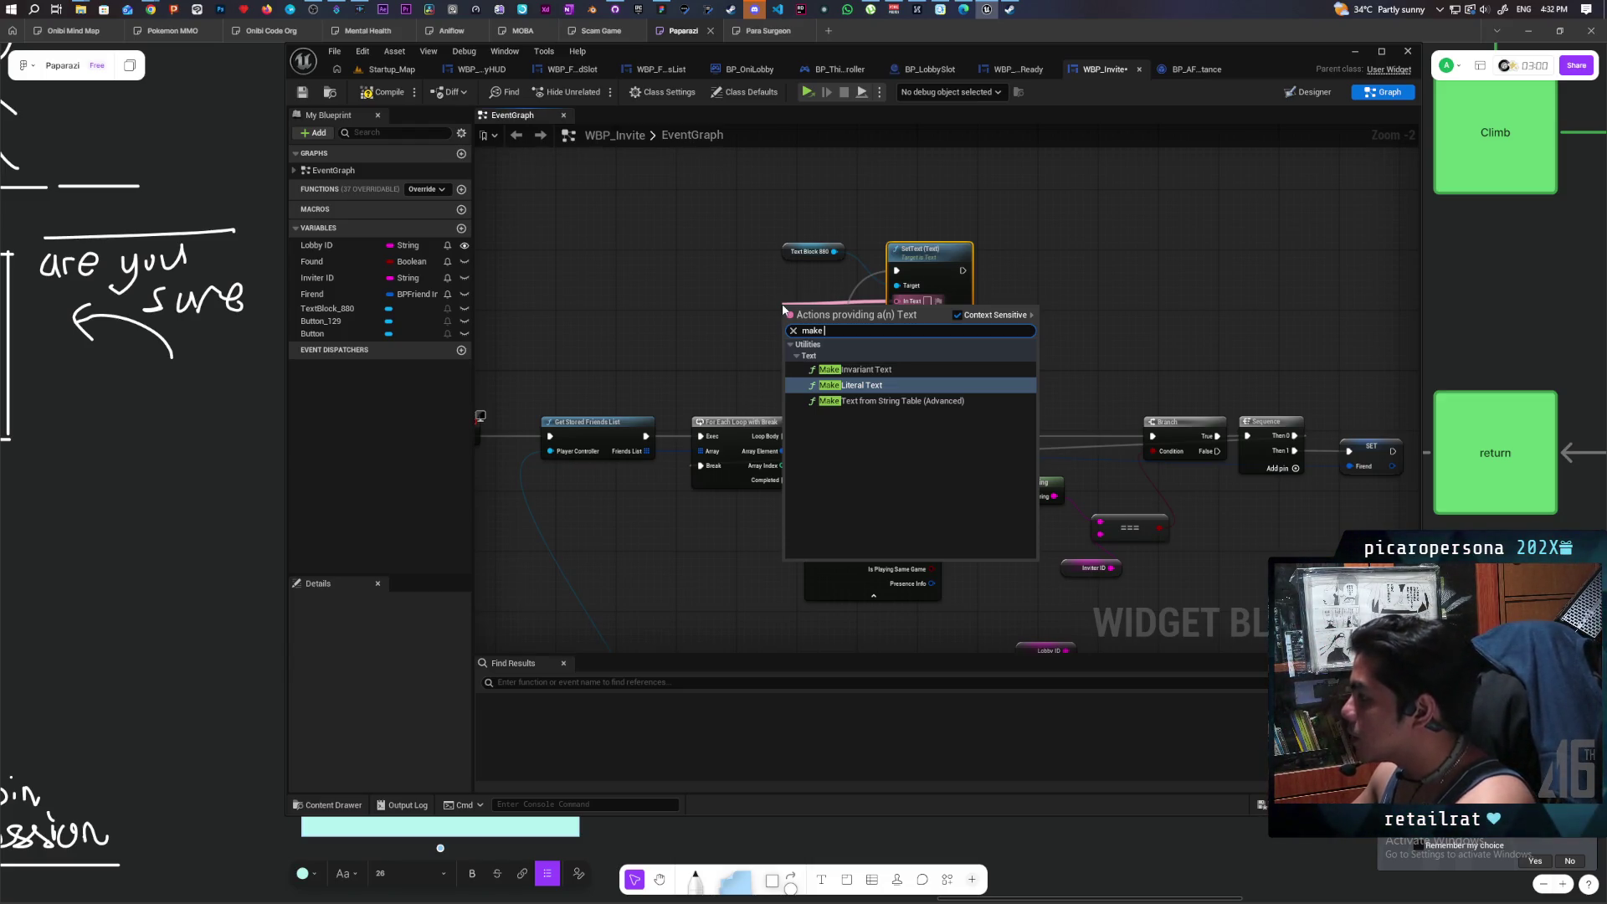
key(BackSpace)
key(BackSpace)
key(BackSpace)
text(format)
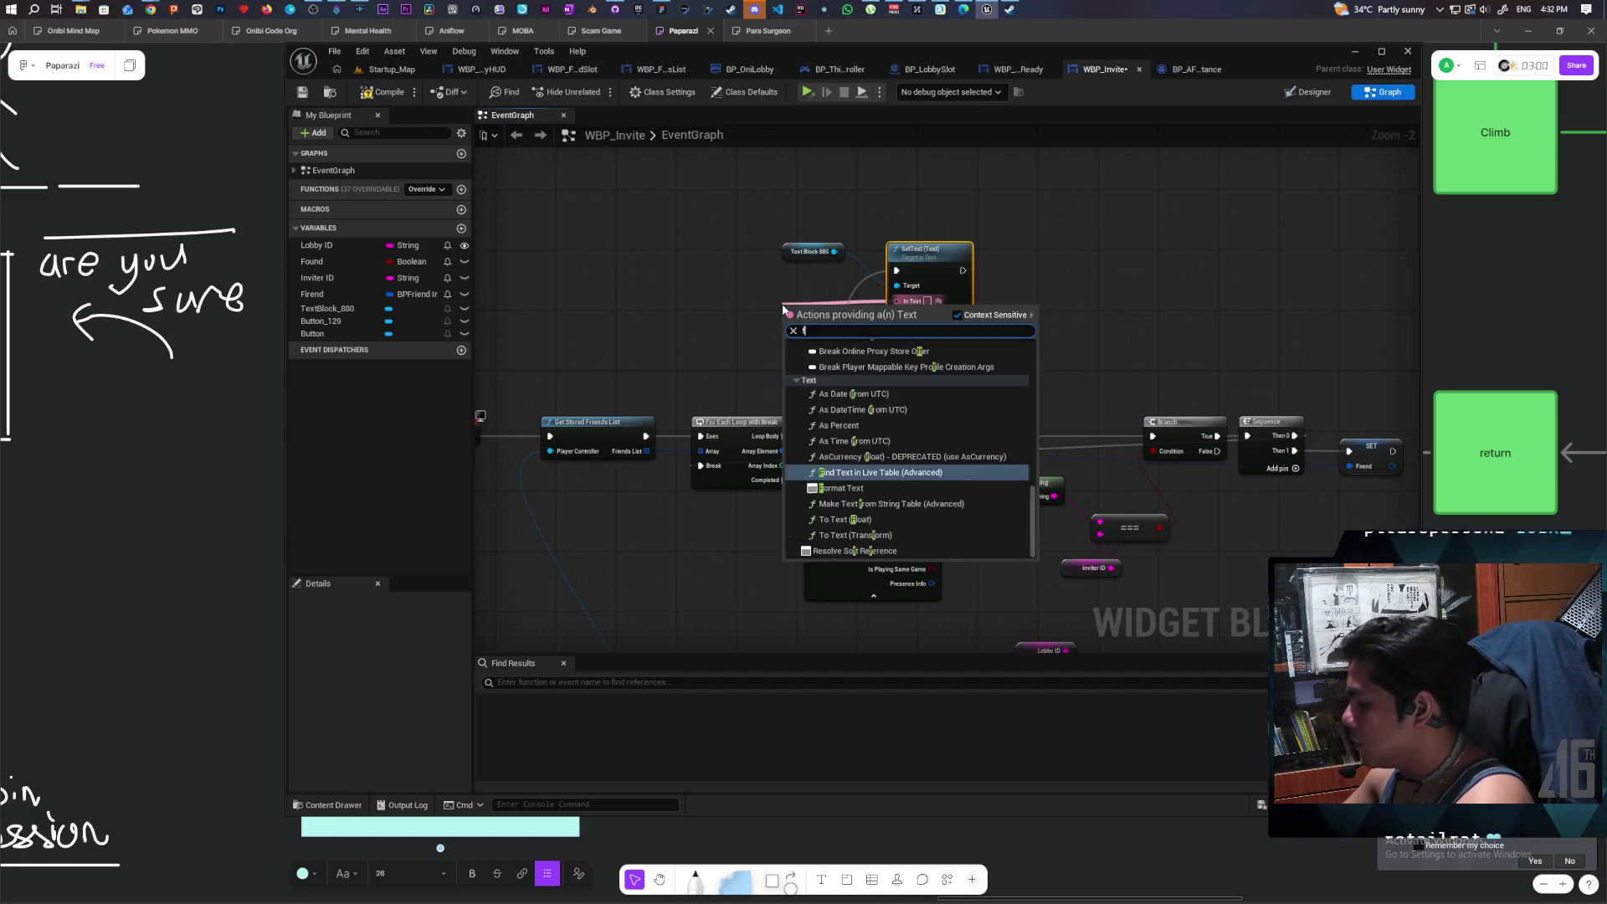
key(Return)
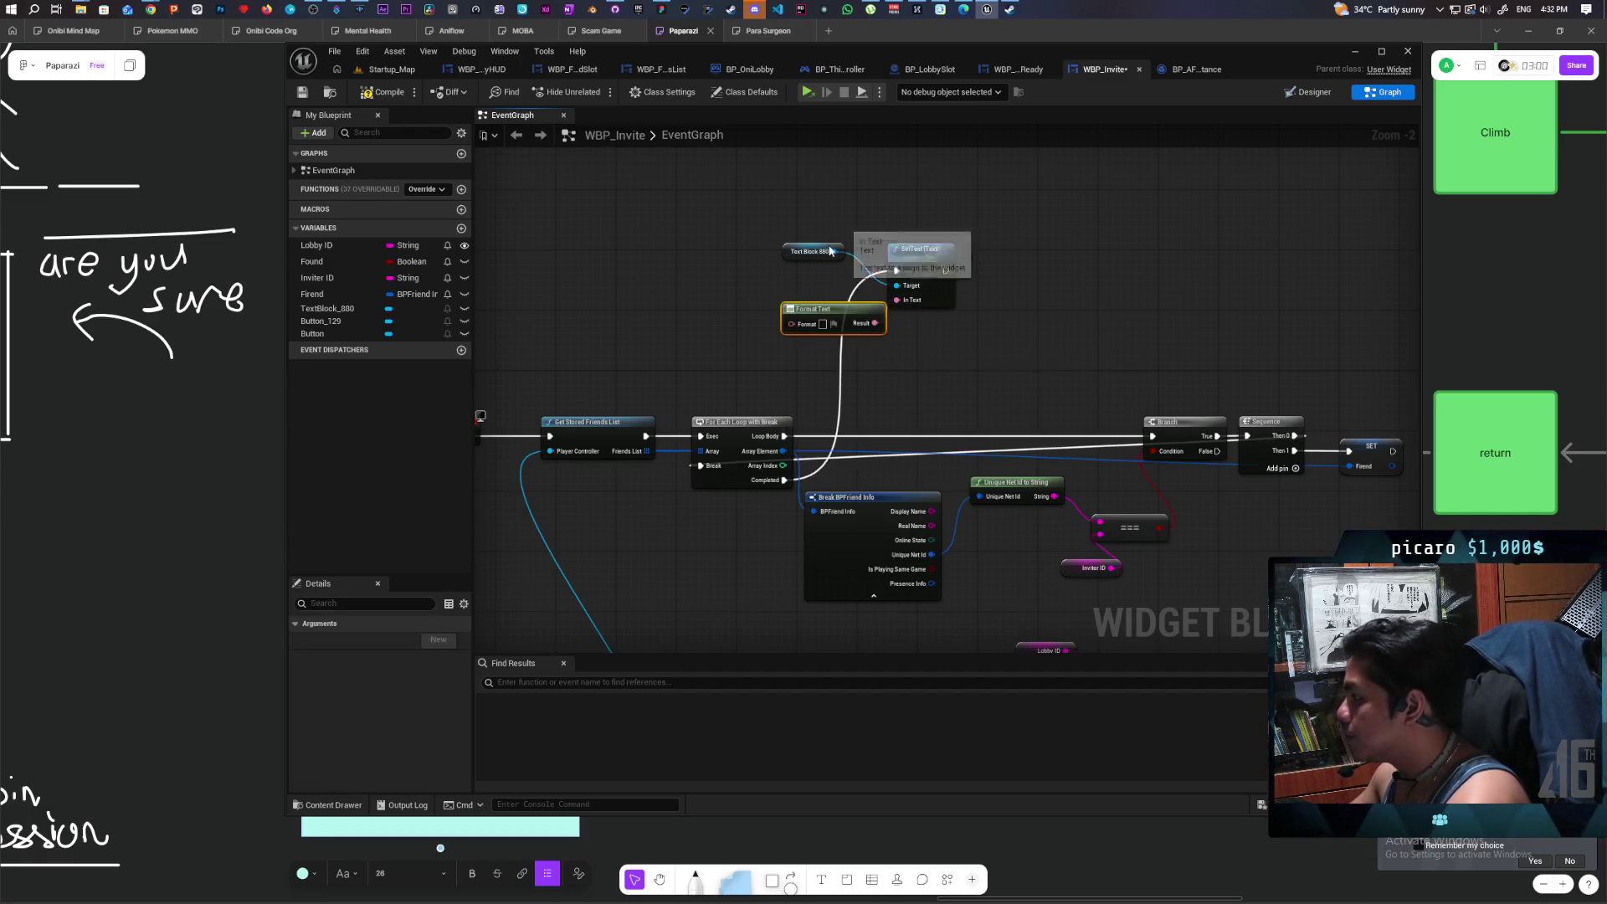
Set the Format Text string to '{name} has invited you to join their lobby.'.
drag(826, 312, 810, 290)
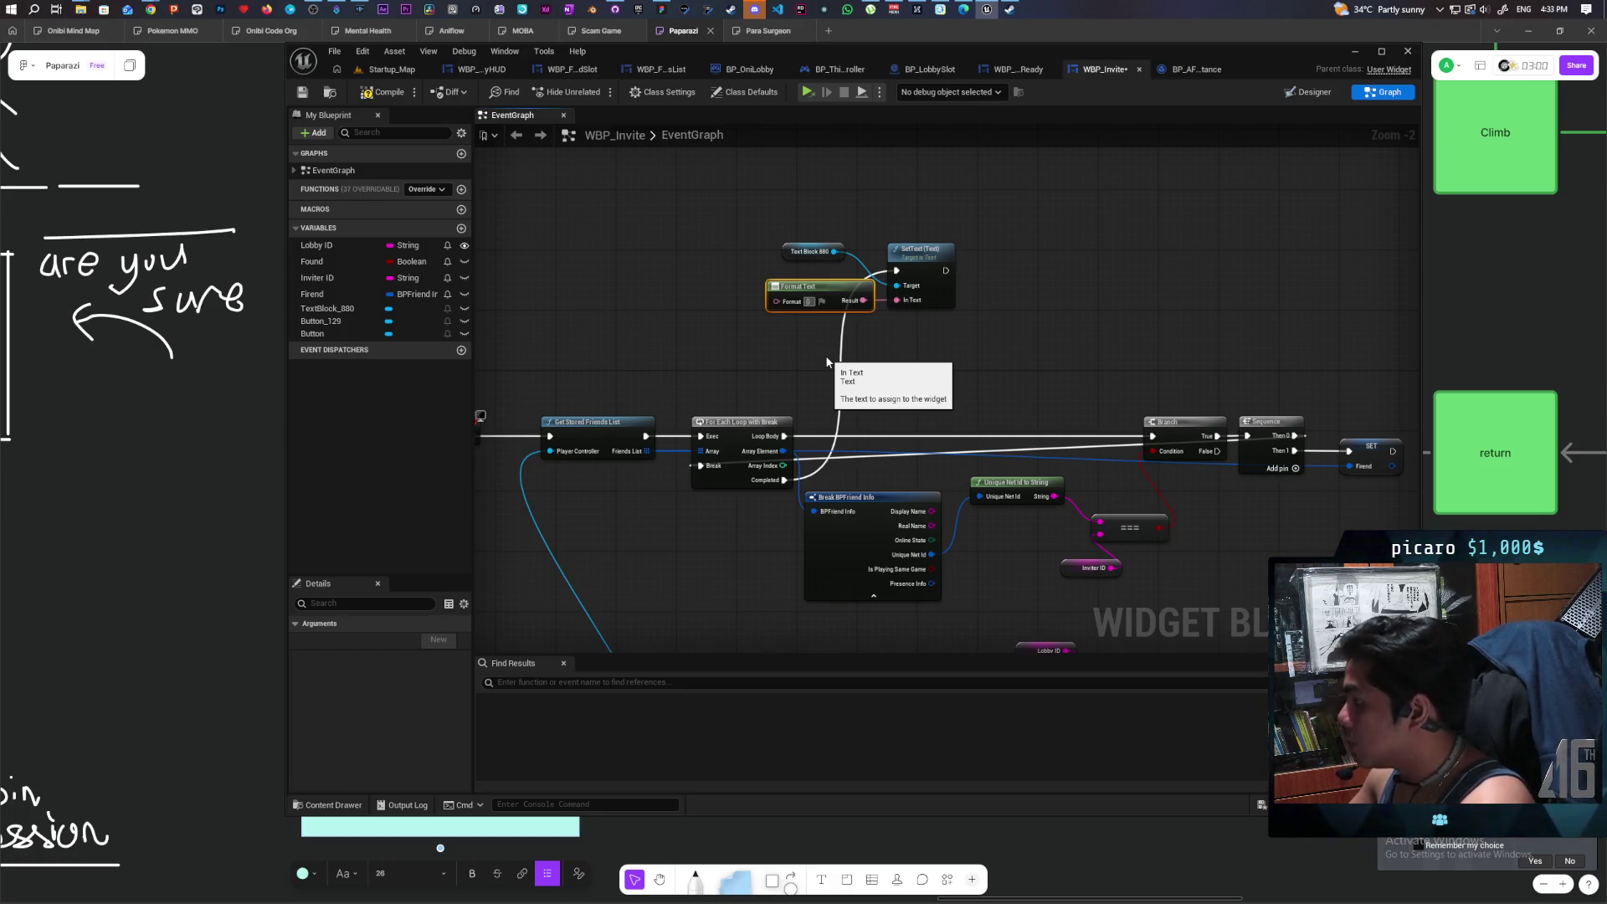
text({name})
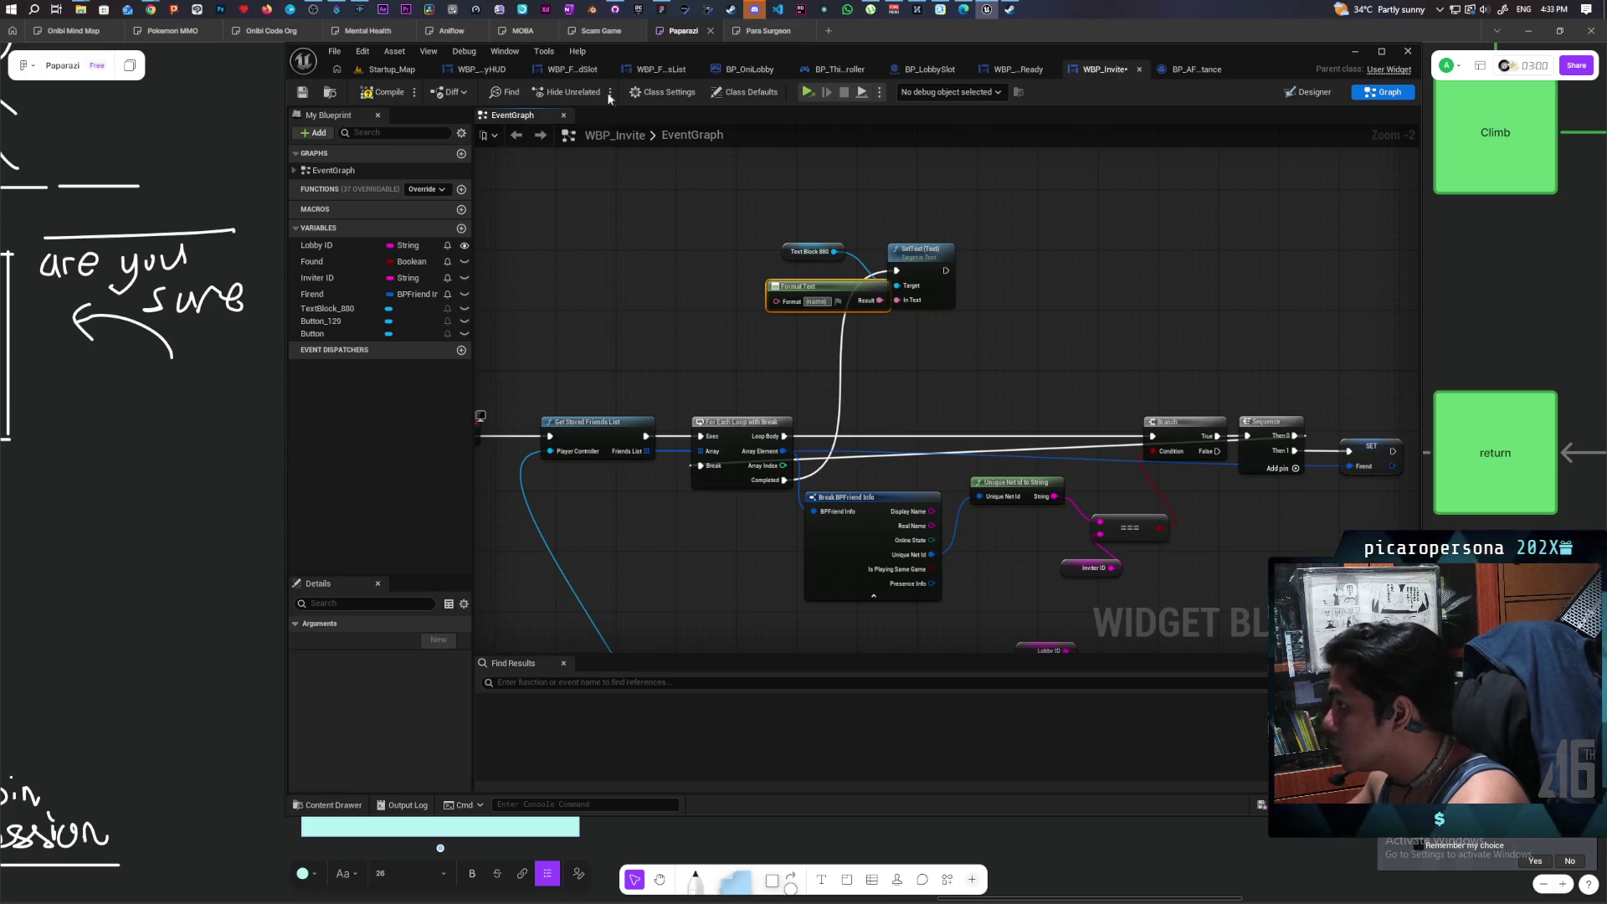
click(848, 299)
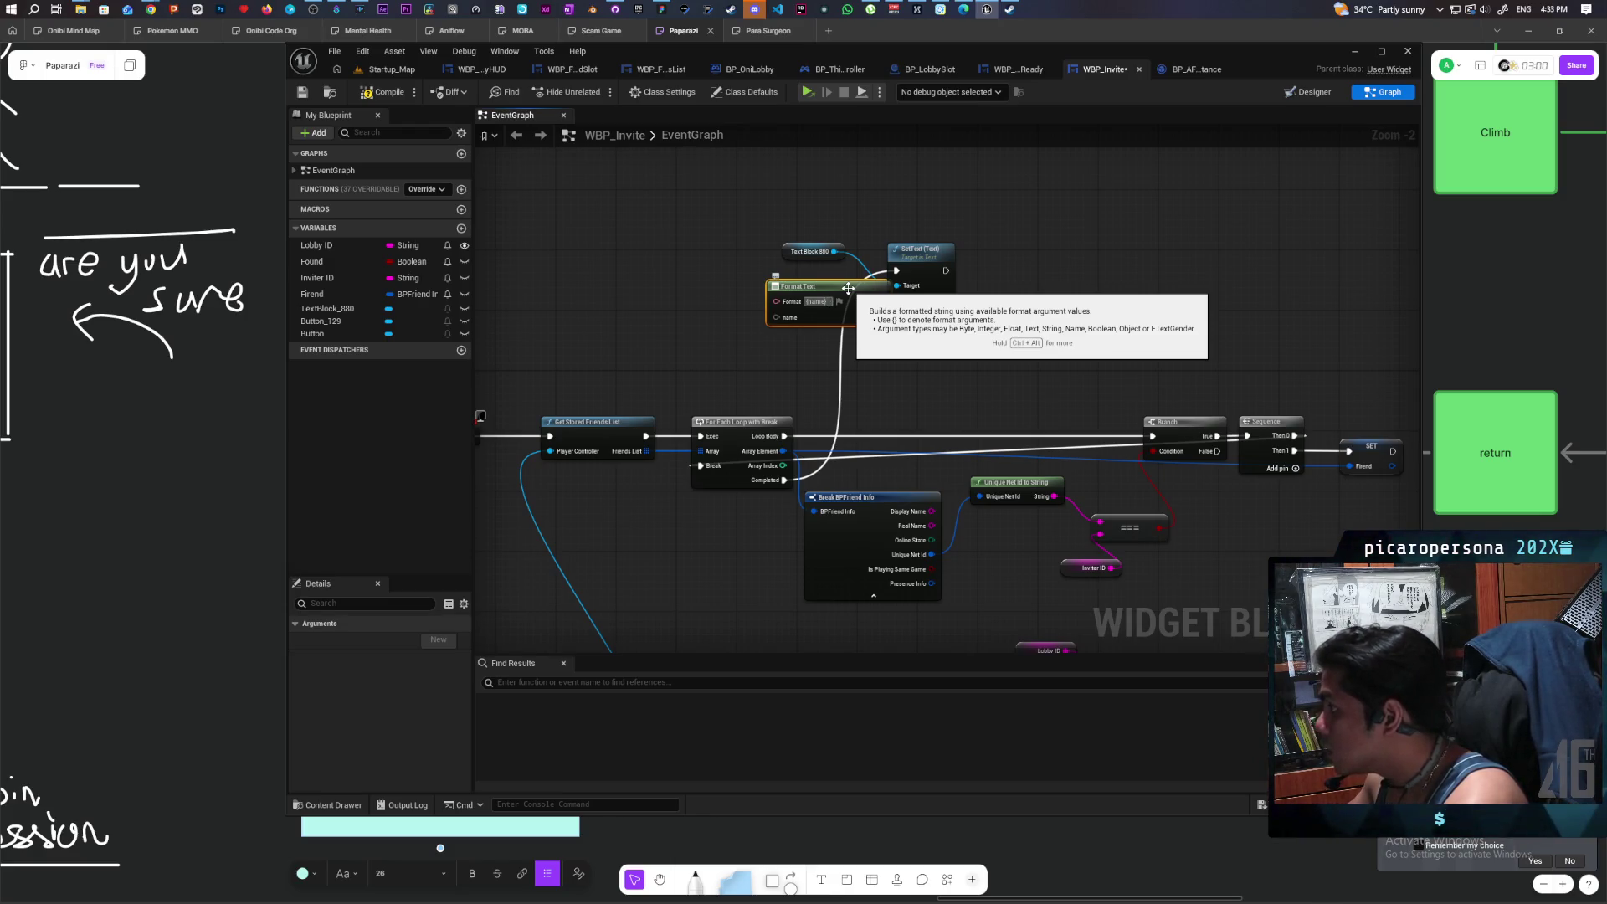
text(has invited you to join)
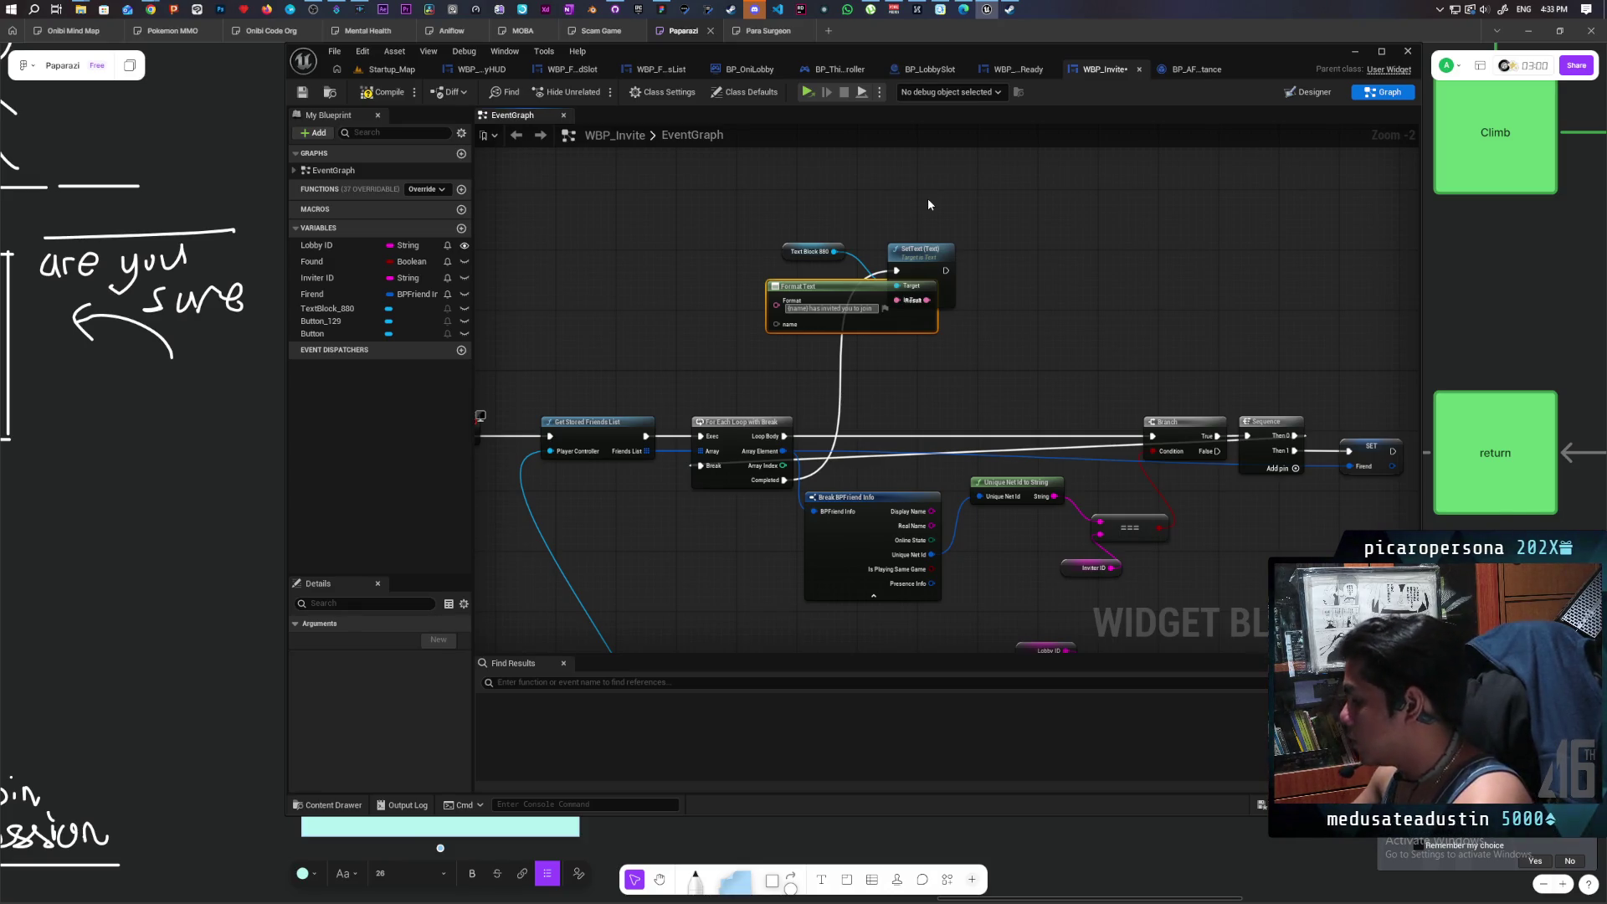
text(their lobby)
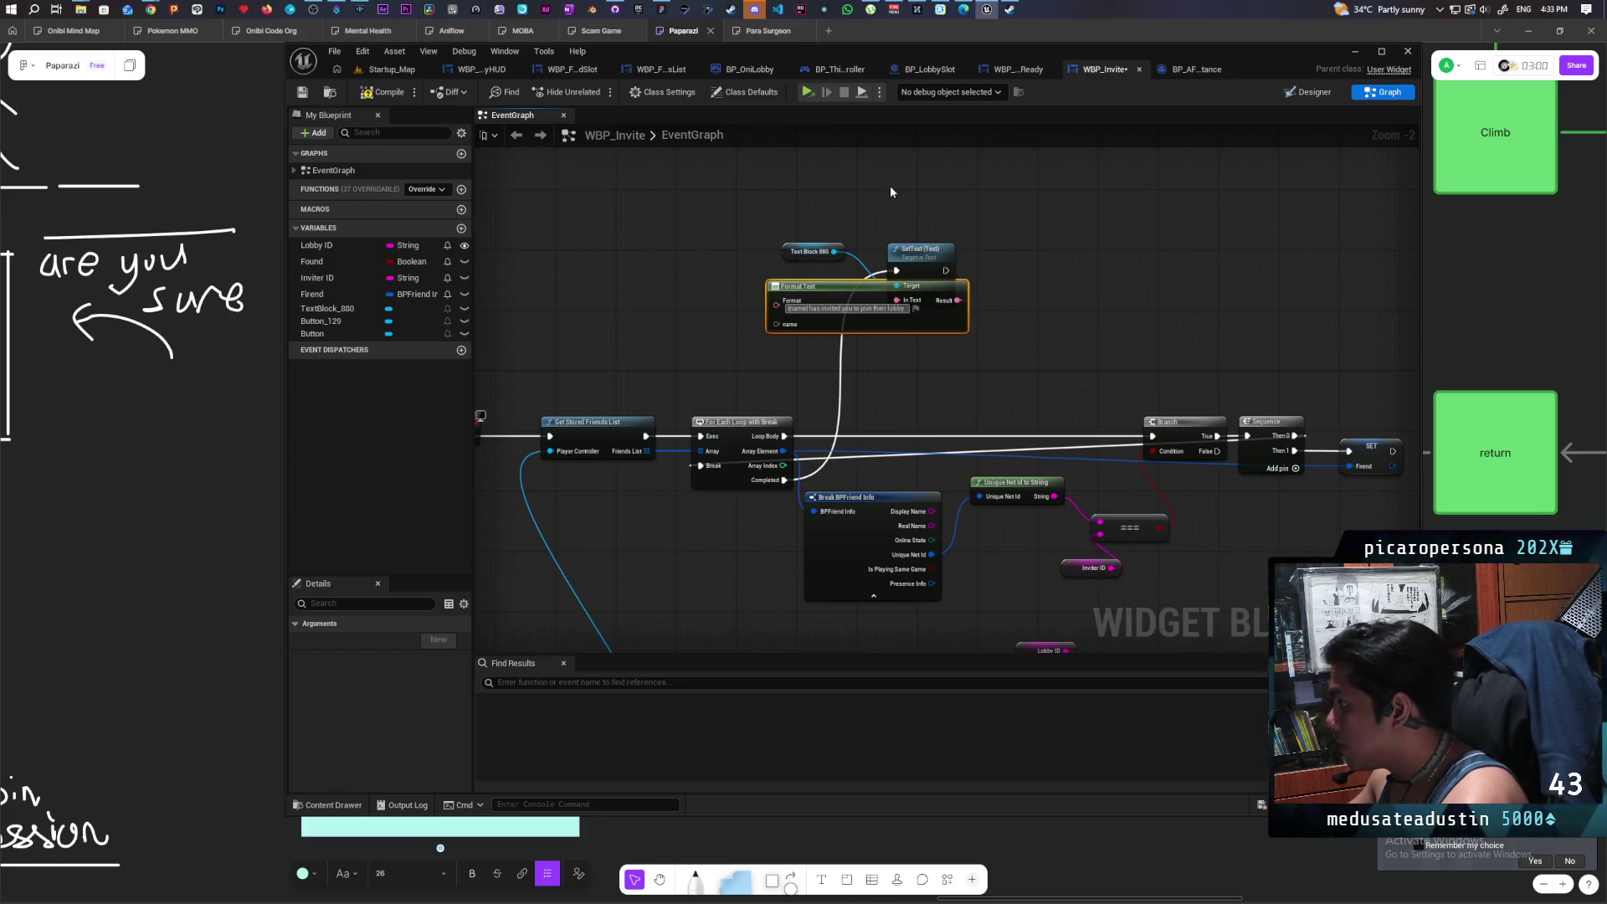
Position SetText beside Format Text and add a Get Firend node to the graph.
drag(872, 192, 785, 290)
mouse_move(835, 364)
mouse_down()
mouse_move(960, 356)
mouse_move(972, 294)
mouse_up()
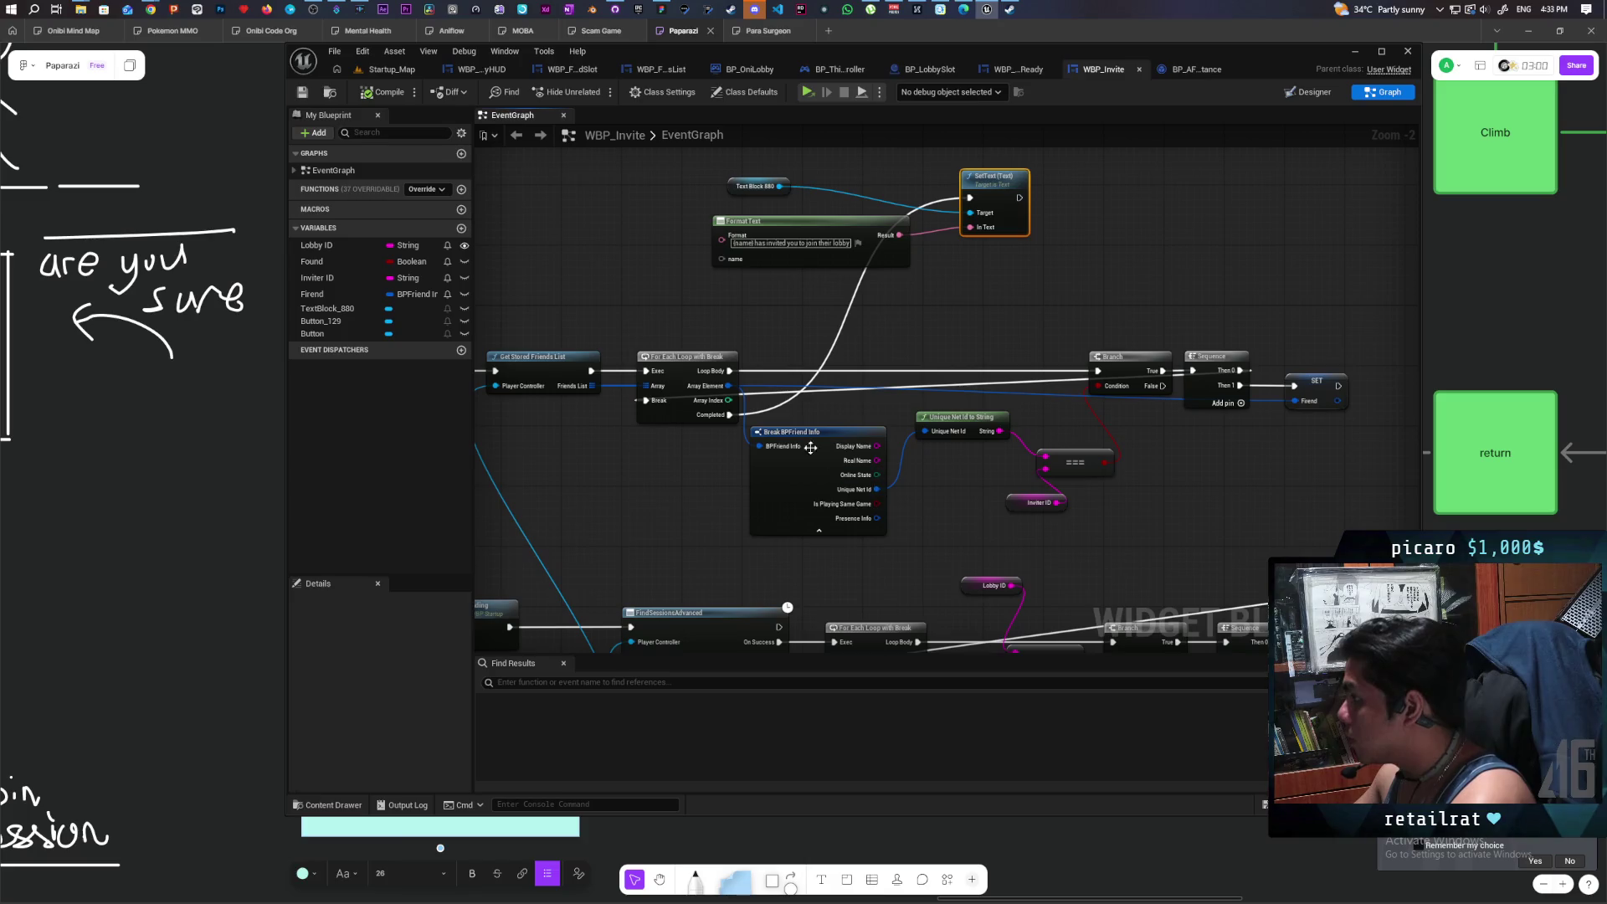
drag(318, 294, 534, 265)
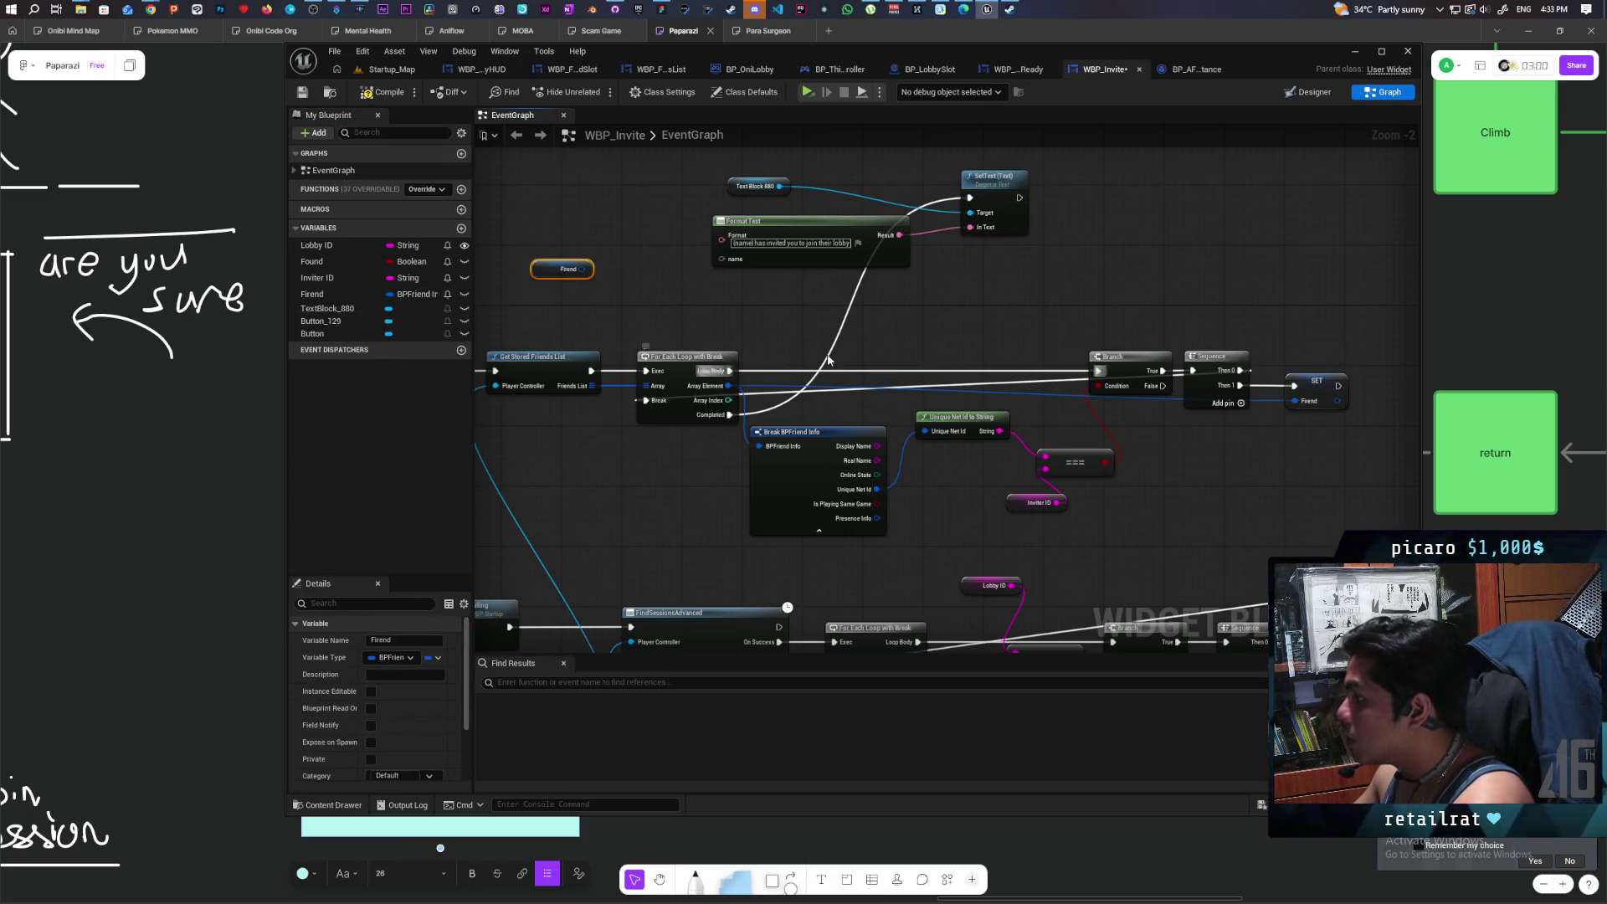
Split the Firend struct pin and connect its Display Name to Format Text's name input.
scroll(585, 360, up, 2)
drag(620, 357, 633, 397)
key(Escape)
right_click(613, 357)
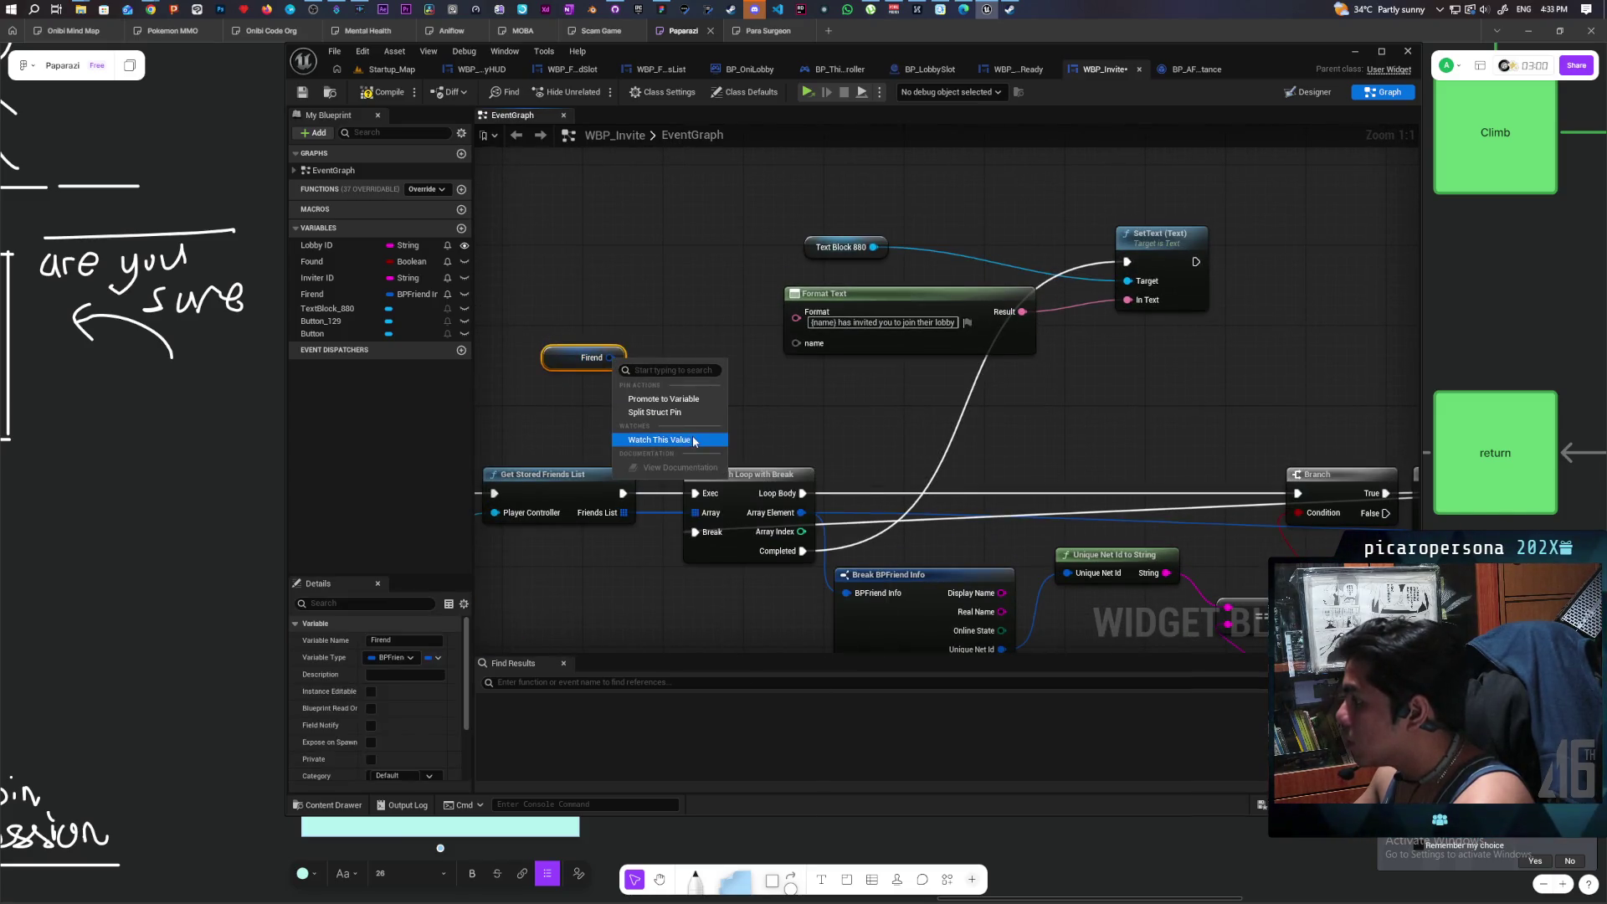
click(682, 412)
drag(649, 358, 810, 345)
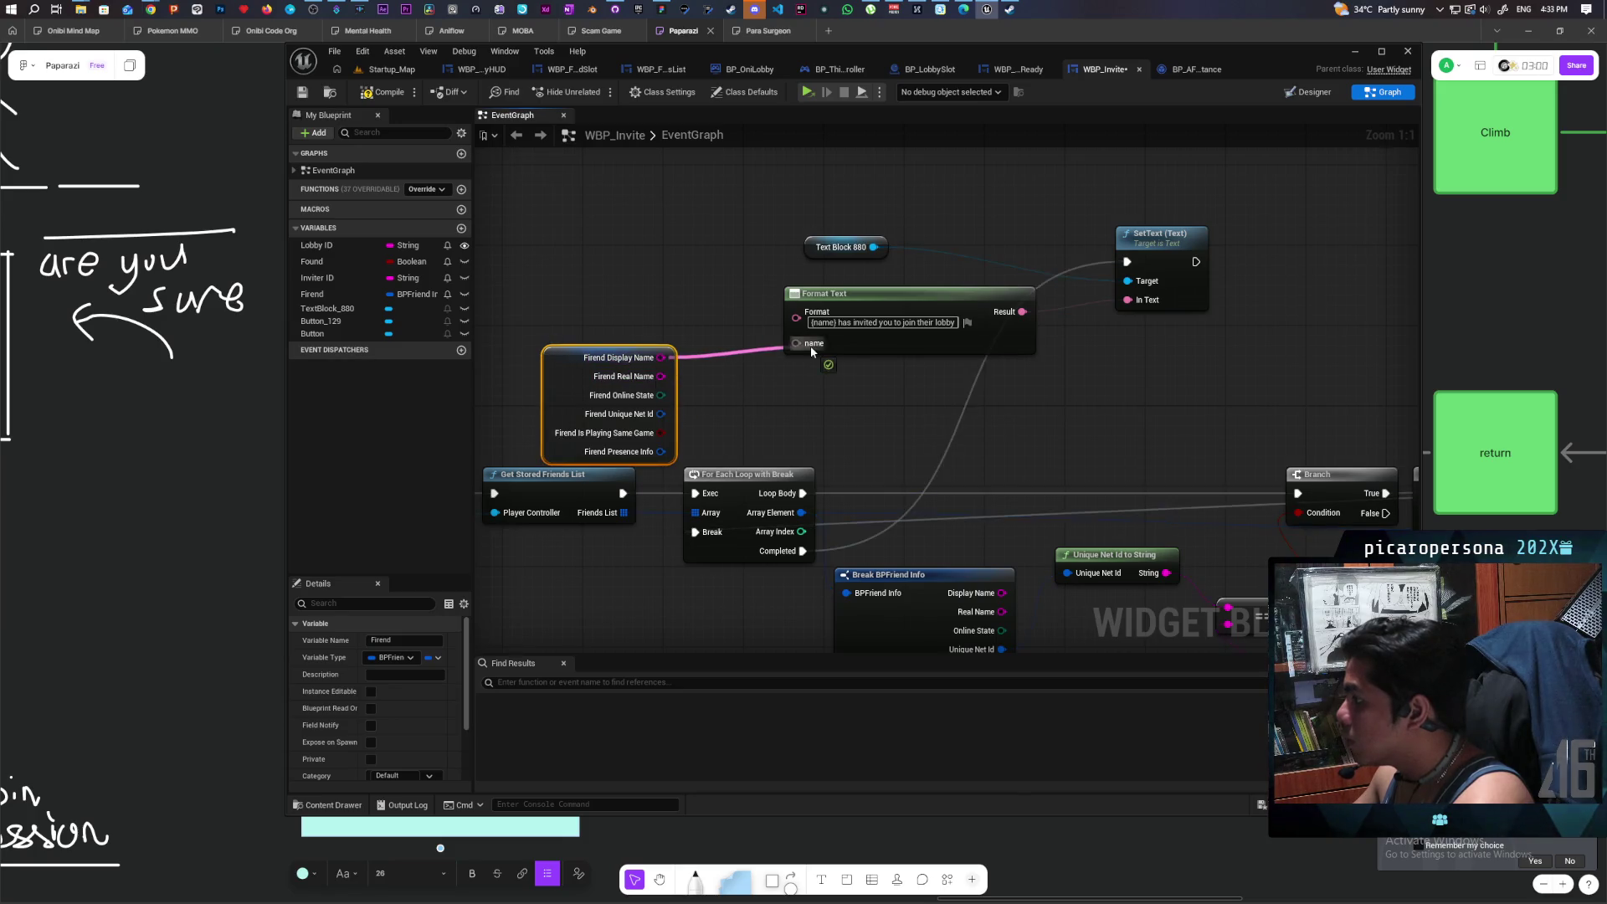
drag(586, 368, 586, 338)
Compile the WBP_Invite blueprint and look over the rest of its graph.
click(409, 92)
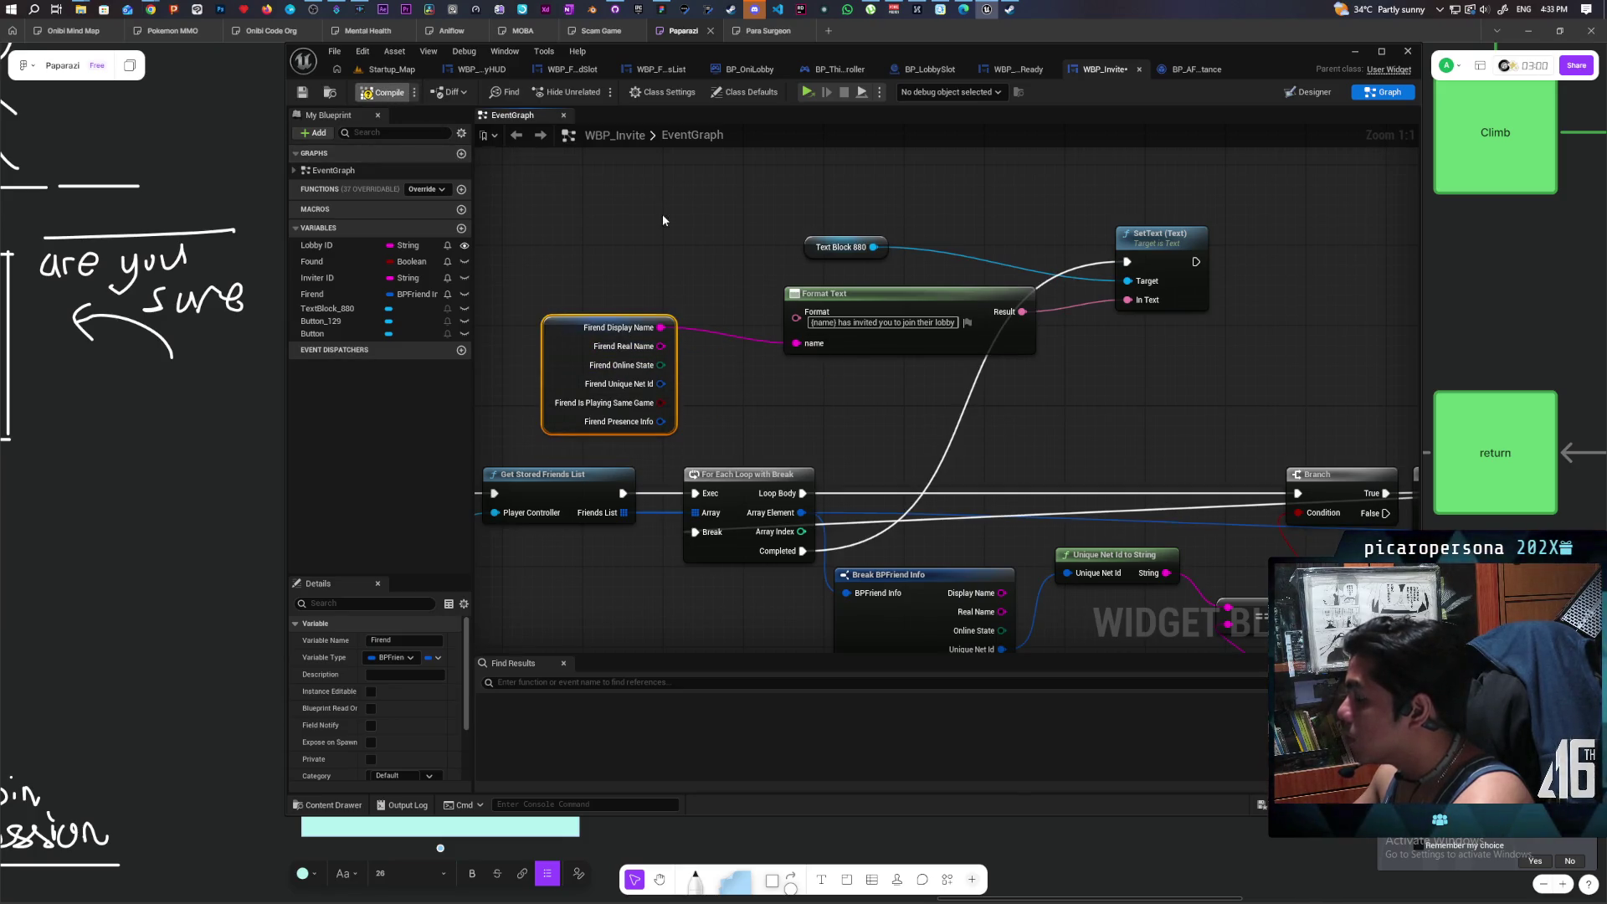
scroll(675, 206, down, 2)
scroll(675, 206, down, 1)
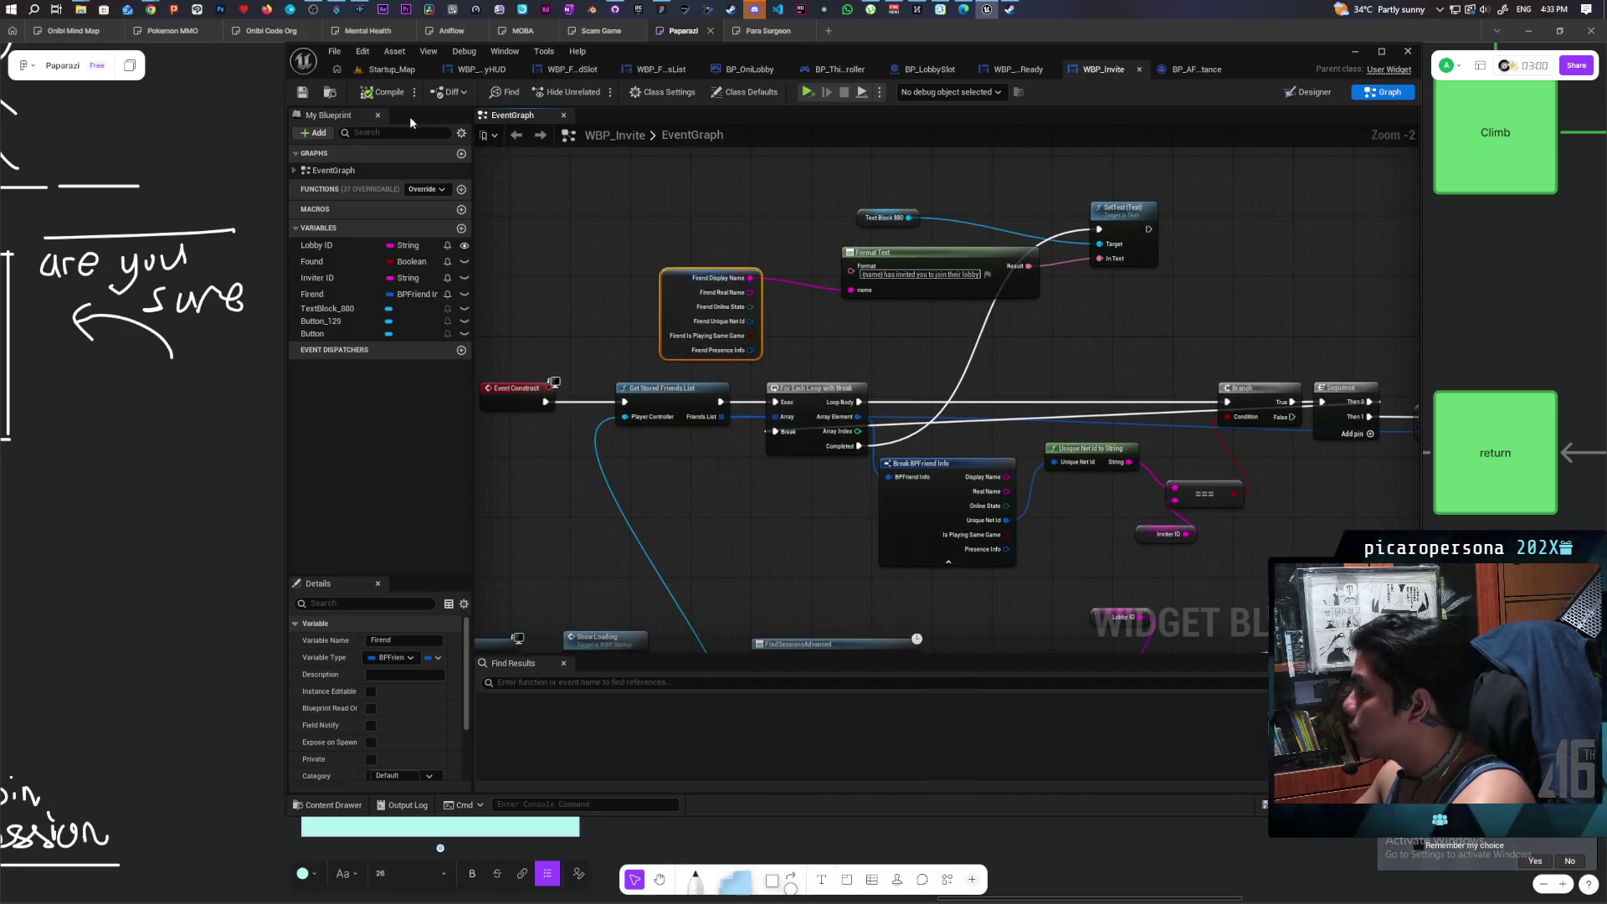
scroll(661, 240, down, 1)
drag(661, 240, 720, 223)
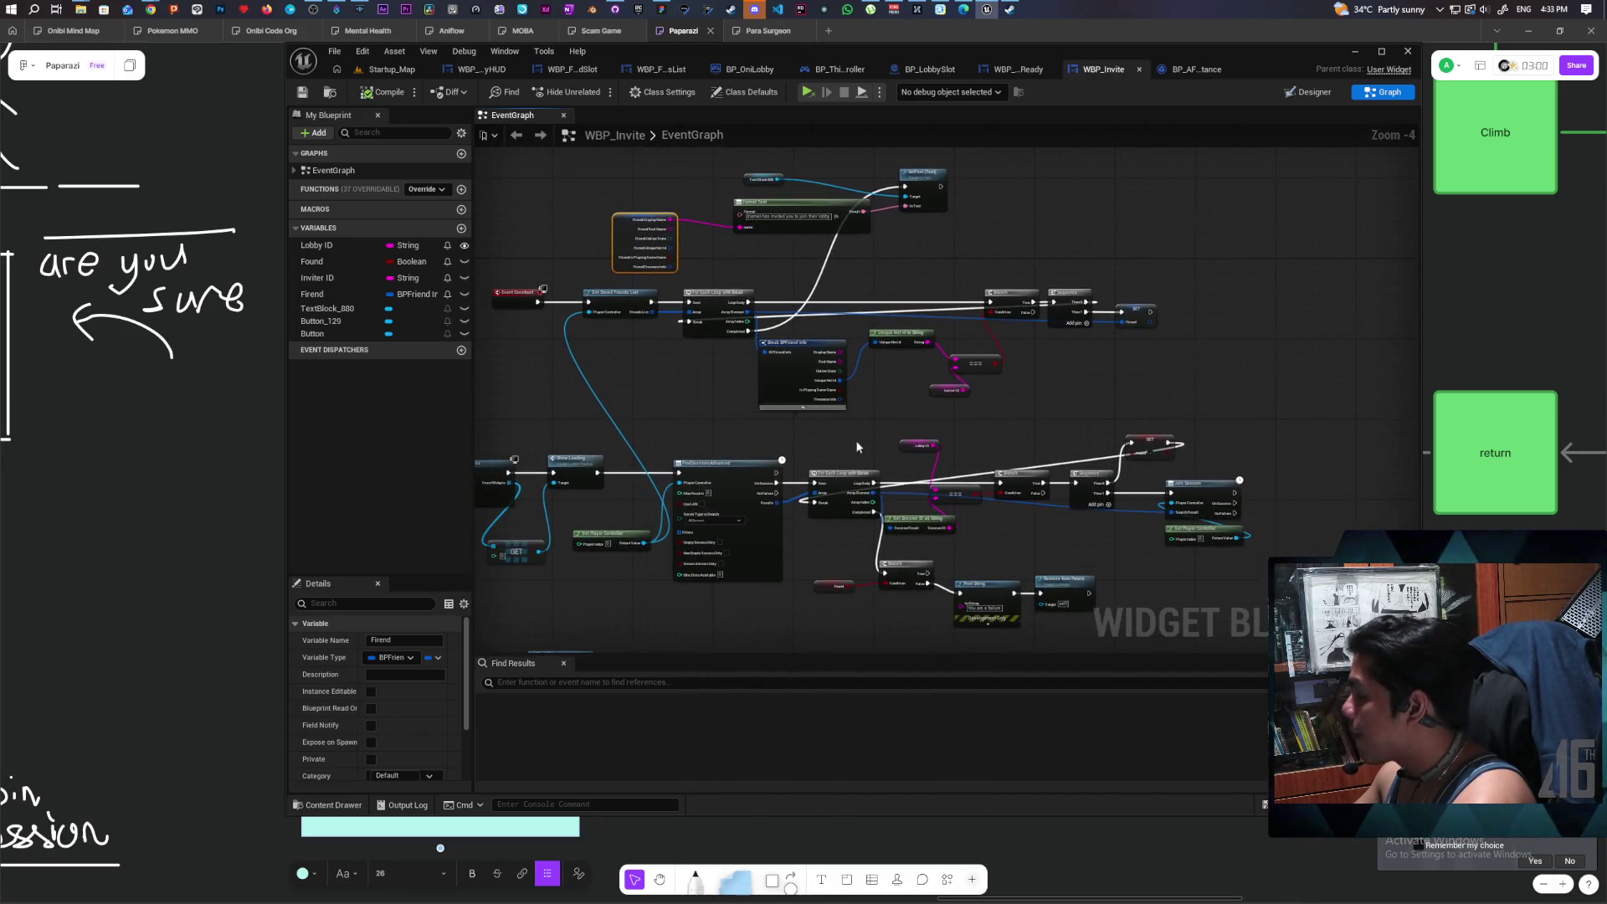
drag(886, 384, 1030, 400)
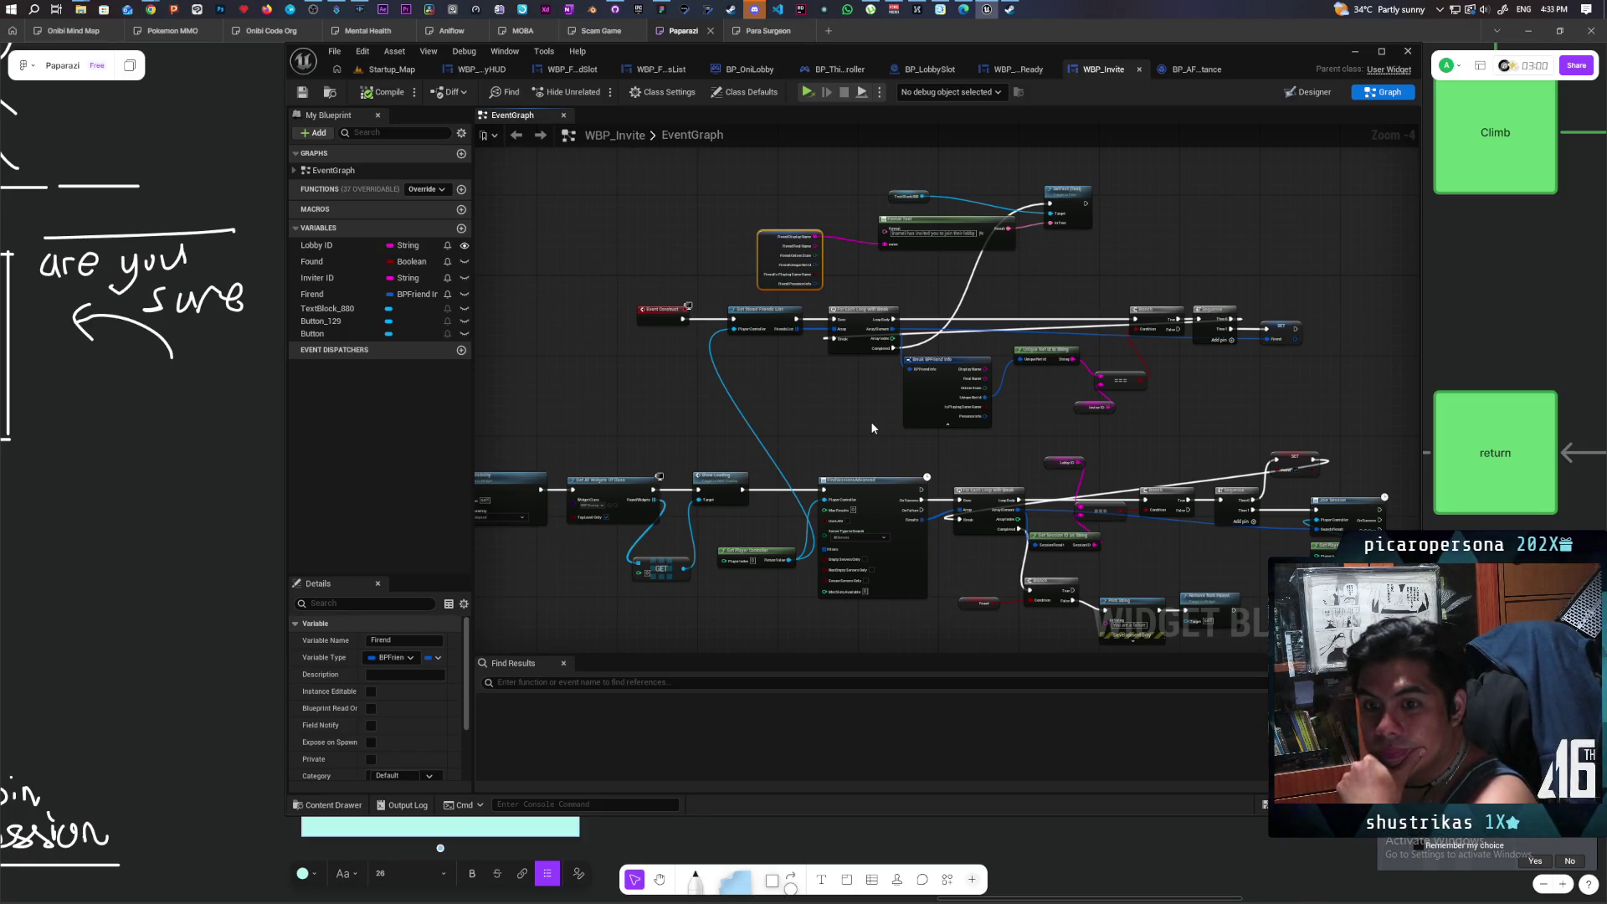
Make Inviter ID Instance Editable and Expose on Spawn, then save WBP_Invite.
right_click(870, 420)
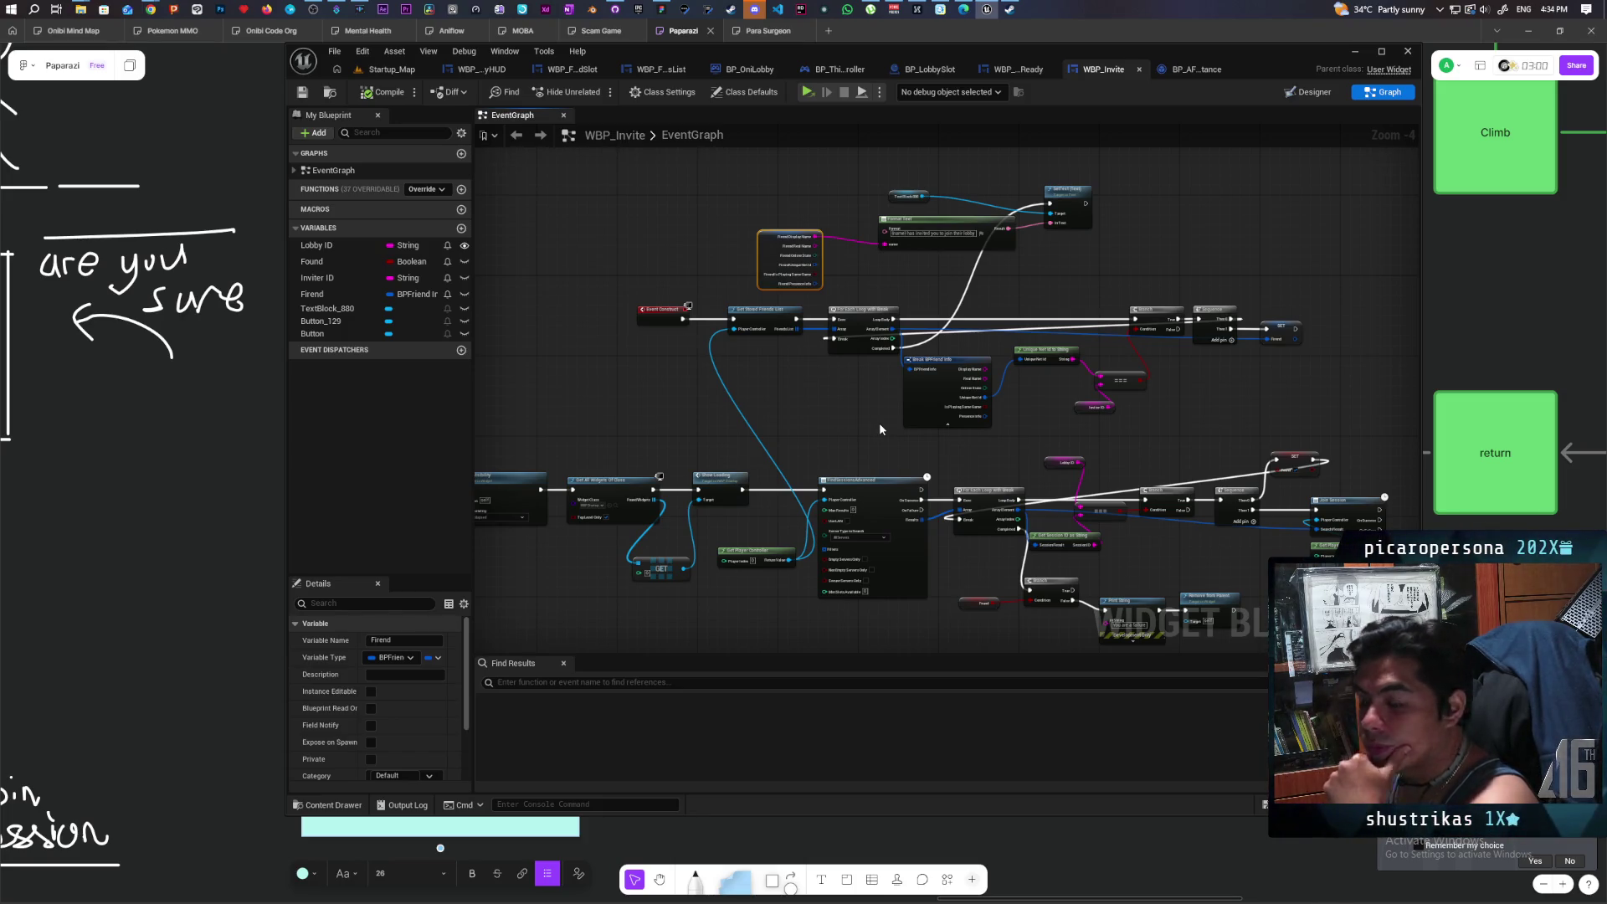
drag(879, 423, 831, 348)
scroll(1061, 414, up, 3)
click(1033, 273)
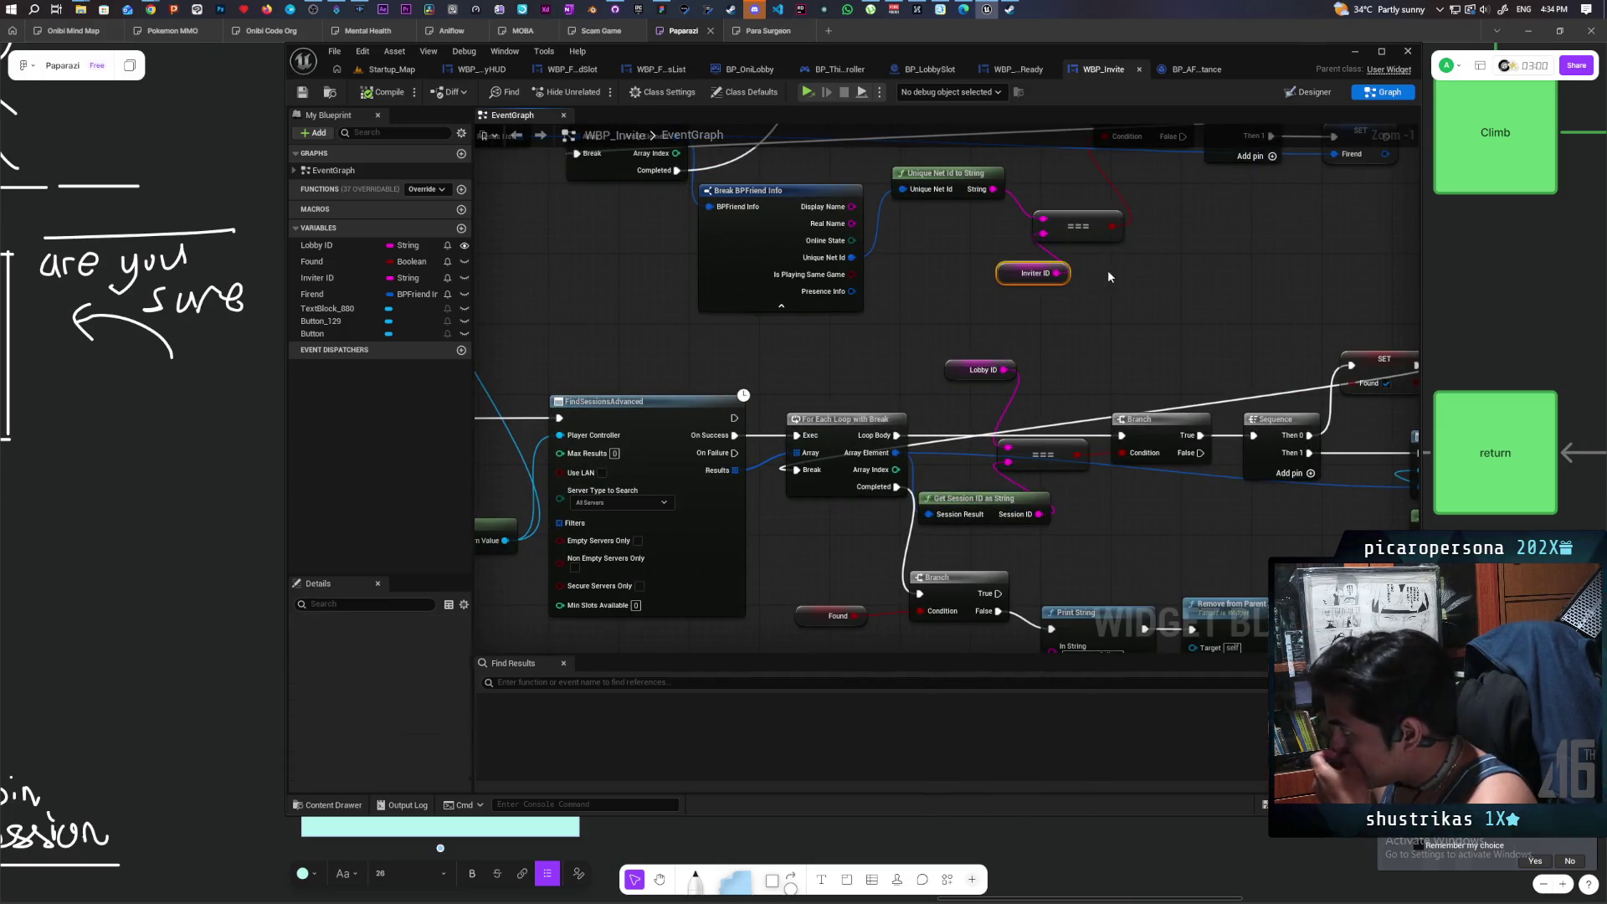
click(463, 278)
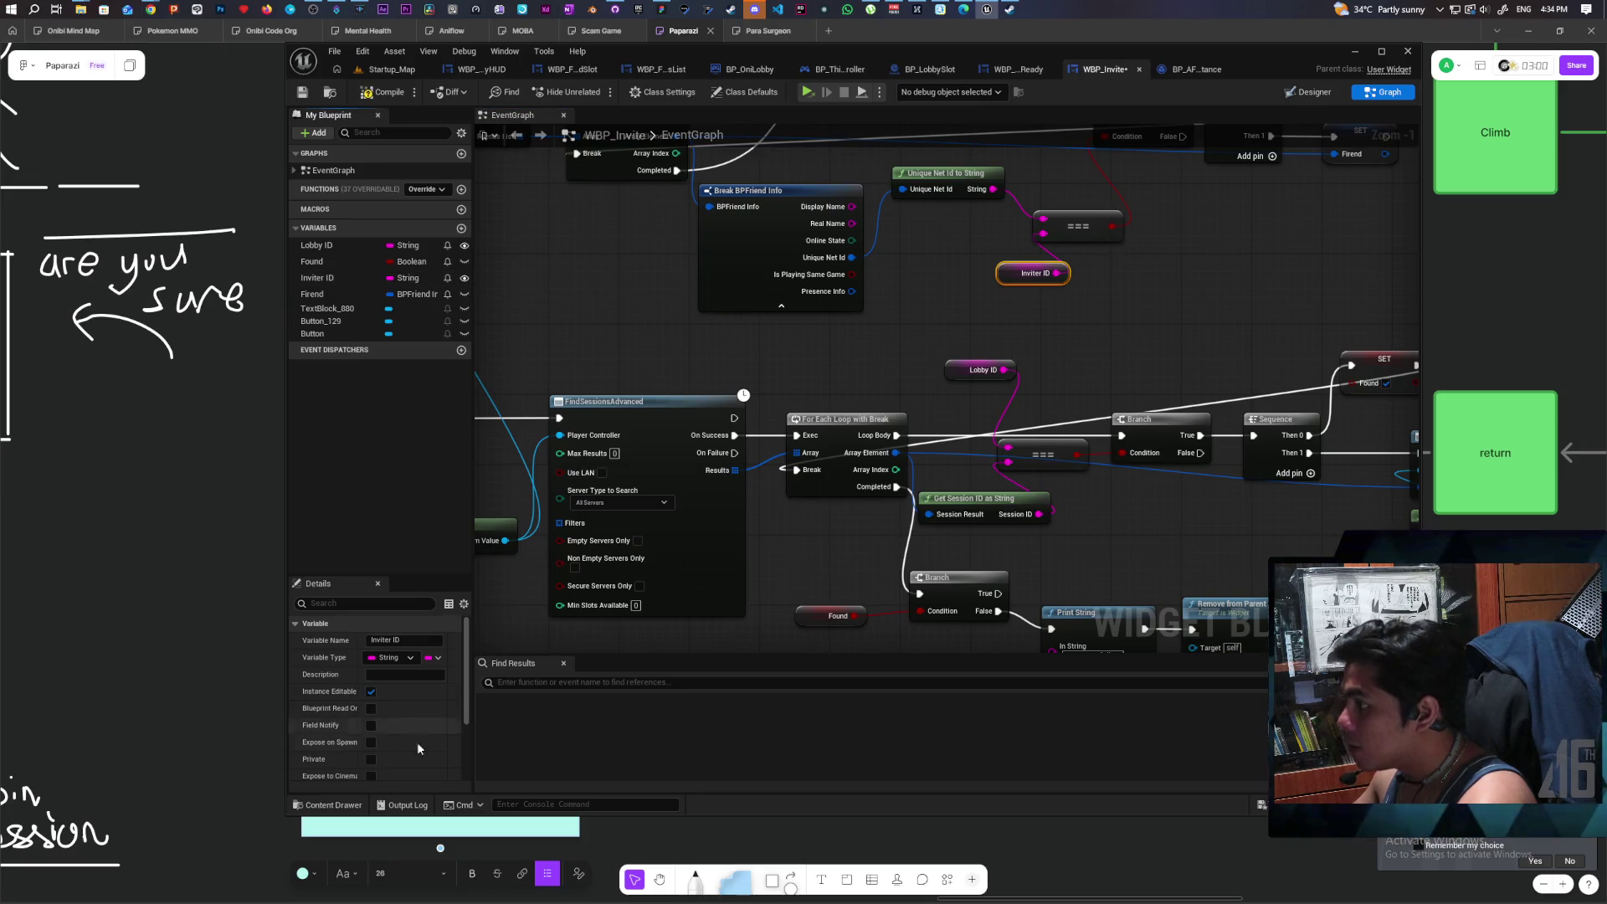
click(370, 742)
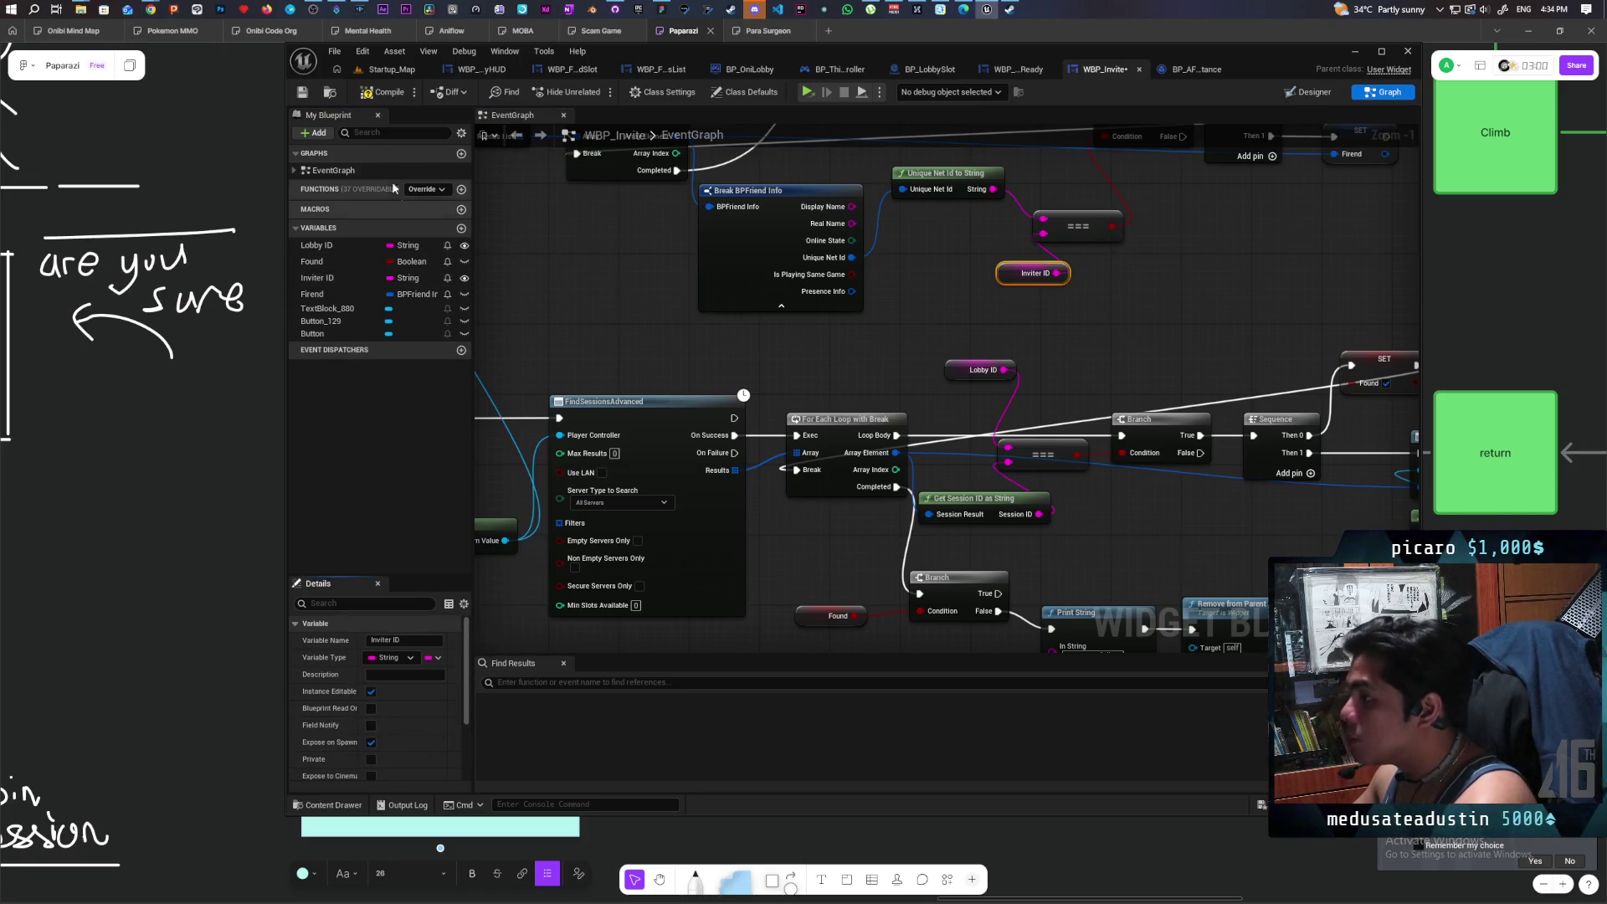
key(ctrl+s)
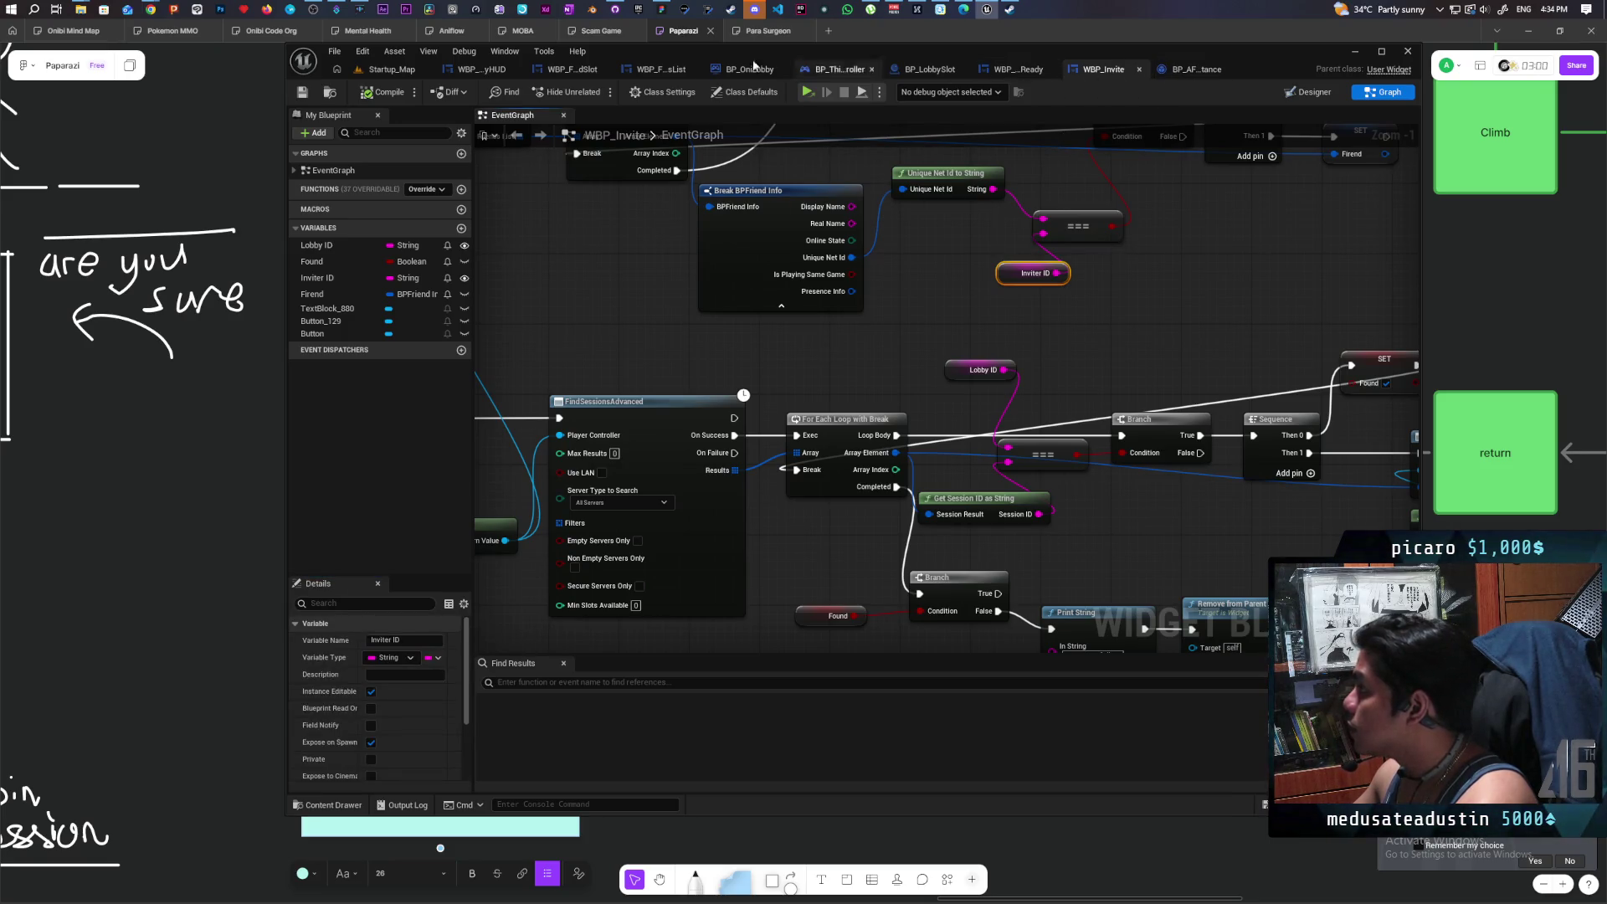
click(1188, 70)
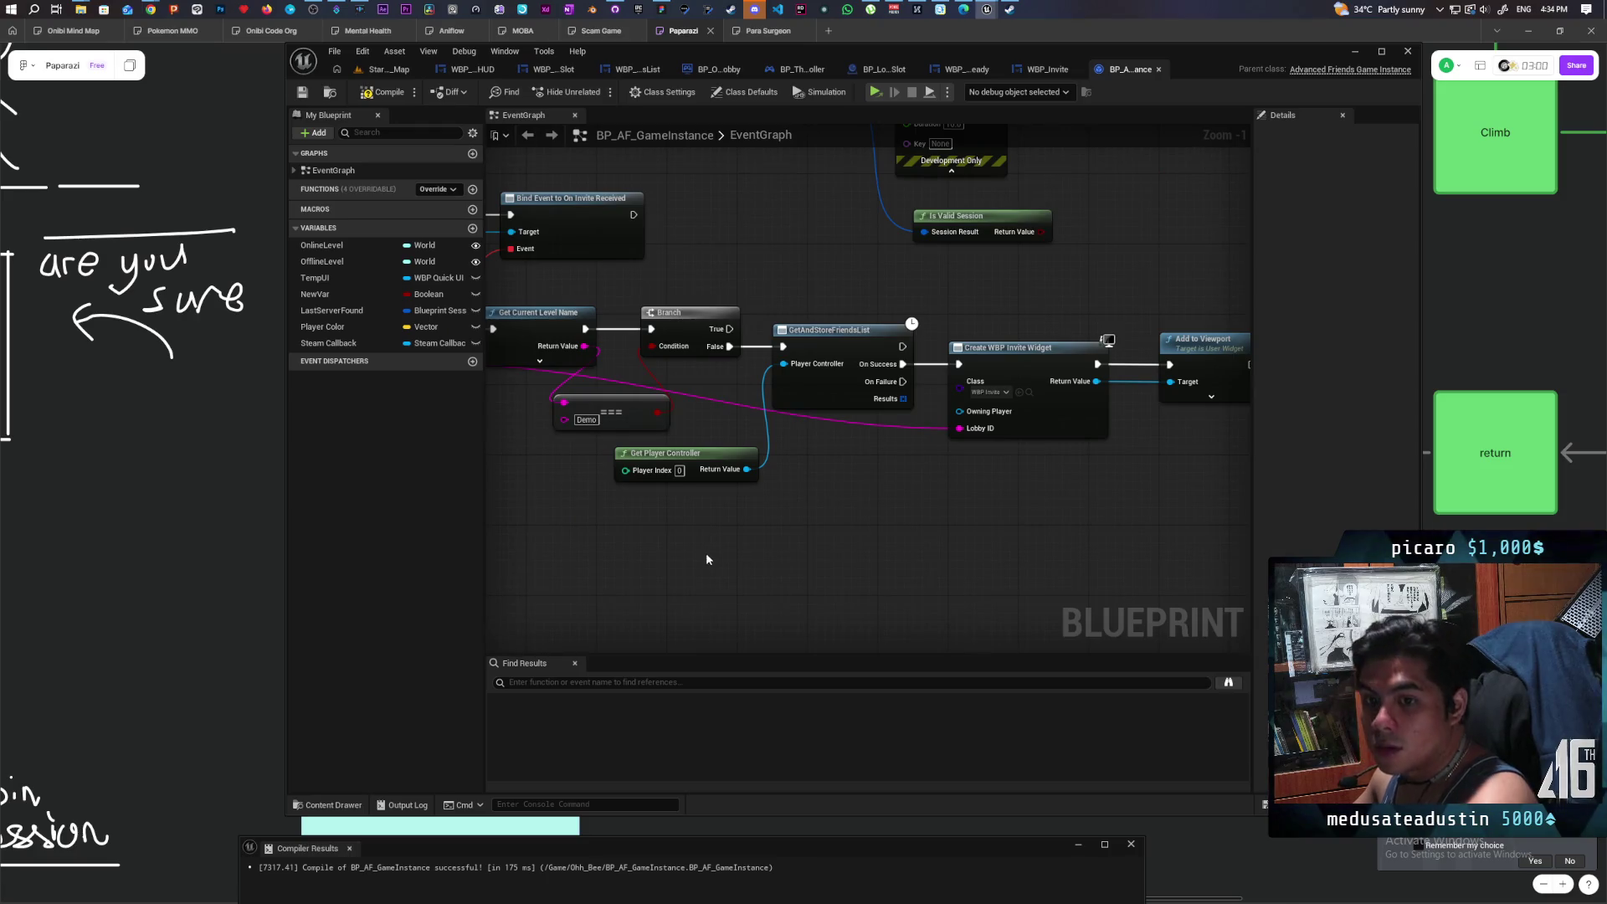
Refresh Create WBP Invite Widget, wire Inviter Steam ID into its Inviter ID pin, and compile.
mouse_move(692, 554)
mouse_down()
mouse_move(816, 596)
mouse_move(879, 567)
mouse_move(750, 560)
mouse_up()
scroll(816, 596, down, 1)
scroll(887, 540, down, 1)
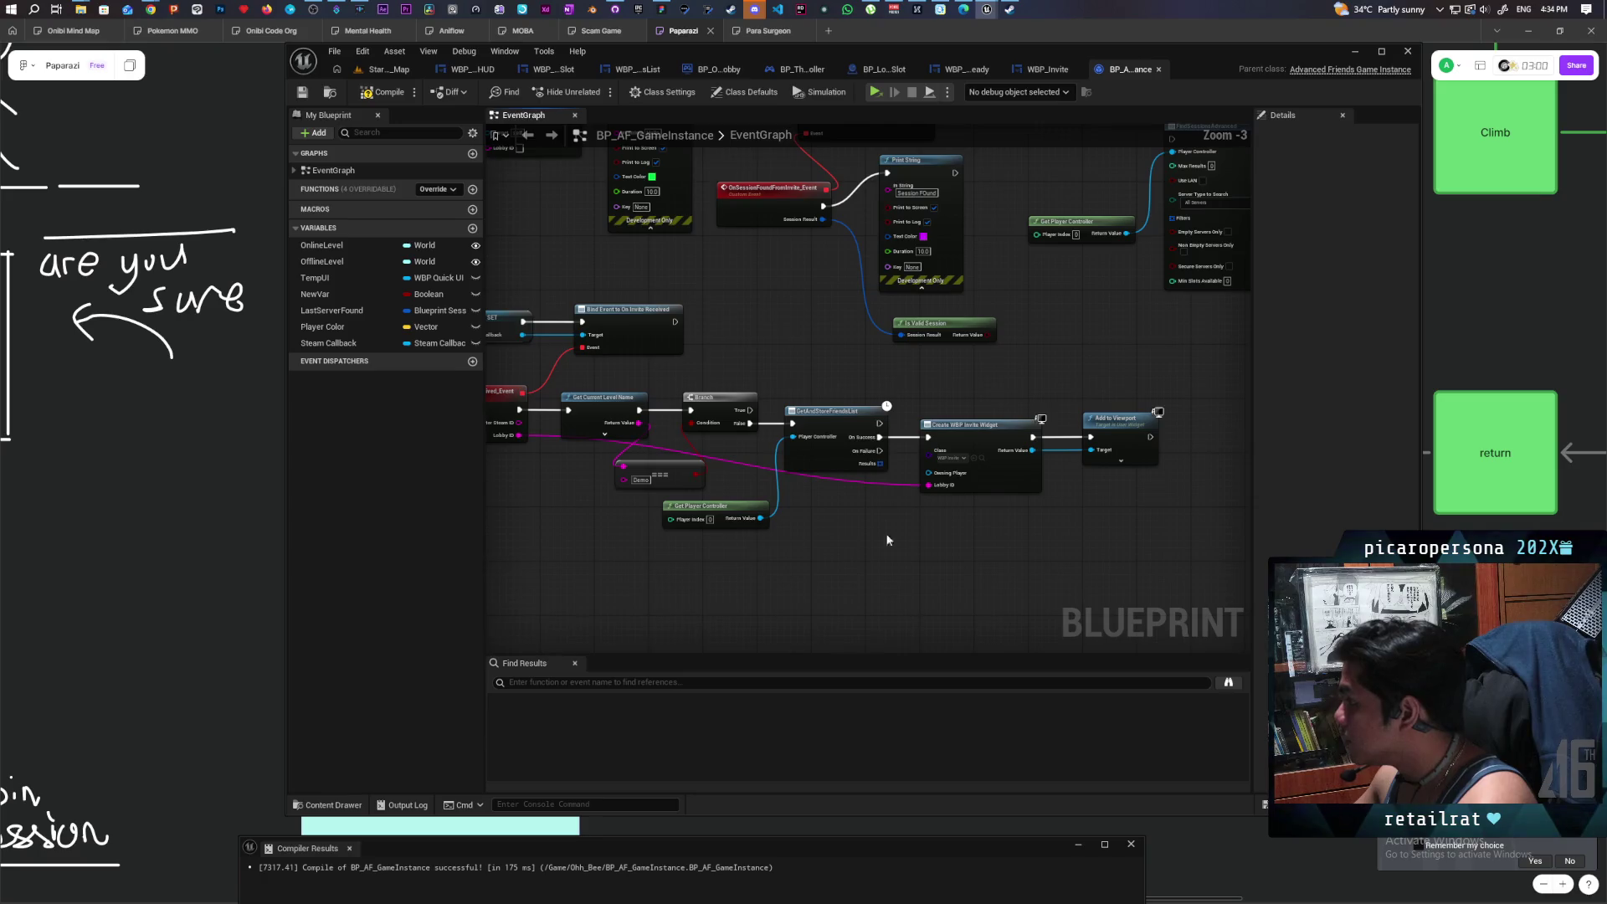
right_click(997, 467)
click(1004, 557)
drag(912, 574, 1005, 570)
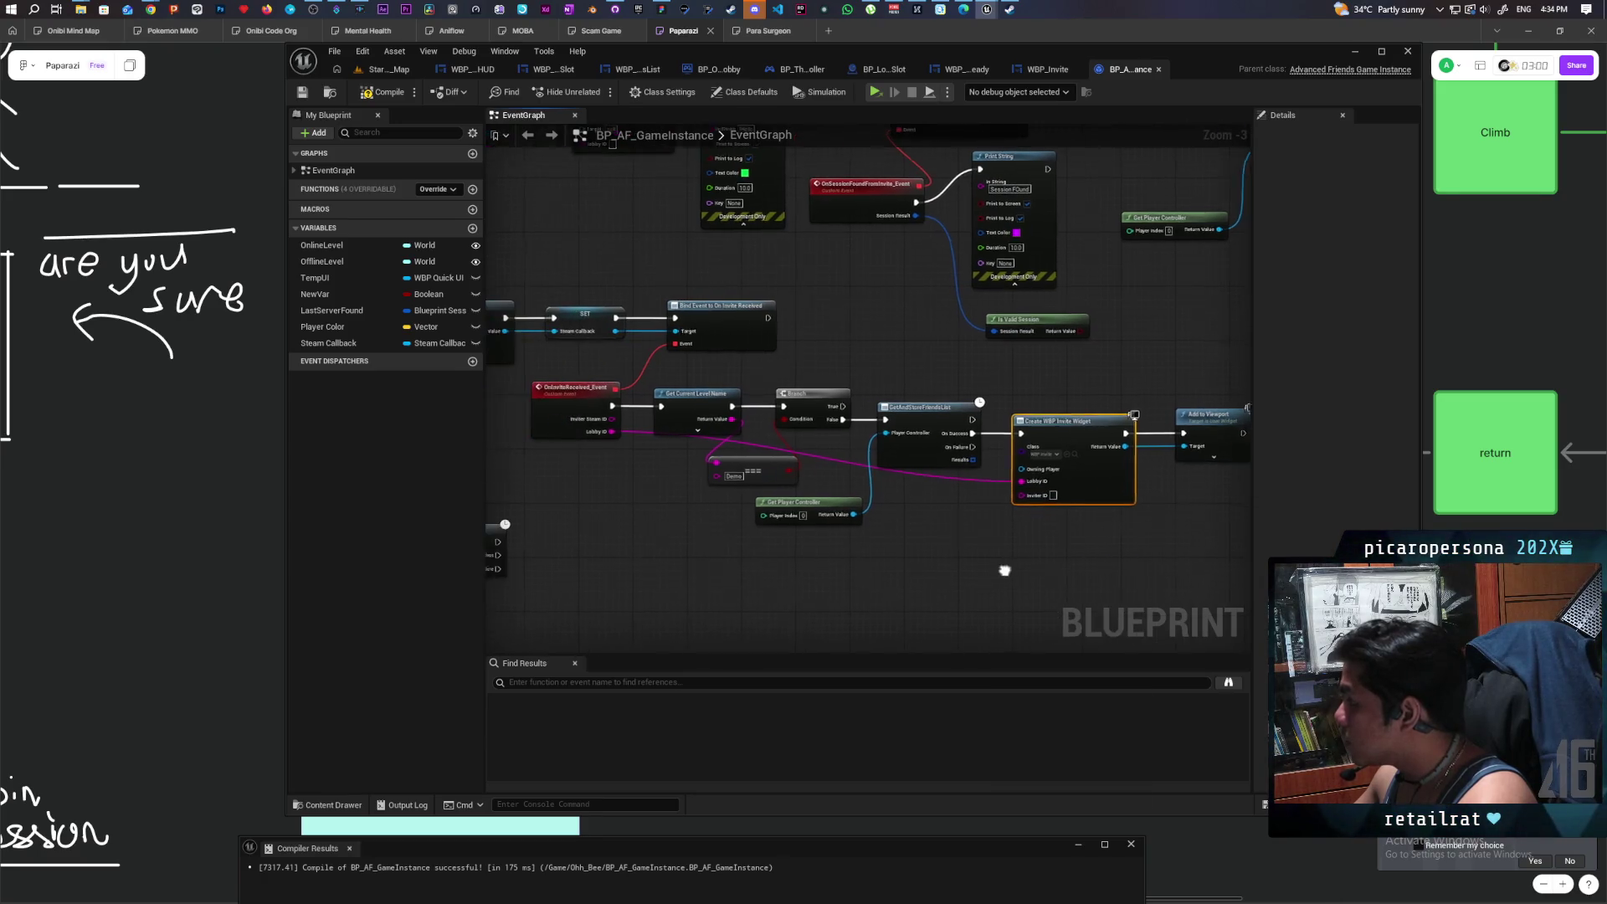
drag(613, 420, 1023, 493)
click(384, 92)
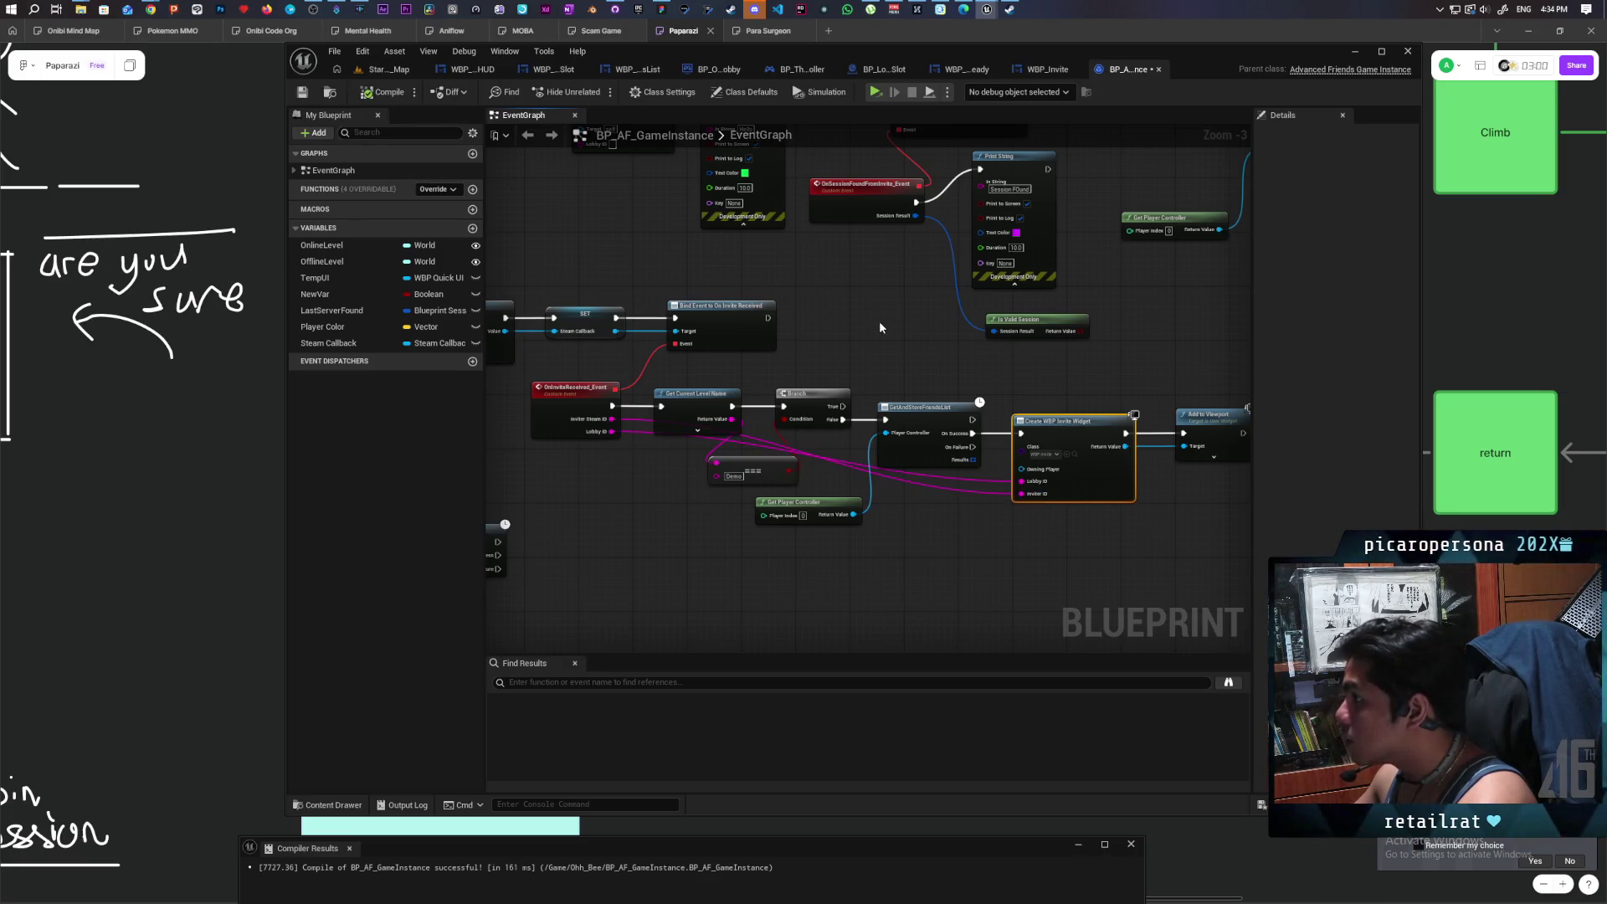
Return to WBP_Invite and show its Designer layout.
scroll(904, 320, up, 1)
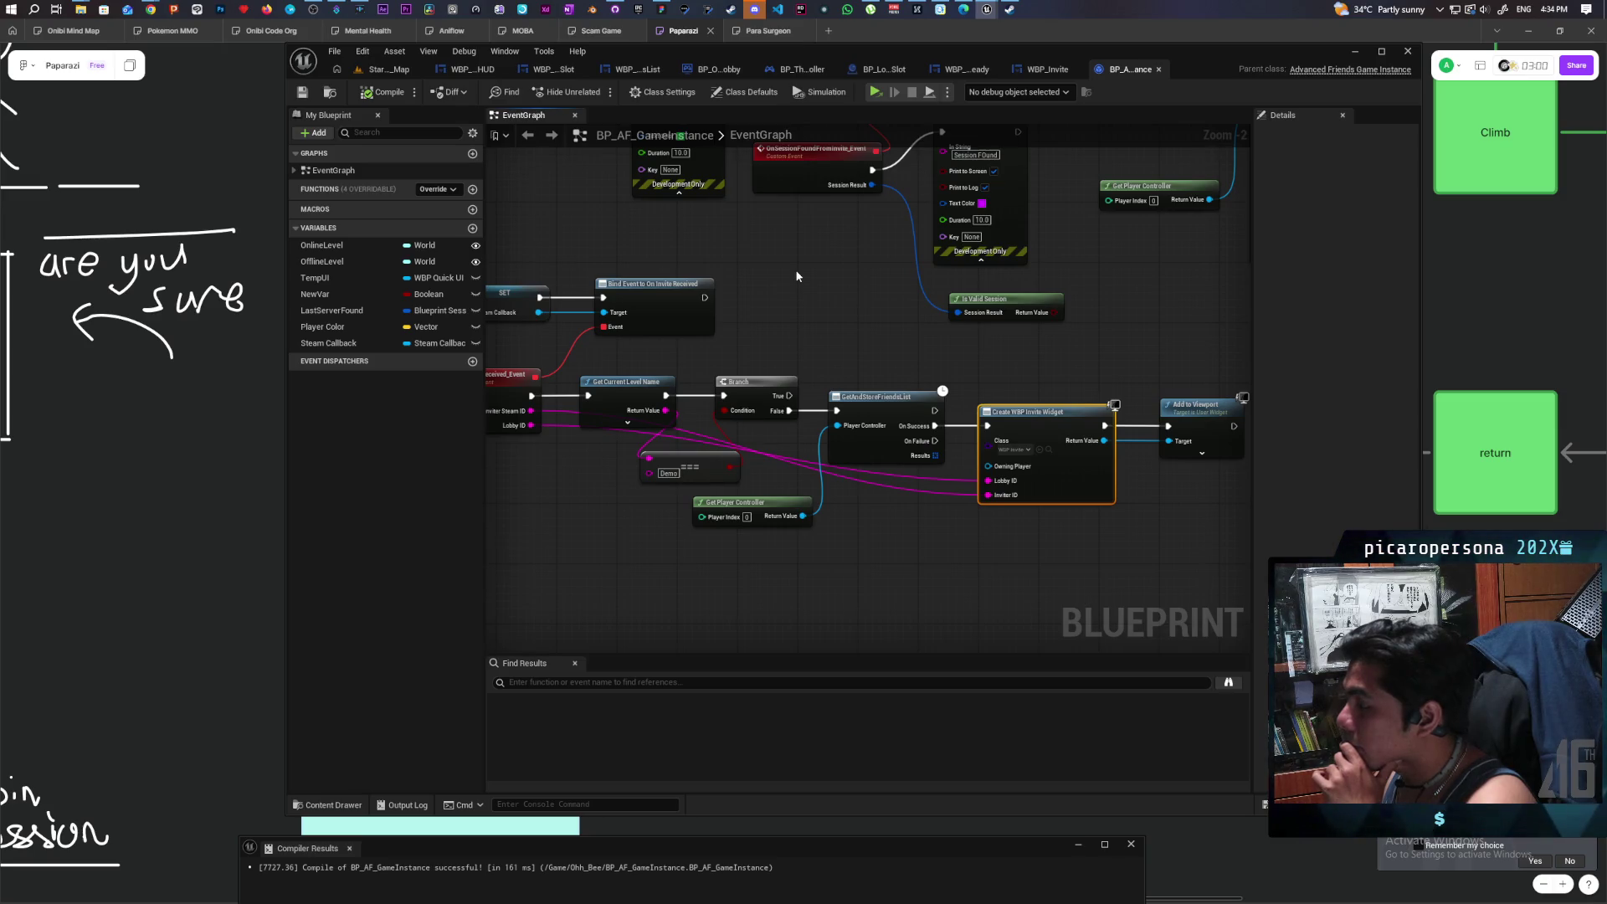
click(1048, 69)
click(1309, 92)
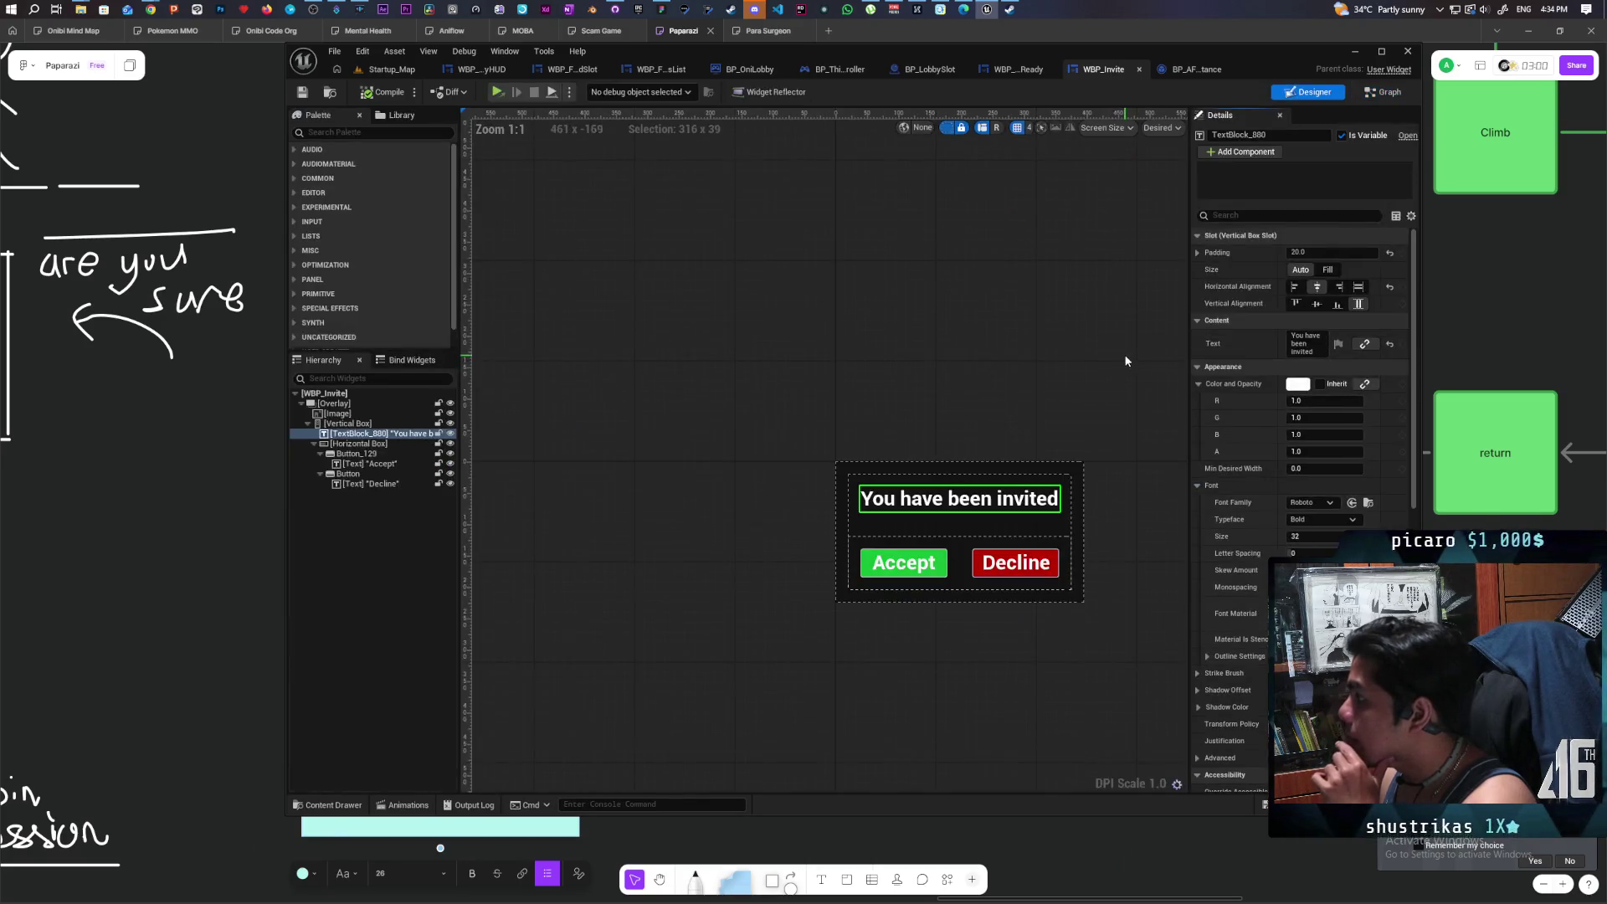
Switch the designer preview to Fill Screen to see the 1280x720 full-screen frame.
click(341, 405)
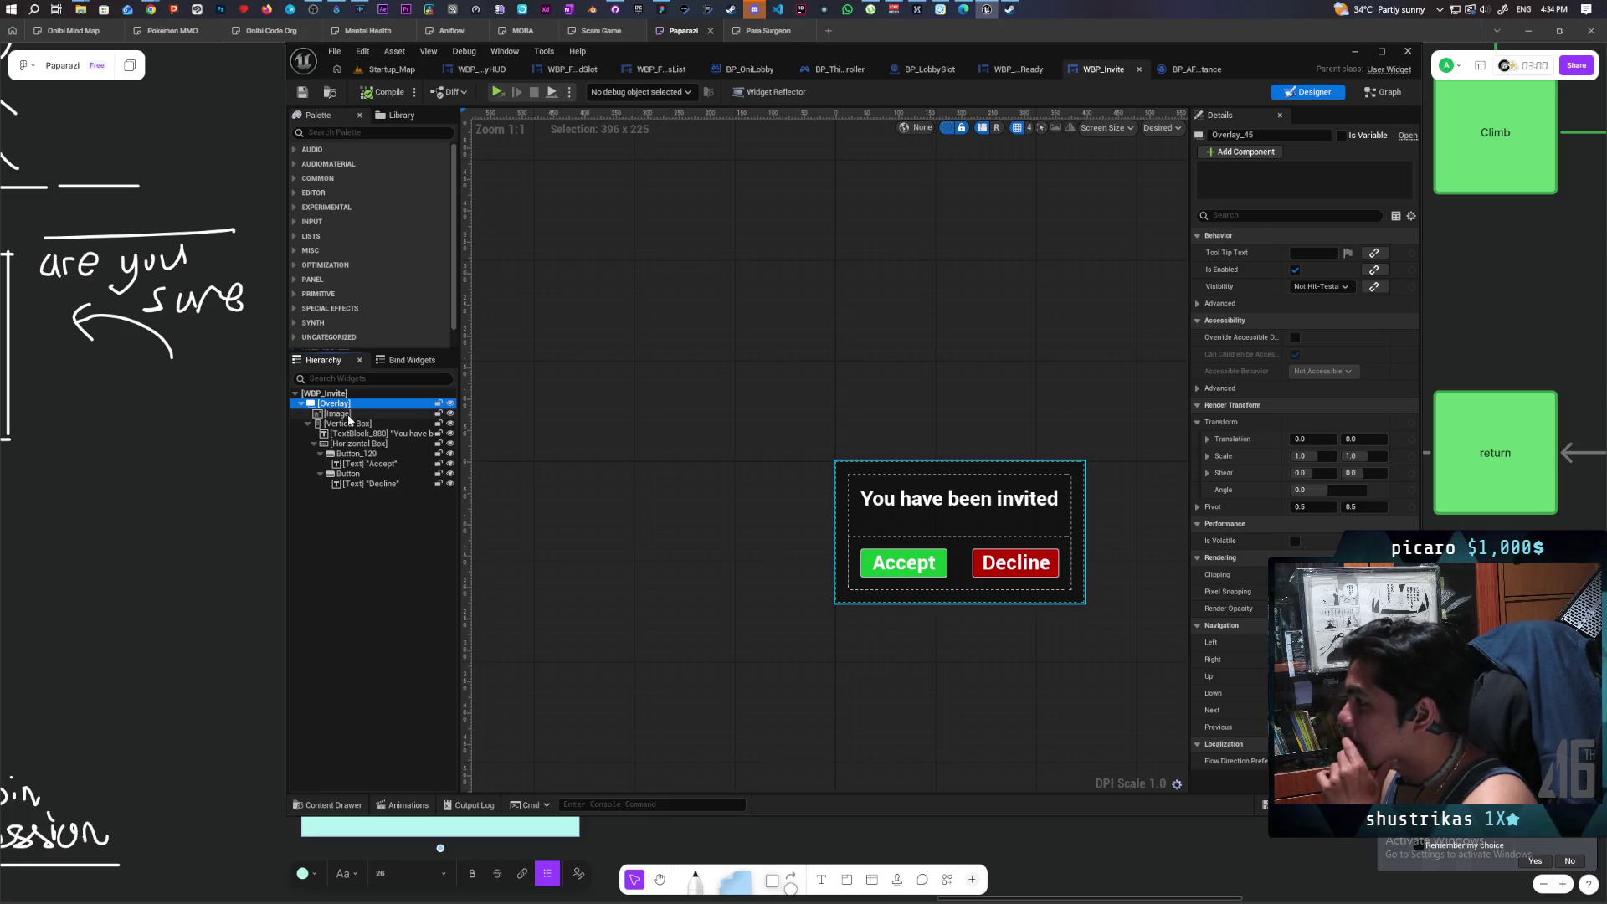
click(349, 416)
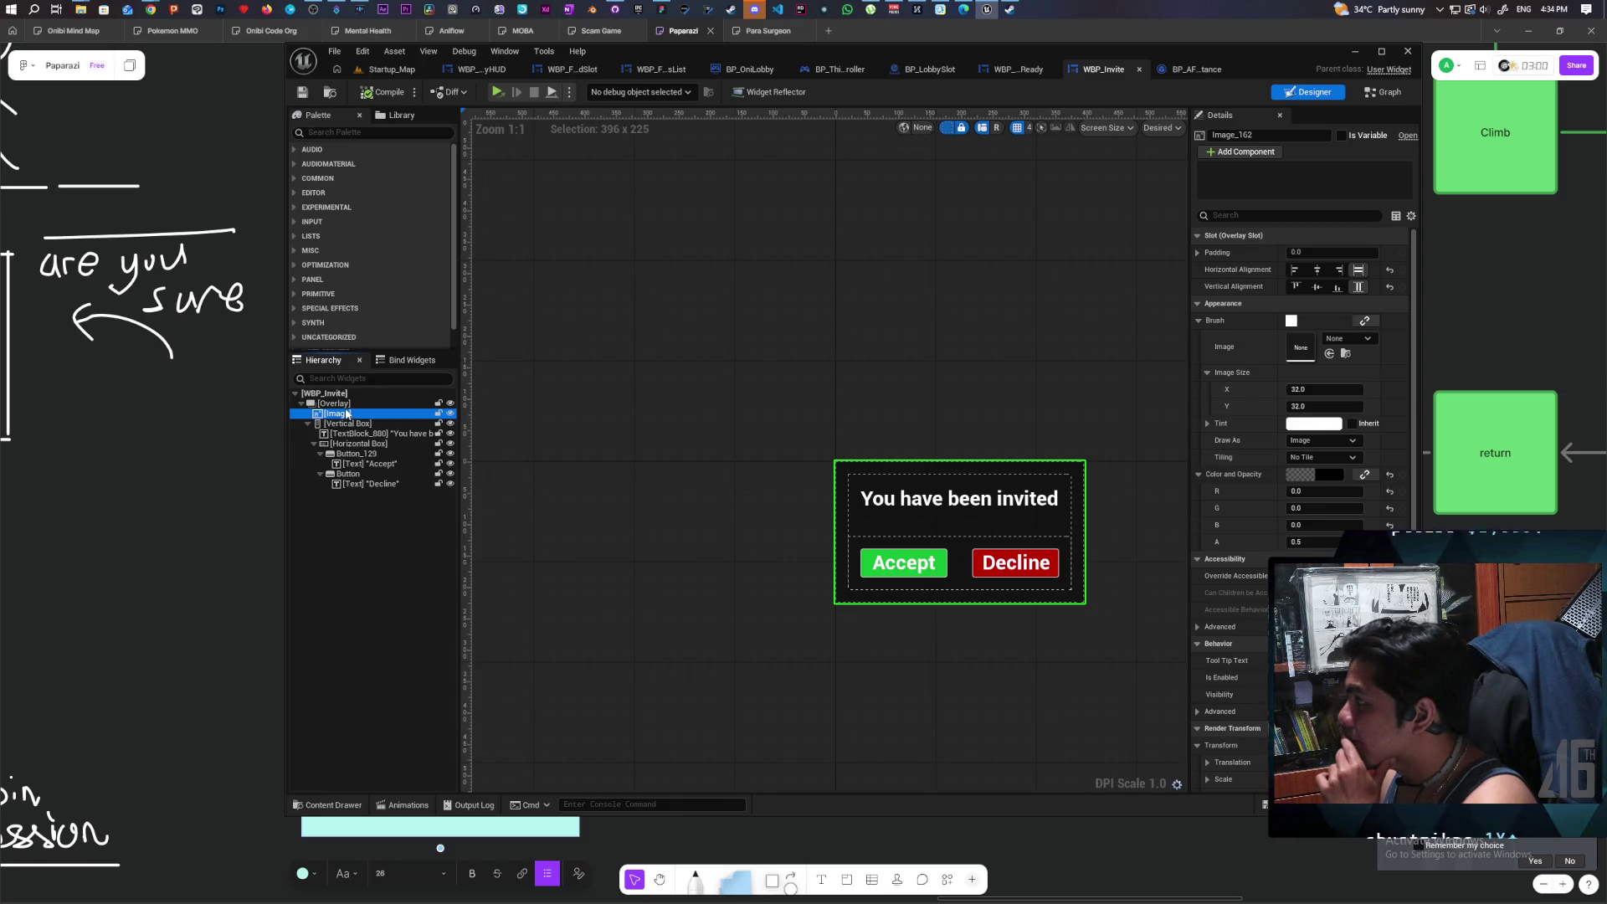
click(335, 404)
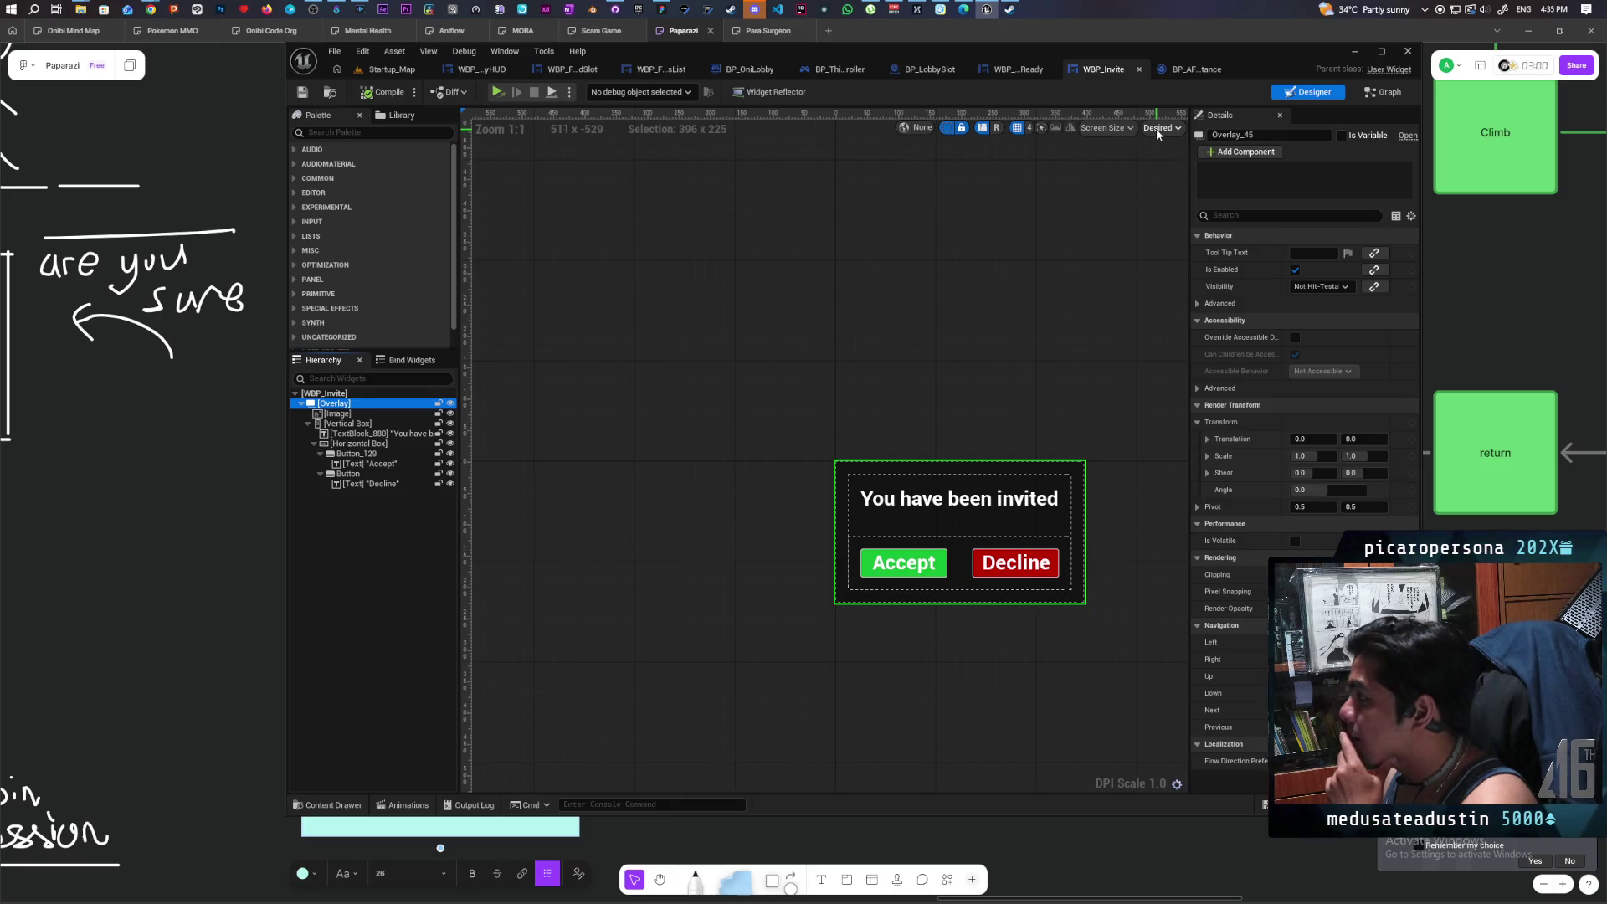
click(1156, 128)
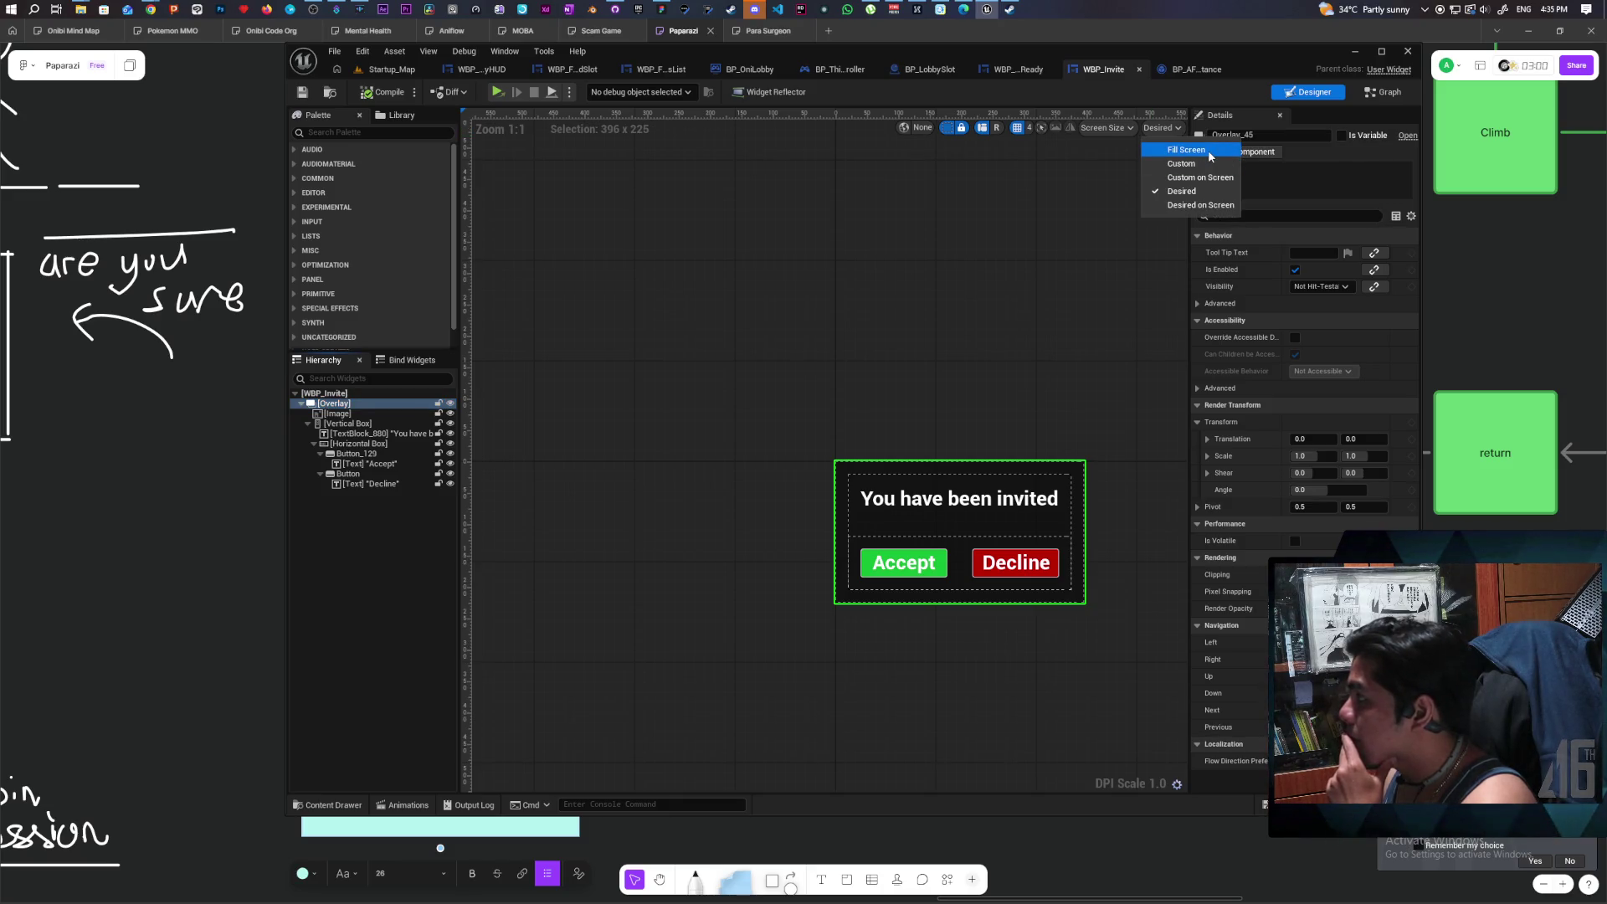
click(1208, 149)
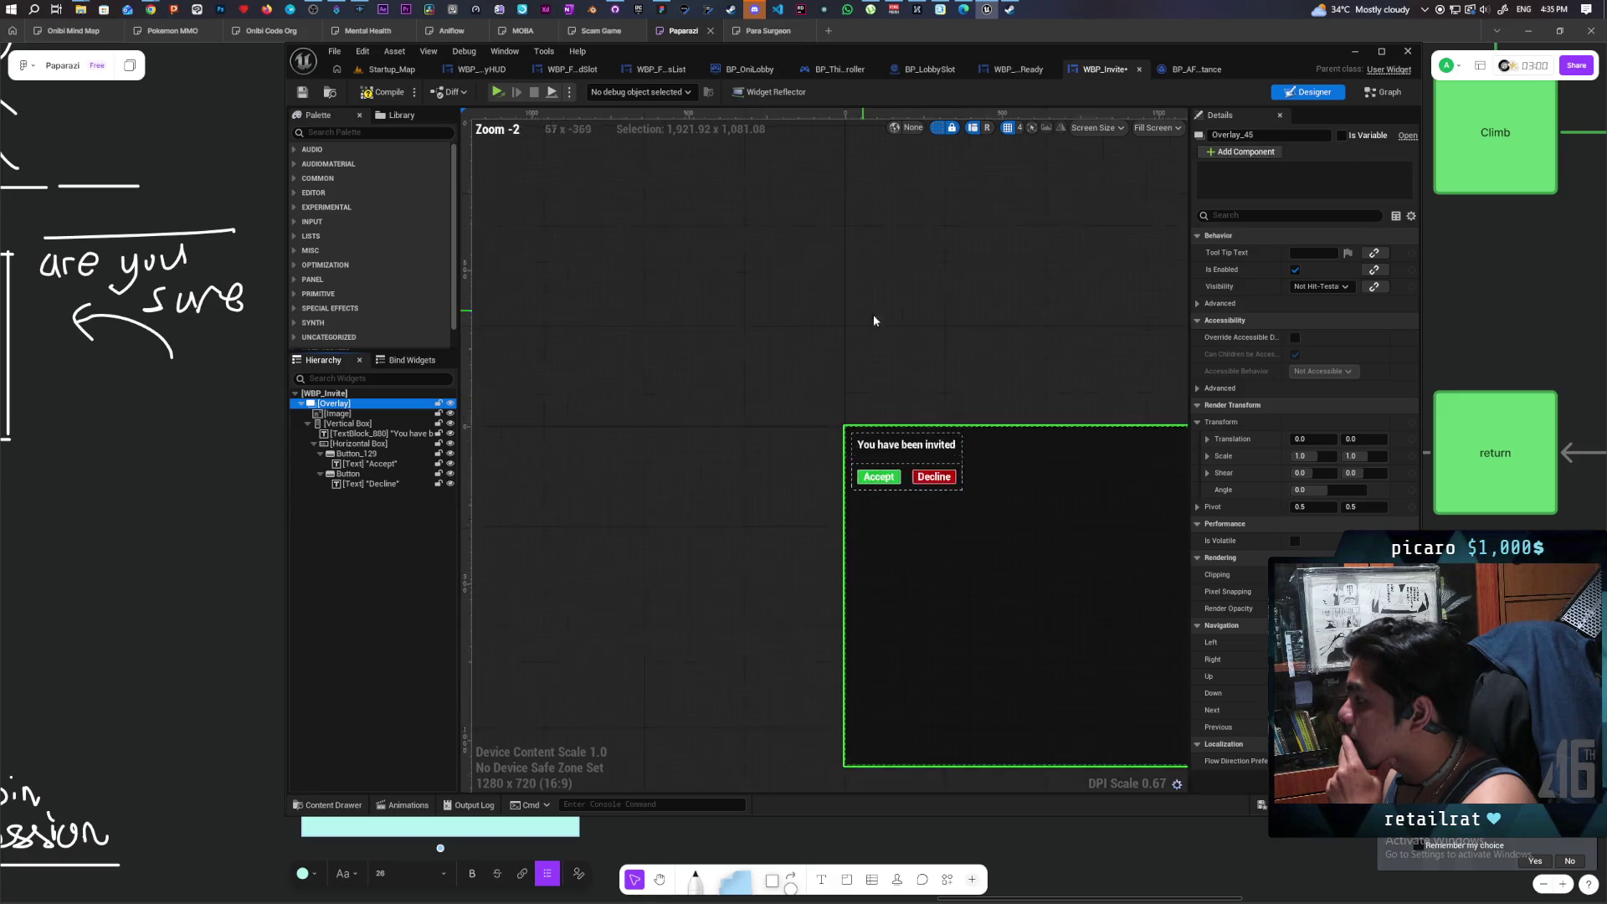
scroll(873, 320, down, 1)
drag(873, 320, 747, 266)
Centre the background Image's alignment, then delete the Image from the Overlay.
click(753, 502)
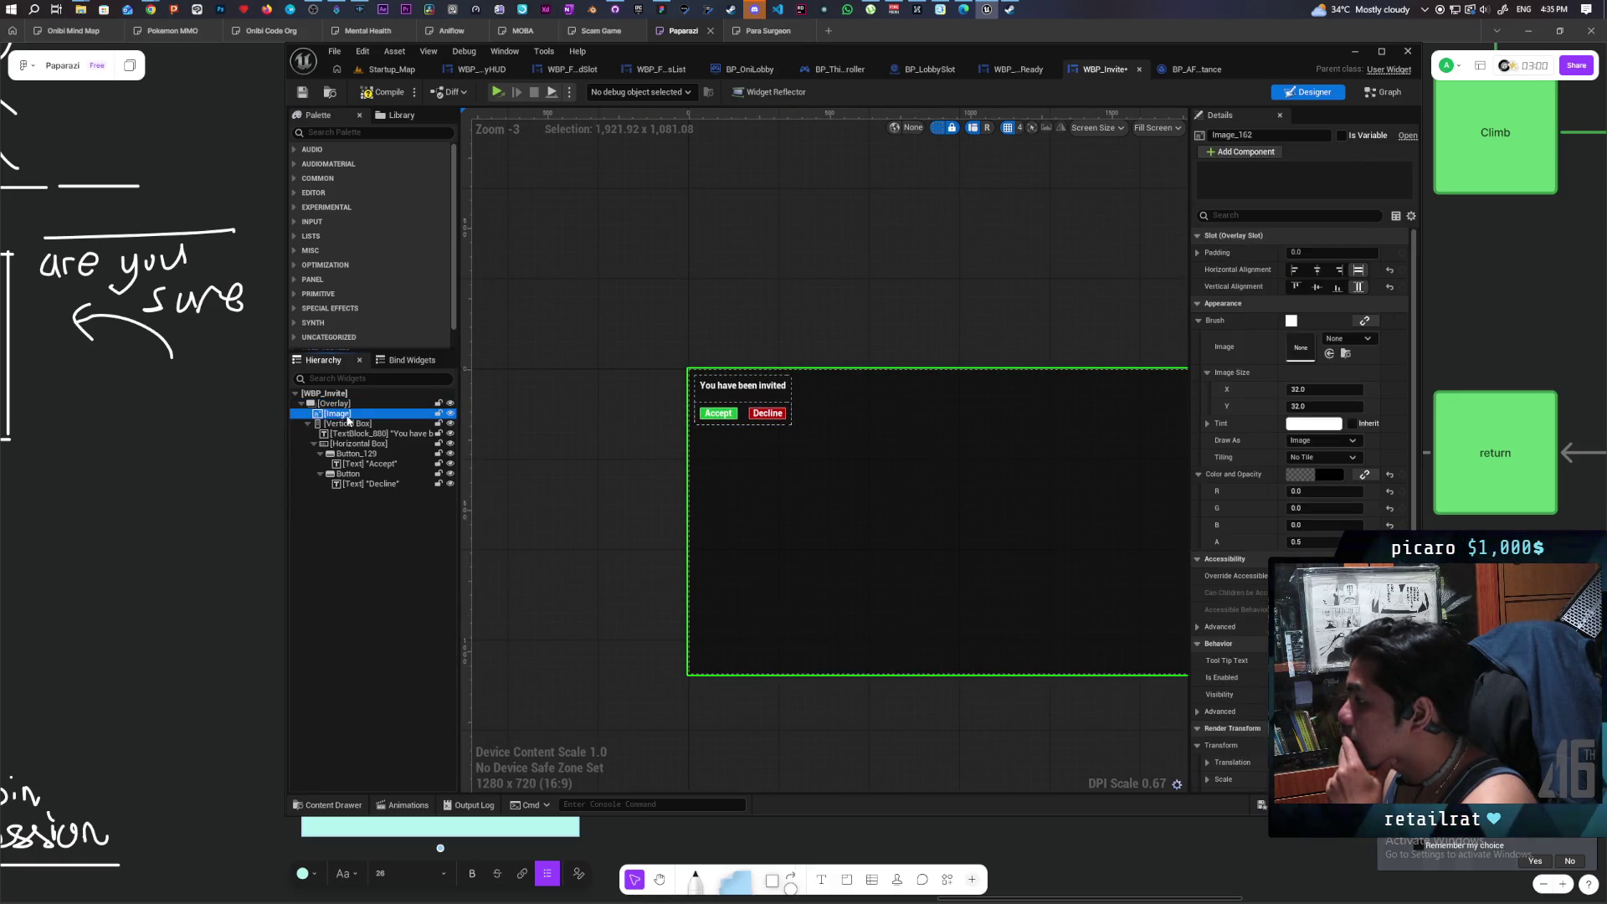
drag(1185, 280, 1110, 274)
click(1317, 269)
click(1316, 286)
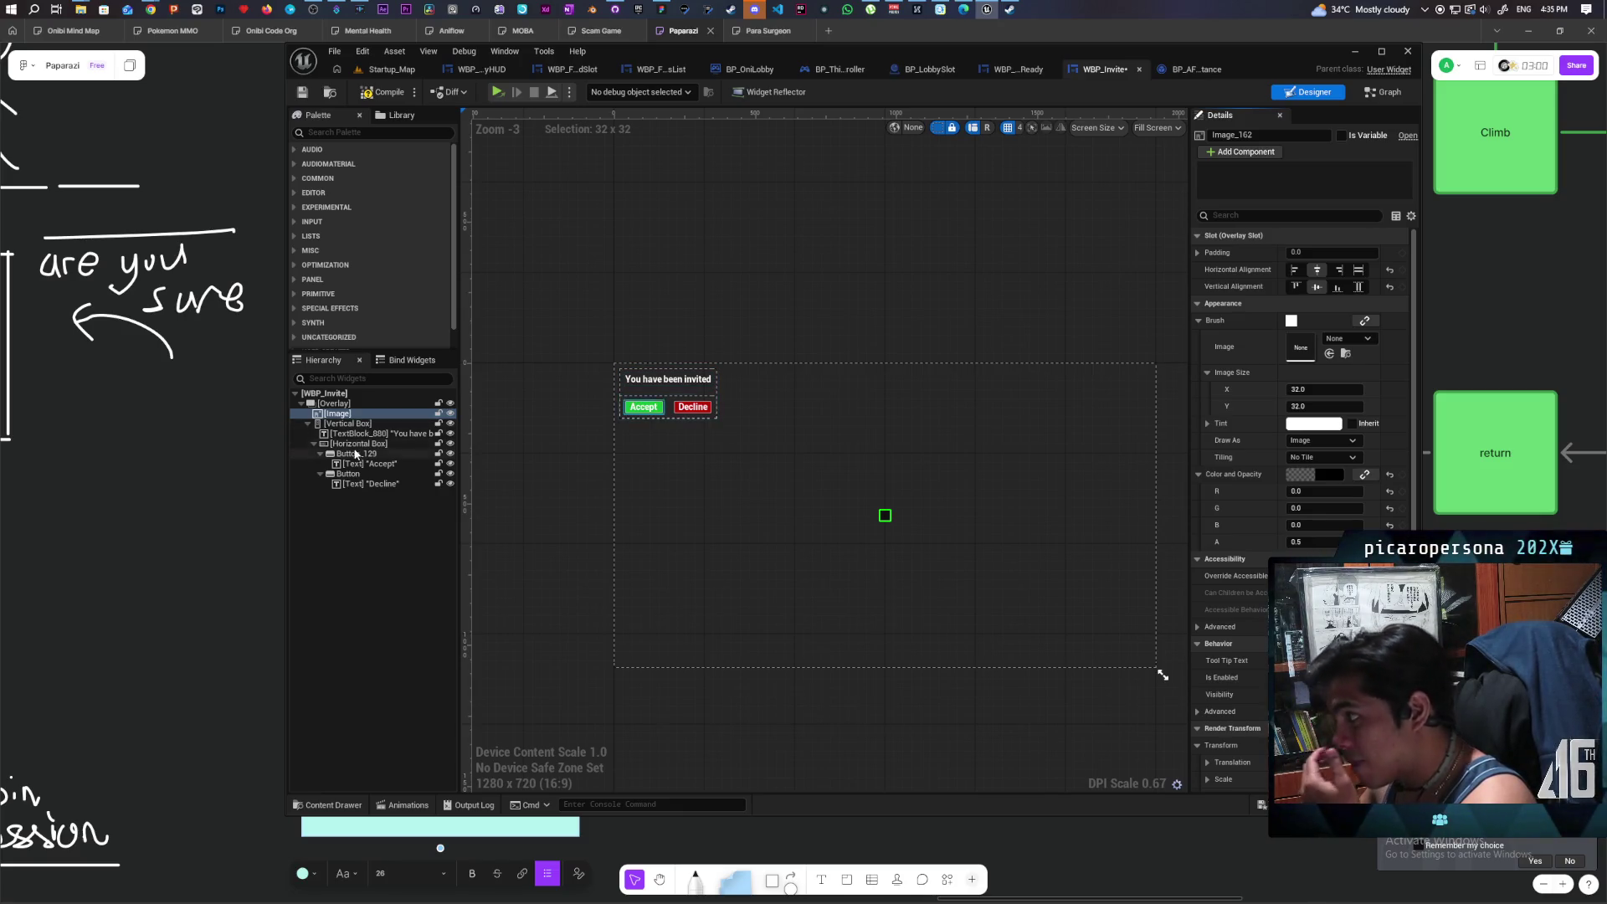
click(337, 413)
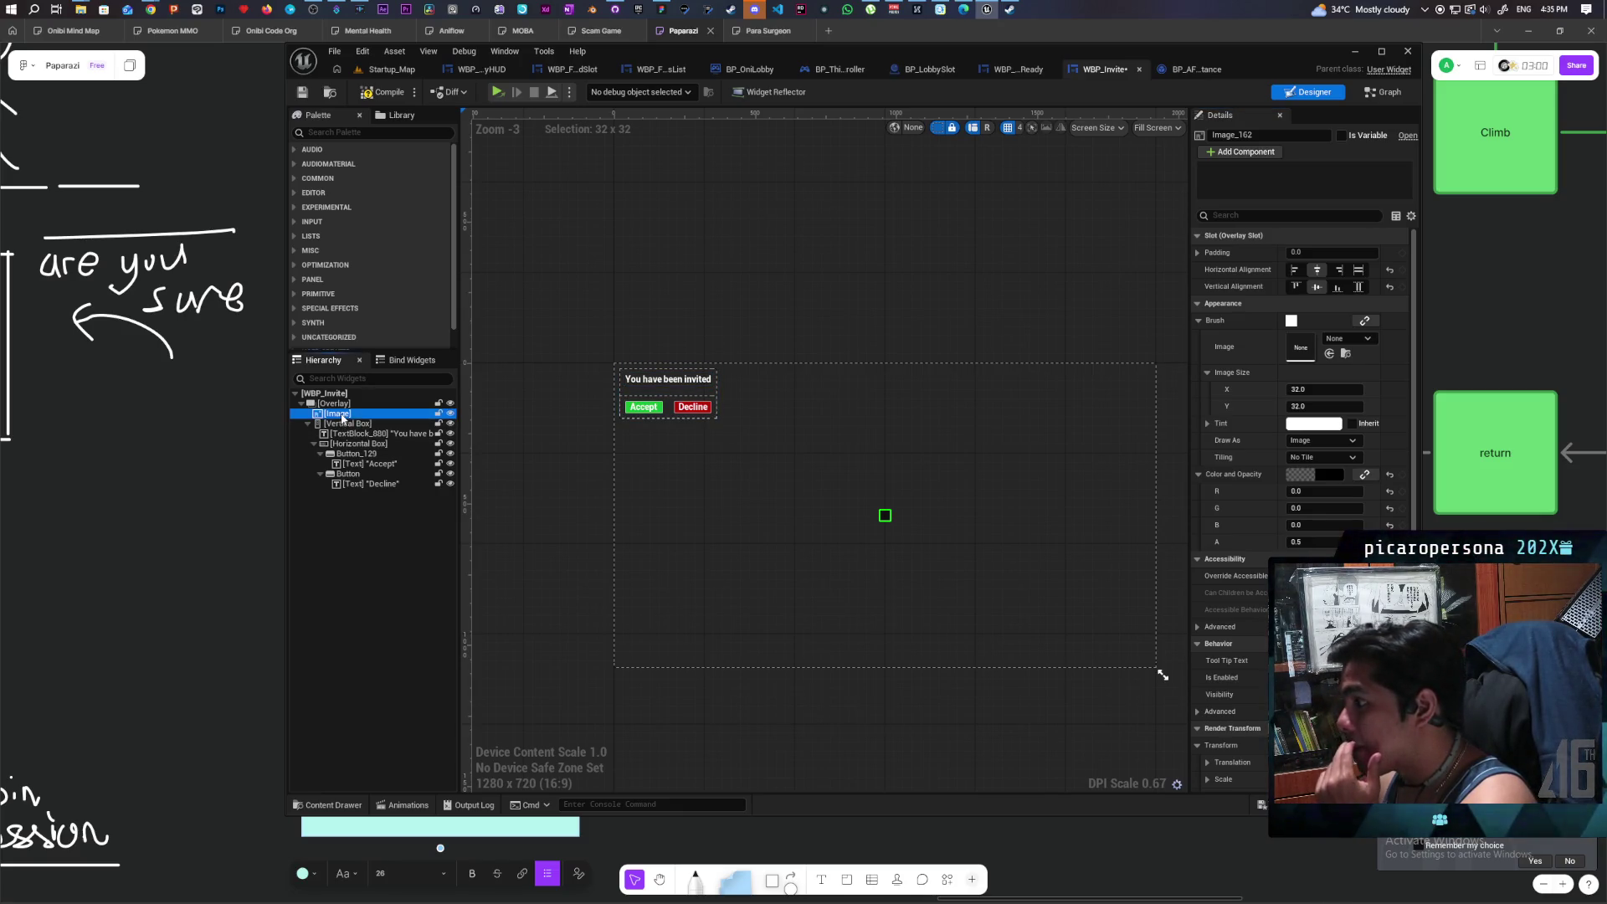
key(Delete)
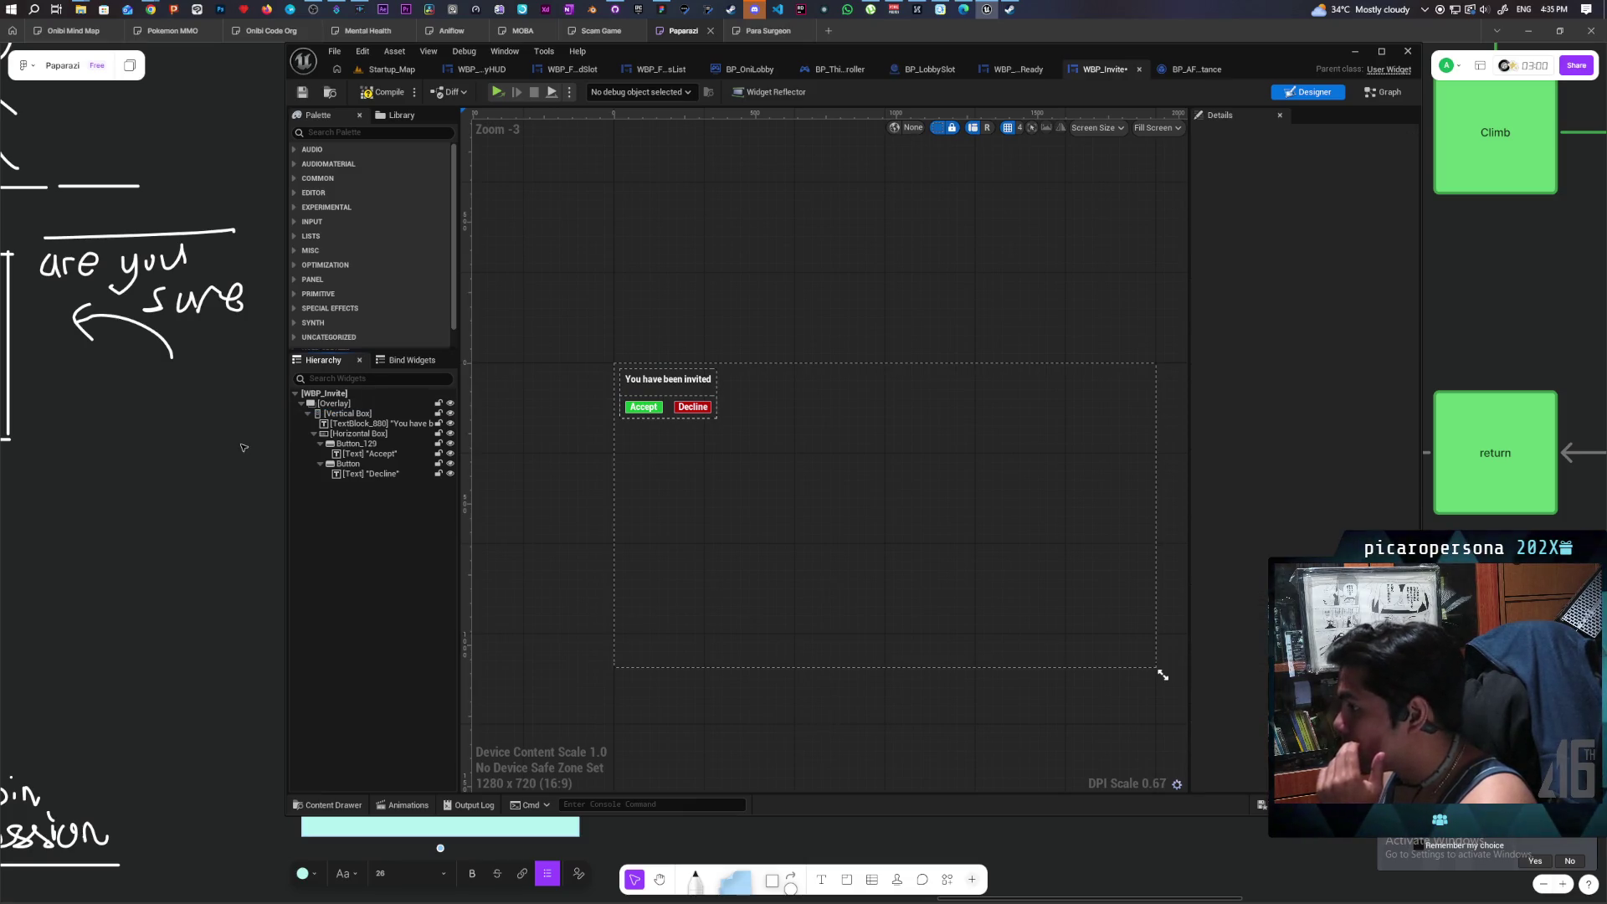
Wrap the dialog's Vertical Box with a Border.
click(343, 413)
right_click(344, 415)
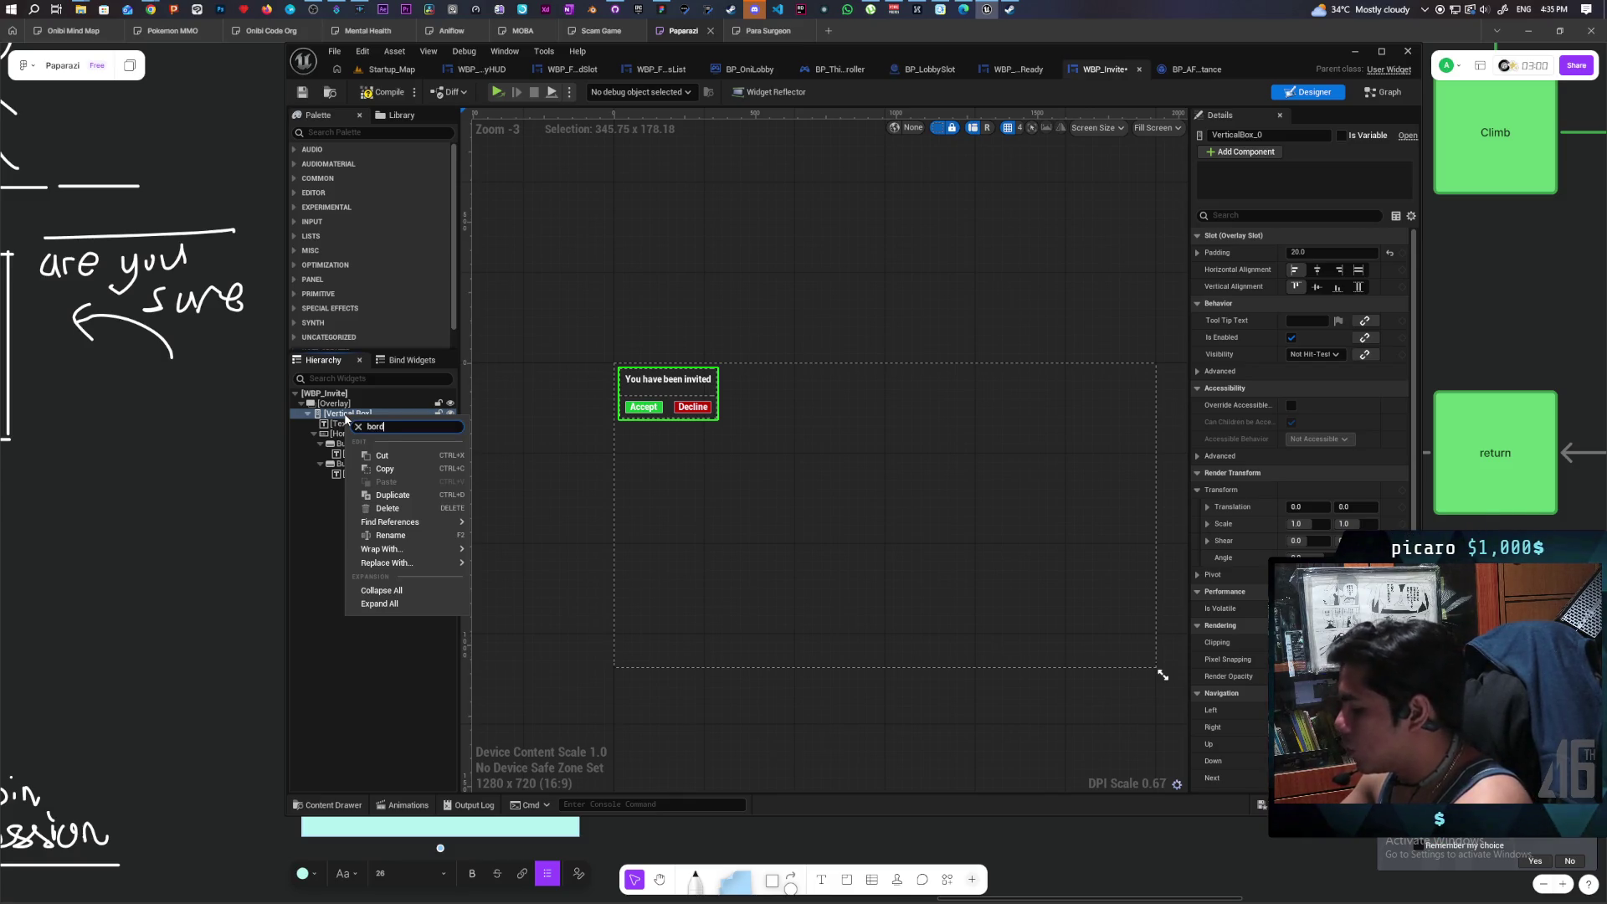
key(Return)
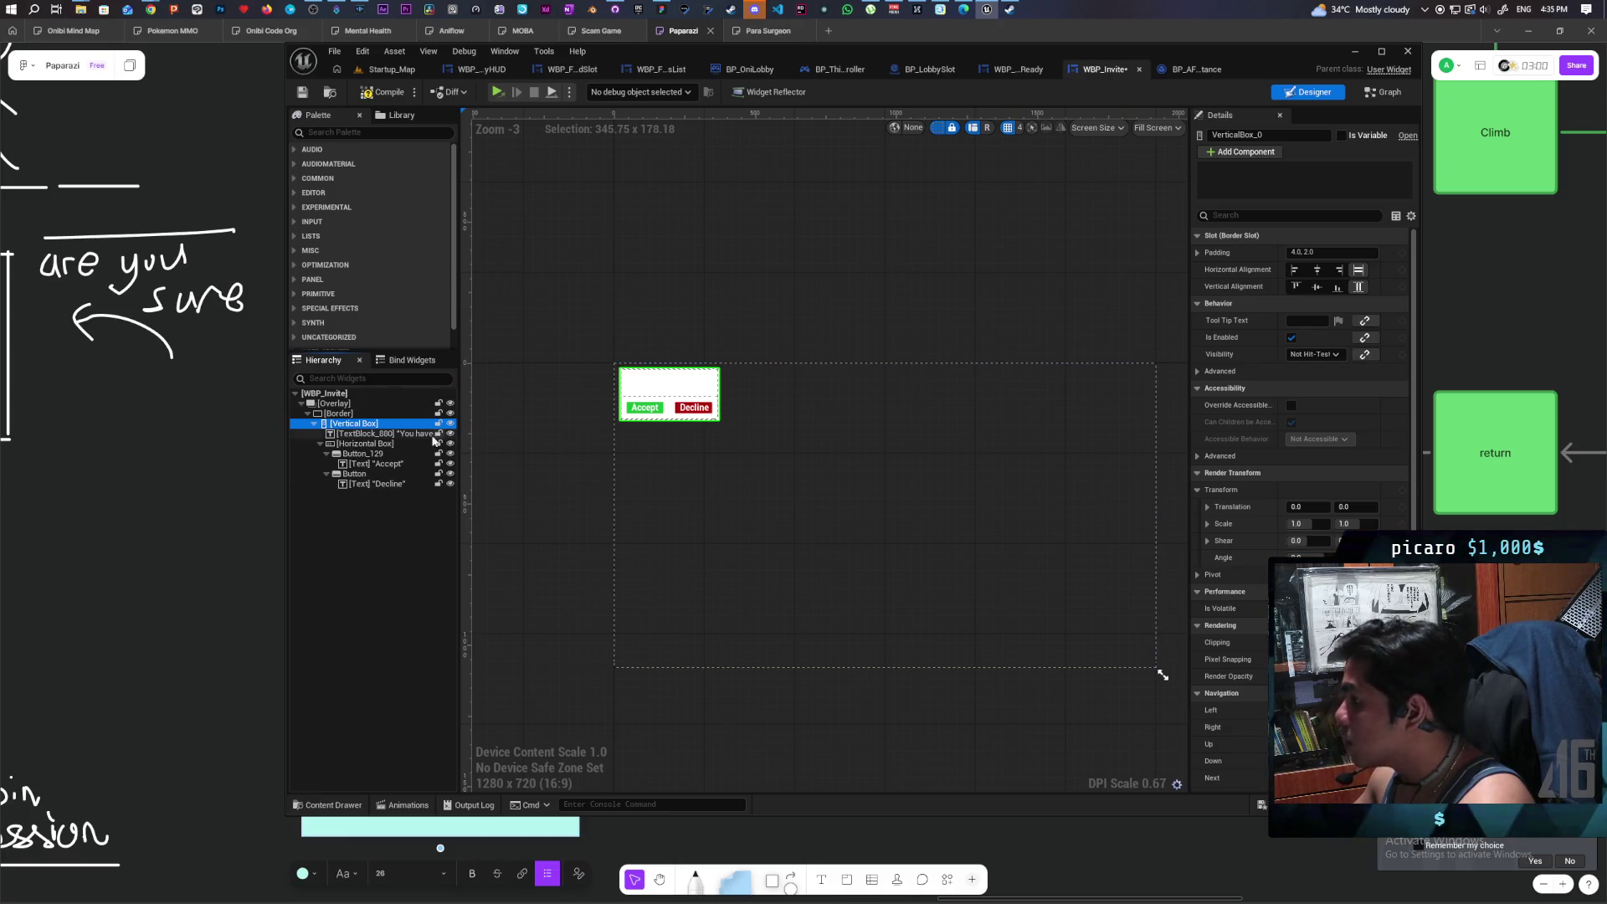
Centre the Border horizontally and vertically in the Overlay, then save WBP_Invite.
click(325, 414)
click(1317, 269)
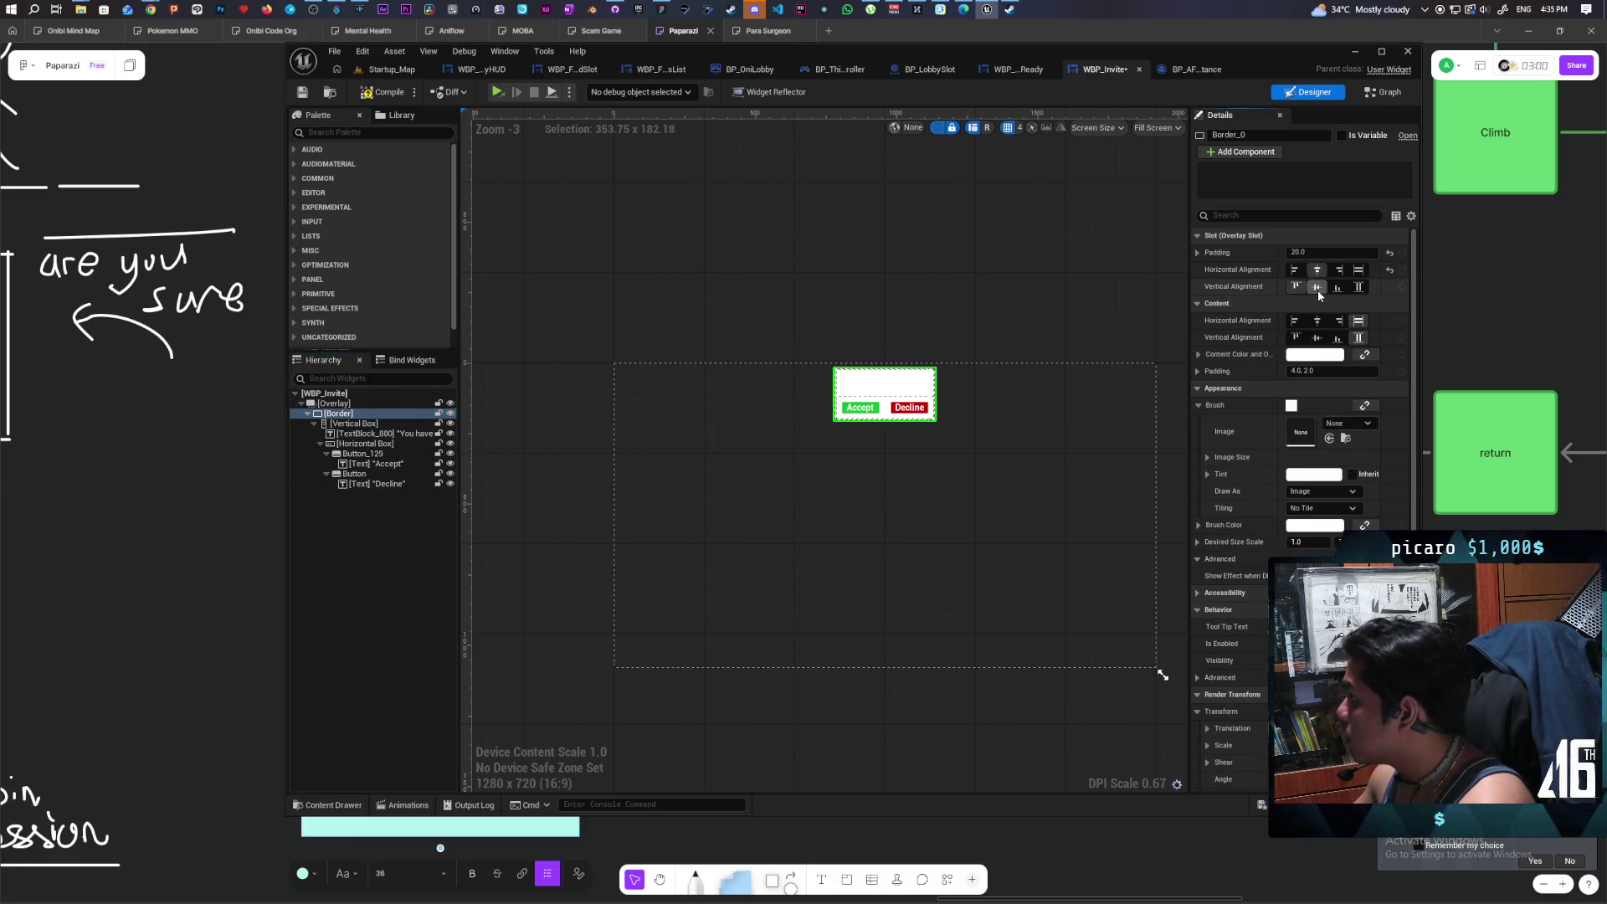
click(1317, 286)
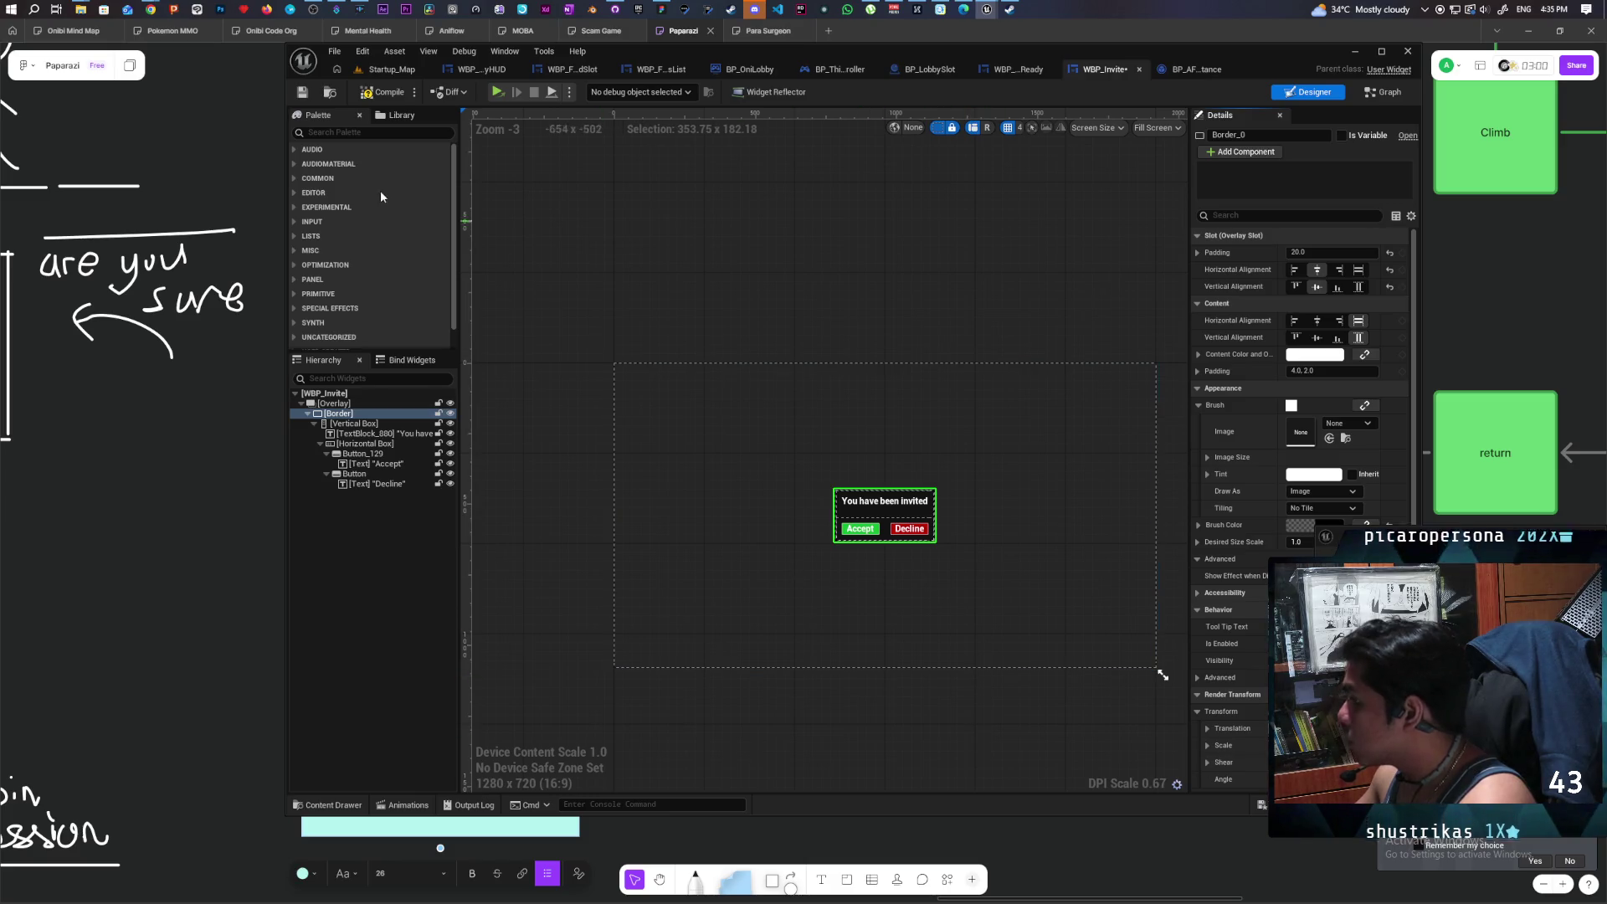
key(ctrl+s)
scroll(912, 540, up, 7)
scroll(847, 565, down, 5)
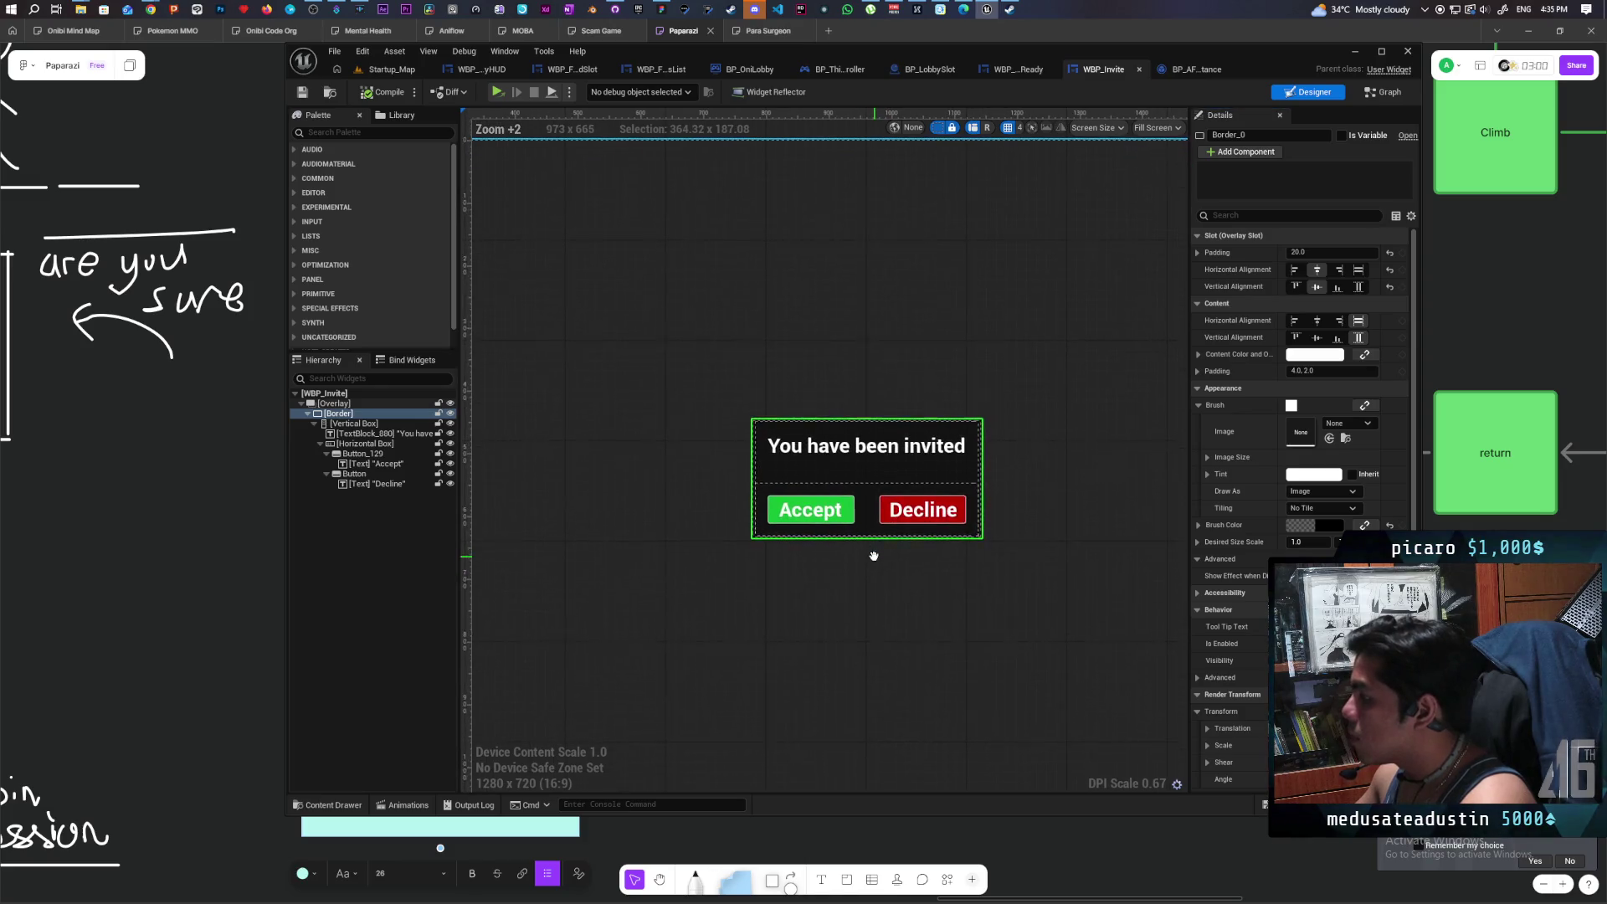
scroll(876, 548, up, 2)
scroll(876, 548, down, 3)
scroll(876, 548, up, 2)
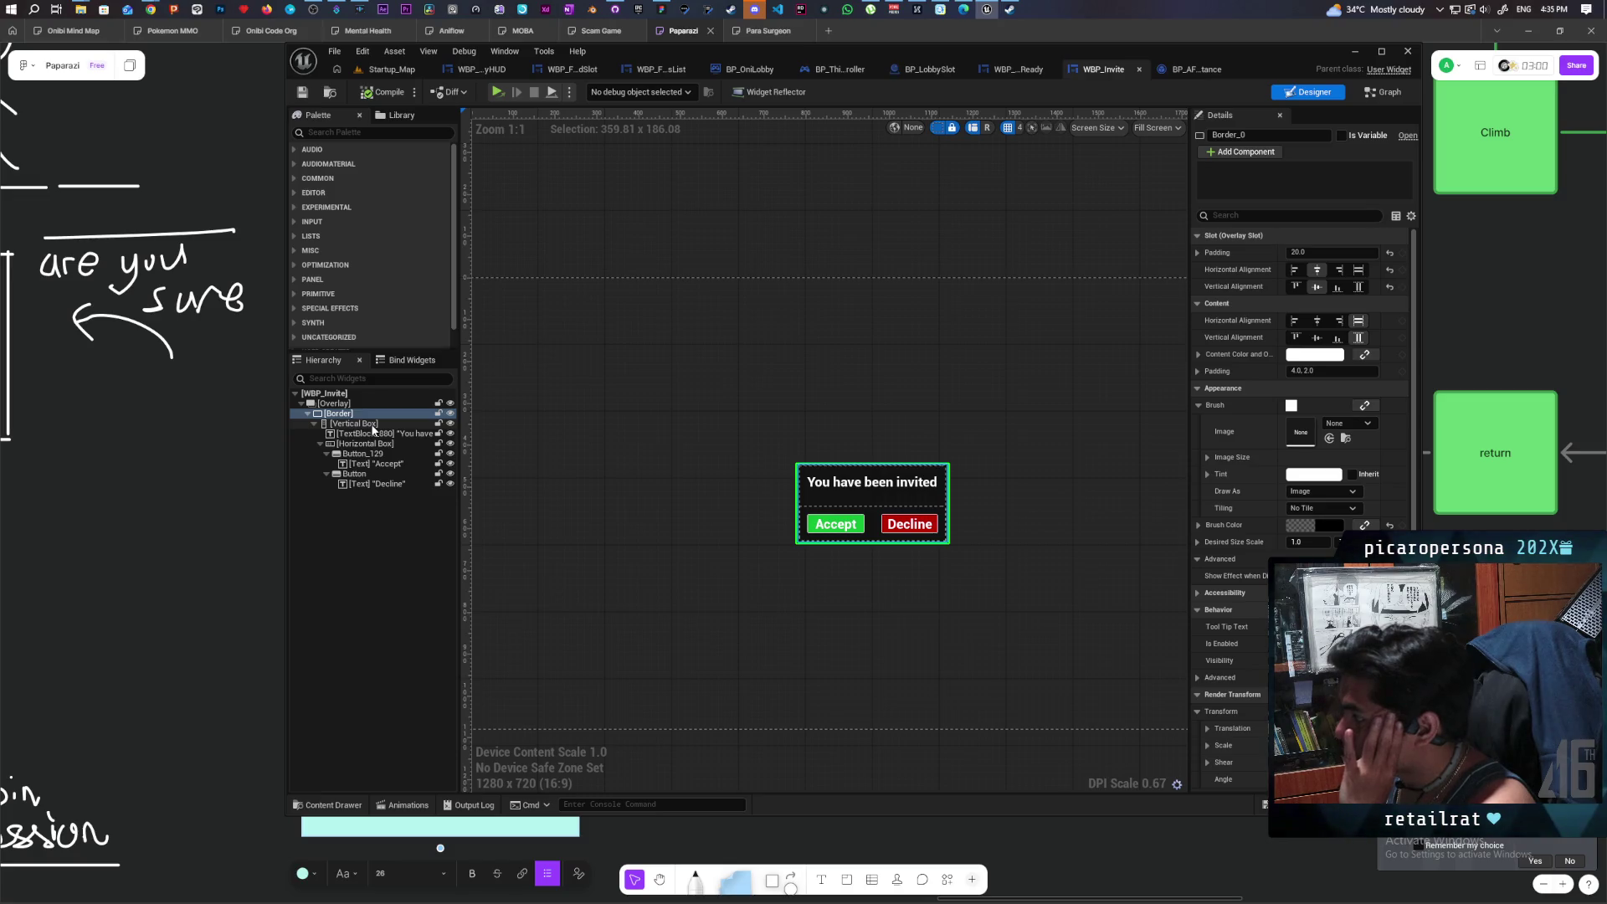
Set the Vertical Box's Border Slot padding to 50 and save WBP_Invite.
click(375, 424)
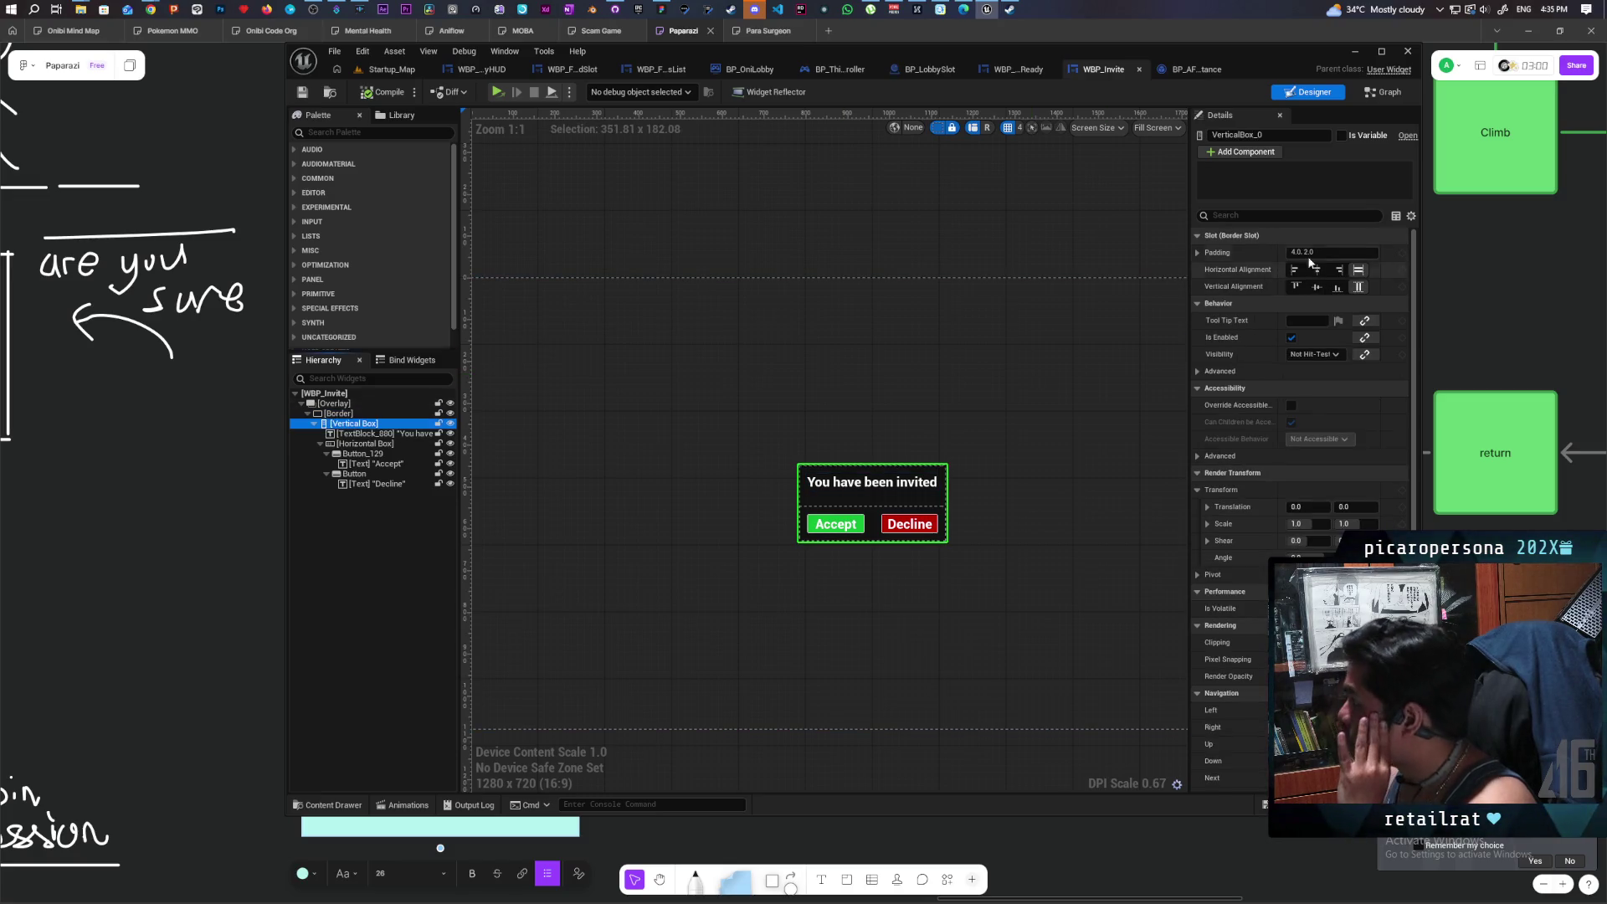
click(1324, 252)
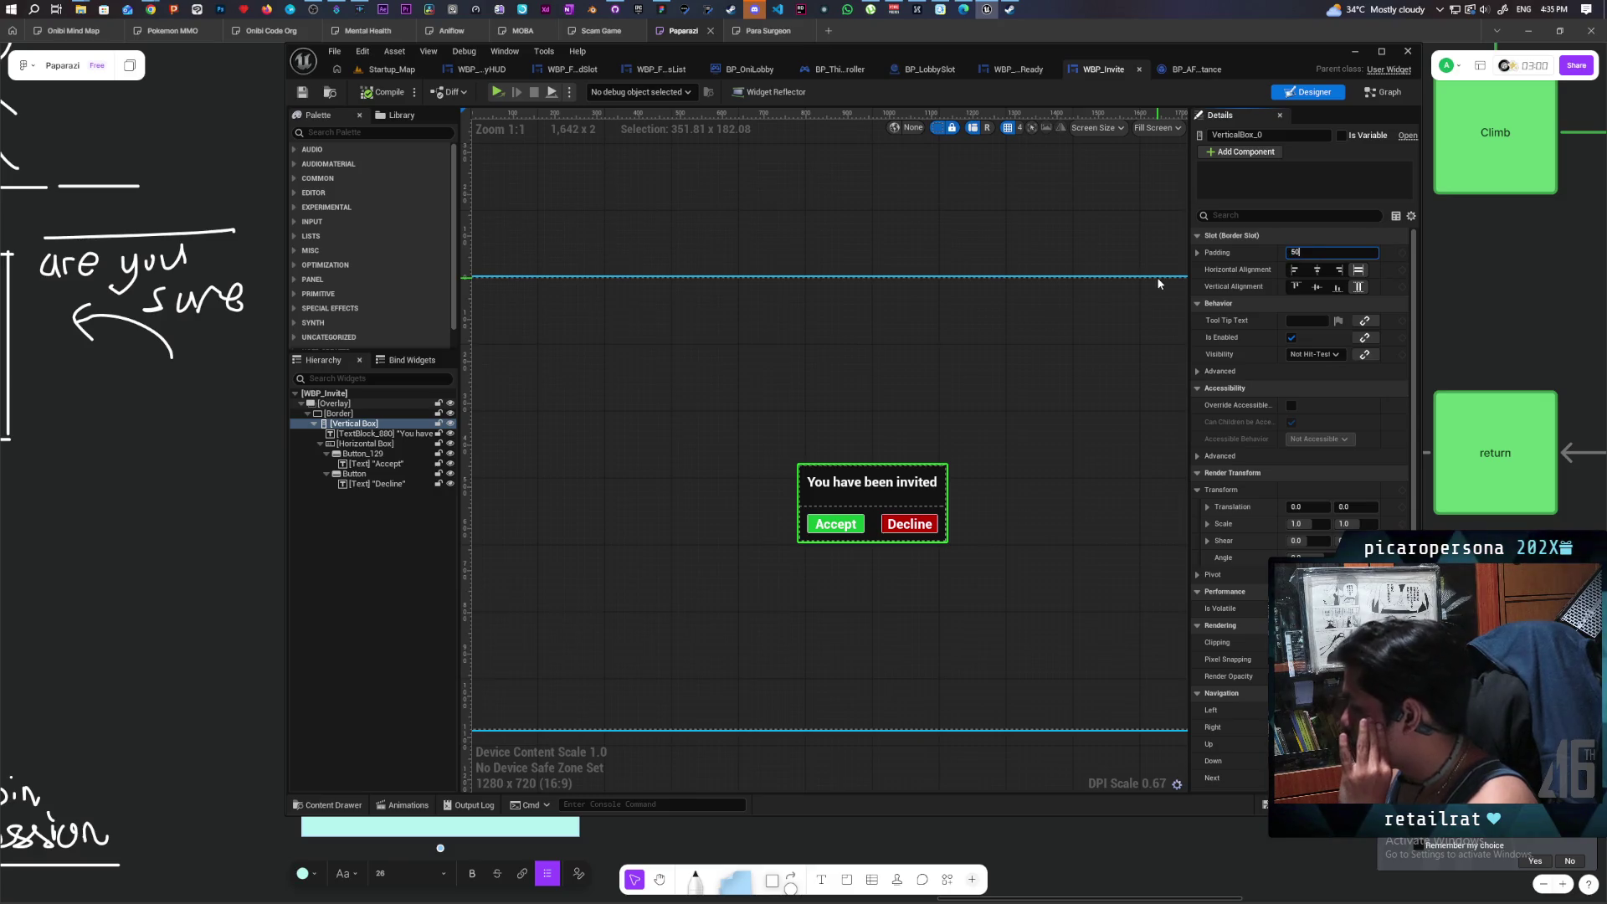
key(Return)
click(1001, 249)
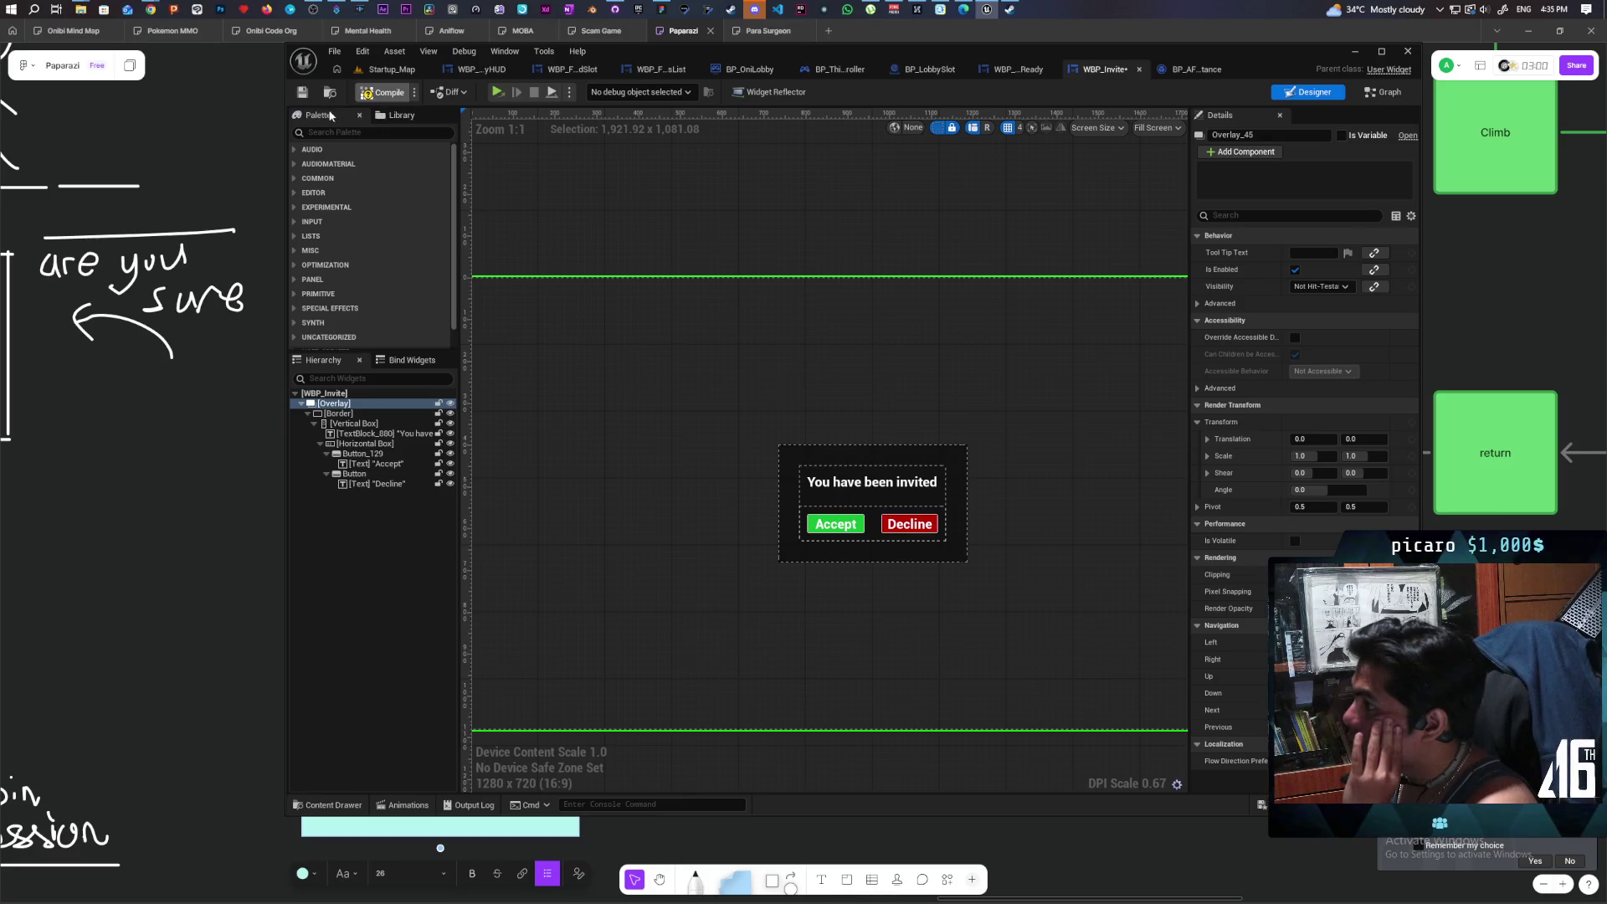
click(302, 93)
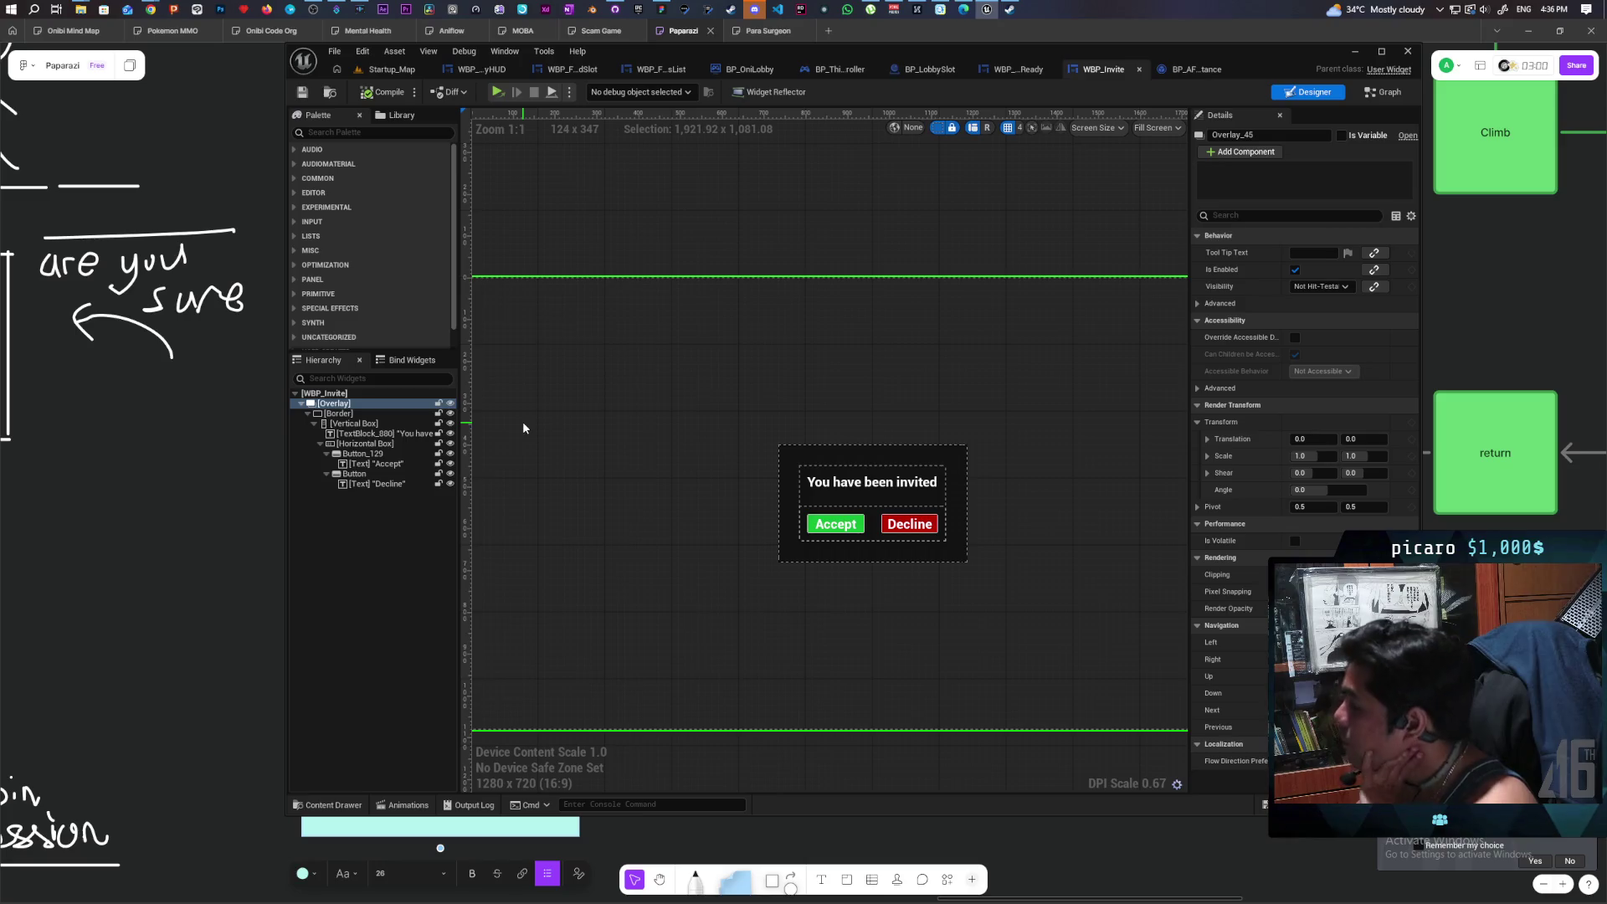
scroll(874, 394, down, 3)
scroll(875, 398, up, 1)
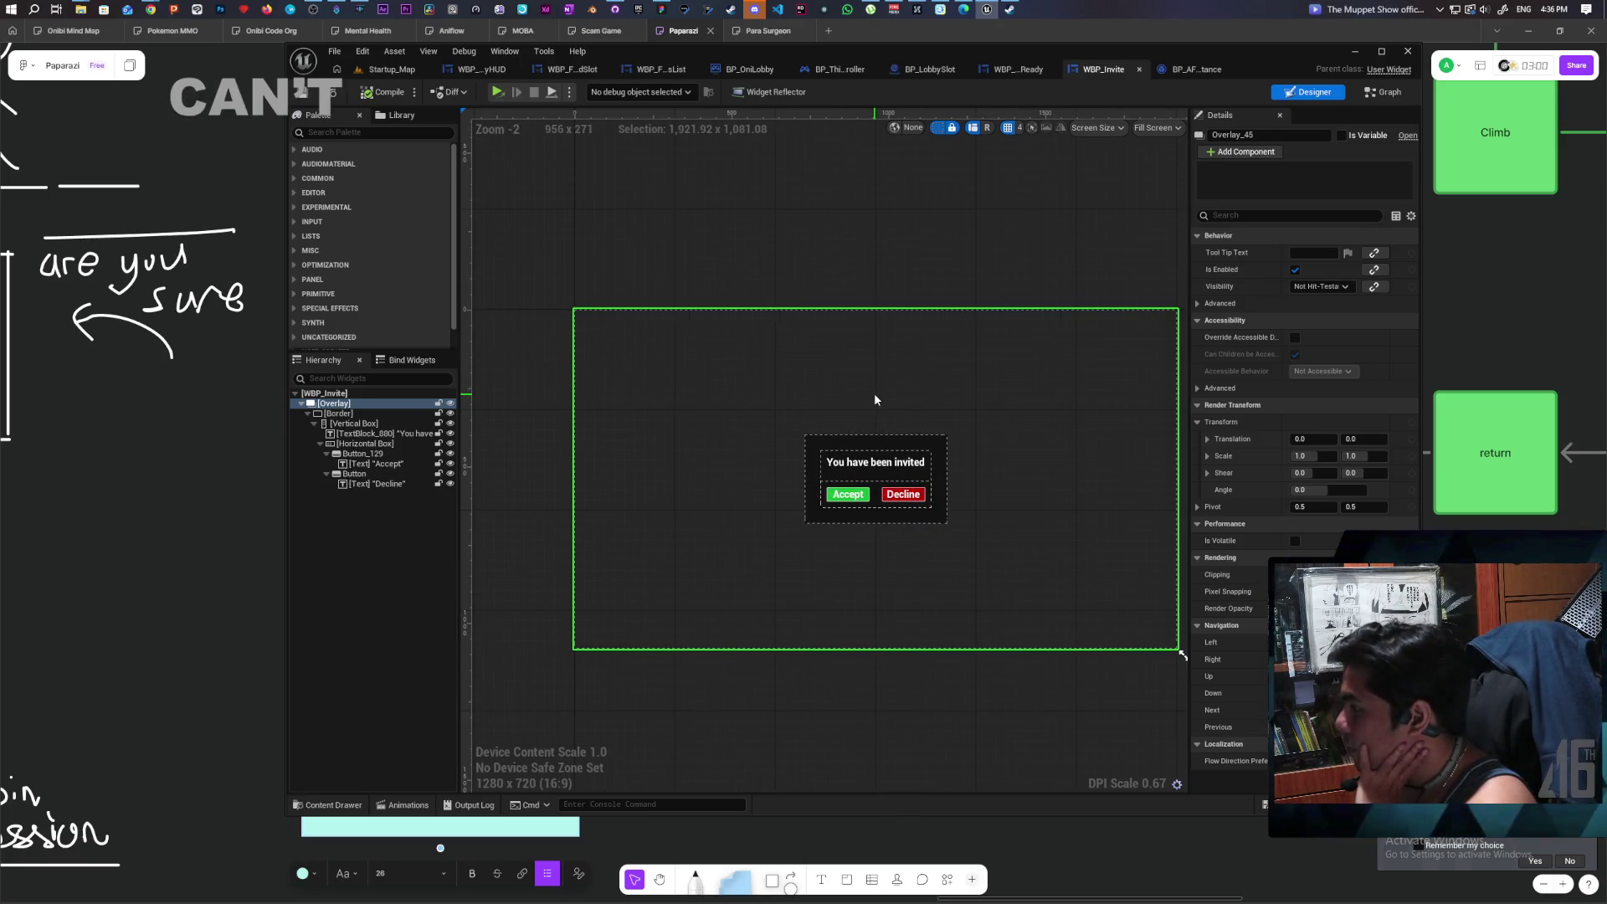
key(ctrl+s)
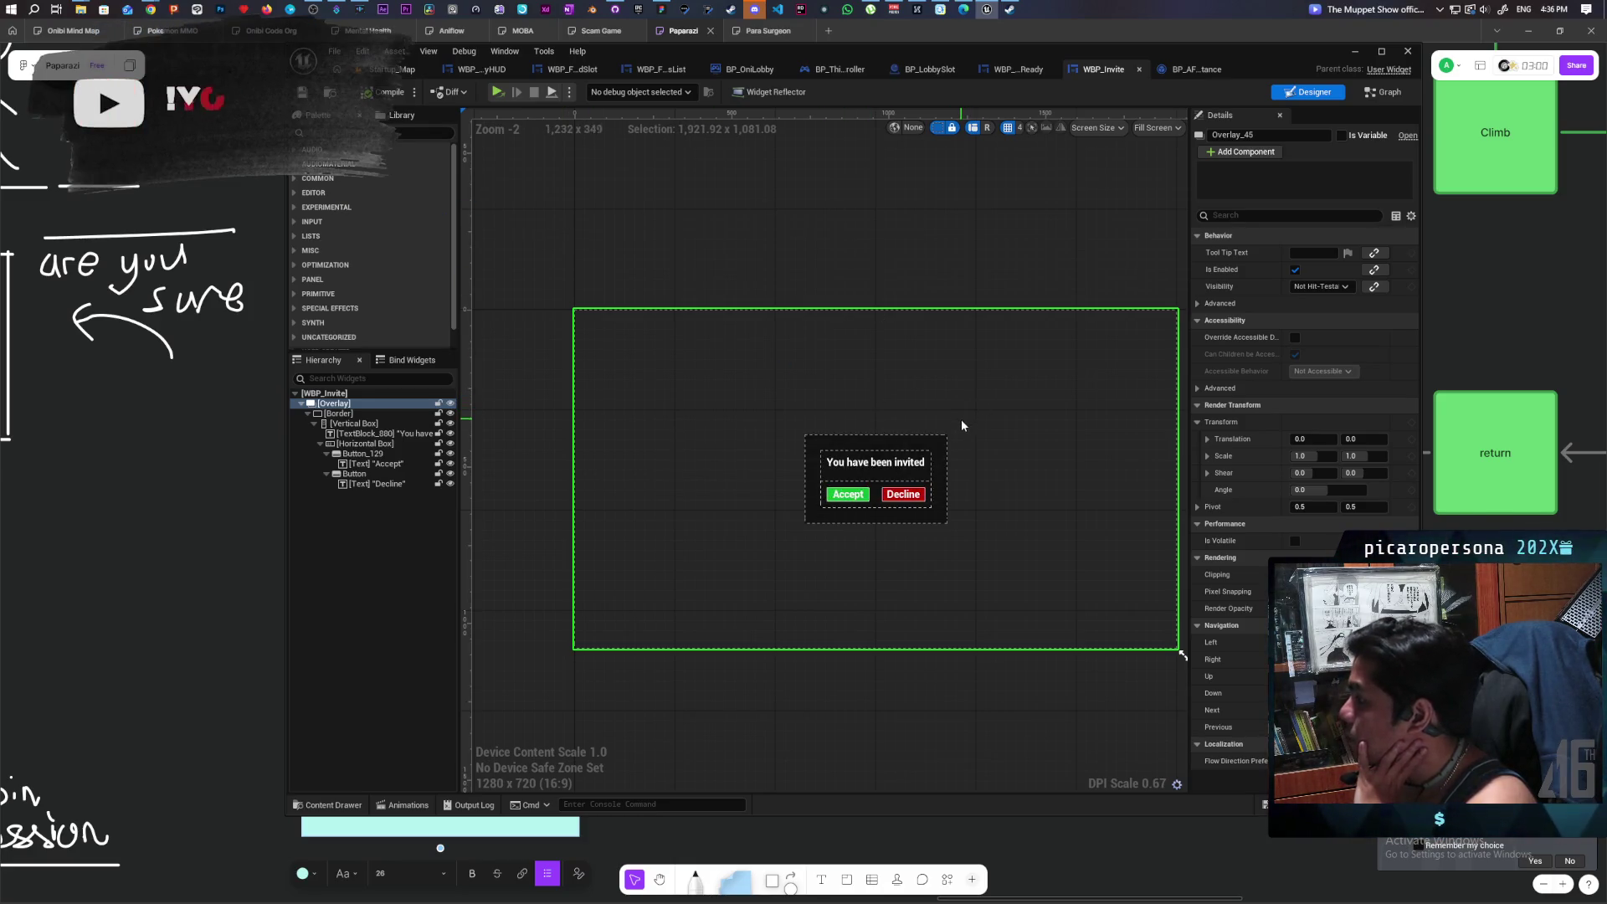
click(364, 452)
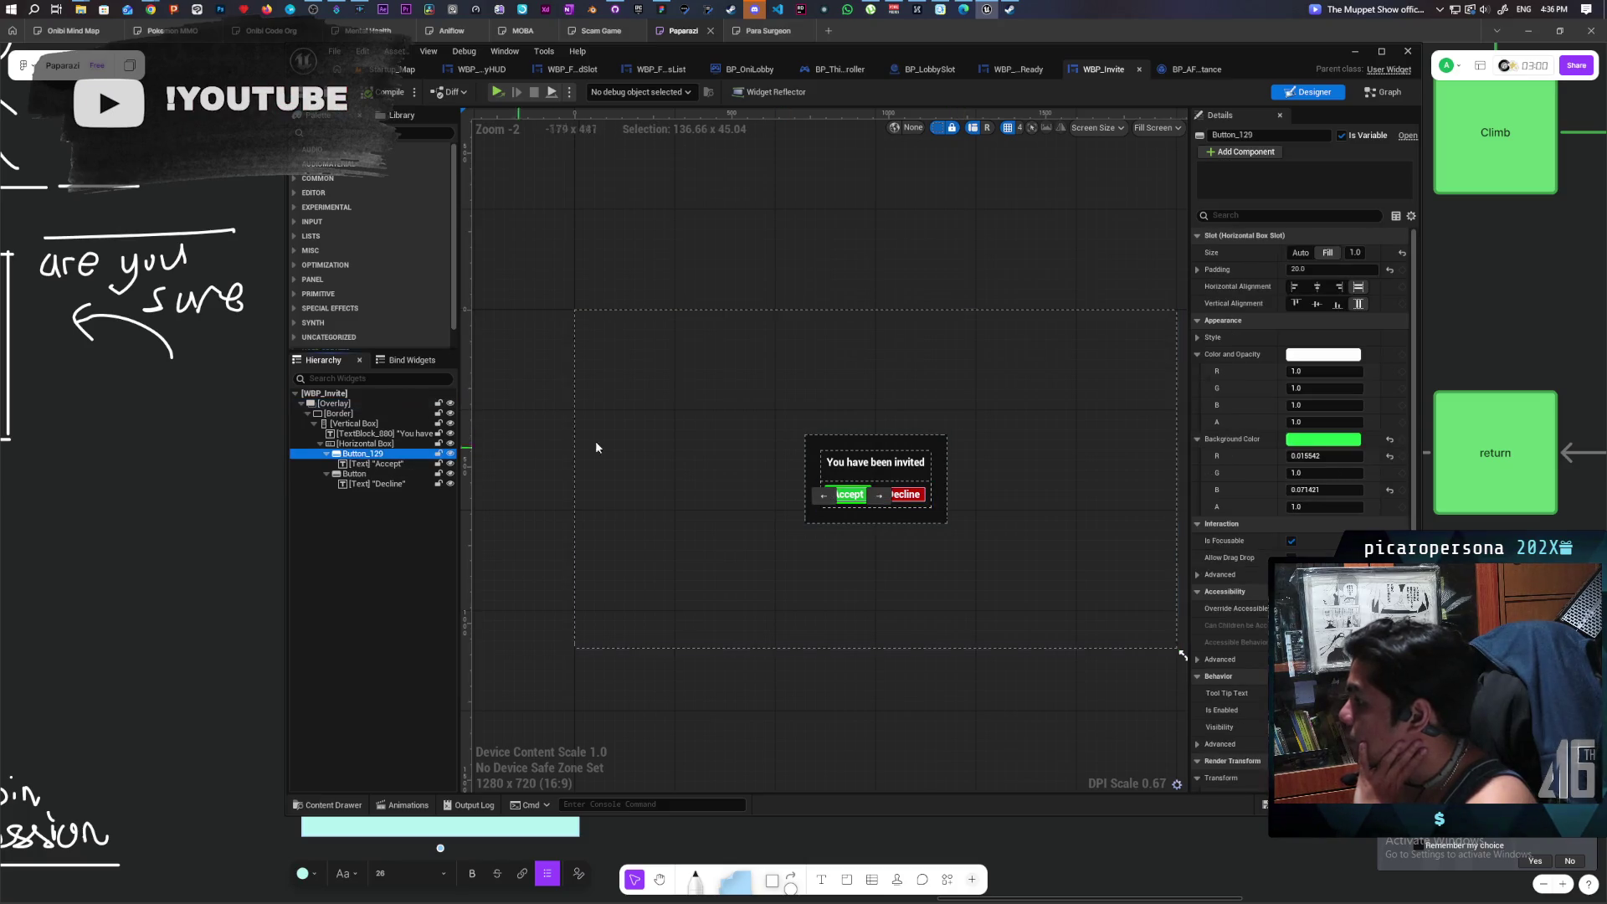
Change the Accept button's background colour to dark grey.
click(1304, 446)
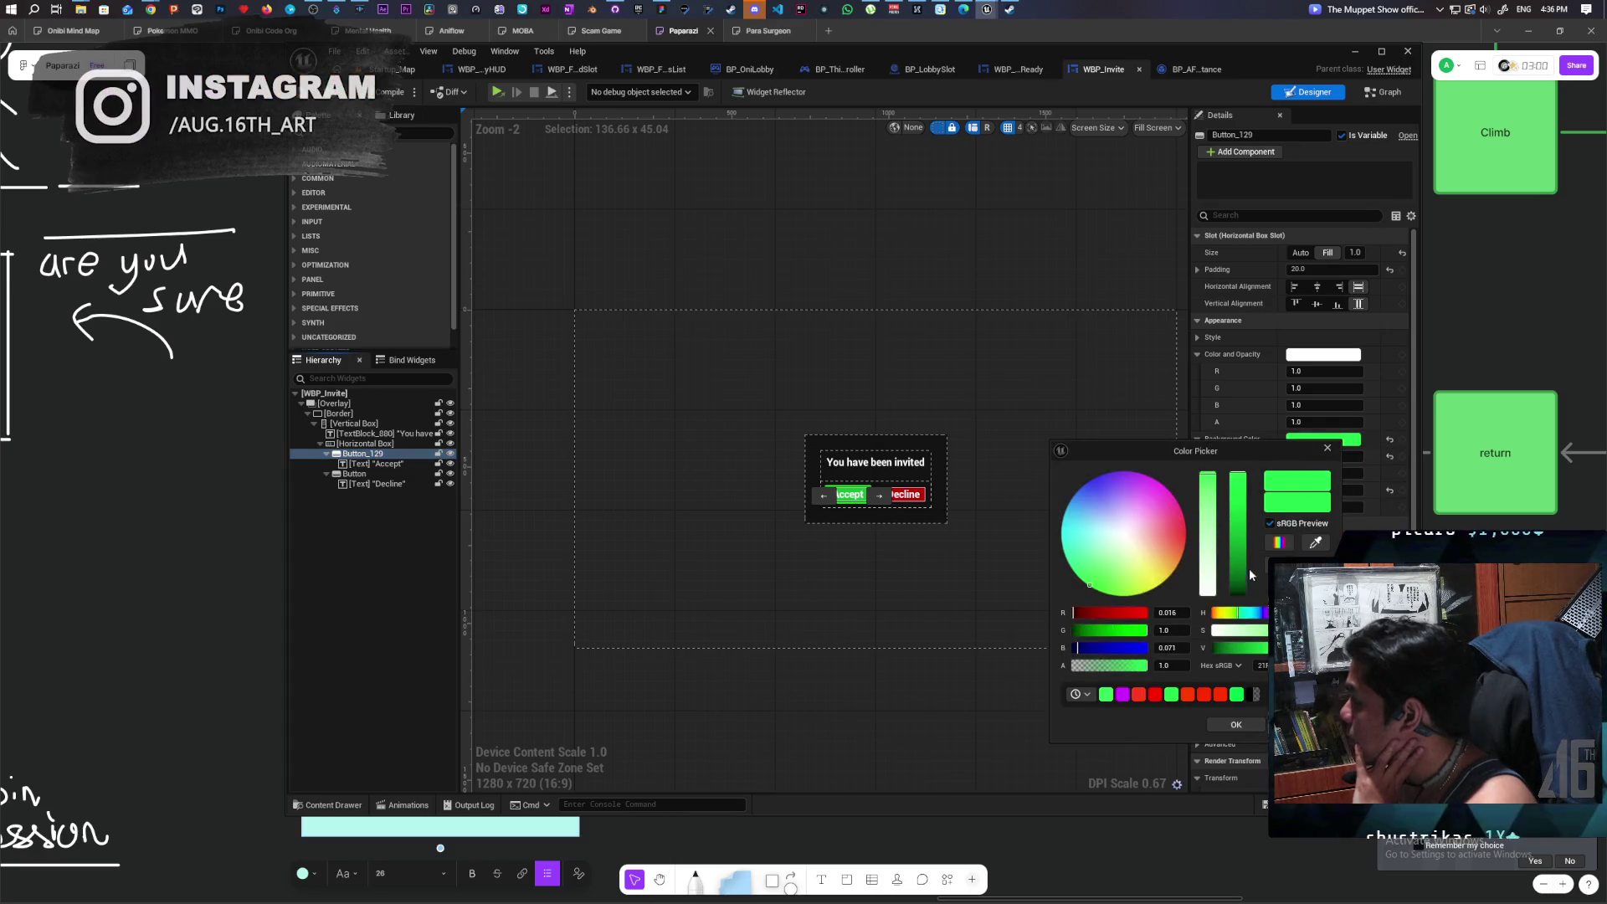
mouse_move(1214, 569)
mouse_down()
mouse_move(1215, 592)
mouse_move(1239, 584)
mouse_up()
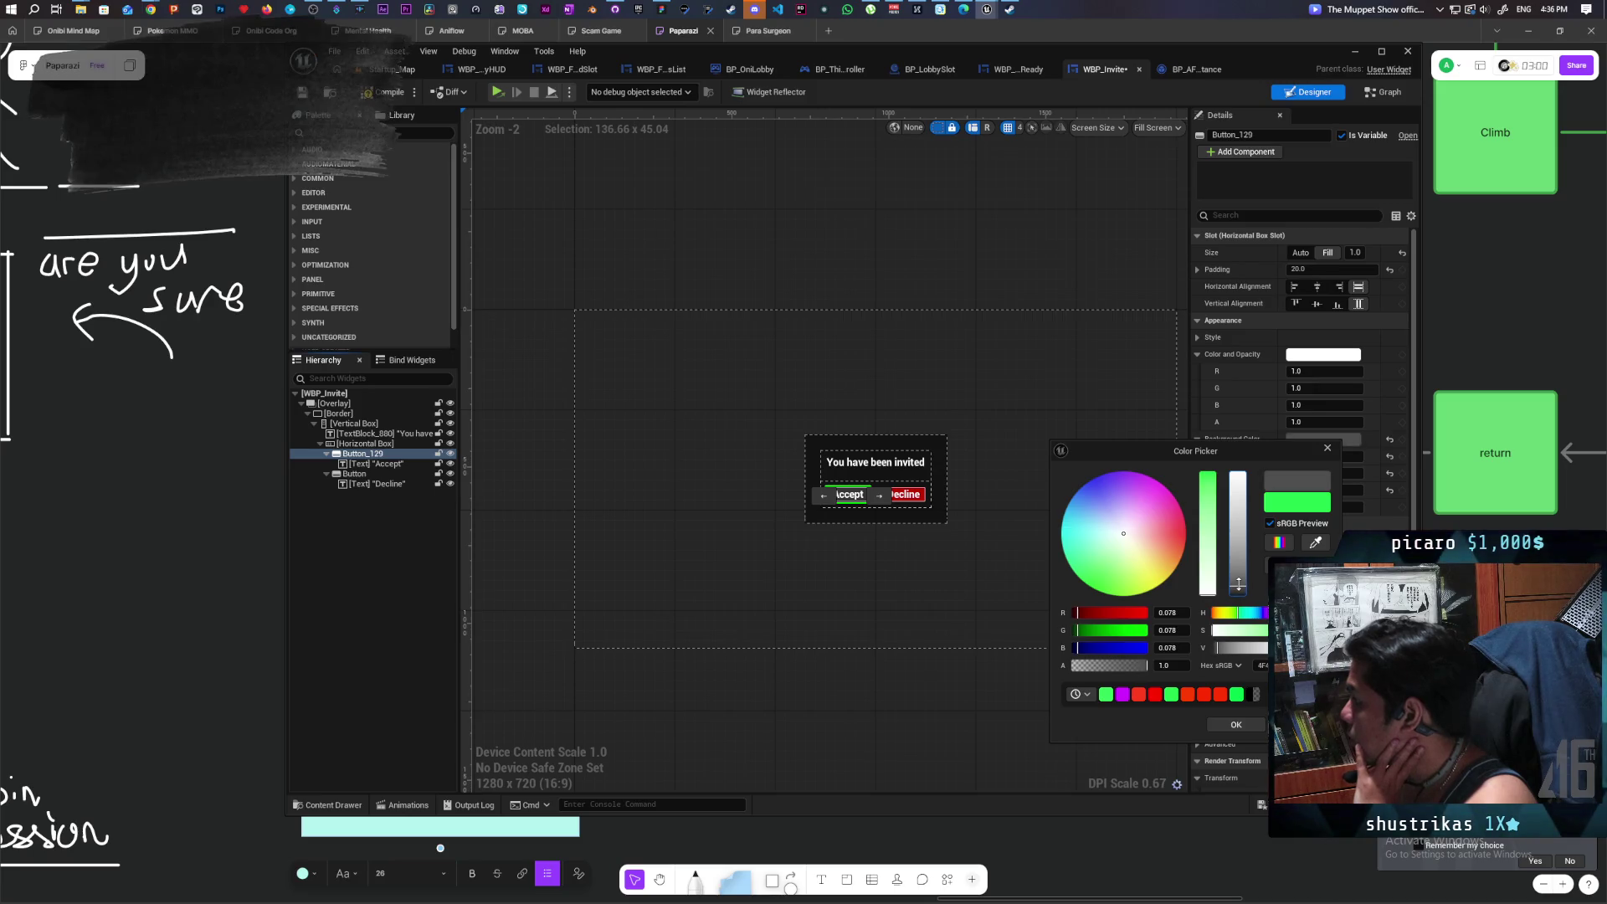
click(1231, 727)
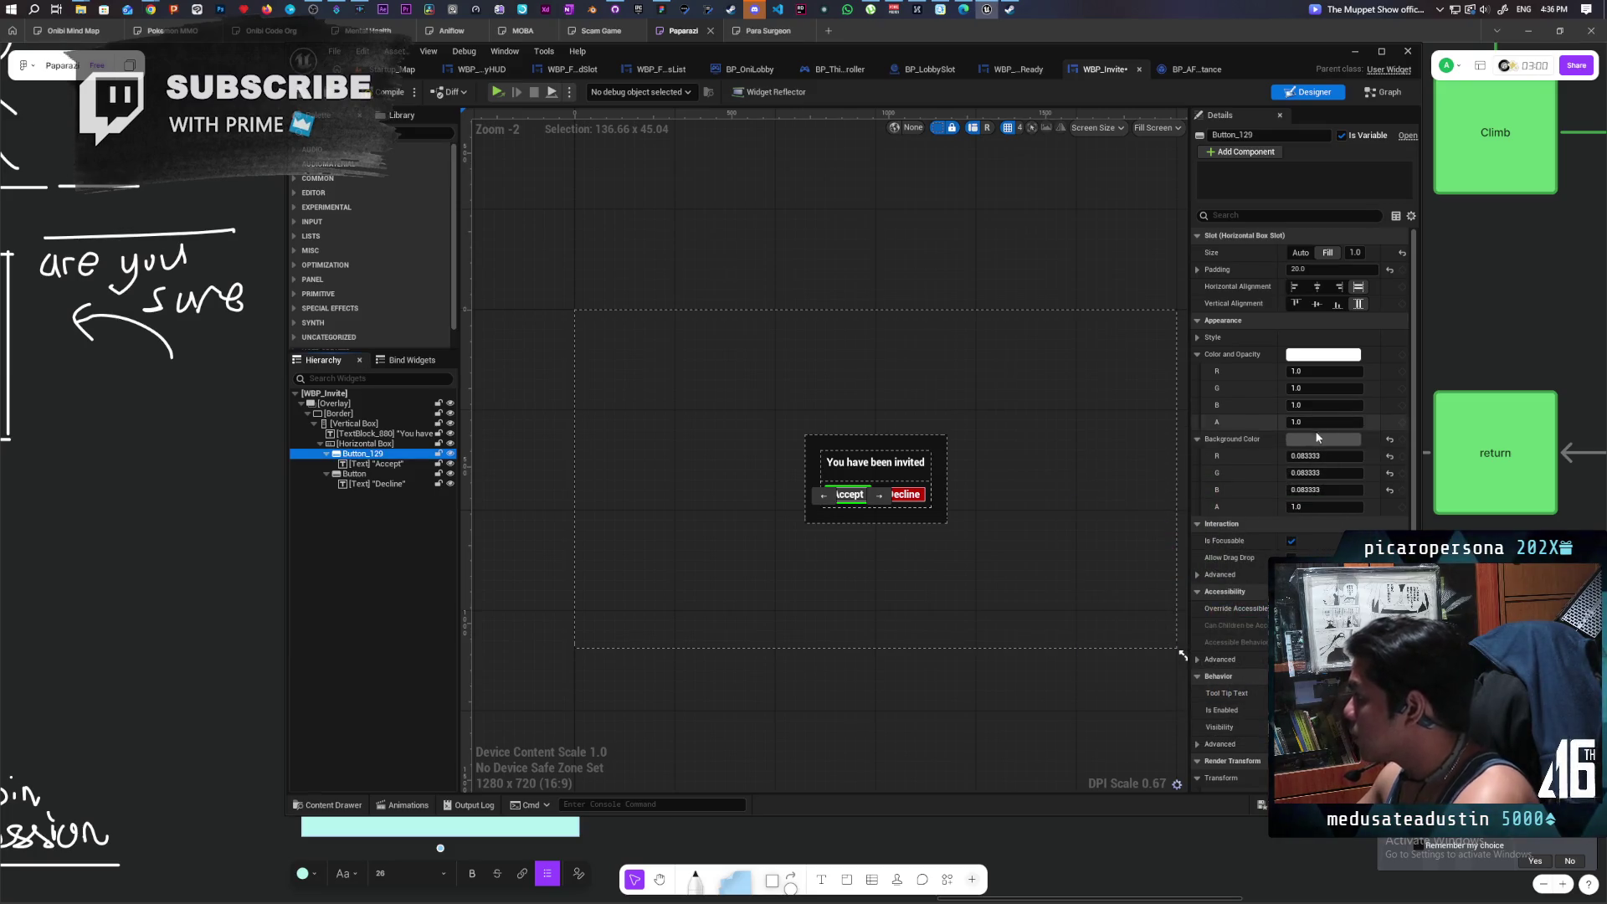
Select the Decline button, save the widget, and select the overlay root.
click(905, 494)
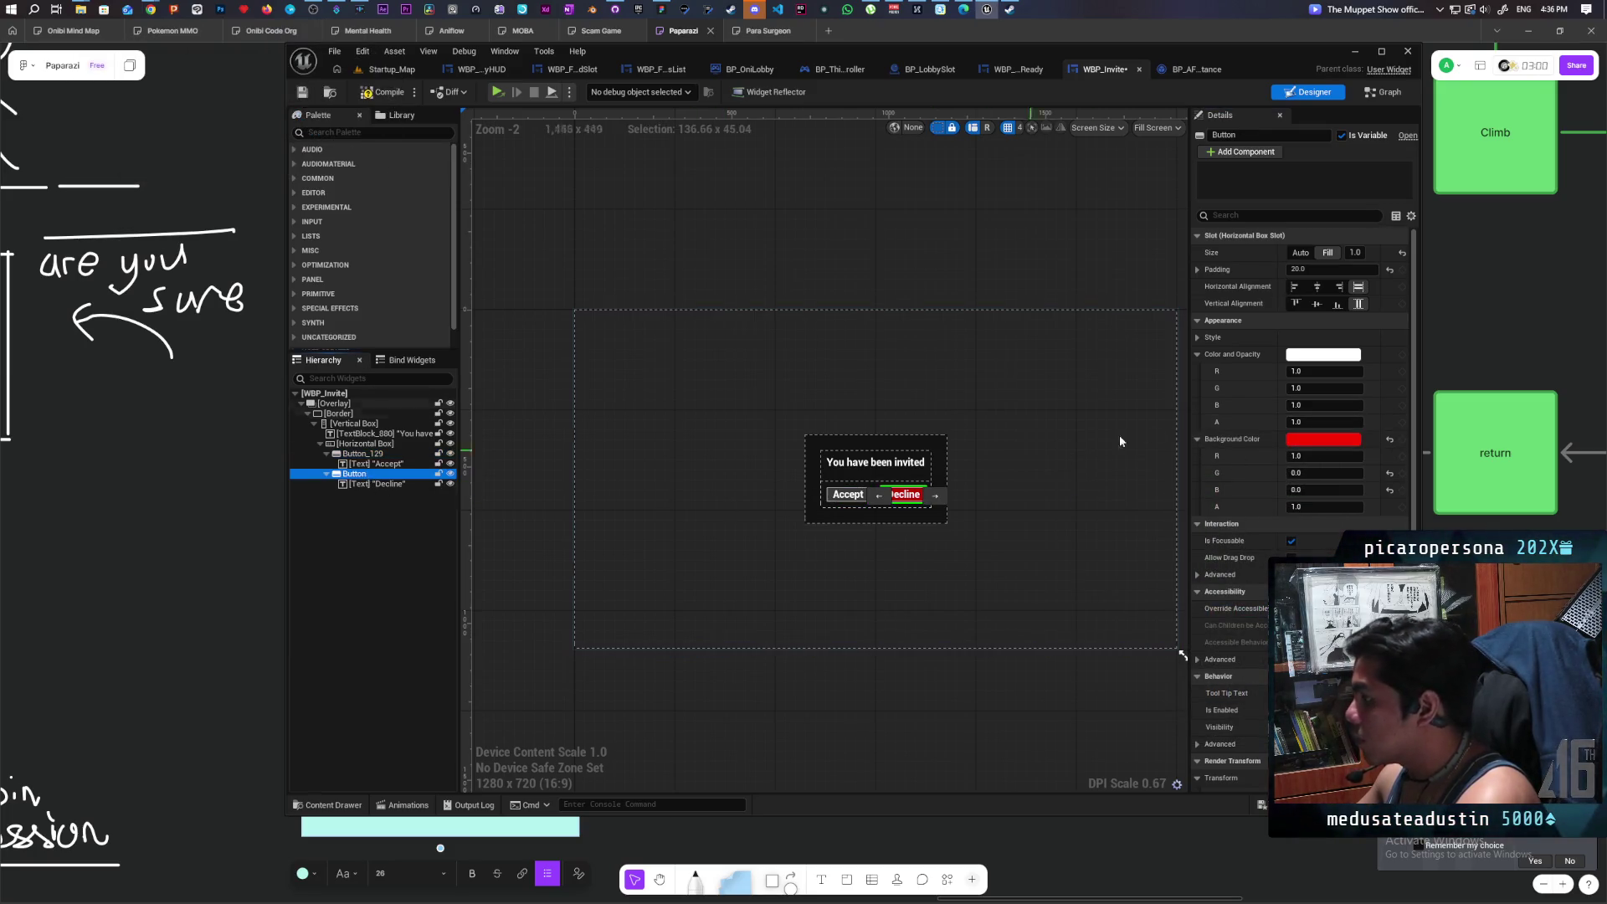
click(384, 92)
click(302, 92)
scroll(865, 360, up, 2)
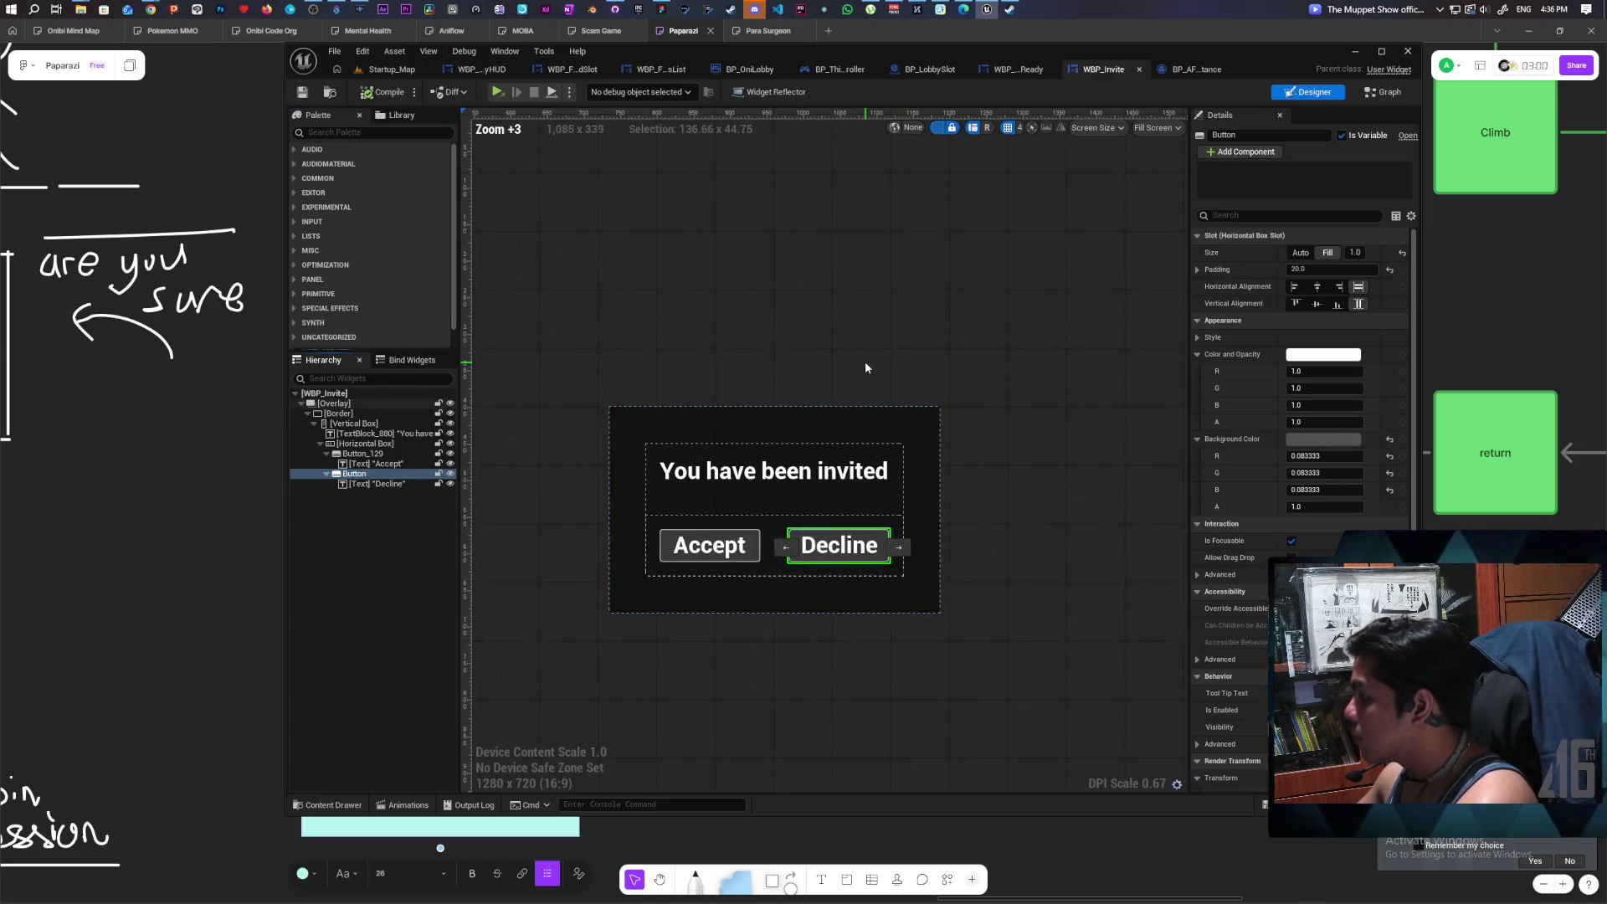
click(815, 369)
scroll(813, 369, down, 2)
scroll(814, 370, up, 1)
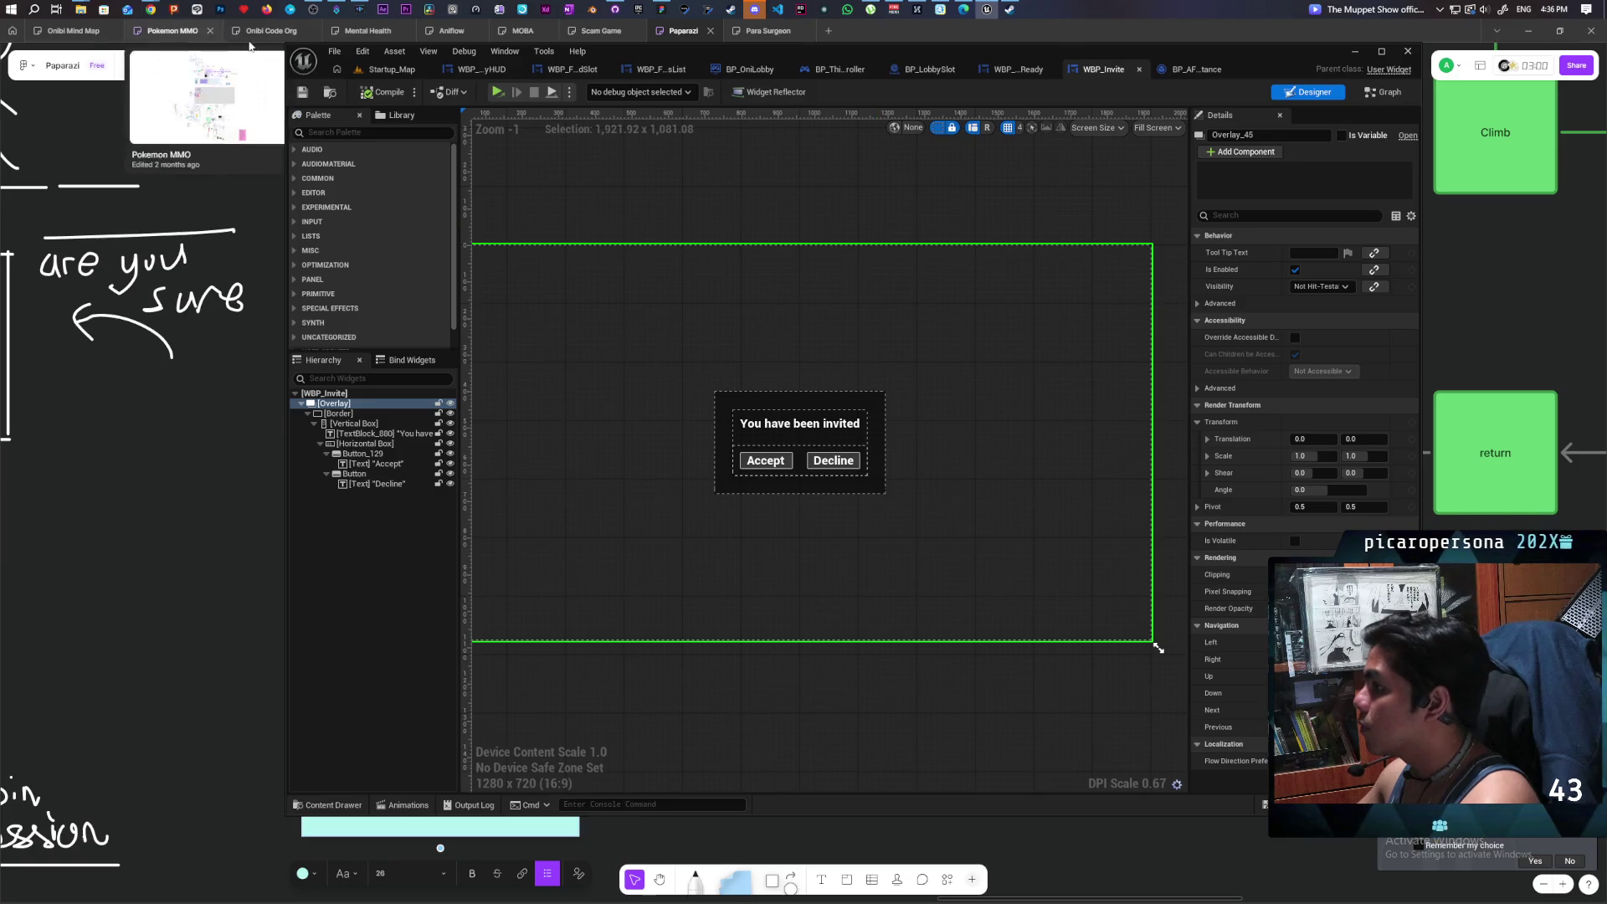
Search the web for 'dota invite' in a new Chrome tab.
mouse_move(157, 10)
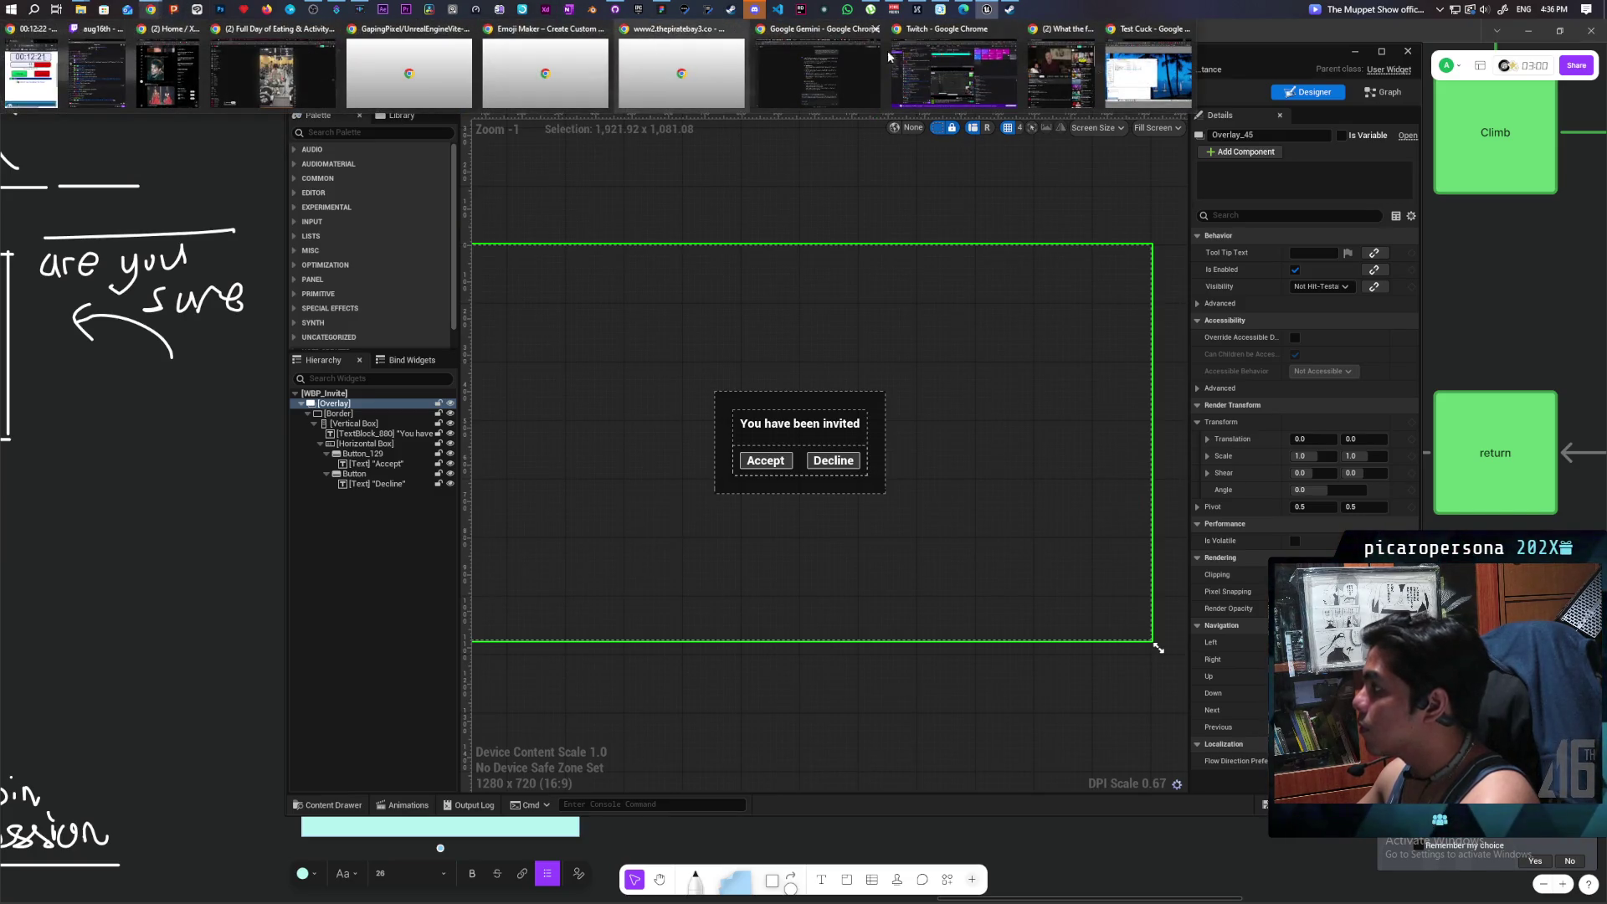
mouse_move(1187, 74)
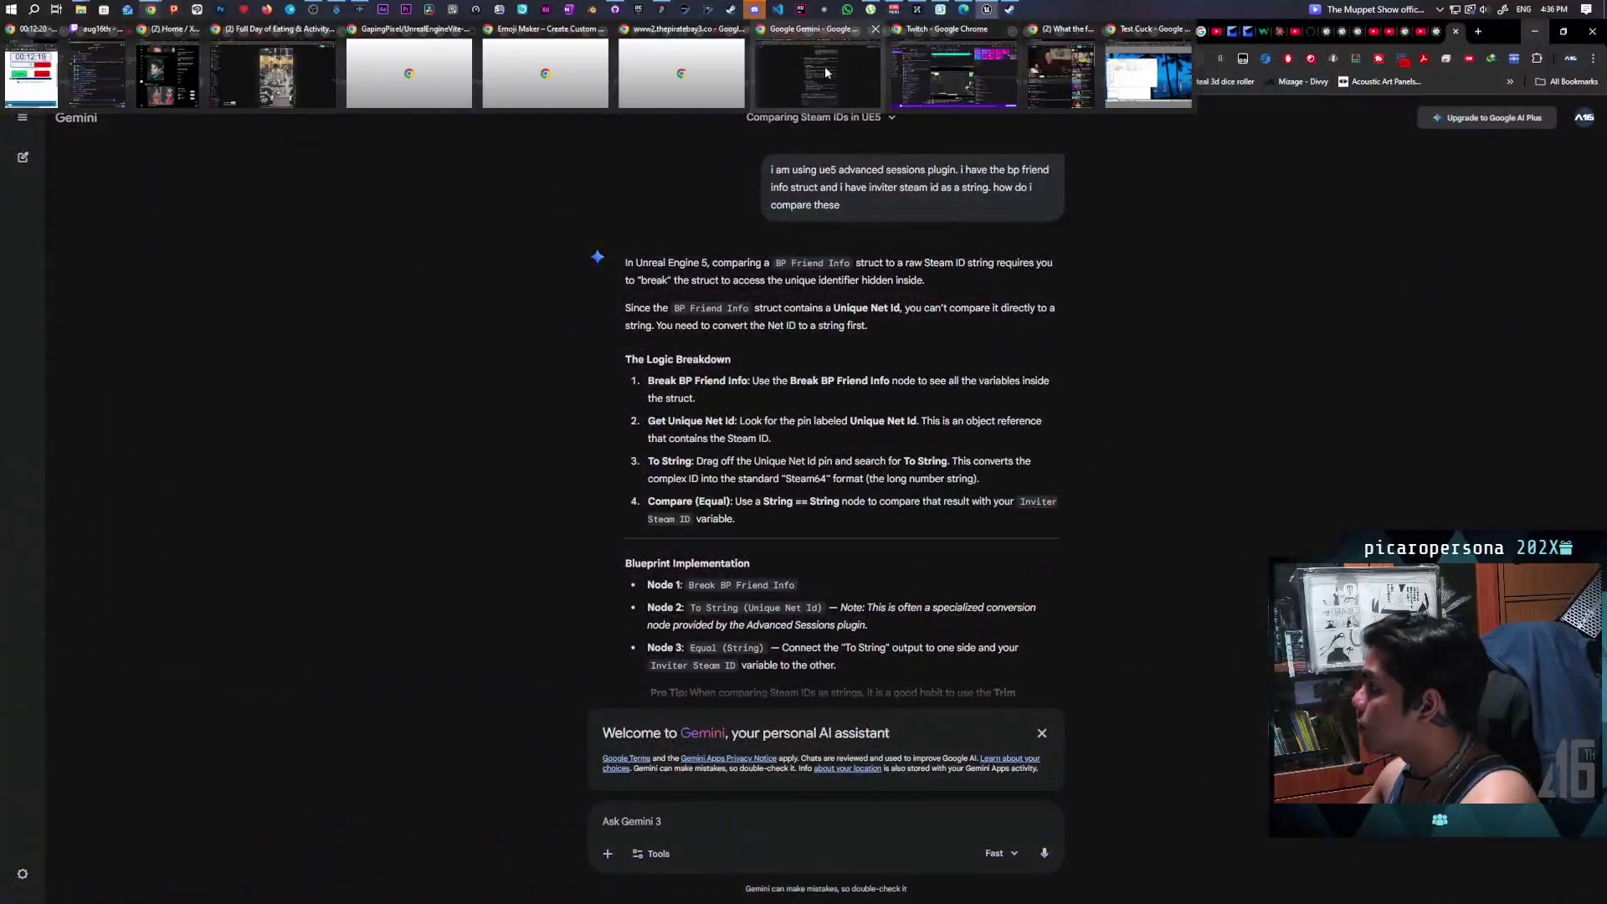
click(825, 67)
click(1478, 31)
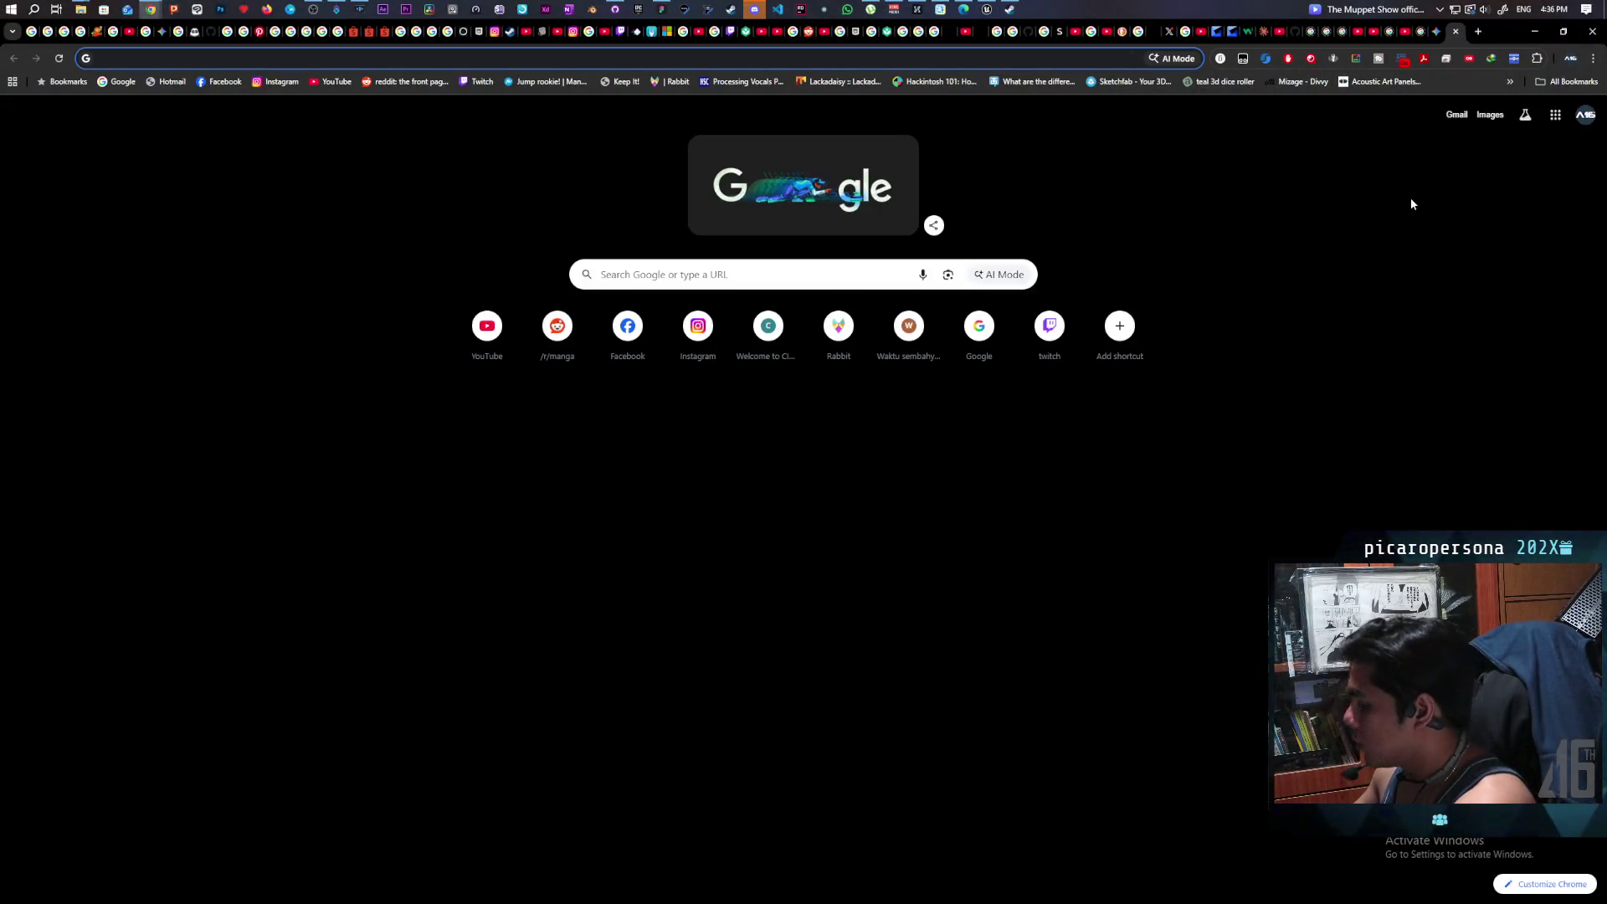
text(dota in)
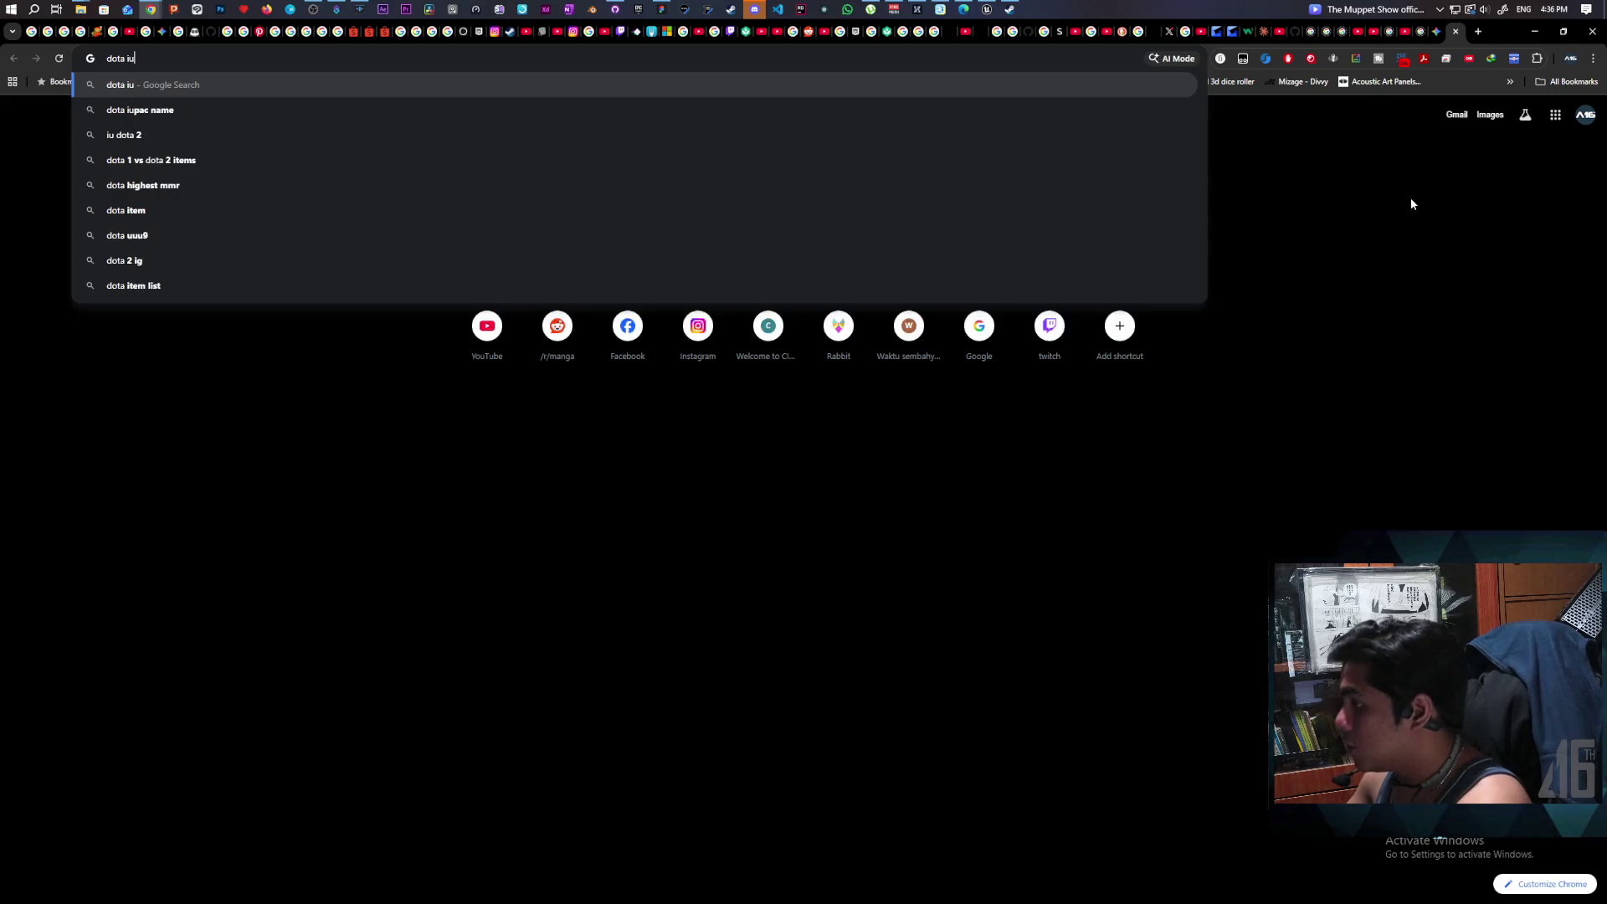
text(vite)
key(Return)
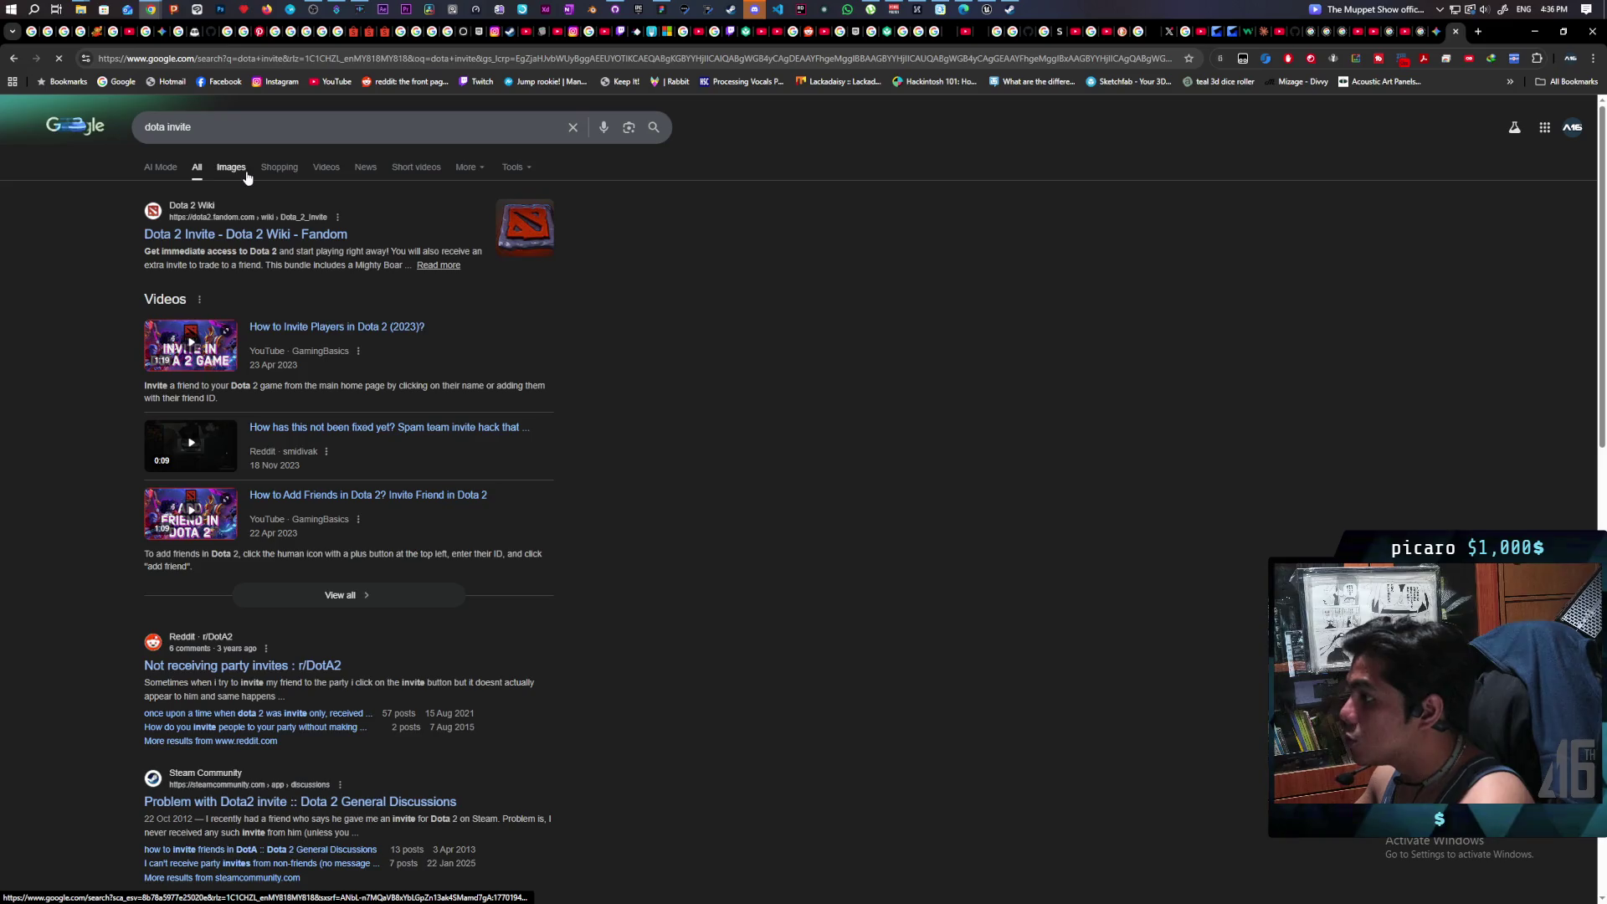
View the Steam party invitation image result, then minimize Chrome.
click(246, 172)
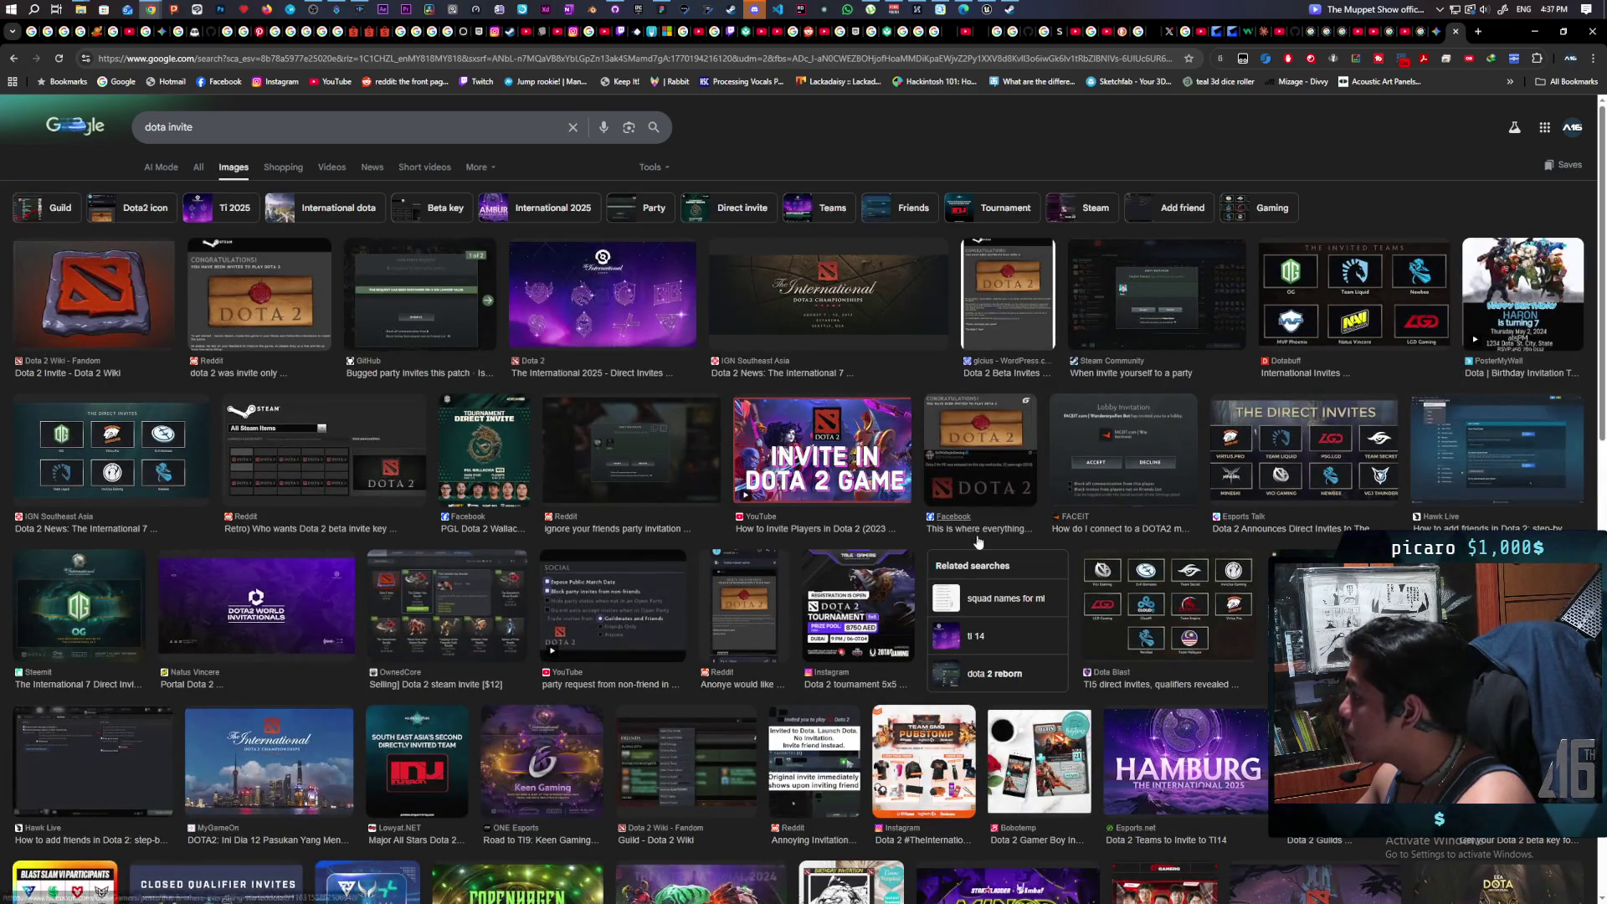
click(1128, 315)
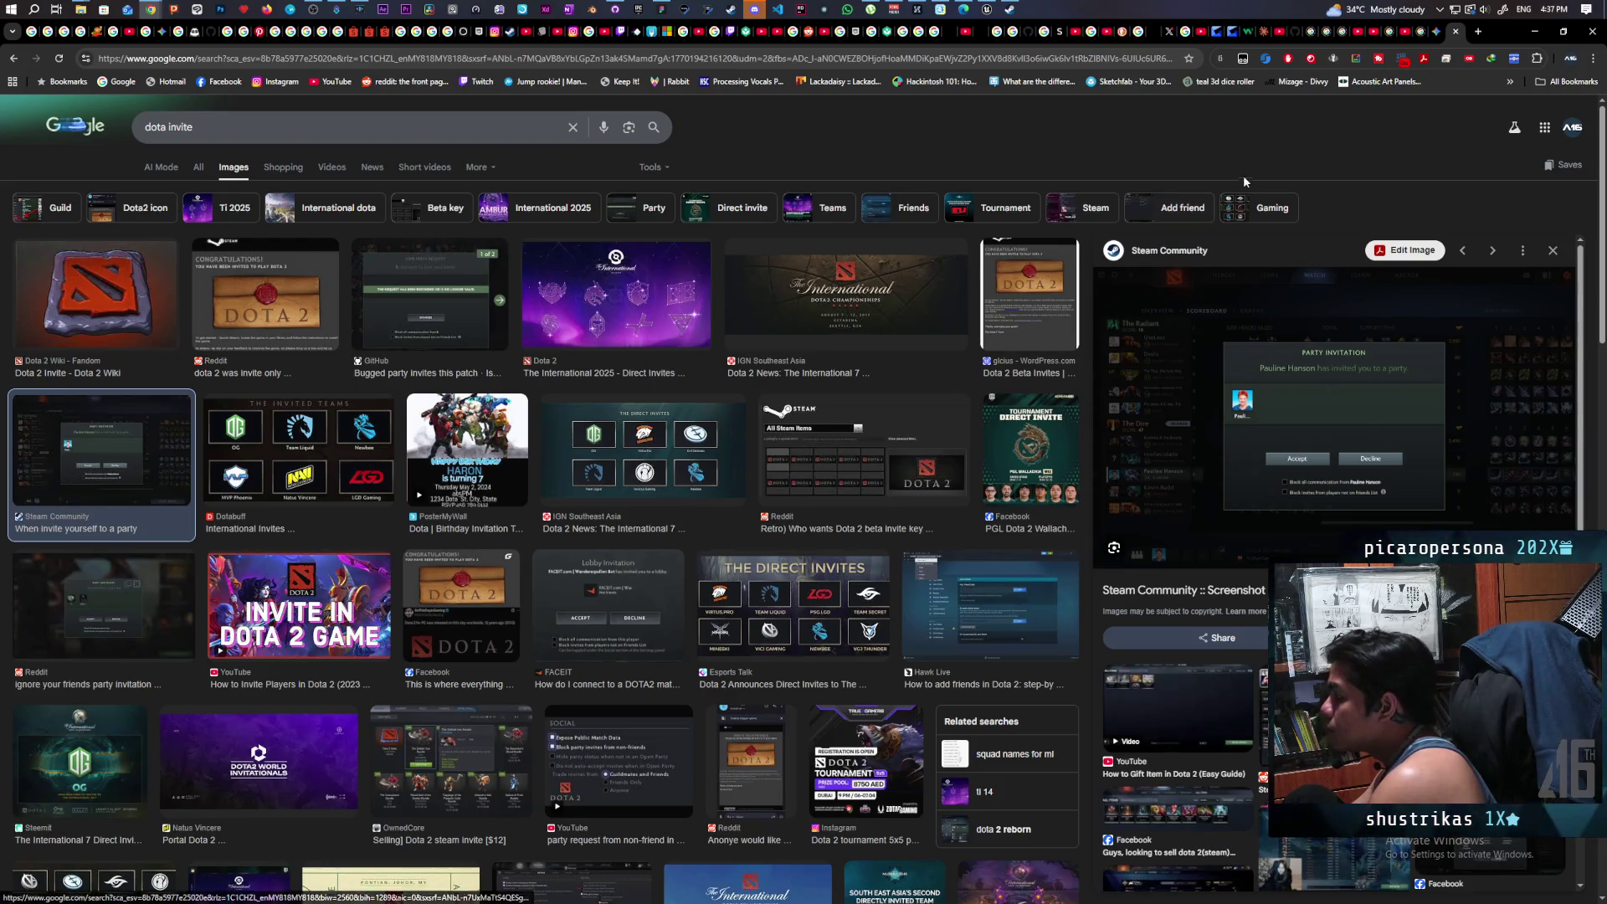
click(1545, 32)
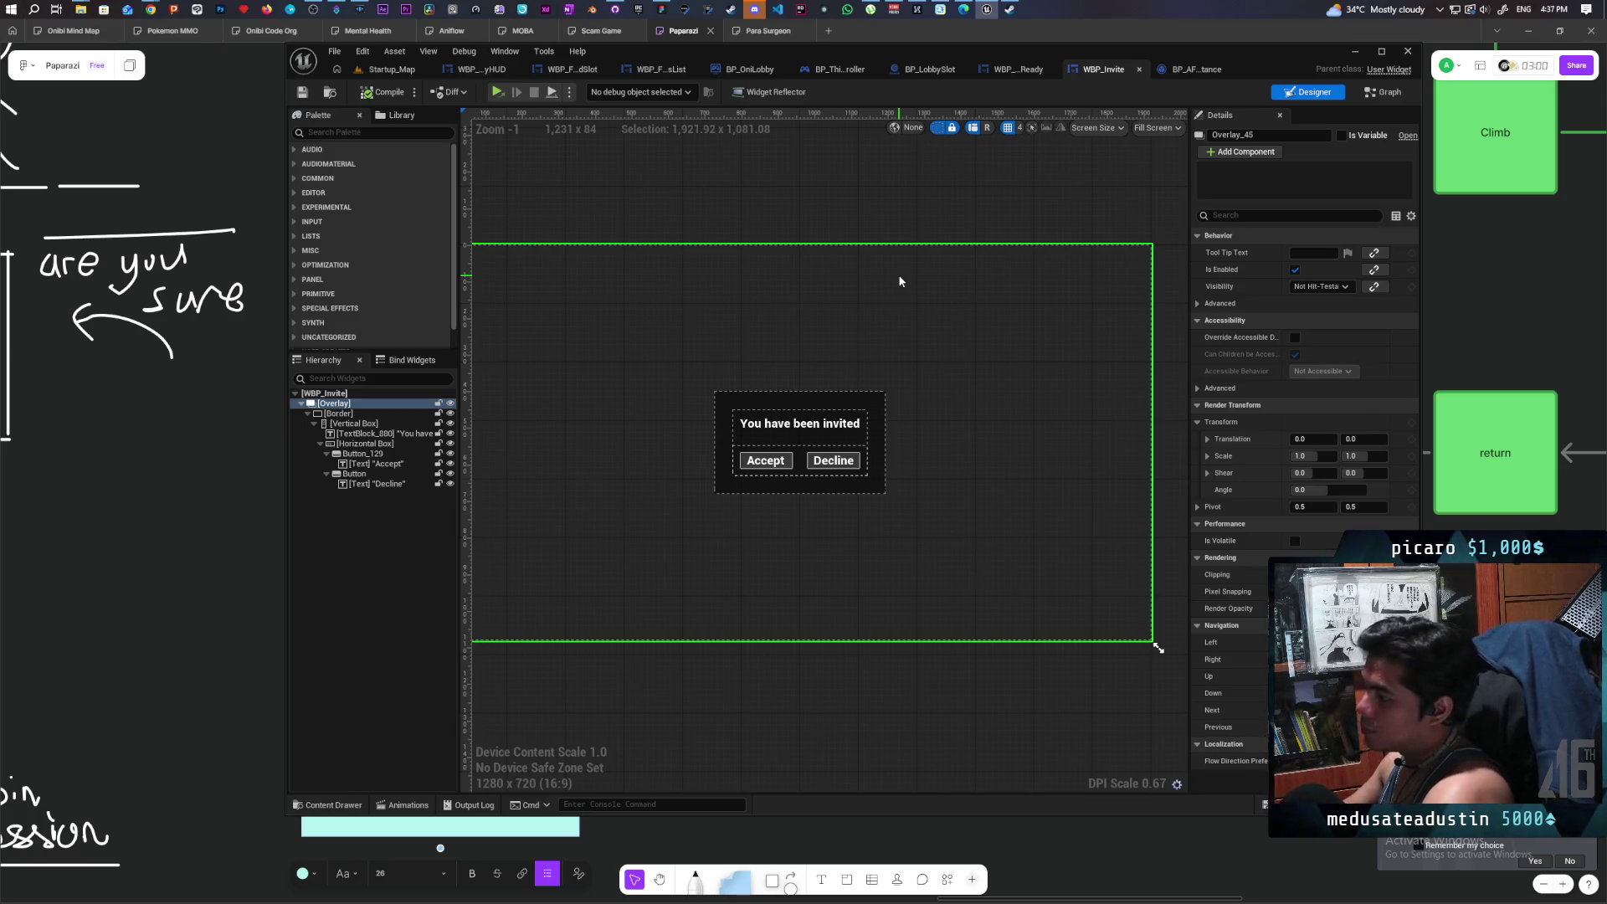
scroll(700, 366, down, 1)
scroll(700, 367, up, 1)
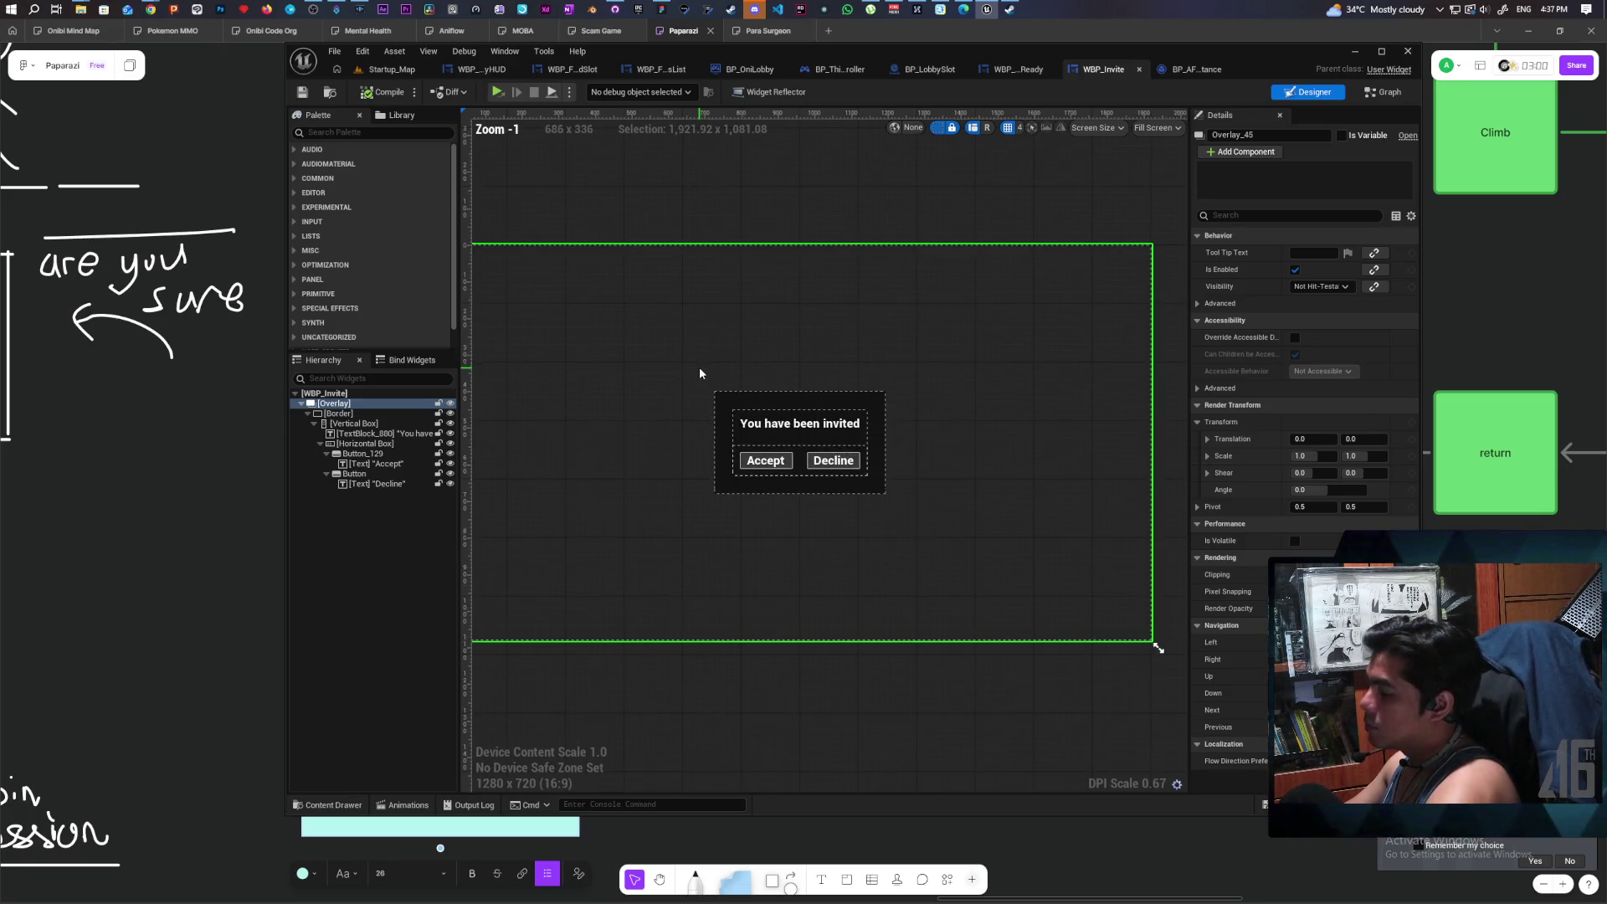
click(370, 464)
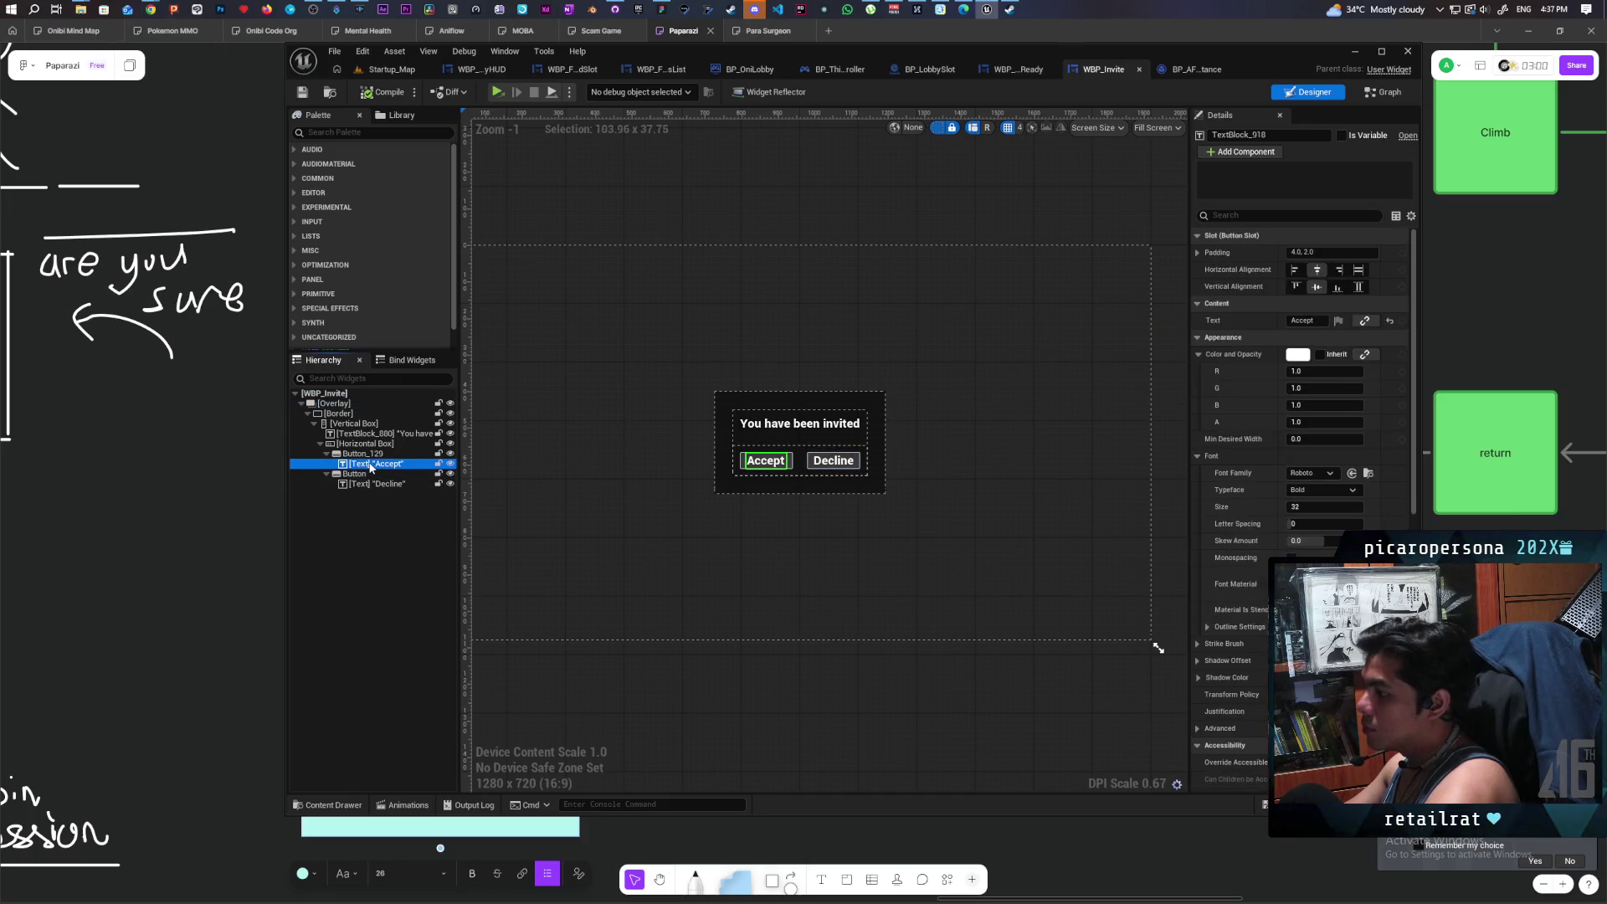
click(1317, 508)
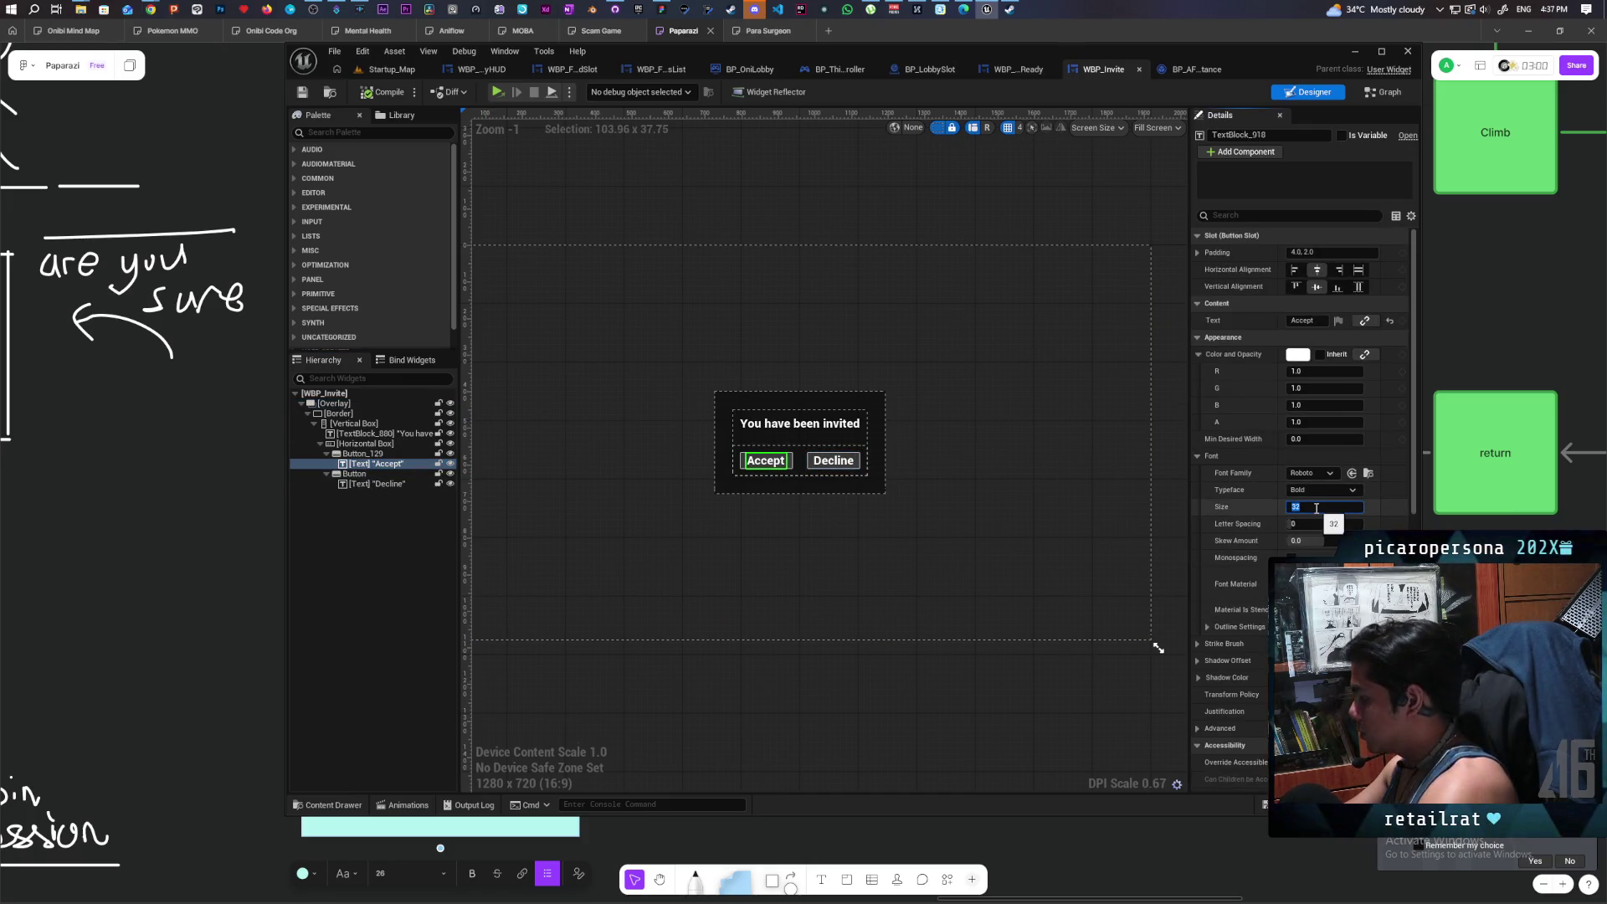
text(50)
click(360, 484)
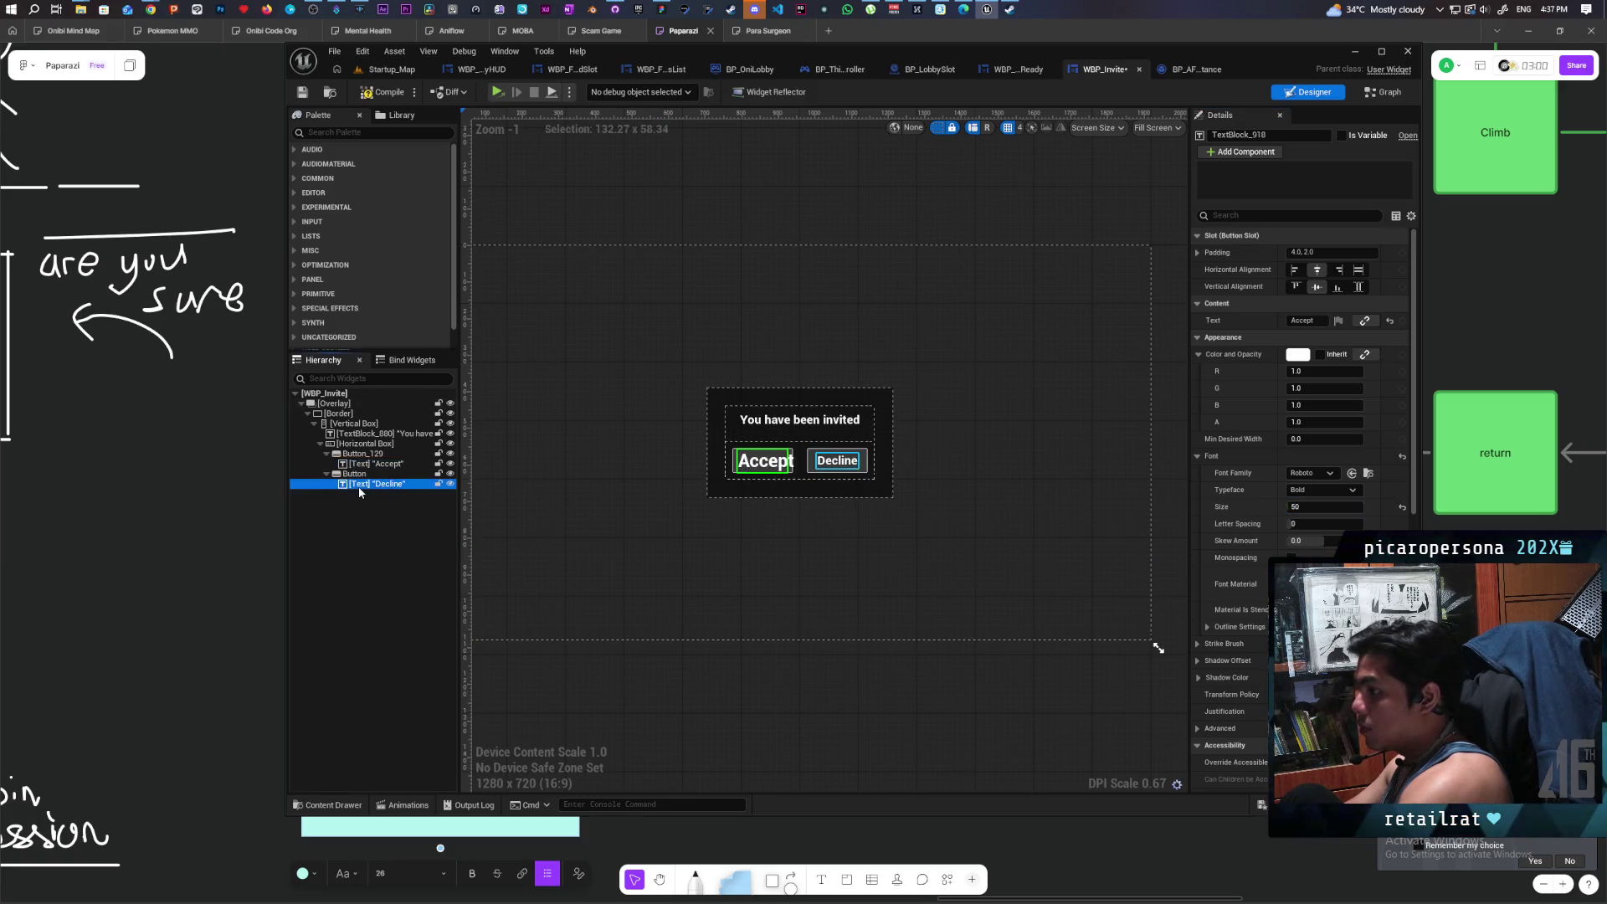
click(1306, 506)
text(50)
key(Return)
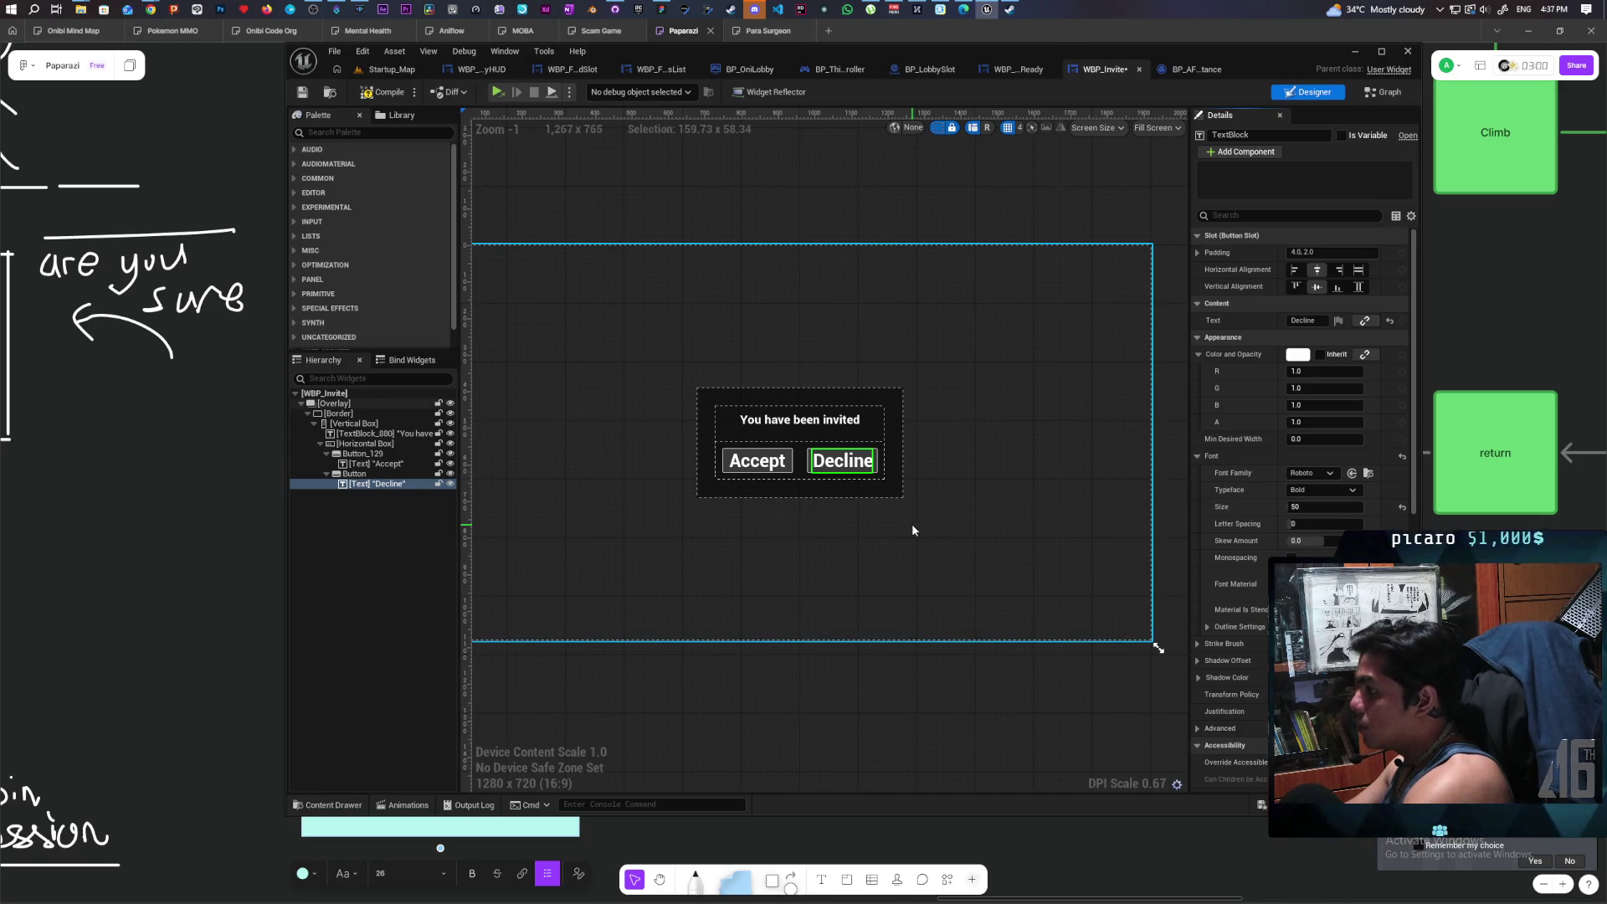
click(799, 252)
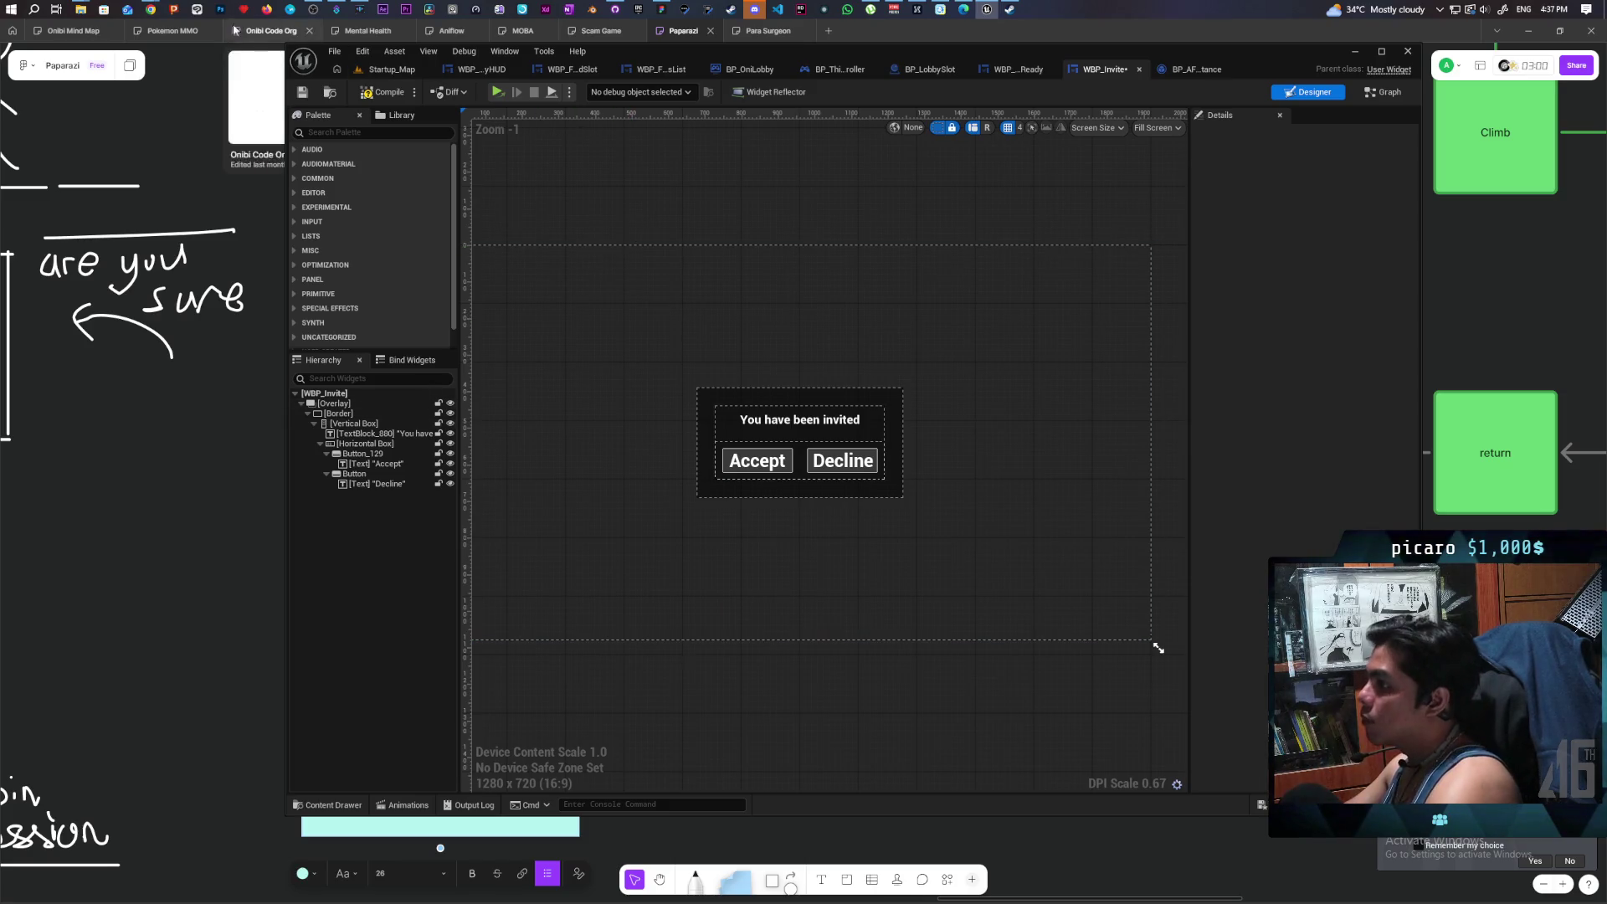
mouse_move(156, 12)
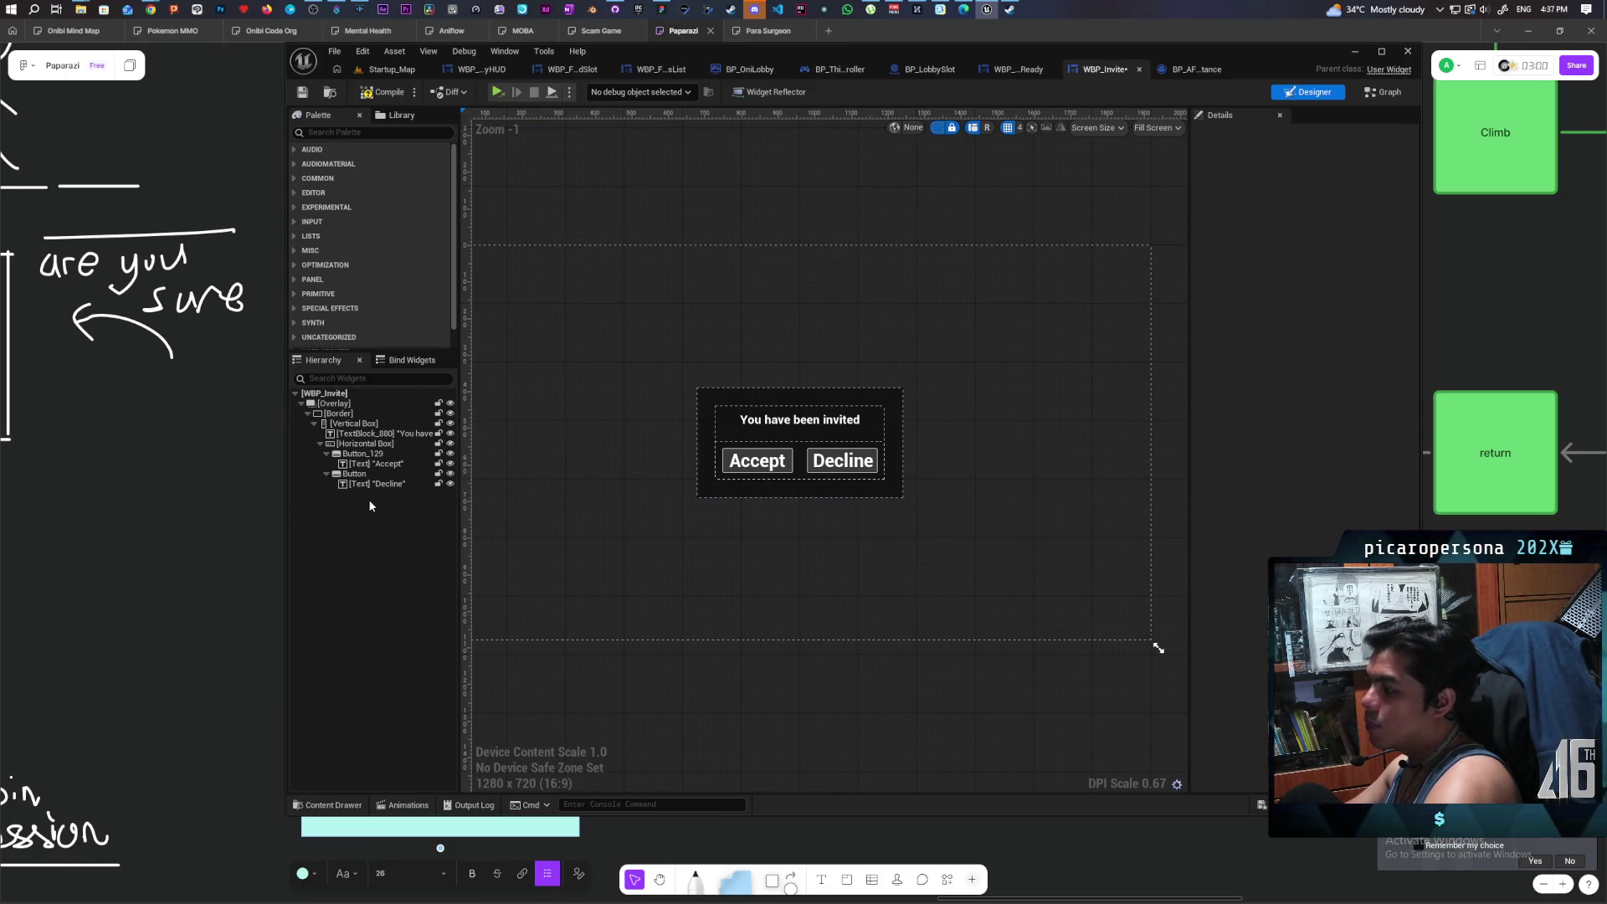
key(ctrl+z)
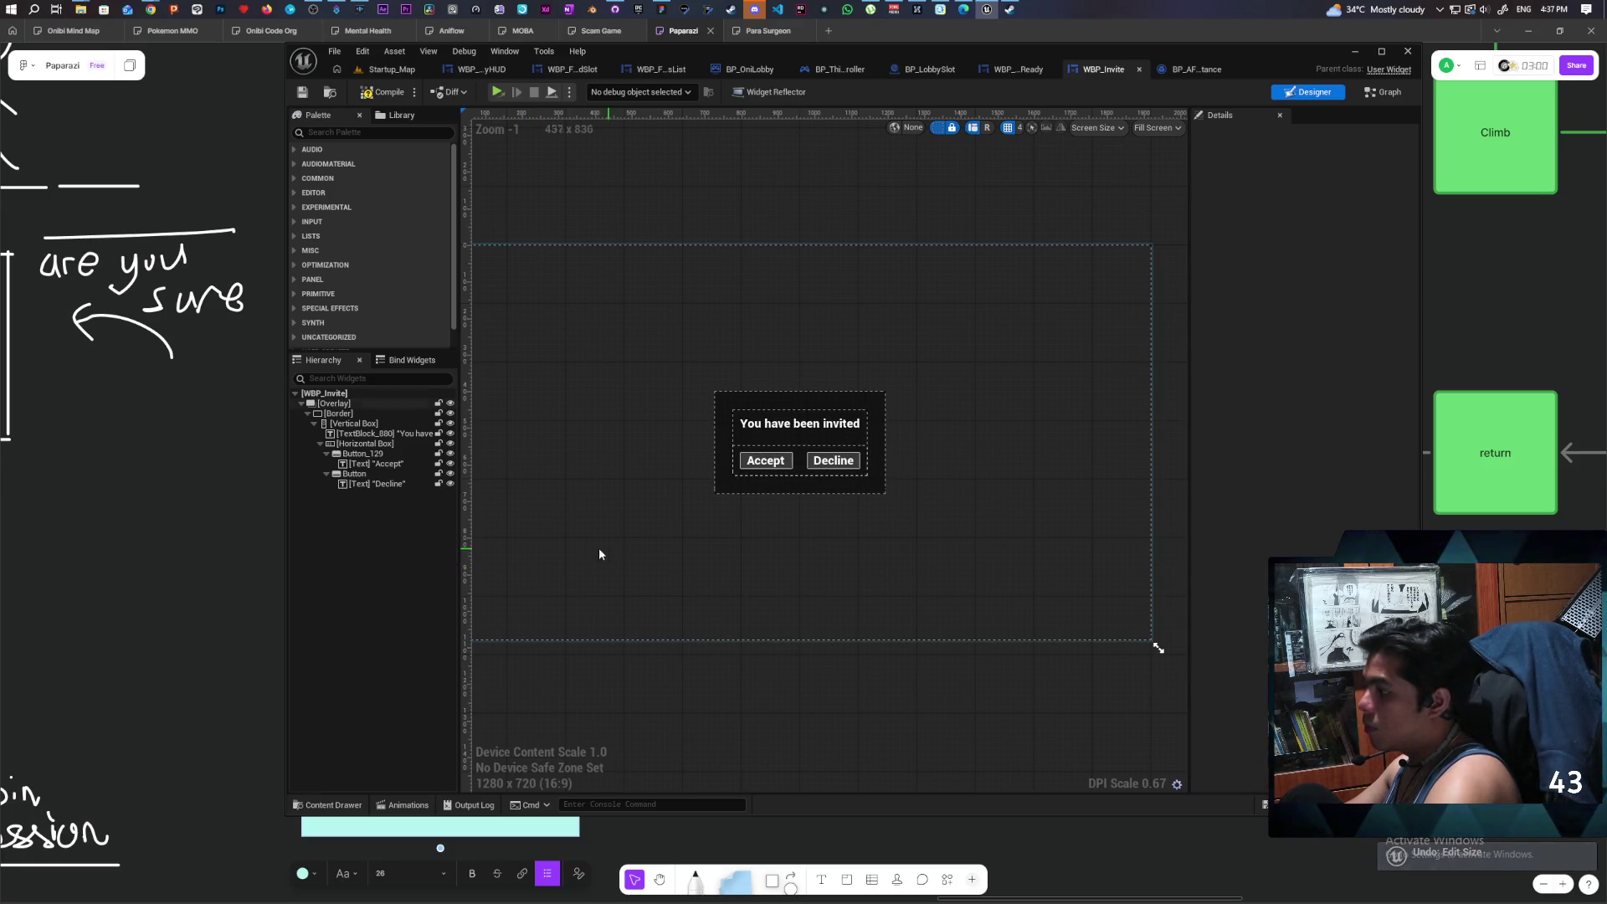
Increase padding on the Accept and Decline text blocks (Decline to 2) and save.
click(382, 465)
click(1293, 252)
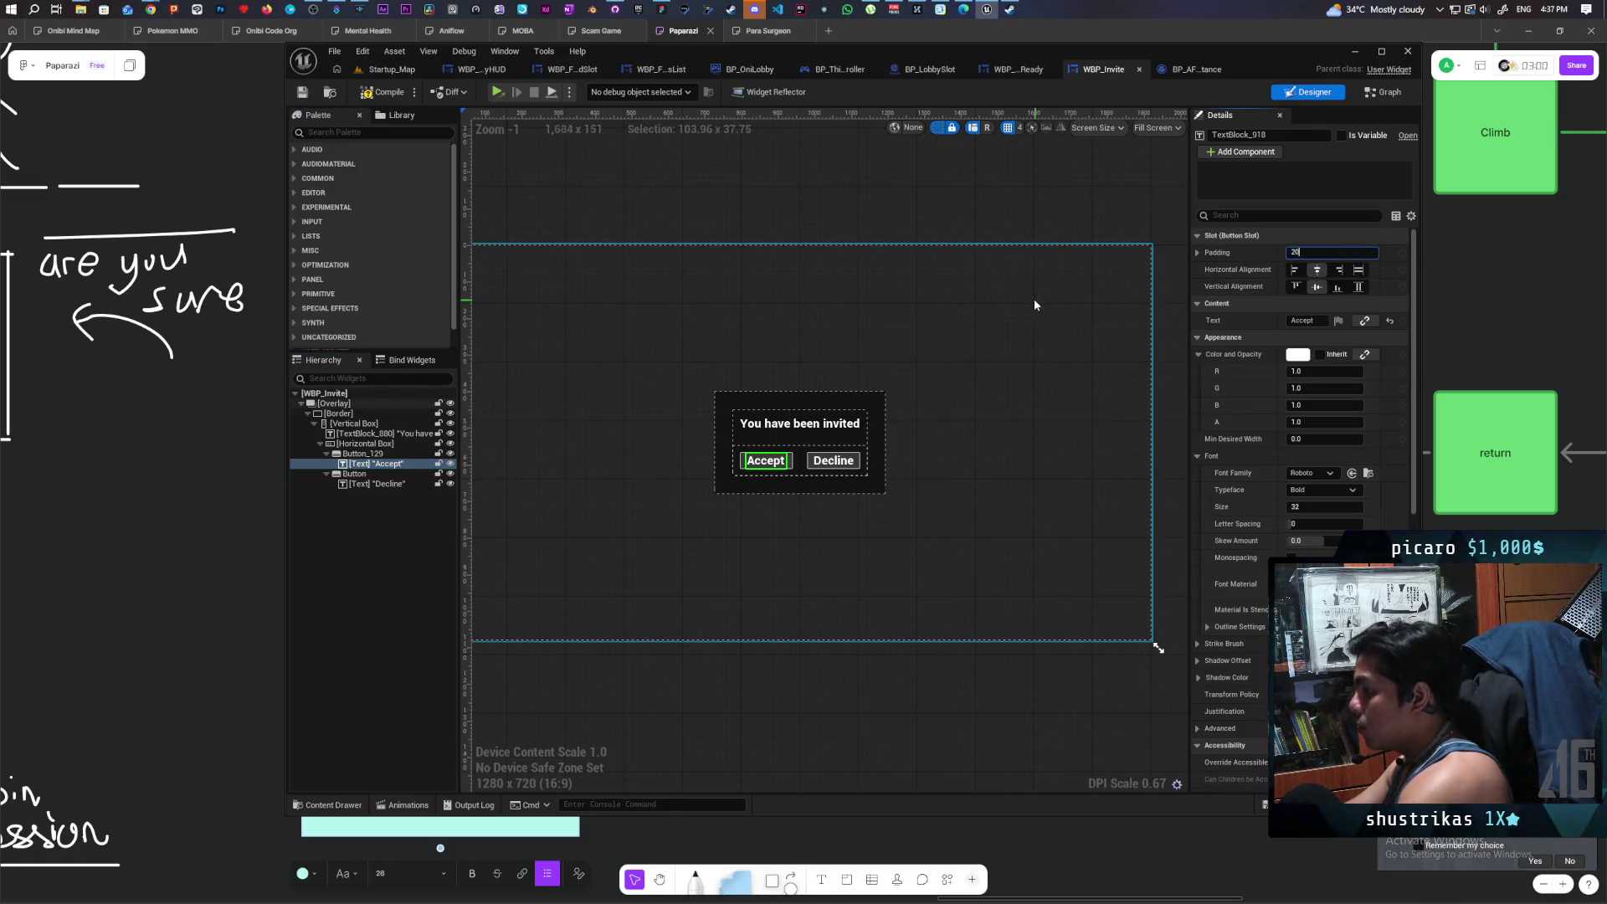
click(909, 352)
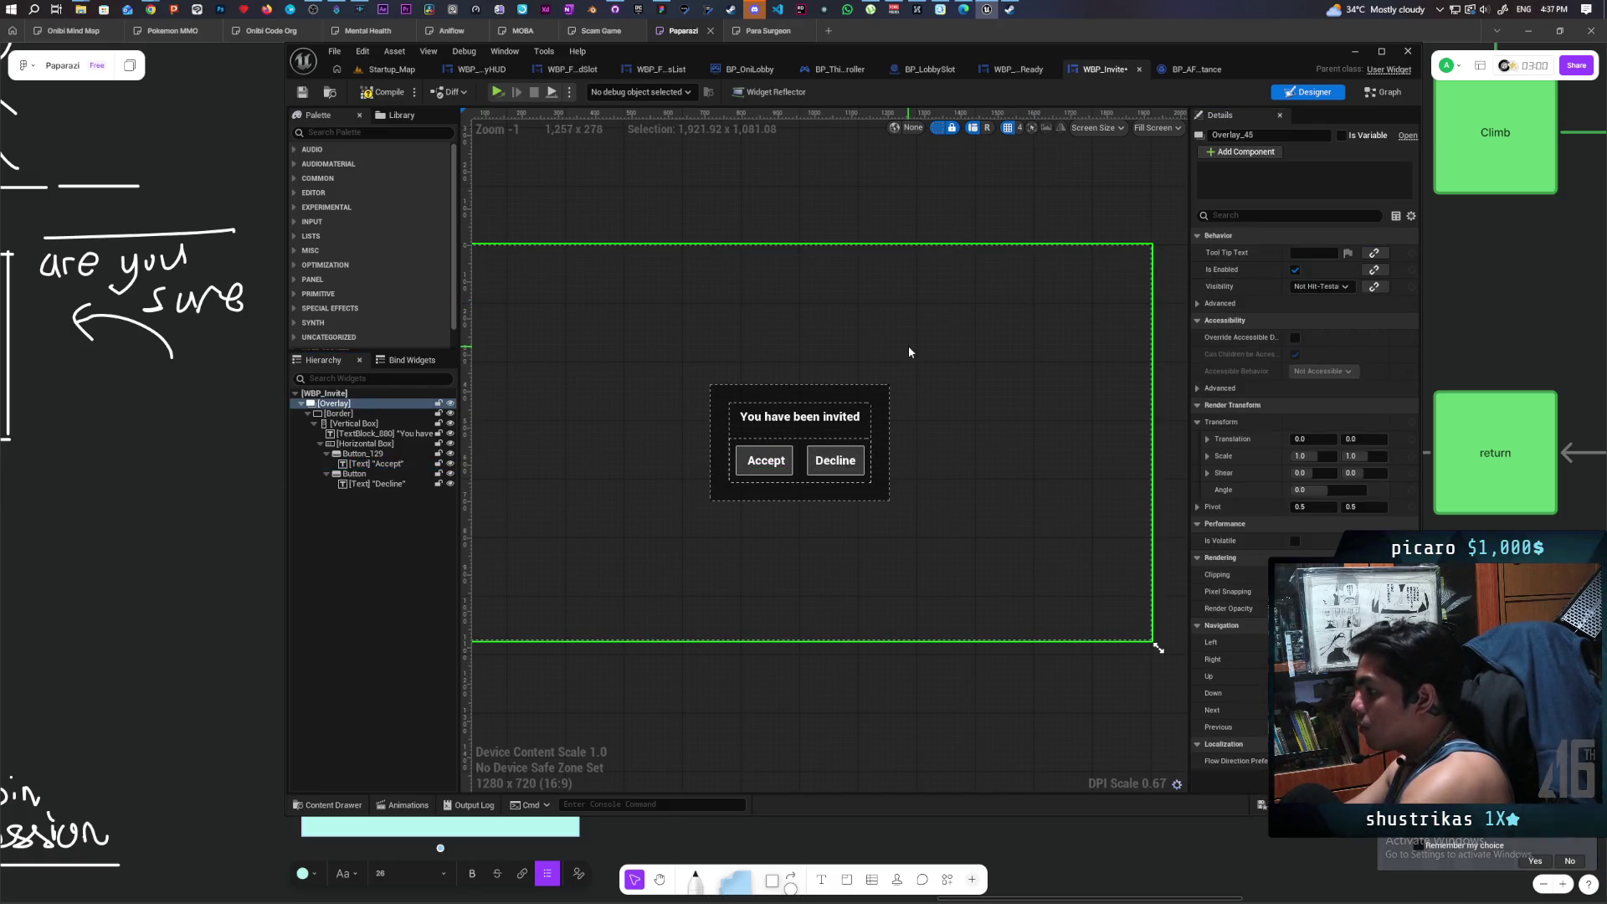
click(362, 484)
click(1331, 252)
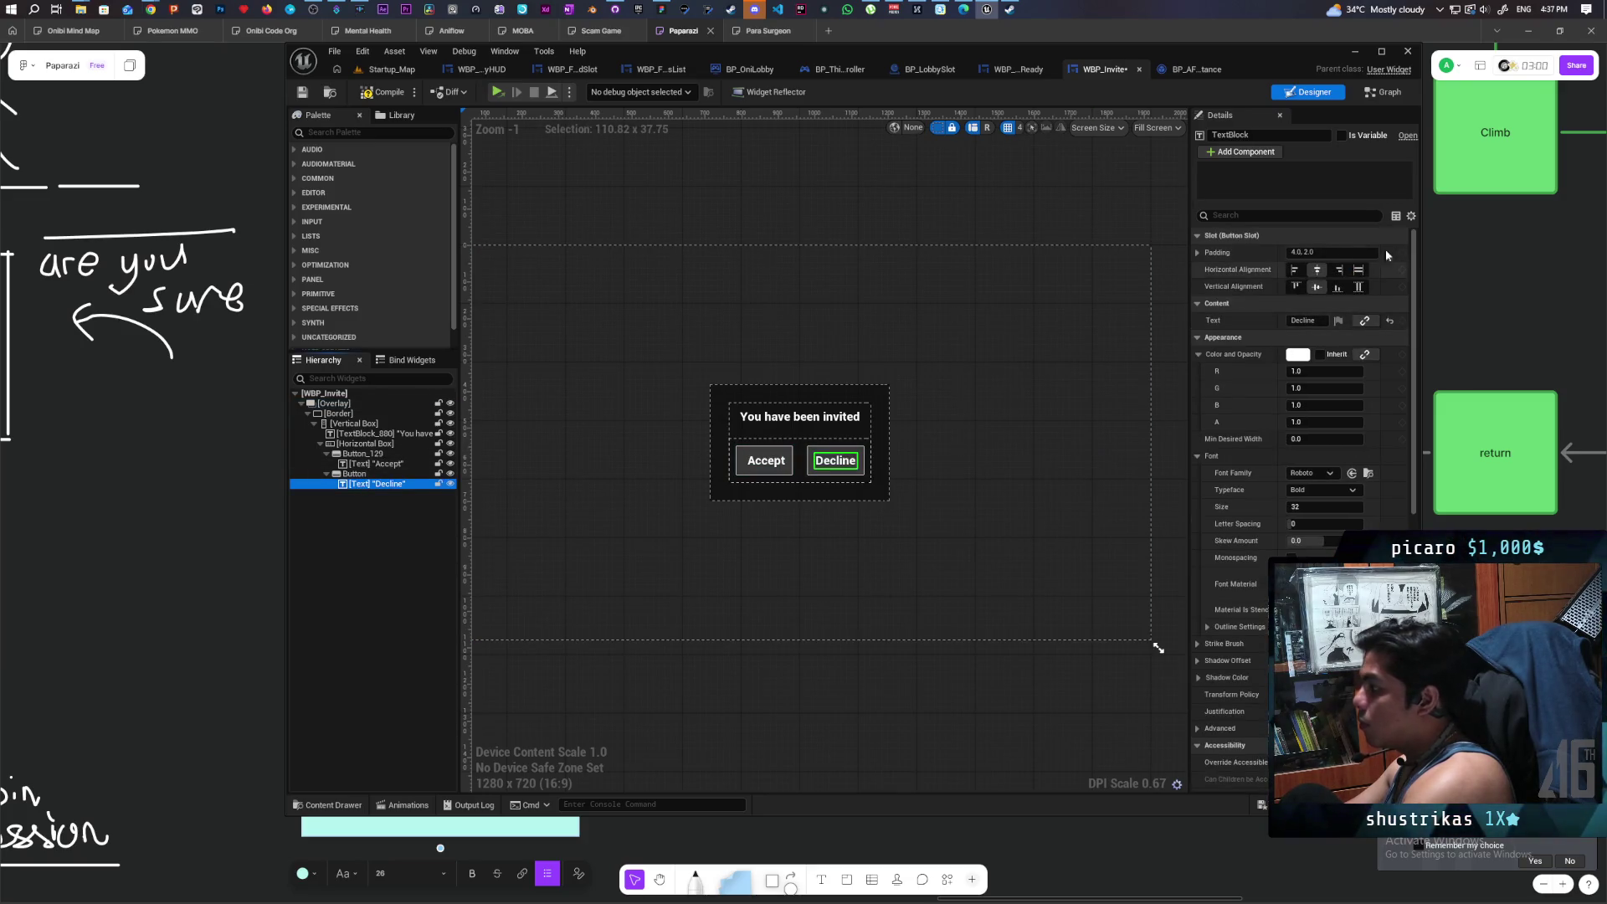
text(2)
click(1062, 310)
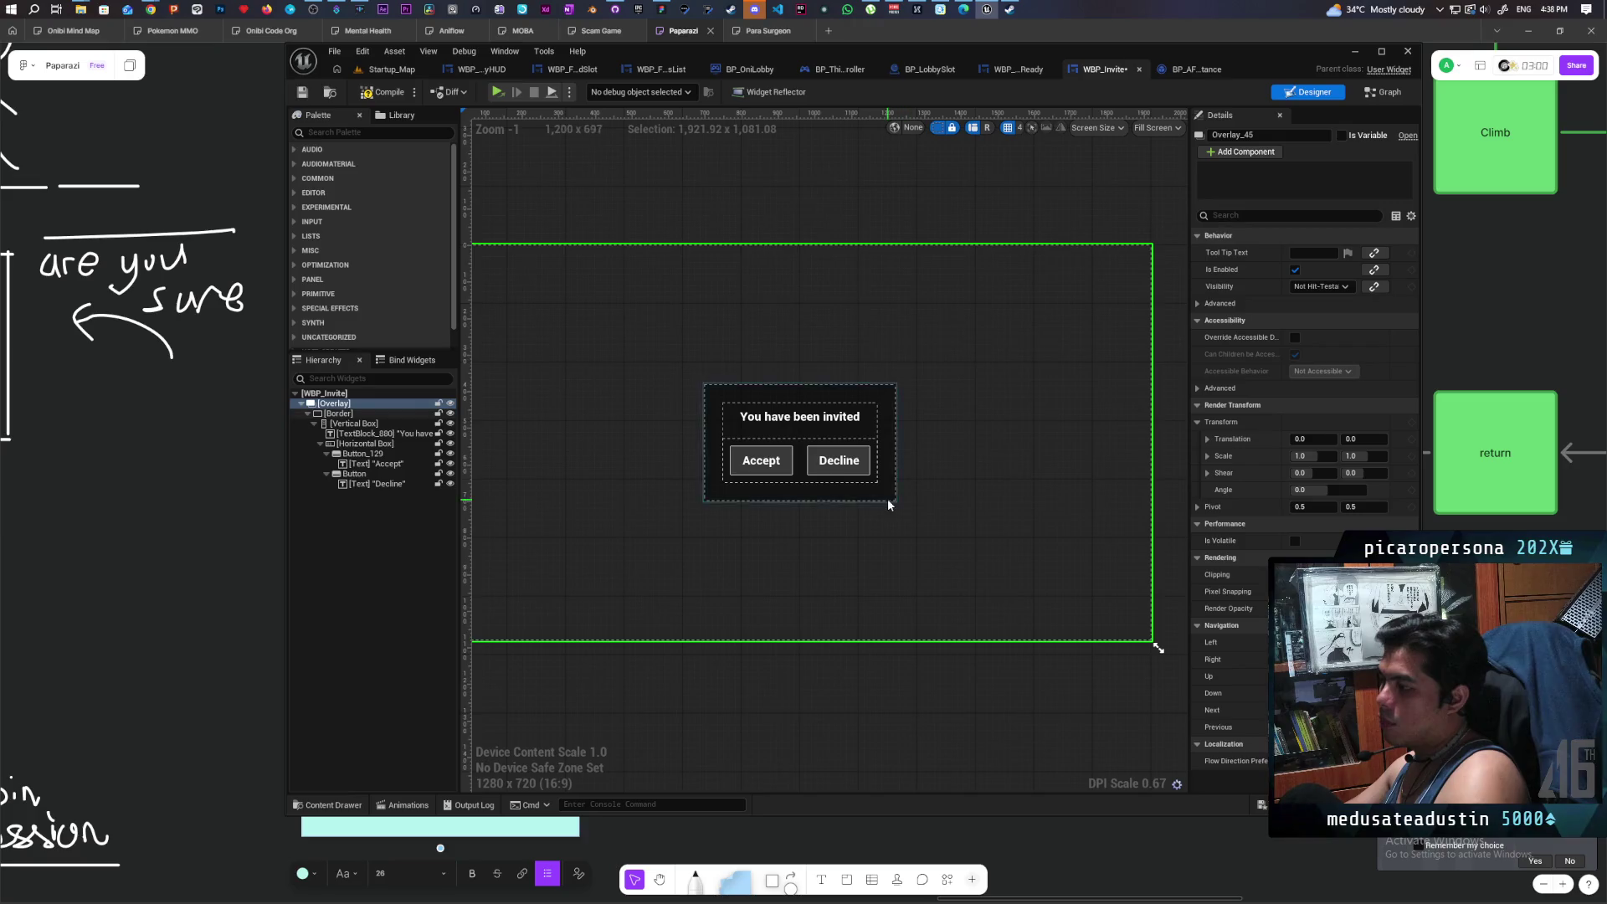
click(366, 94)
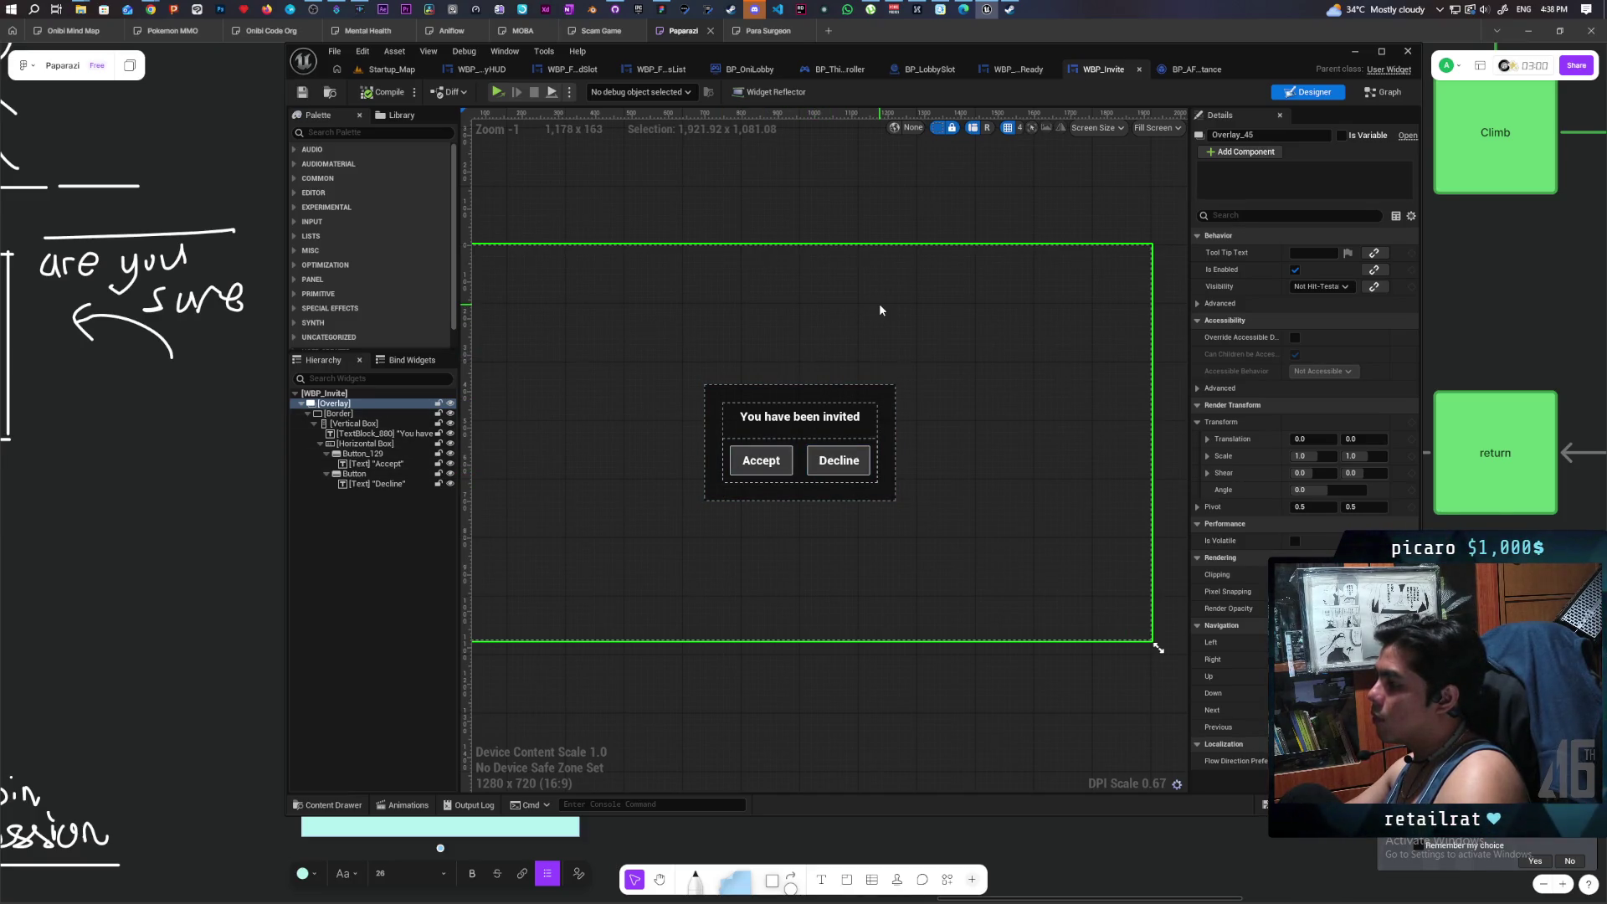
Set the button row's top padding to 50 and save the widget.
click(375, 435)
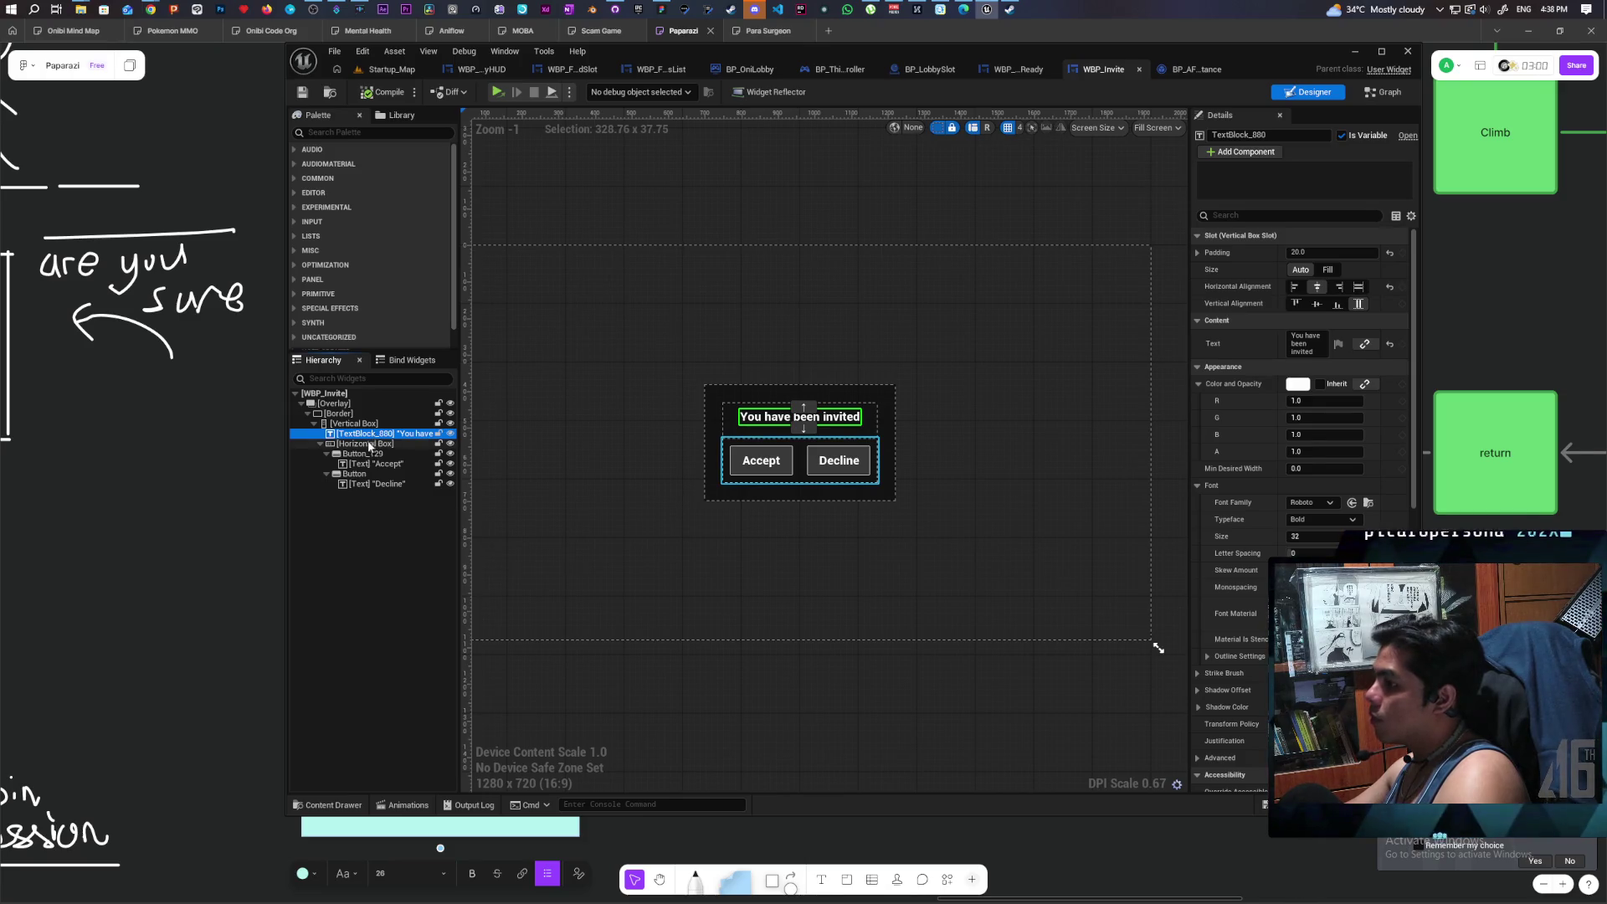
click(368, 445)
click(1325, 287)
text(50)
key(Return)
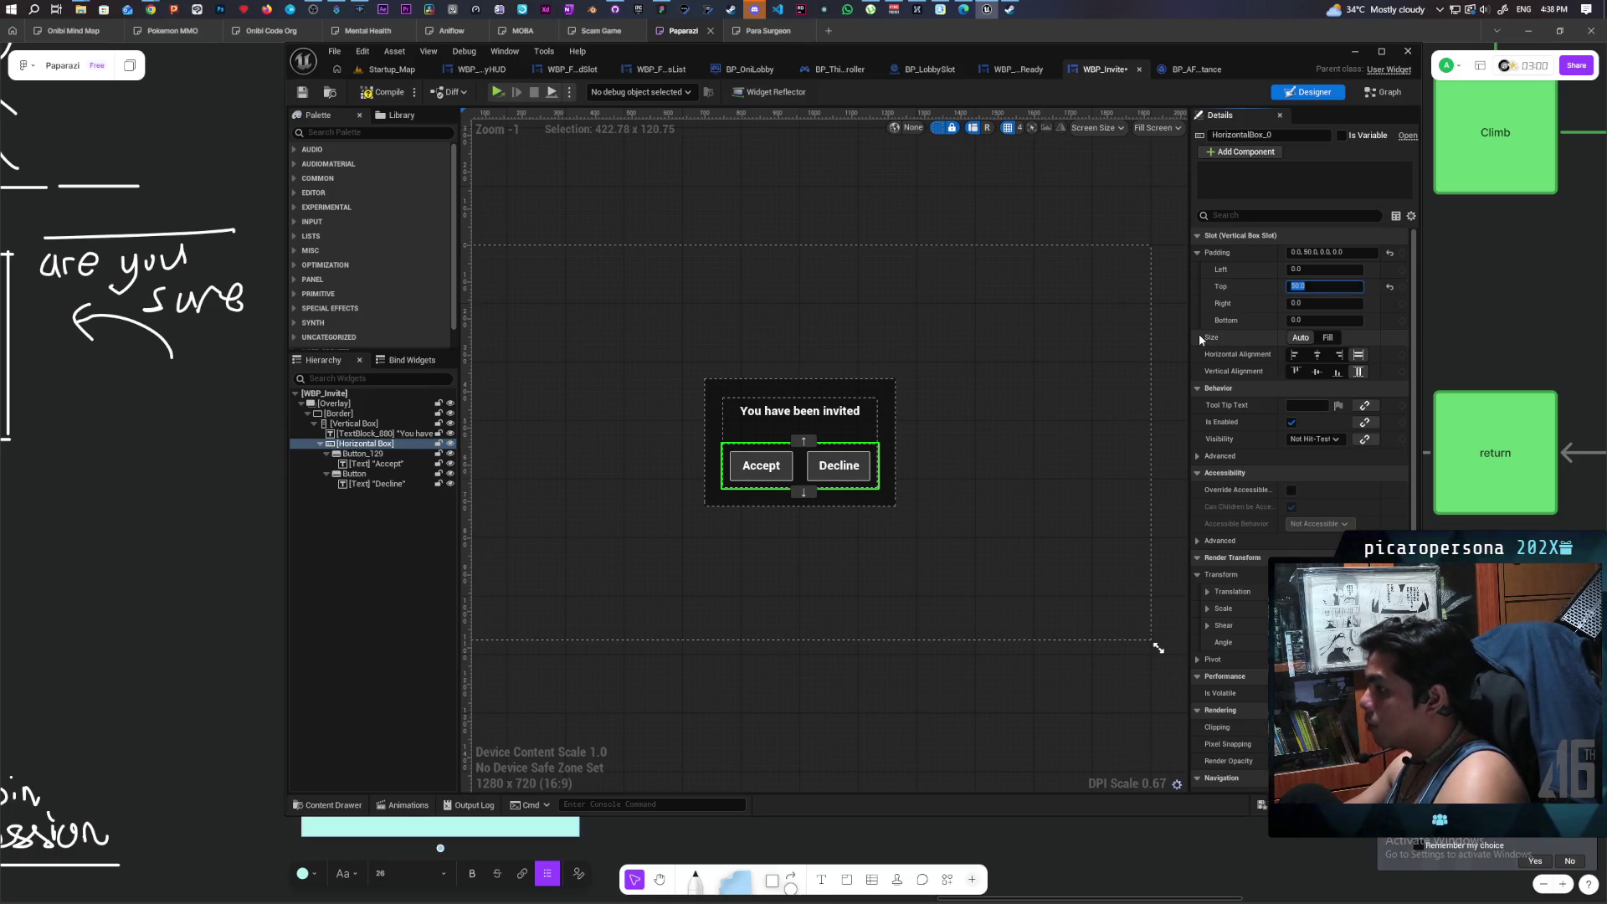
click(303, 93)
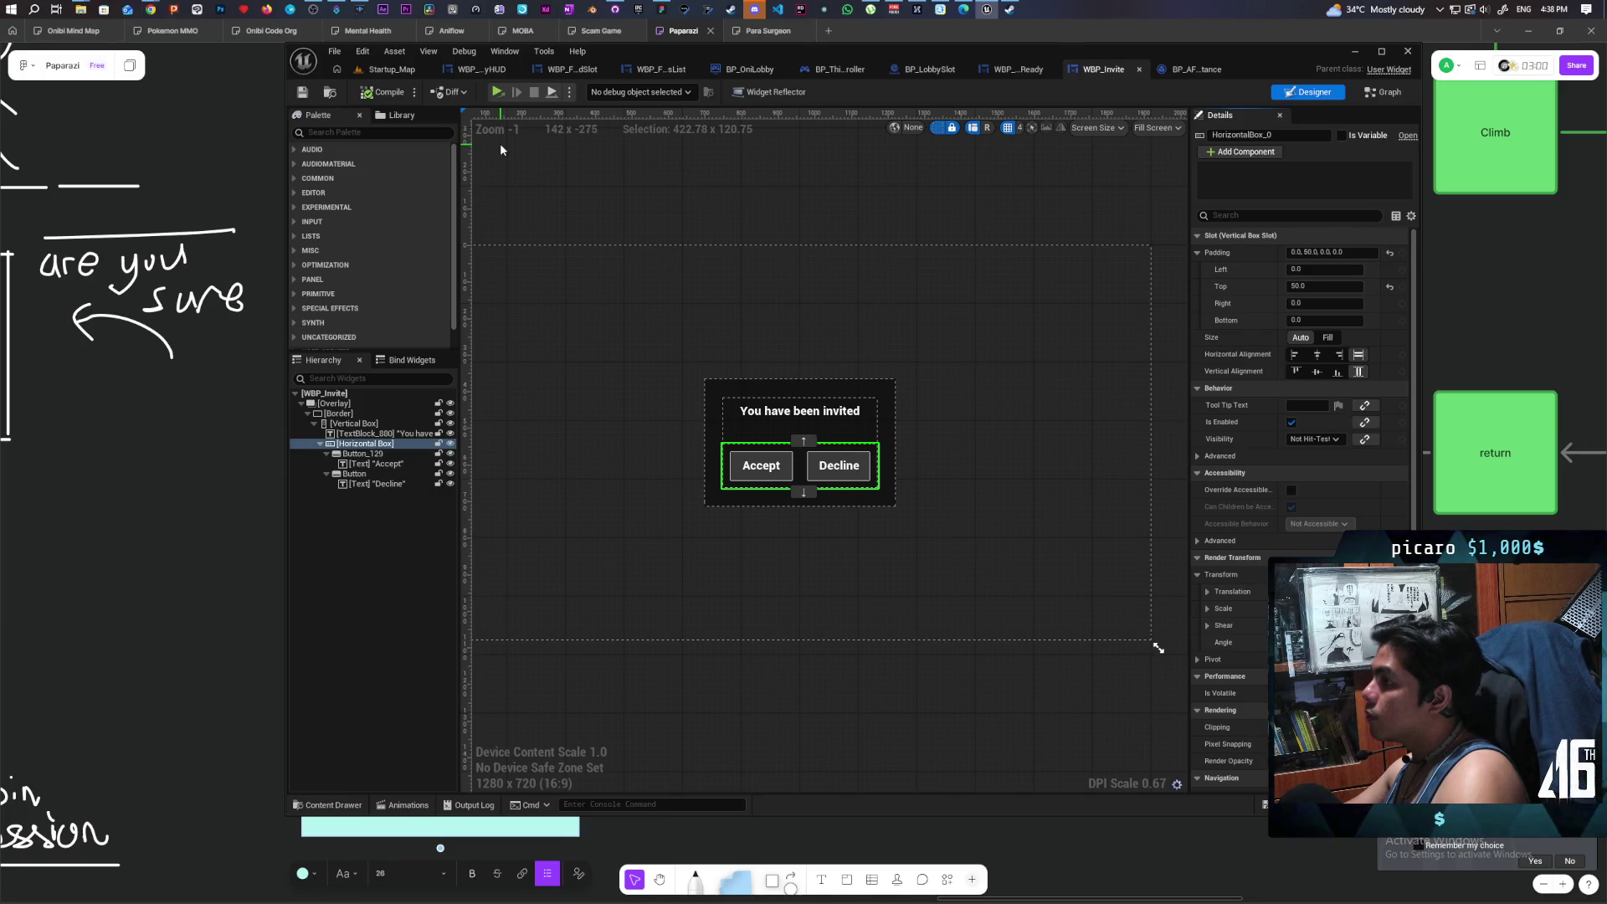
click(375, 71)
click(511, 51)
Package the project for Windows into Paparazi-Dev-Test and wait for packaging to finish.
mouse_move(615, 175)
click(708, 207)
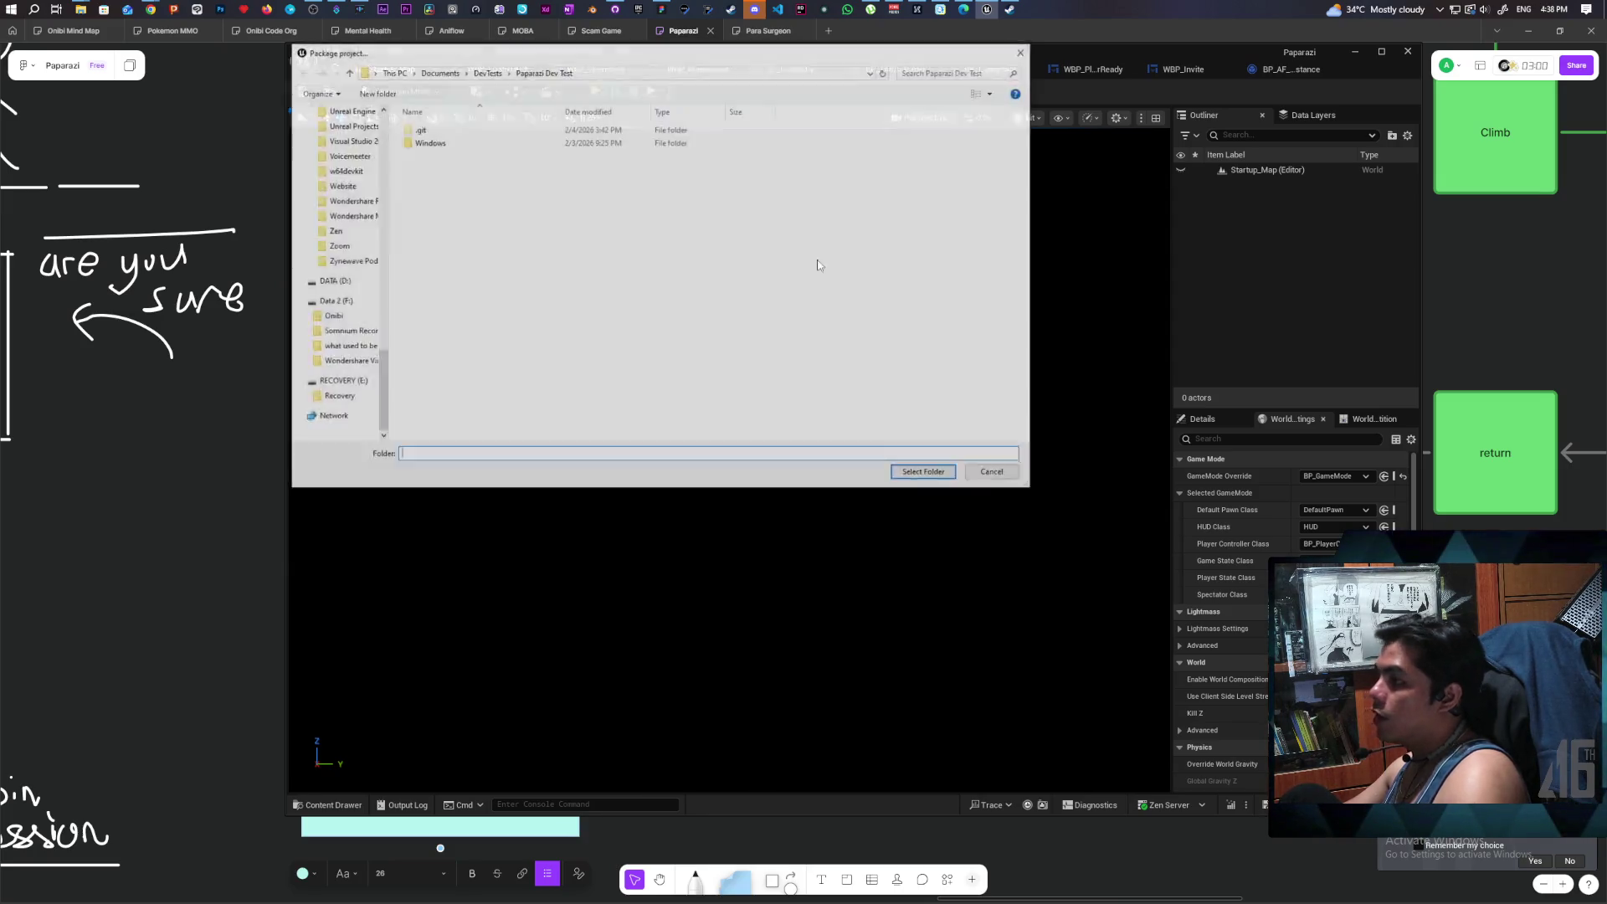
click(926, 475)
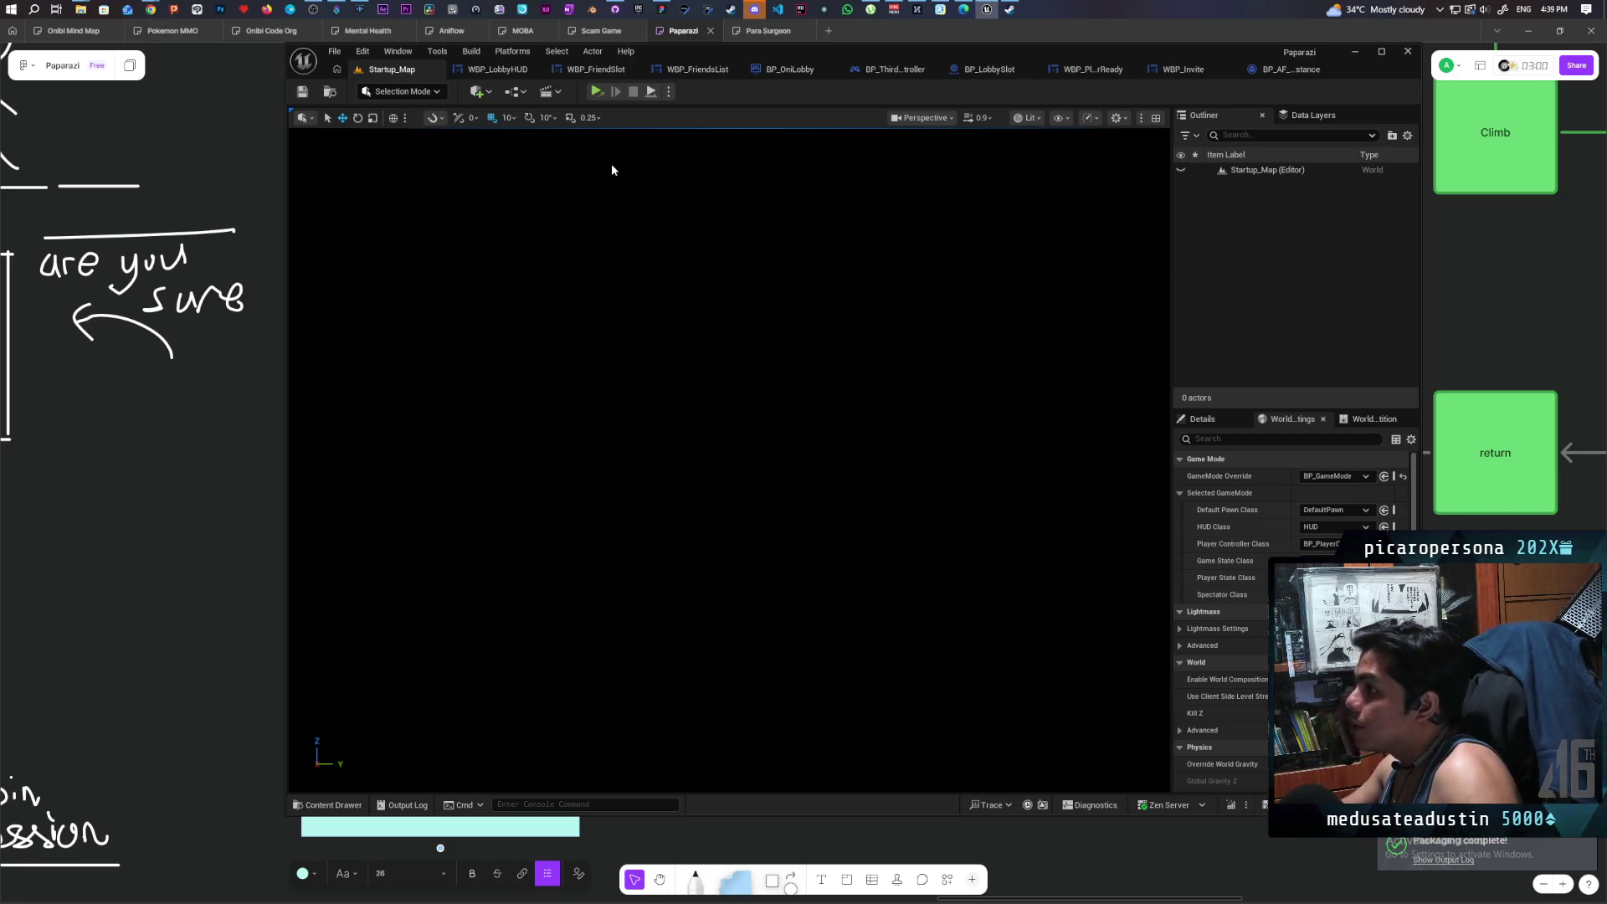
click(615, 9)
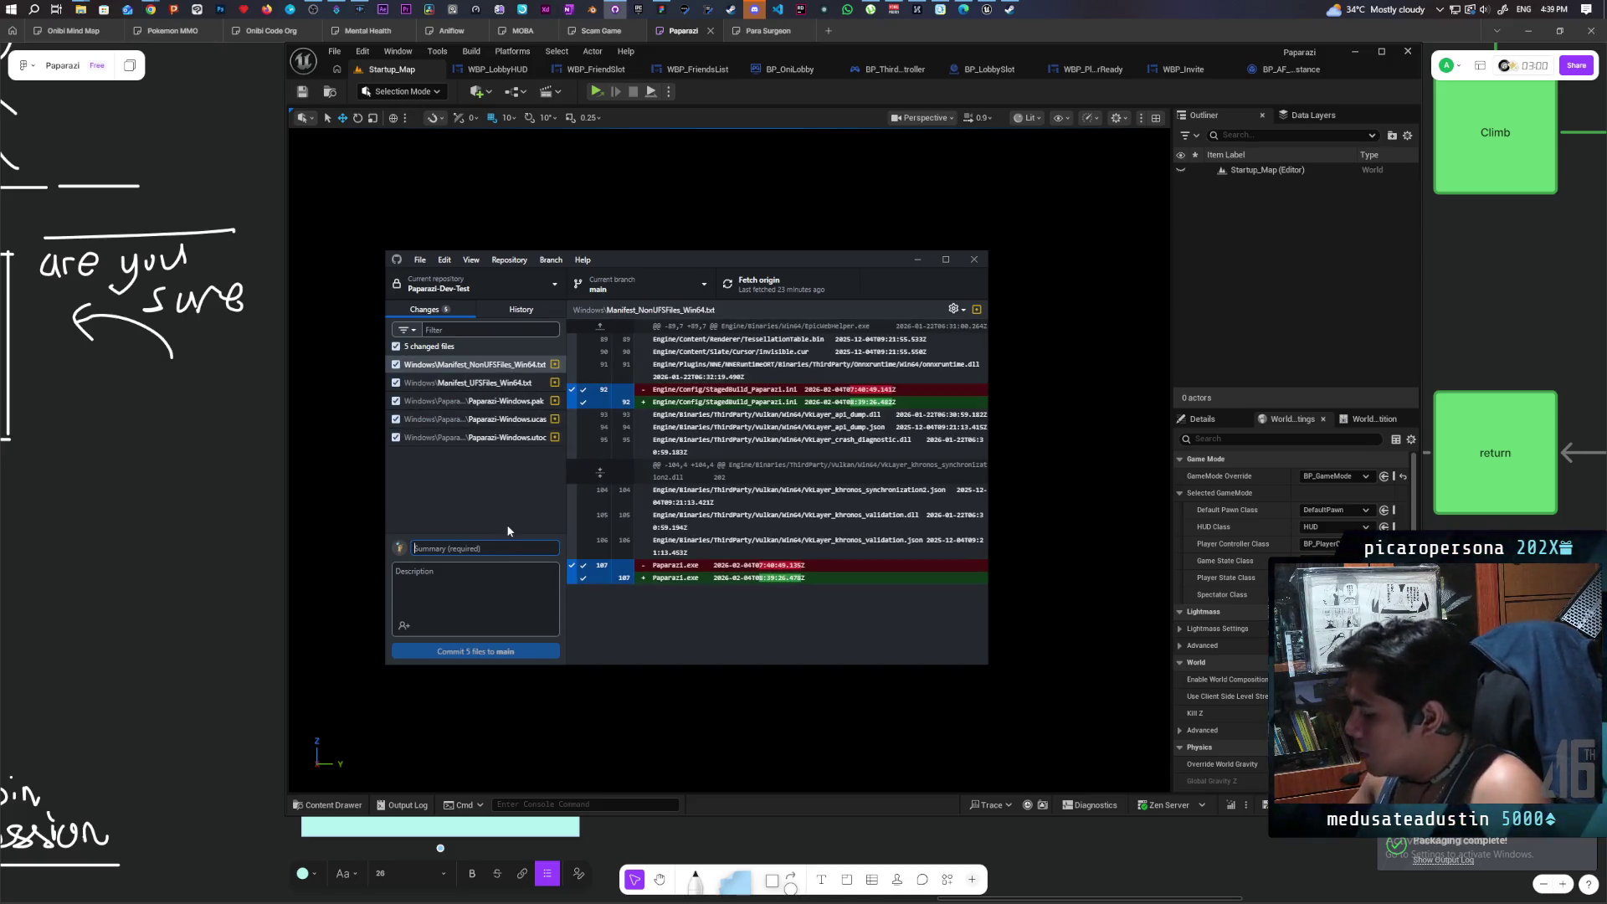
Commit the five build files to main as 'updated invites' and push to origin.
text(updated invites)
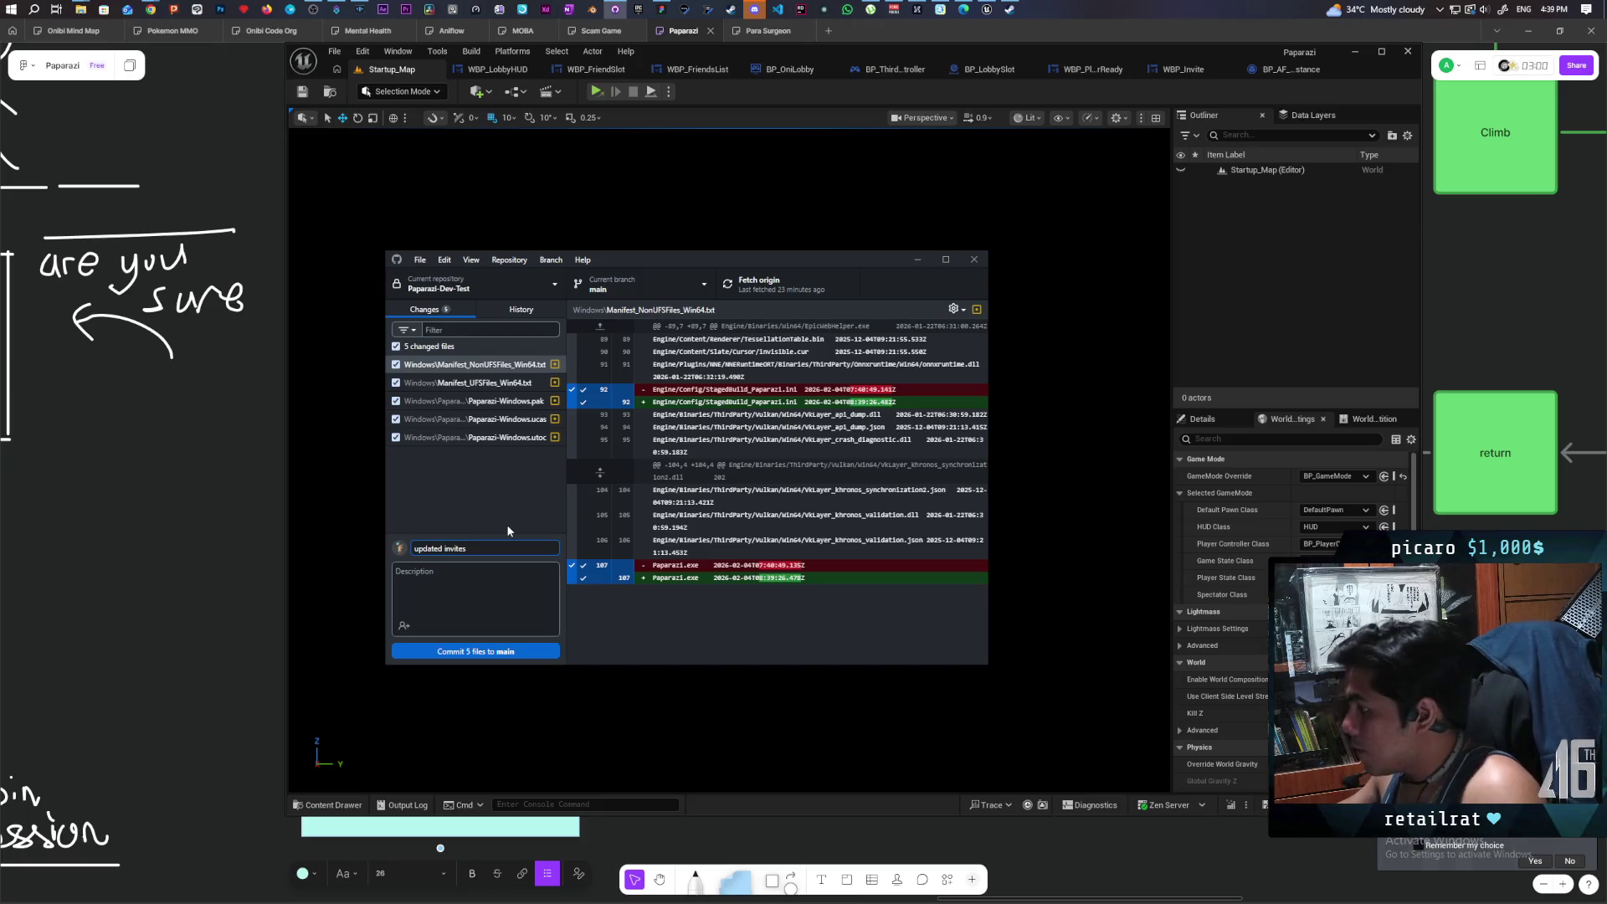
click(475, 651)
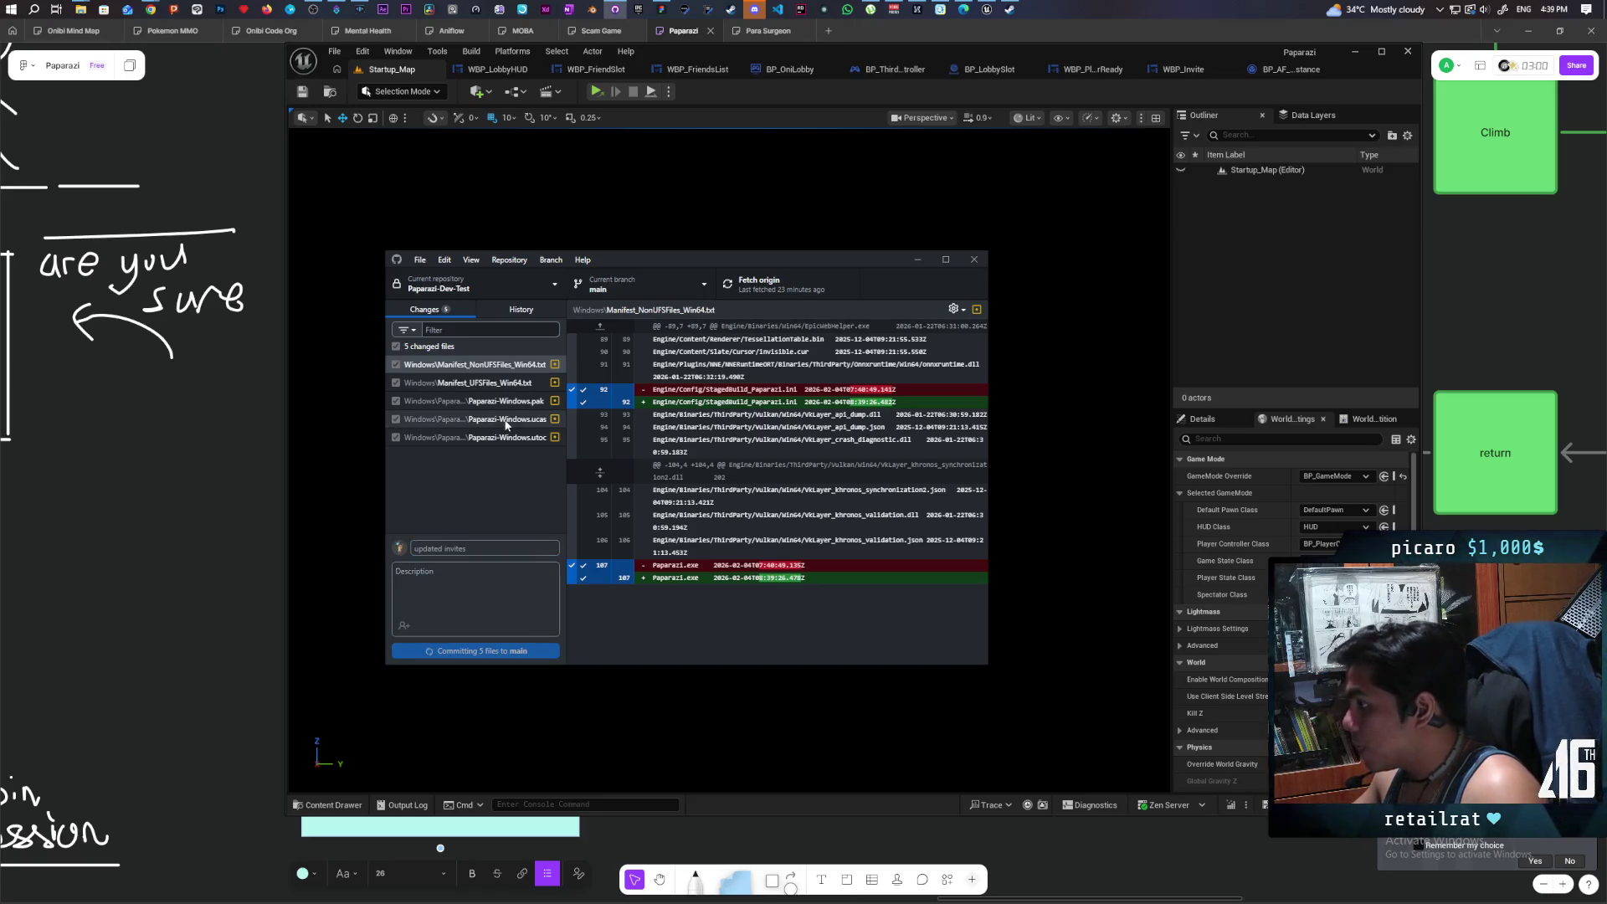
click(771, 288)
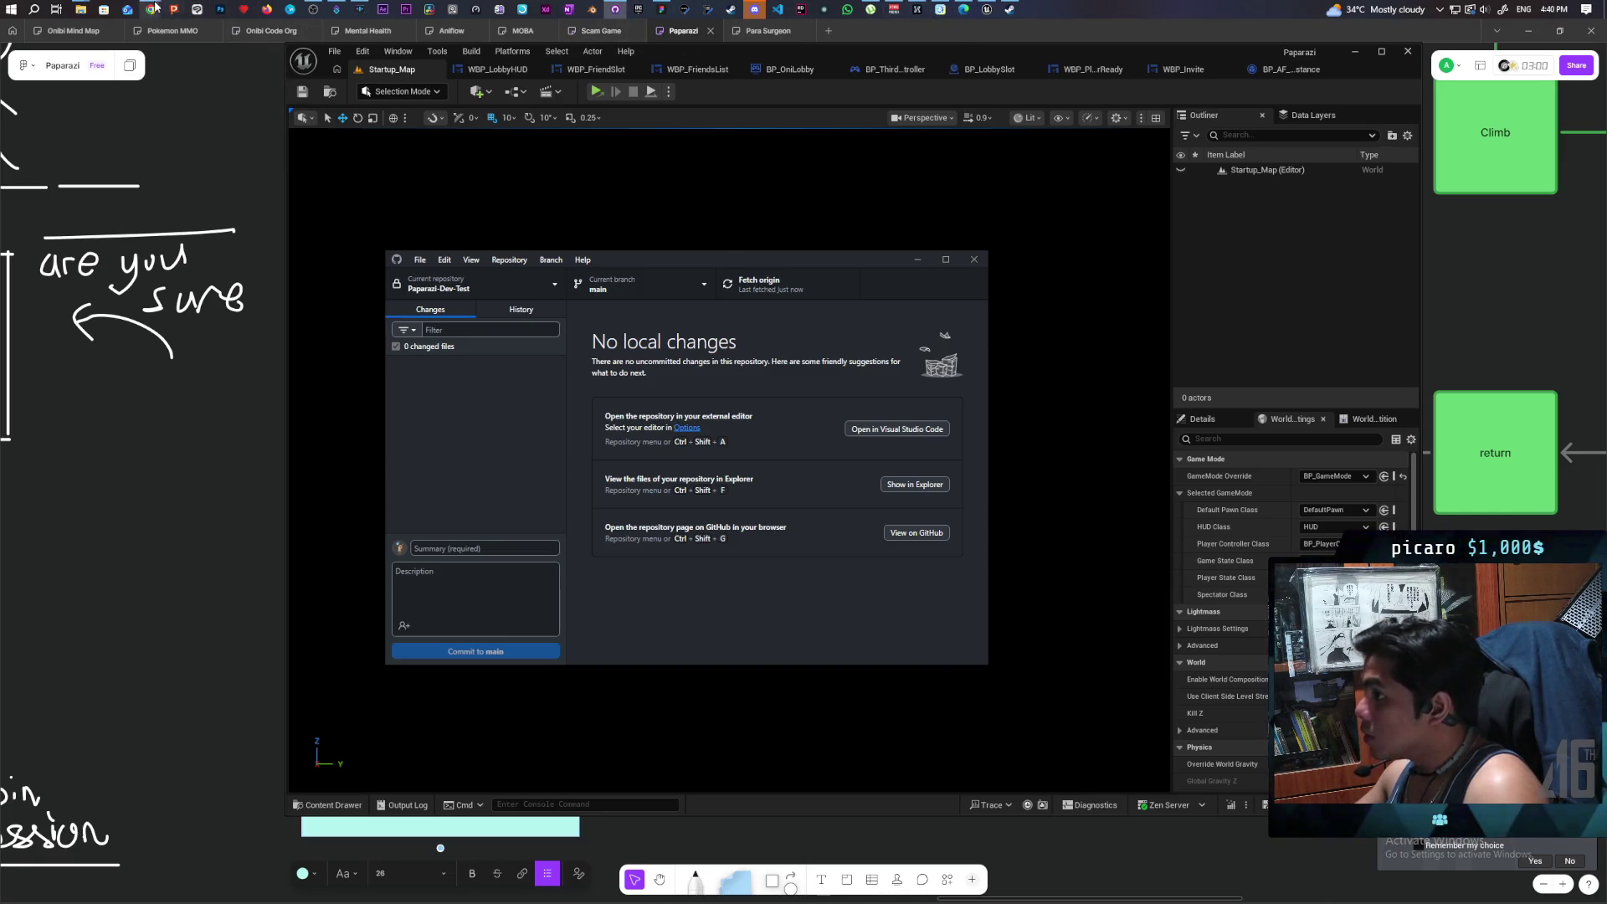
mouse_move(155, 6)
click(954, 67)
click(390, 729)
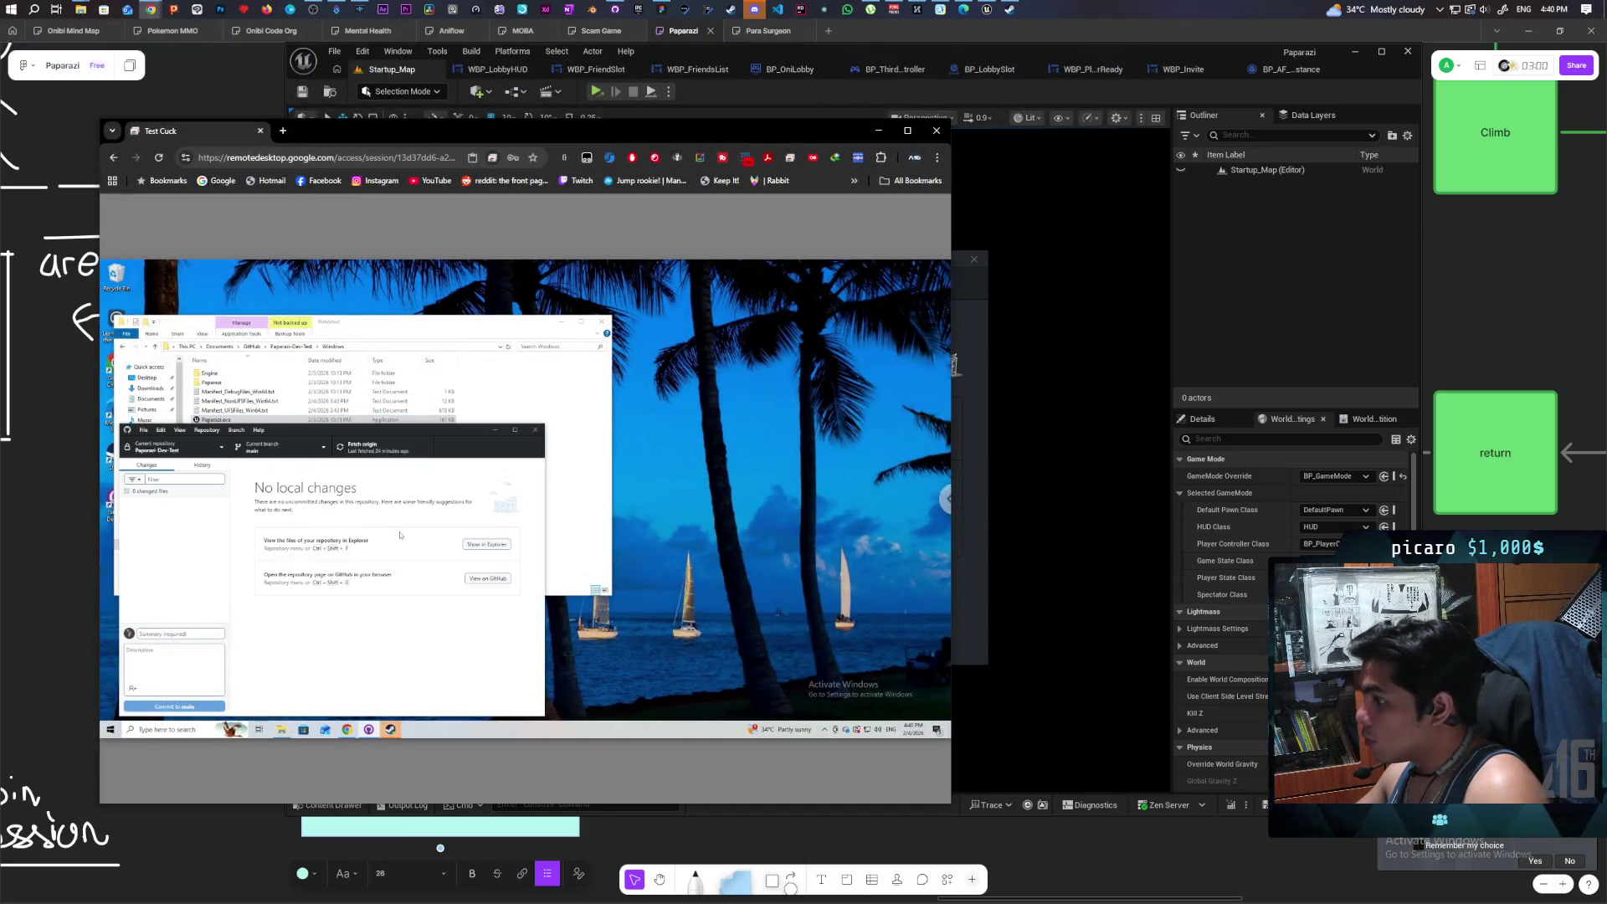
On the remote PC, pull the new commit and run Paparazi.exe from its folder.
click(381, 446)
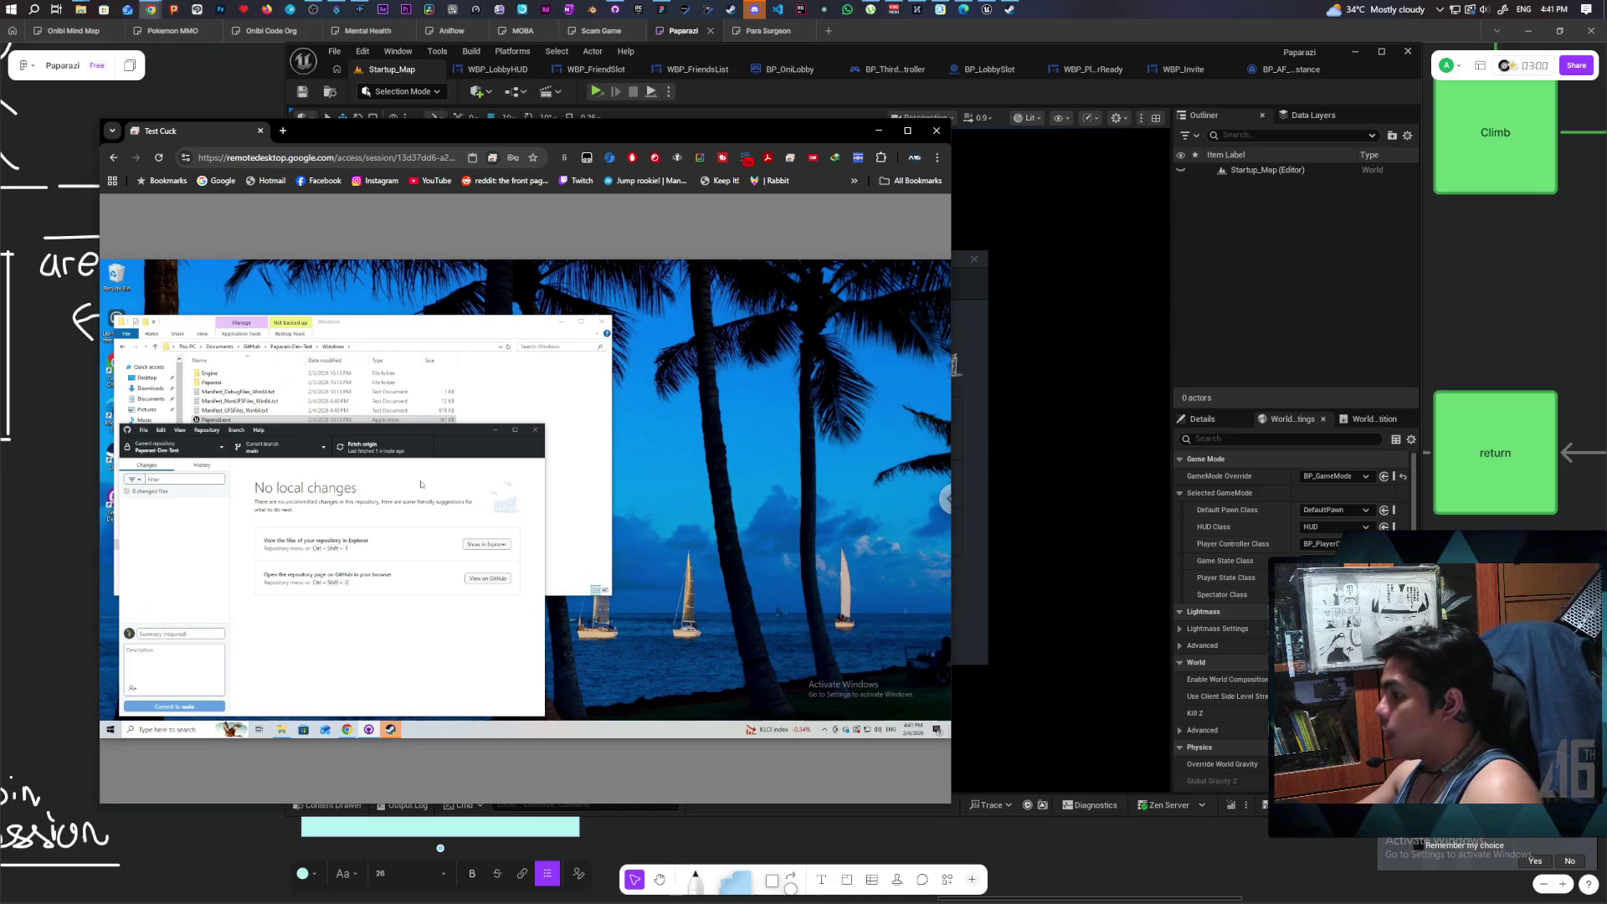
click(553, 441)
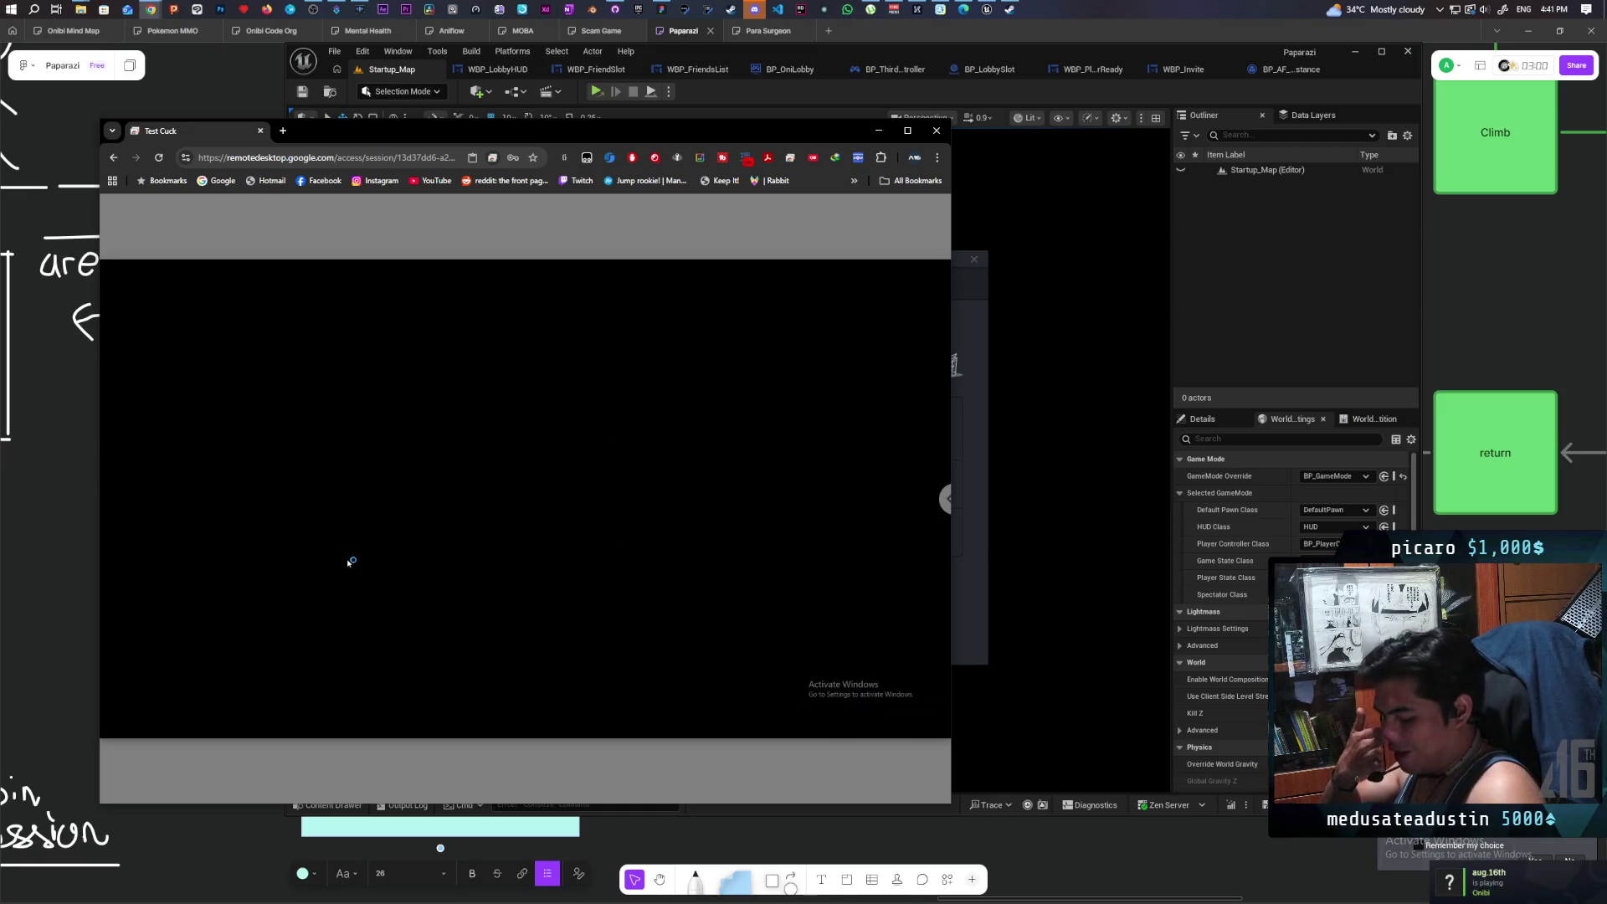
click(601, 95)
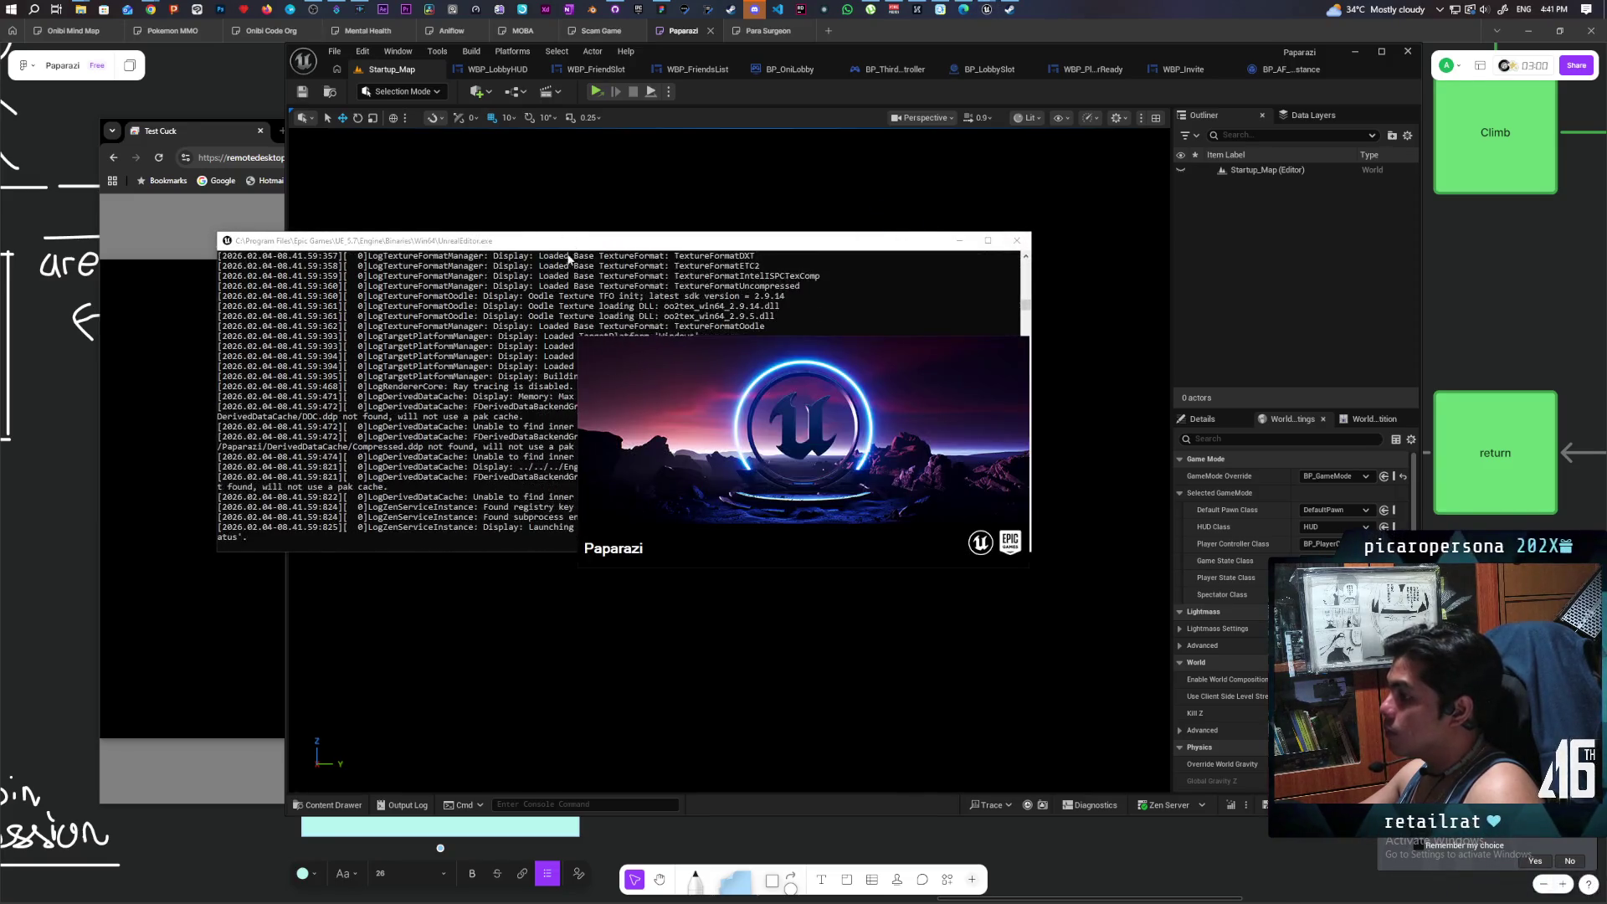
Host a lobby locally, invite the first friend, and accept the invite on the remote PC.
click(963, 242)
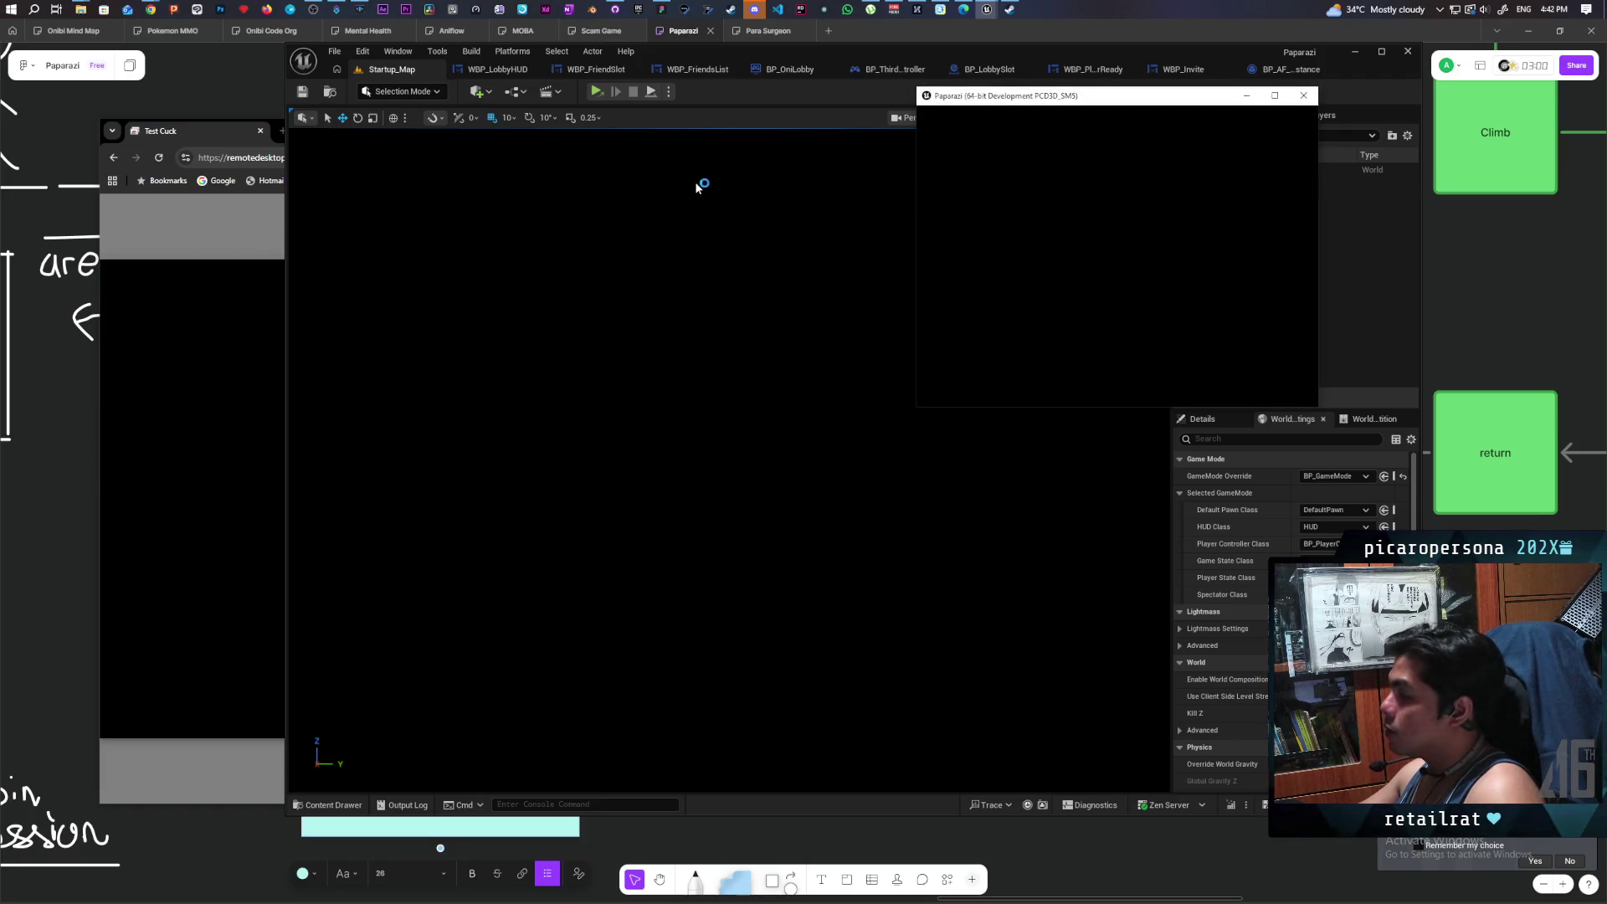
click(193, 237)
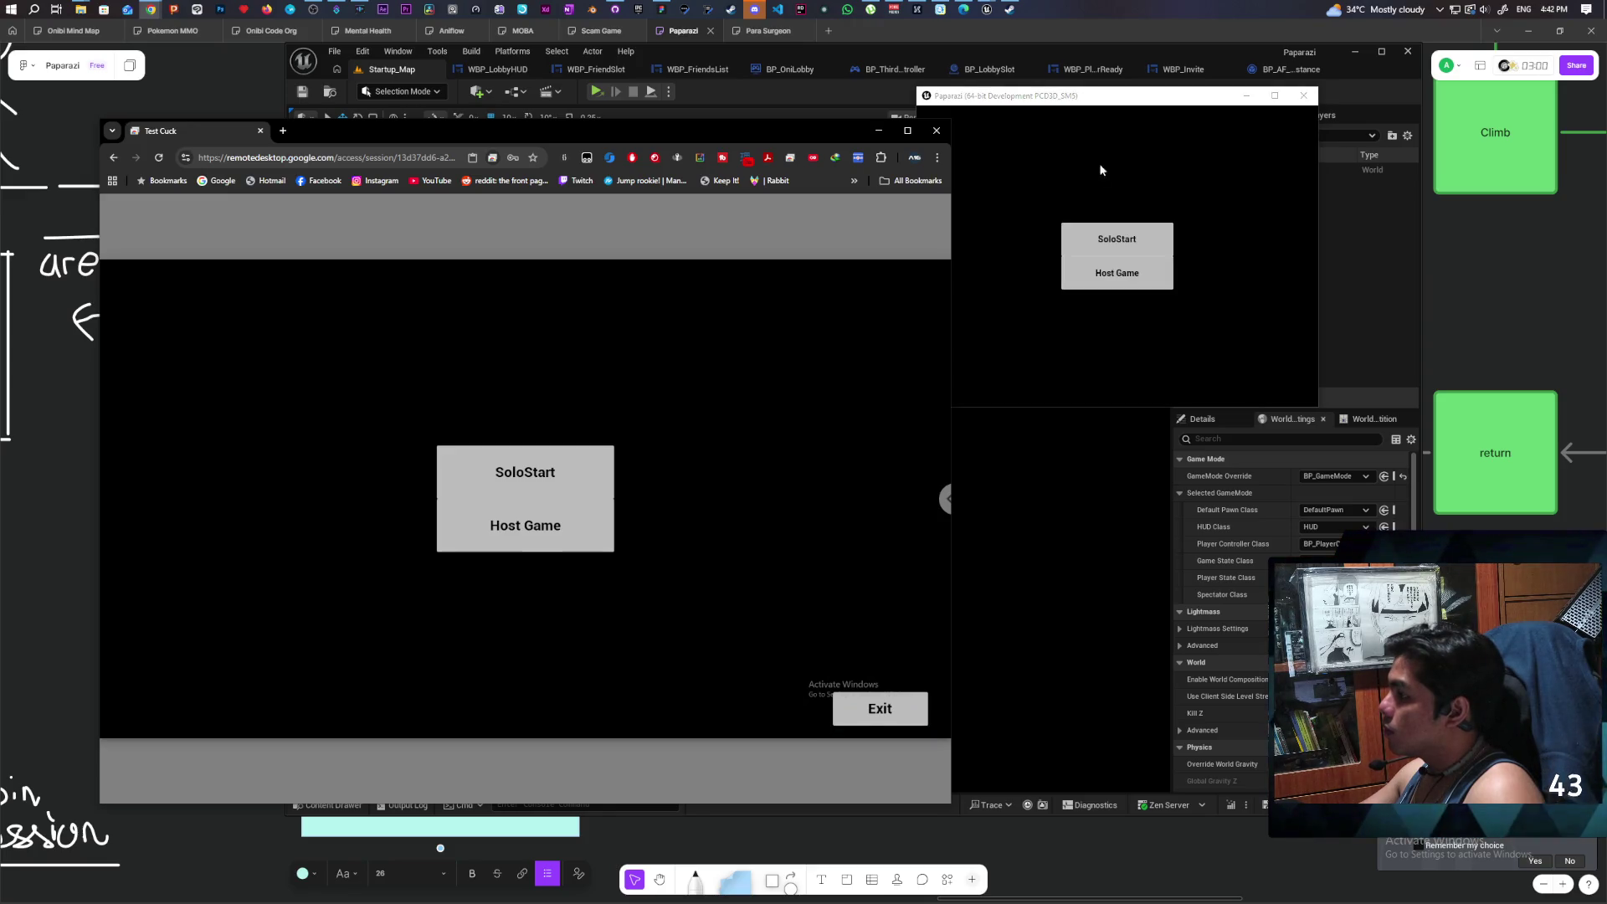
click(1127, 279)
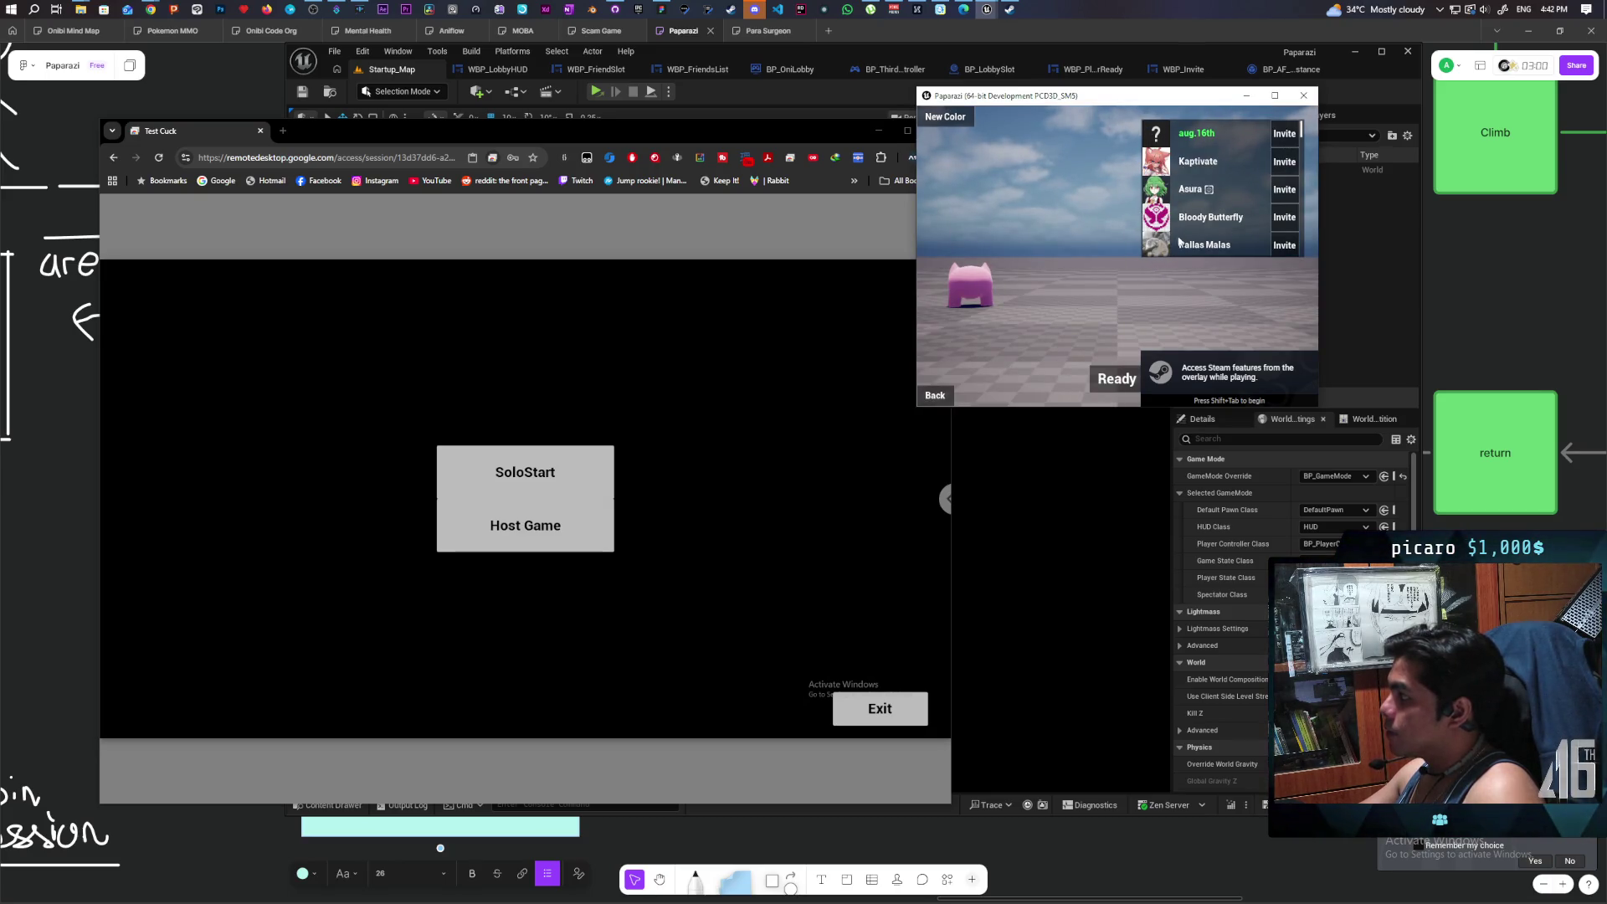
click(1284, 135)
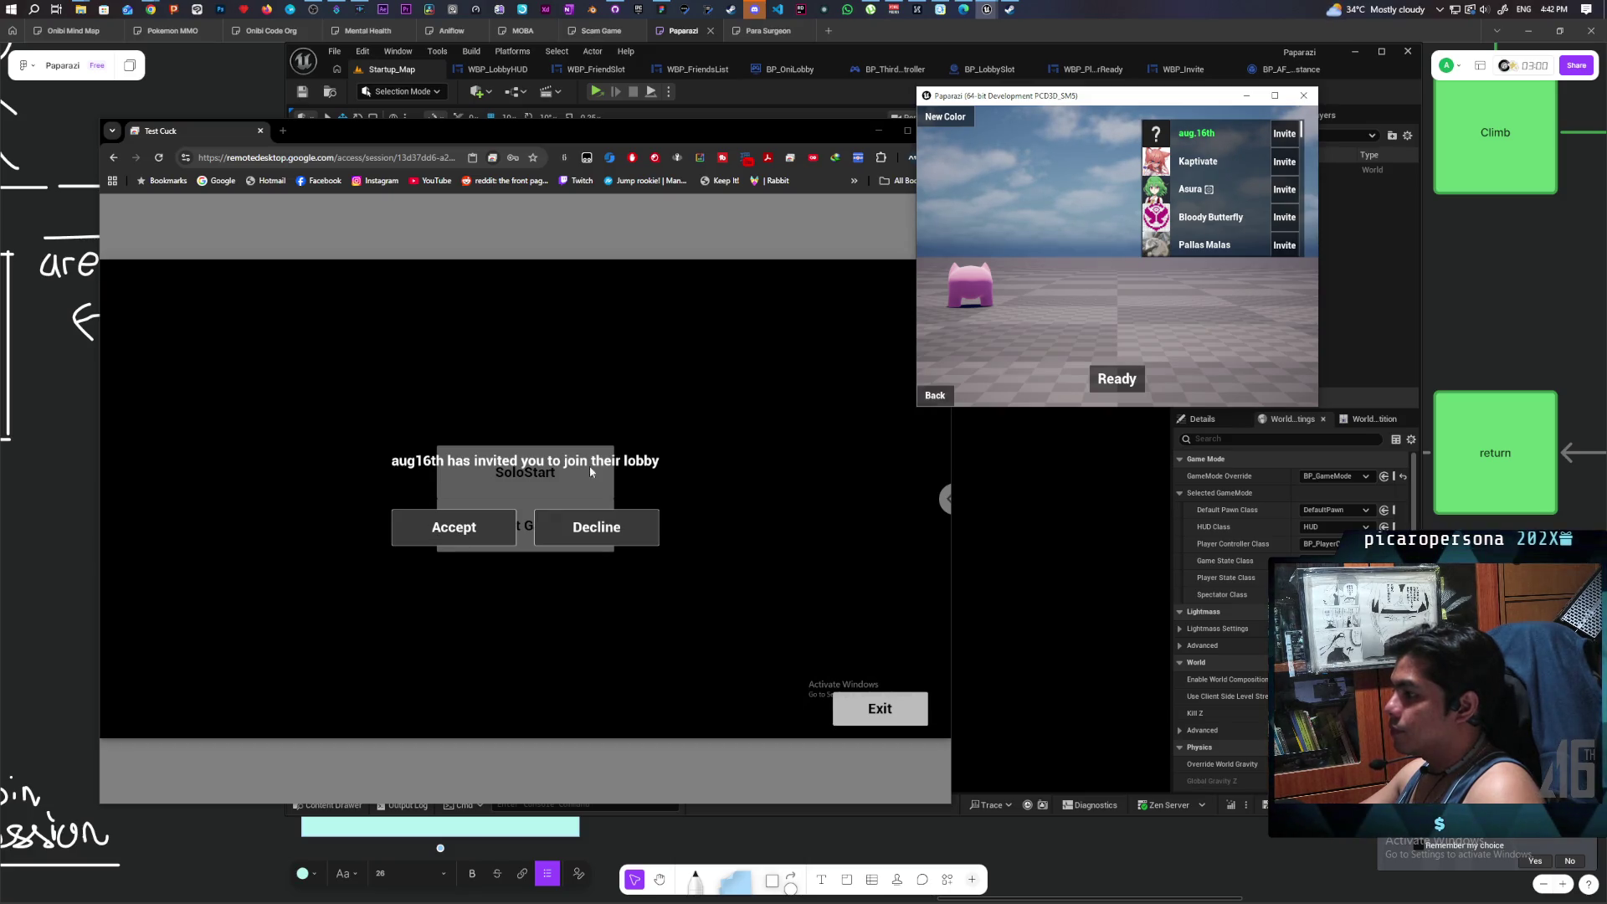
click(439, 532)
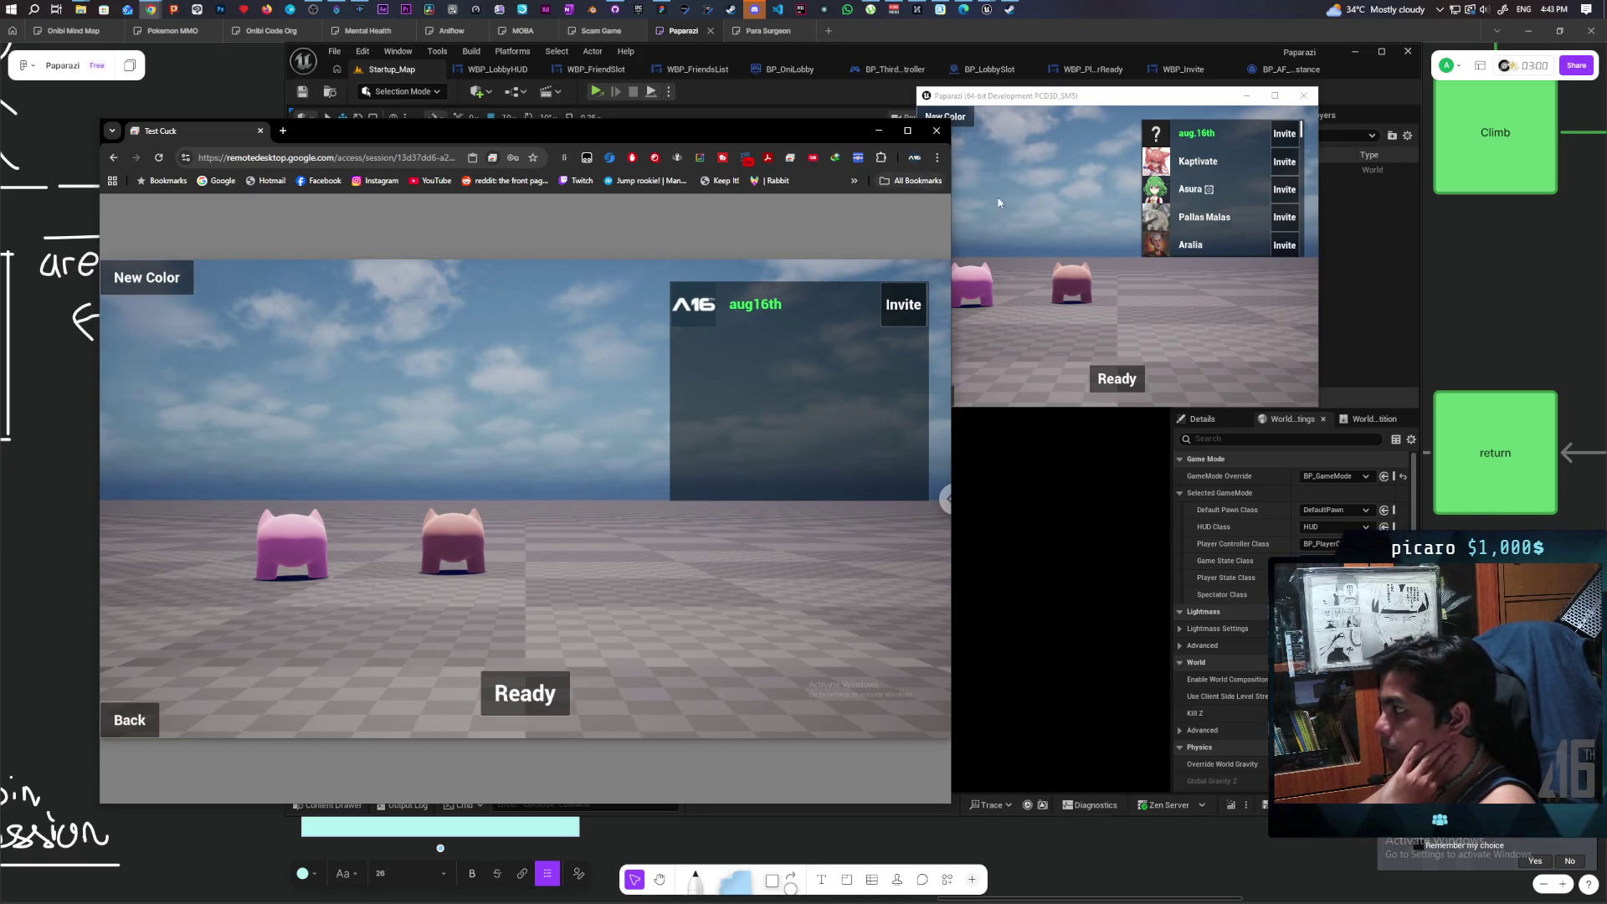
Start a new session in the remote game, then close the local game and remote-desktop window.
click(1044, 346)
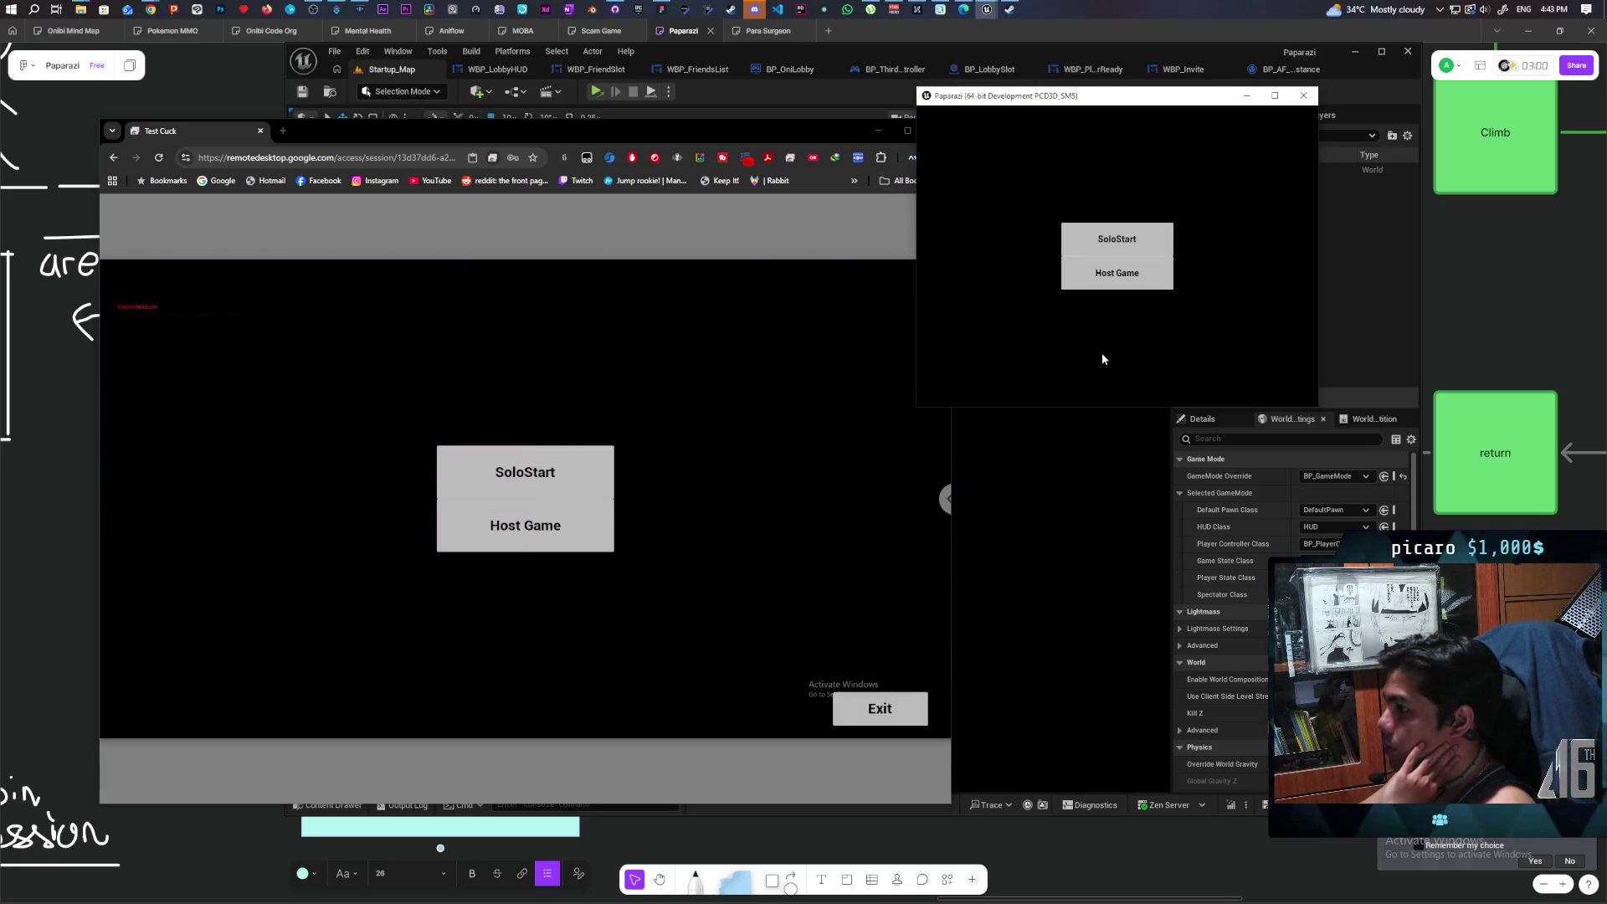
click(599, 536)
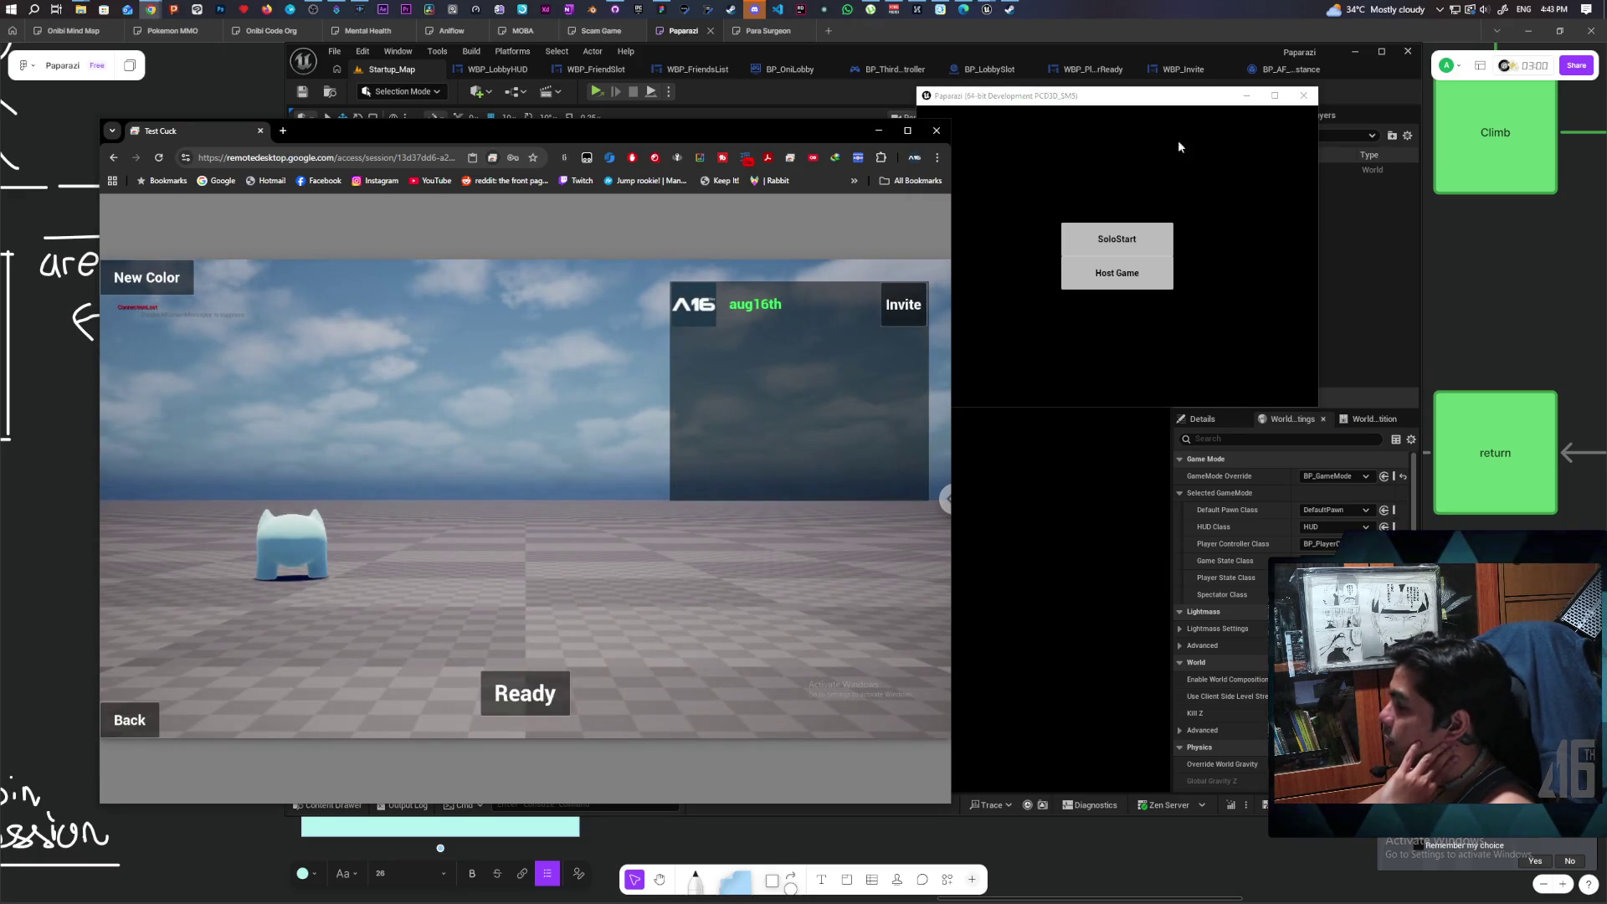
click(1297, 96)
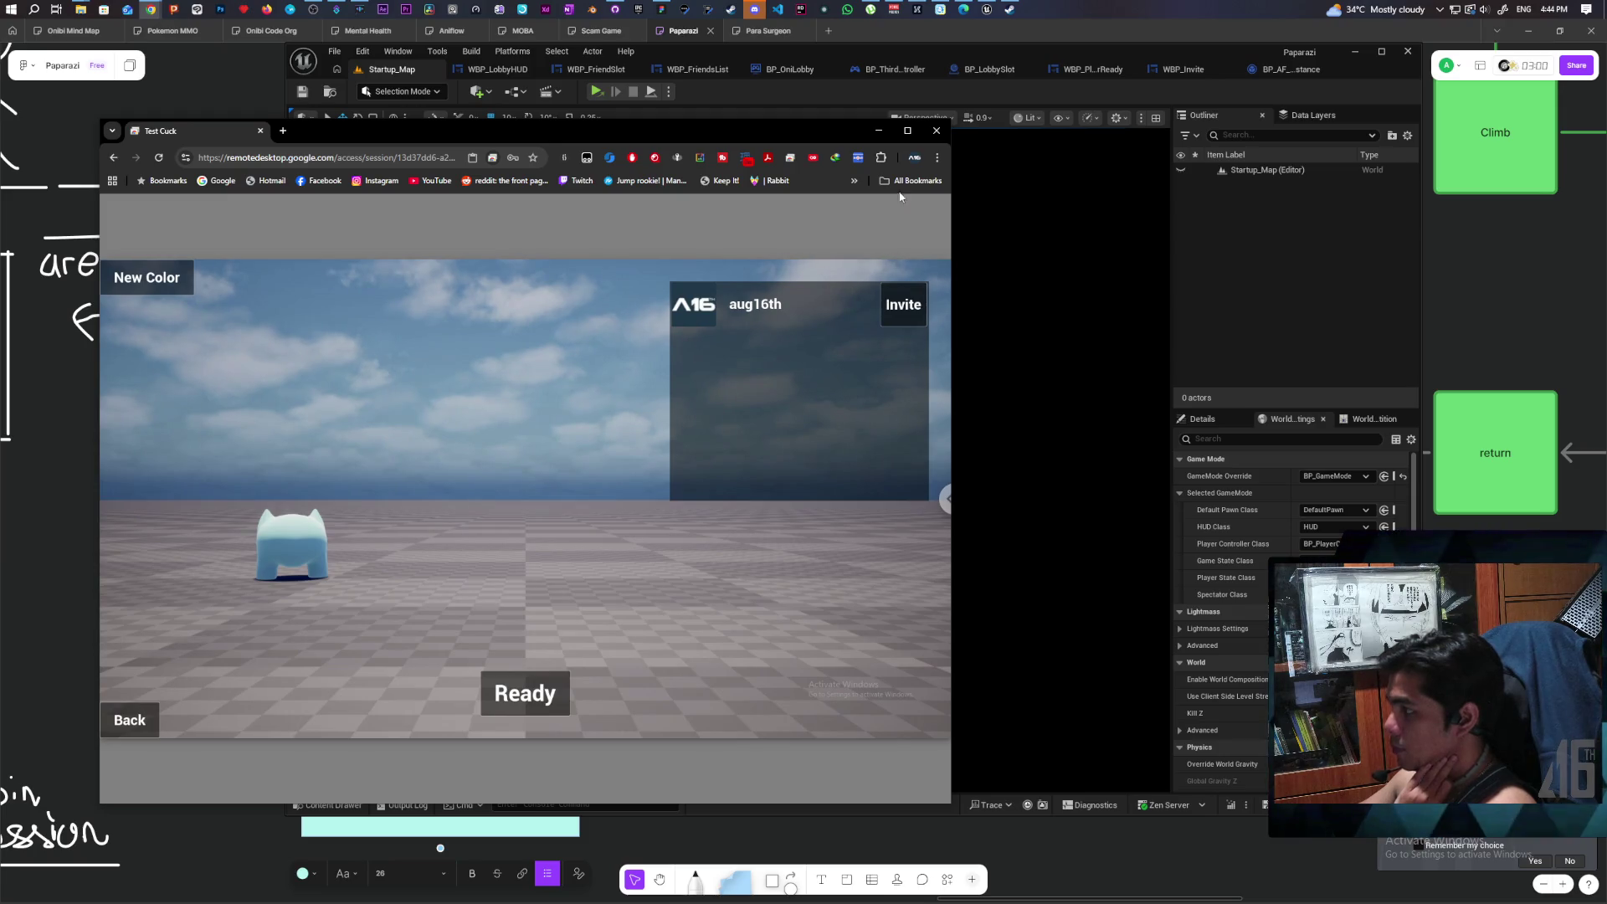
click(935, 131)
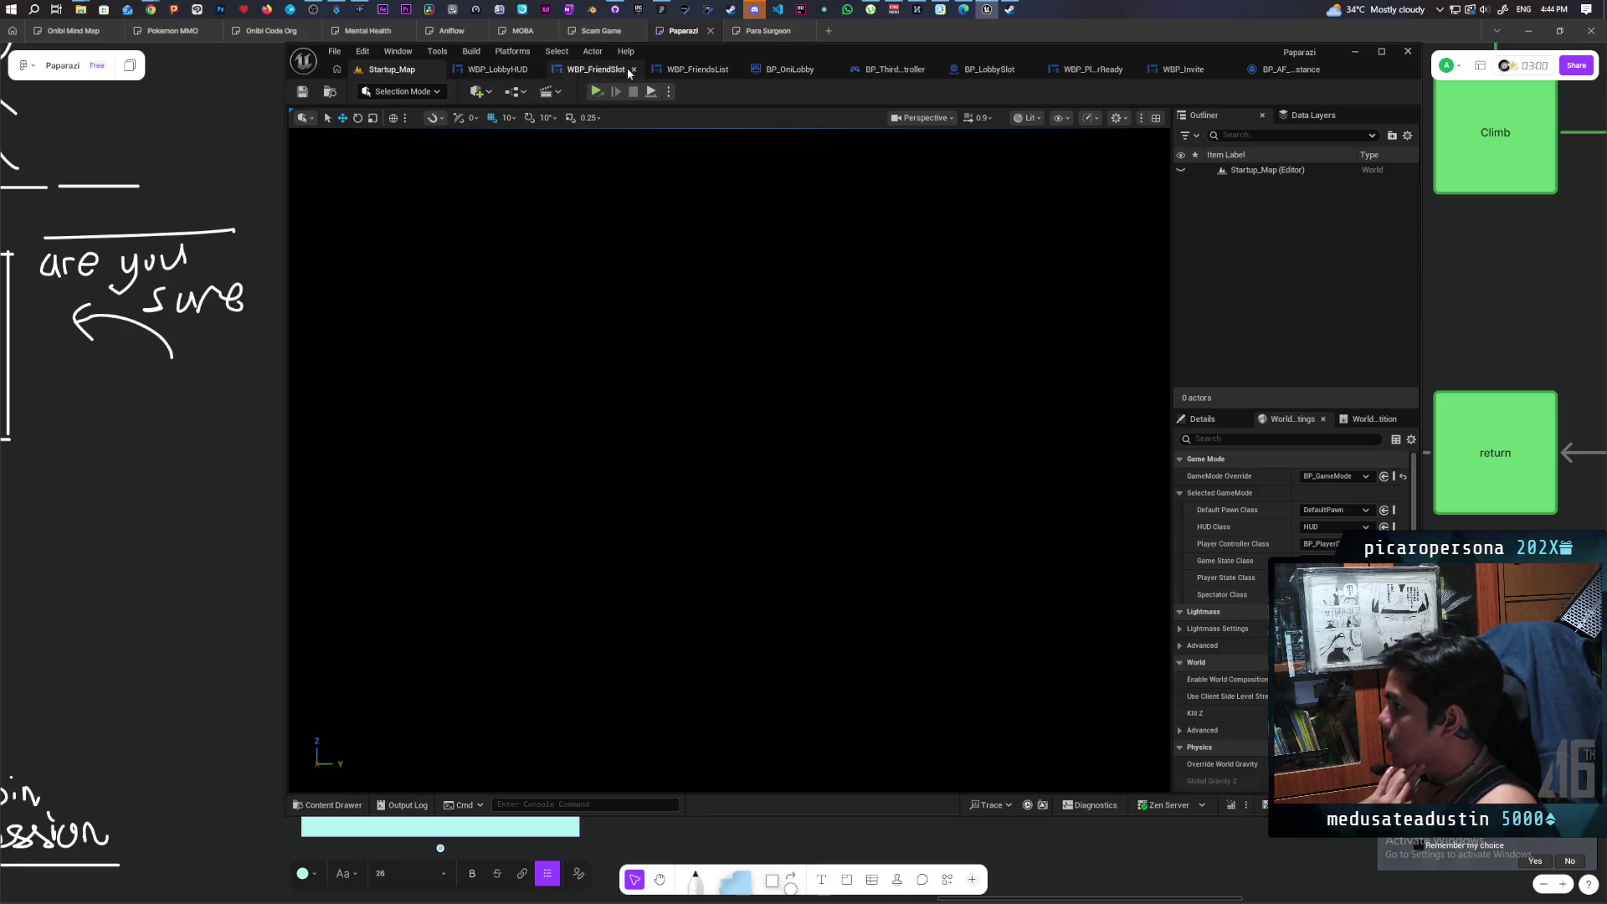
Add a Get Stored Friends List node and wire it between Update List and Clear Children.
click(655, 74)
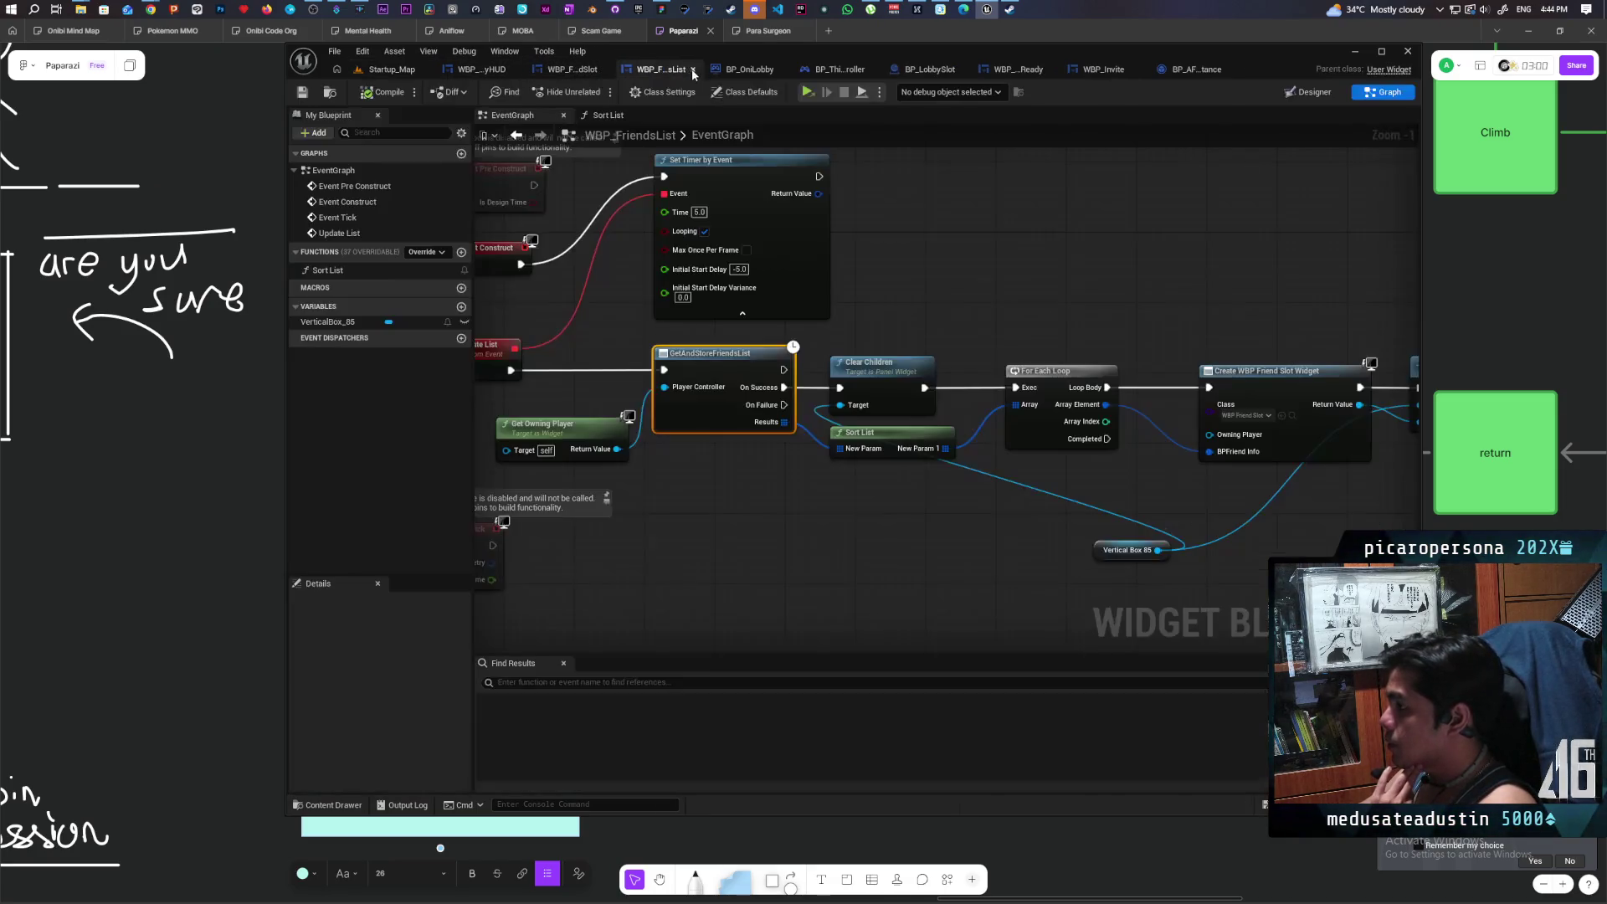
scroll(901, 308, down, 3)
scroll(901, 307, up, 1)
scroll(795, 395, up, 3)
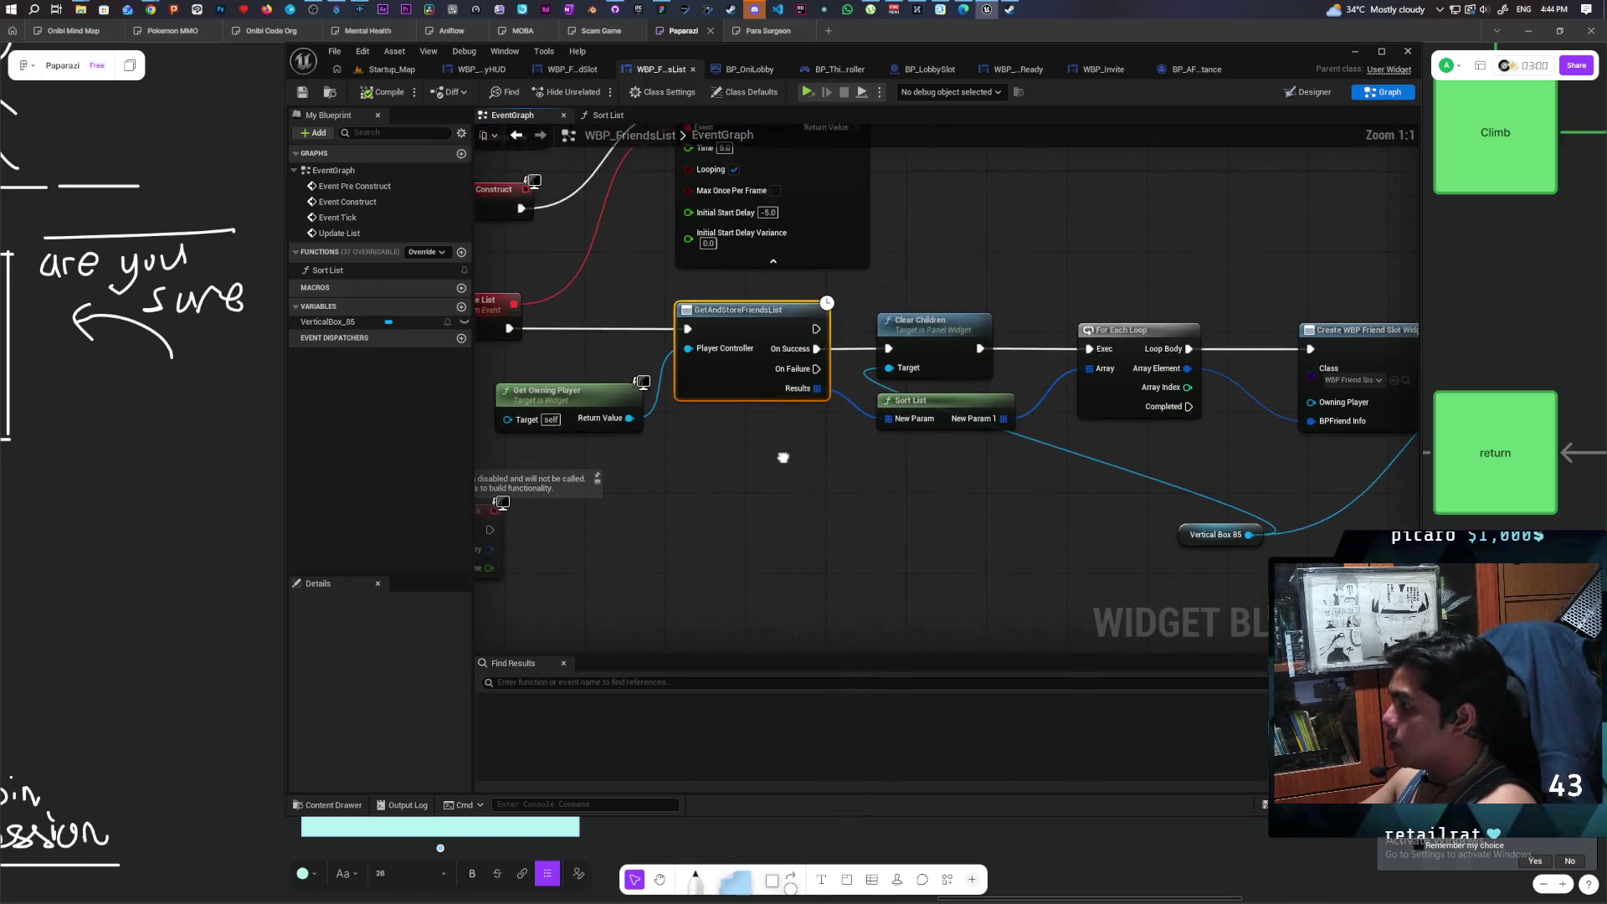
click(615, 477)
drag(615, 477, 607, 537)
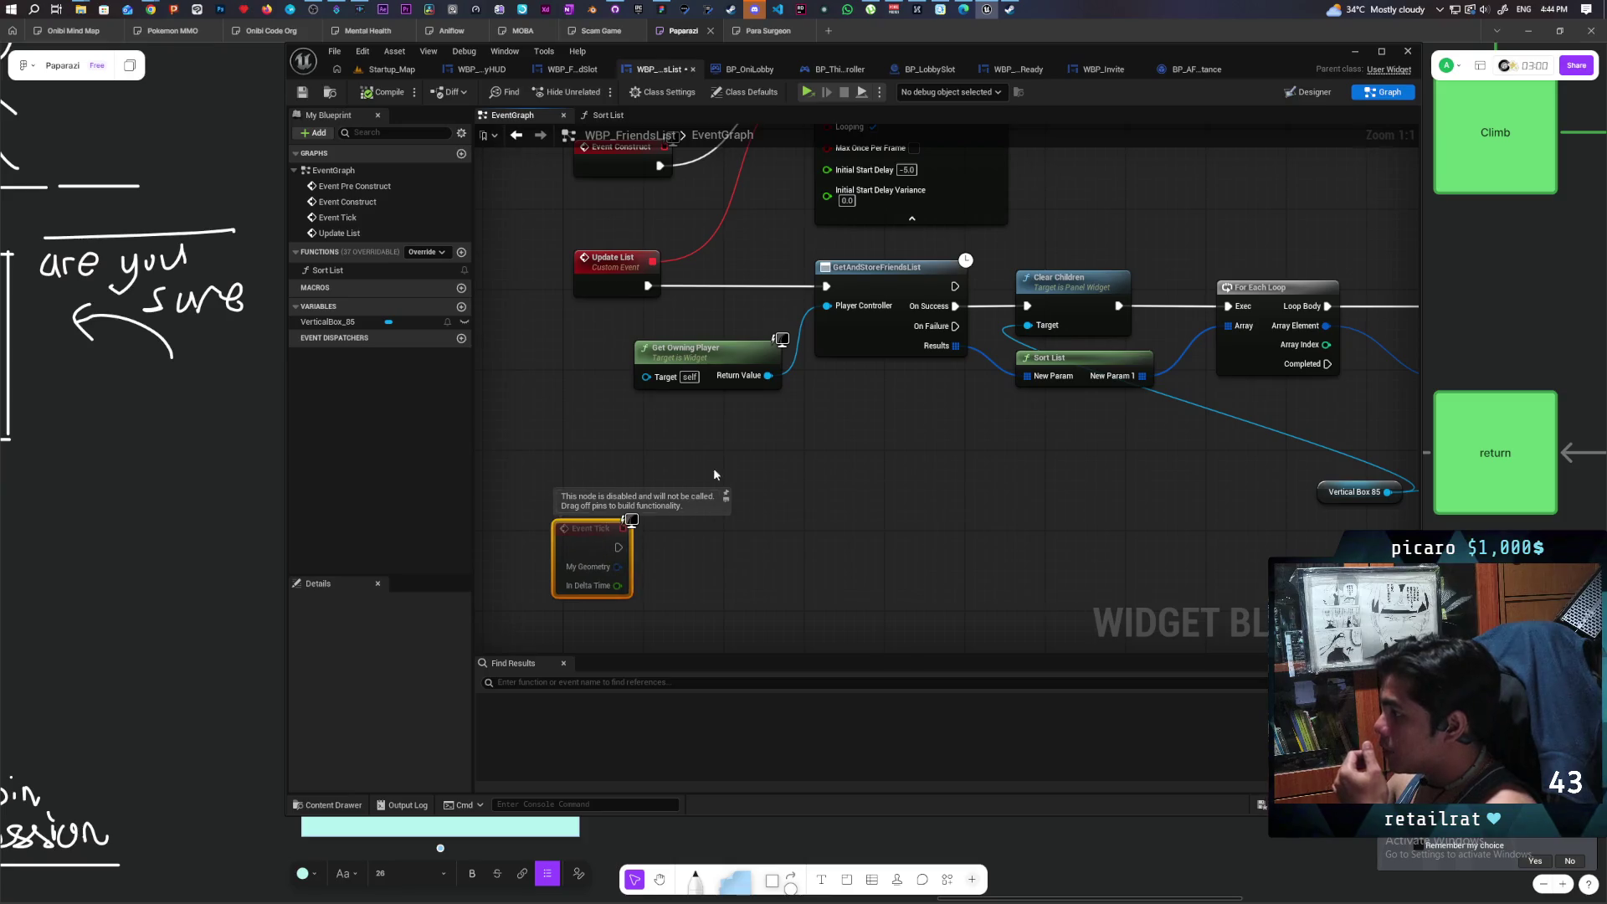
right_click(760, 444)
text(get frien)
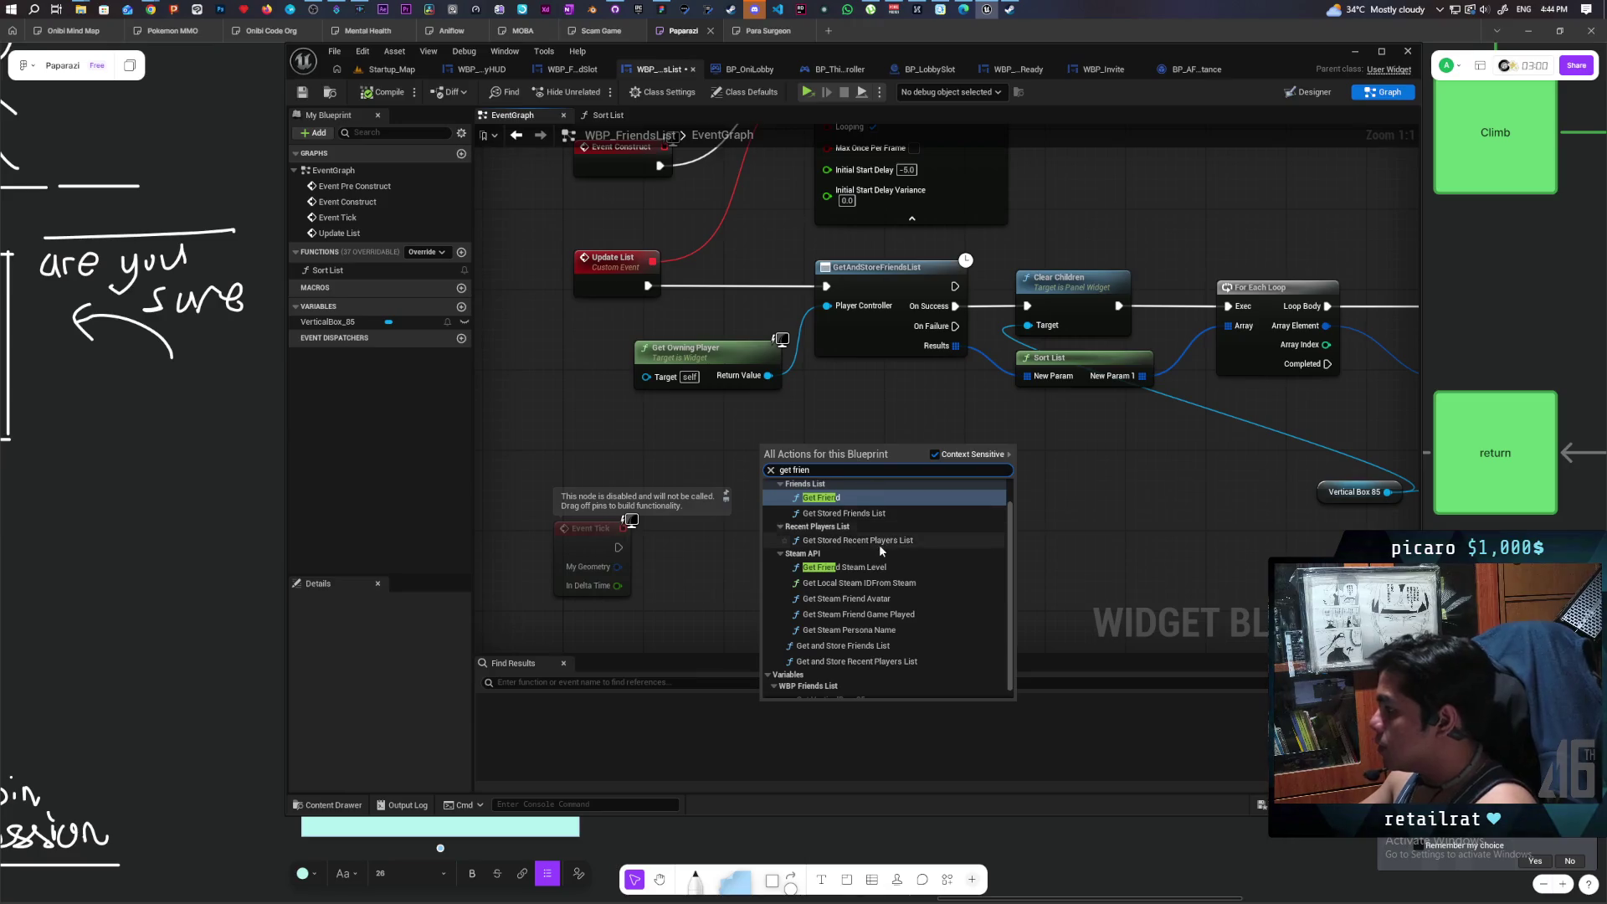
scroll(879, 540, up, 1)
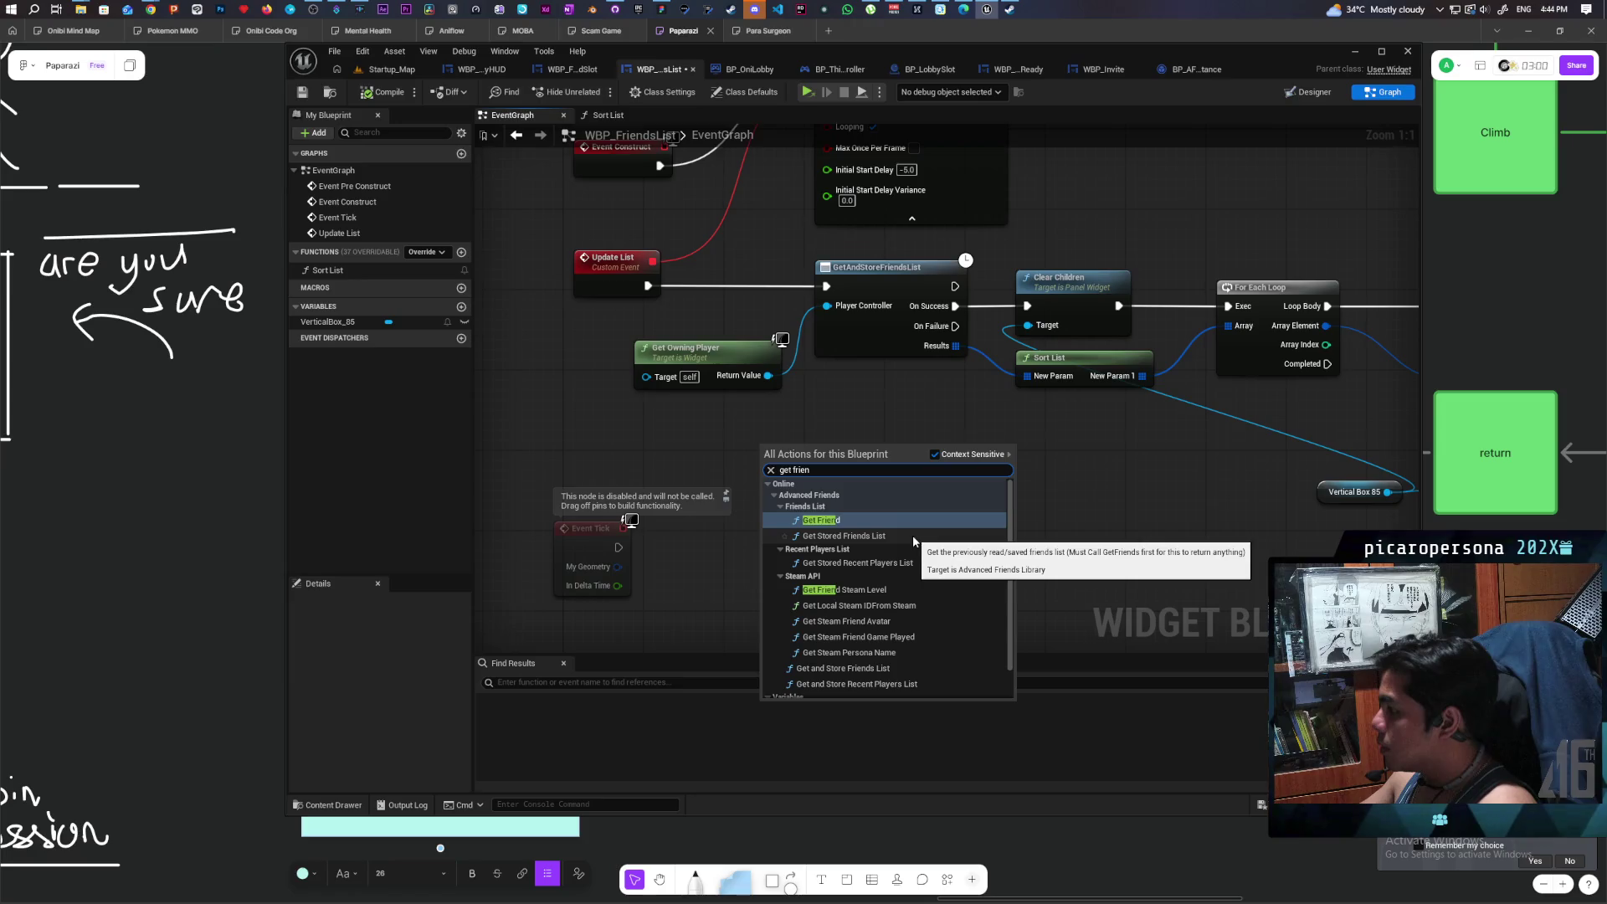
click(913, 537)
drag(839, 463, 891, 388)
drag(761, 382, 816, 416)
drag(647, 286, 817, 397)
mouse_move(945, 397)
mouse_down()
mouse_move(971, 419)
mouse_move(1047, 309)
mouse_move(1027, 305)
mouse_up()
Move GetAndStoreFriendsList out of the chain and feed Friends List into Sort List.
right_click(858, 281)
click(993, 269)
alt+click(955, 305)
drag(915, 268, 873, 467)
mouse_move(873, 381)
mouse_down()
mouse_move(879, 261)
mouse_move(872, 285)
mouse_up()
mouse_move(1022, 378)
mouse_down()
mouse_move(887, 278)
mouse_move(802, 504)
mouse_up()
scroll(802, 503, down, 1)
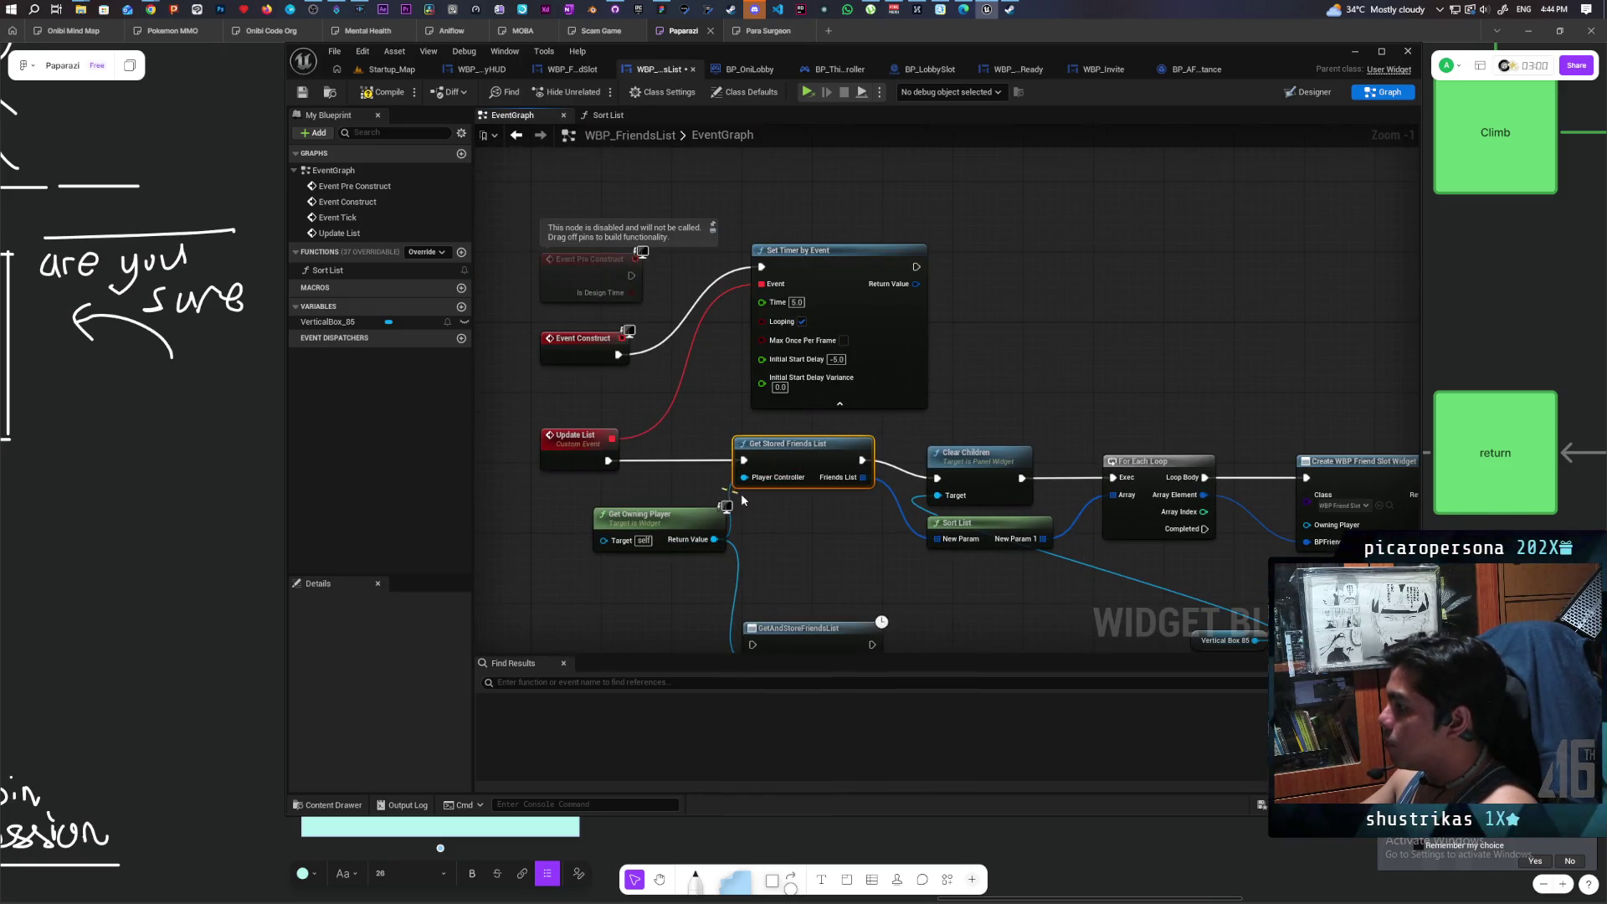
drag(821, 580, 784, 455)
drag(676, 416, 707, 353)
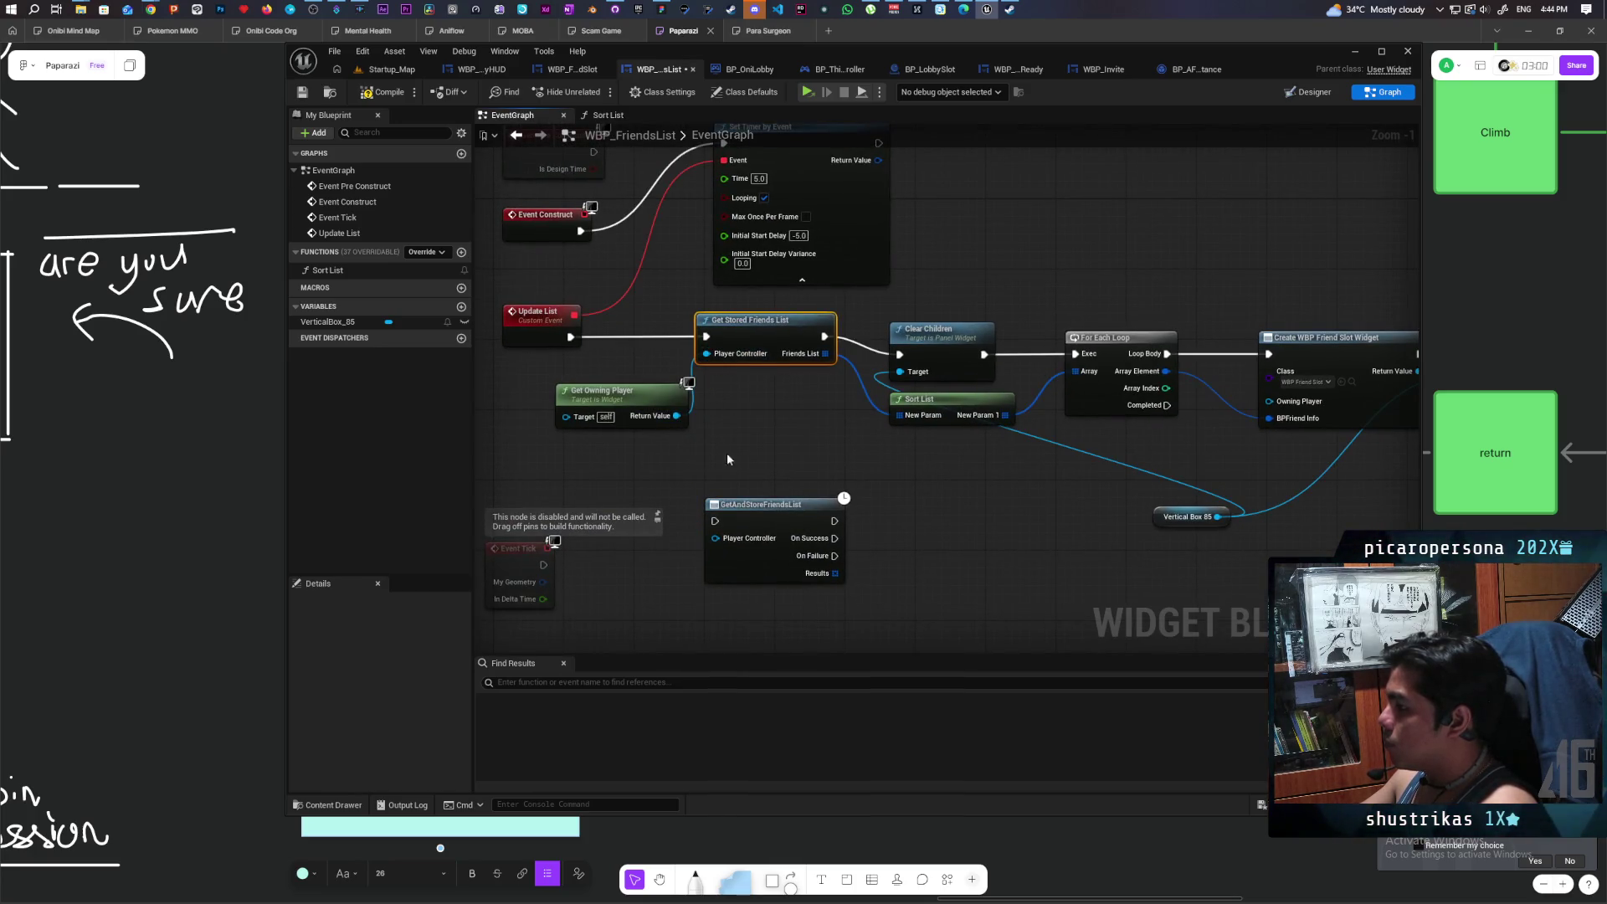
click(757, 504)
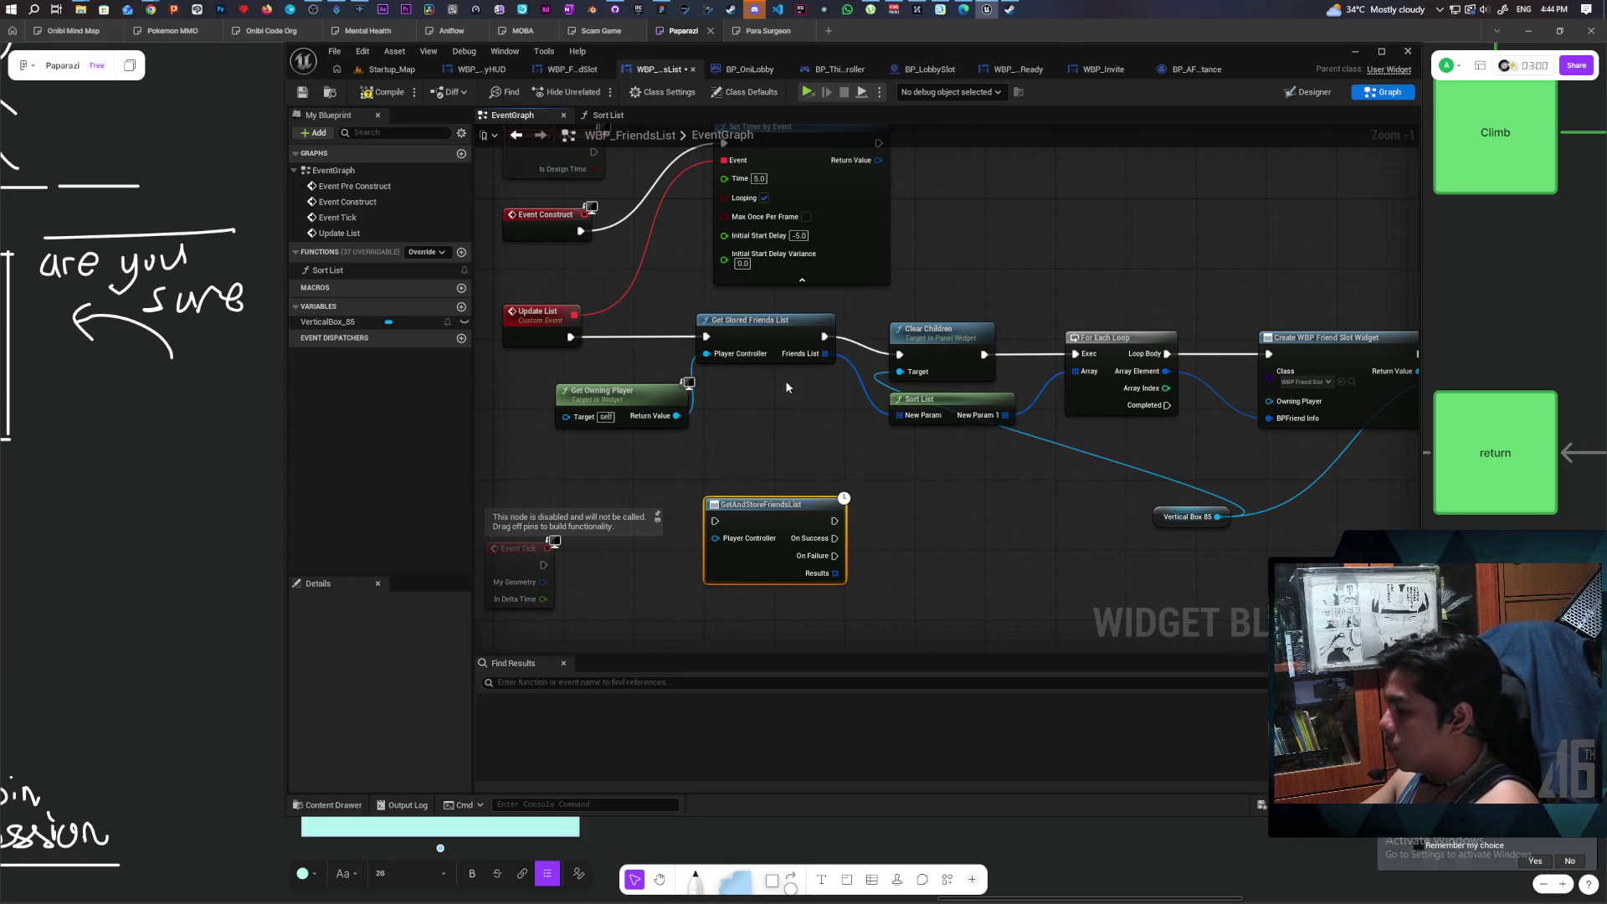
drag(785, 410, 808, 485)
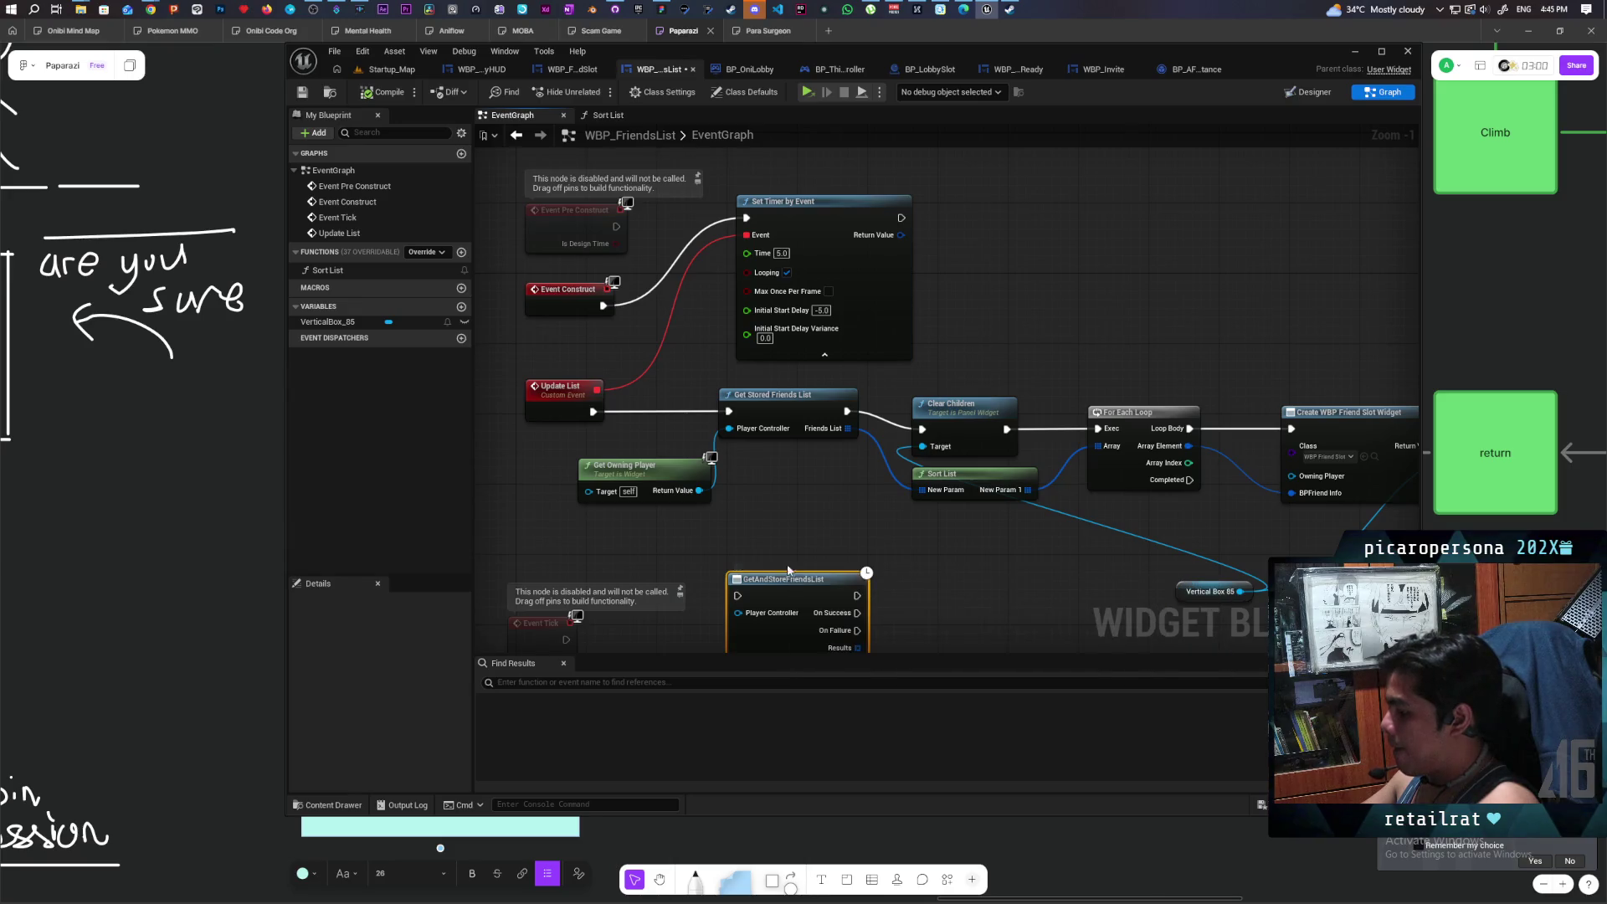
click(1189, 69)
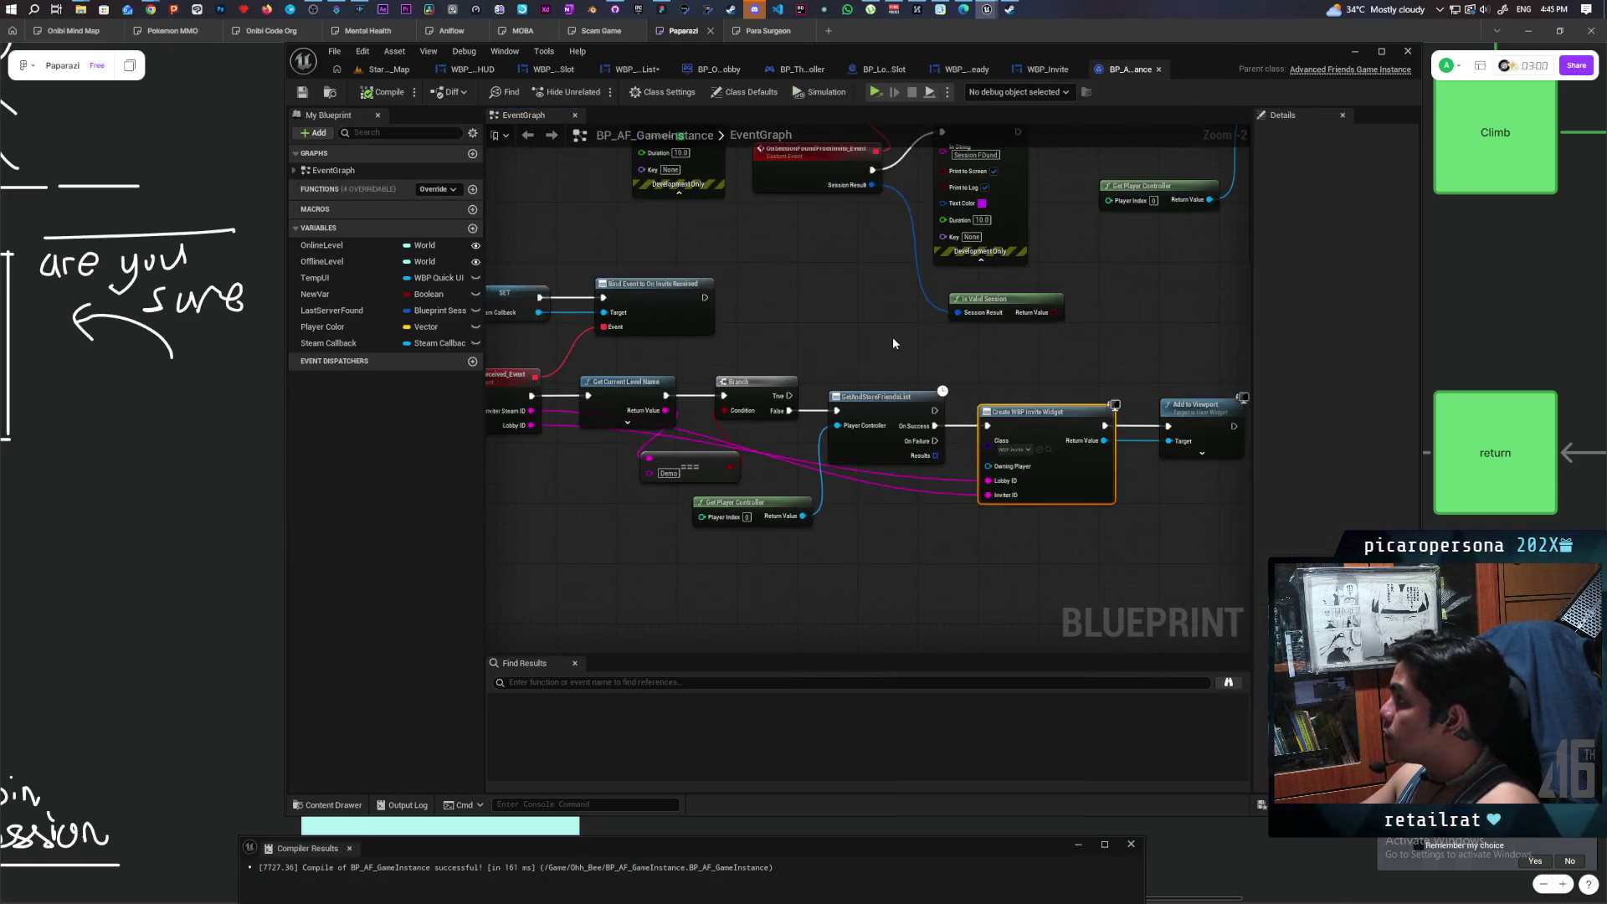
Paste GetAndStoreFriendsList into BP_AF_GameInstance and connect it after Event Init.
scroll(887, 457, down, 5)
scroll(759, 454, up, 5)
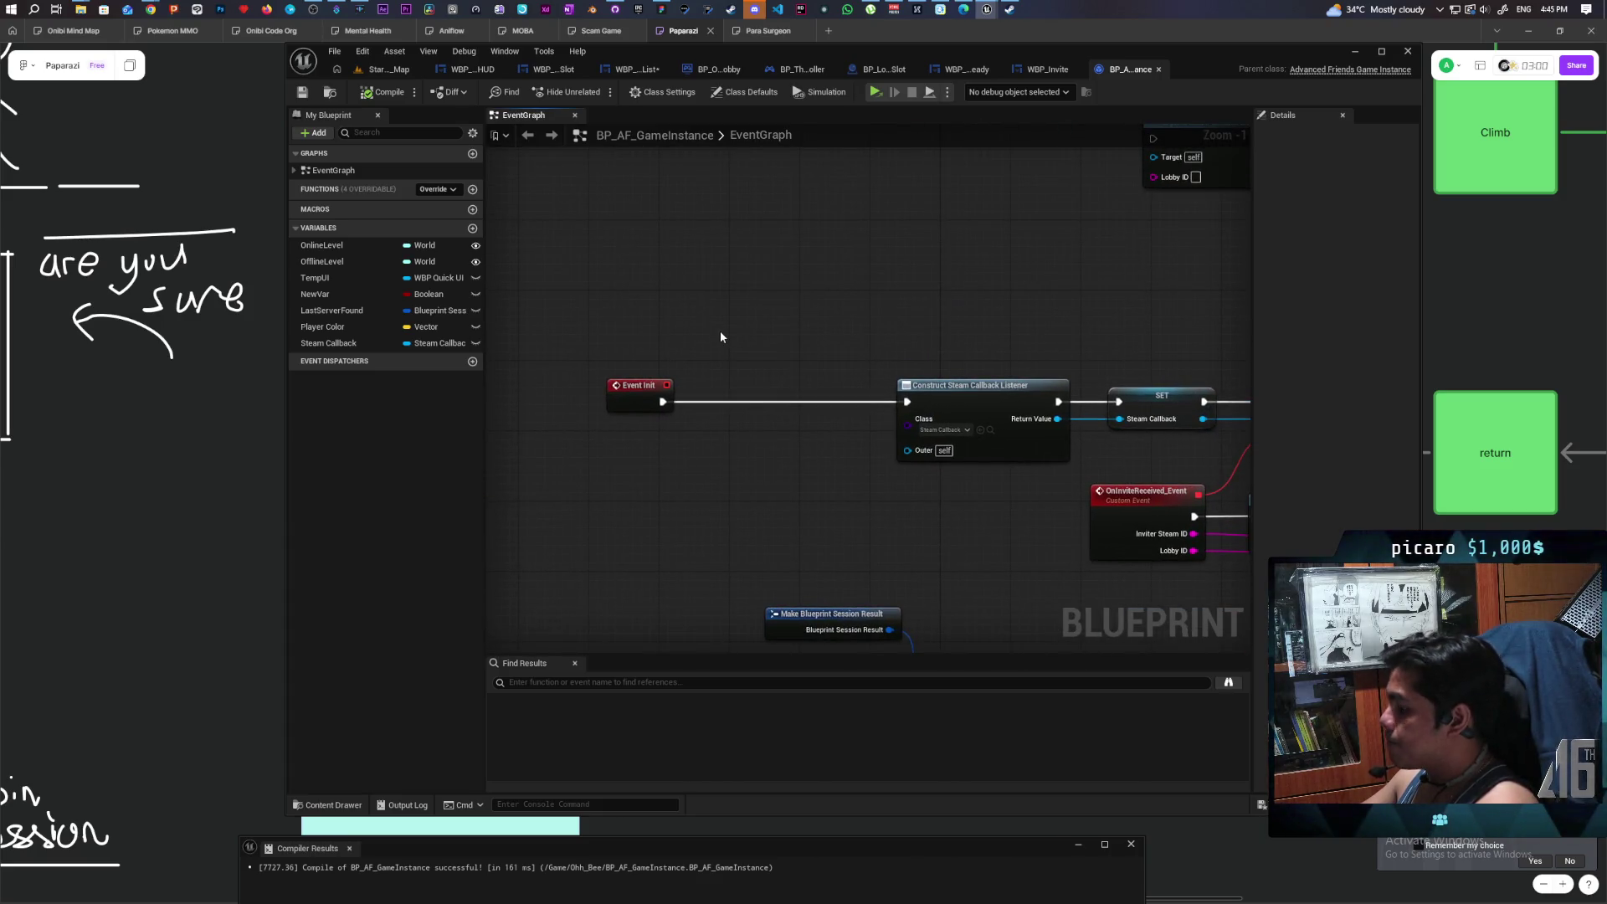
key(ctrl+v)
drag(737, 328, 765, 401)
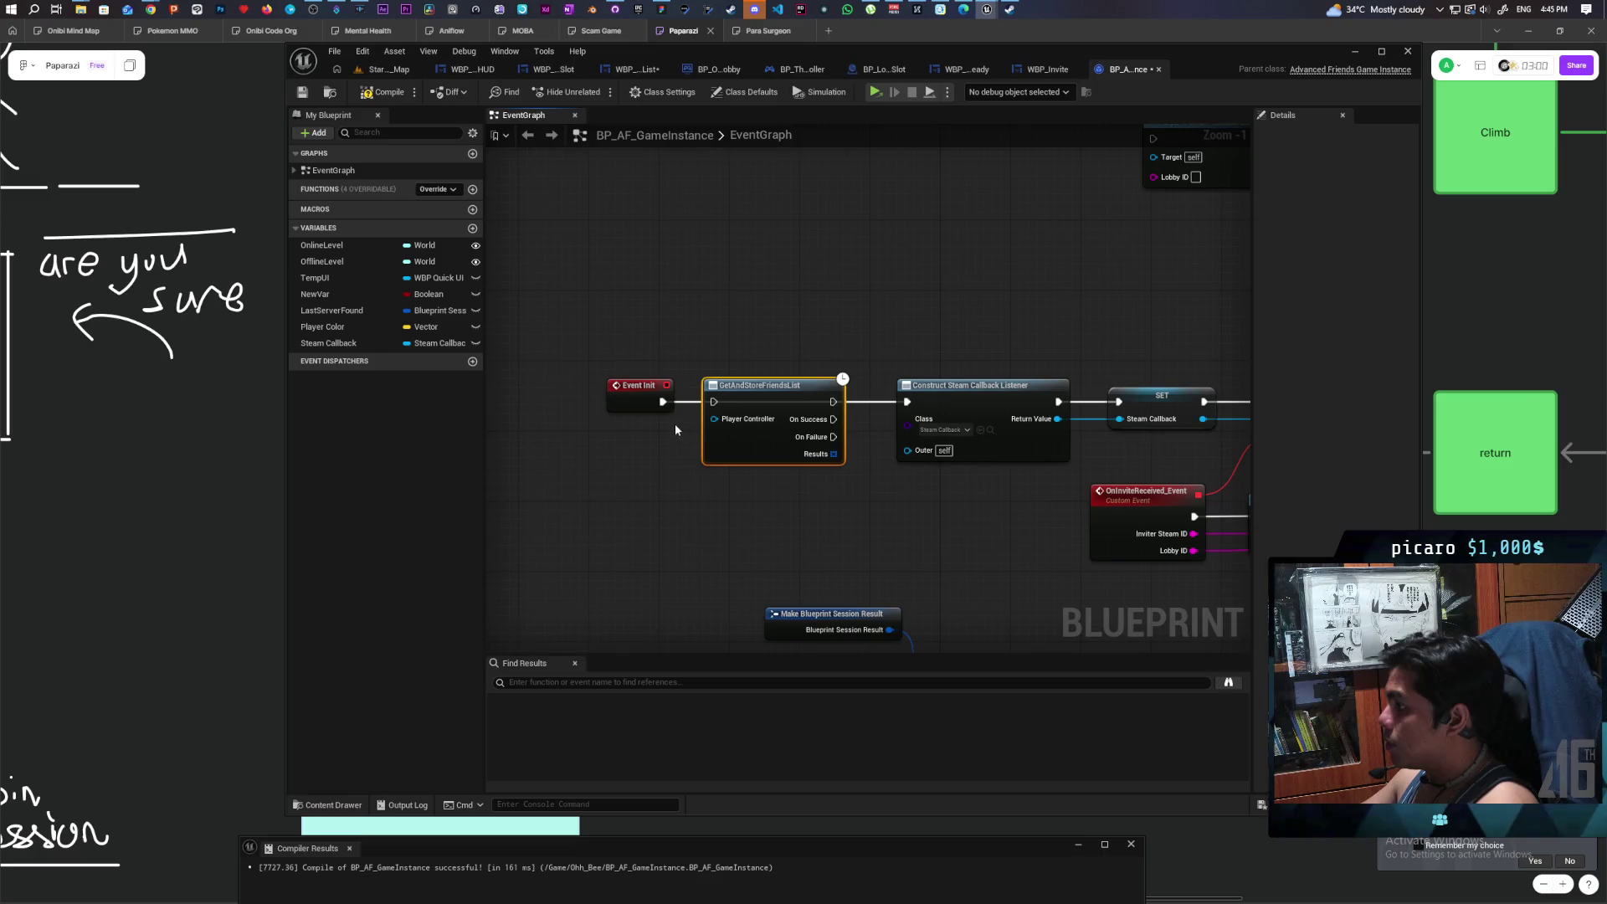
drag(659, 512, 641, 432)
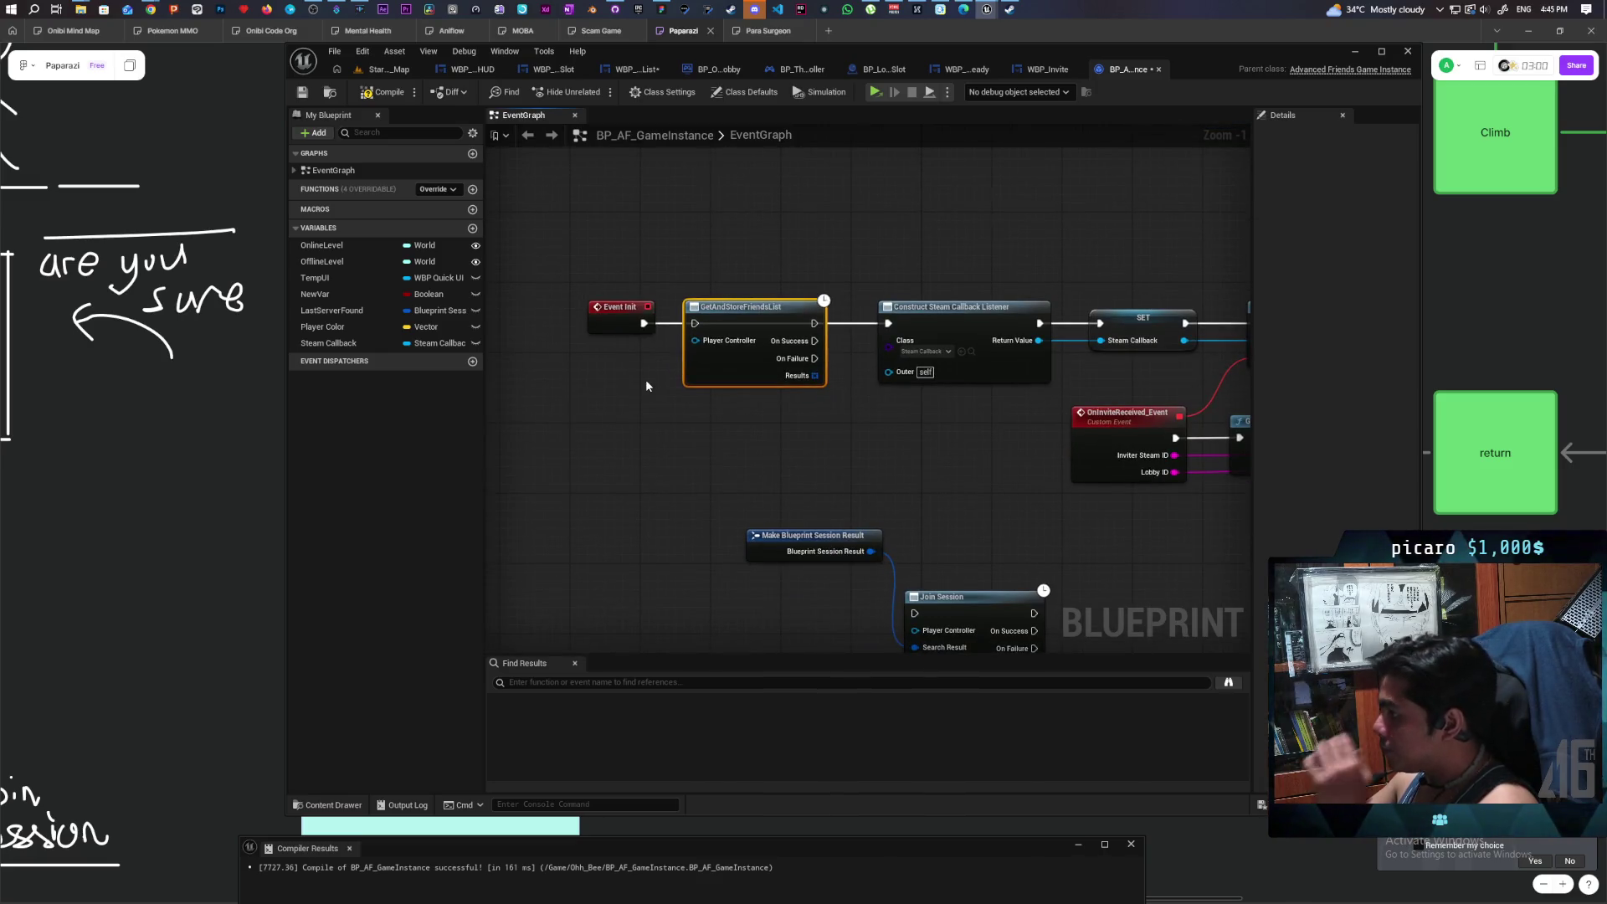
drag(644, 323, 695, 325)
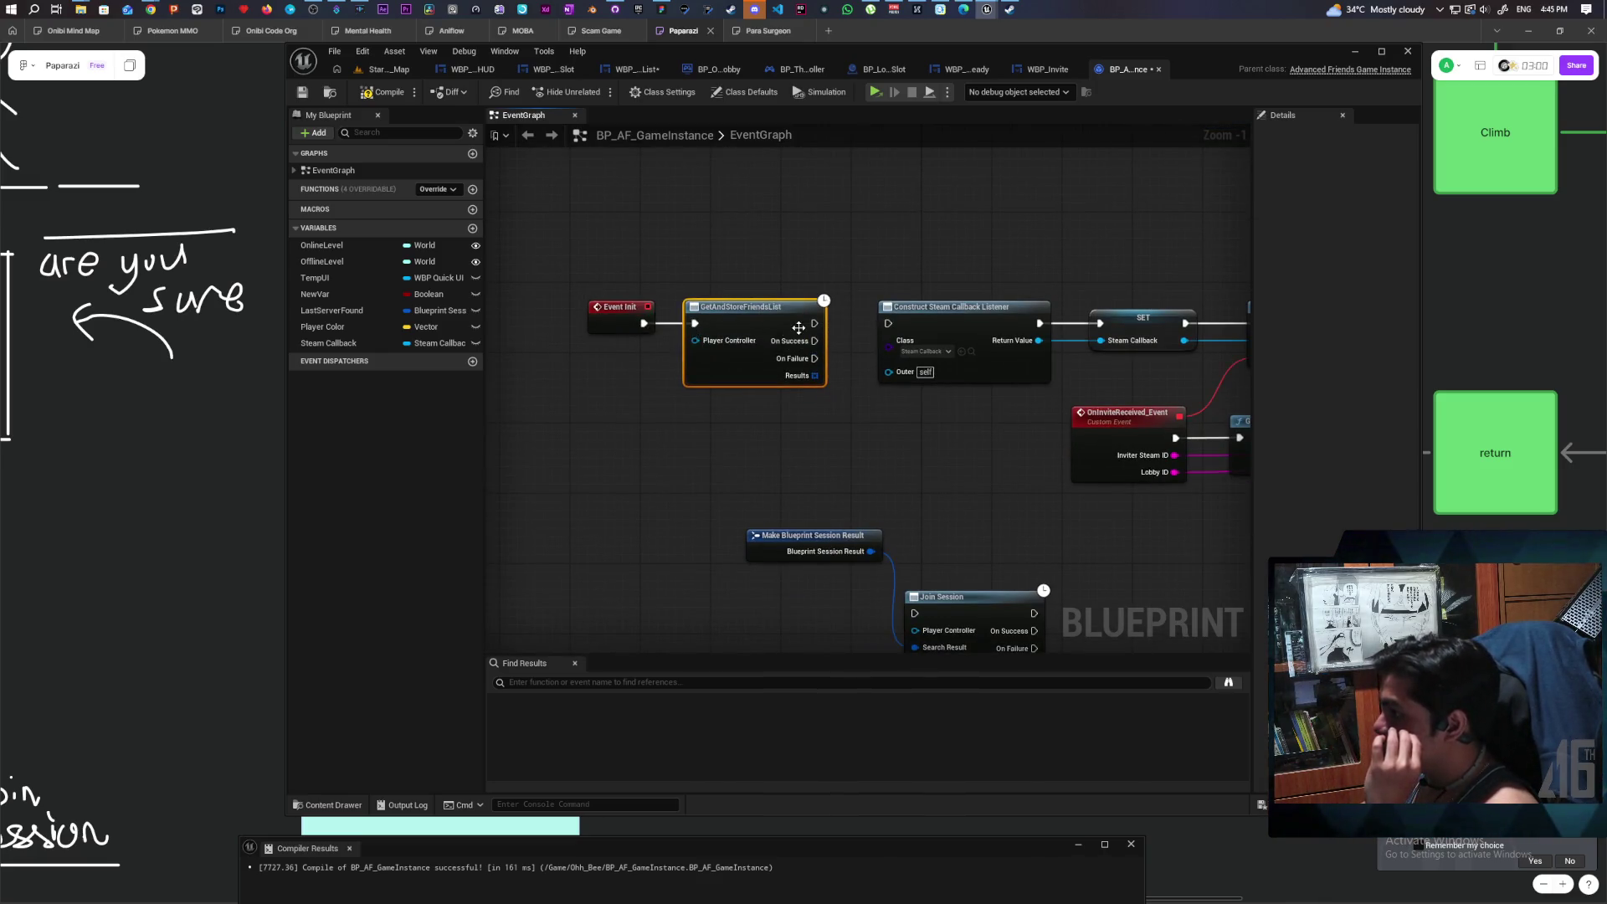
drag(857, 454, 858, 449)
Copy the Get Player Controller node and paste it beside GetAndStoreFriendsList.
scroll(771, 373, down, 4)
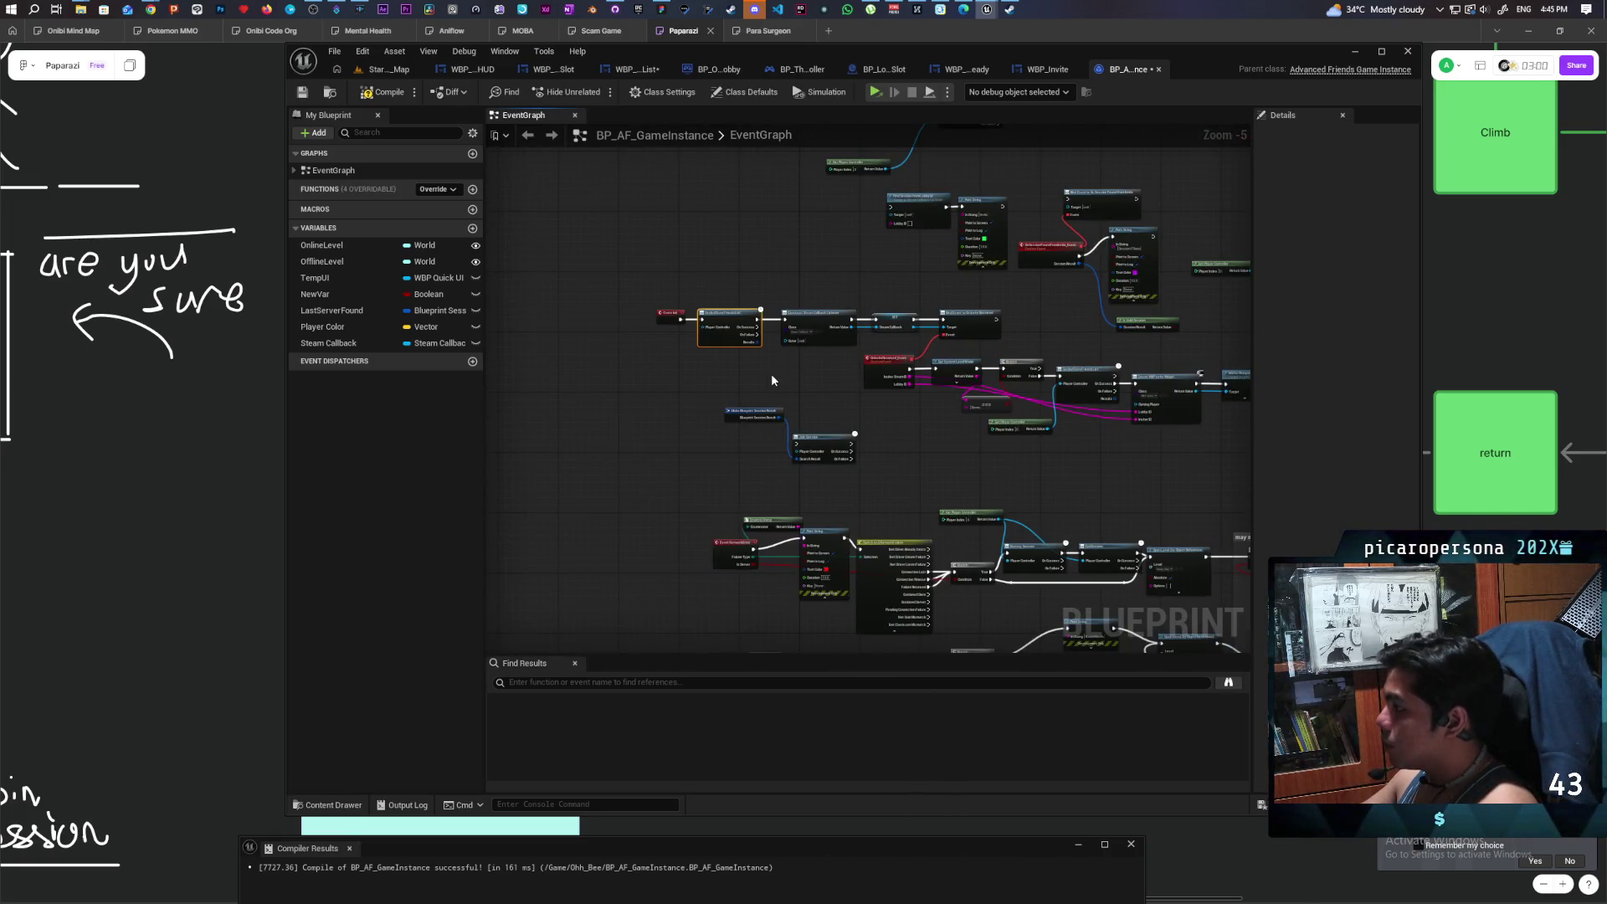
scroll(771, 379, up, 2)
mouse_move(811, 387)
mouse_down()
mouse_move(747, 547)
mouse_move(837, 270)
mouse_up()
click(854, 270)
drag(841, 430, 884, 306)
key(ctrl+c)
key(ctrl+v)
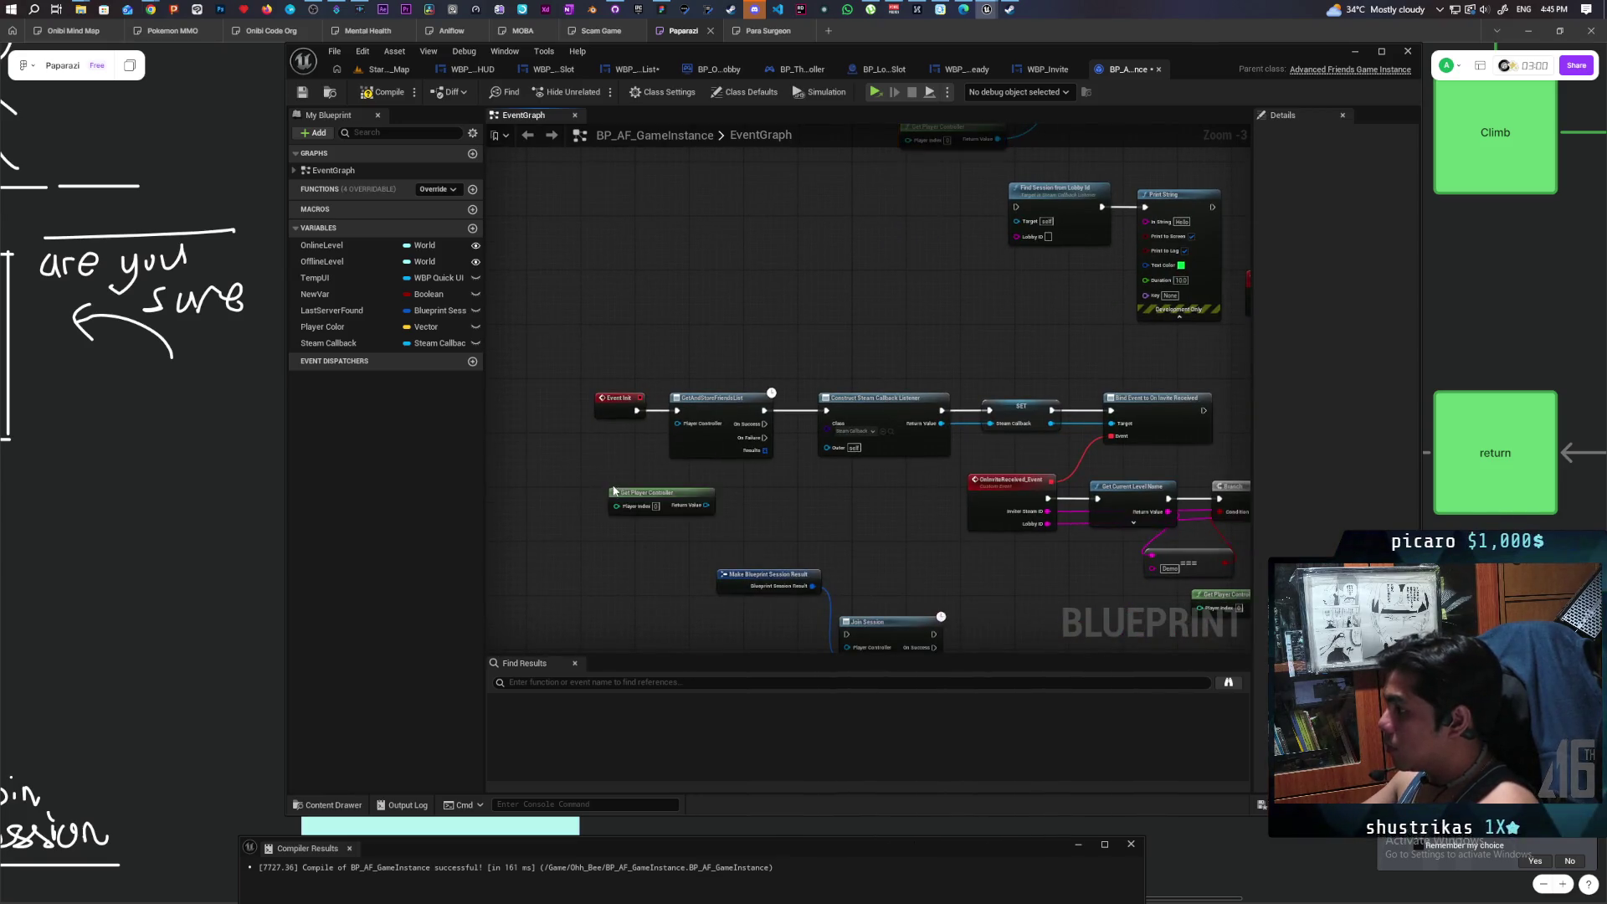
scroll(748, 514, up, 3)
drag(720, 496, 625, 436)
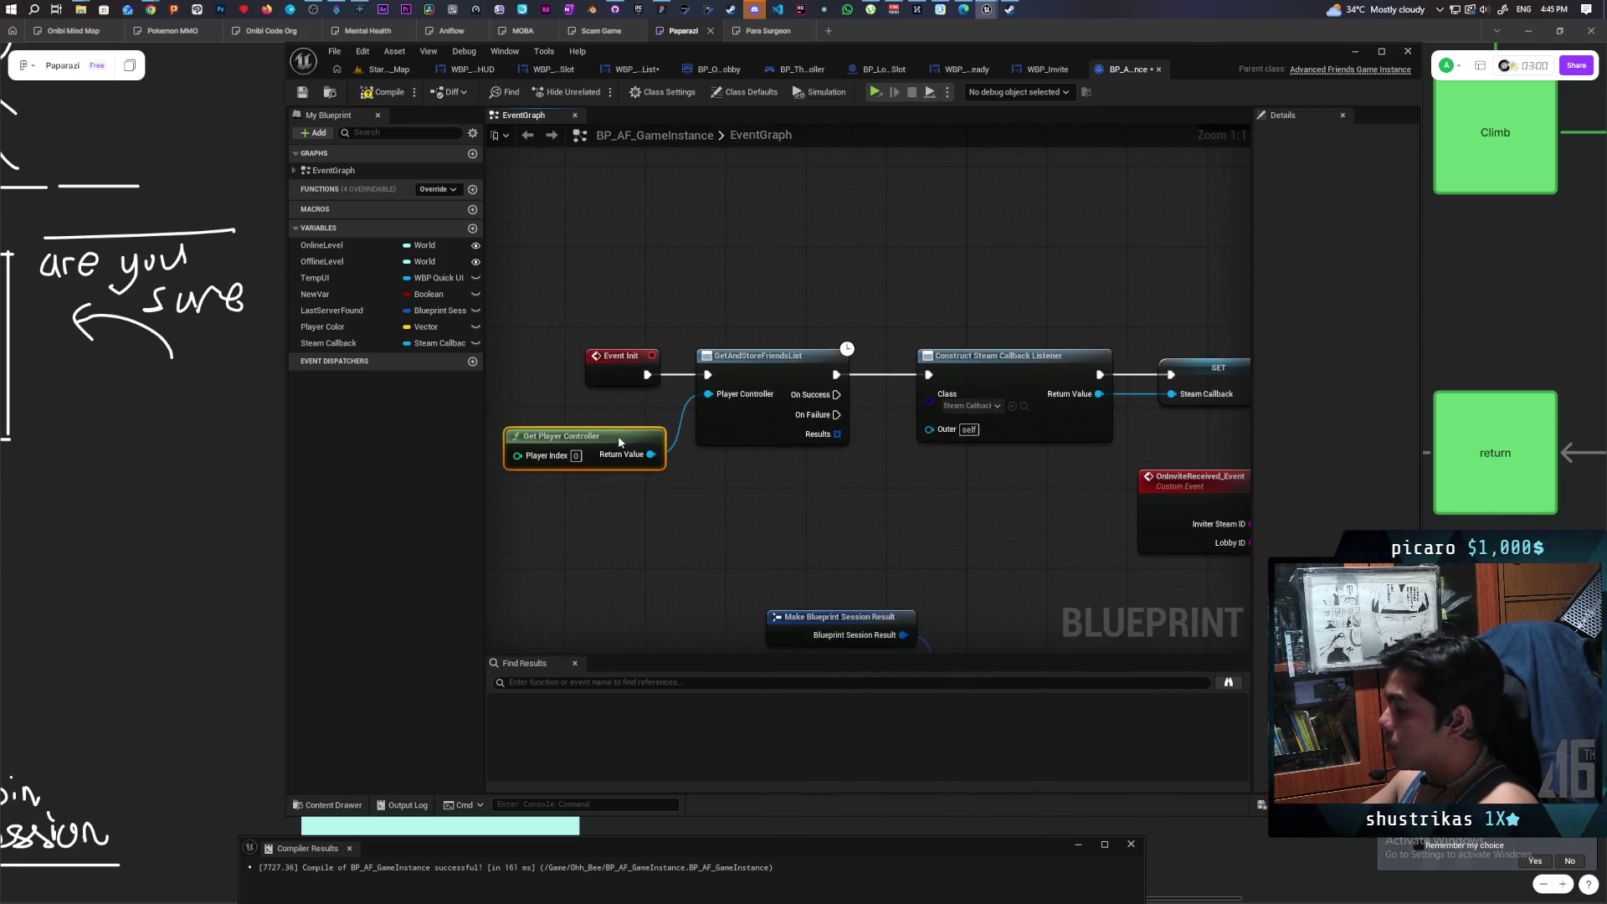
drag(862, 244, 761, 500)
scroll(807, 476, down, 5)
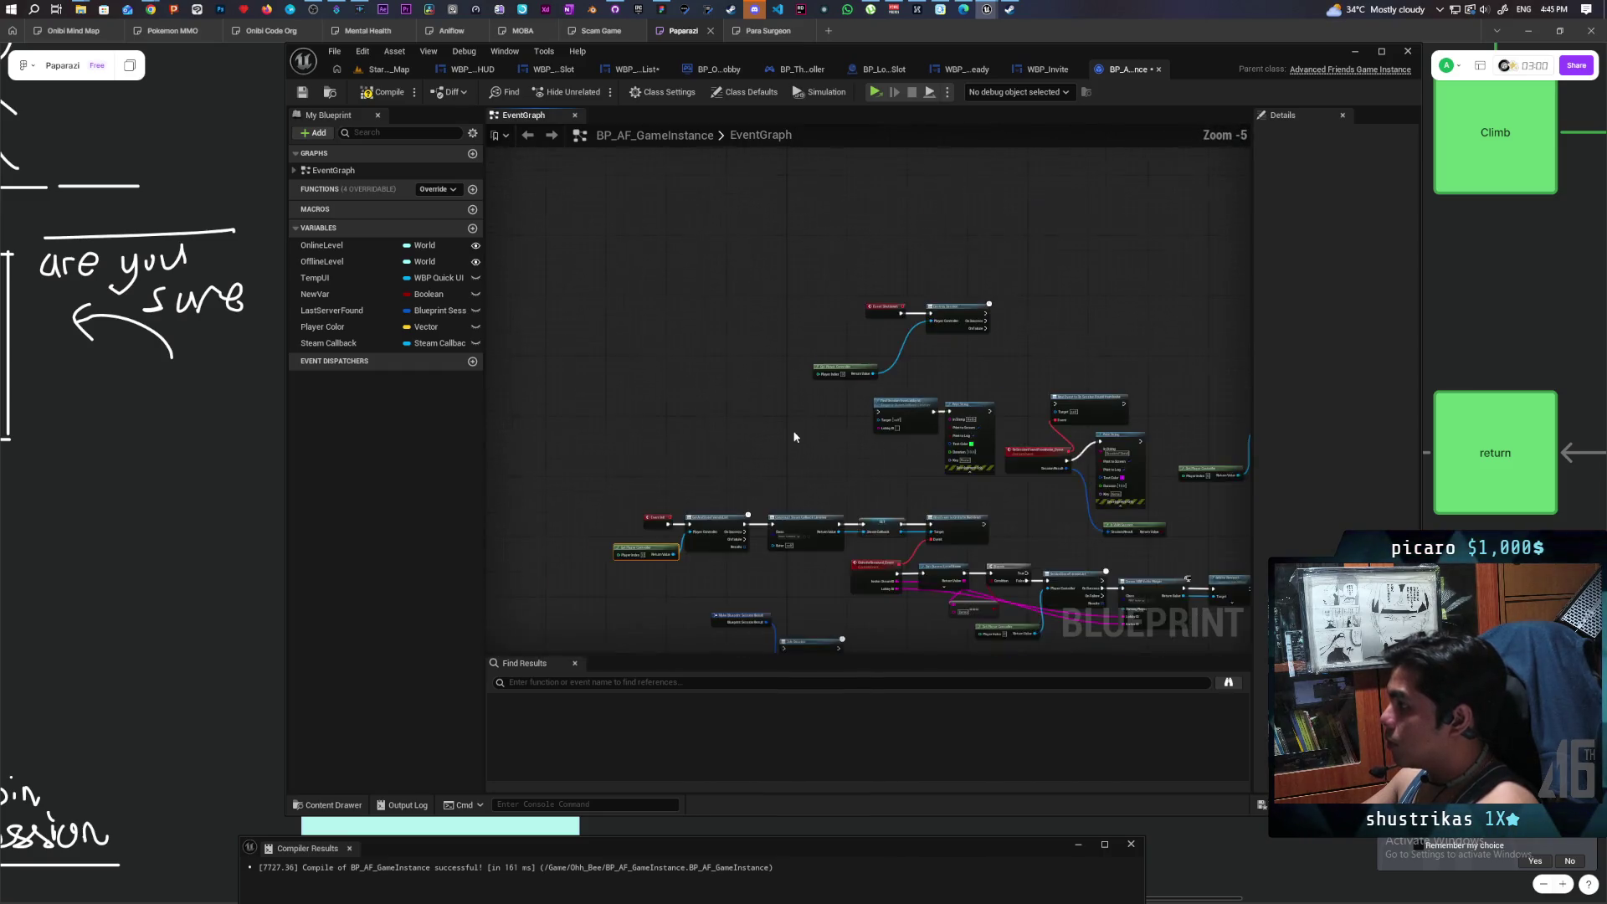
Compile the game instance blueprint and save all modified assets.
click(387, 92)
key(ctrl+shift+s)
scroll(750, 396, up, 3)
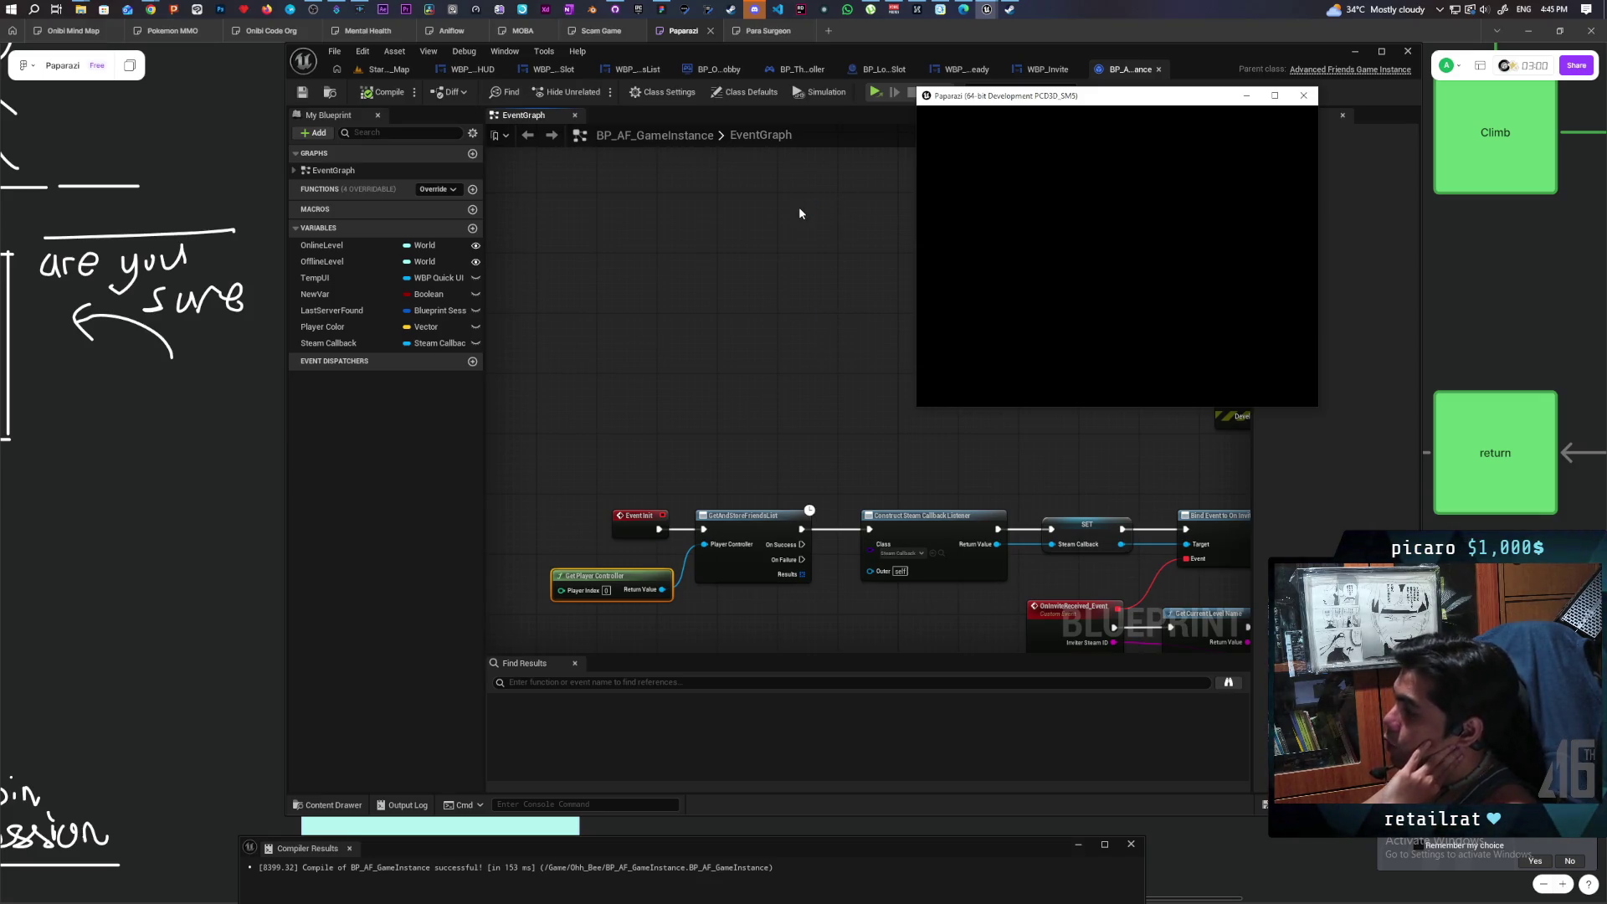
Host a game in the test build, check the empty friends panel, go back, and stop the game.
click(1080, 237)
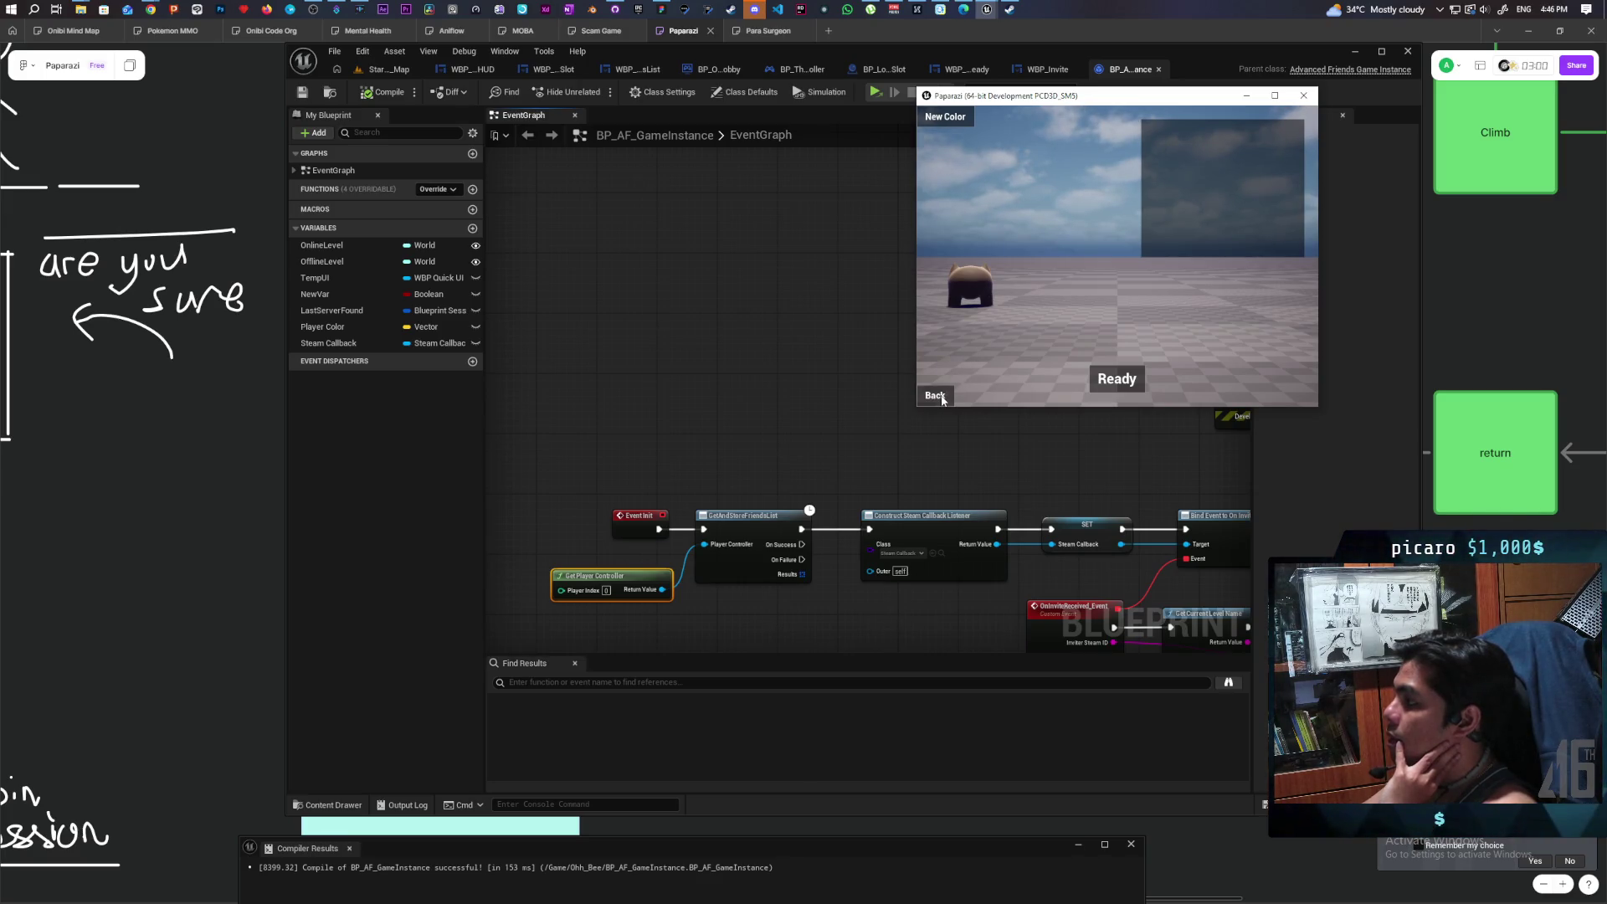
click(952, 398)
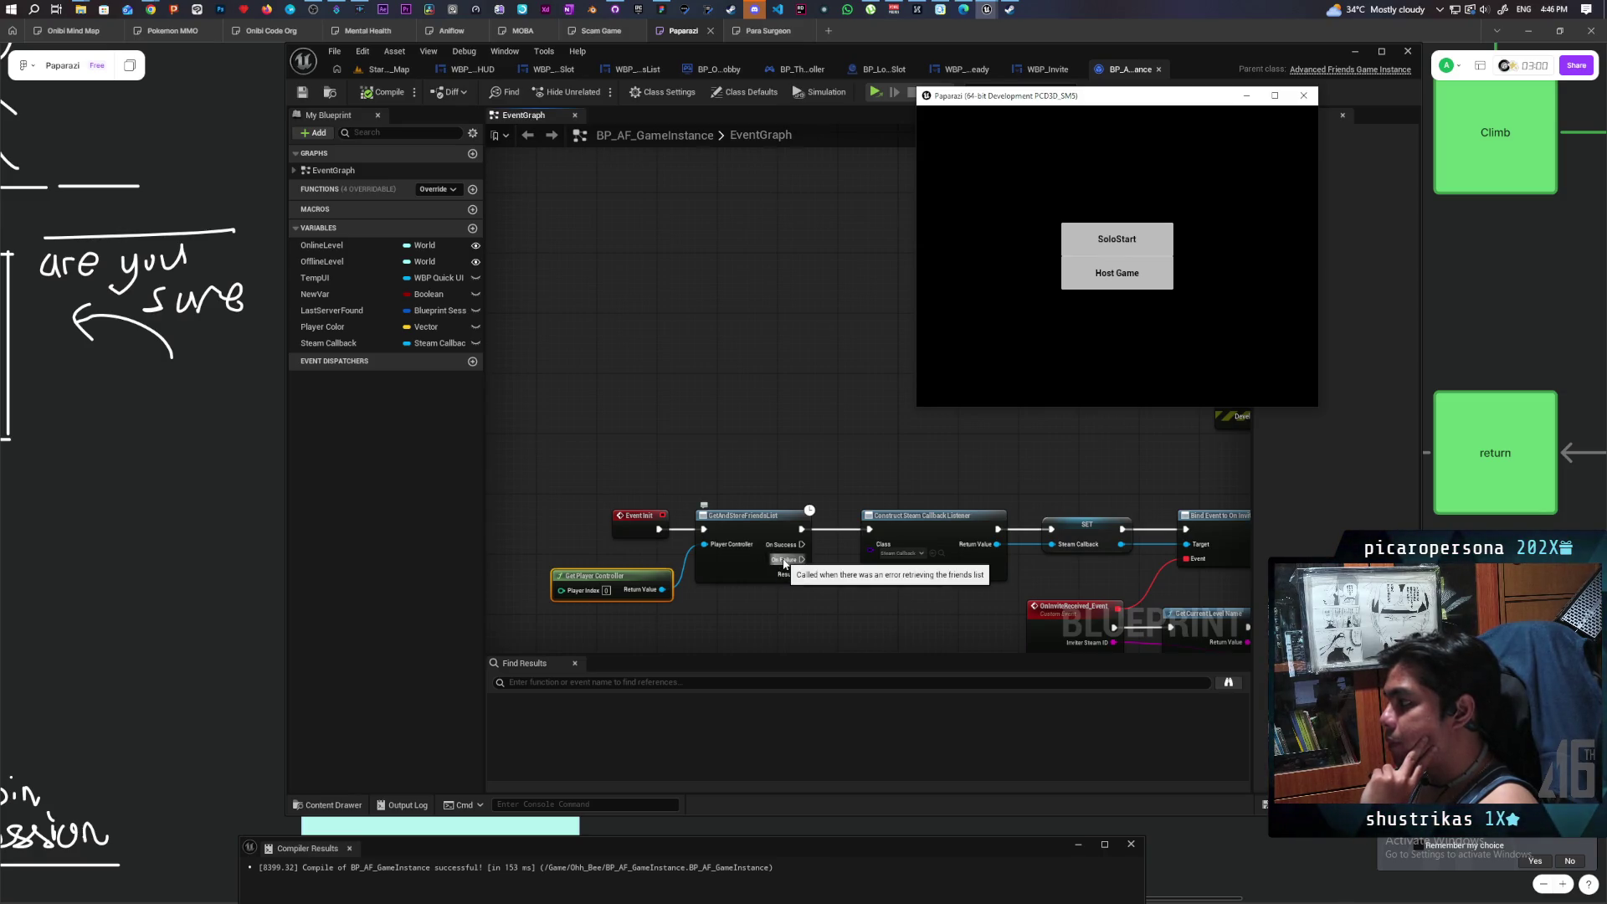
key(Escape)
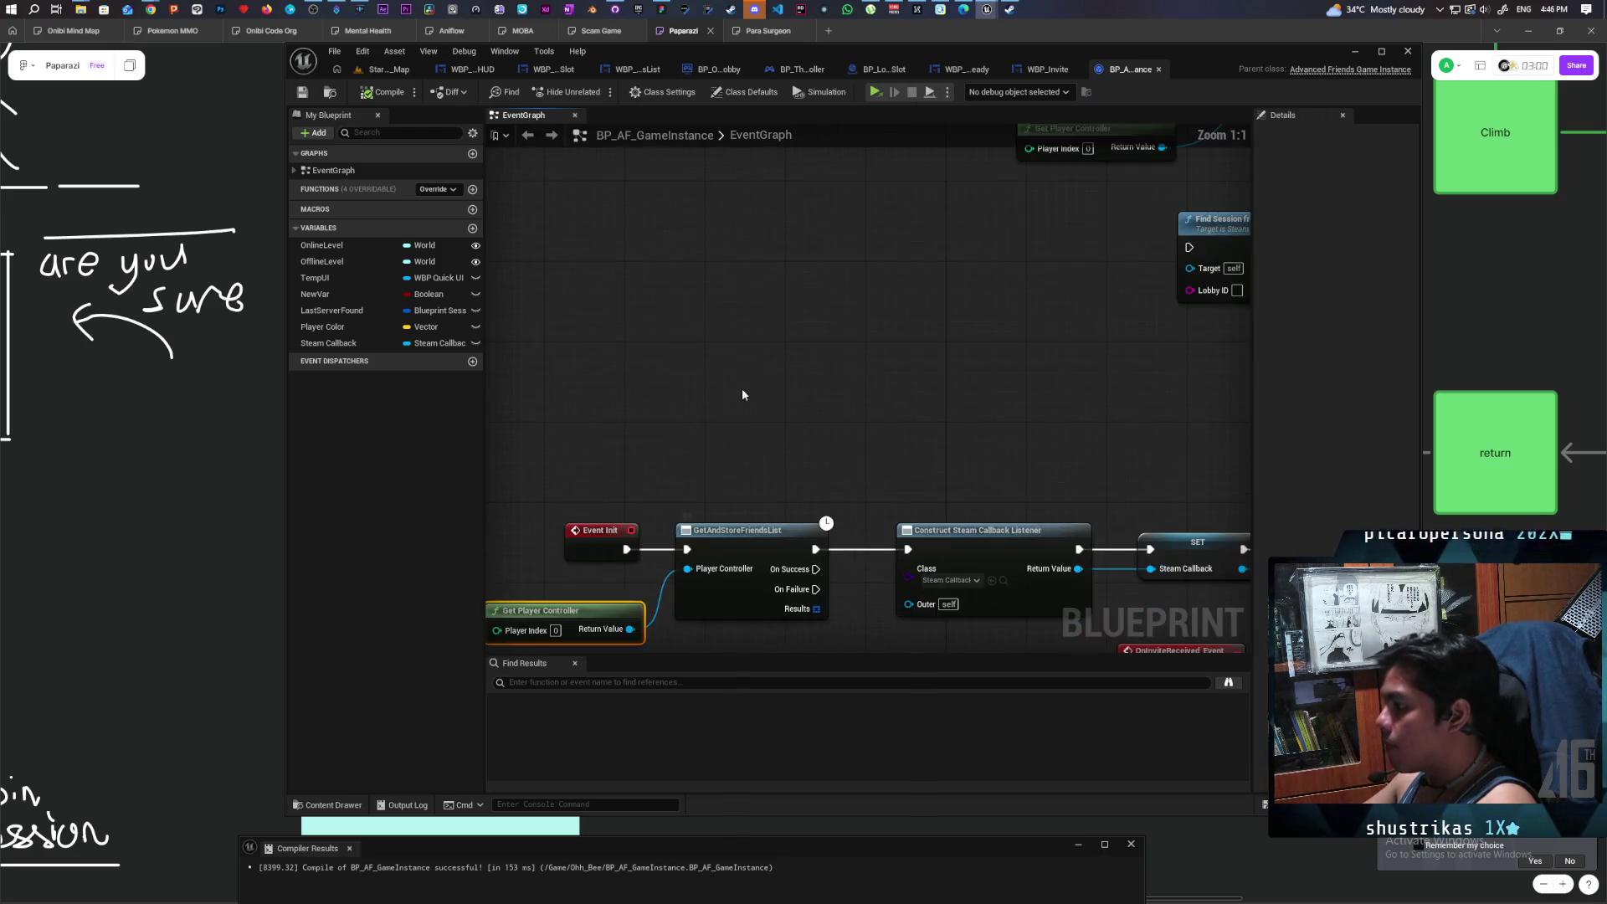
Add a Sequence after Event Init and wire its outputs to GetAndStoreFriendsList and the listener.
scroll(736, 377, up, 2)
click(630, 252)
drag(607, 422, 639, 279)
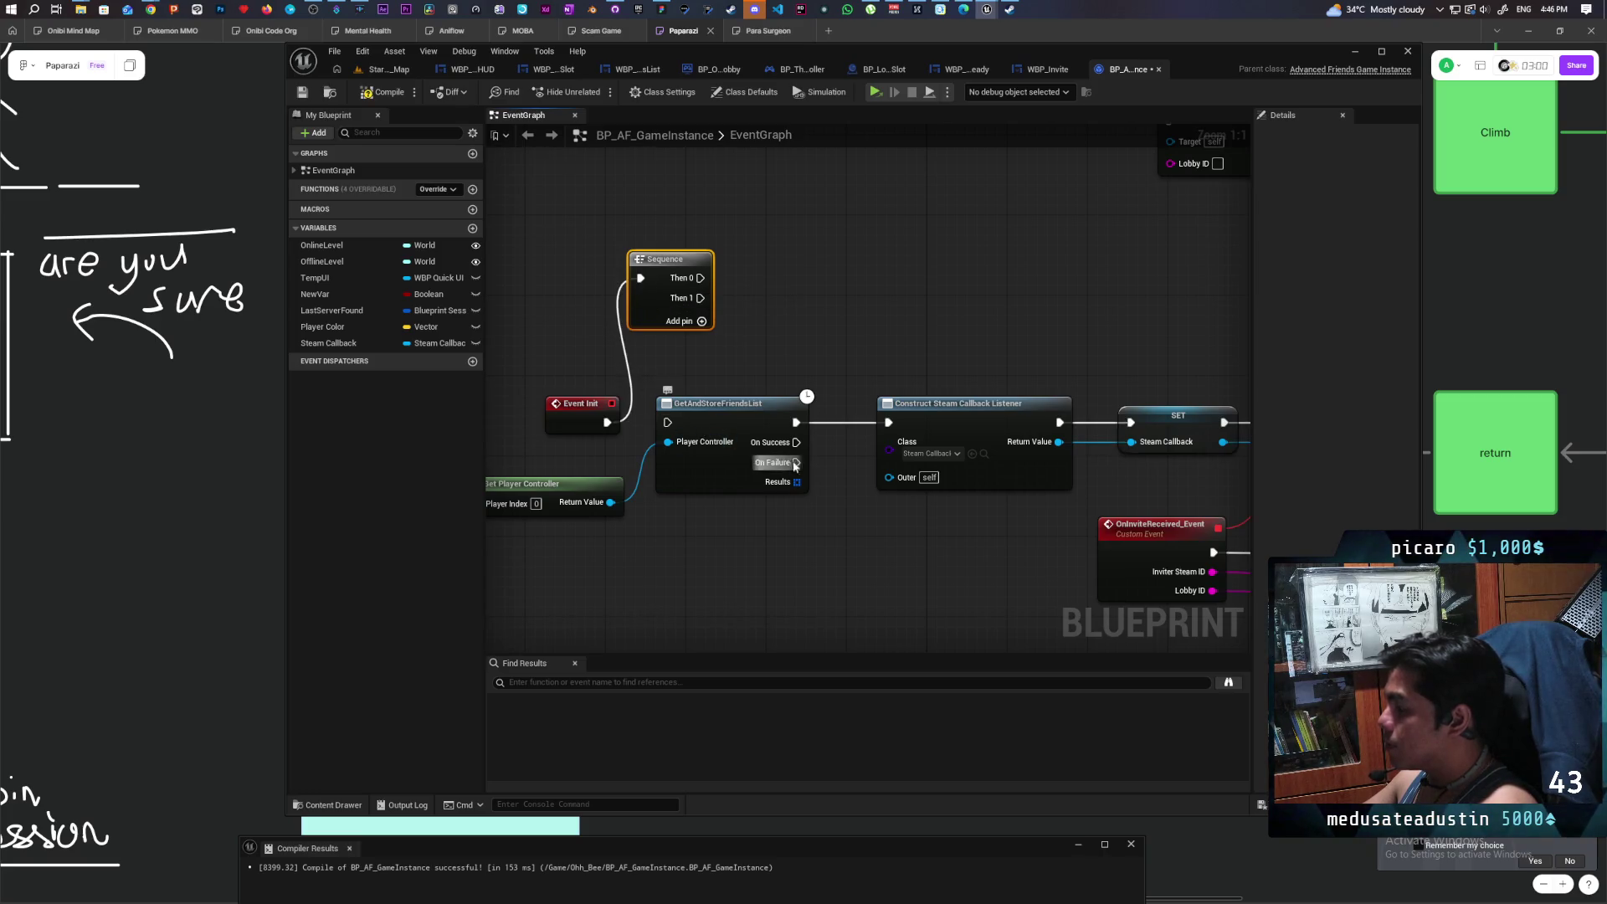
drag(754, 428, 880, 277)
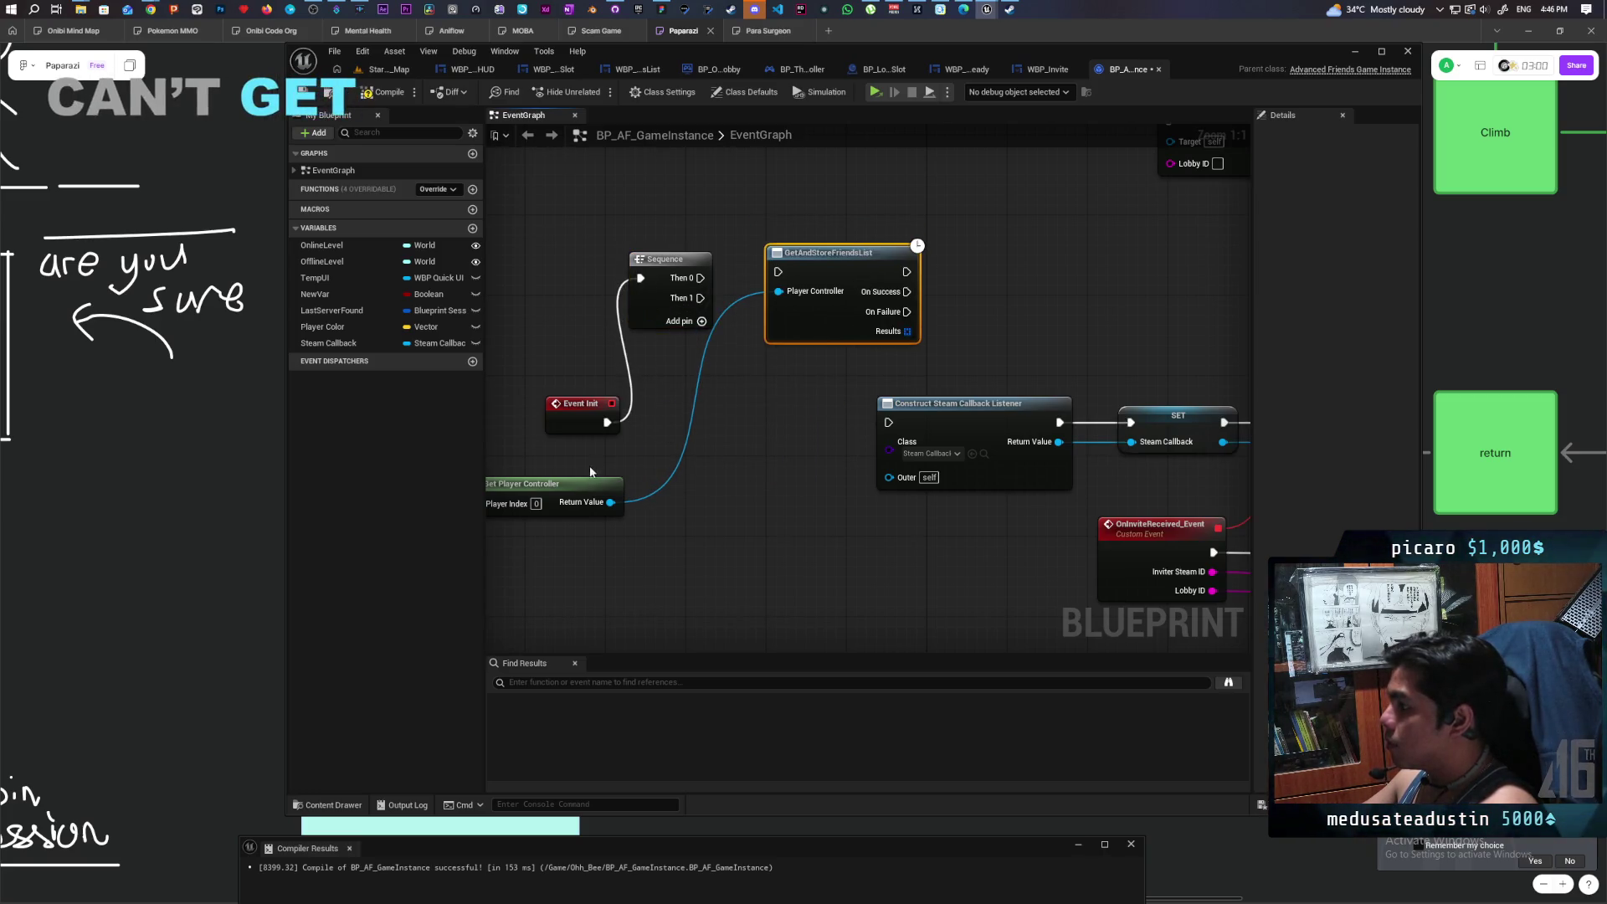
drag(586, 485, 670, 203)
mouse_move(700, 278)
mouse_down()
mouse_move(777, 271)
mouse_move(843, 430)
mouse_move(886, 425)
mouse_up()
drag(702, 221, 778, 291)
drag(670, 268, 646, 261)
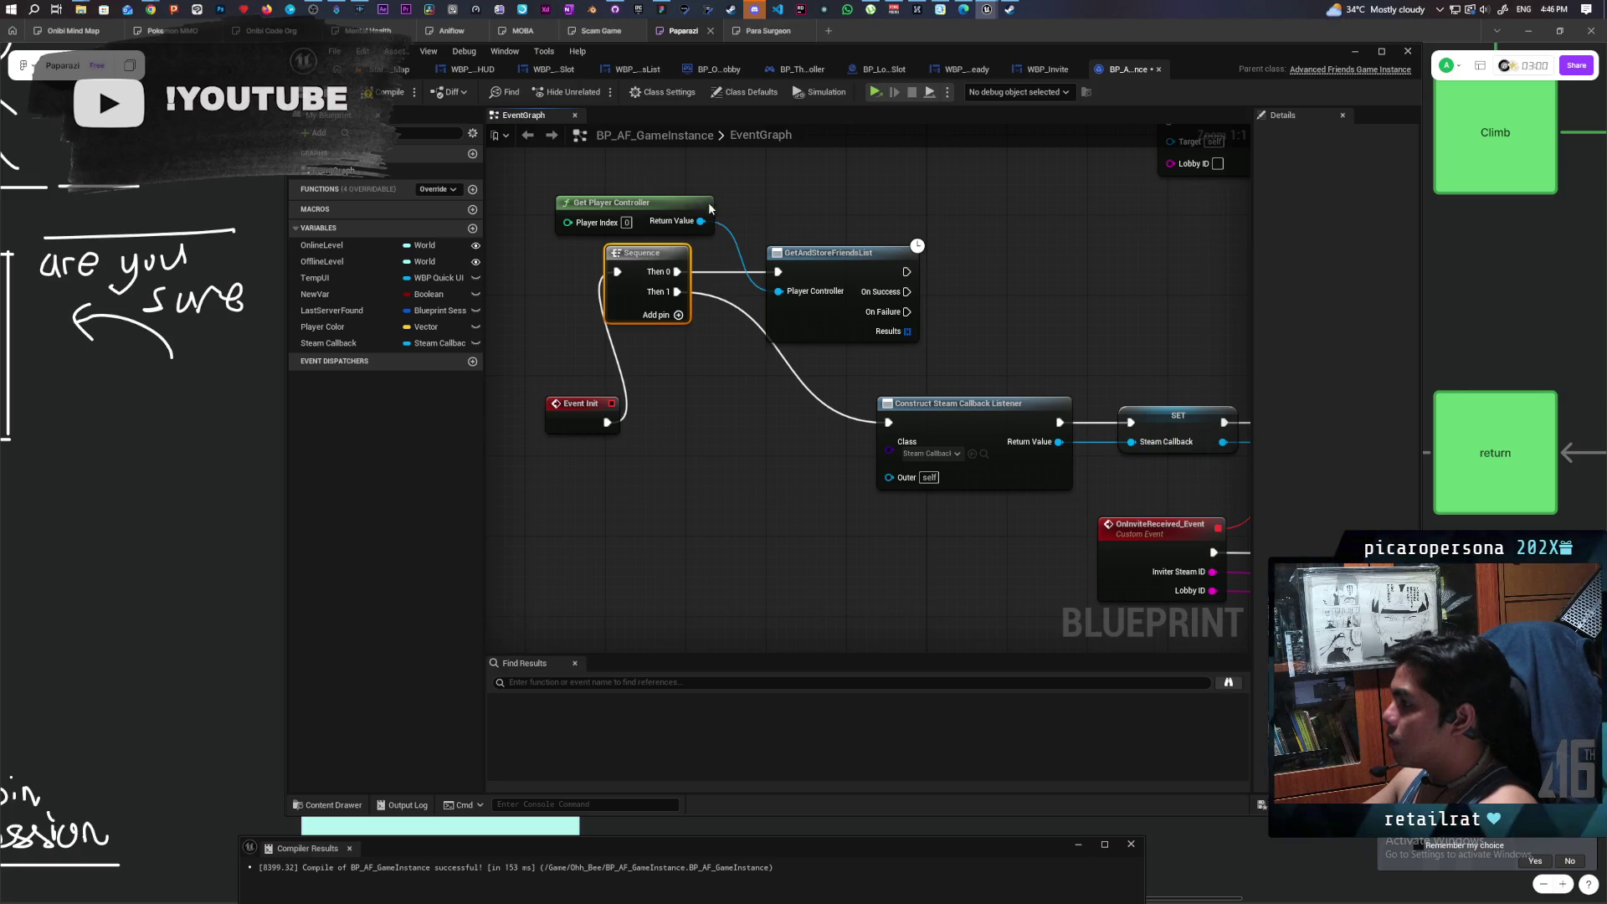
drag(637, 202, 754, 163)
drag(955, 233, 922, 250)
Add a 1.0-second Delay on failure that loops back to GetAndStoreFriendsList, then compile and save.
click(916, 275)
mouse_move(876, 328)
mouse_down()
mouse_move(927, 295)
mouse_move(963, 313)
mouse_up()
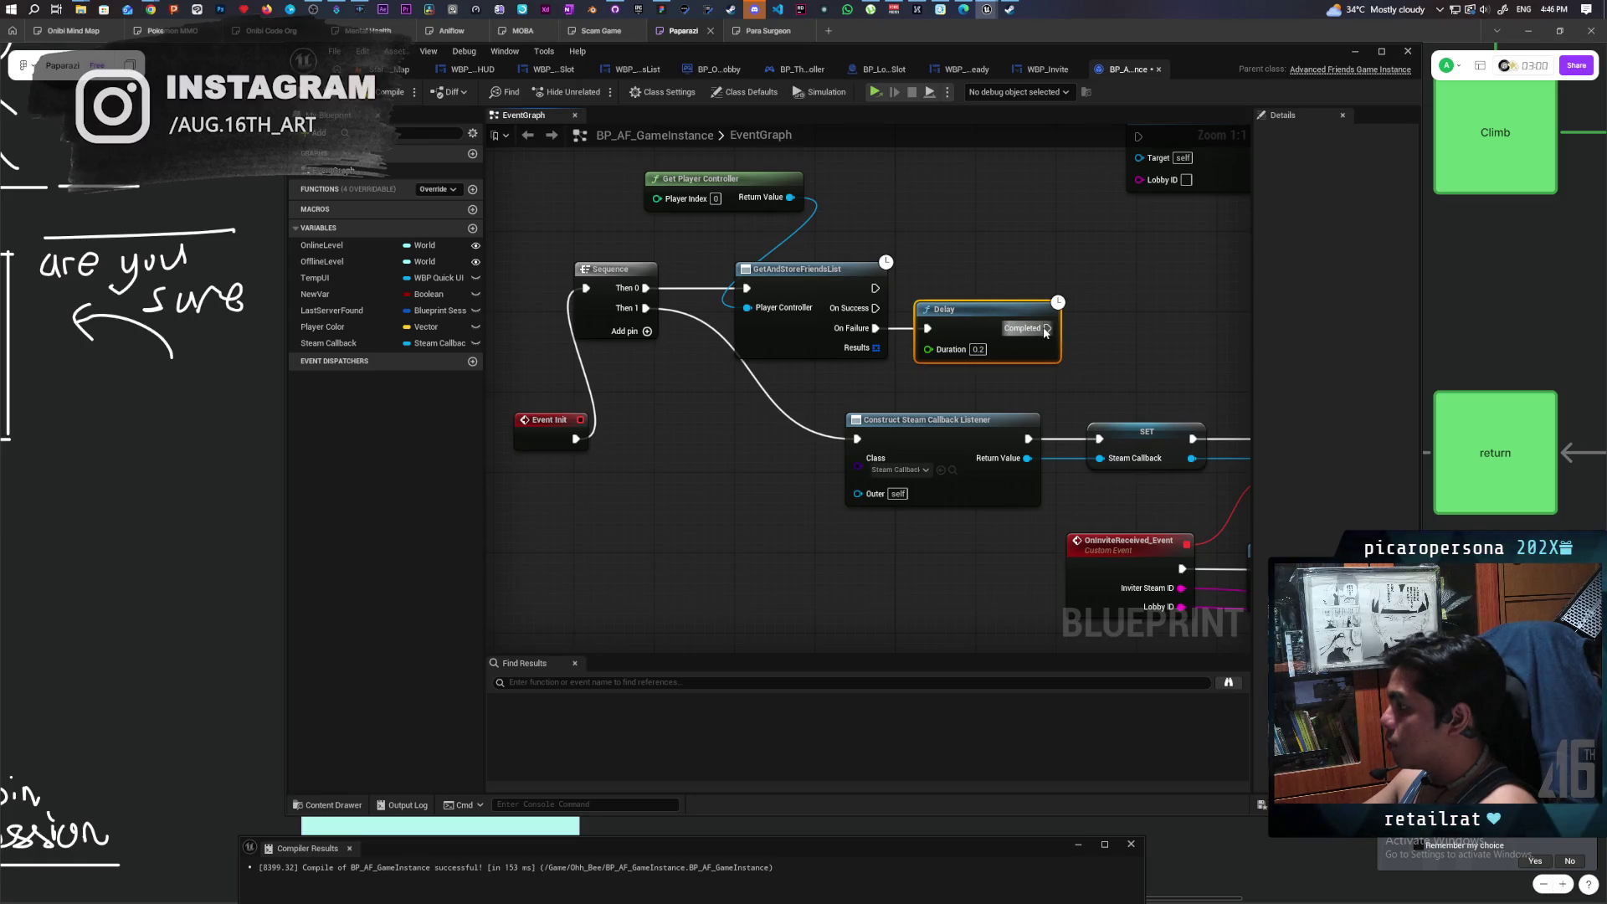
click(978, 349)
text(1)
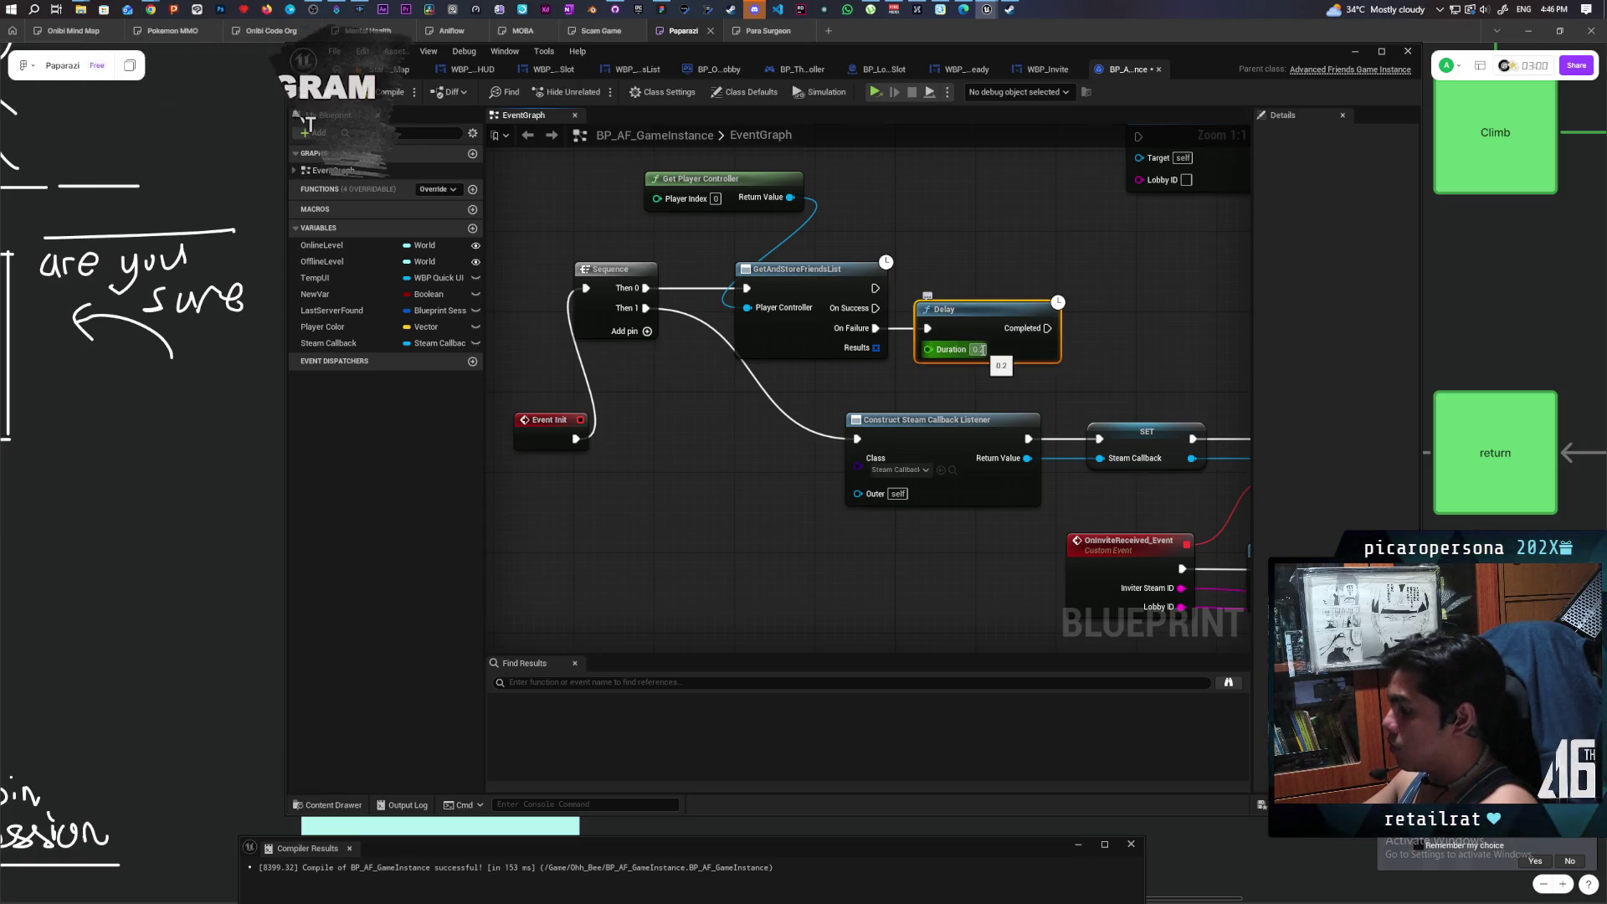
key(Return)
mouse_move(1046, 328)
mouse_down()
mouse_move(1056, 246)
mouse_move(737, 304)
mouse_move(747, 288)
mouse_up()
click(386, 92)
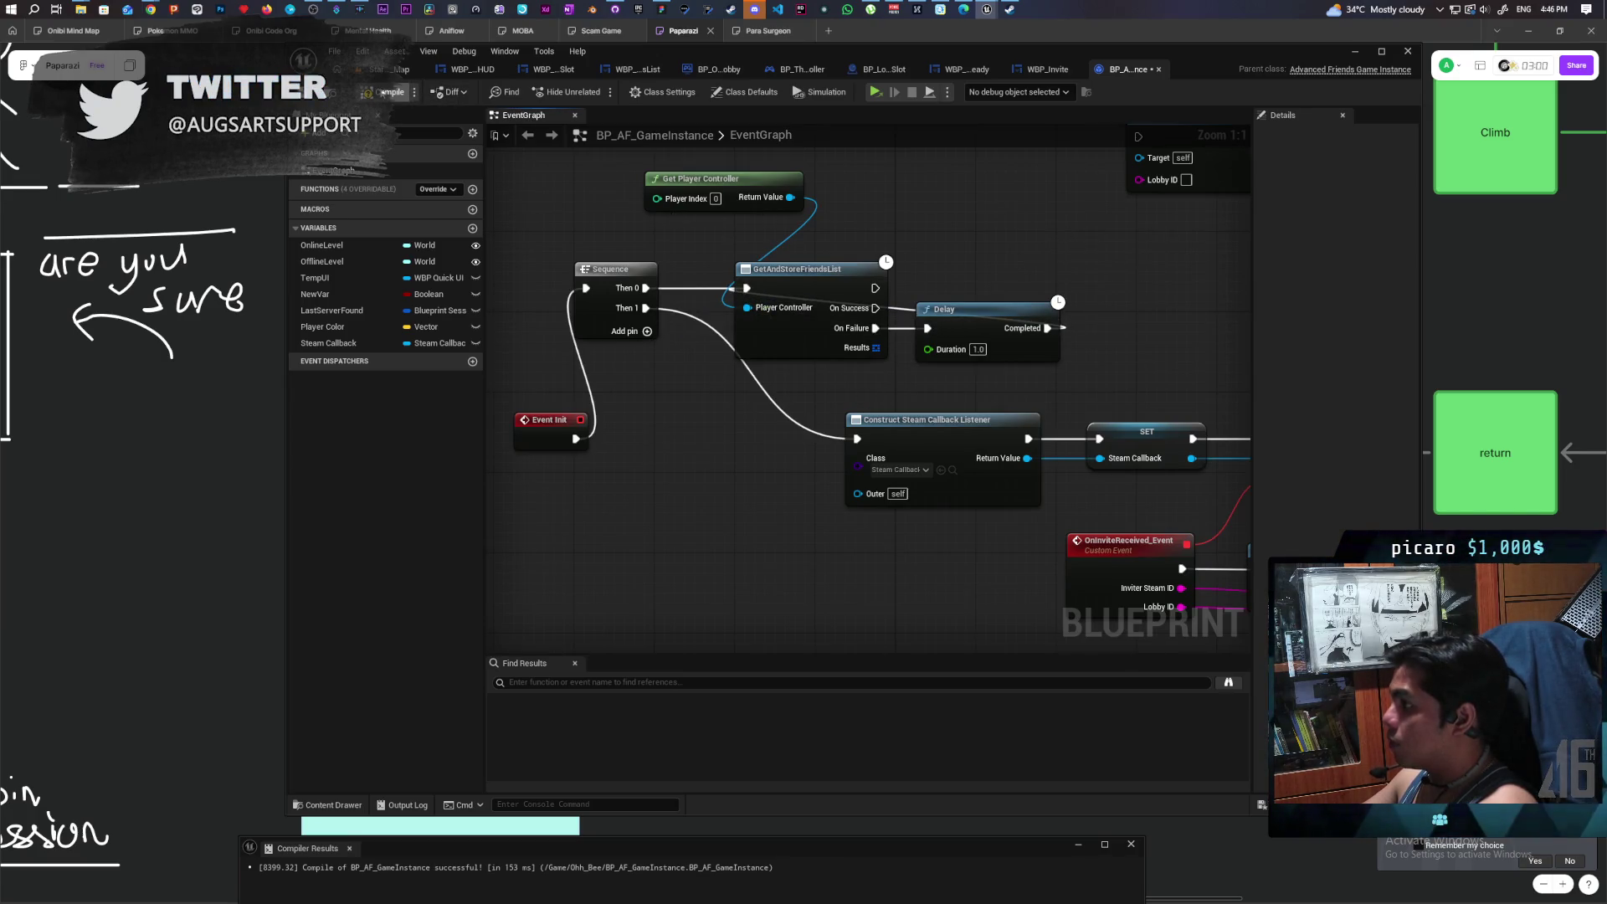
key(ctrl+s)
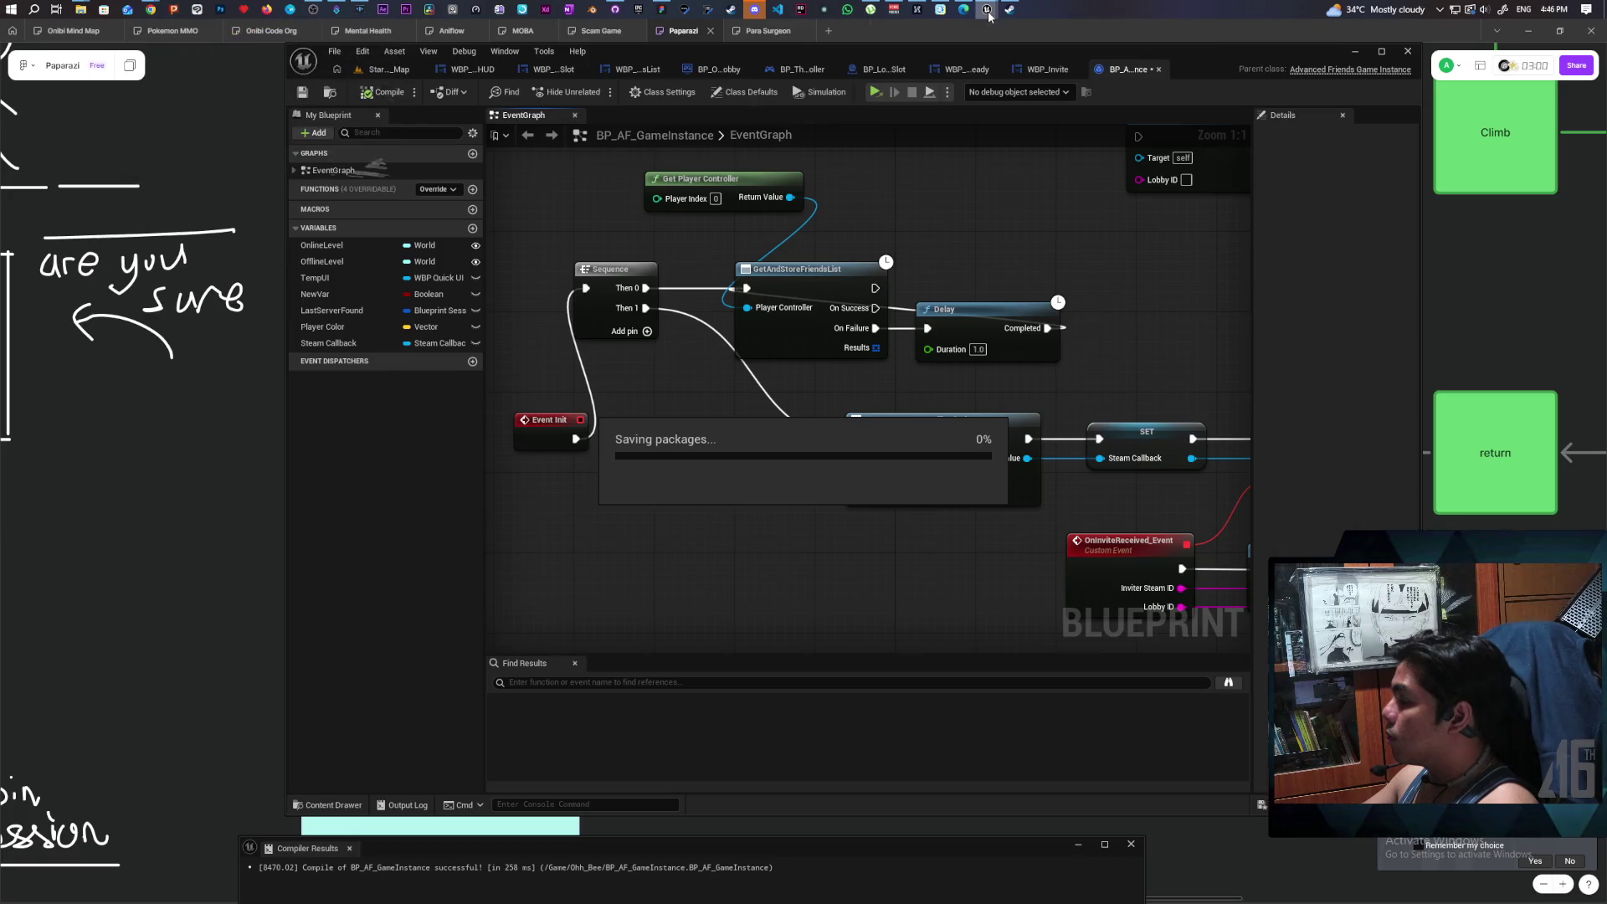
Close the running Paparazi game and dismiss the locked-package save error.
mouse_move(986, 10)
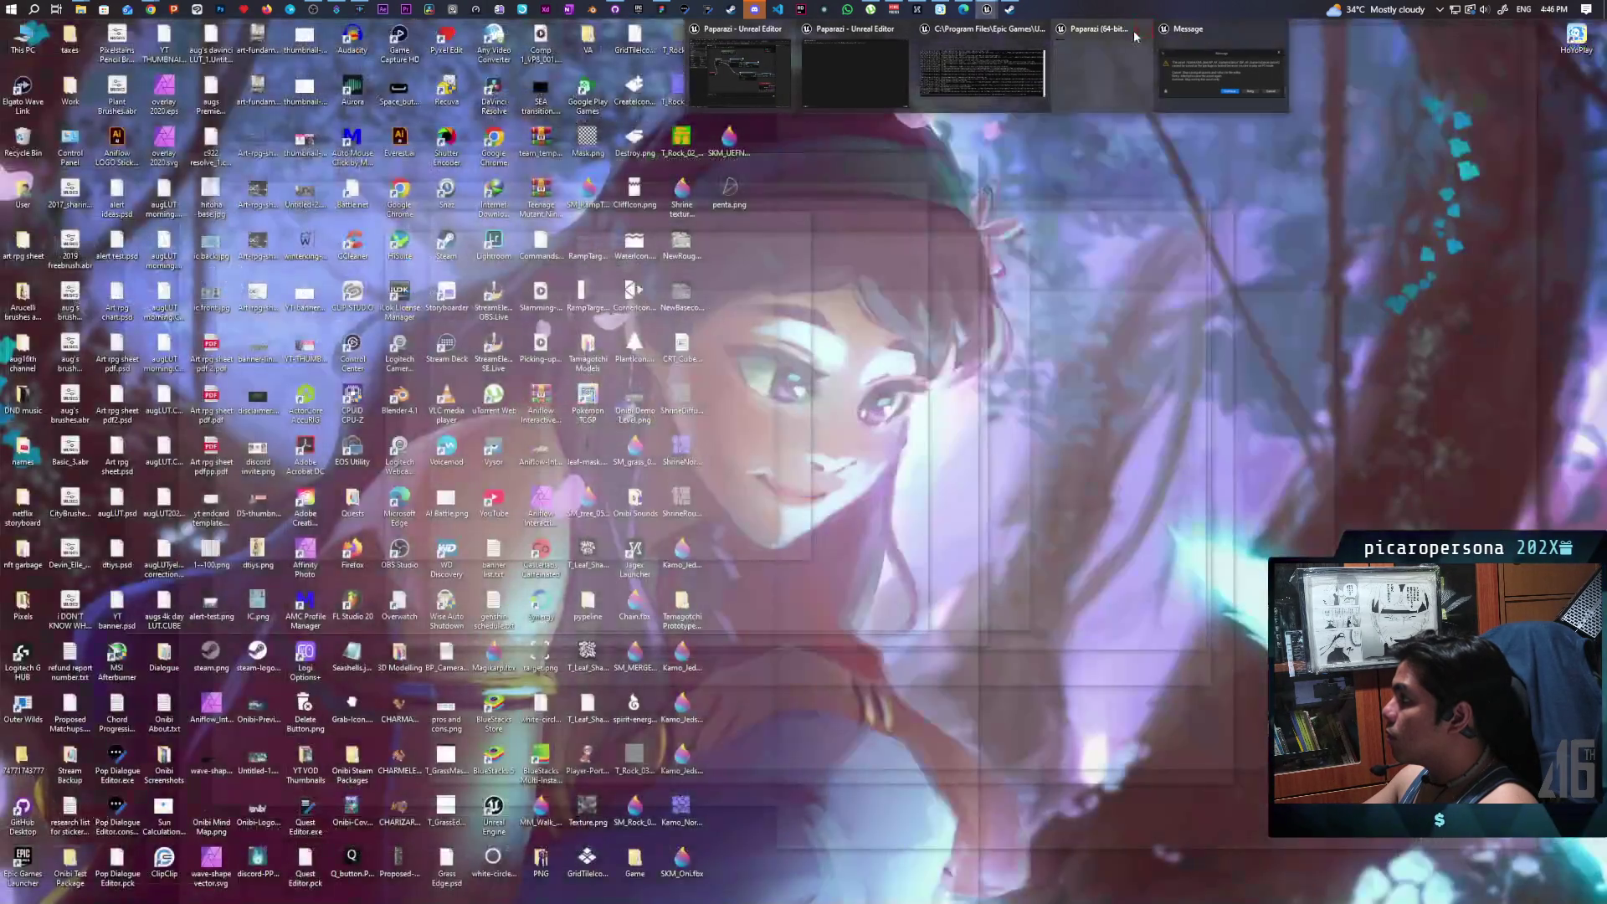
click(1138, 29)
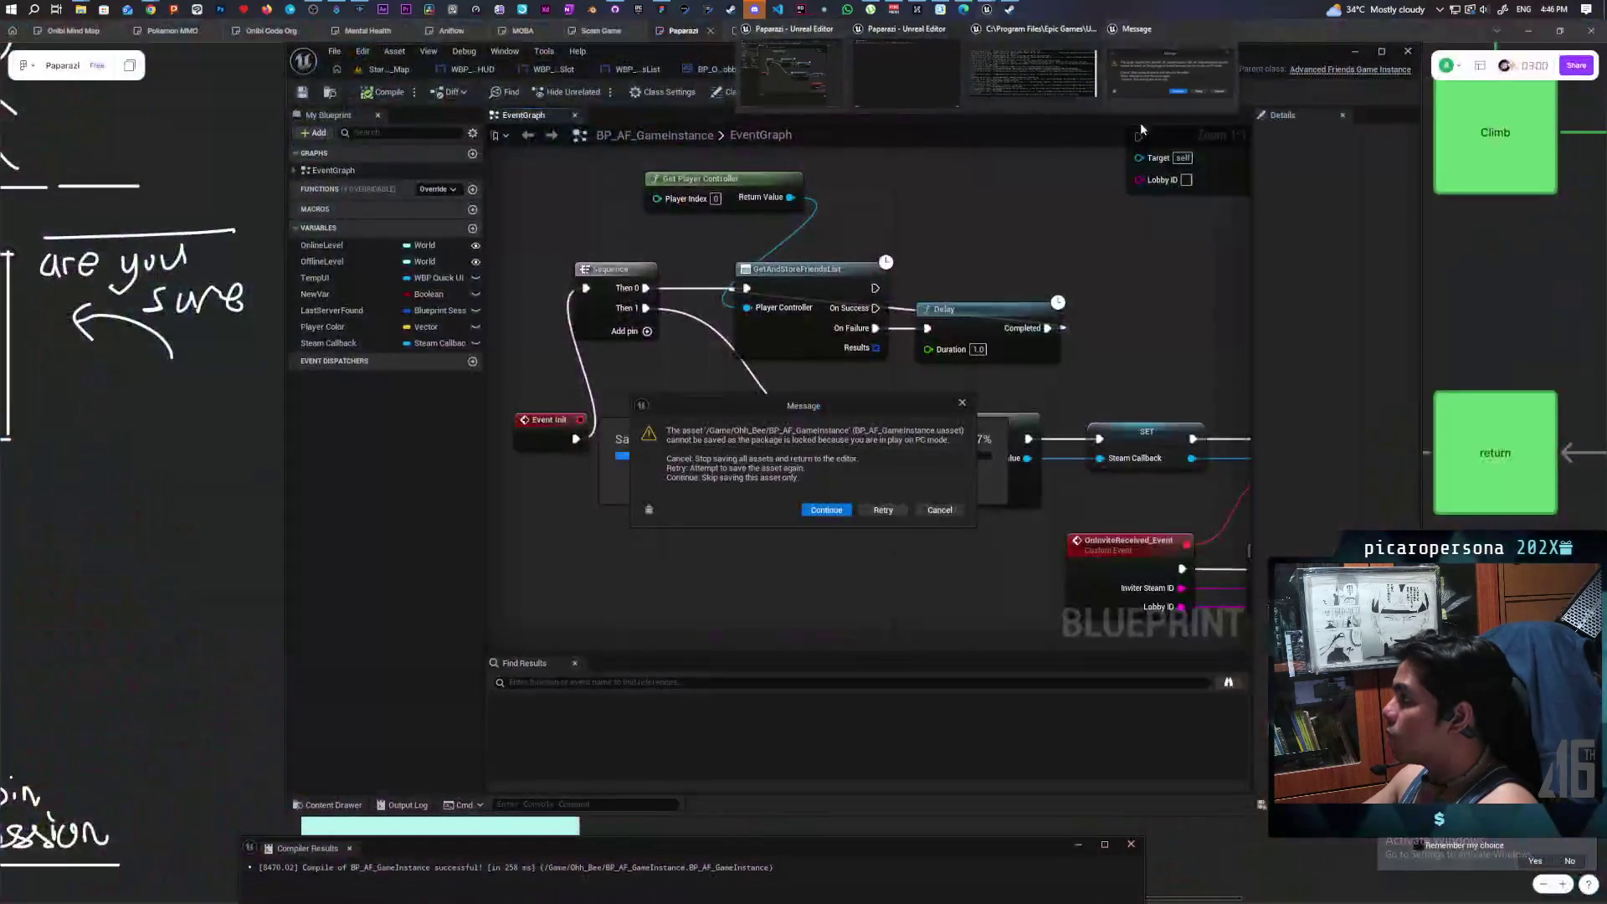
click(876, 512)
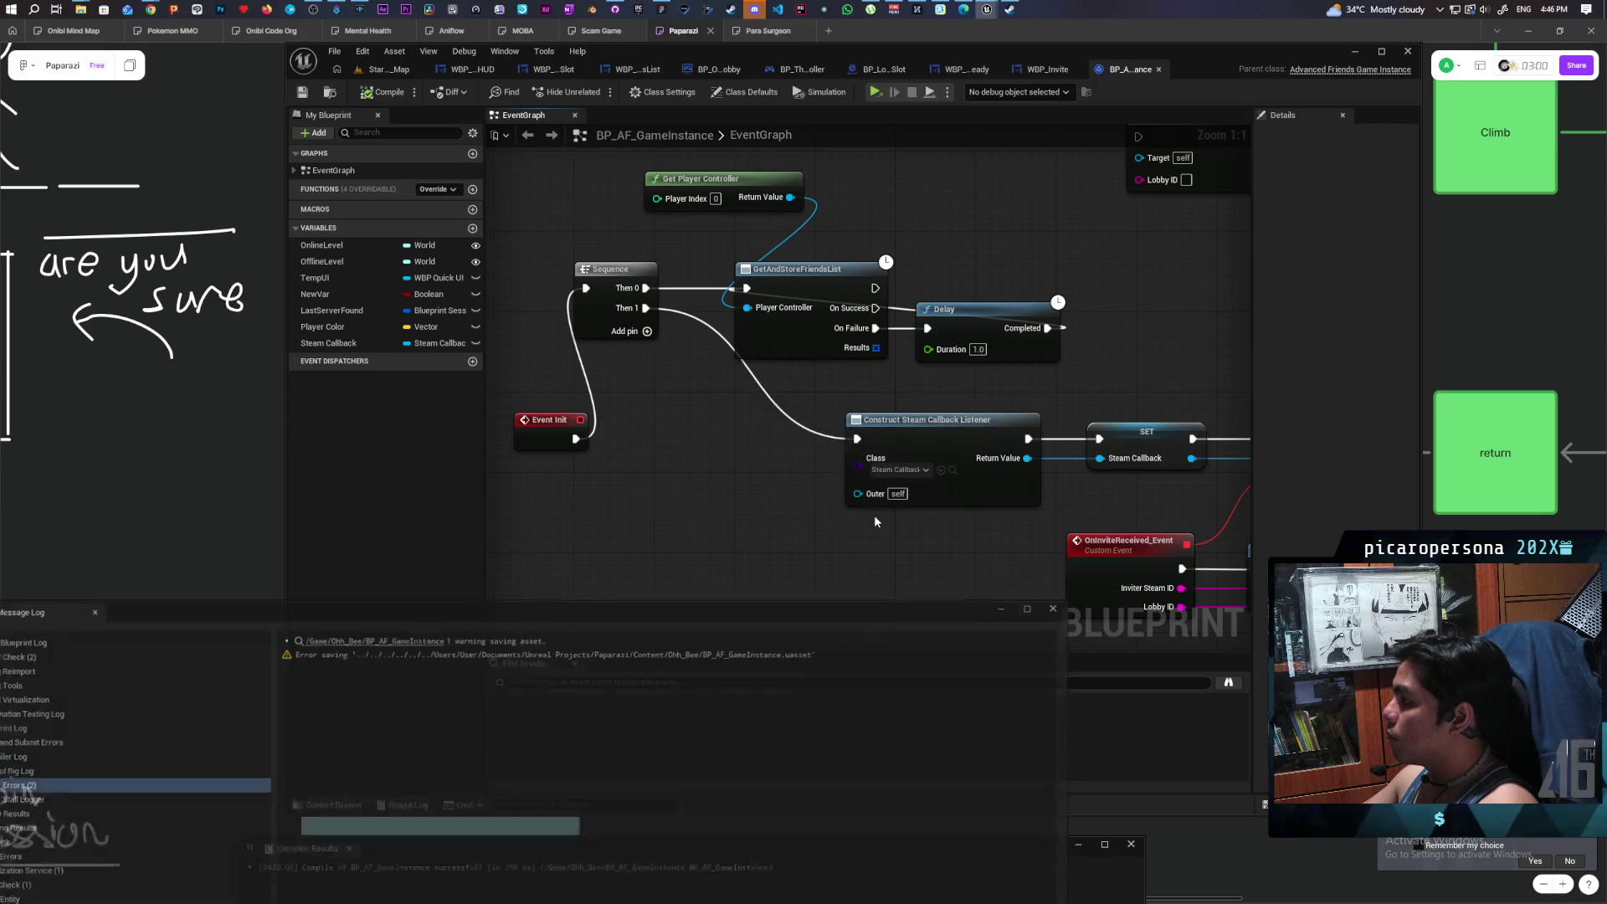
click(1059, 605)
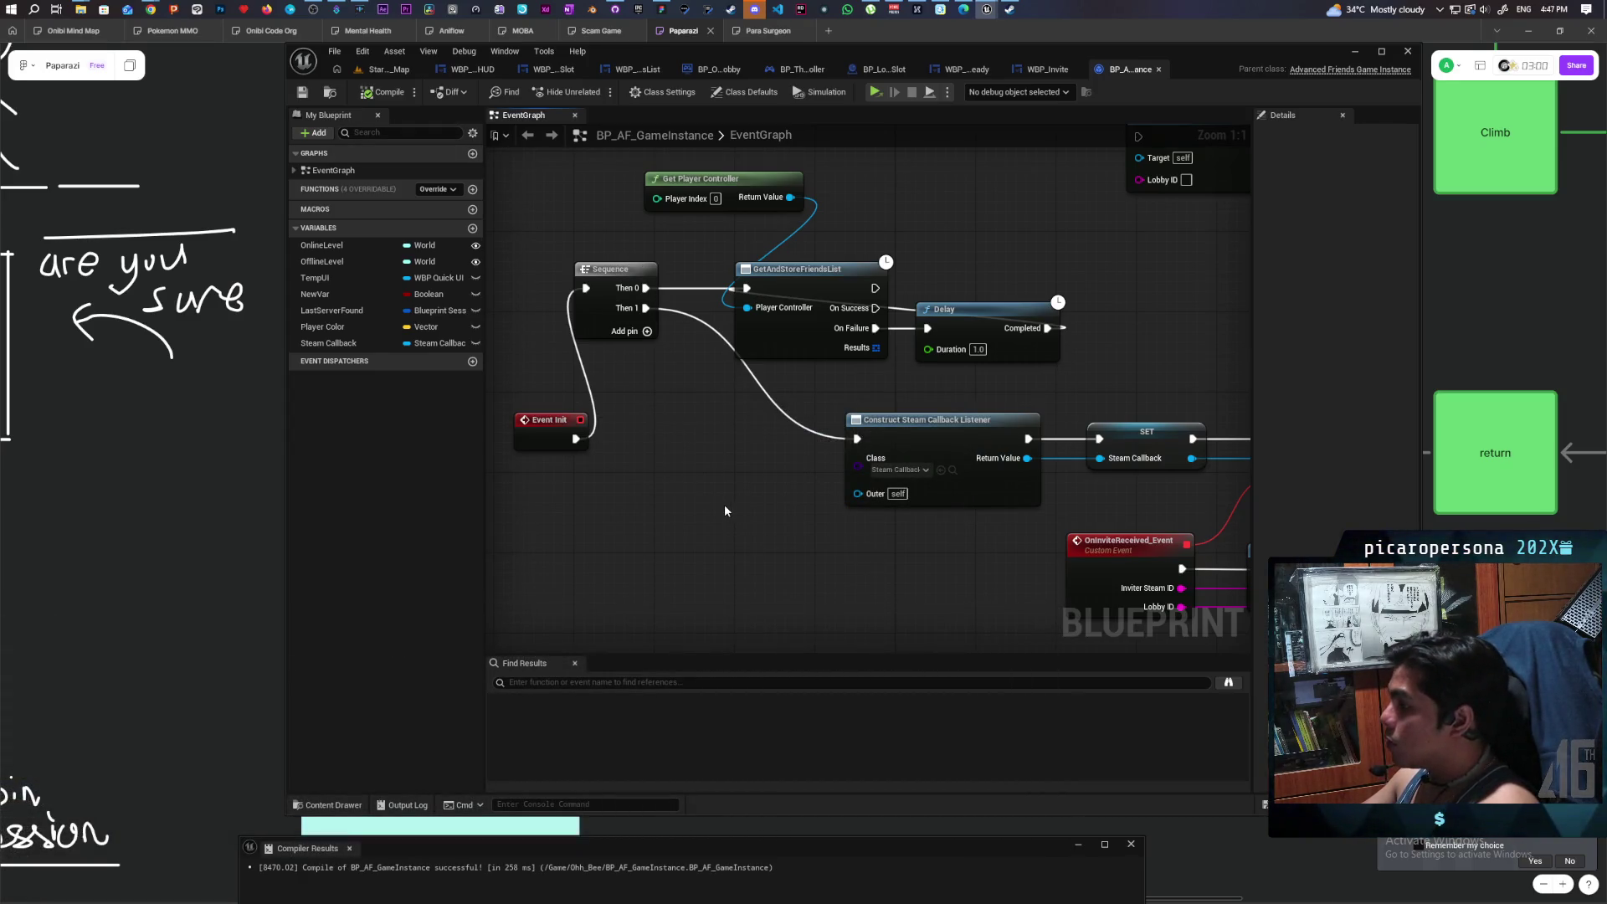
Move Event Init beside the Sequence and save BP_AF_GameInstance.
mouse_move(611, 435)
mouse_down()
mouse_move(690, 464)
mouse_move(548, 299)
mouse_up()
click(641, 452)
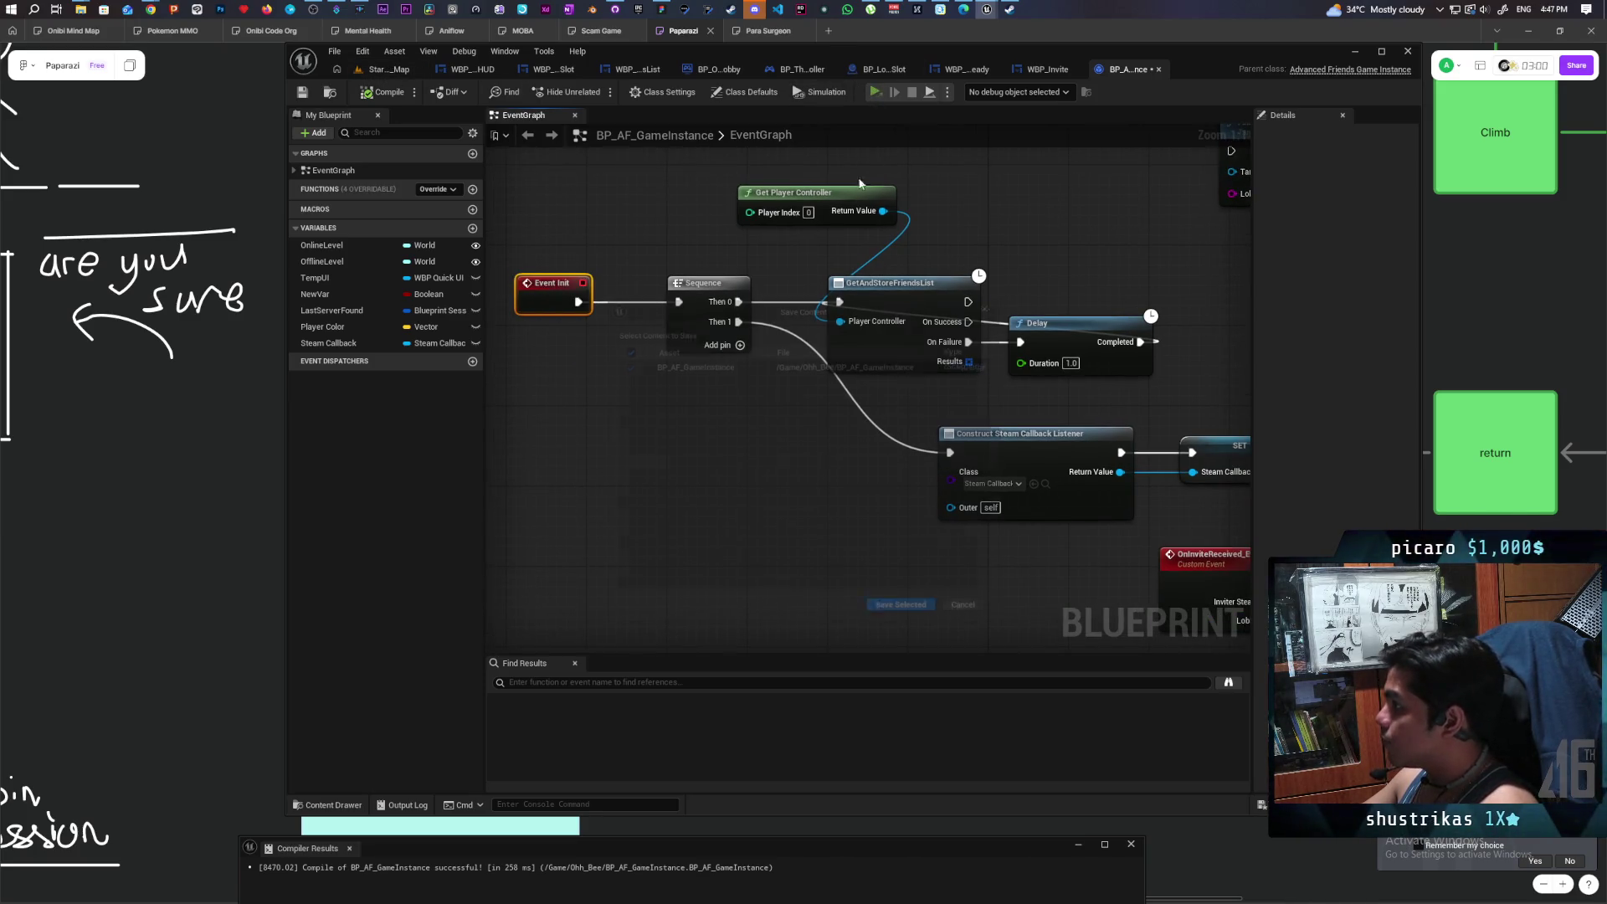
key(ctrl+shift+s)
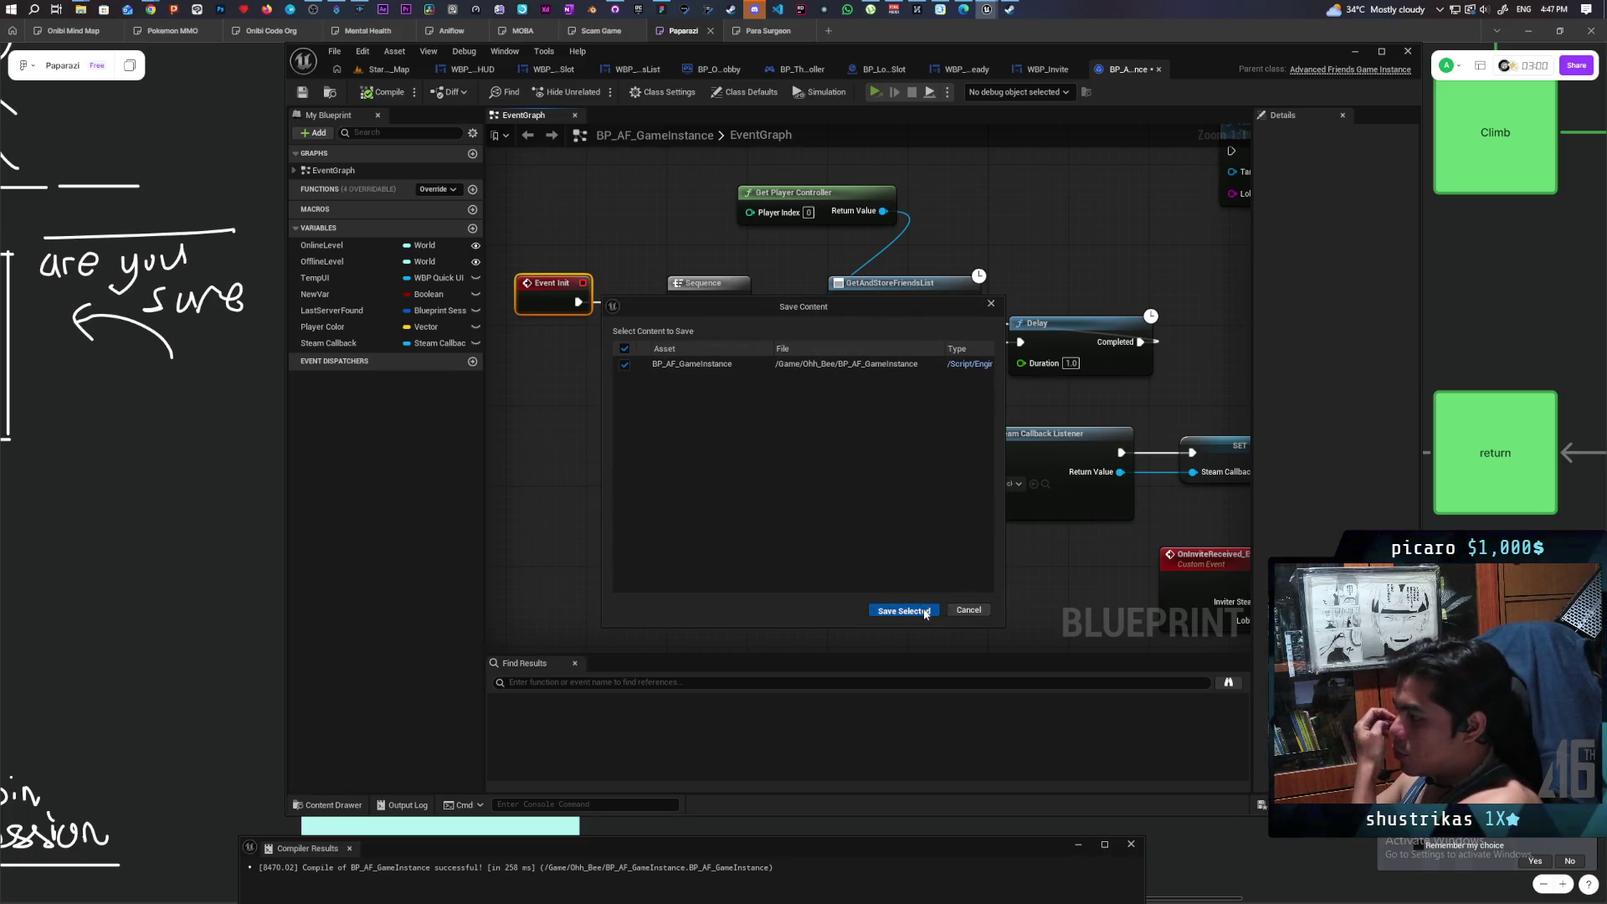
click(904, 609)
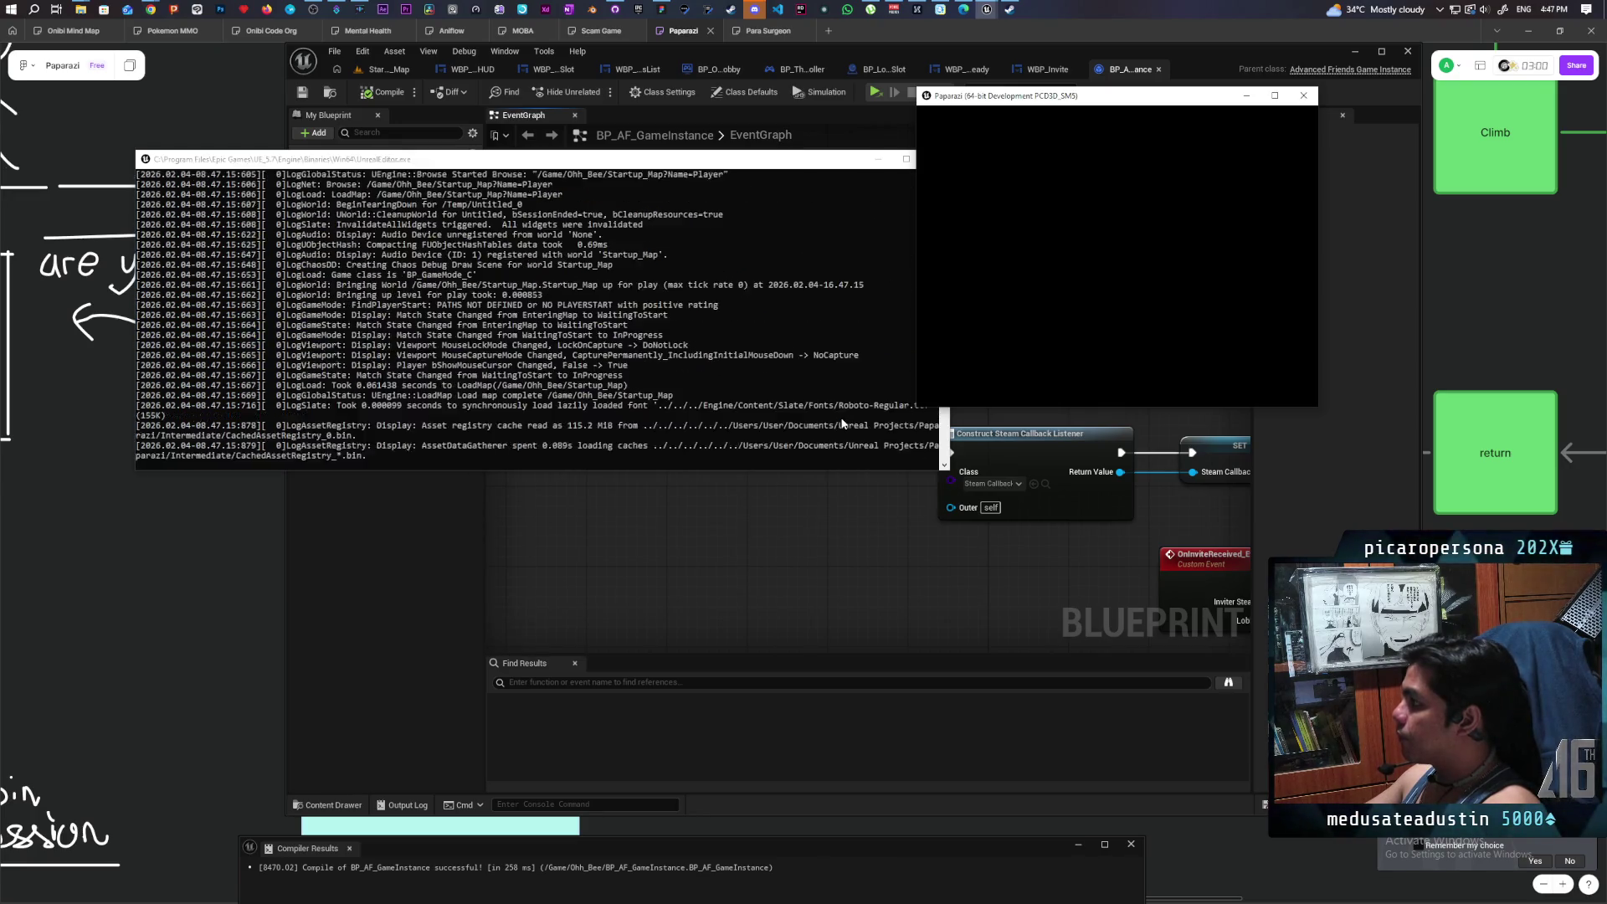
Host a game in Paparazi to bring up the friends list with Invite buttons.
click(1113, 272)
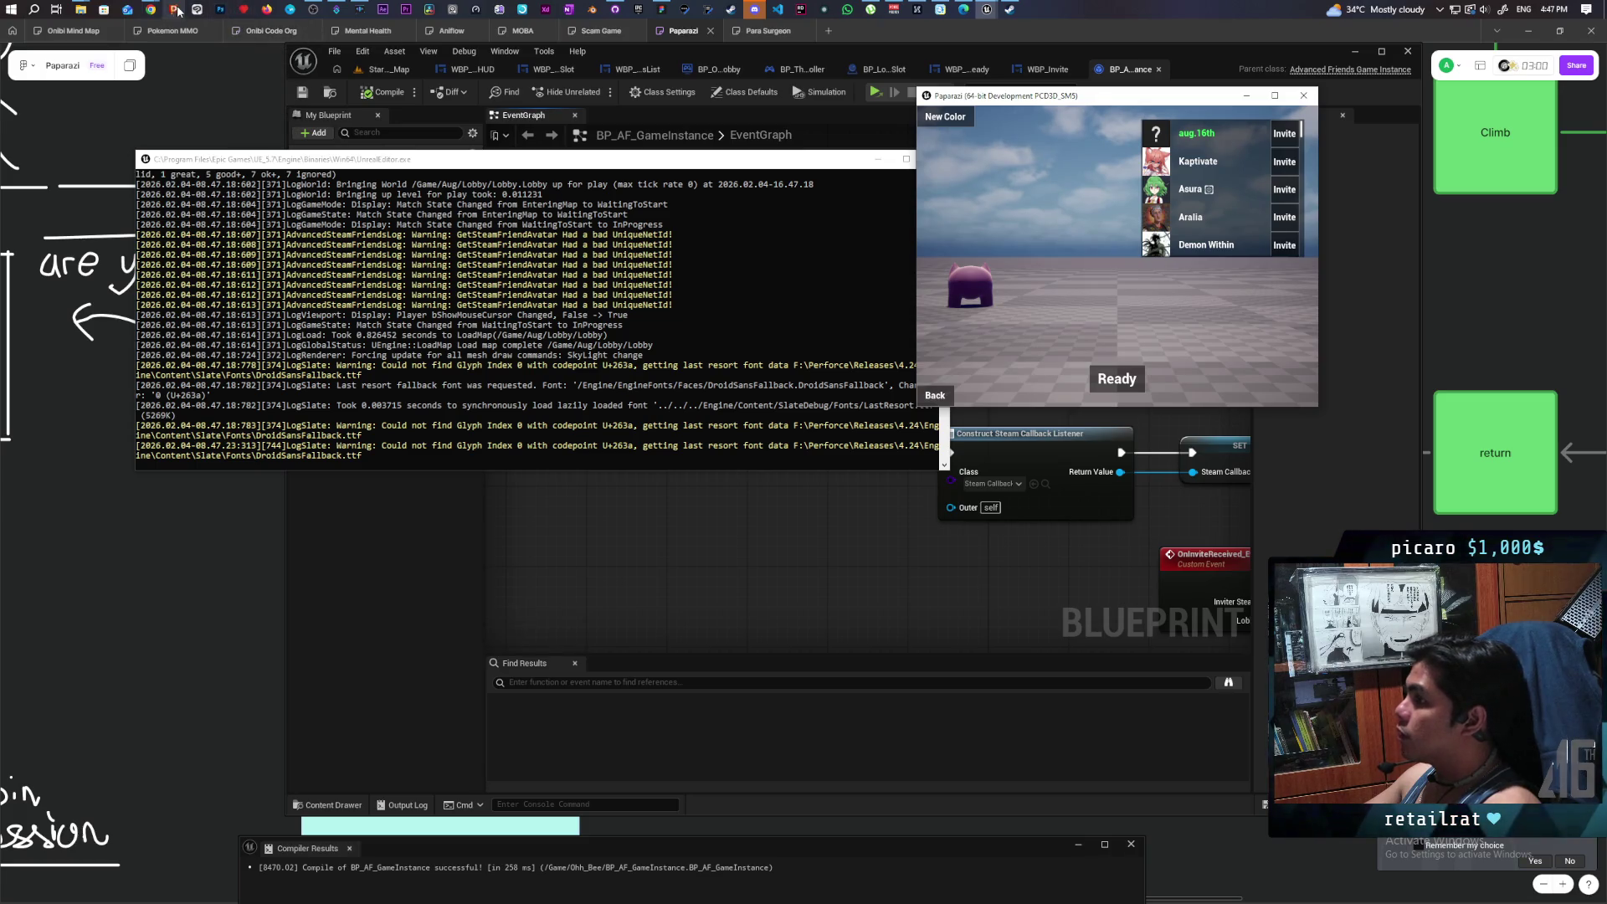
mouse_move(152, 11)
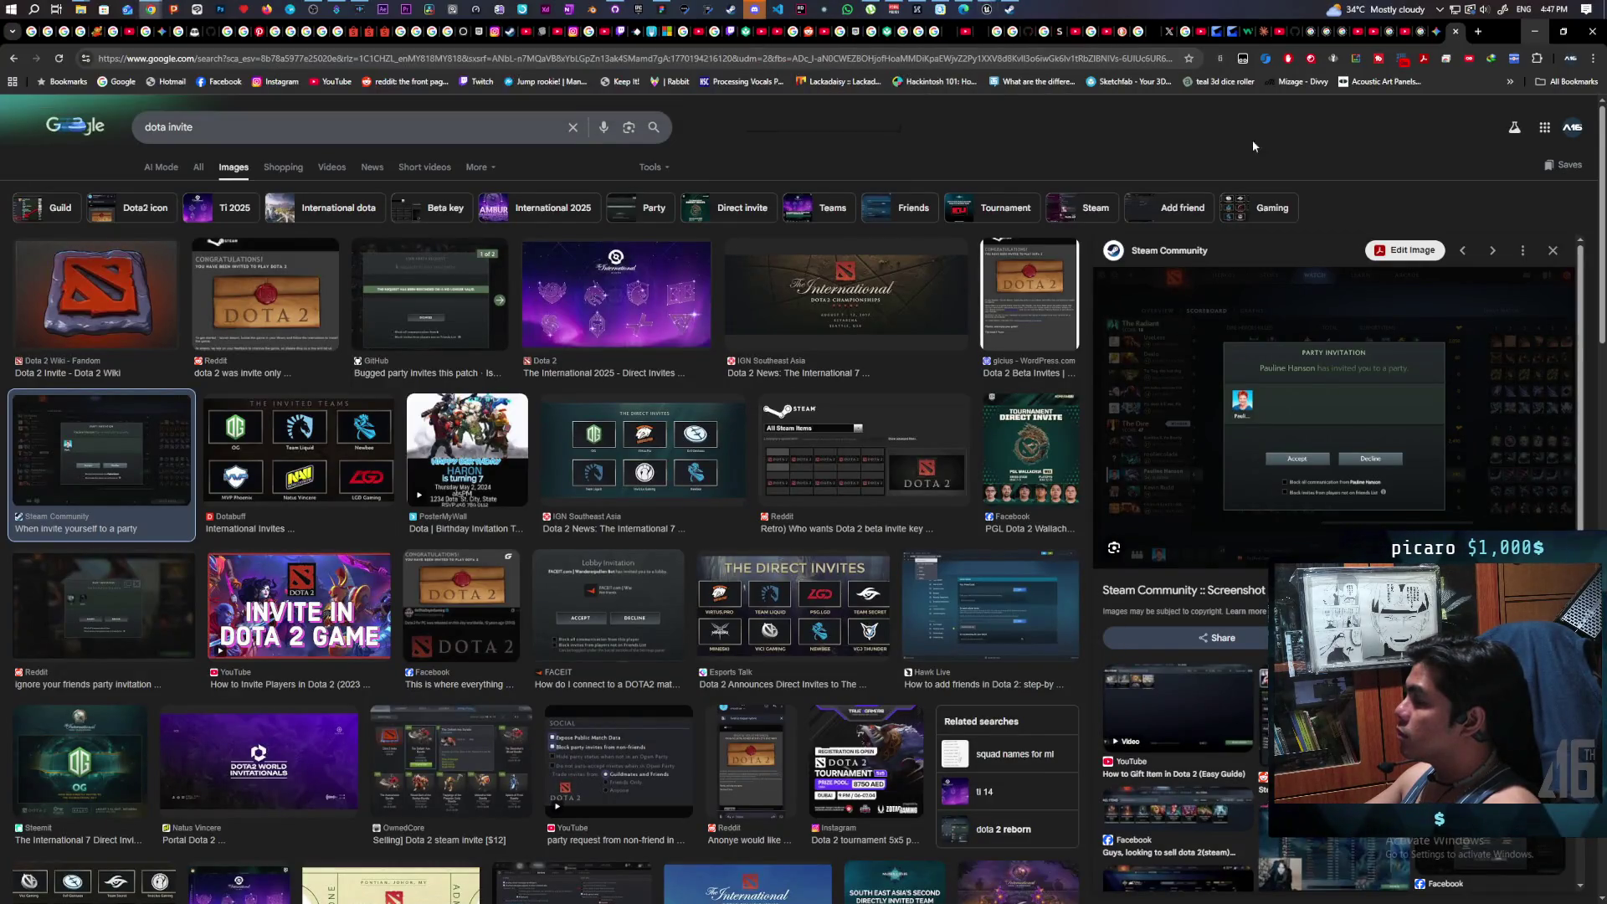
Open Chrome Remote Desktop in its own window and start connecting to the remote test computer.
click(1478, 34)
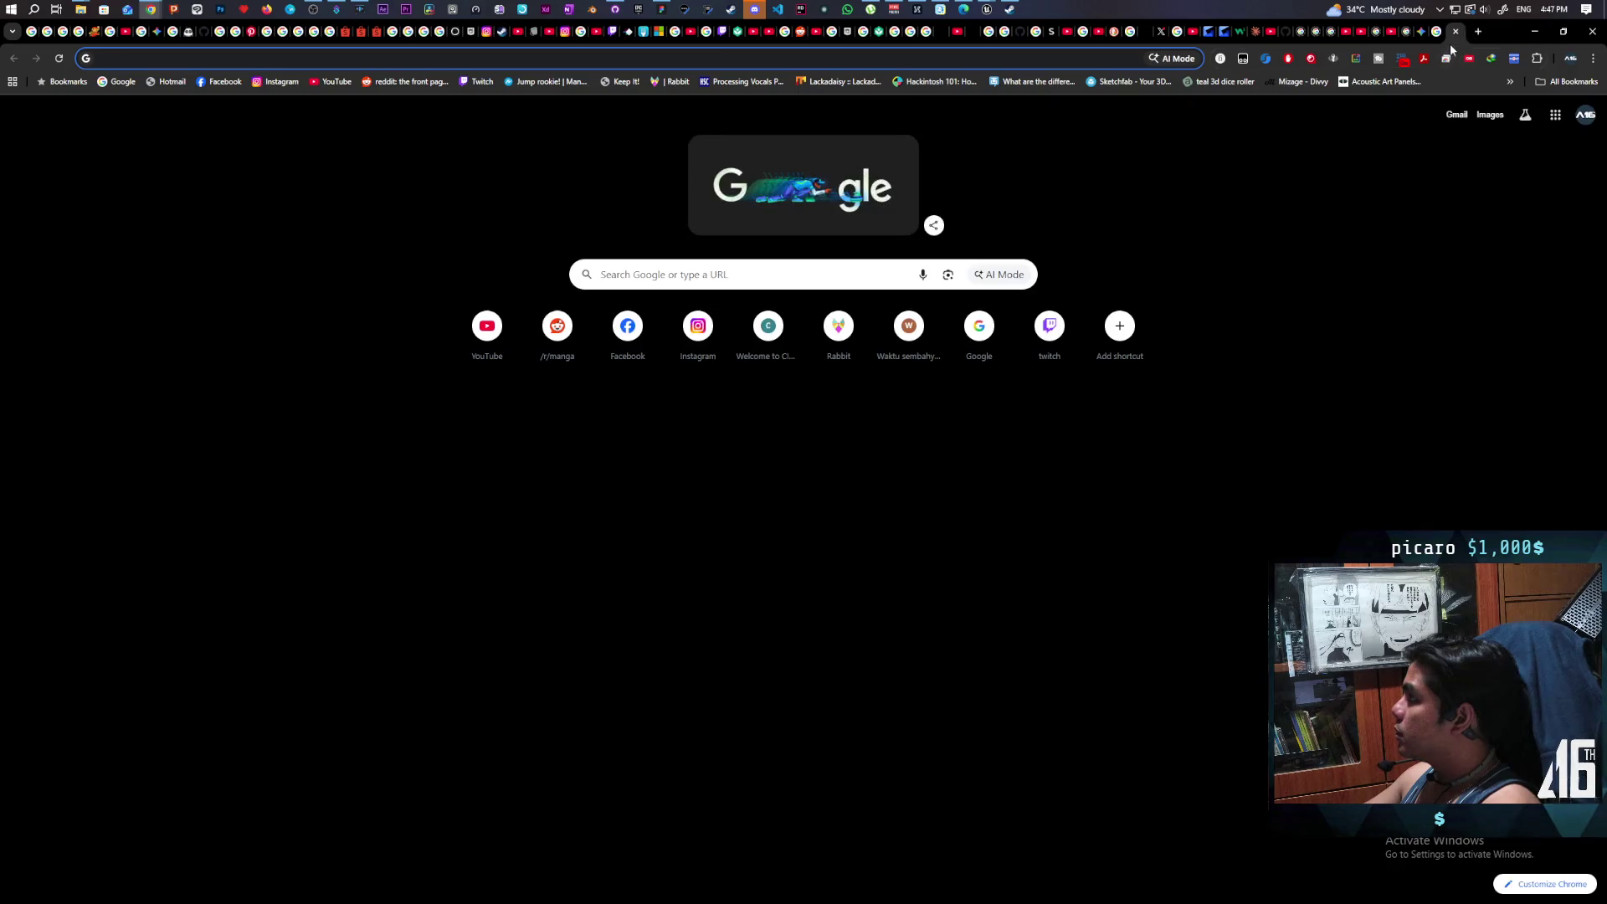
mouse_move(1448, 39)
mouse_down()
mouse_move(1452, 89)
mouse_move(986, 153)
mouse_up()
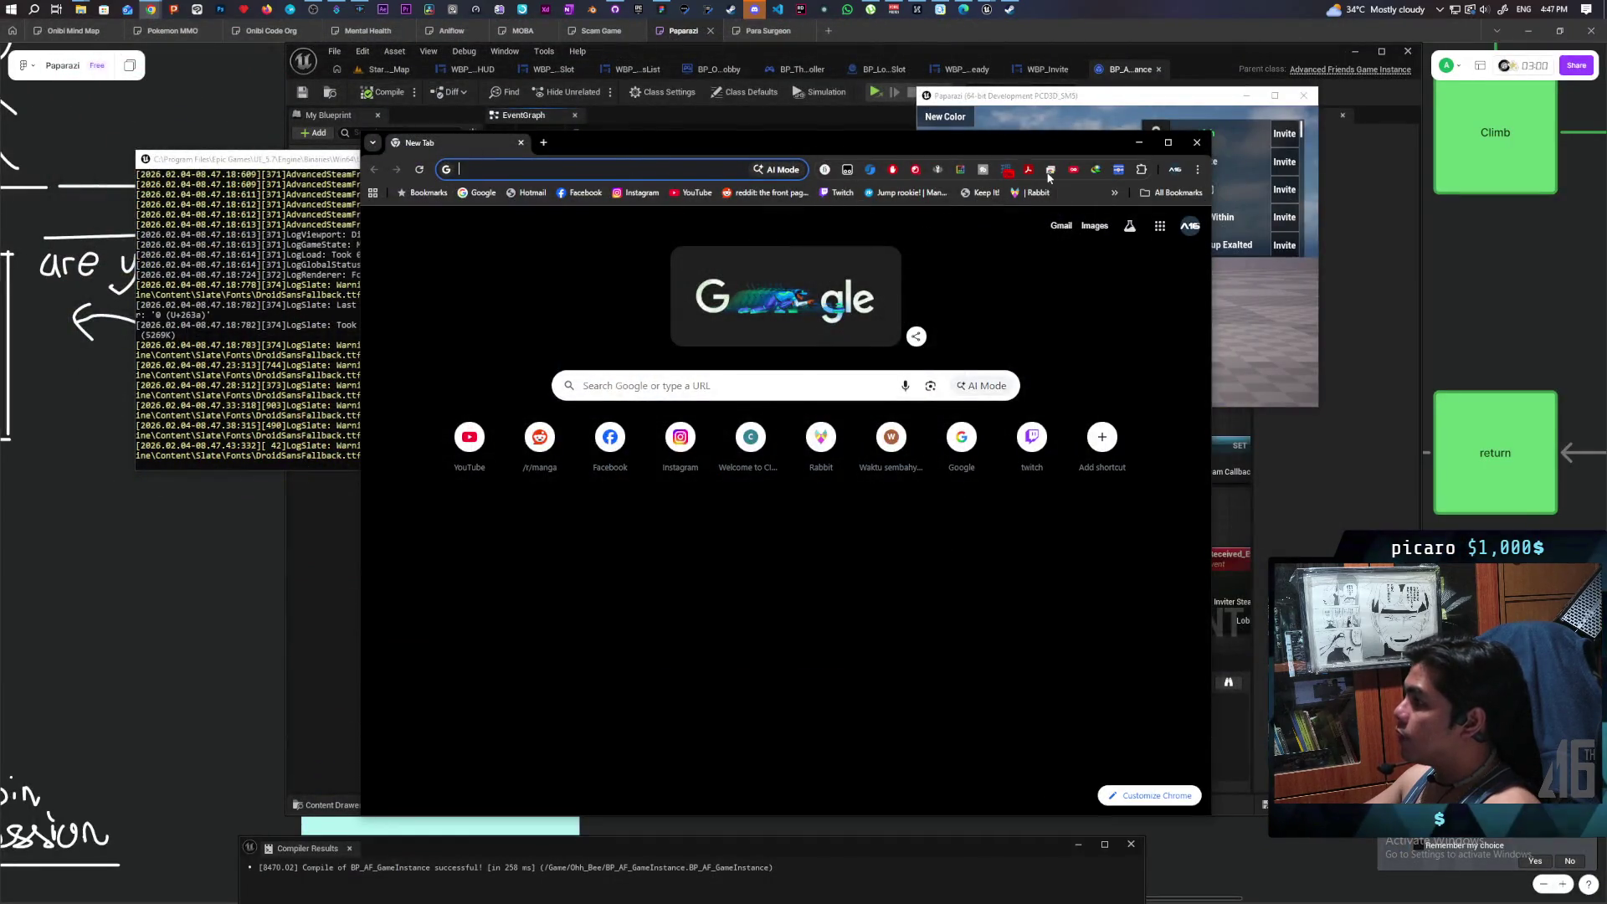
click(1052, 172)
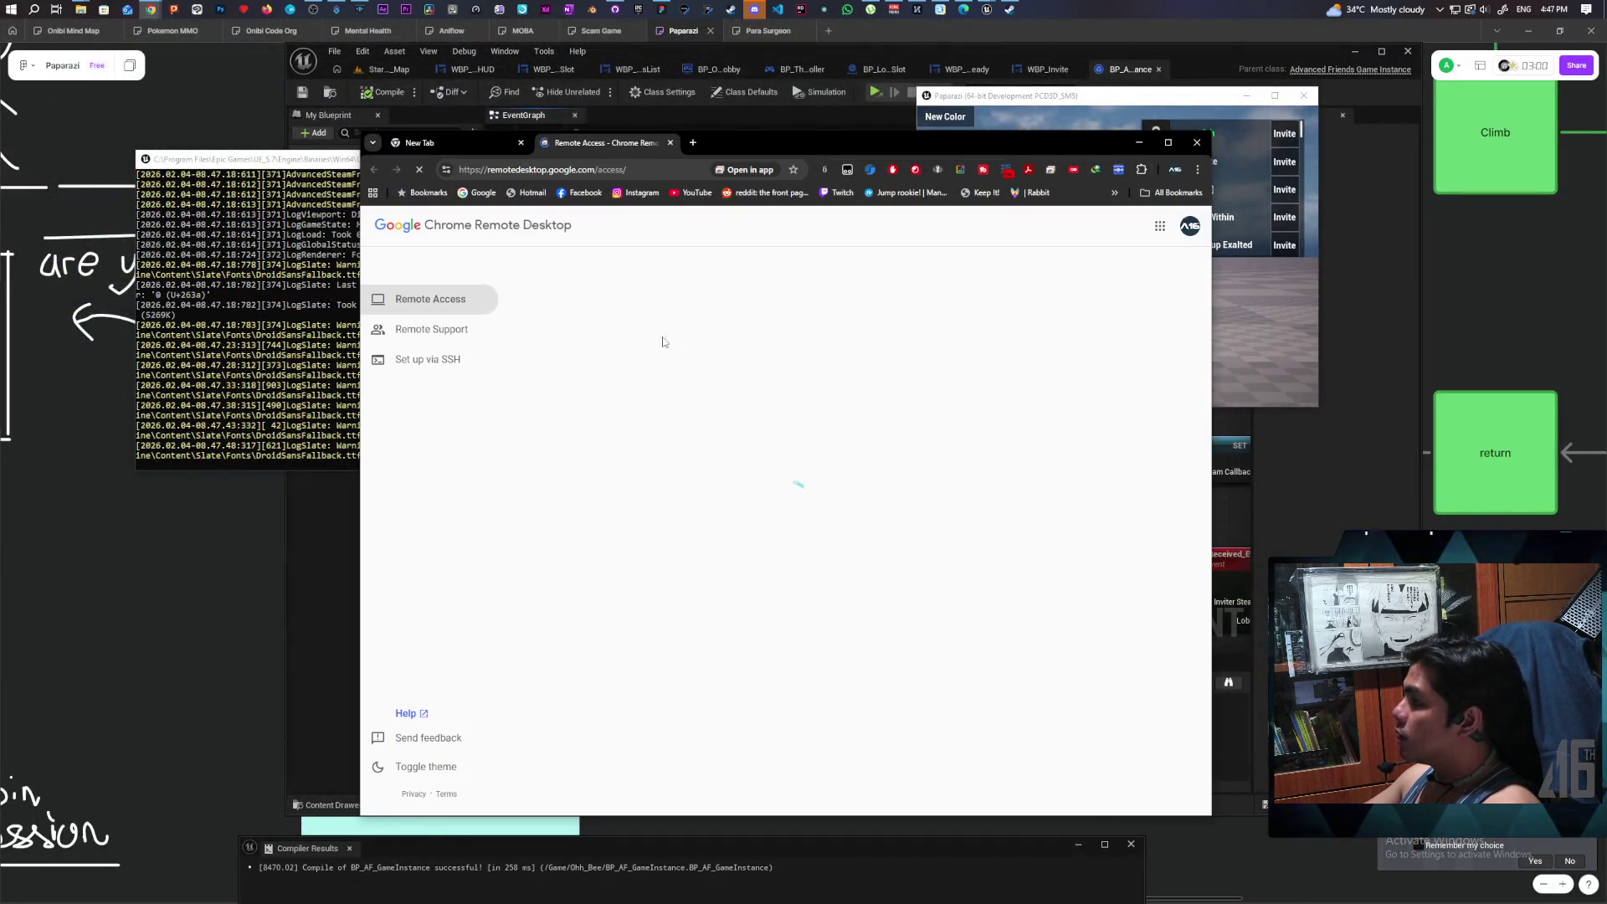
middle_click(438, 144)
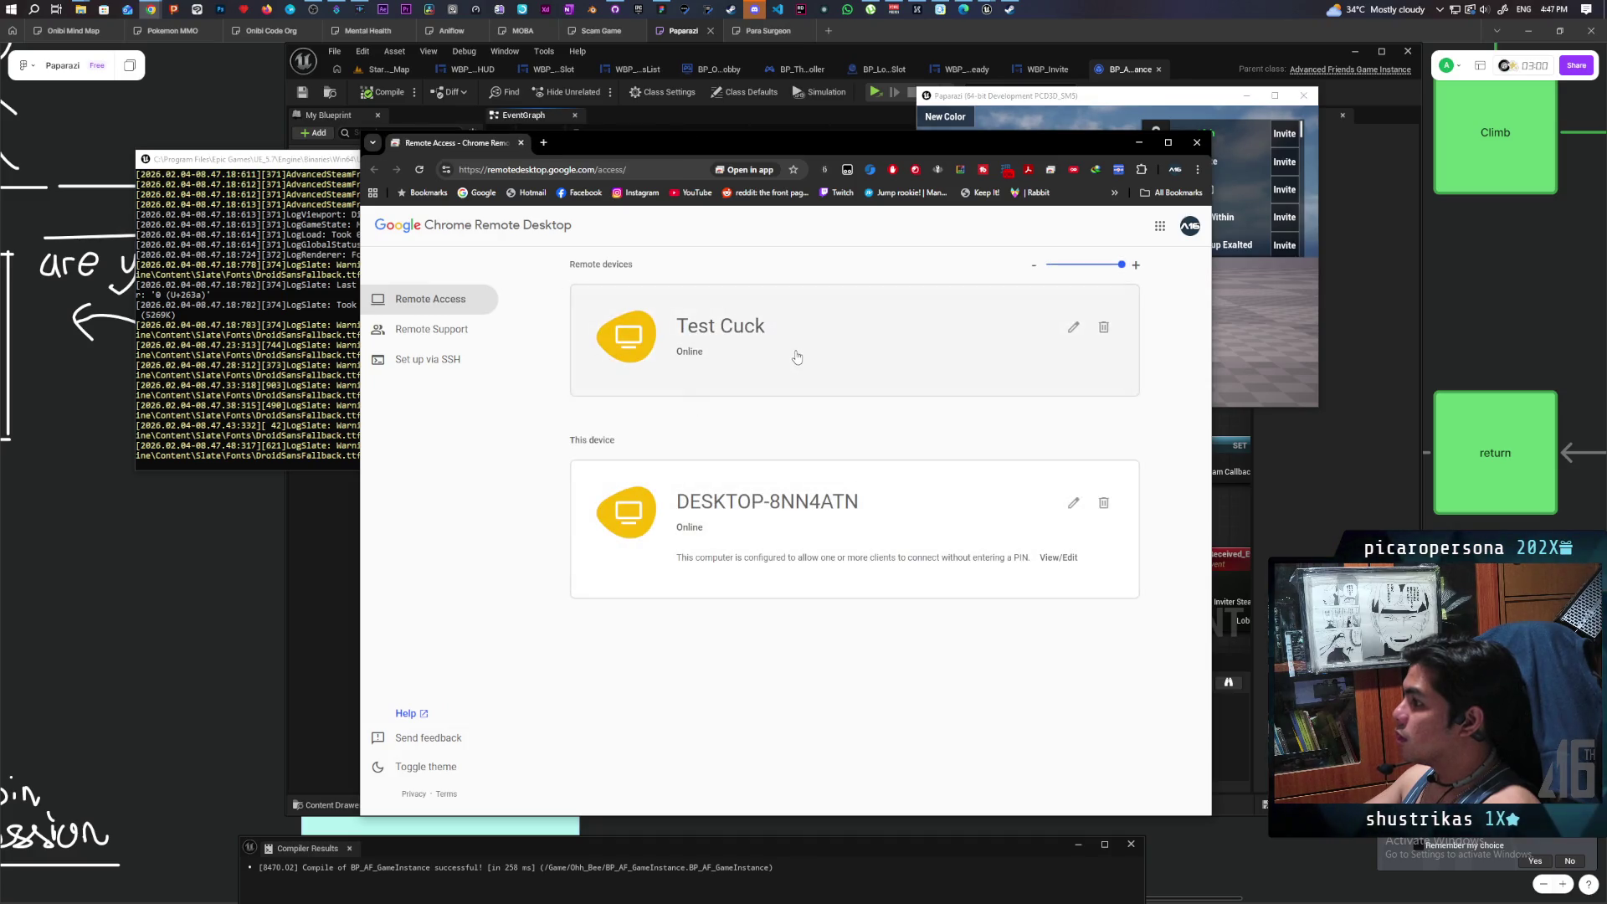
click(792, 365)
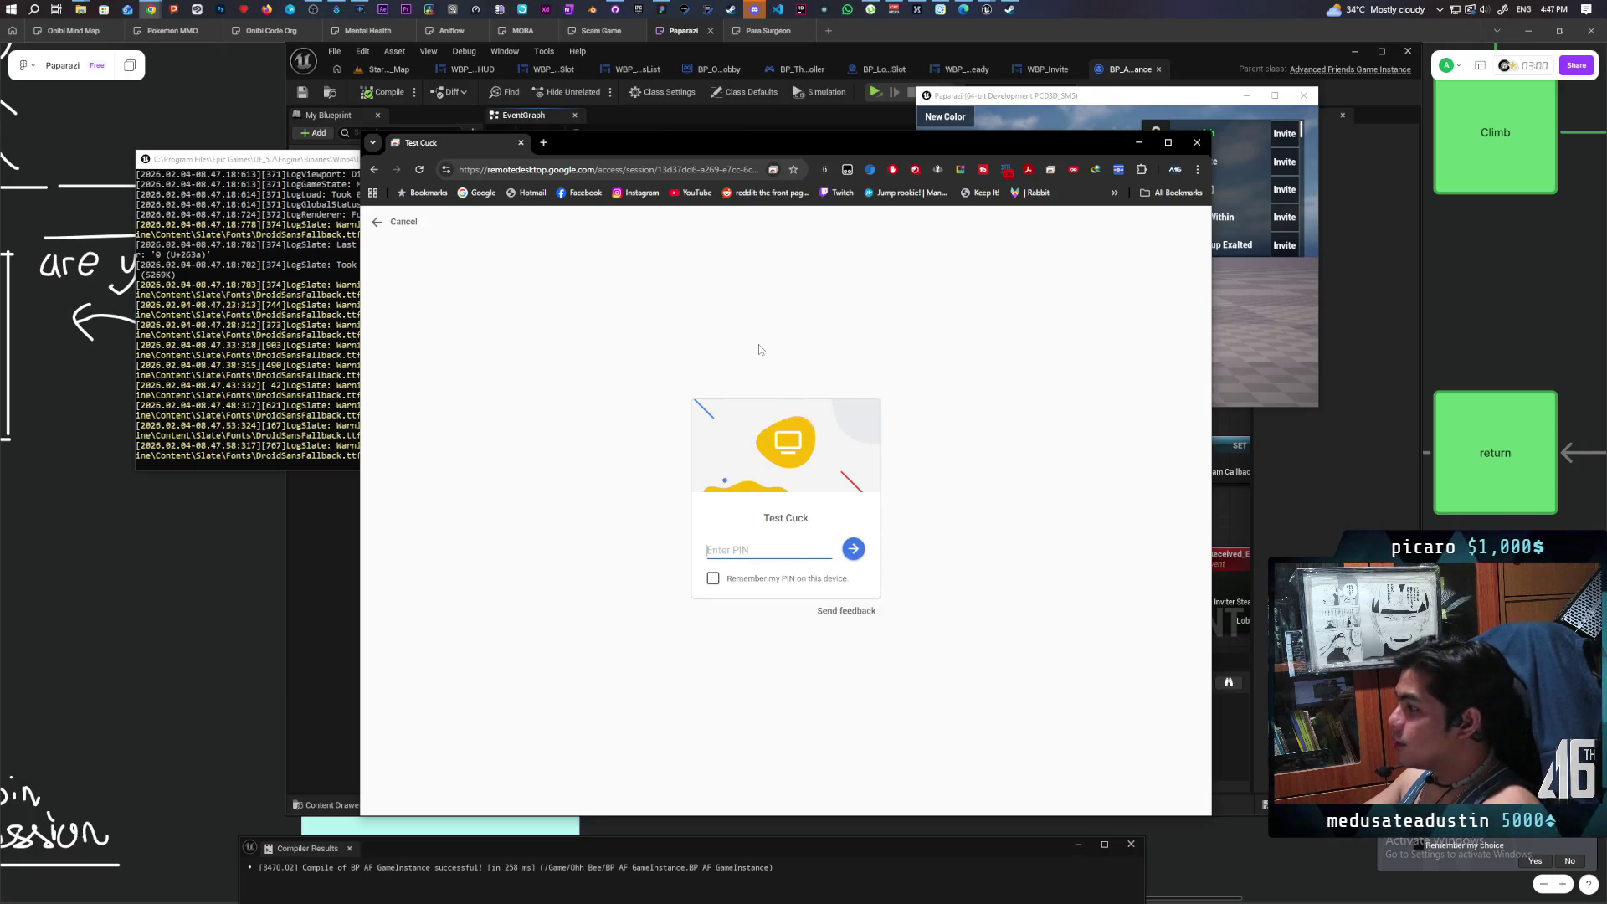
Enter the access PIN to connect, then leave the remote Paparazi lobby and exit the game.
key(Return)
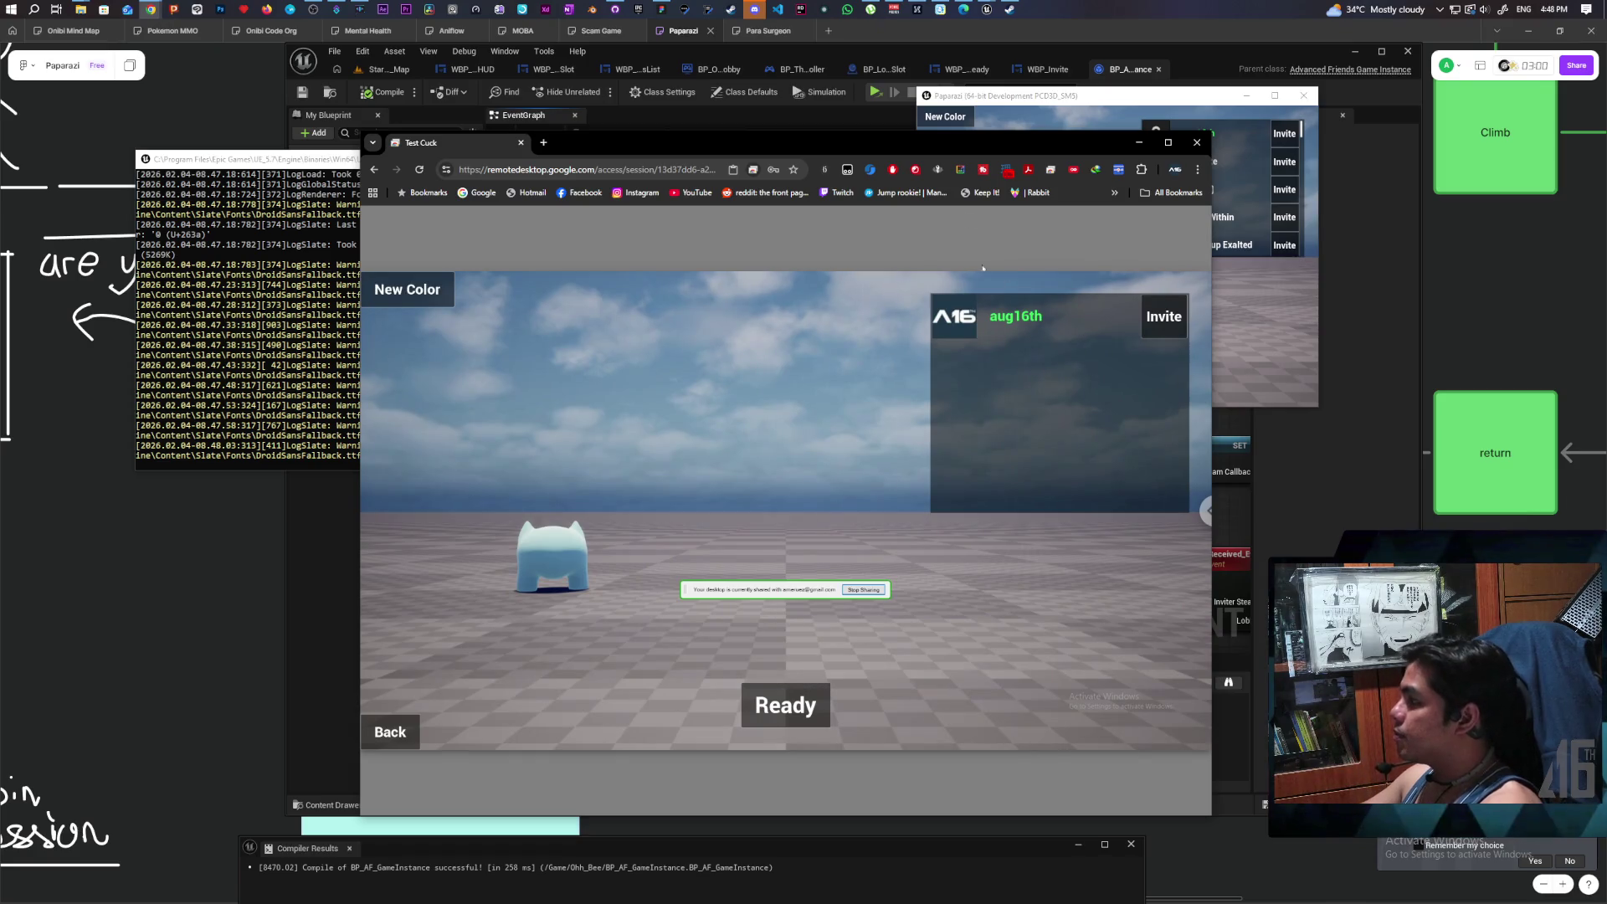
drag(956, 147, 649, 161)
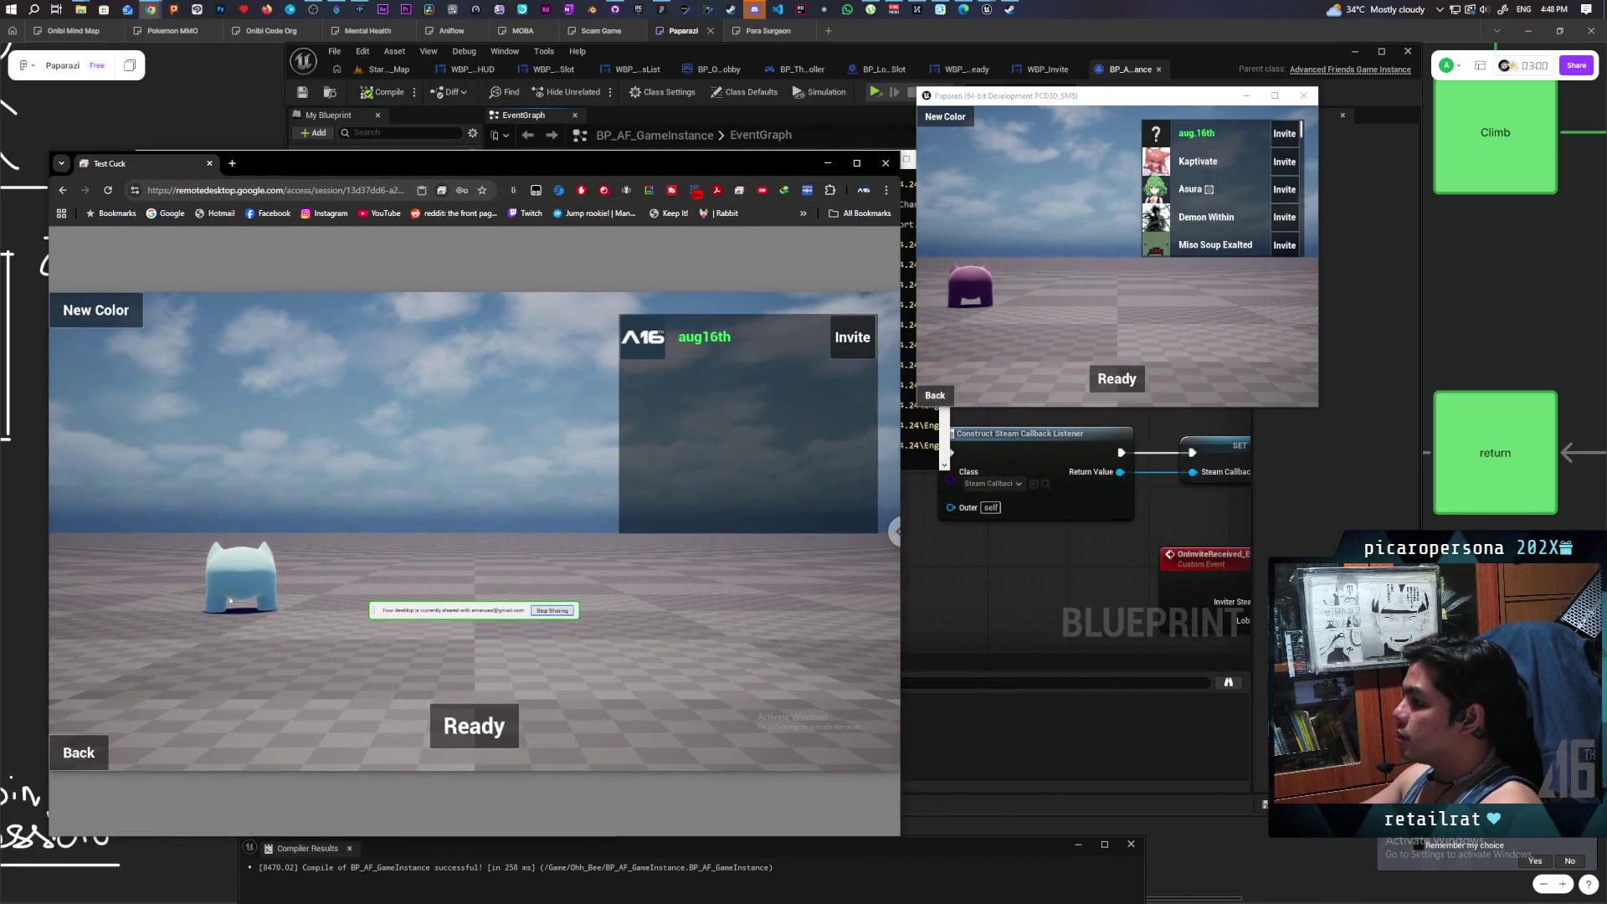
click(82, 752)
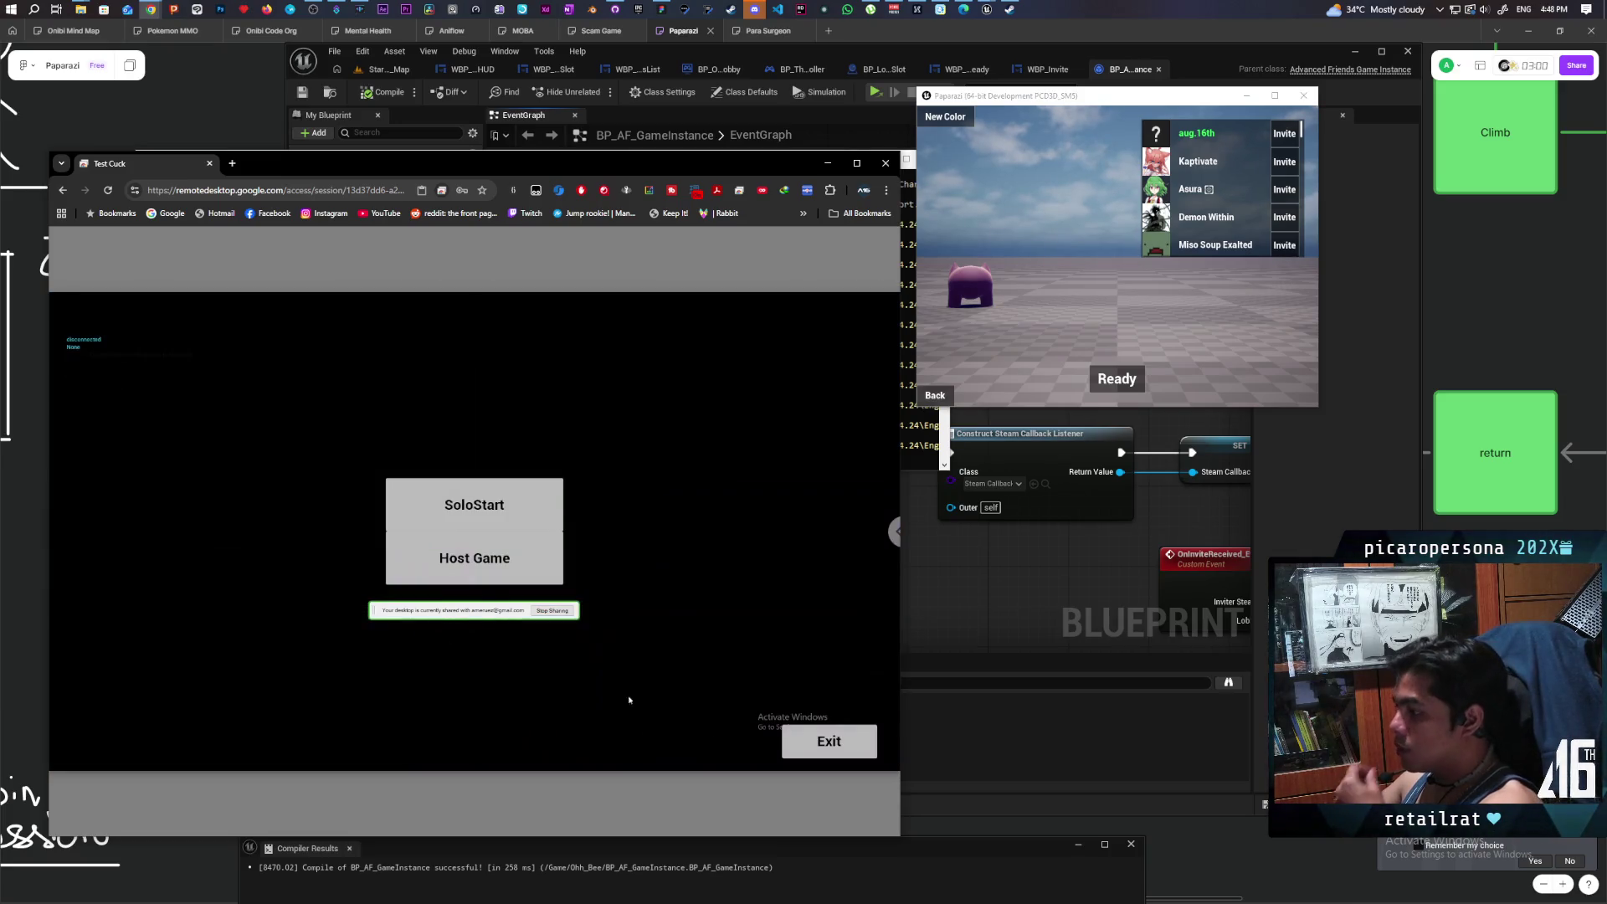
click(827, 747)
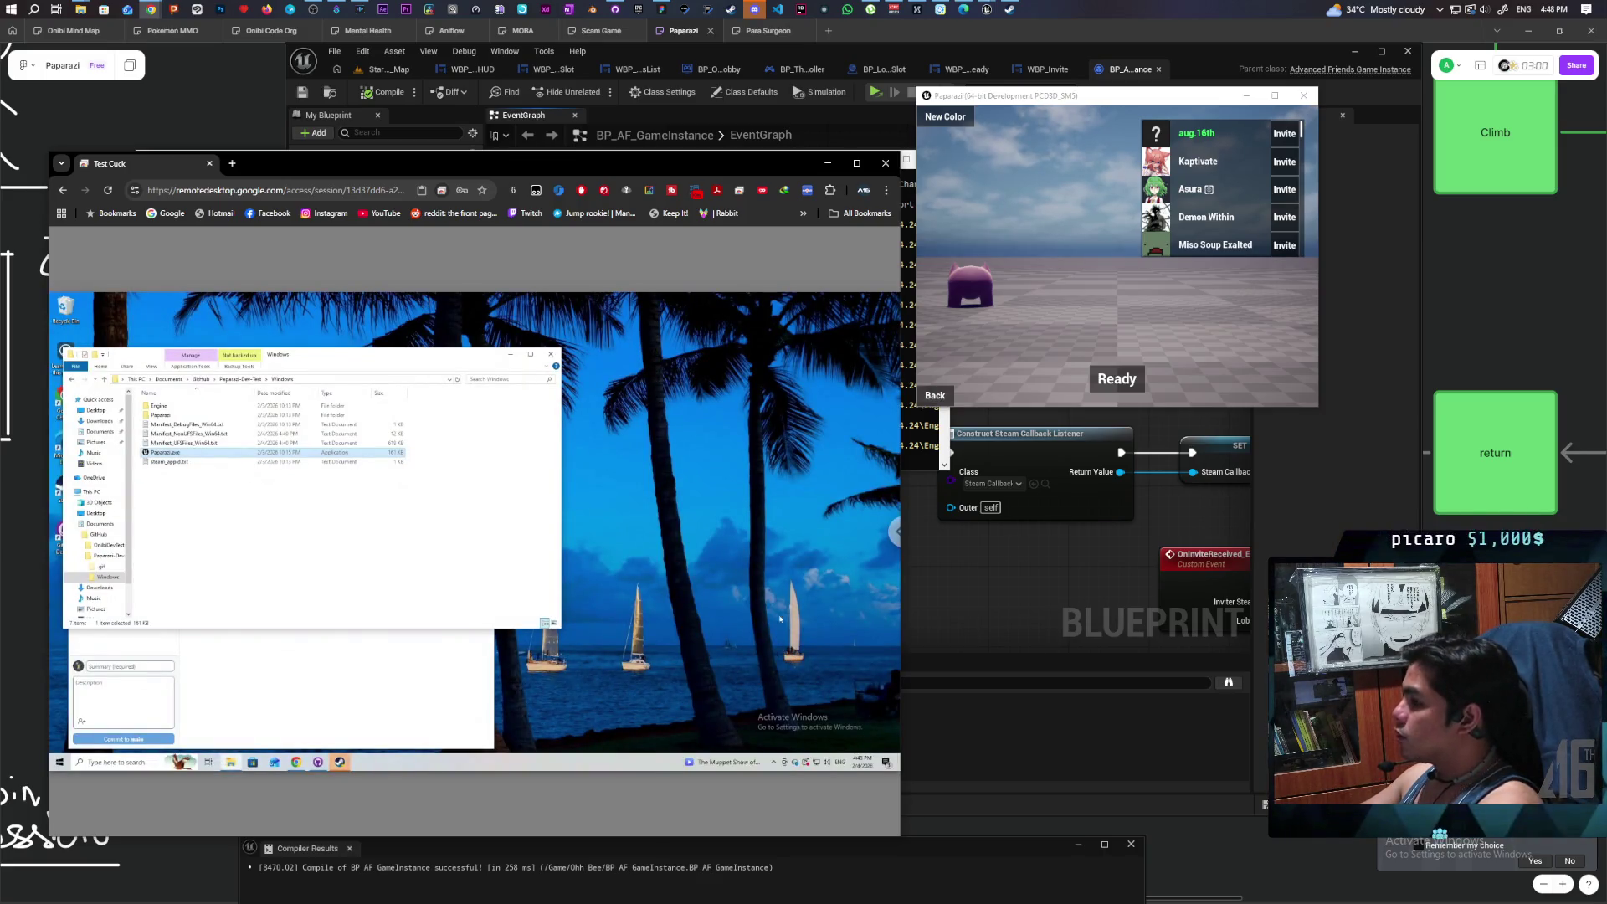
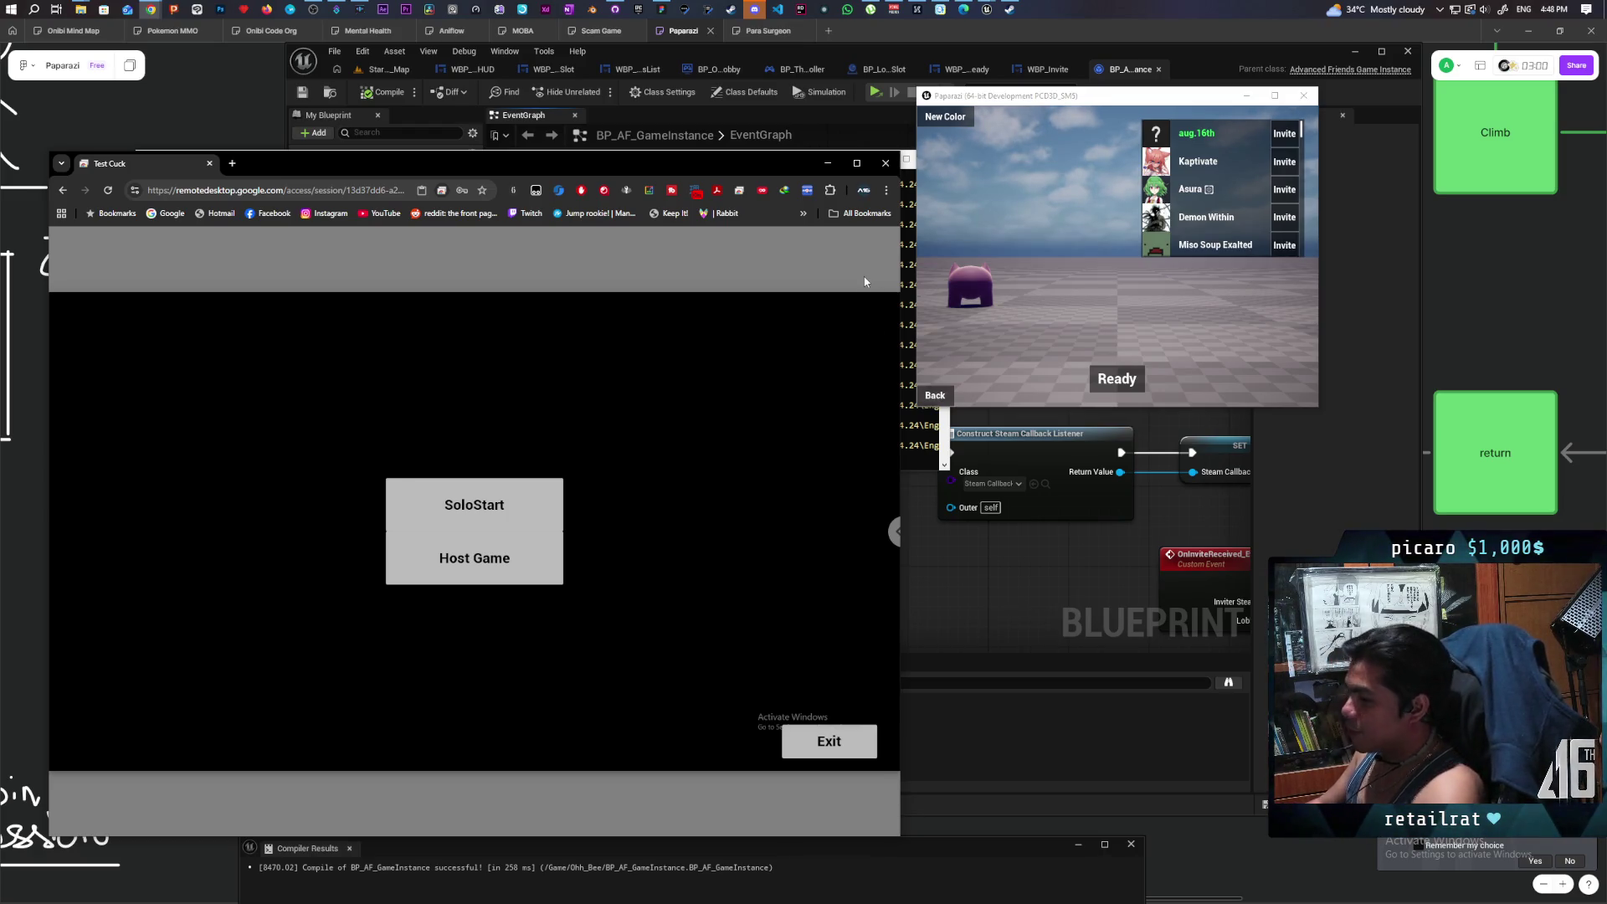
Host a game on the remote PC, backing out and re-hosting until the friends lobby loads.
click(479, 582)
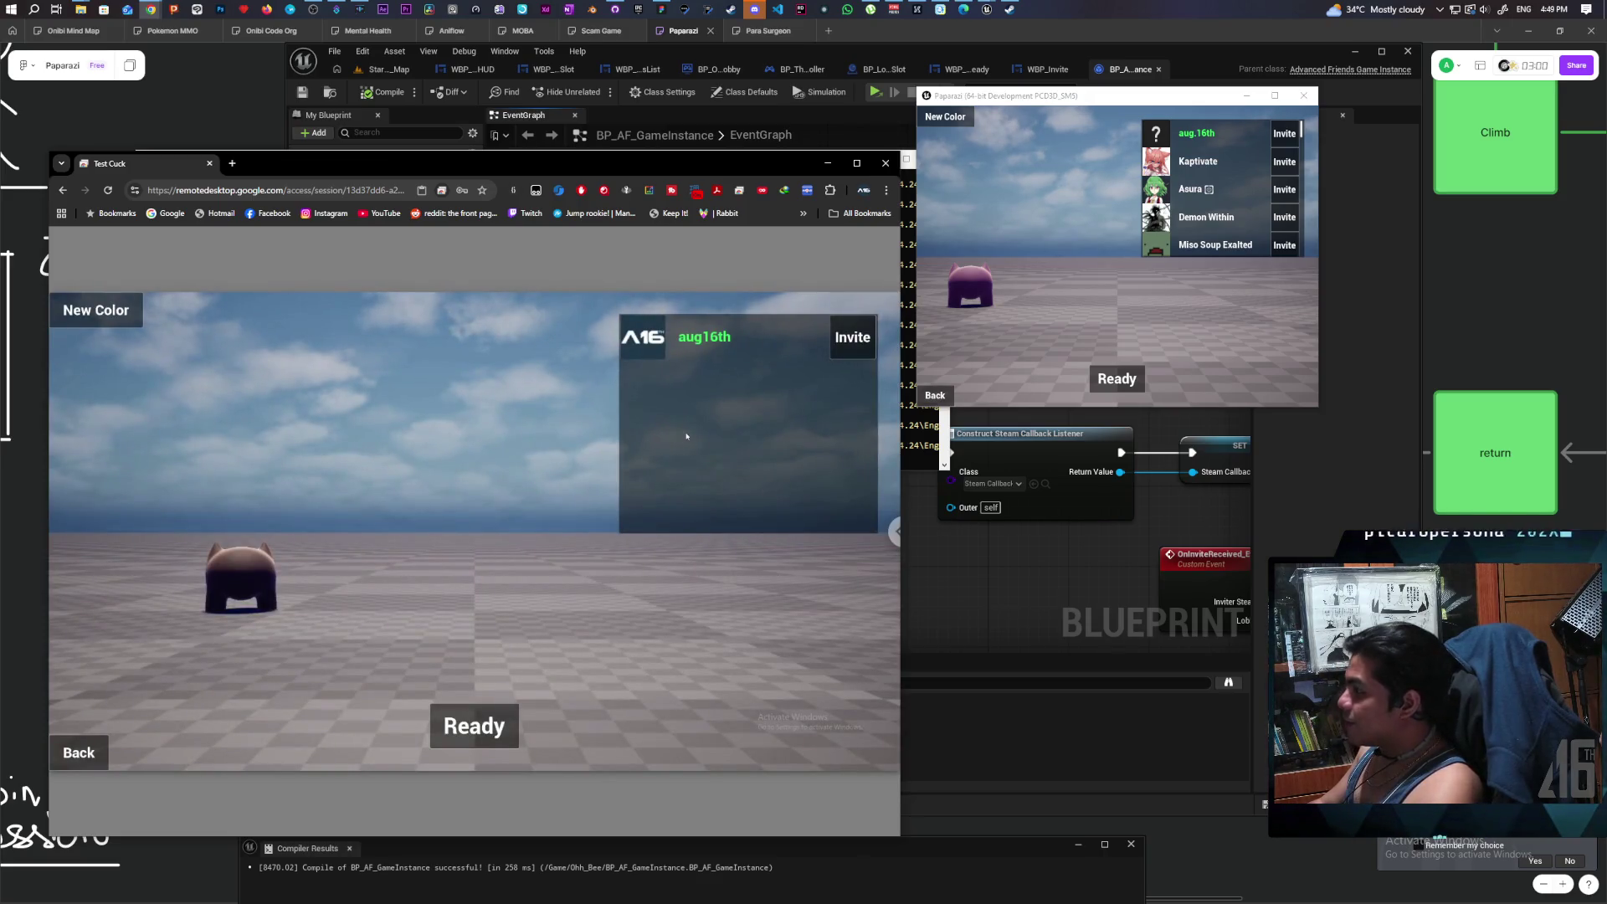
click(94, 756)
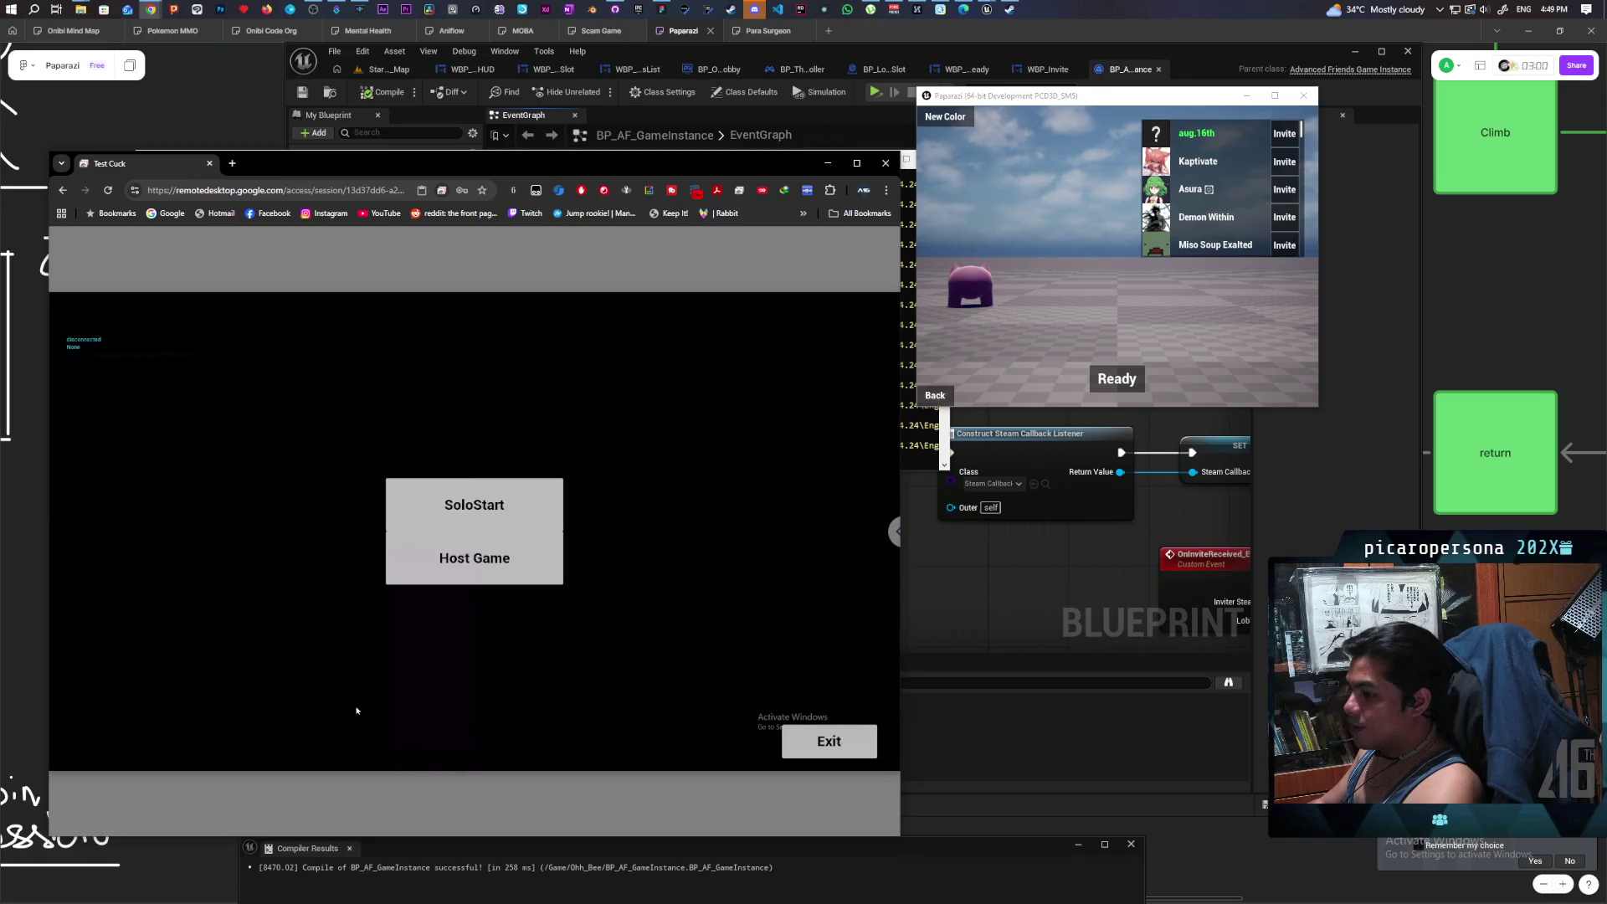
click(500, 562)
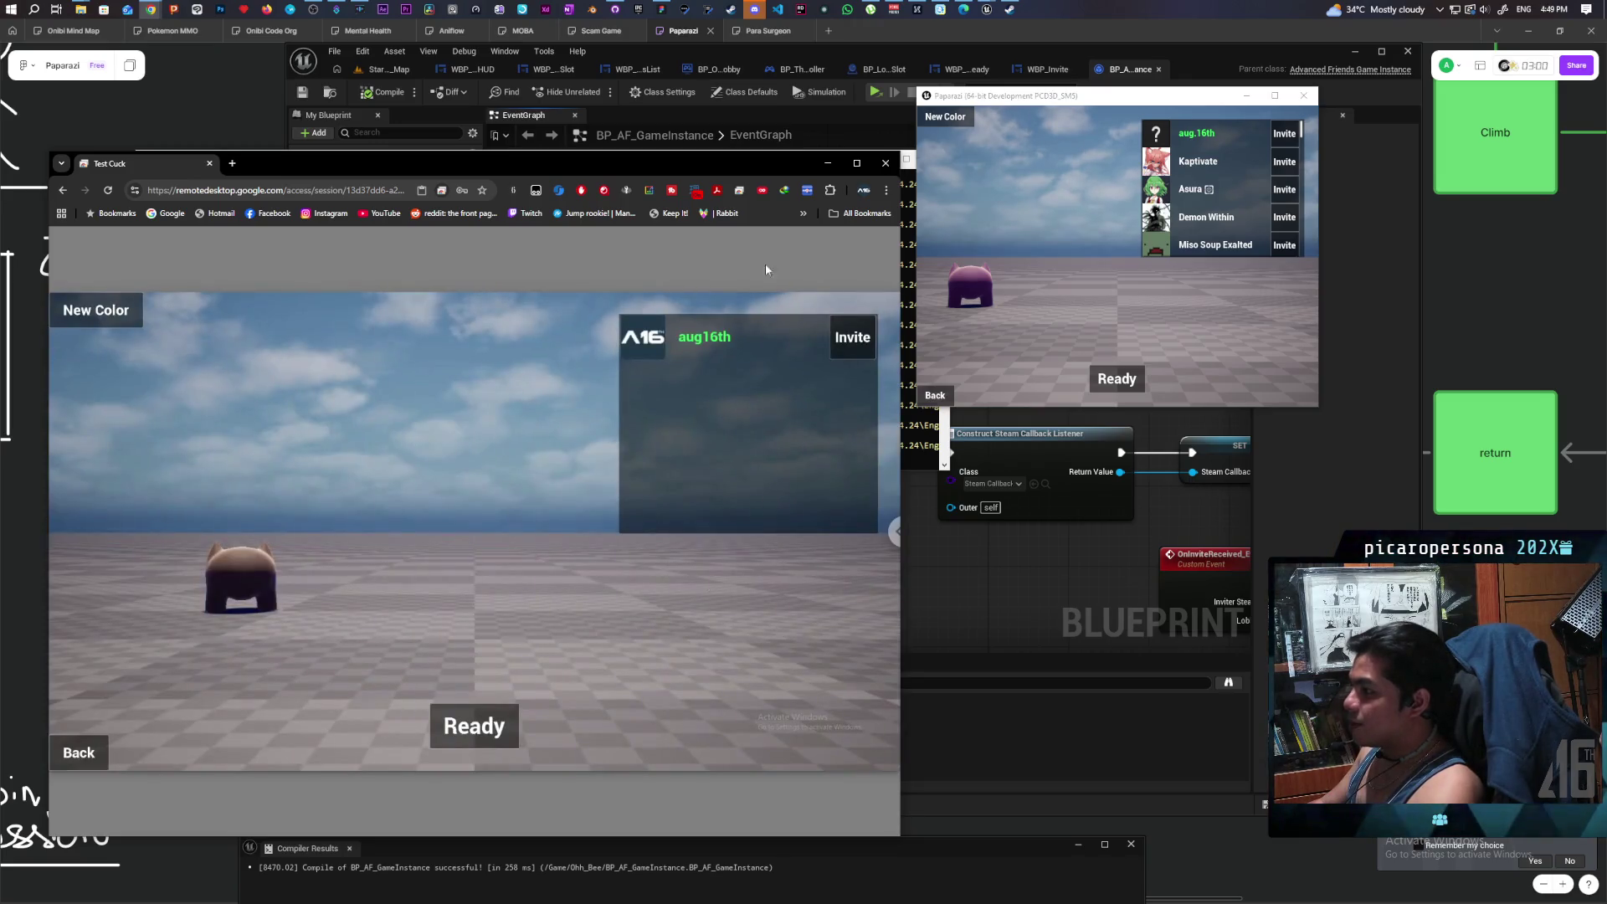
click(82, 760)
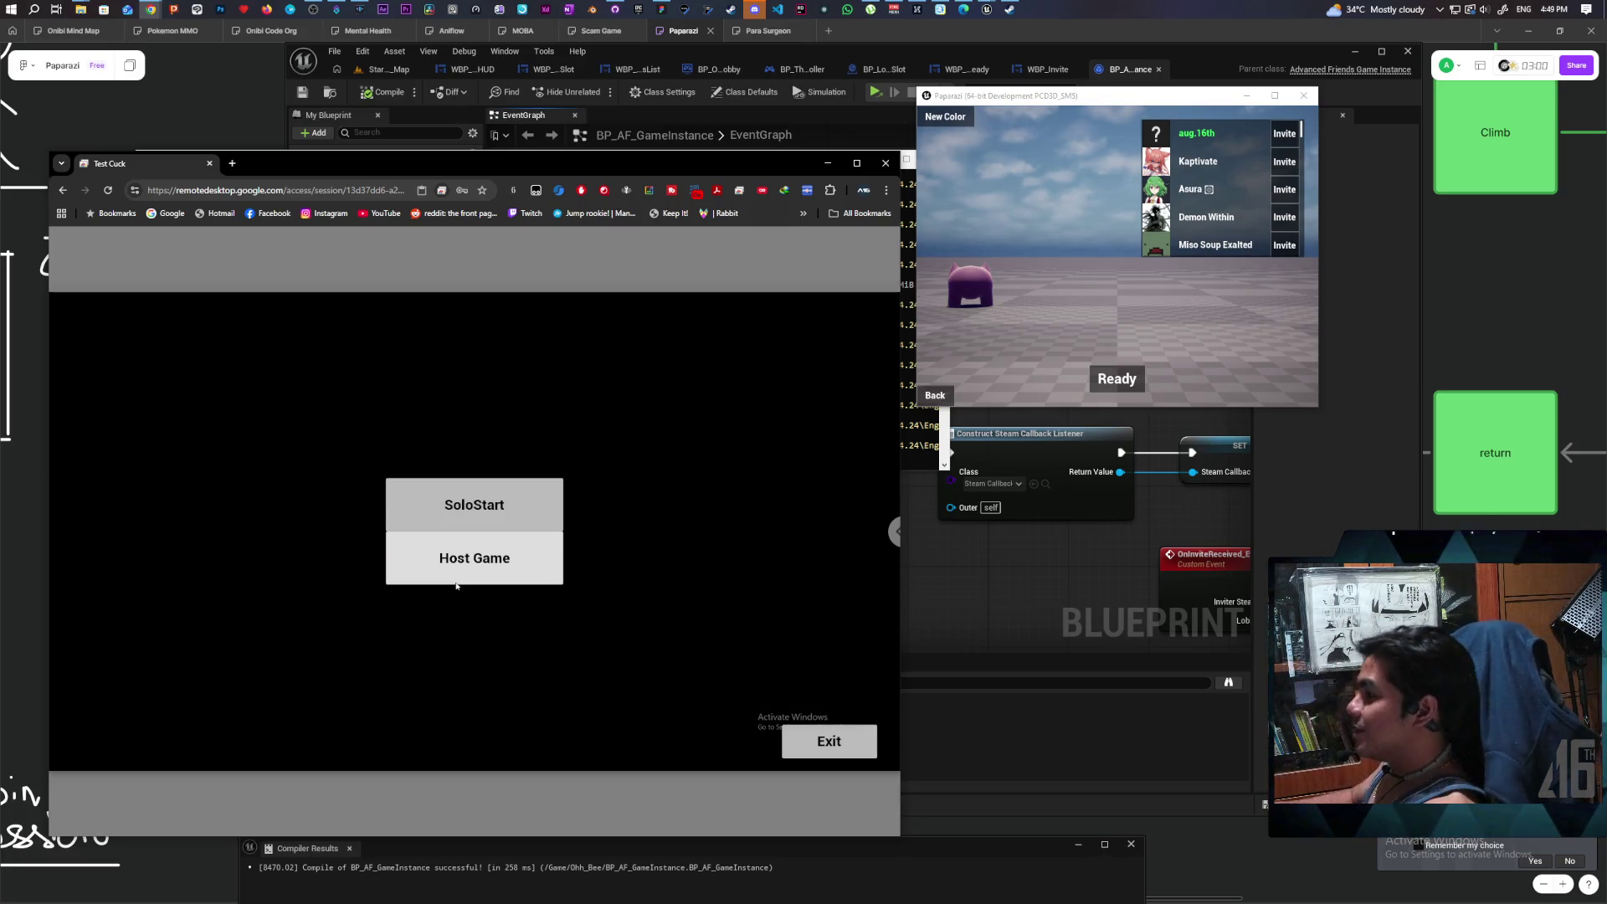
click(485, 573)
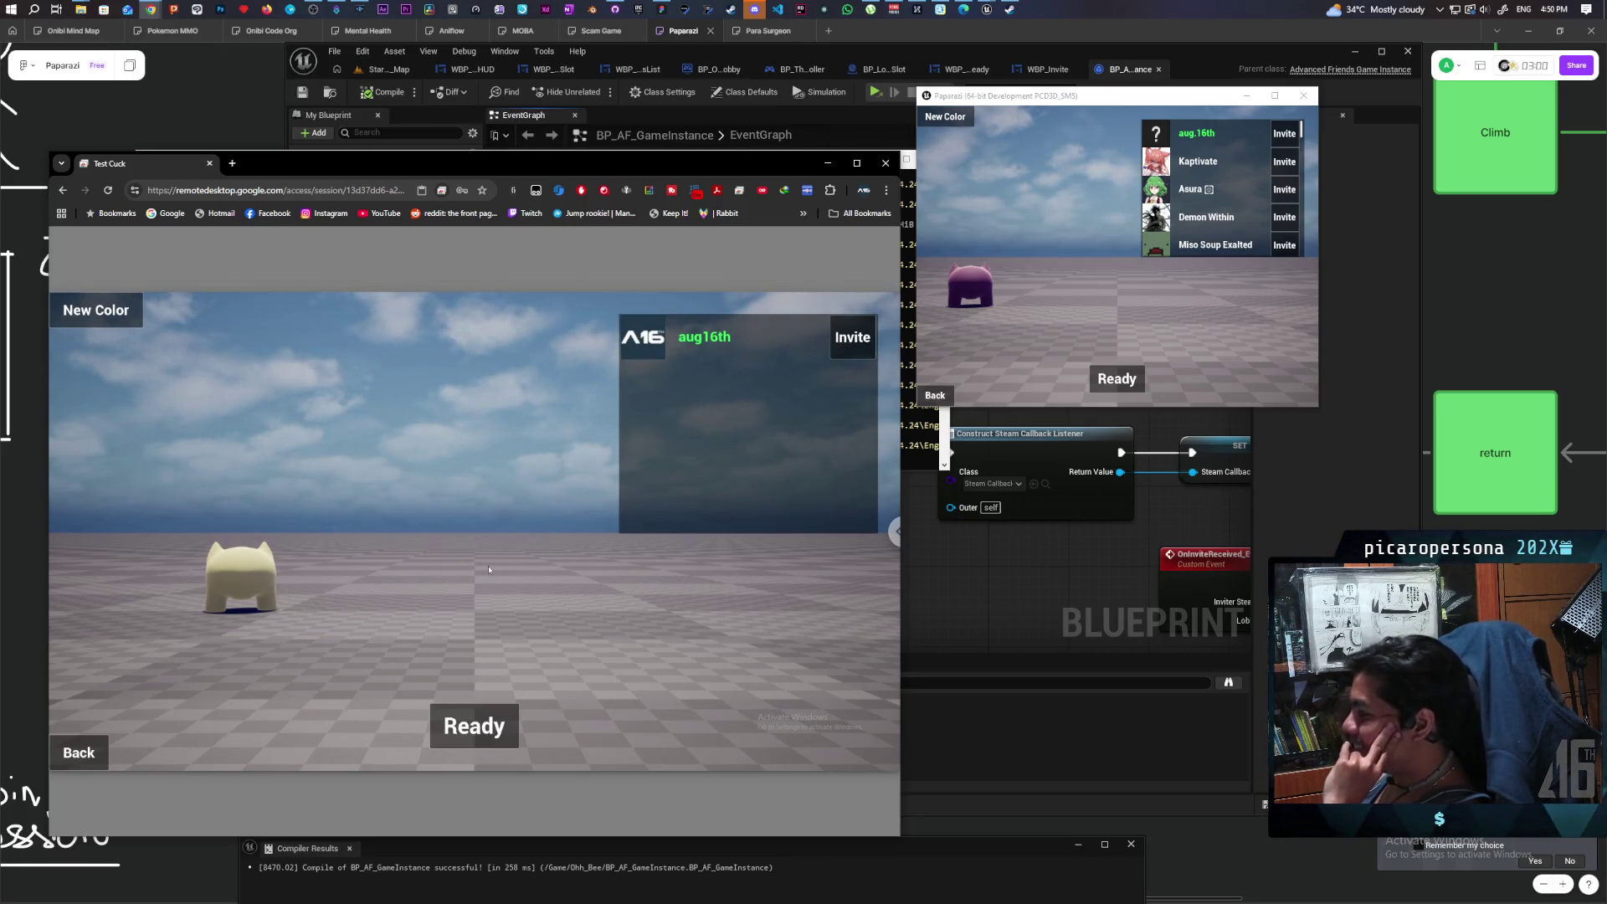
Invite the Steam friend, accept the invite popup, then exit the remote build to desktop.
click(935, 396)
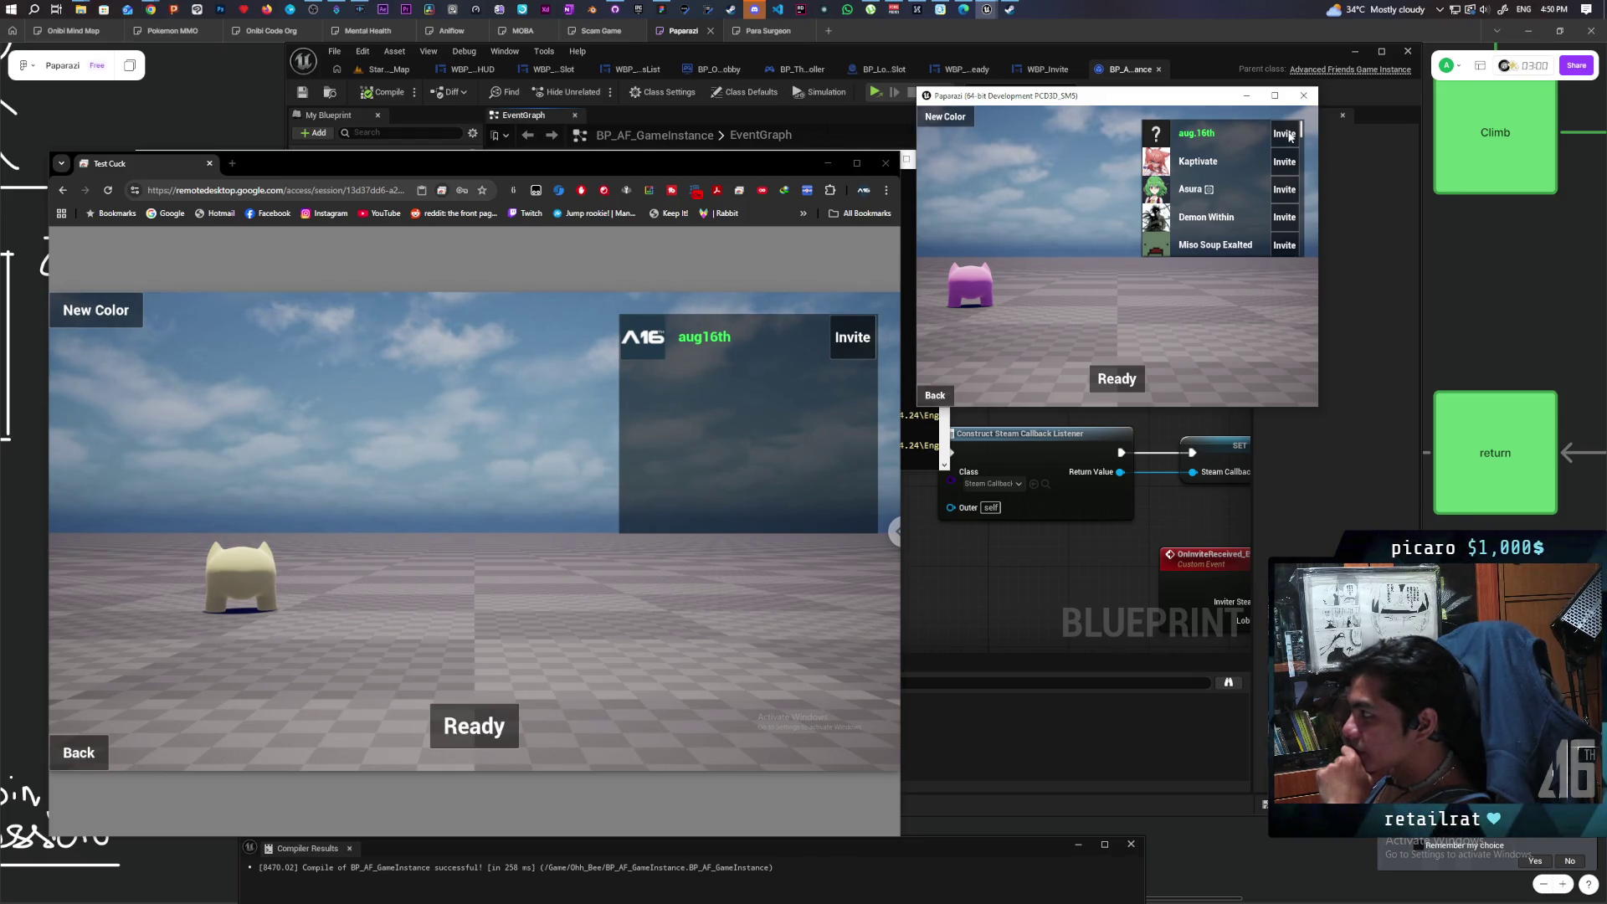
click(859, 348)
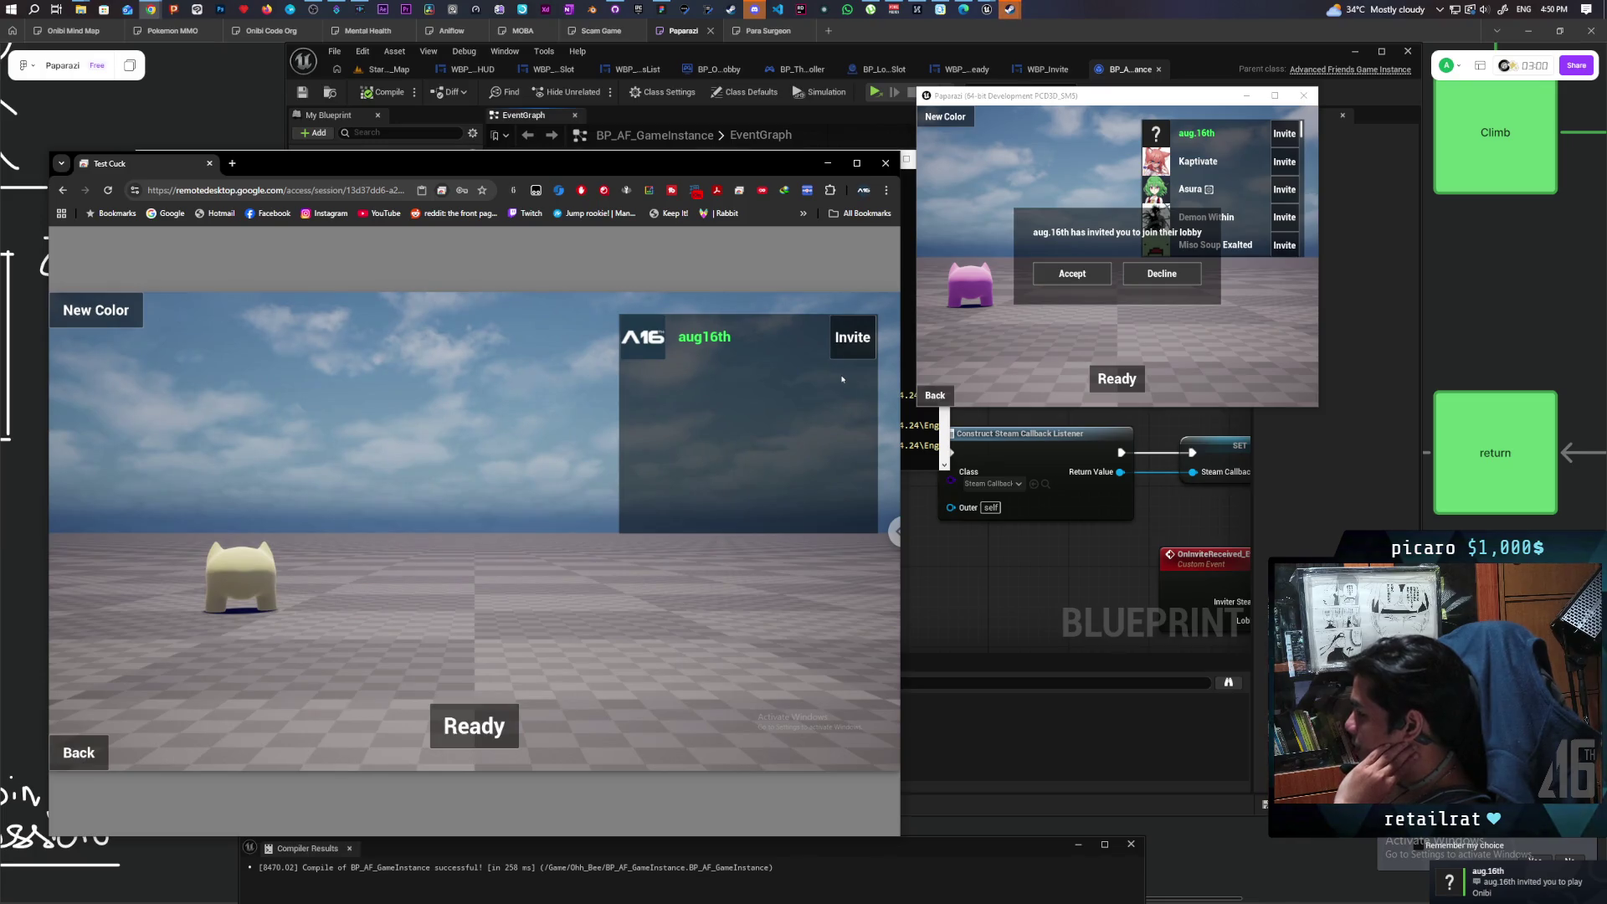
click(1082, 274)
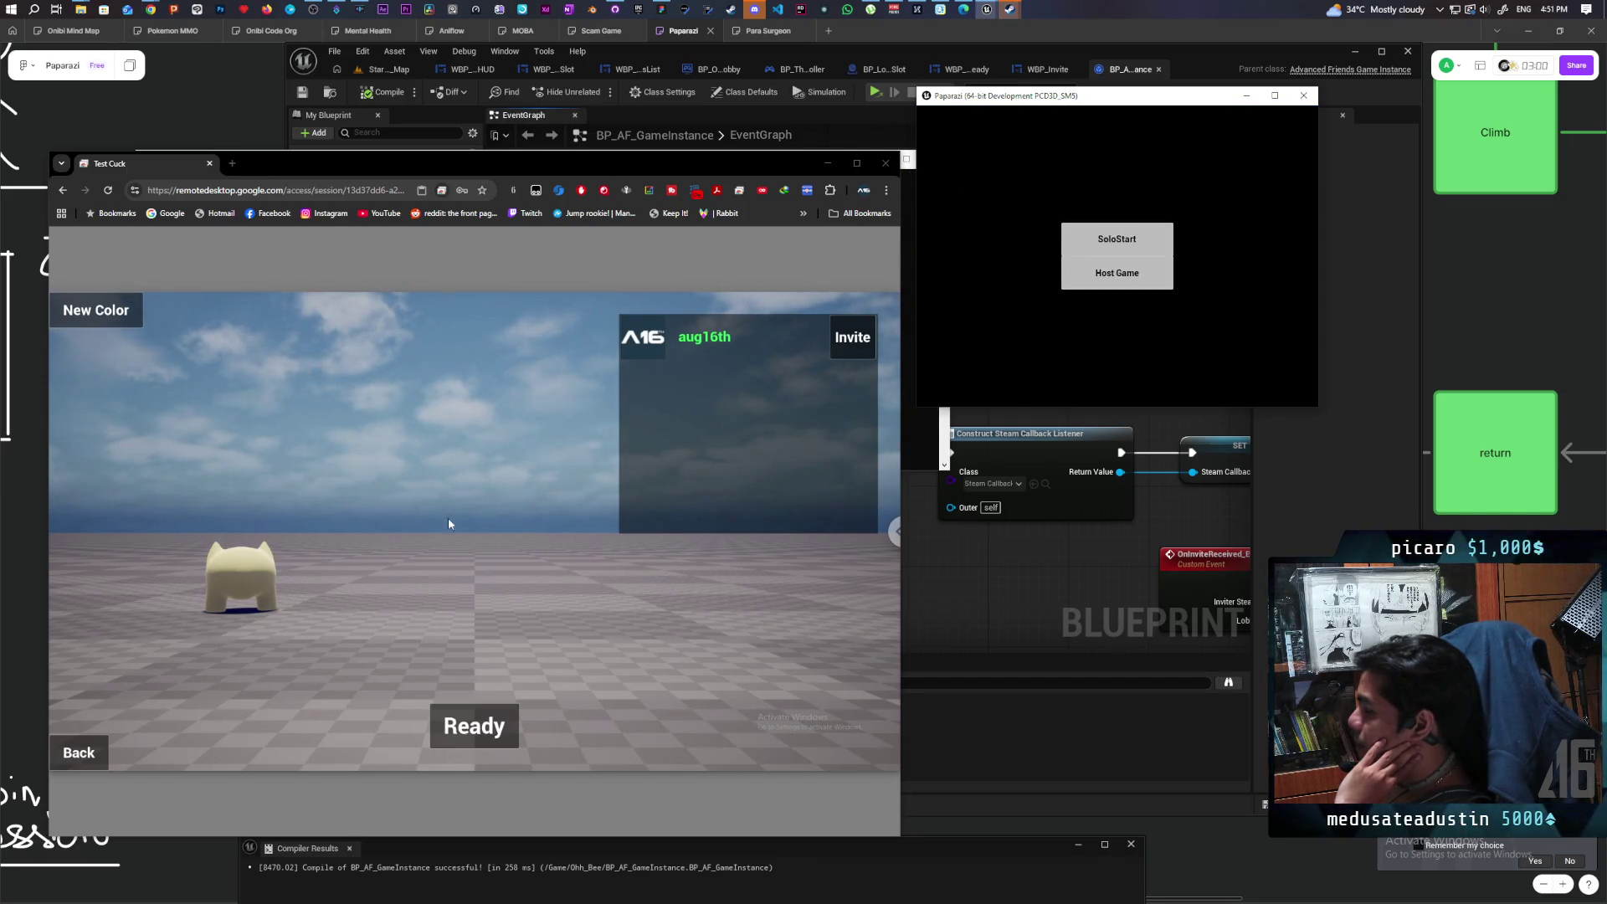
click(850, 341)
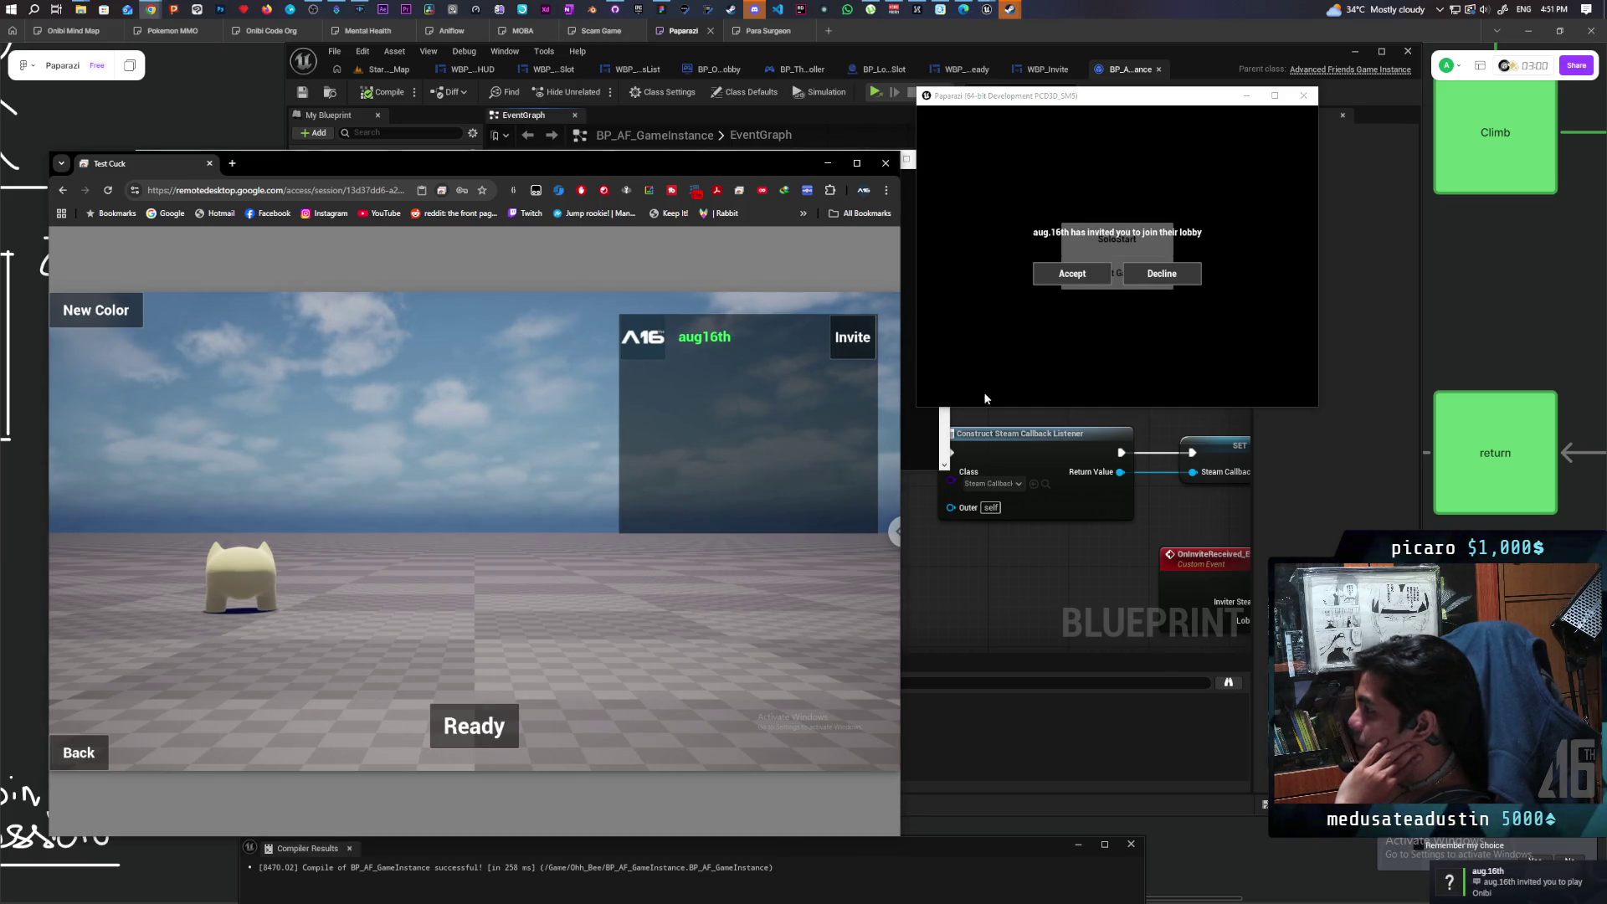
click(1054, 280)
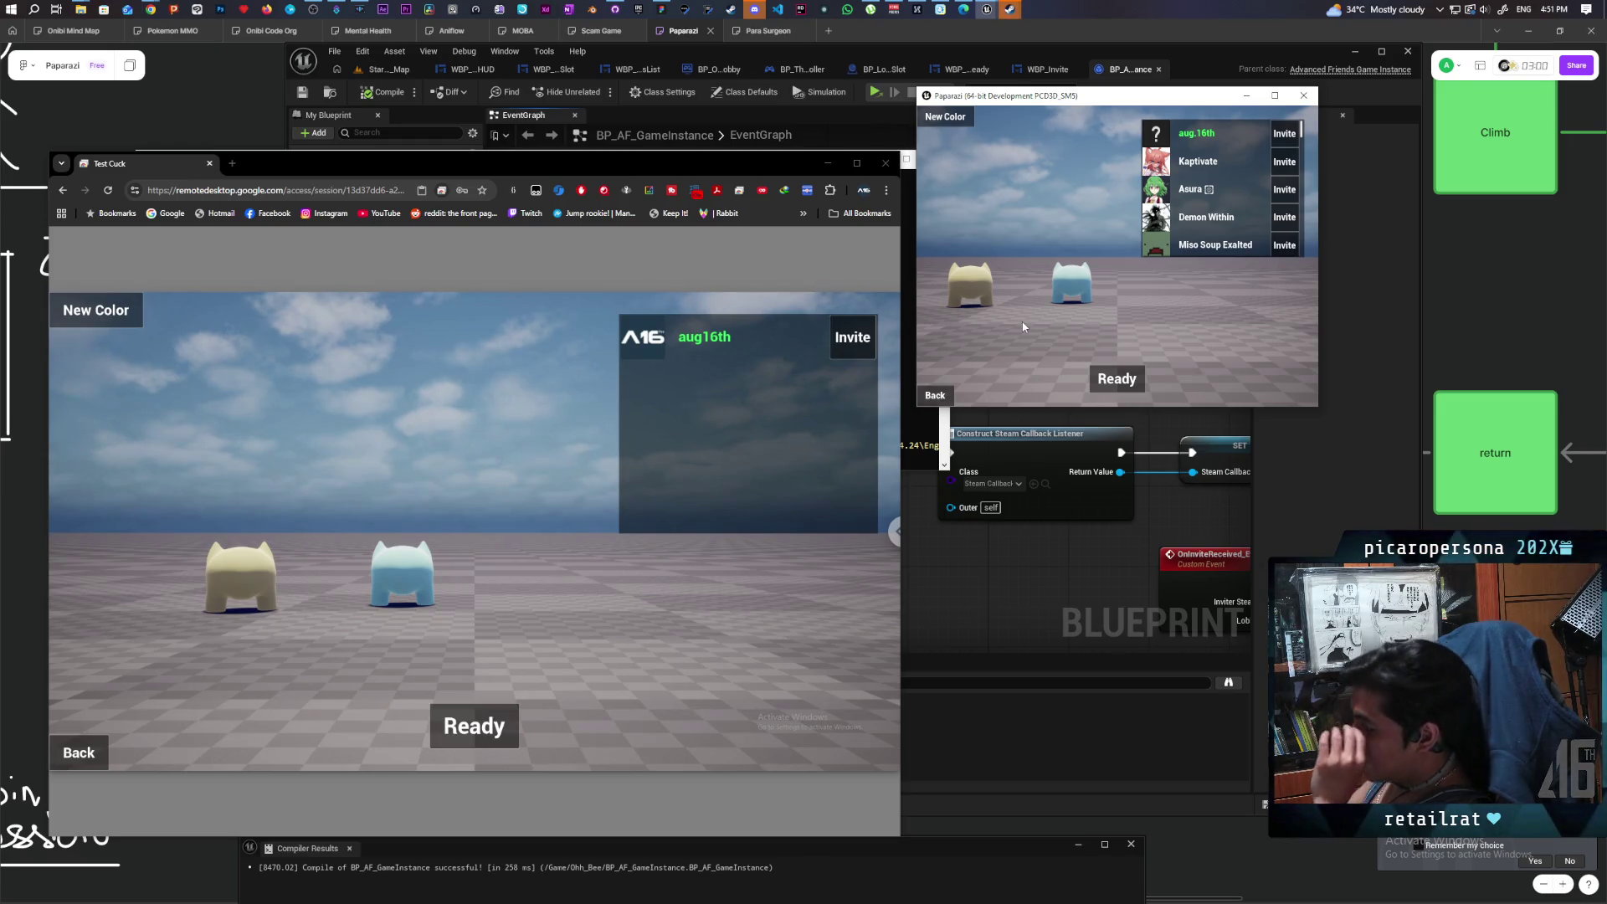
click(945, 399)
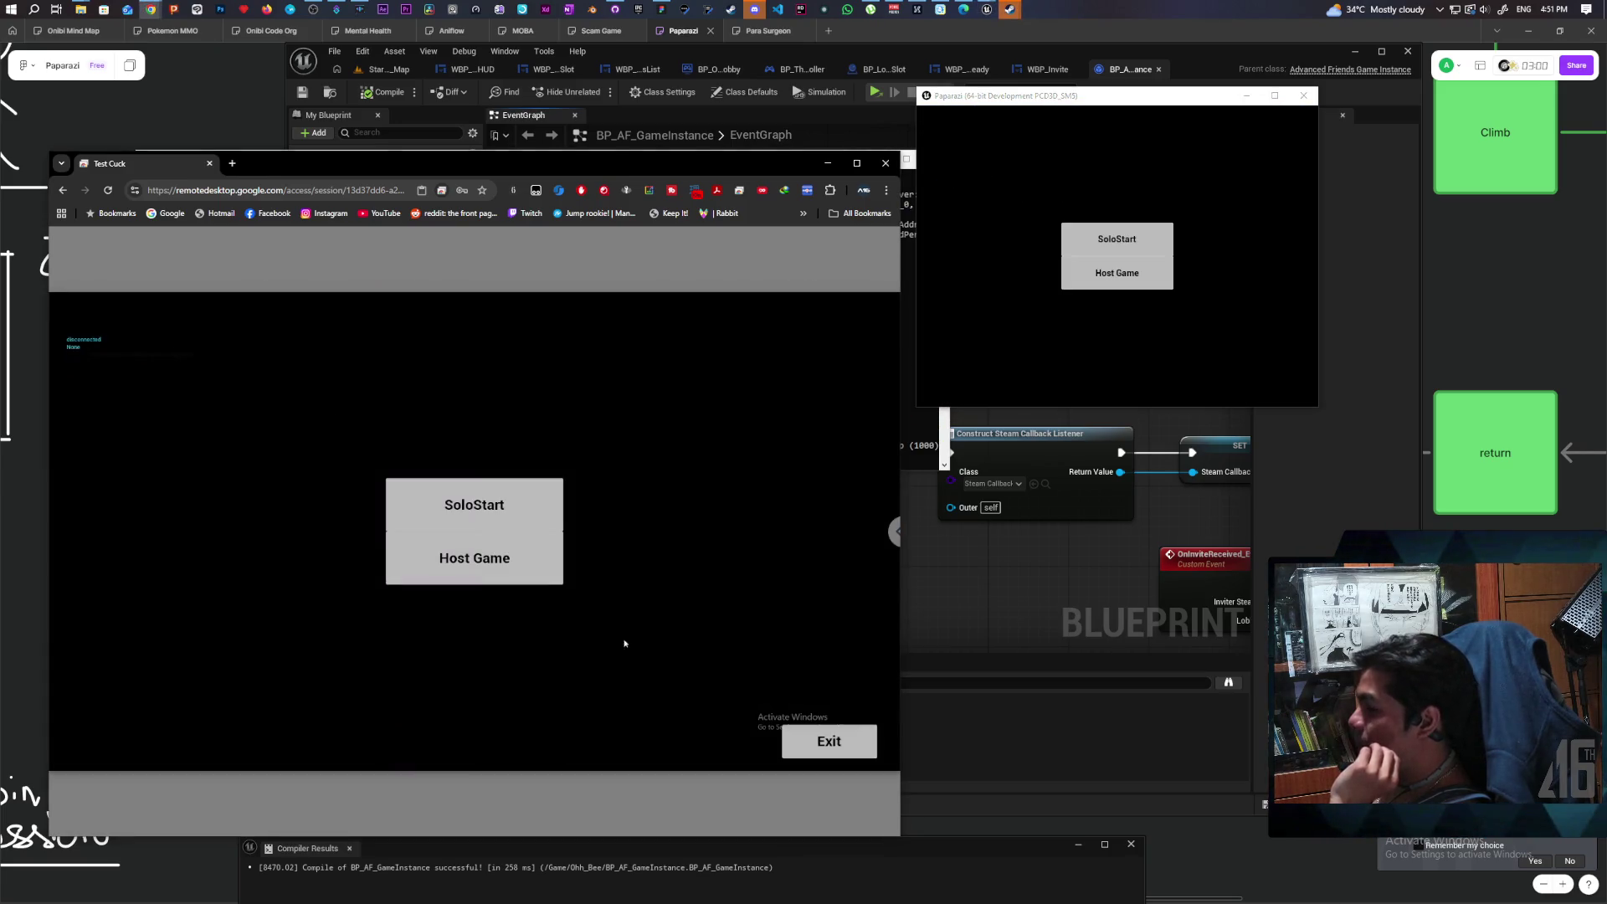
click(829, 741)
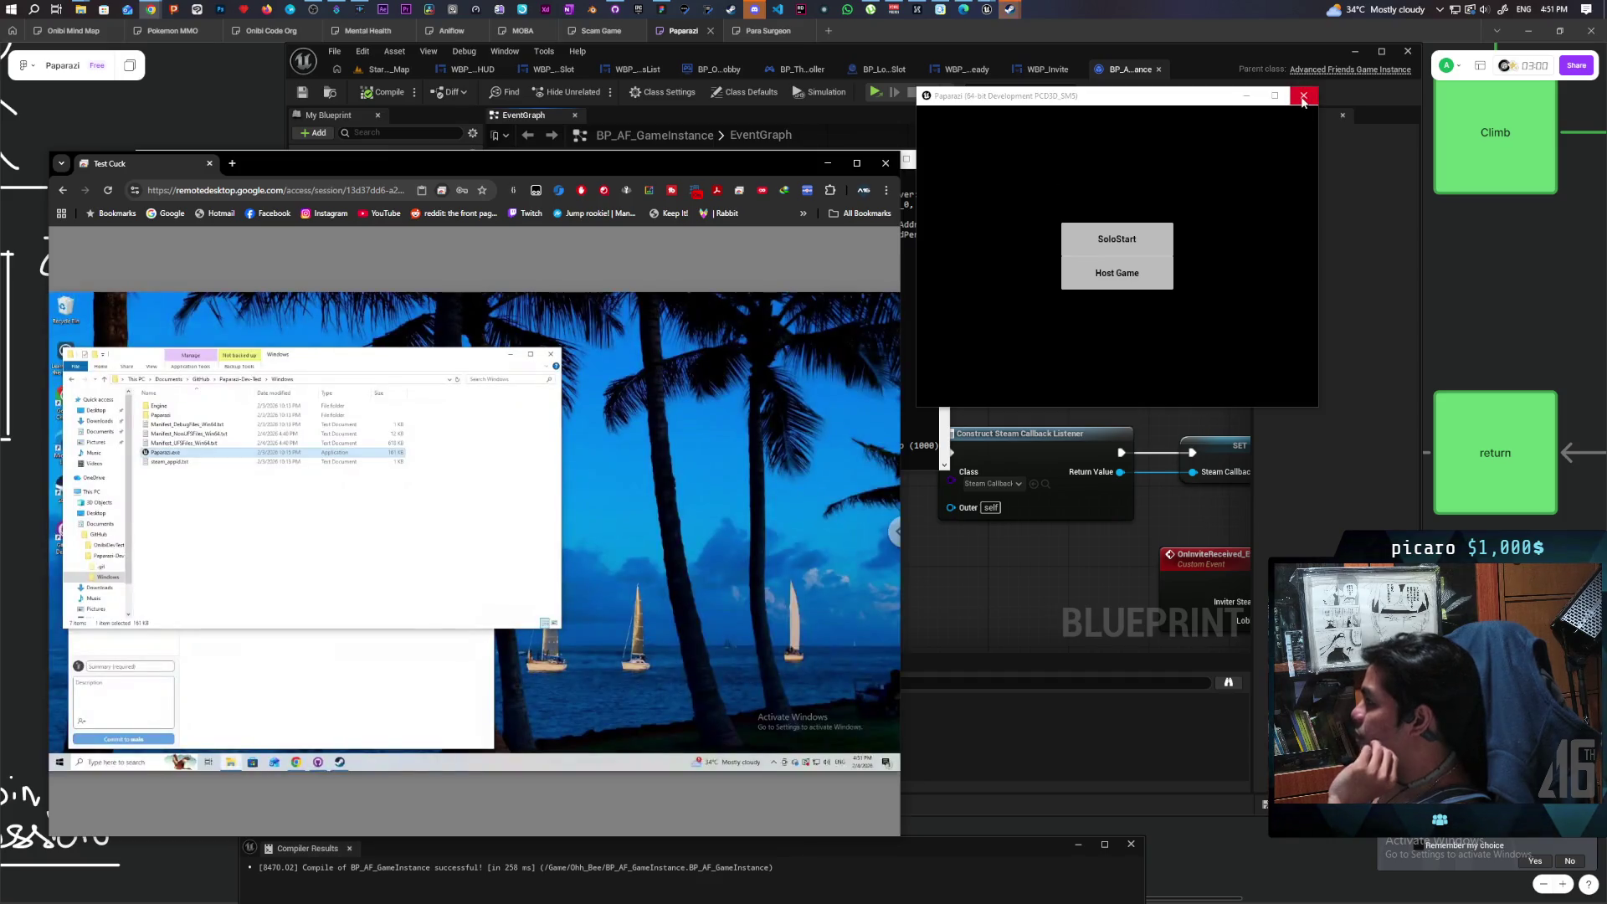
Hide the remote desktop window and frame Event Init with Get Player Controller and GetAndStoreFriendsList.
click(828, 164)
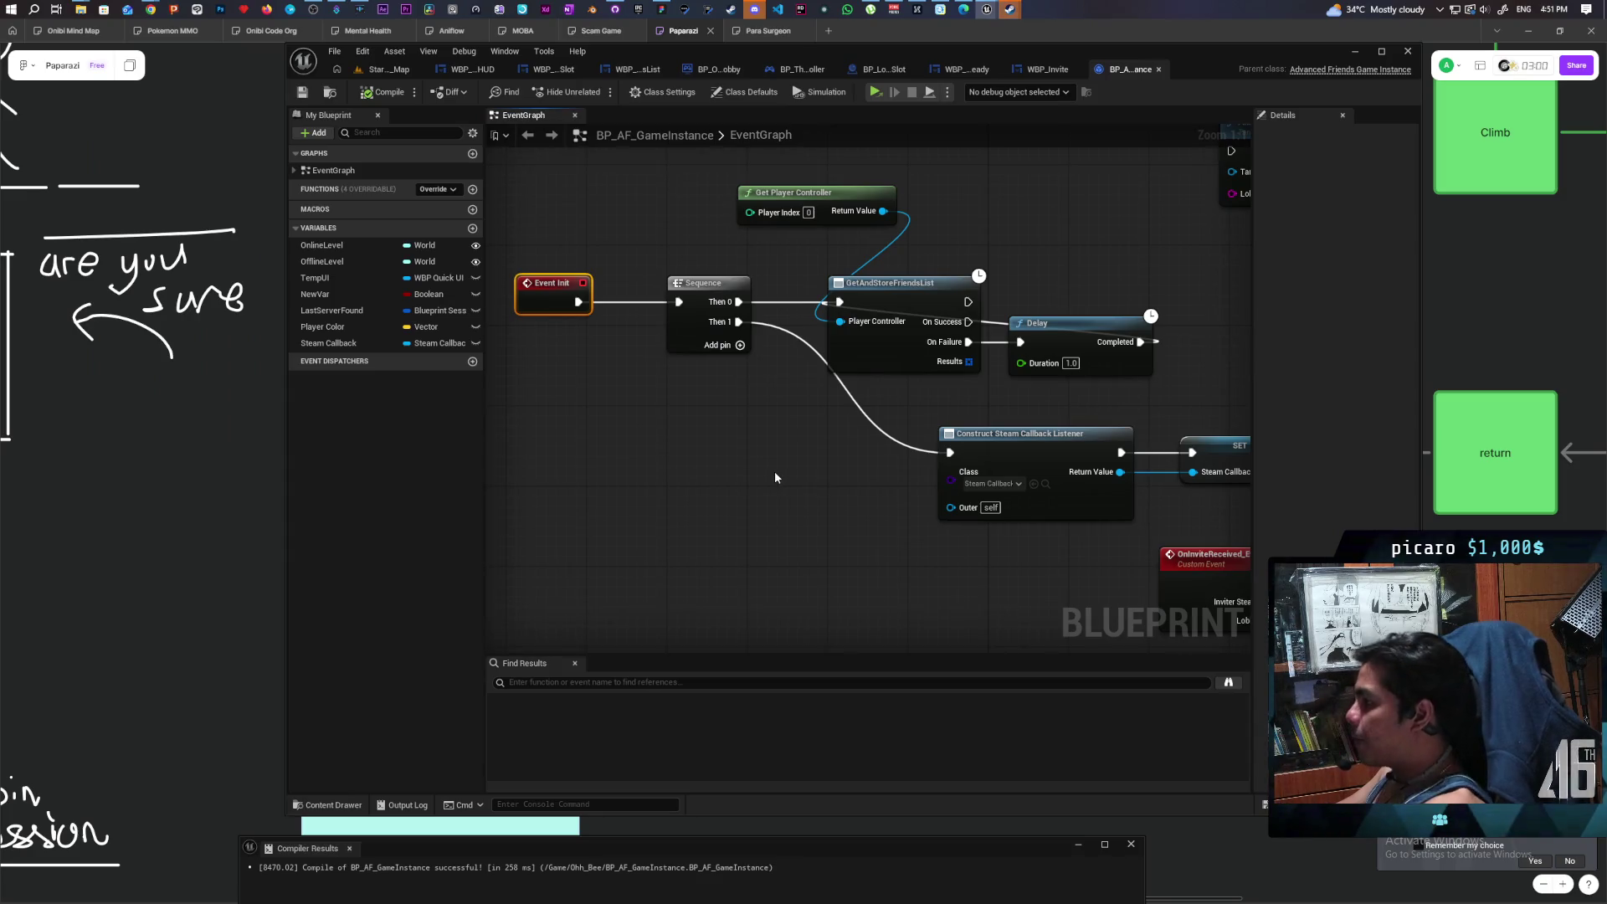
scroll(775, 470, down, 2)
drag(775, 479, 714, 630)
scroll(665, 599, up, 1)
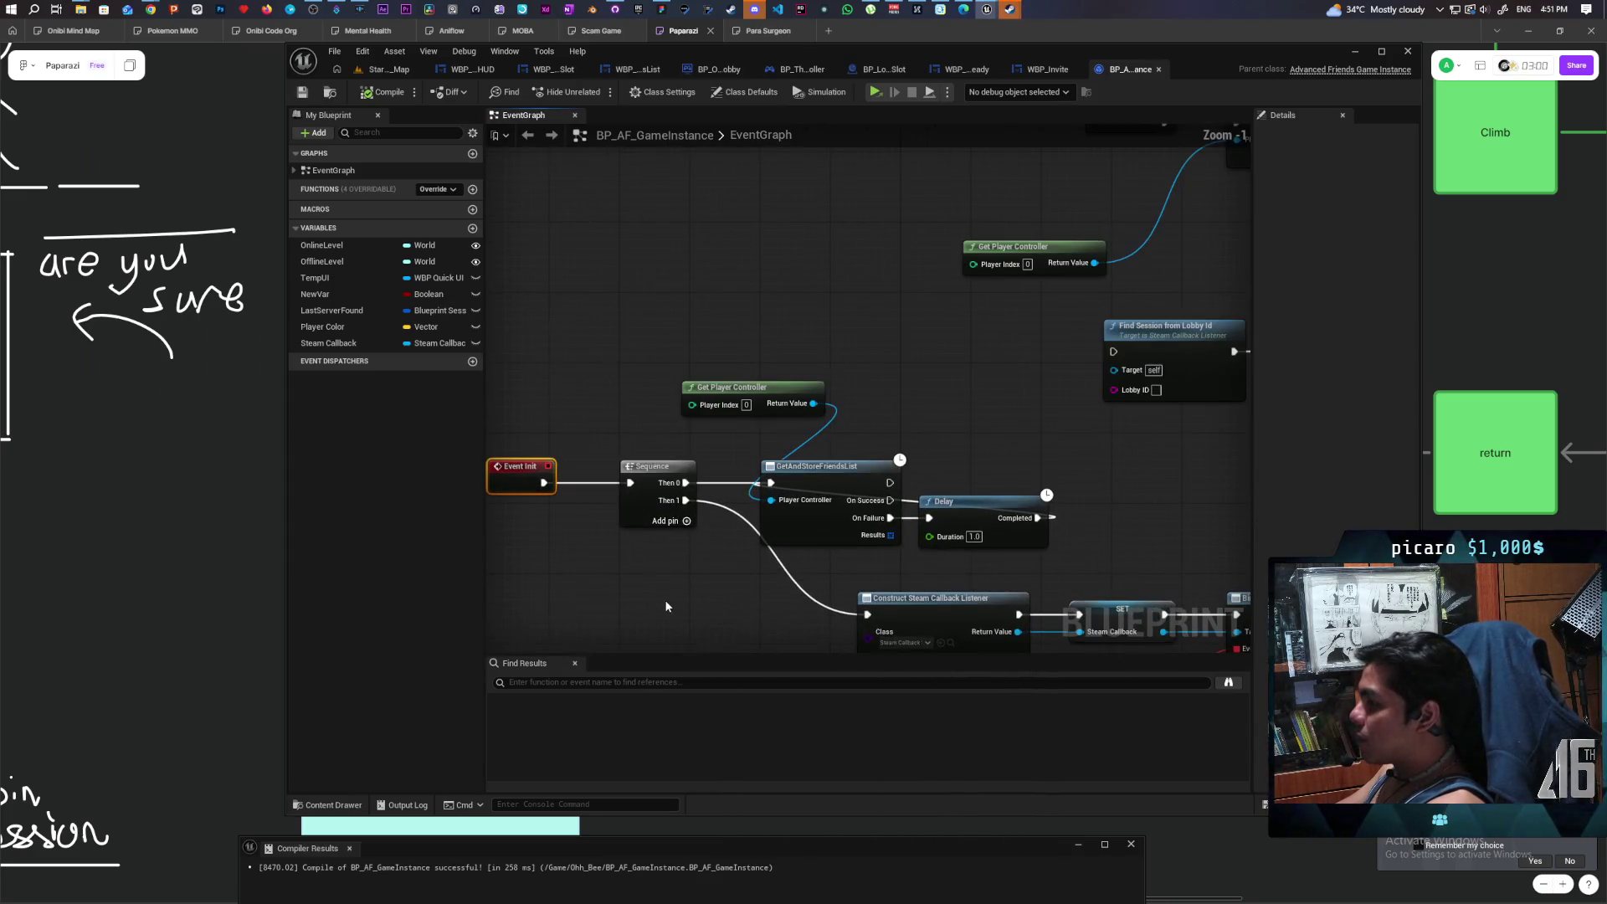
scroll(666, 600, down, 1)
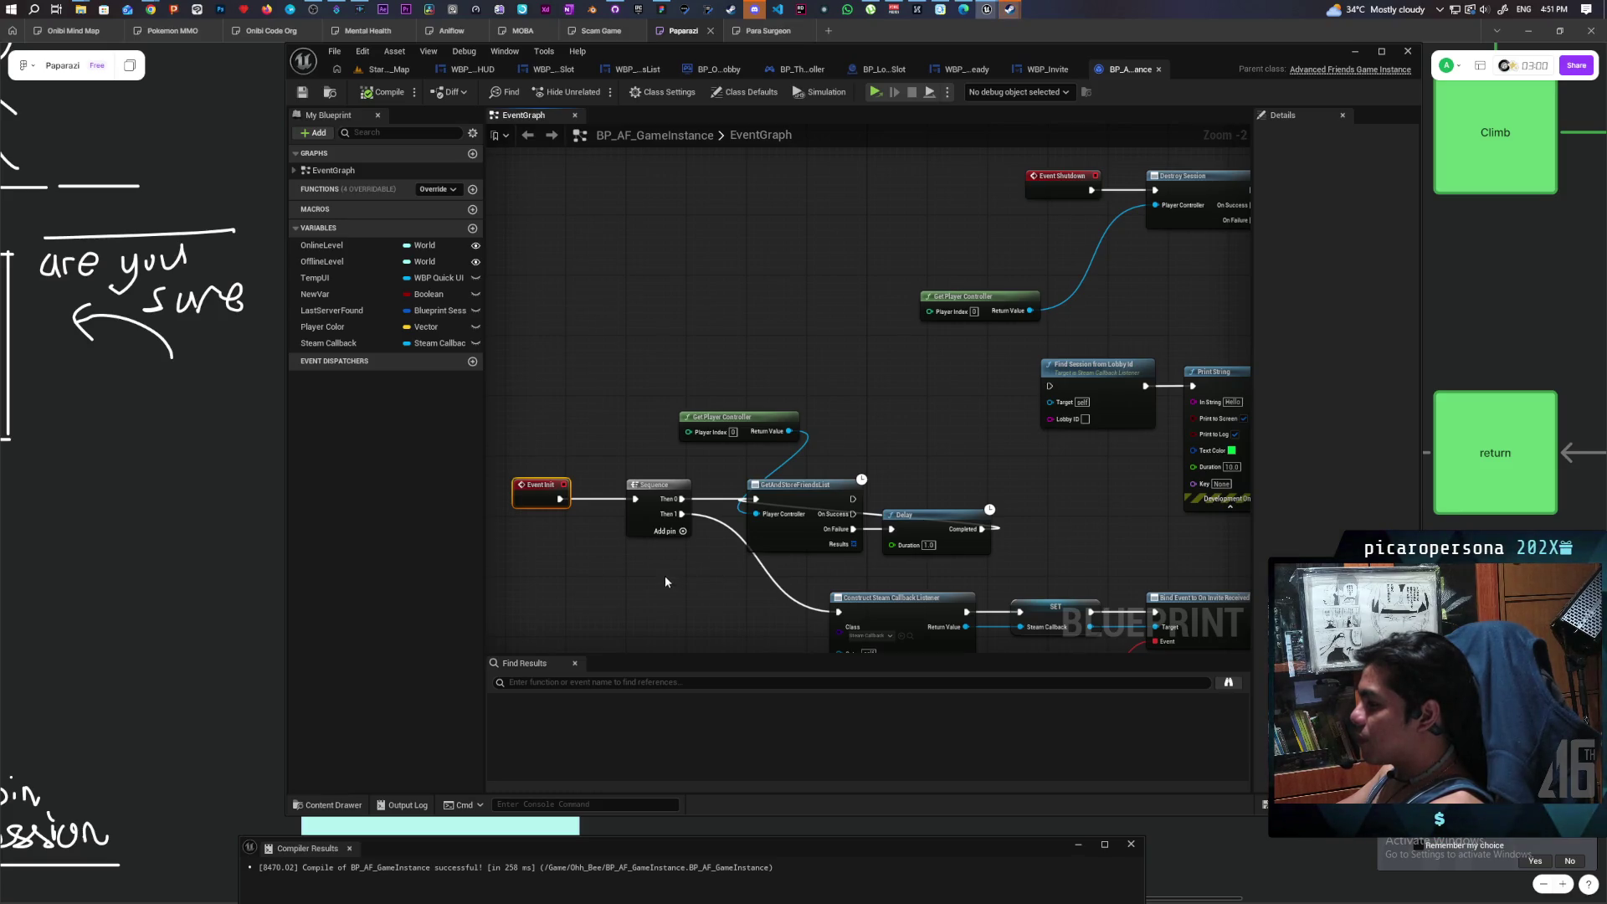
scroll(664, 575, up, 1)
drag(742, 363, 847, 493)
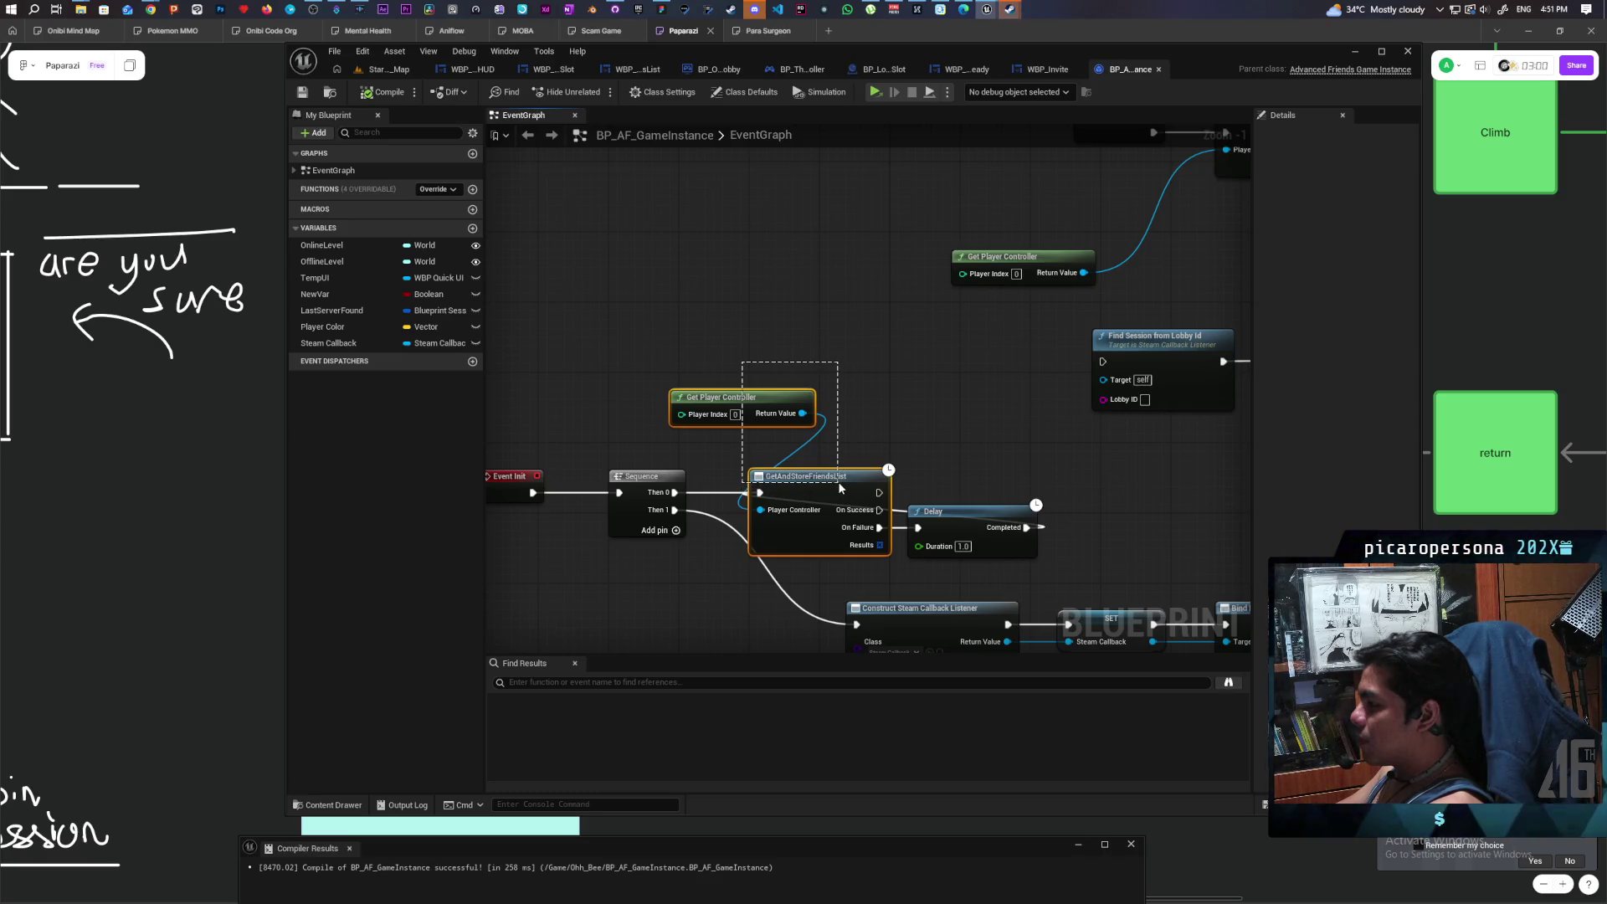
drag(837, 480, 883, 477)
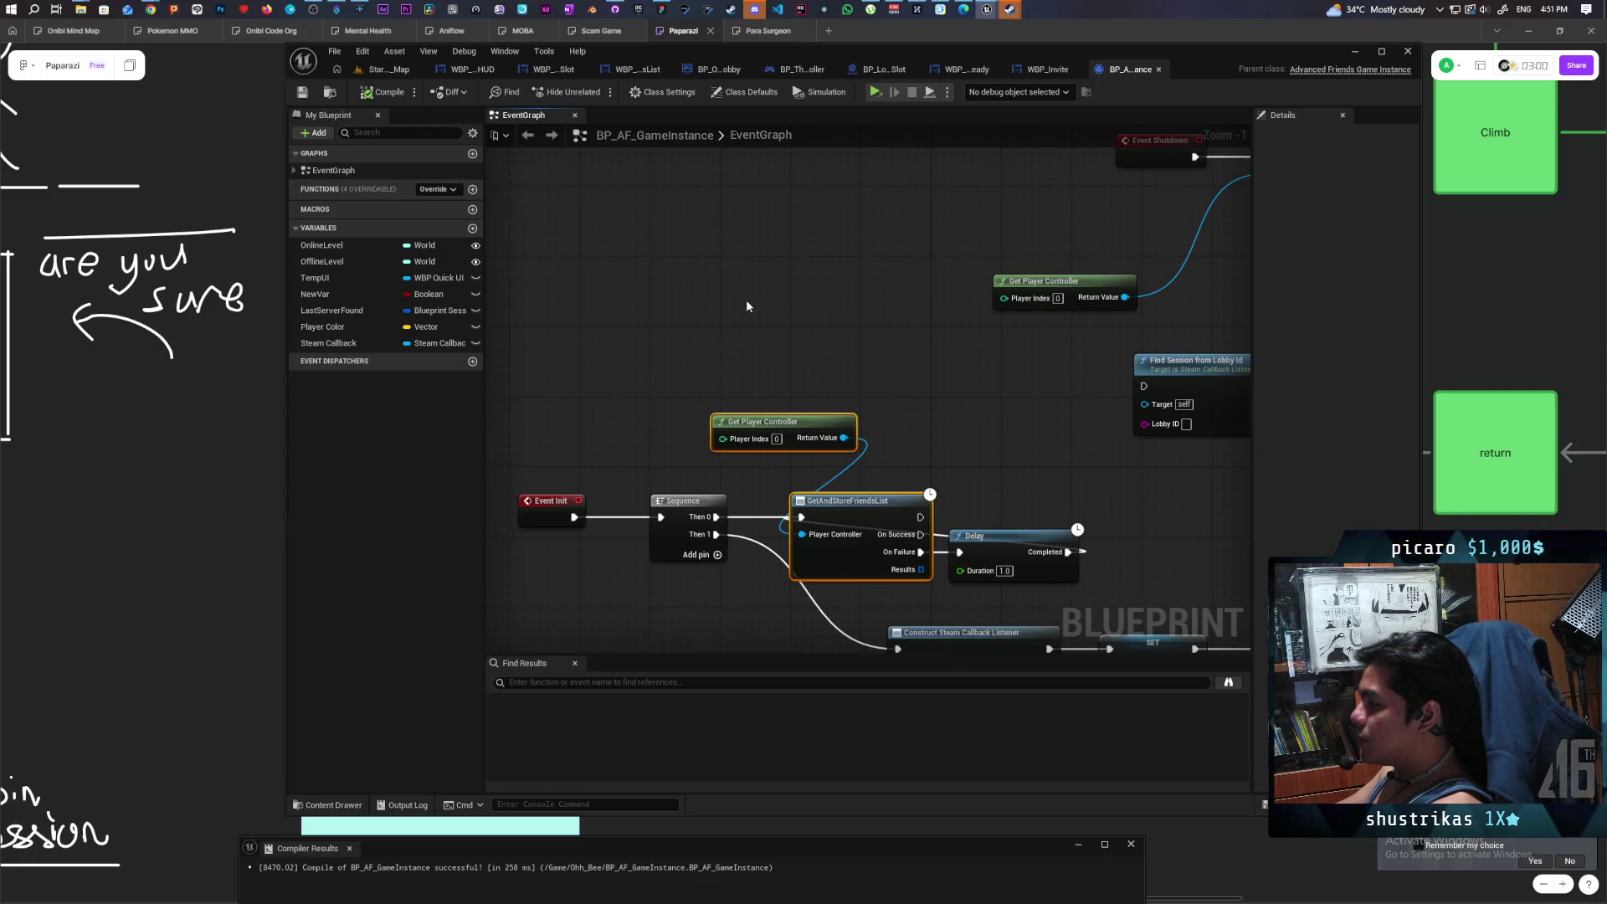
scroll(660, 284, down, 2)
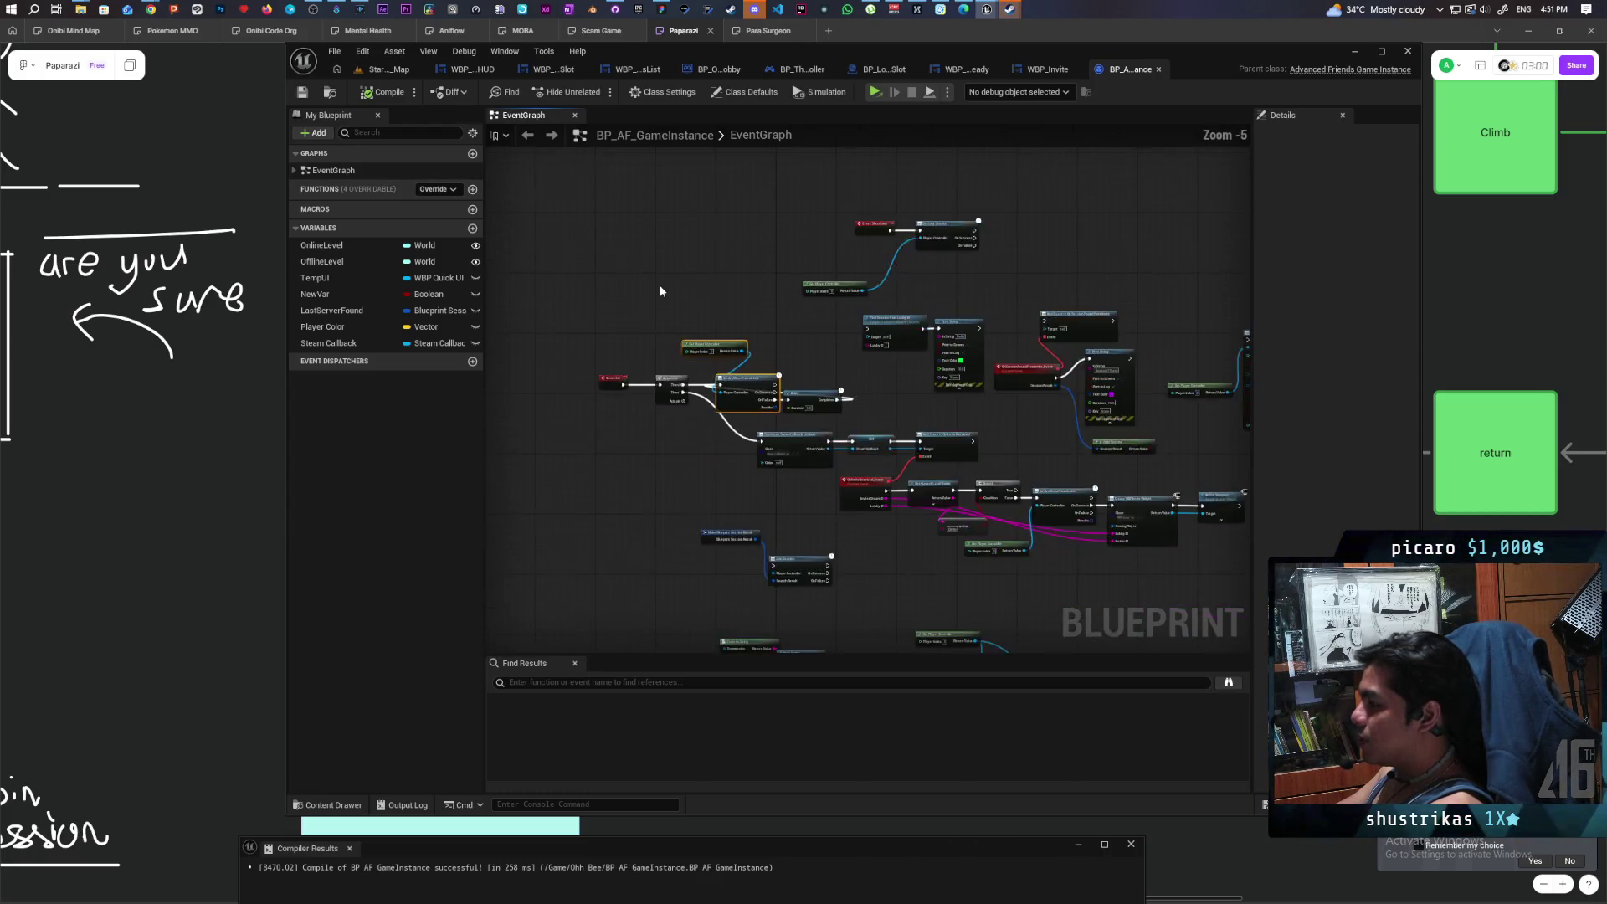
right_click(661, 291)
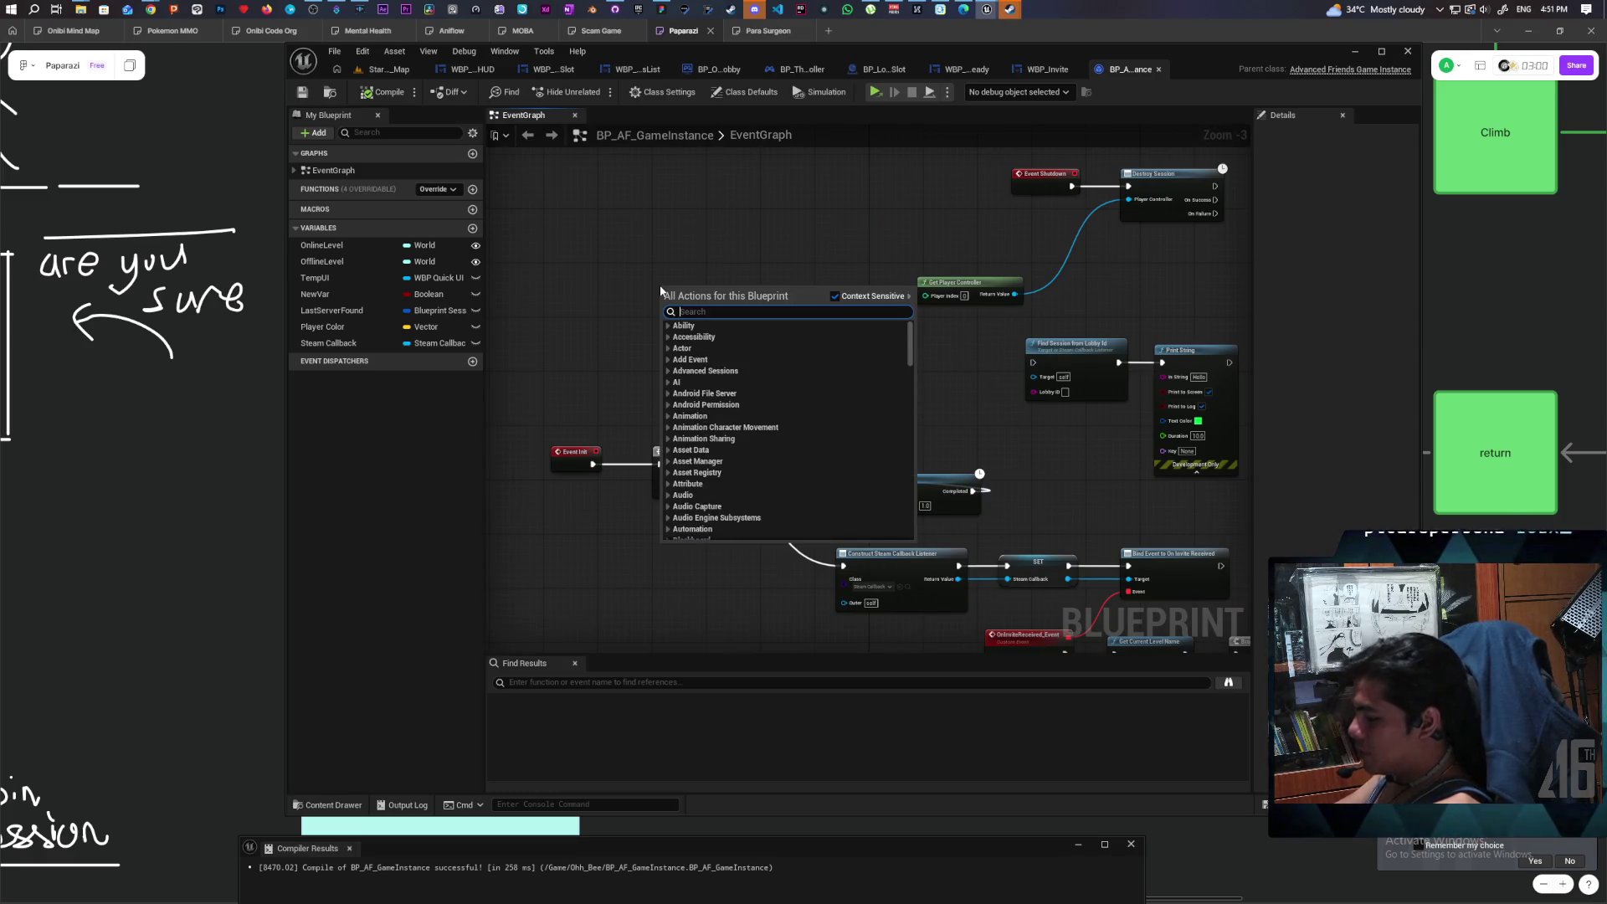
Search 'event' in the action list and add the On Invite Received event node.
text(event)
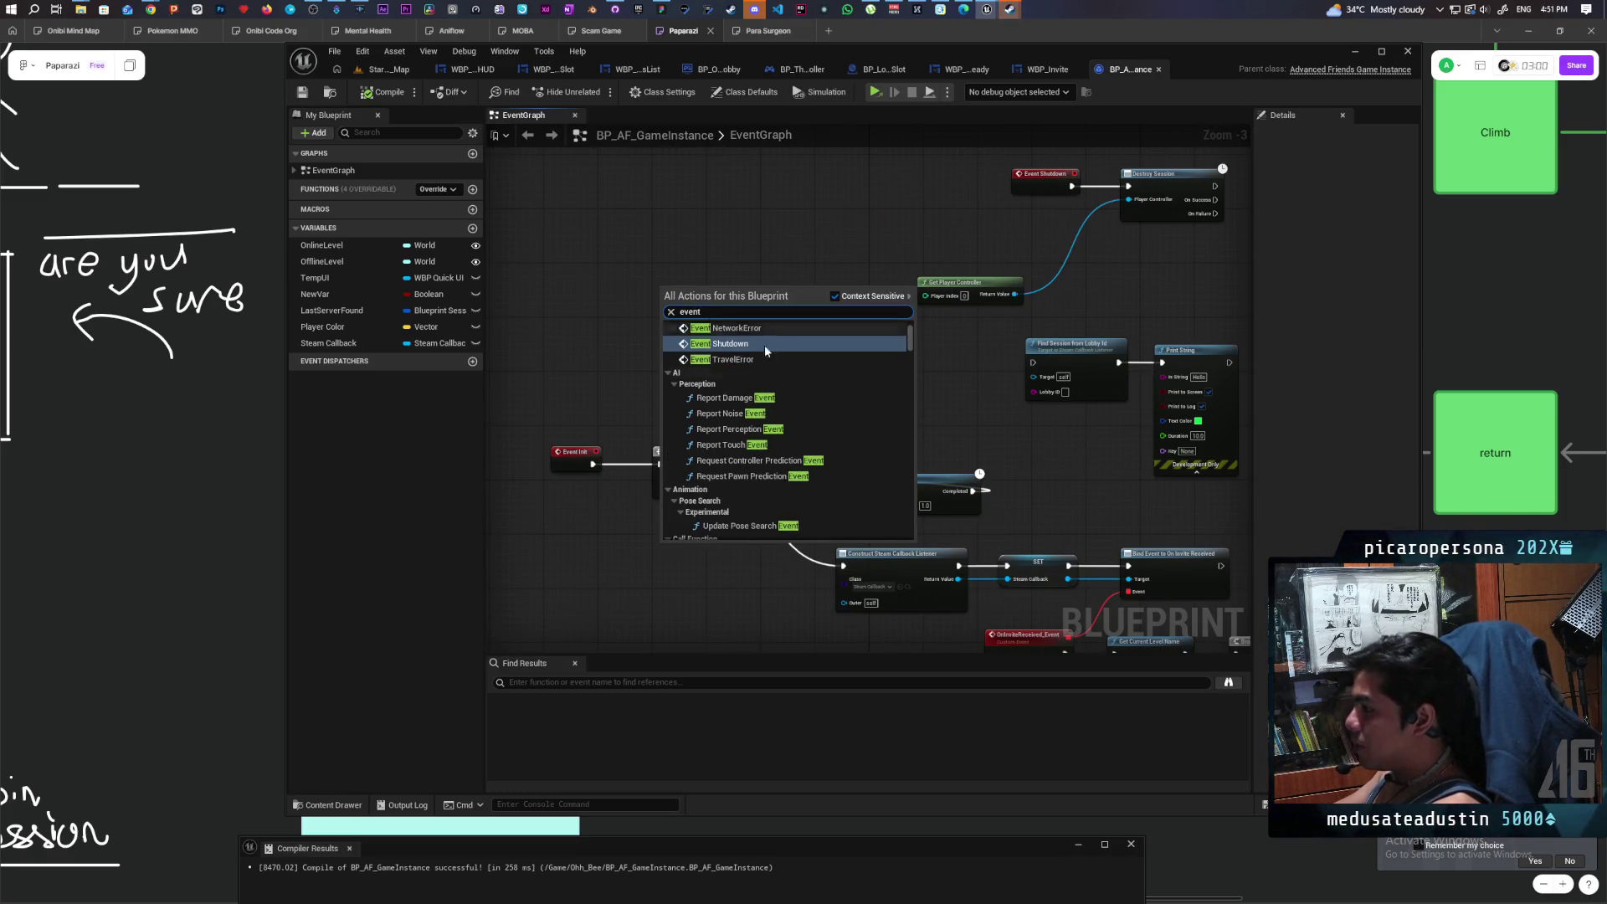
scroll(806, 427, up, 3)
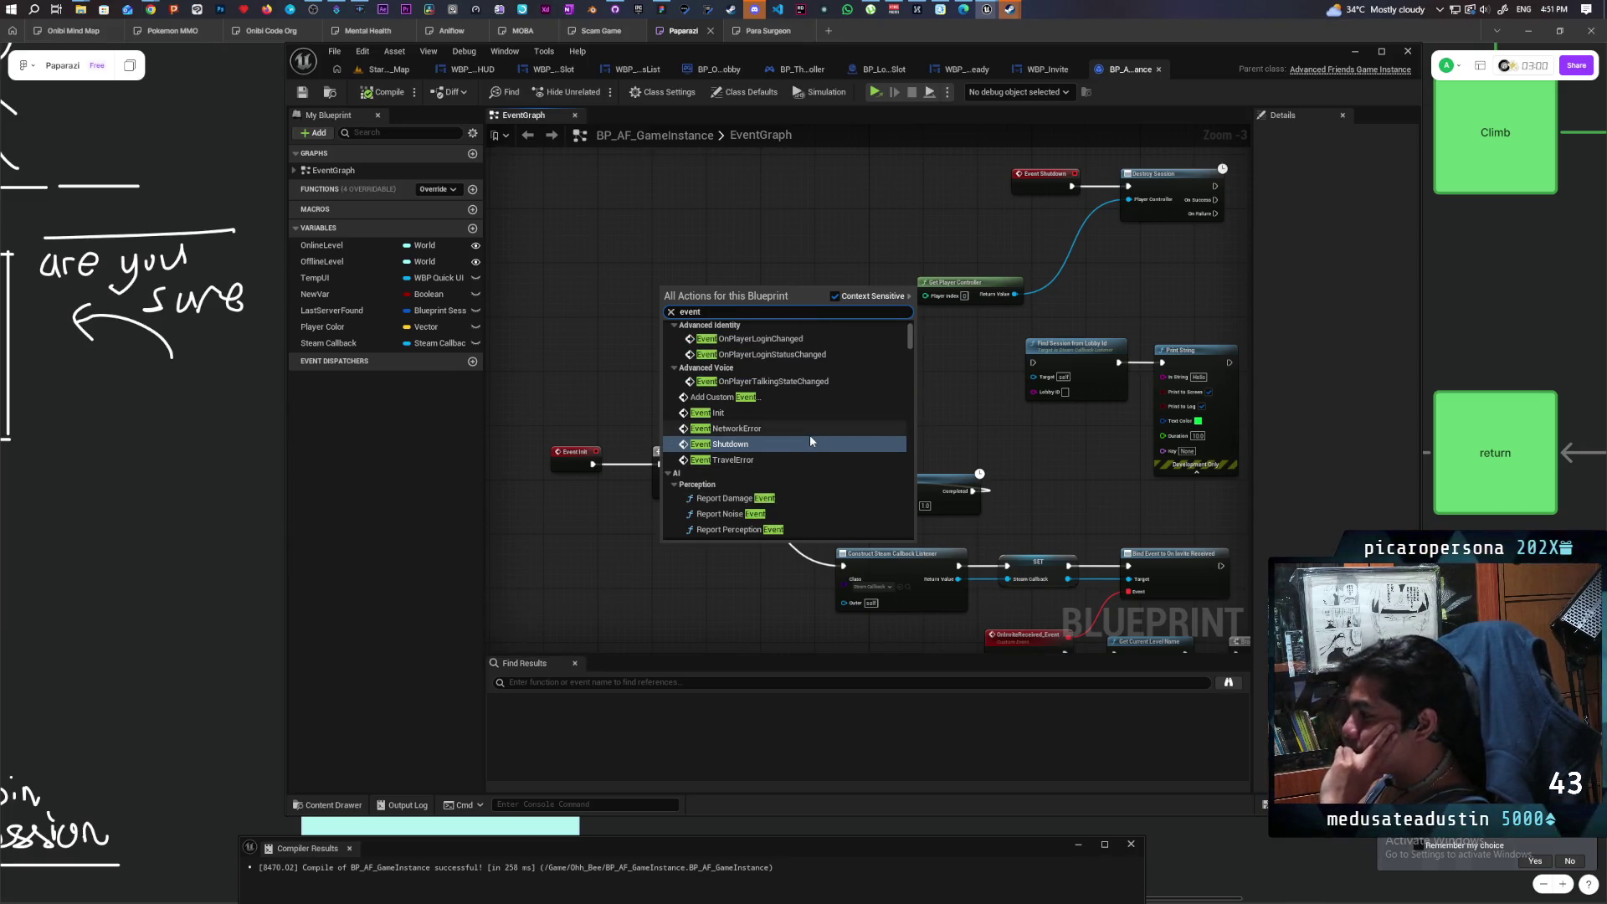
scroll(810, 441, up, 2)
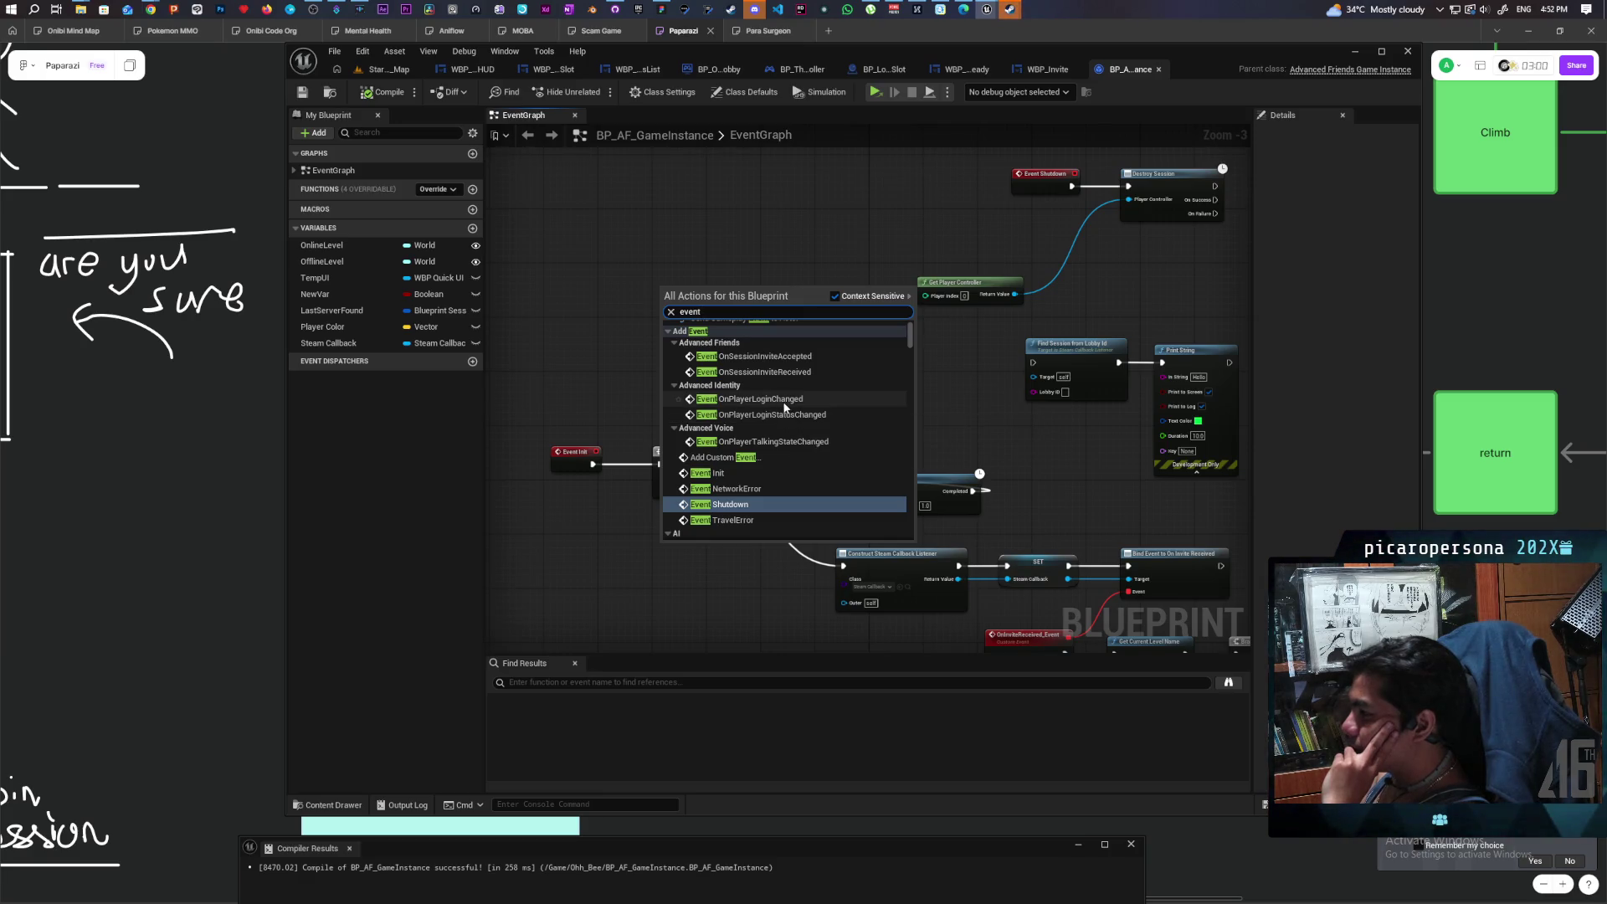
scroll(784, 408, up, 2)
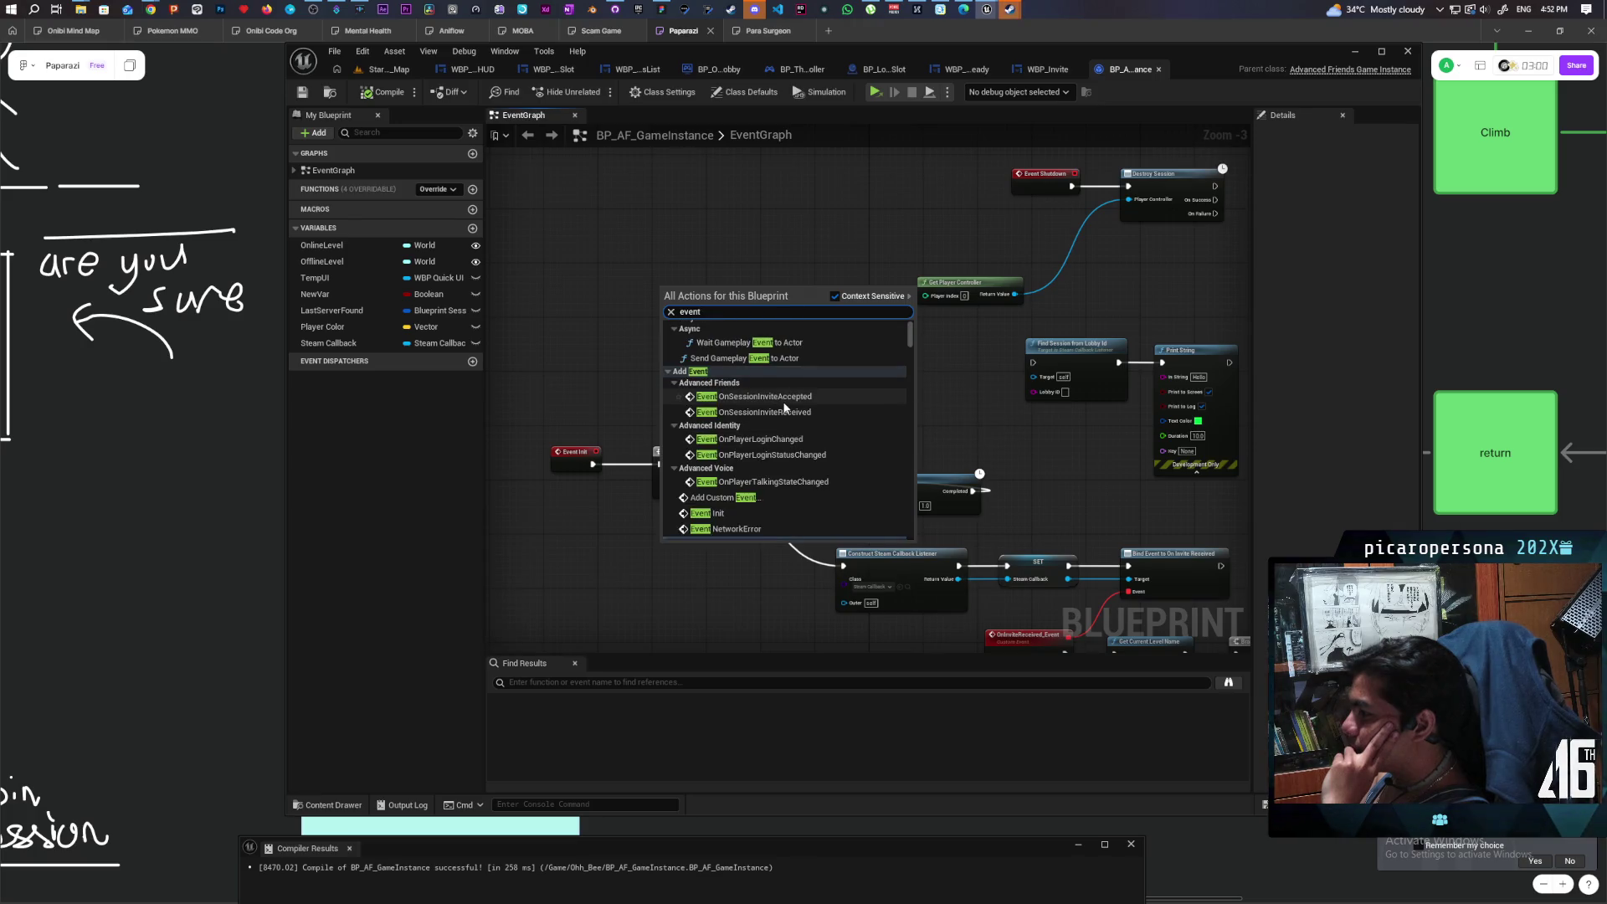
scroll(785, 407, up, 1)
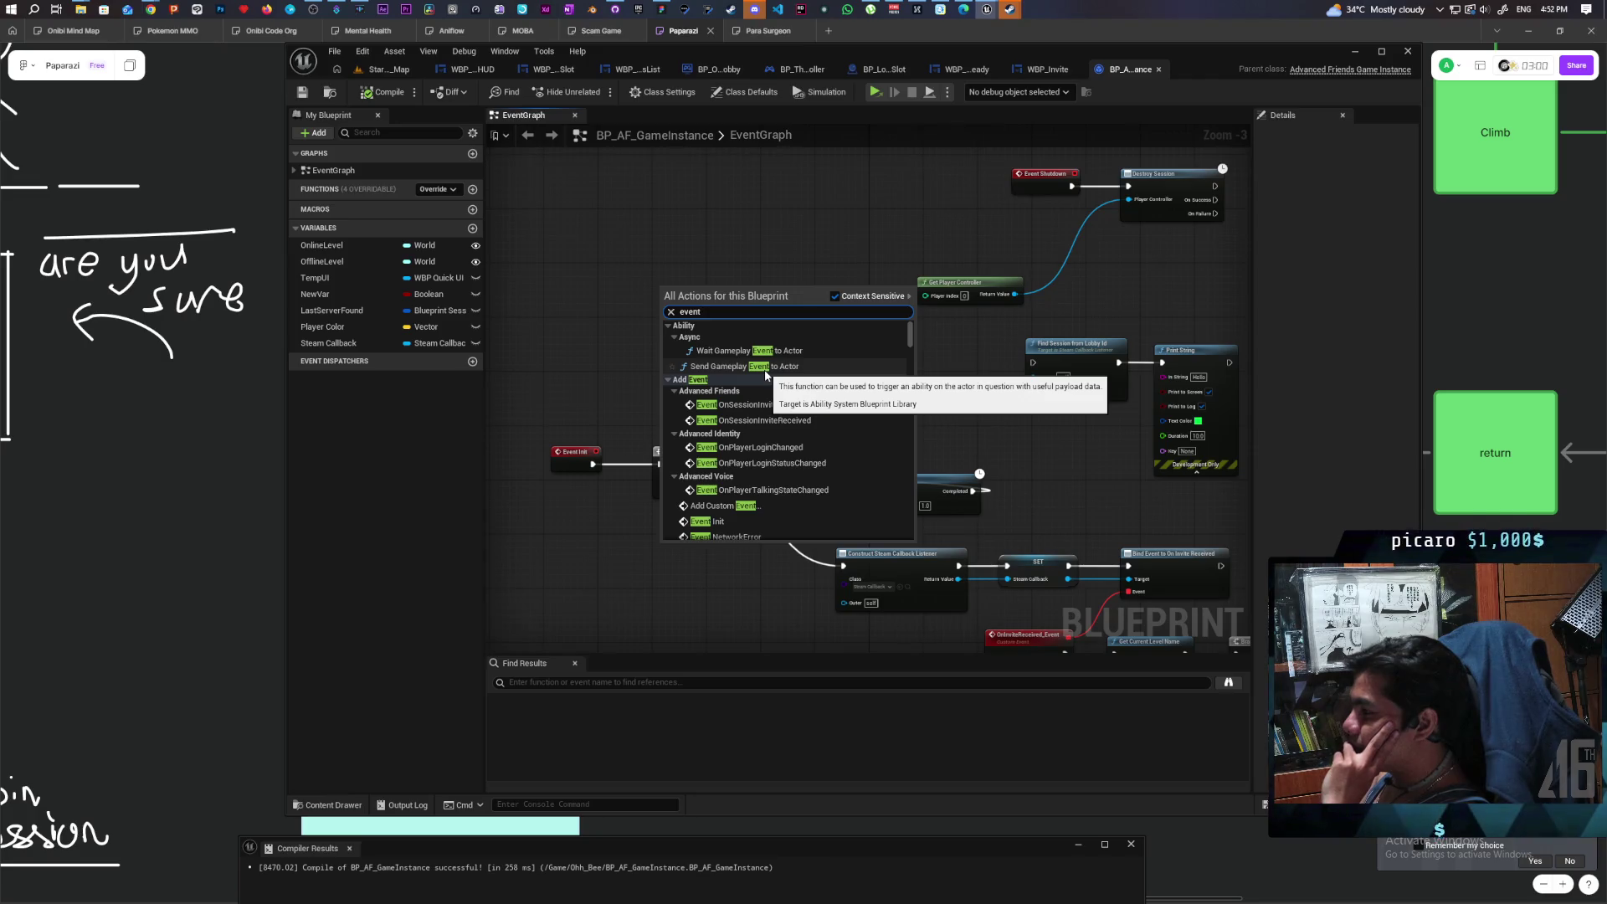
scroll(795, 377, down, 5)
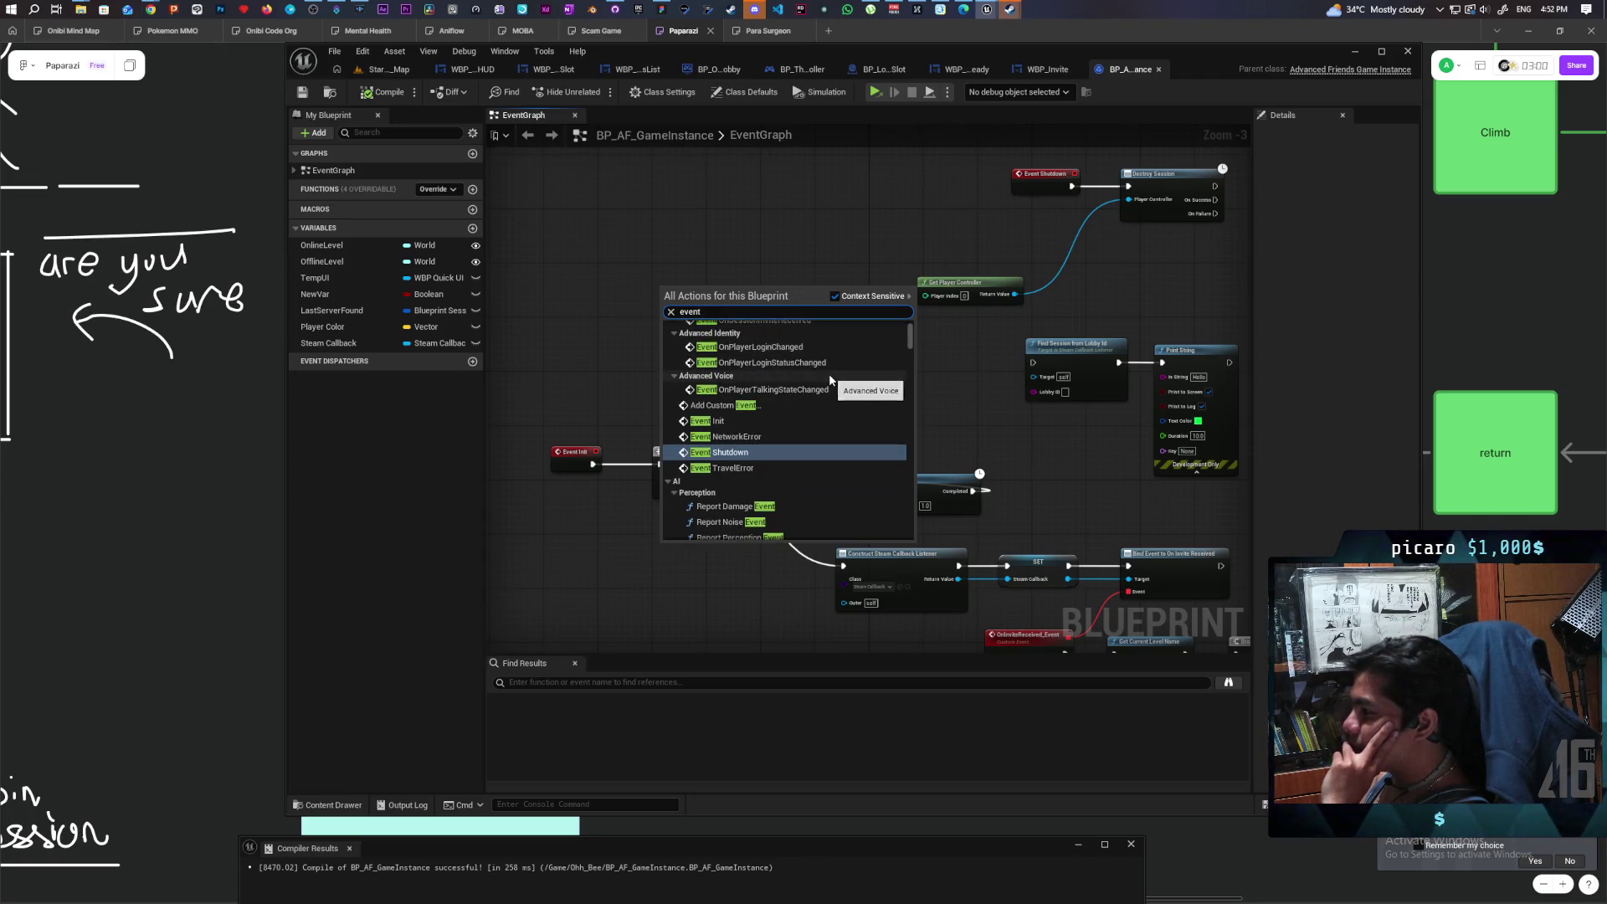
scroll(829, 374, down, 2)
scroll(830, 374, down, 1)
scroll(830, 378, down, 3)
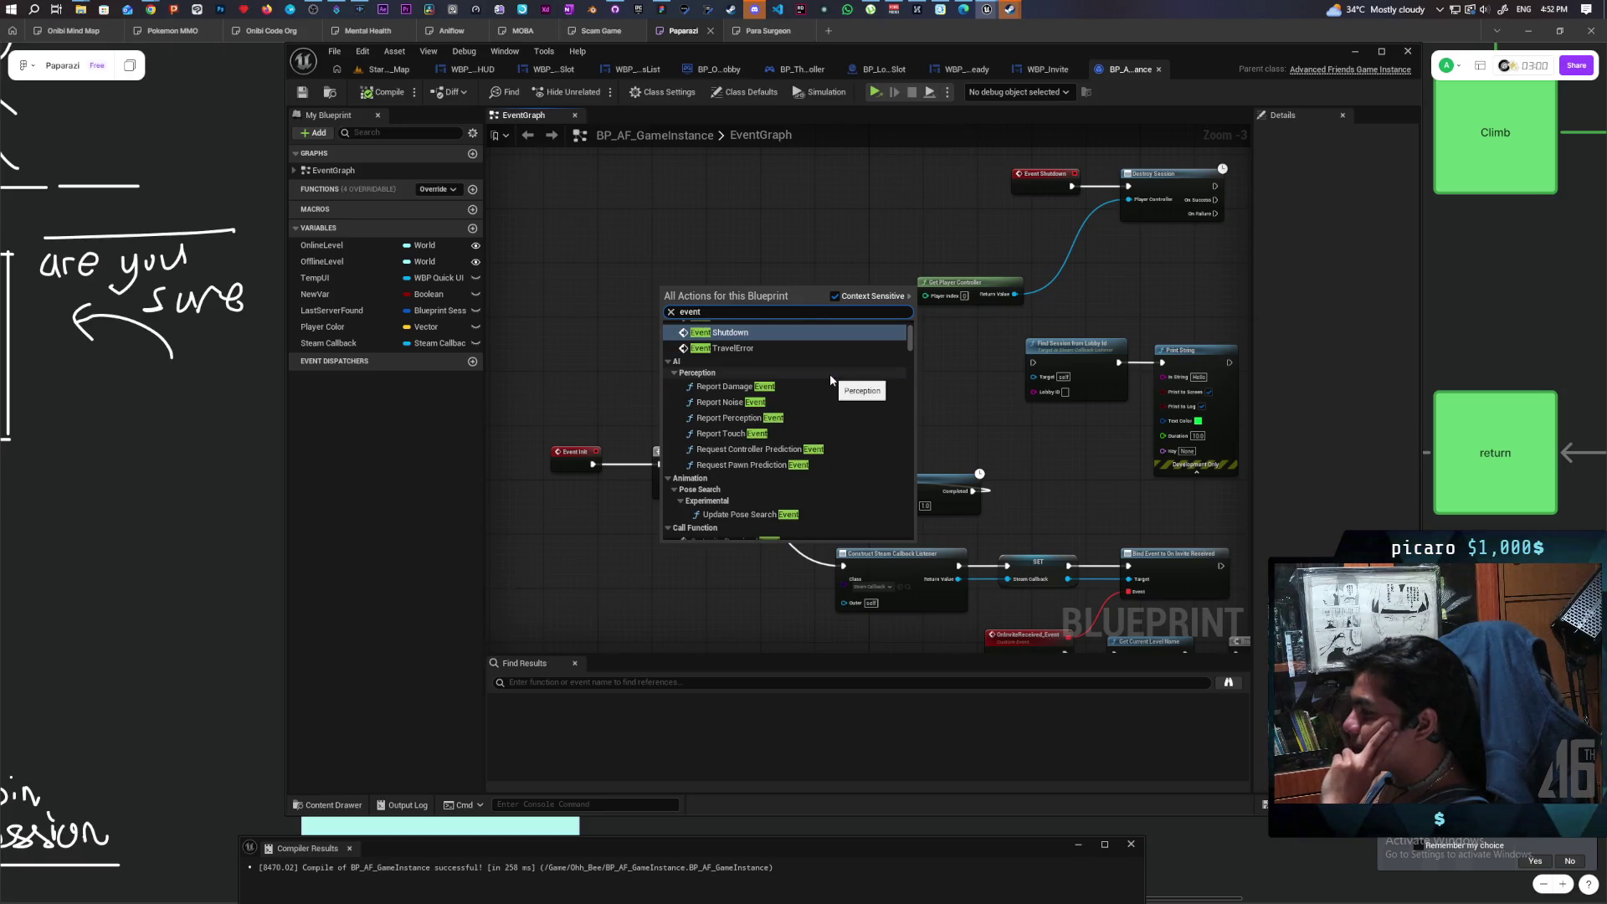
scroll(830, 379, down, 1)
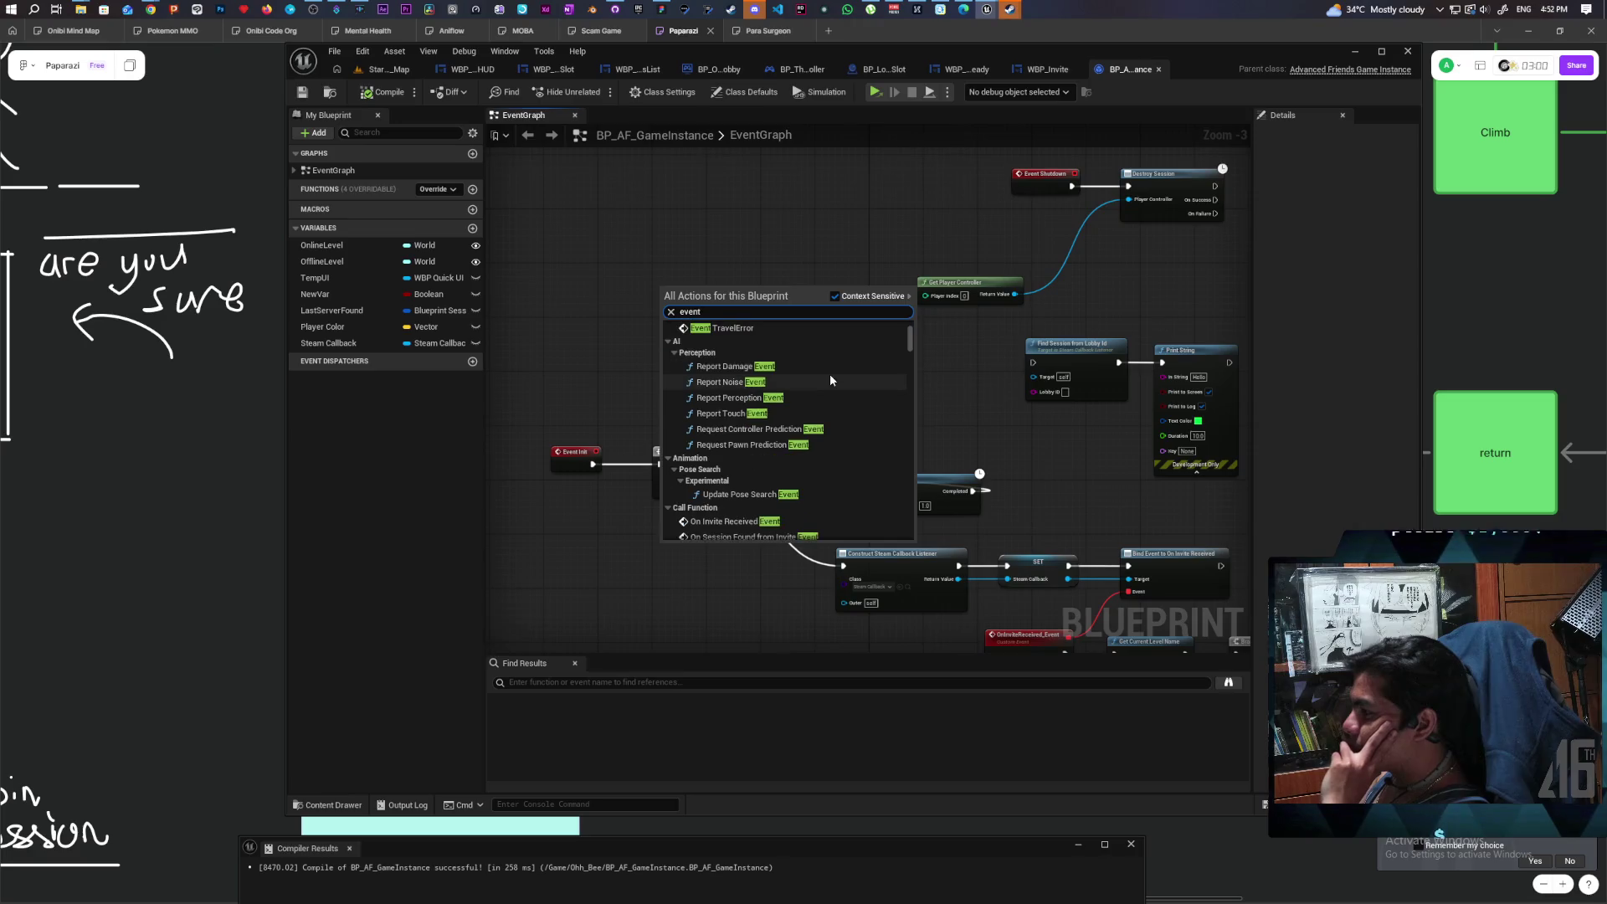
scroll(831, 381, down, 6)
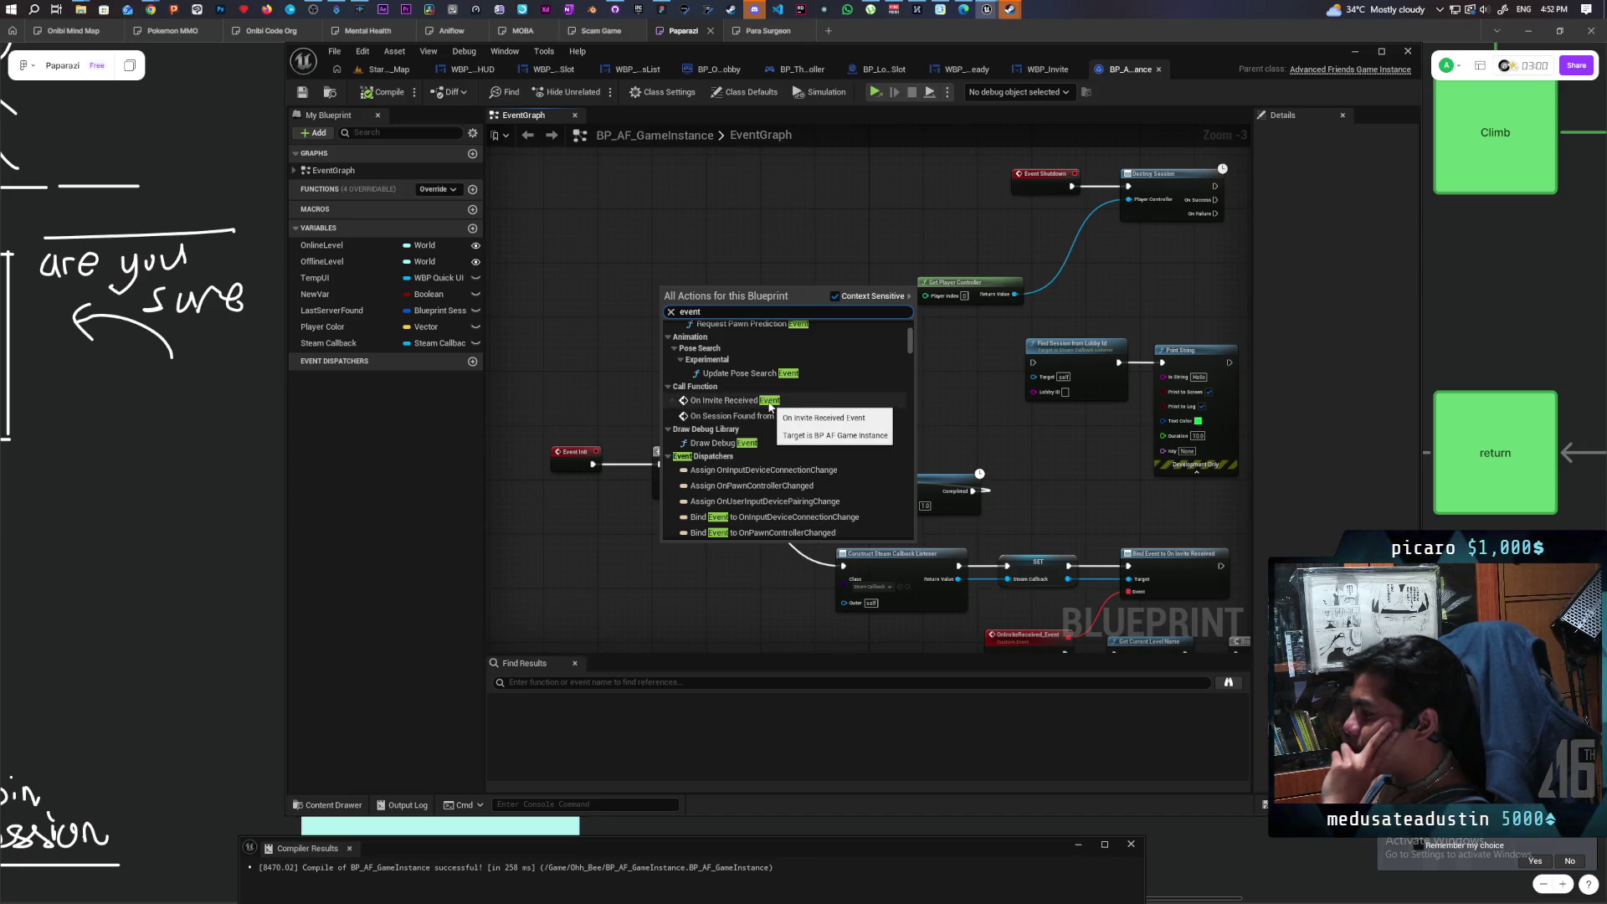
click(770, 402)
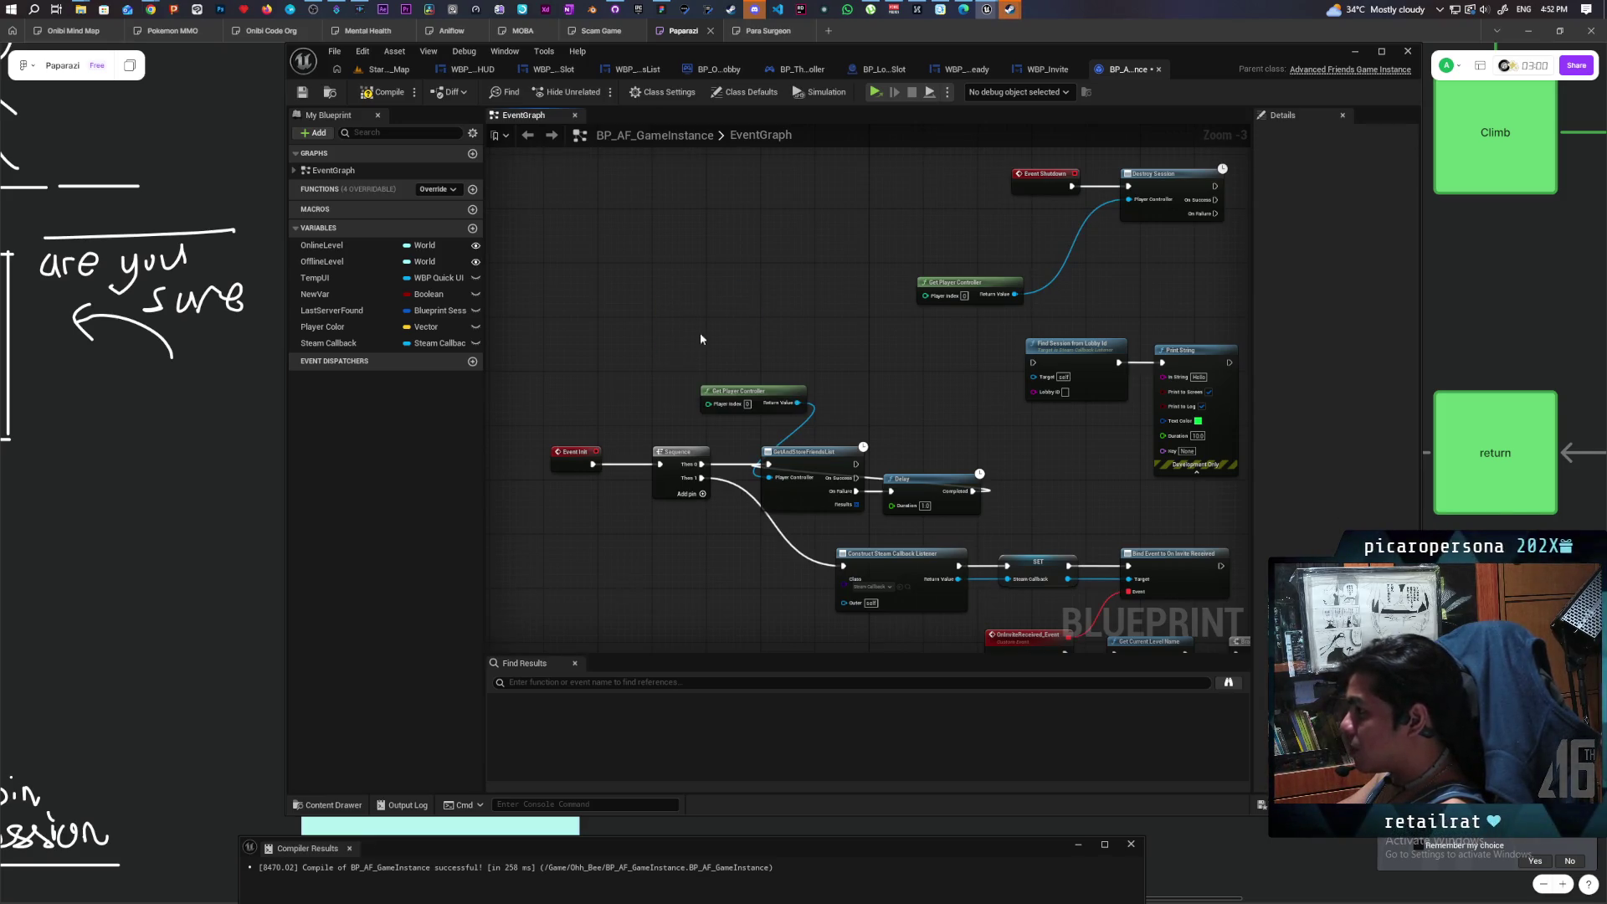
Delete the FindSessionsAdvanced, Find Session, Print String, Make Blueprint Session Result and Join Session nodes.
scroll(700, 333, down, 4)
scroll(829, 330, up, 5)
scroll(810, 289, down, 3)
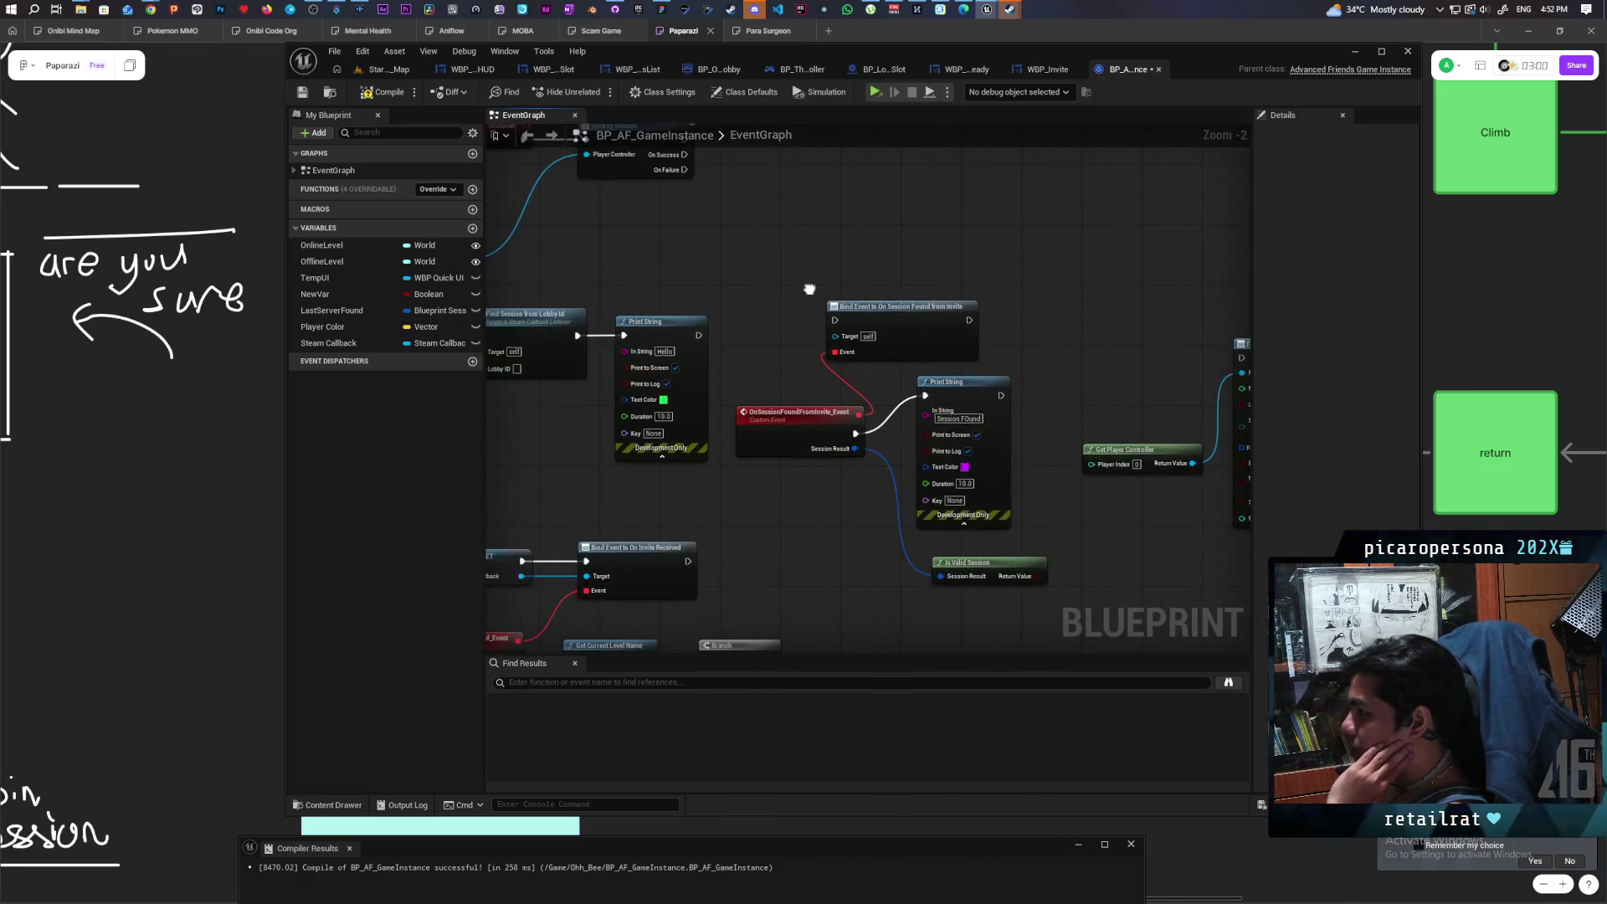
scroll(935, 405, up, 1)
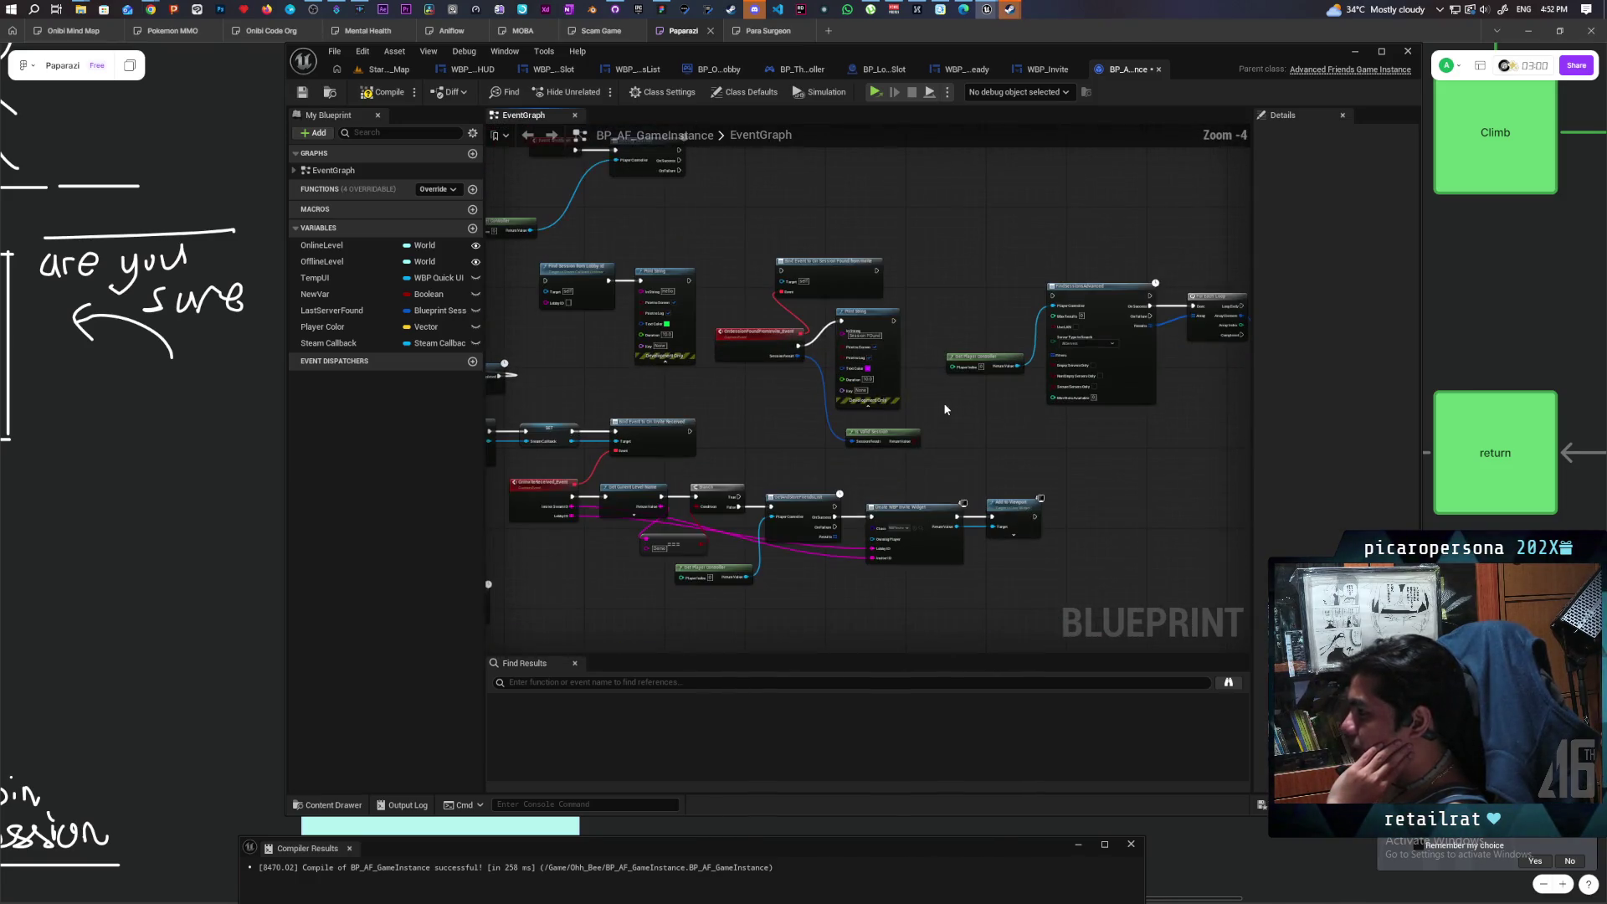
mouse_move(758, 248)
mouse_down()
mouse_move(921, 434)
mouse_move(924, 461)
mouse_move(756, 440)
mouse_up()
key(Delete)
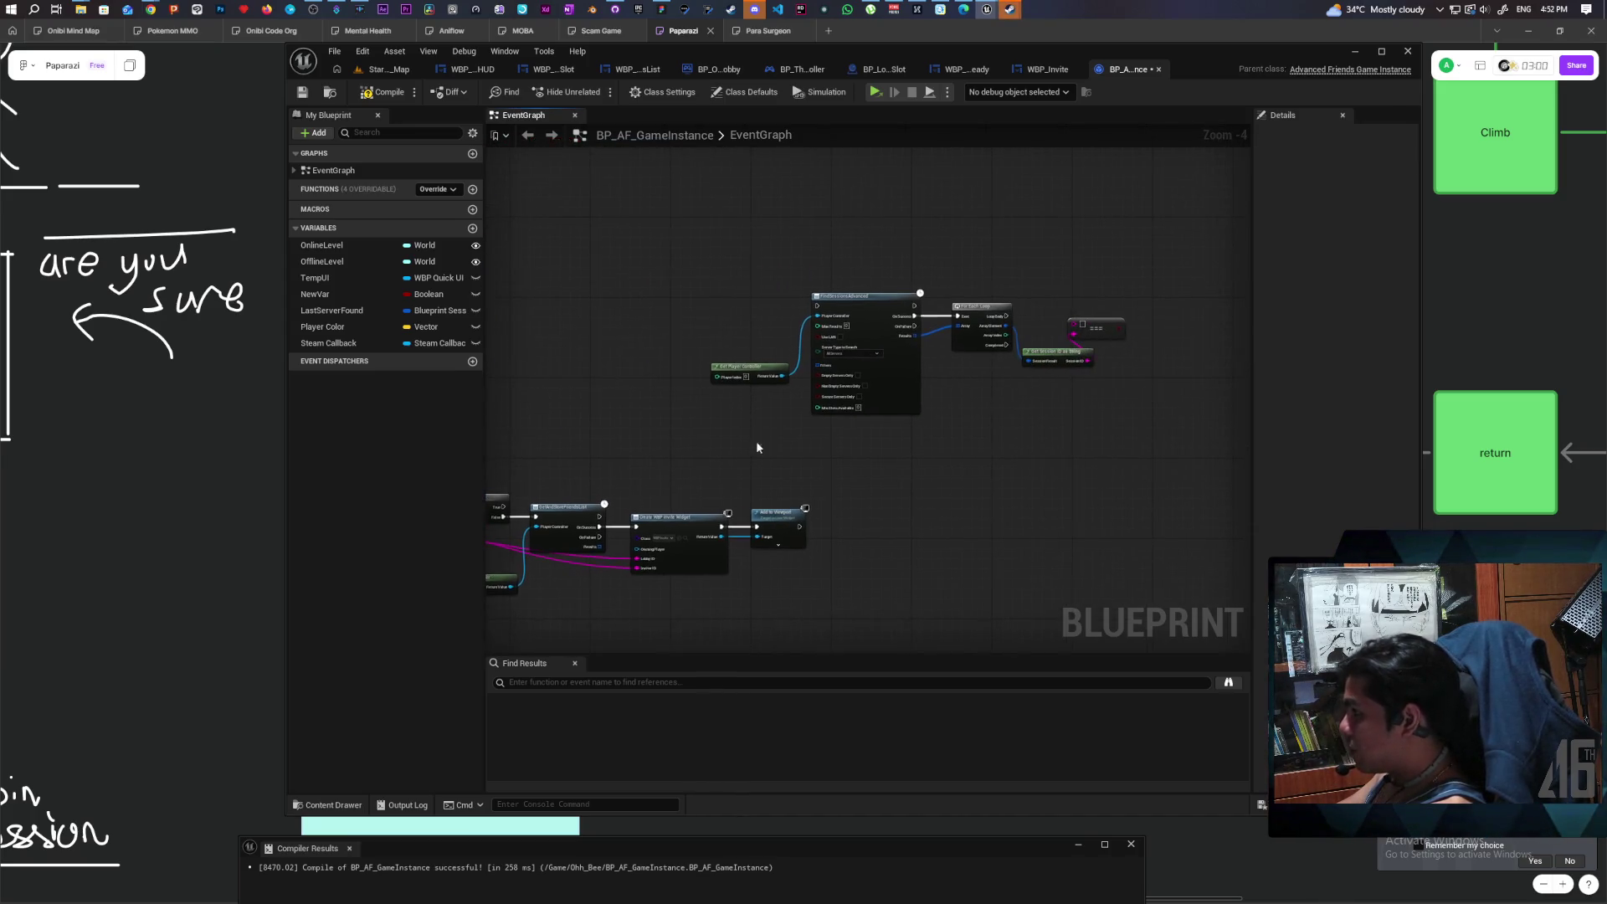
drag(722, 247, 1191, 439)
key(Delete)
drag(637, 418, 1149, 420)
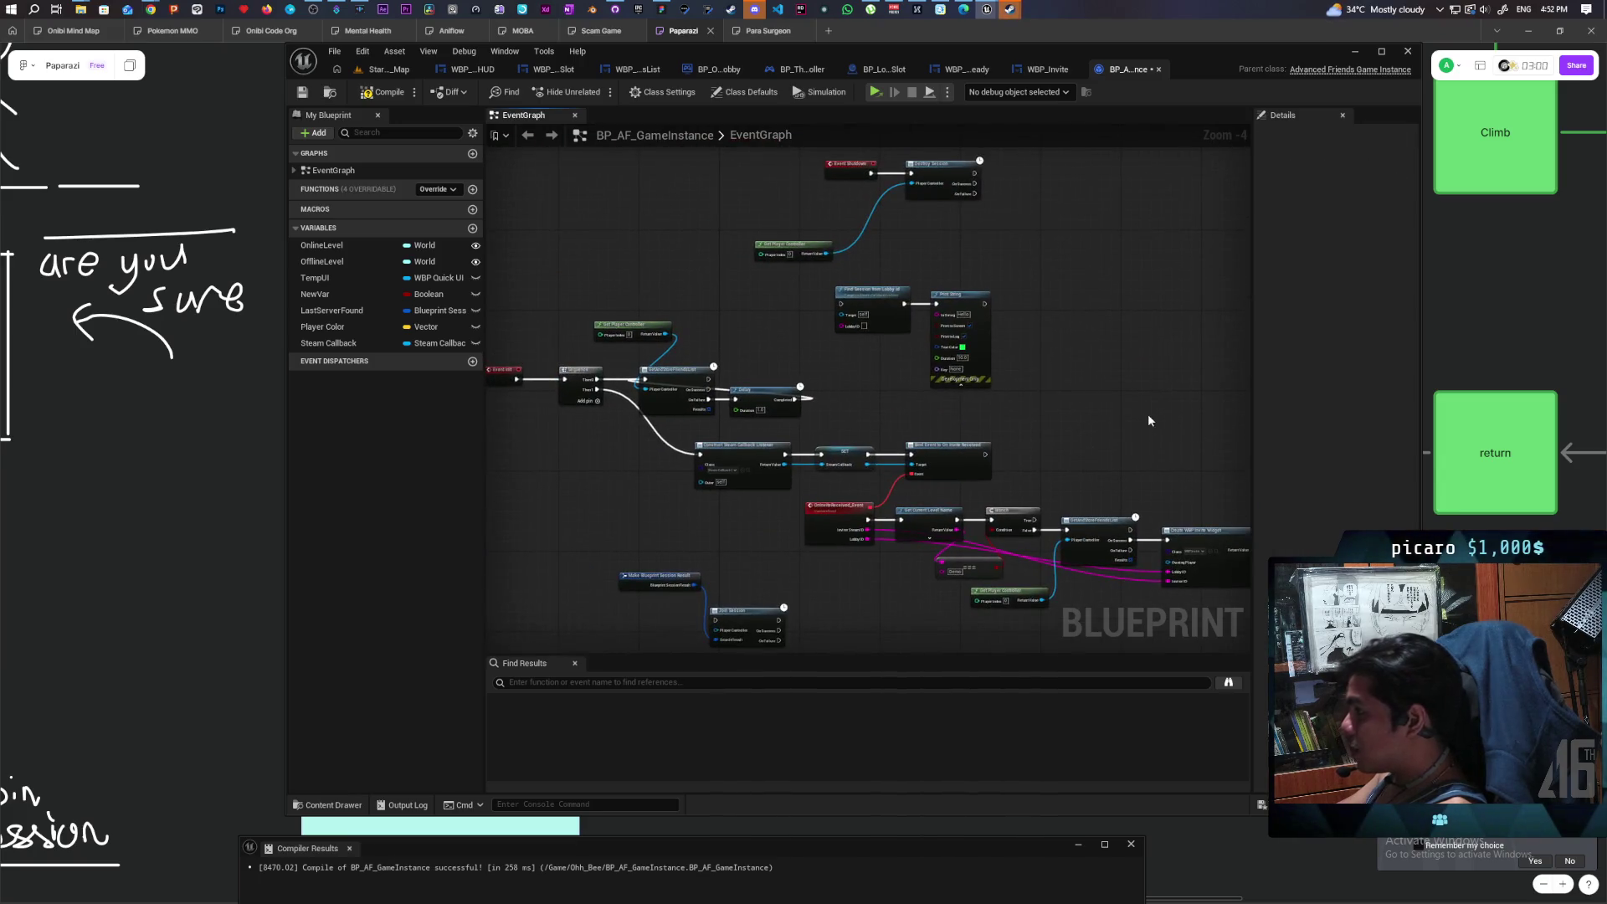
mouse_move(984, 303)
mouse_down()
mouse_move(887, 362)
mouse_move(886, 434)
mouse_move(891, 251)
mouse_up()
key(Delete)
scroll(890, 251, up, 2)
drag(851, 546, 866, 456)
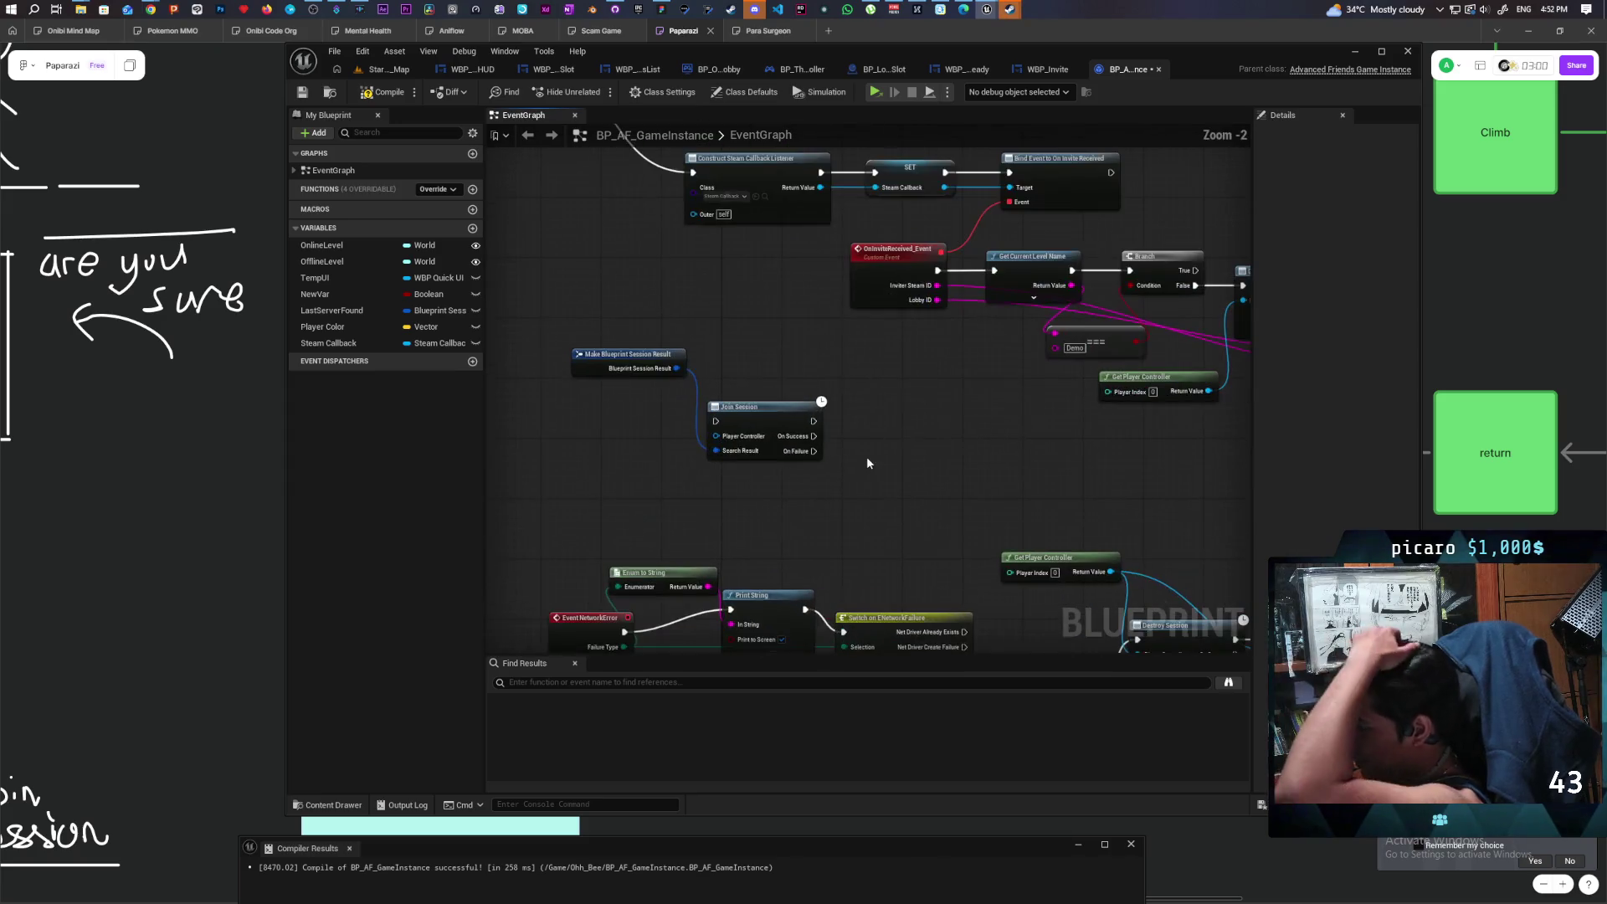
mouse_move(648, 338)
mouse_down()
mouse_move(790, 481)
mouse_move(637, 529)
mouse_up()
key(Delete)
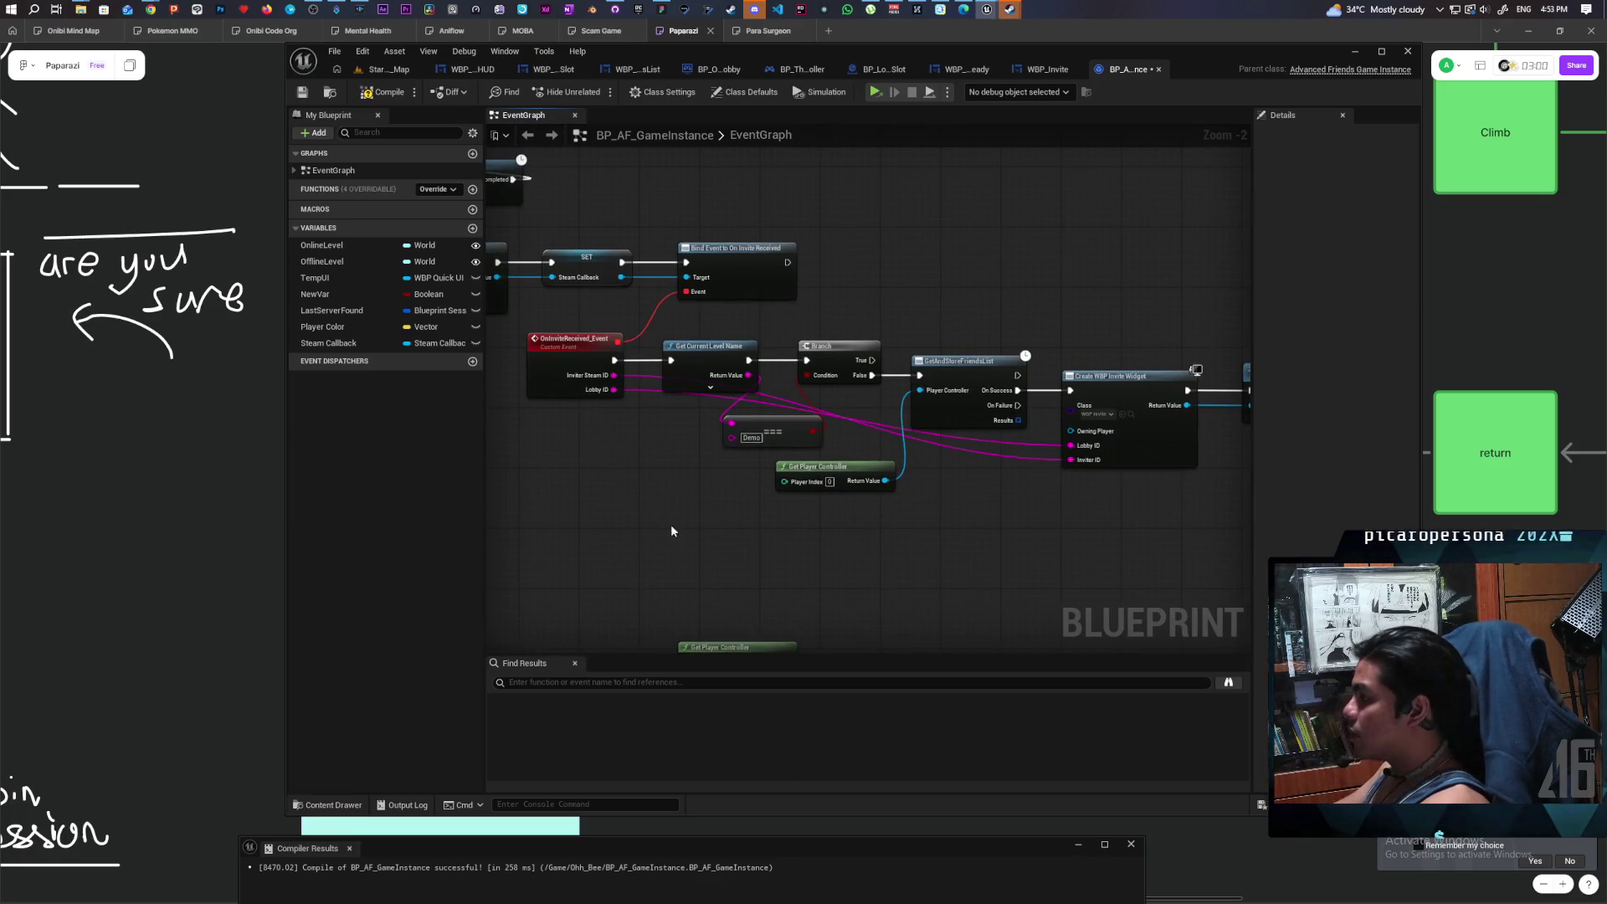
Remove GetAndStoreFriendsList and the stray Get Player Controller, move the invite widget nodes to the Branch, and save.
mouse_move(789, 519)
mouse_down()
mouse_move(805, 454)
mouse_move(867, 489)
mouse_move(857, 554)
mouse_move(721, 466)
mouse_move(877, 467)
mouse_up()
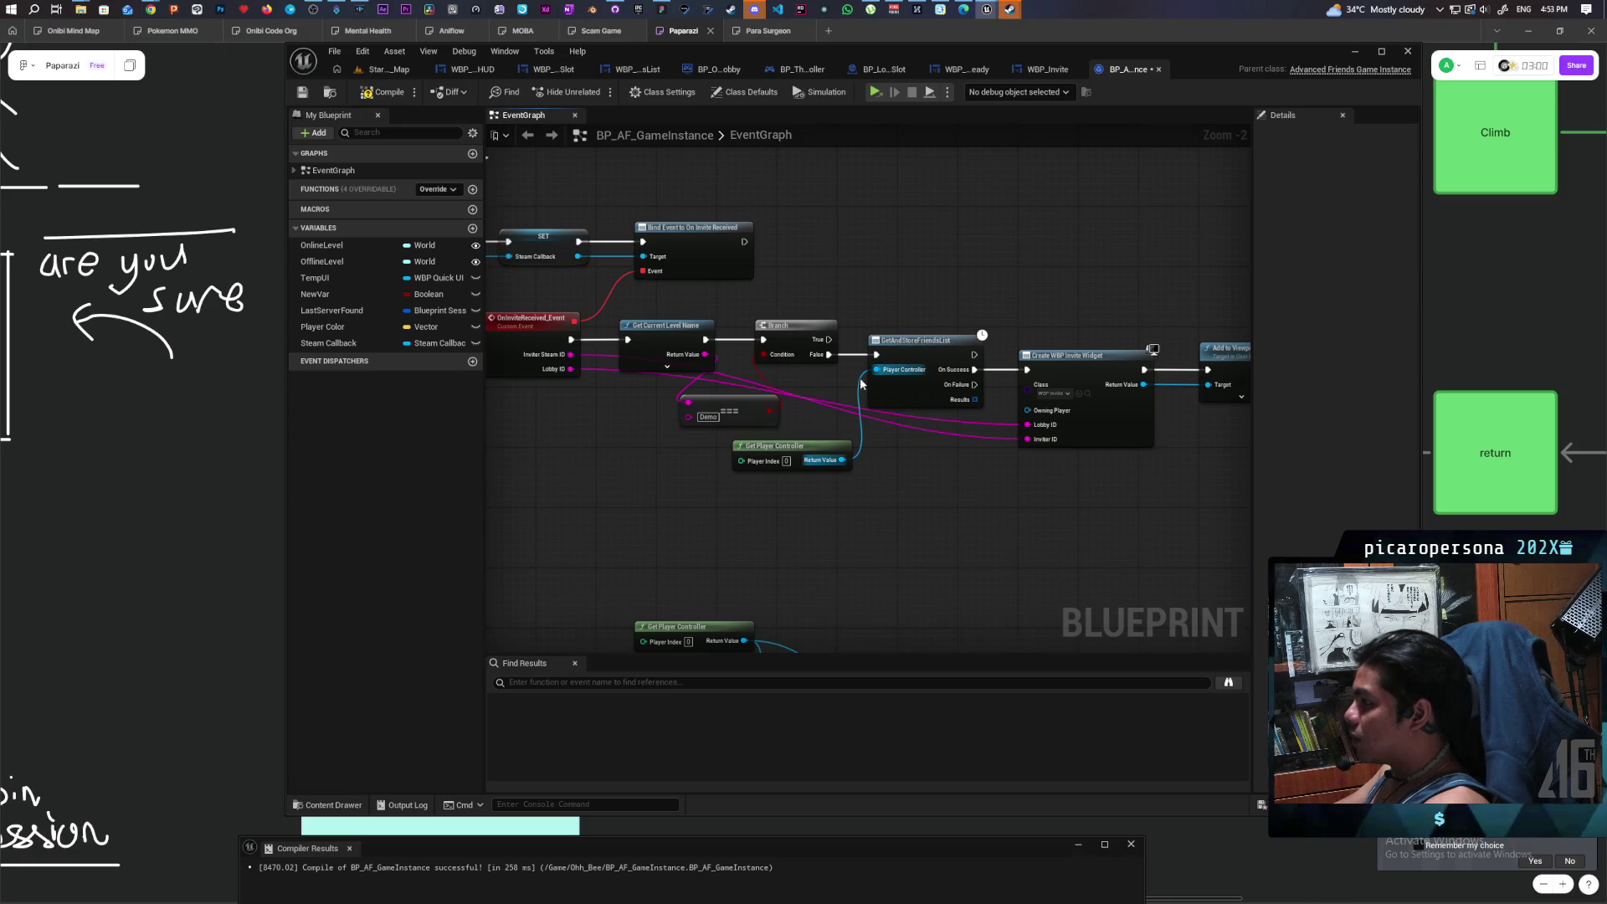
mouse_move(832, 354)
mouse_down()
mouse_move(884, 370)
mouse_move(899, 420)
mouse_move(1080, 386)
mouse_up()
click(961, 419)
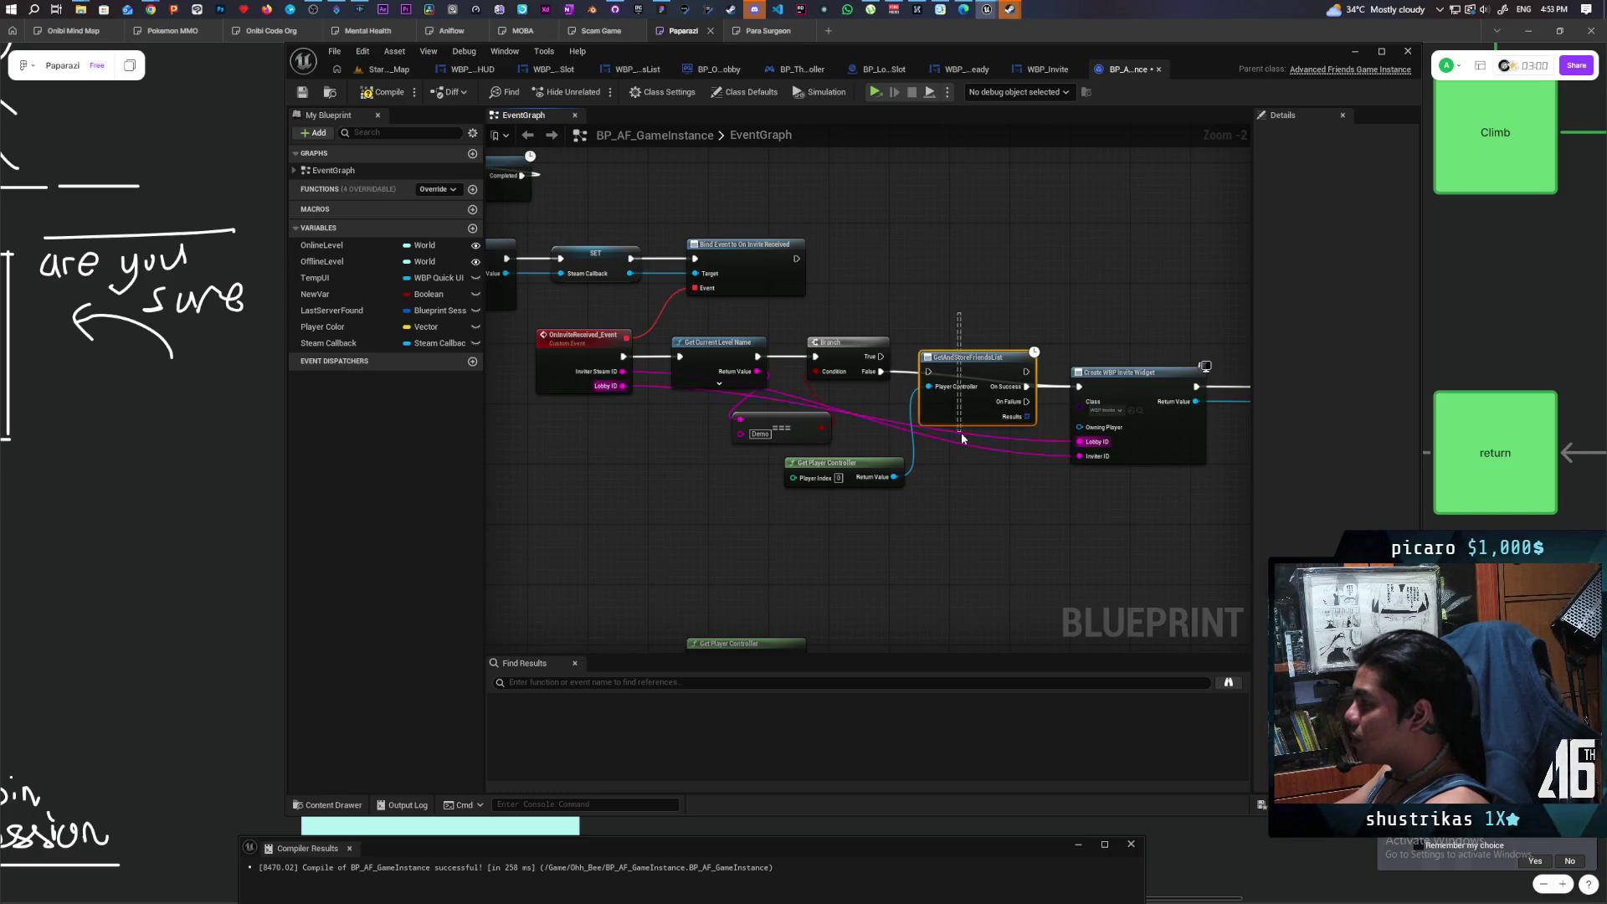
key(Delete)
click(837, 473)
key(Delete)
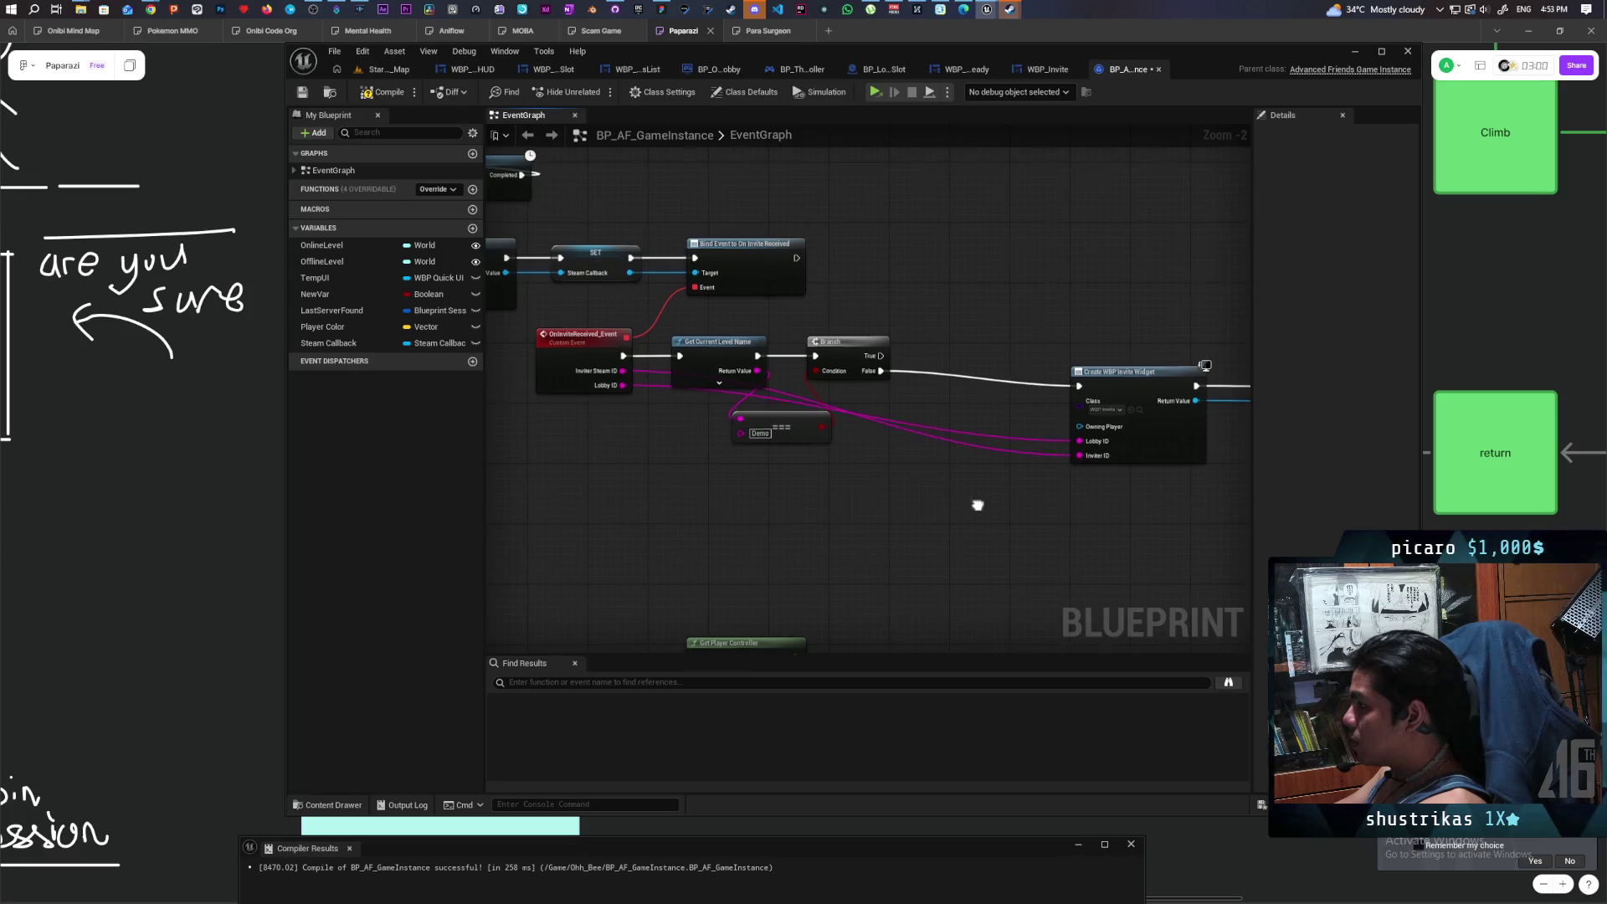
scroll(885, 497, down, 2)
drag(921, 417, 832, 406)
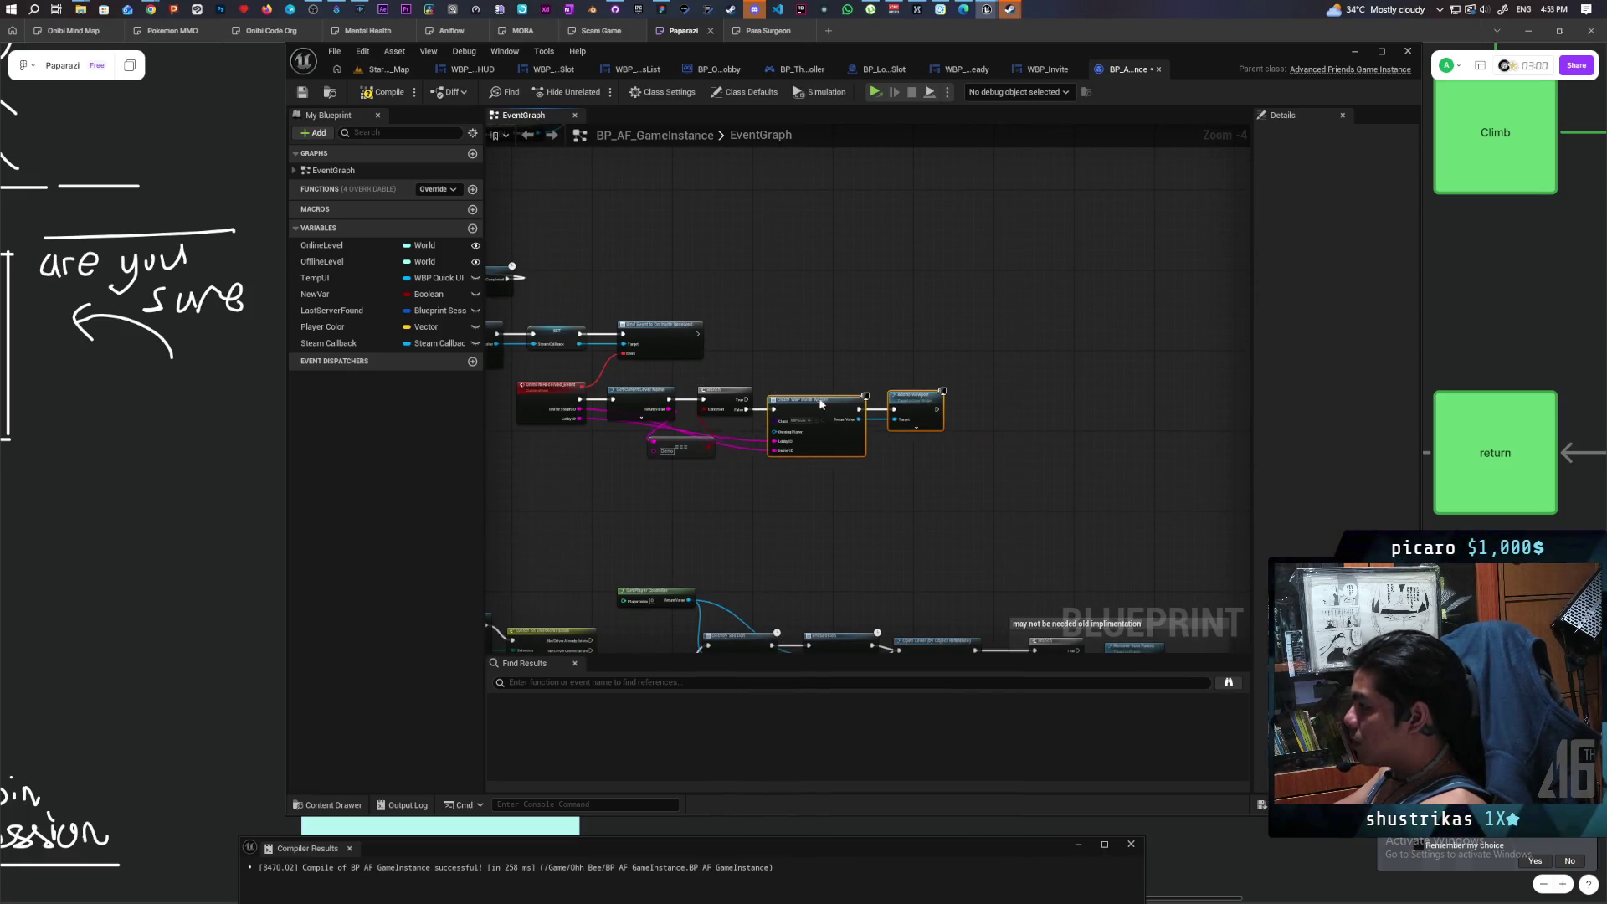
scroll(797, 530, up, 1)
key(ctrl+s)
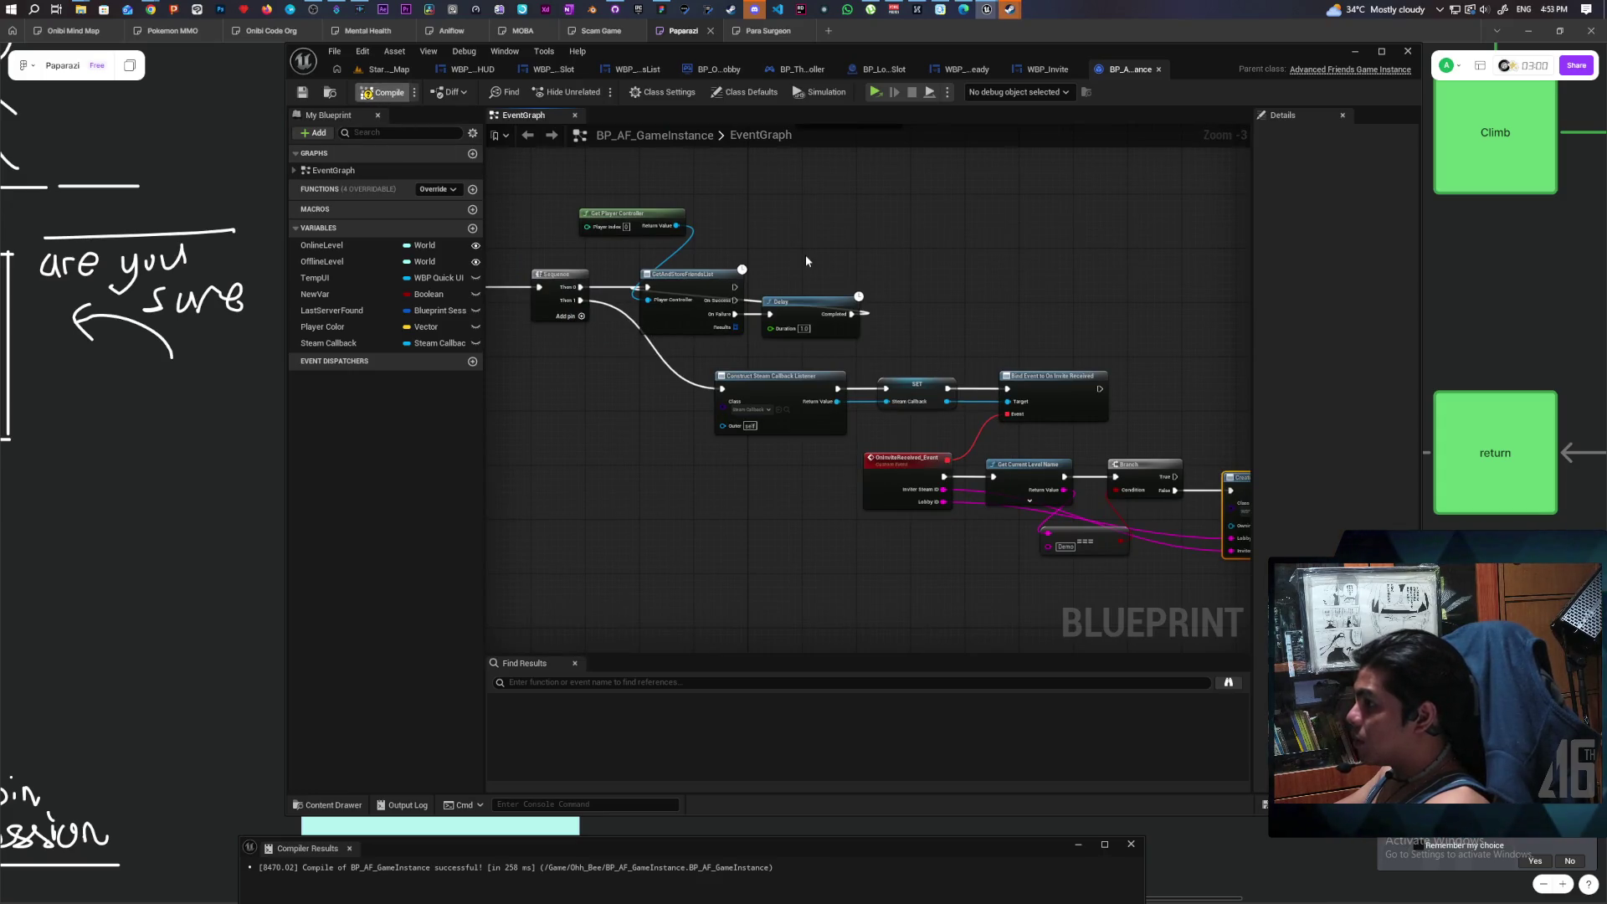
Tidy the graph layout, nudging Get Player Controller and framing the invite widget creation nodes.
scroll(806, 255, down, 1)
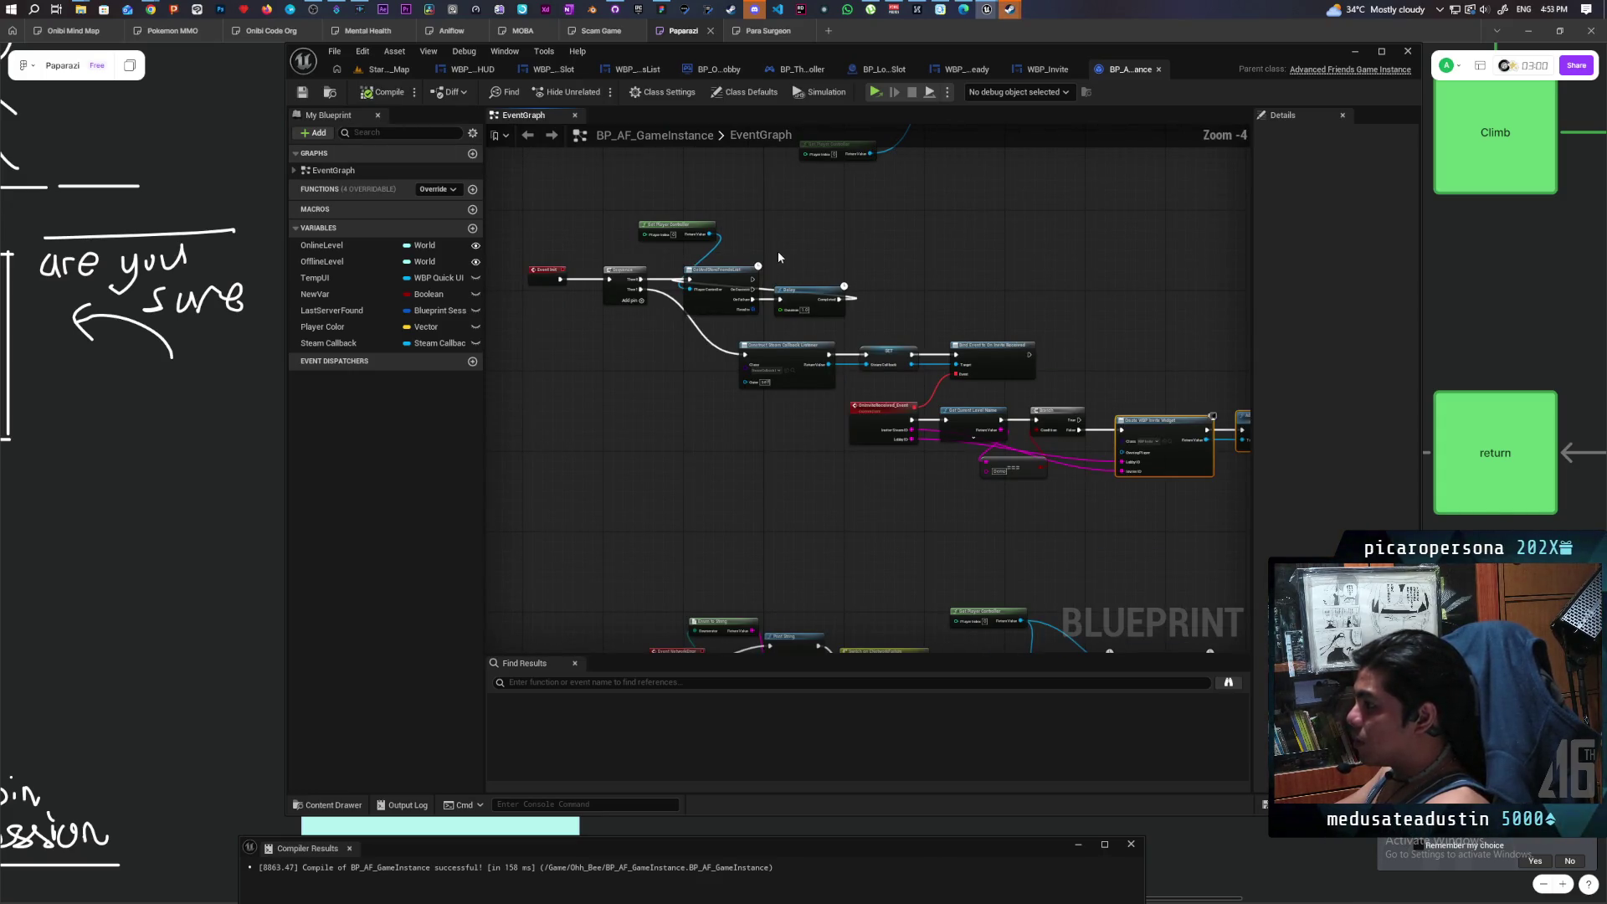
drag(887, 314, 901, 344)
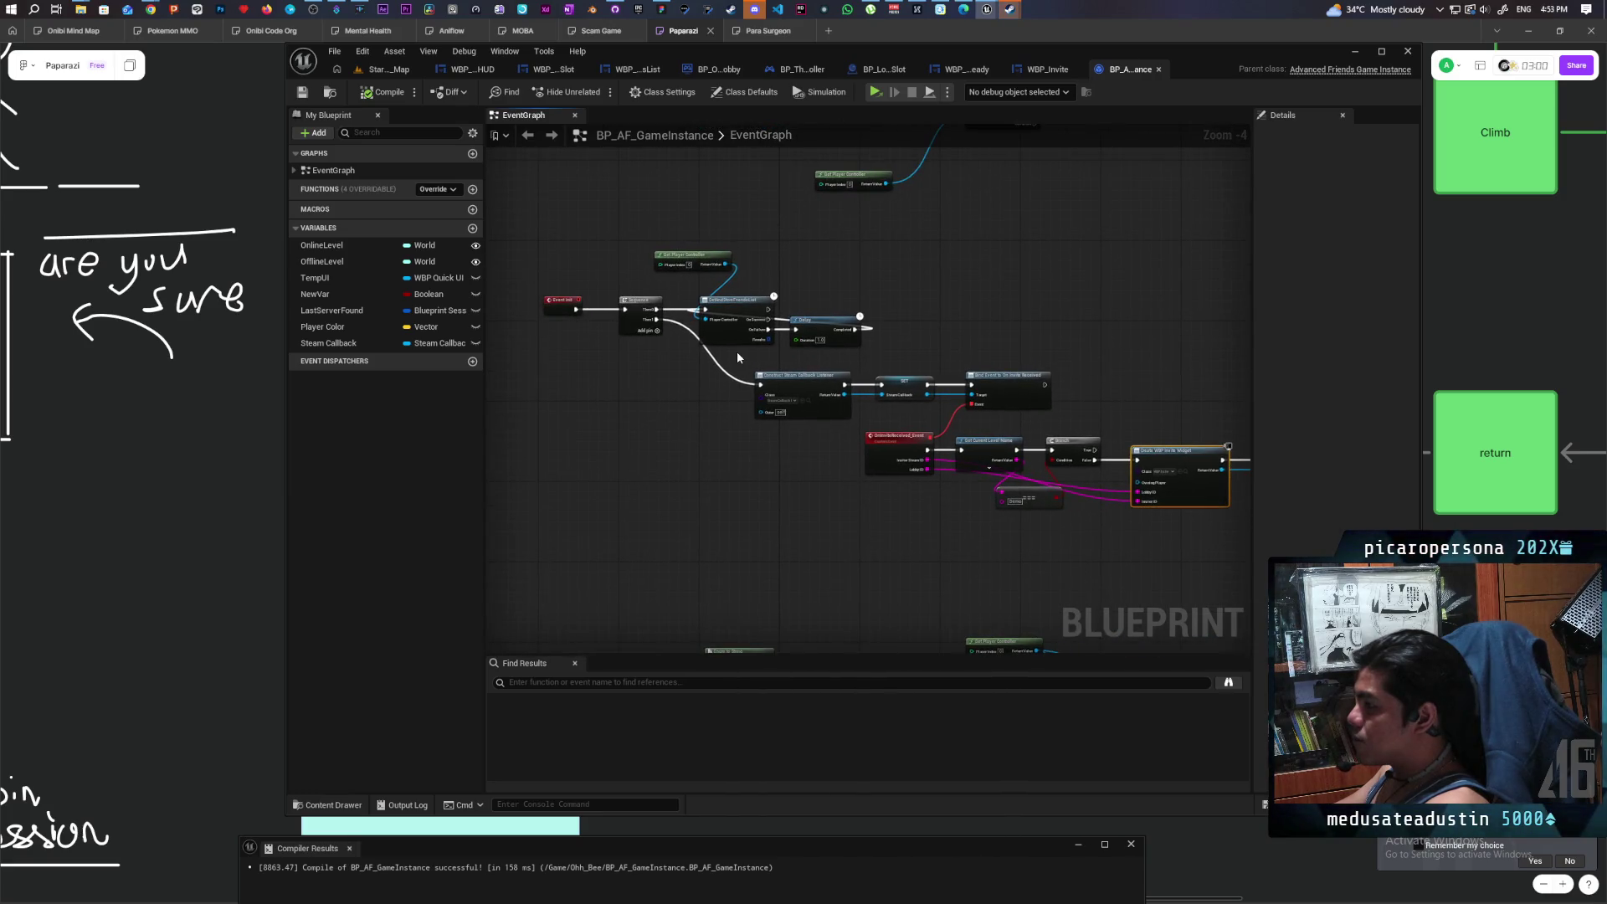
scroll(746, 442, up, 3)
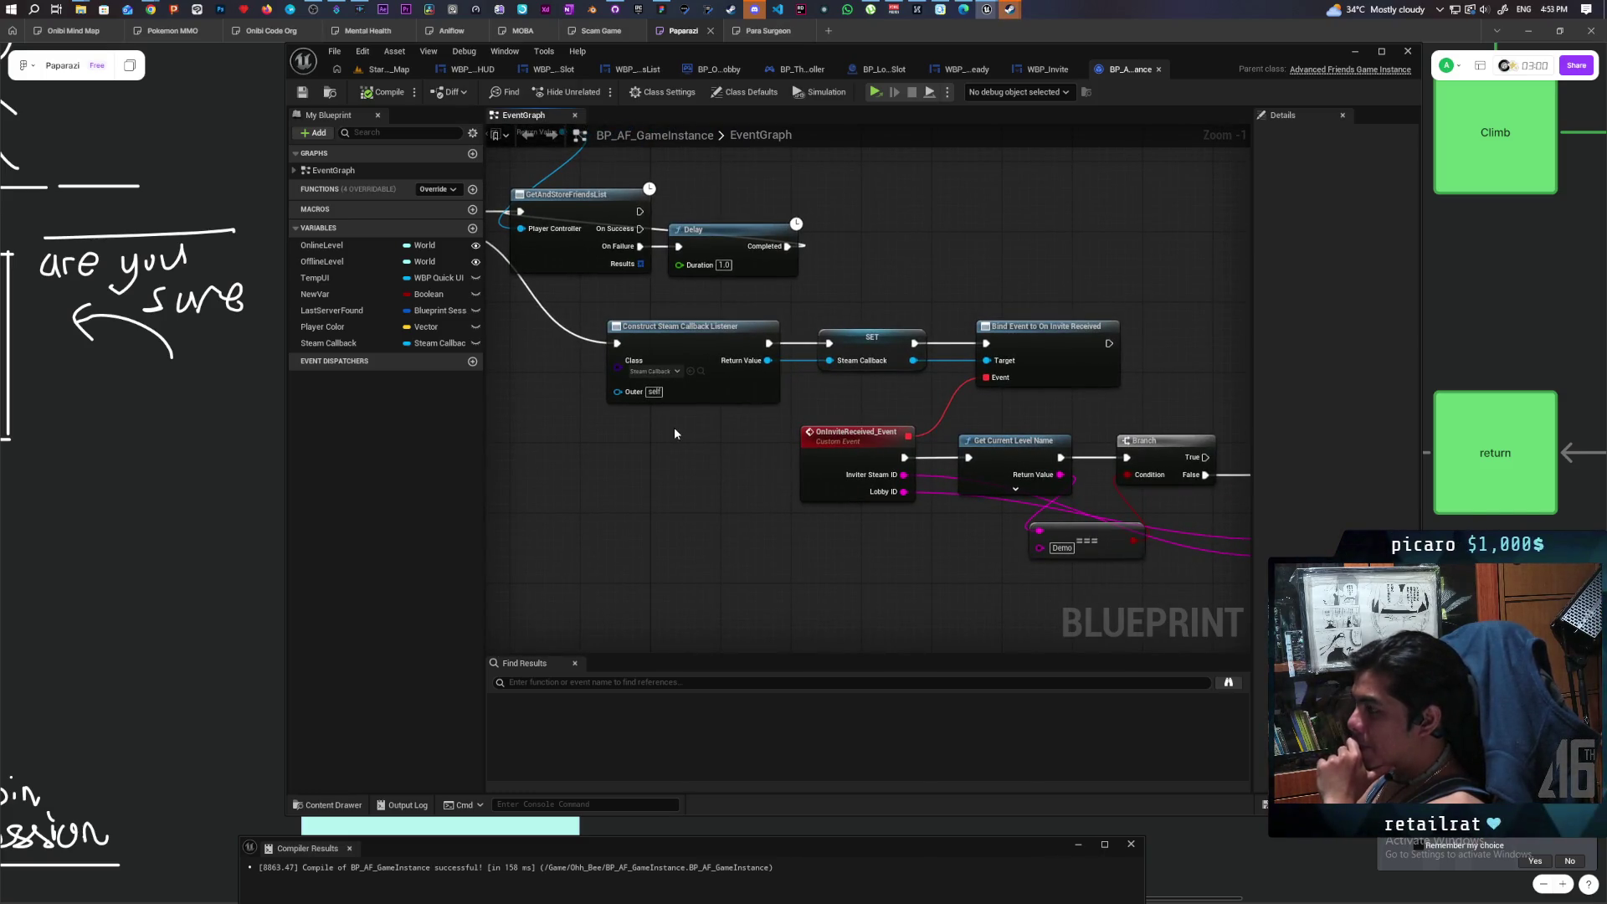
scroll(675, 433, down, 2)
mouse_move(675, 434)
mouse_down()
mouse_move(820, 429)
mouse_move(886, 388)
mouse_move(685, 452)
mouse_move(771, 499)
mouse_move(817, 588)
mouse_up()
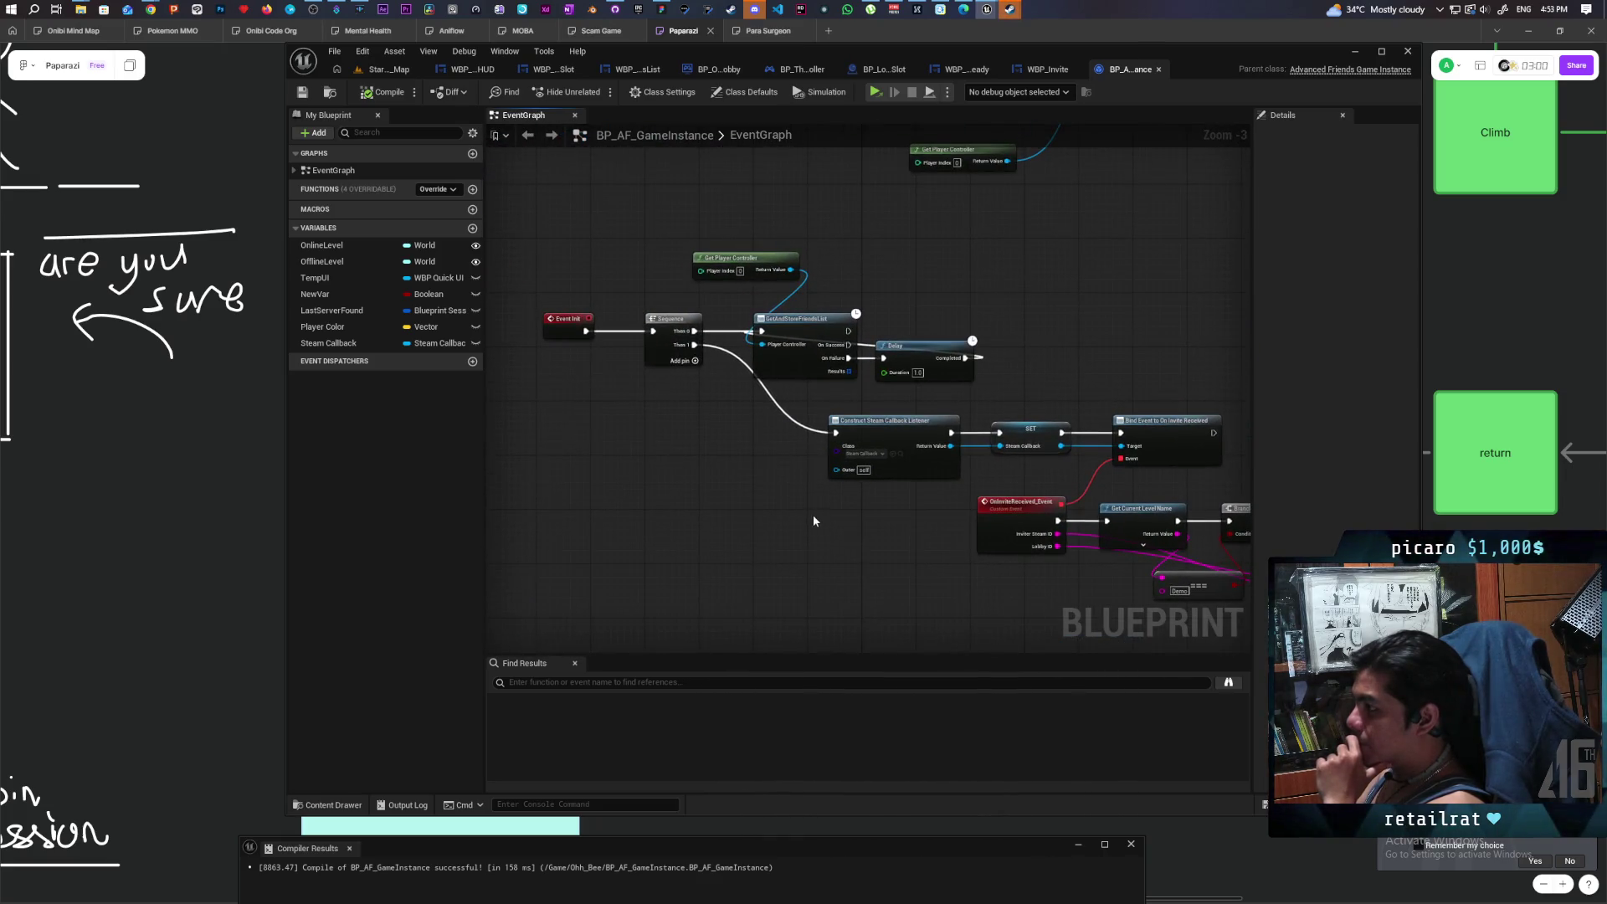
mouse_move(822, 505)
mouse_down()
mouse_move(773, 481)
mouse_move(637, 564)
mouse_up()
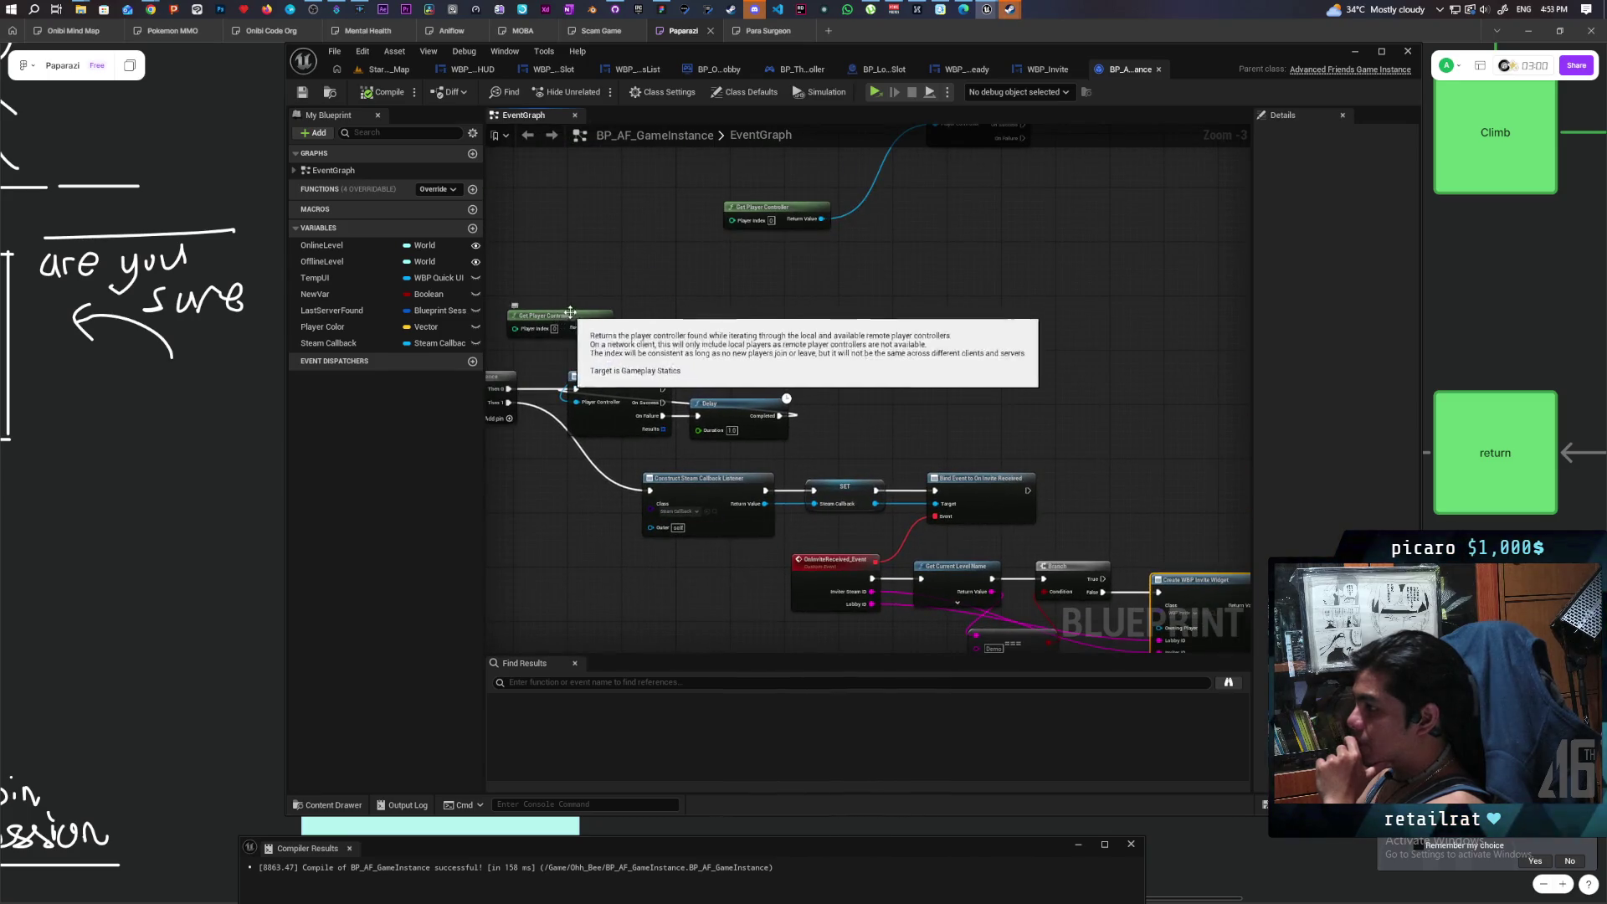
drag(571, 319, 632, 340)
drag(932, 398, 811, 252)
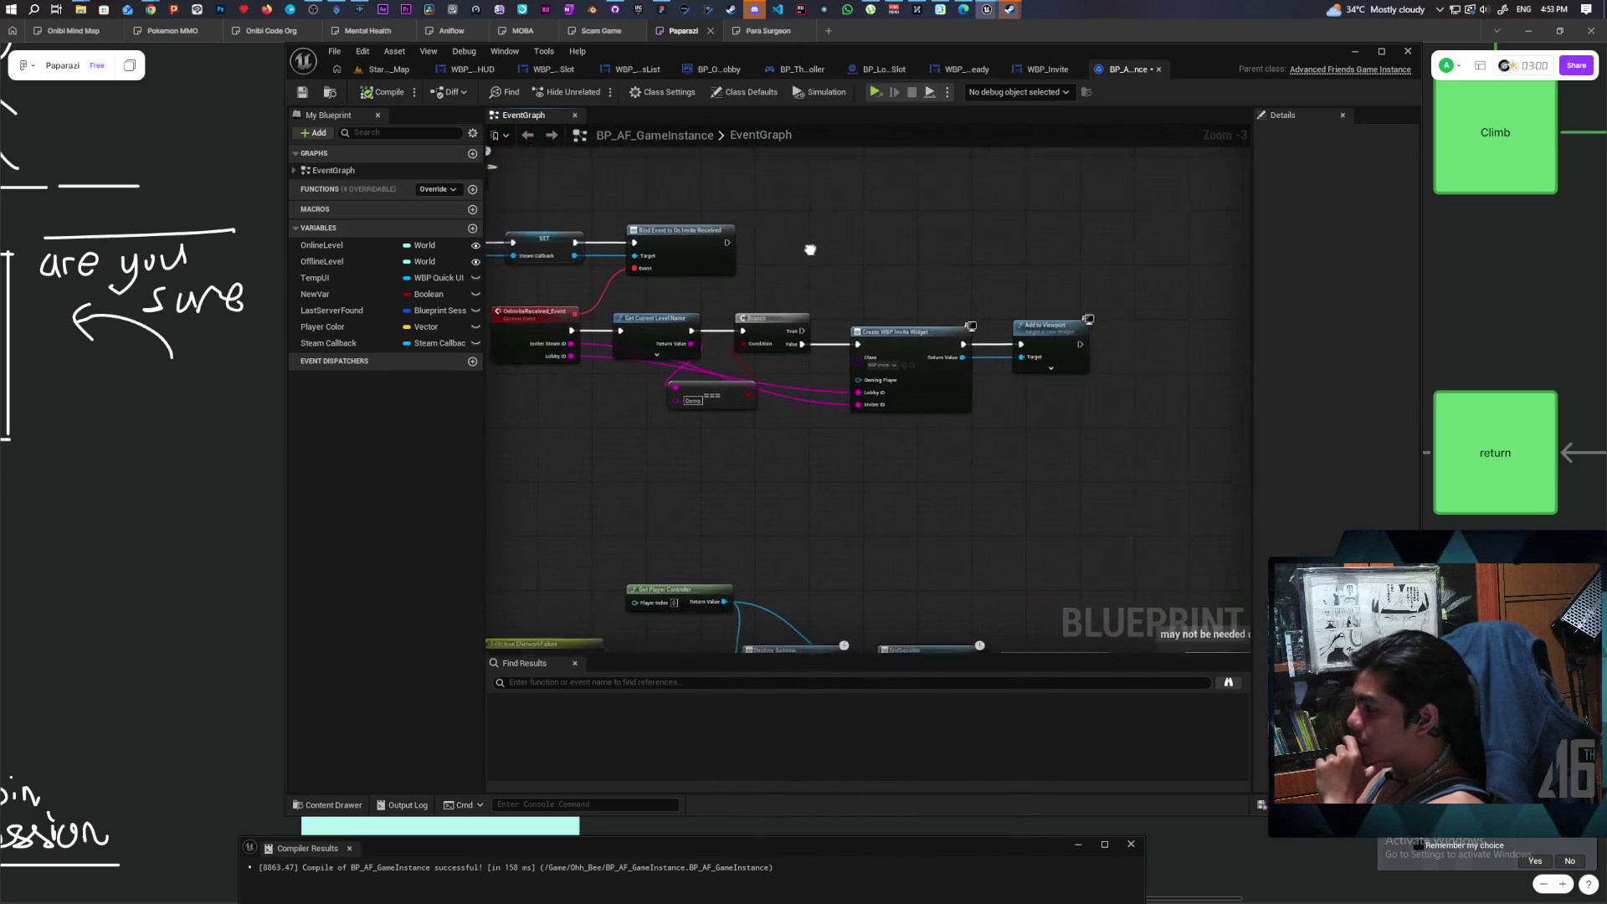
scroll(882, 456, up, 2)
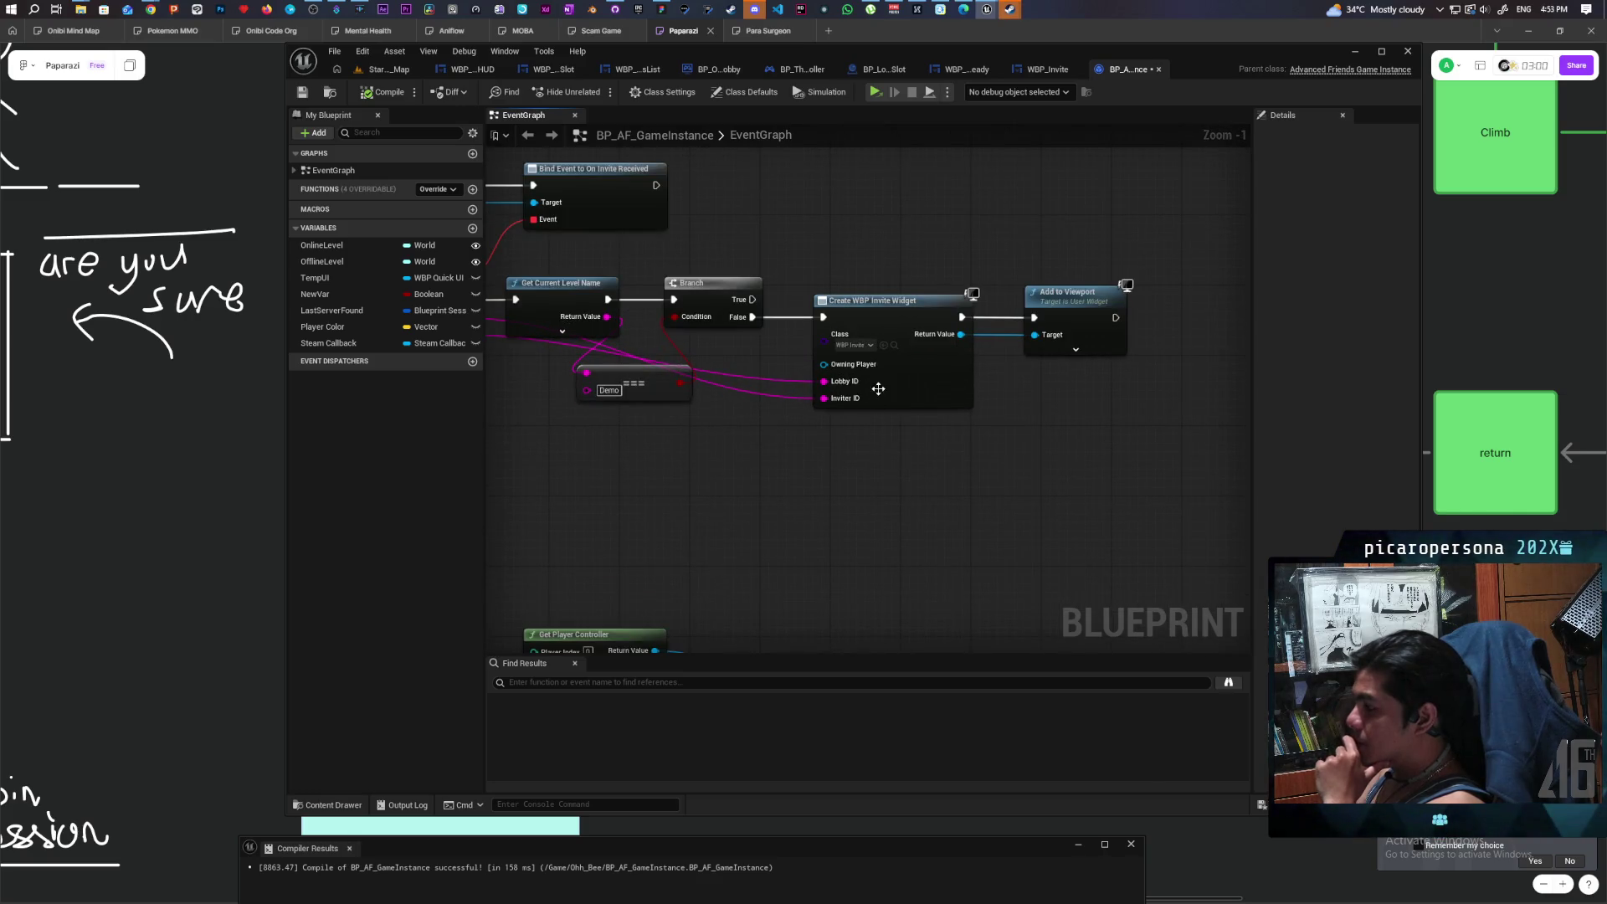
click(894, 346)
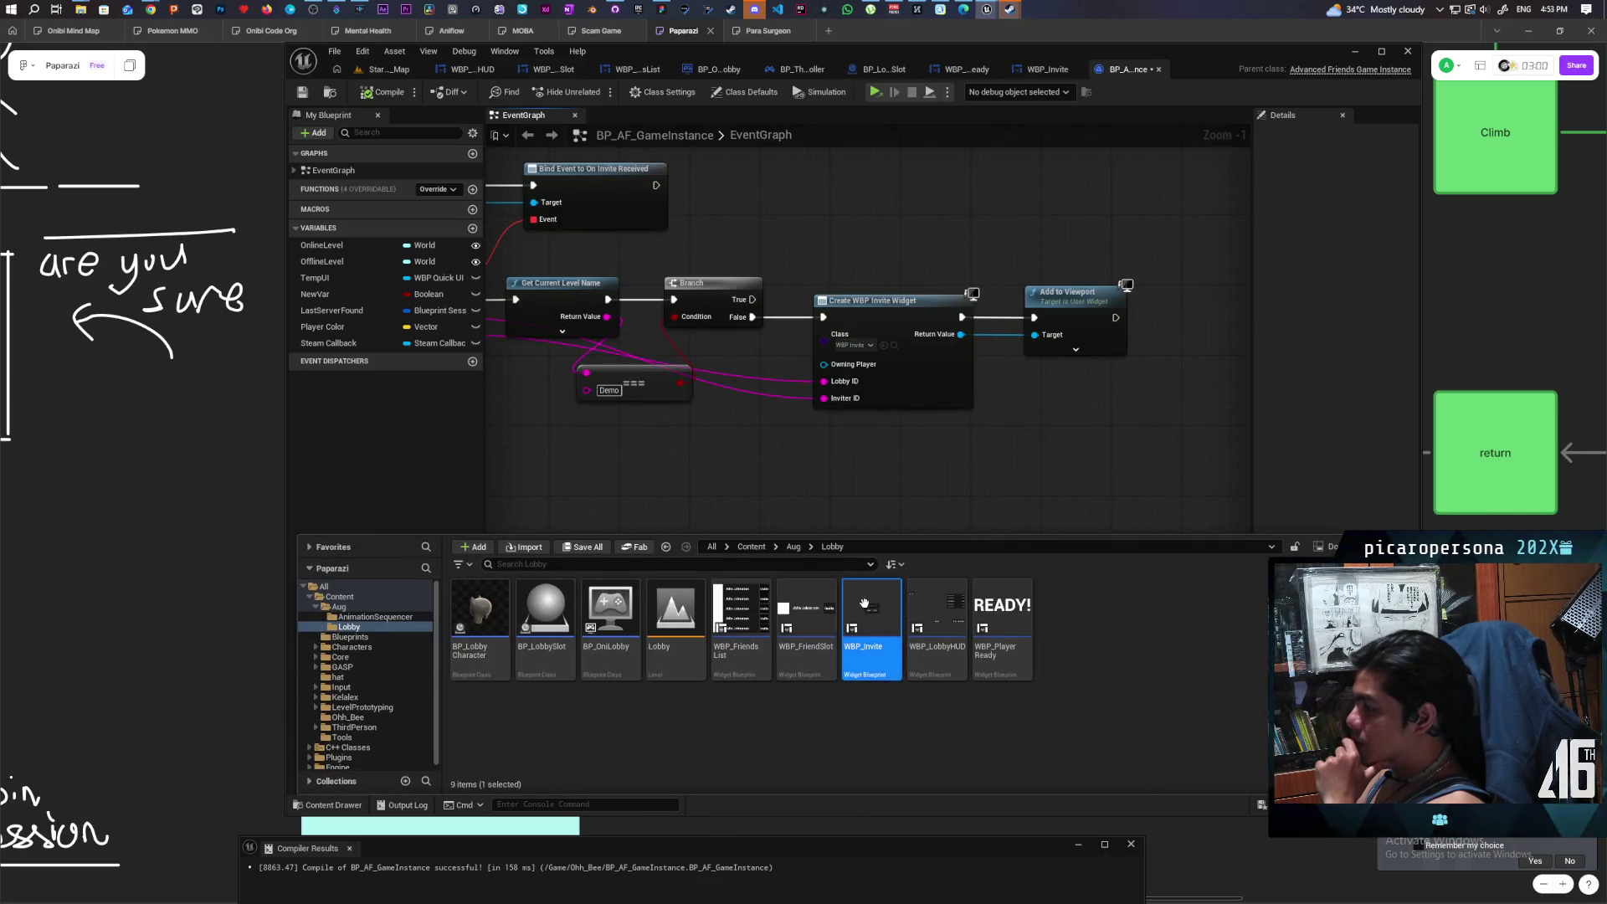
Review WBP_Invite's Event Construct graph with FindSessionsAdvanced, Show Loading and GET nodes.
double_click(866, 636)
click(1384, 92)
scroll(835, 494, down, 2)
drag(834, 494, 1025, 599)
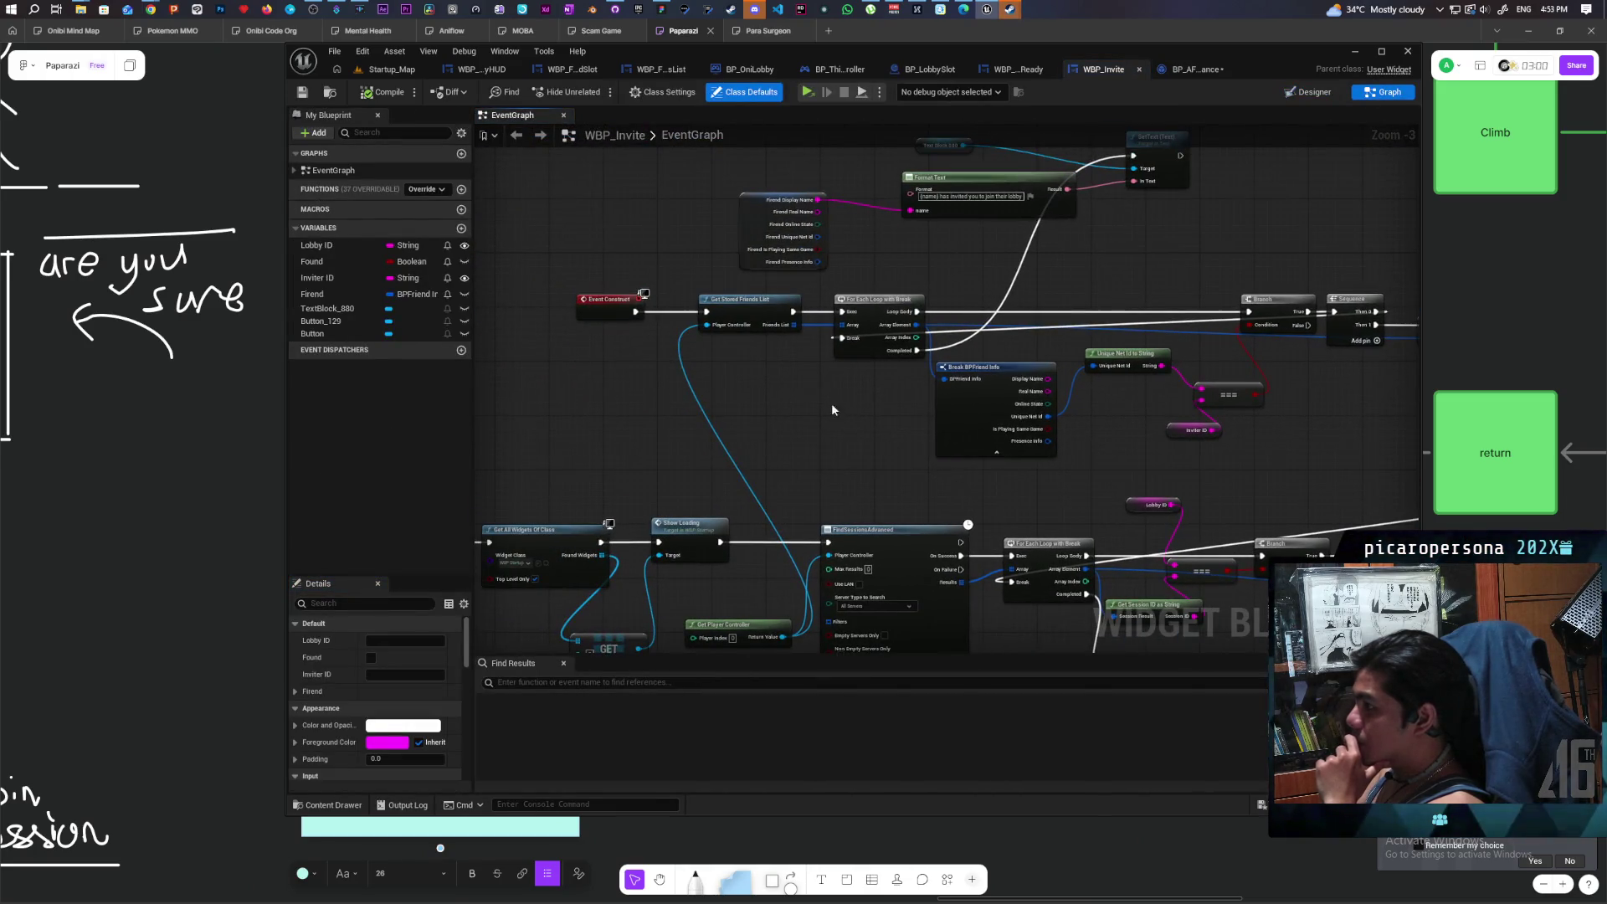
click(721, 338)
mouse_move(876, 463)
mouse_down()
mouse_move(902, 323)
mouse_move(626, 312)
mouse_move(807, 373)
mouse_up()
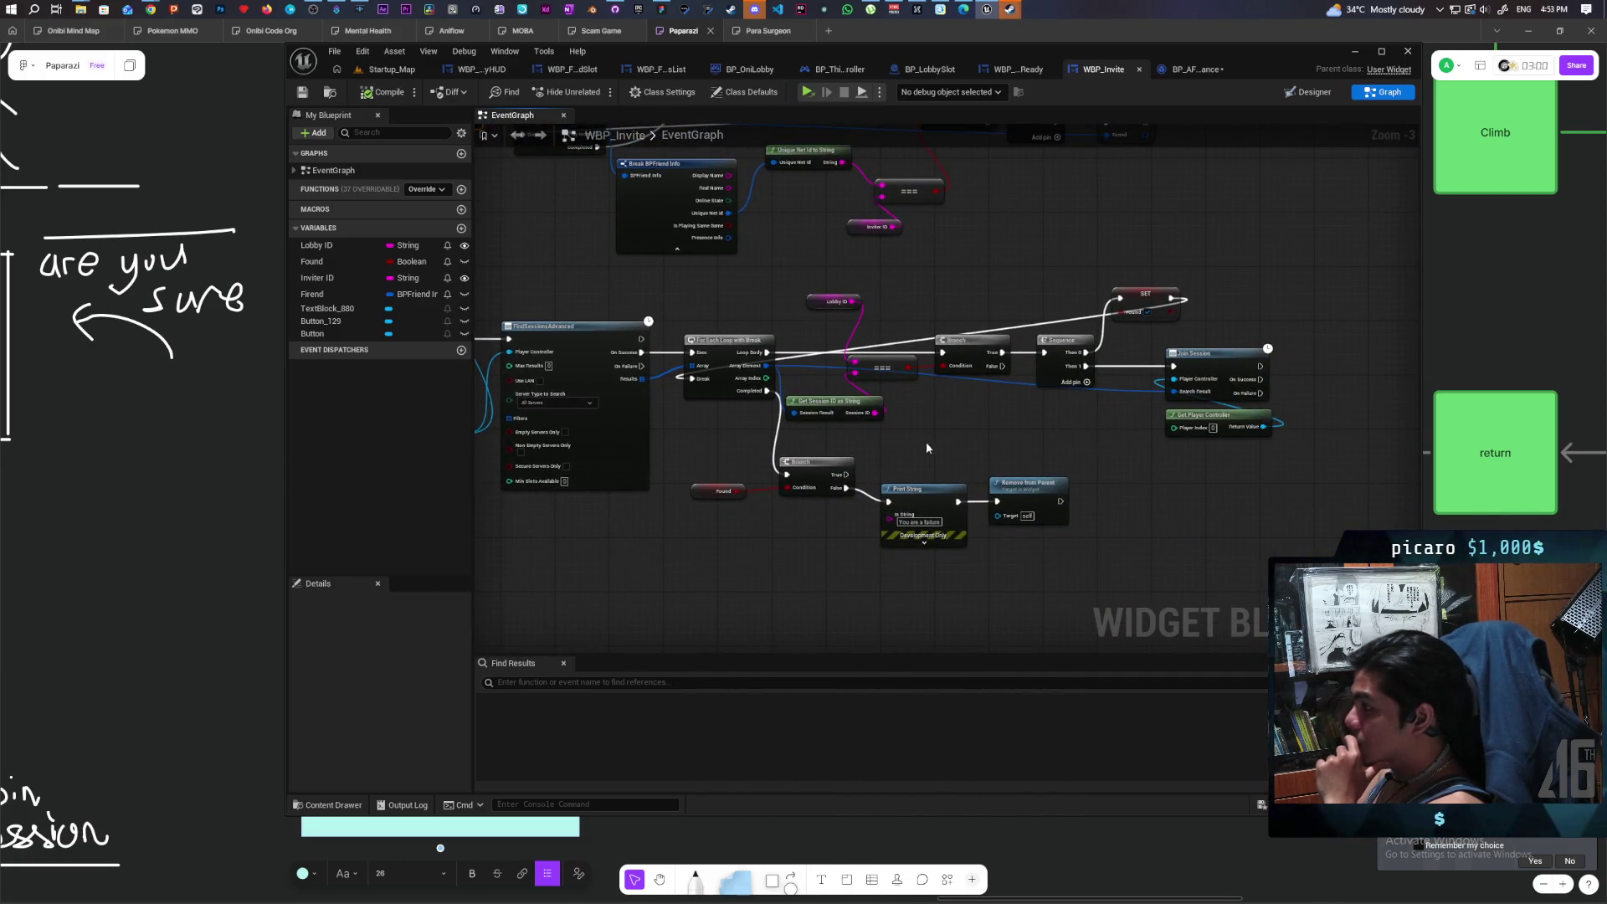
drag(795, 293, 1048, 310)
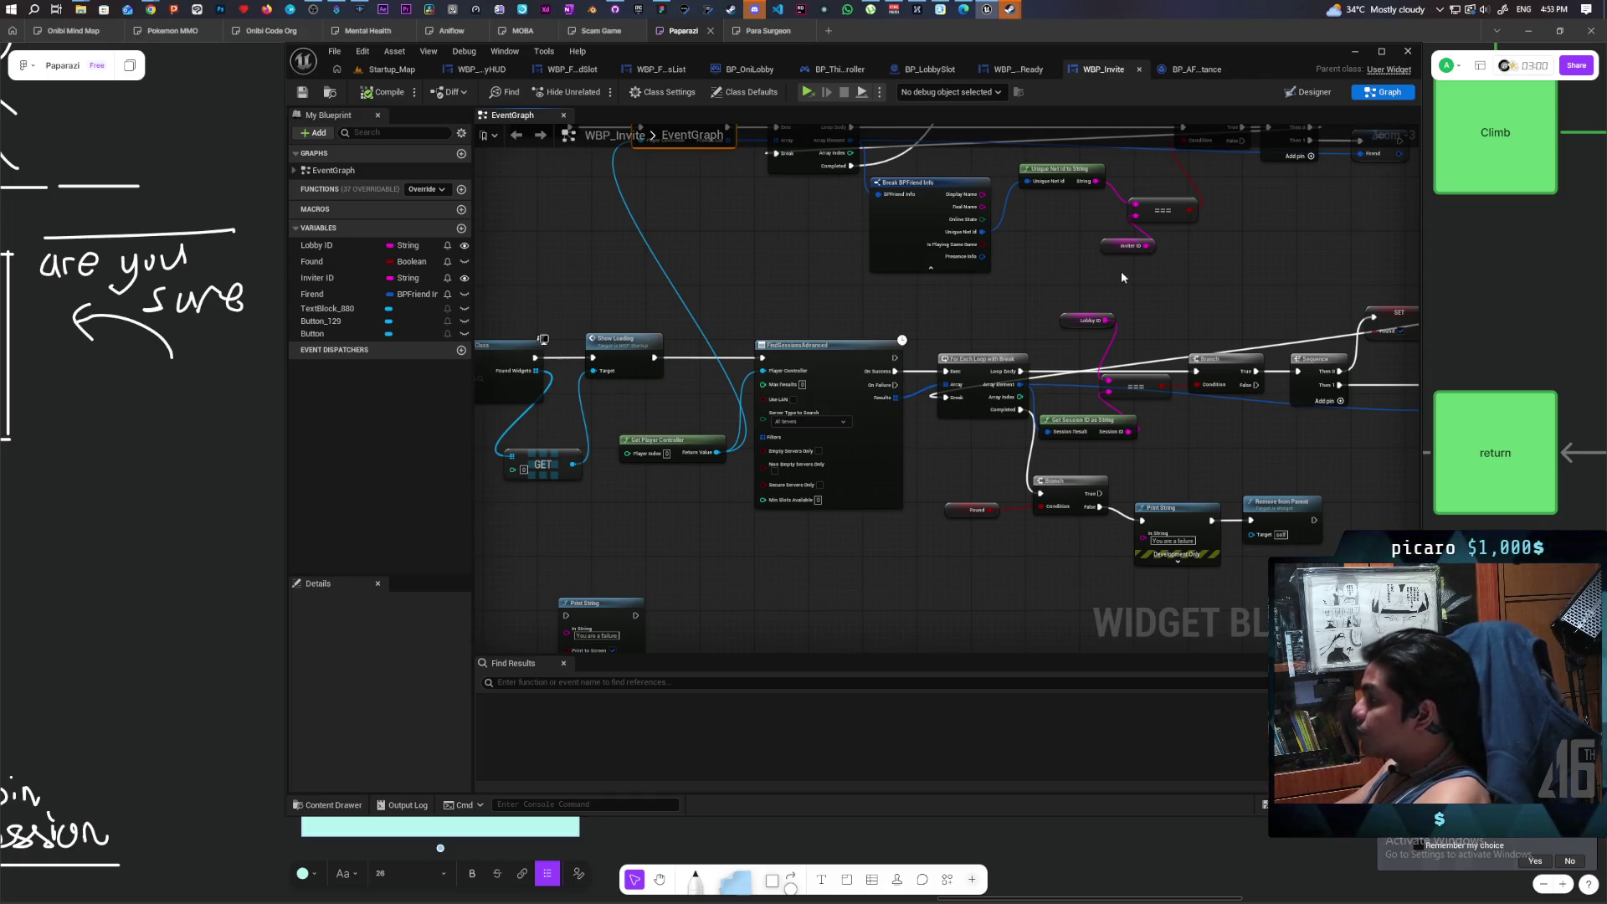
click(661, 68)
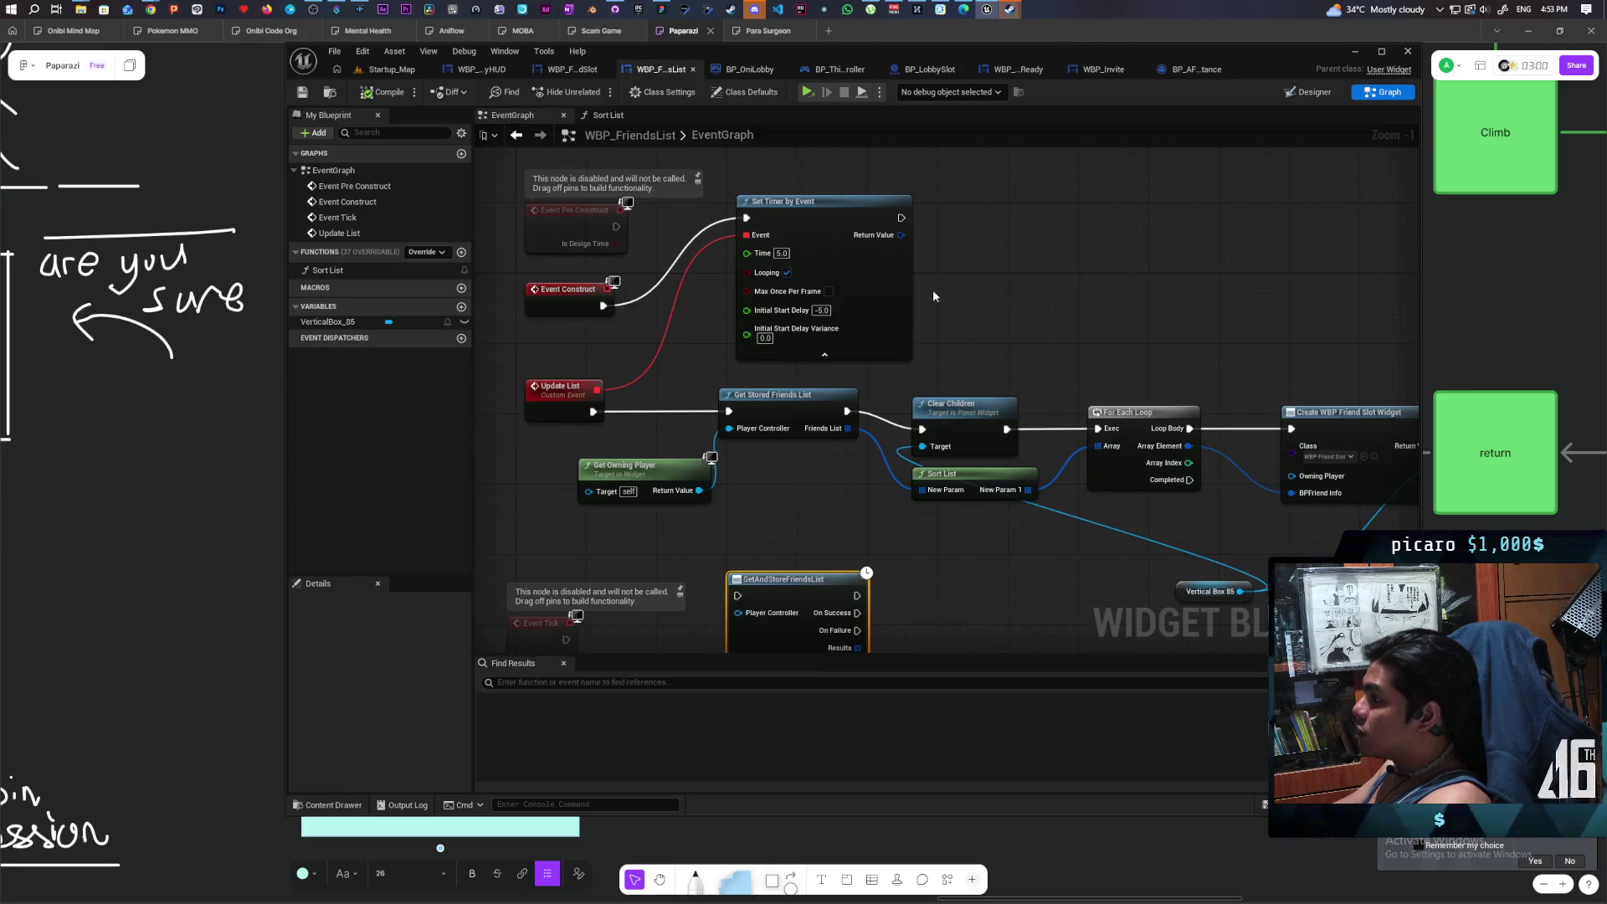
Rearrange the WBP_FriendsList Update List nodes, delete GetAndStoreFriendsList, and save the blueprint.
drag(1088, 315, 998, 244)
click(700, 385)
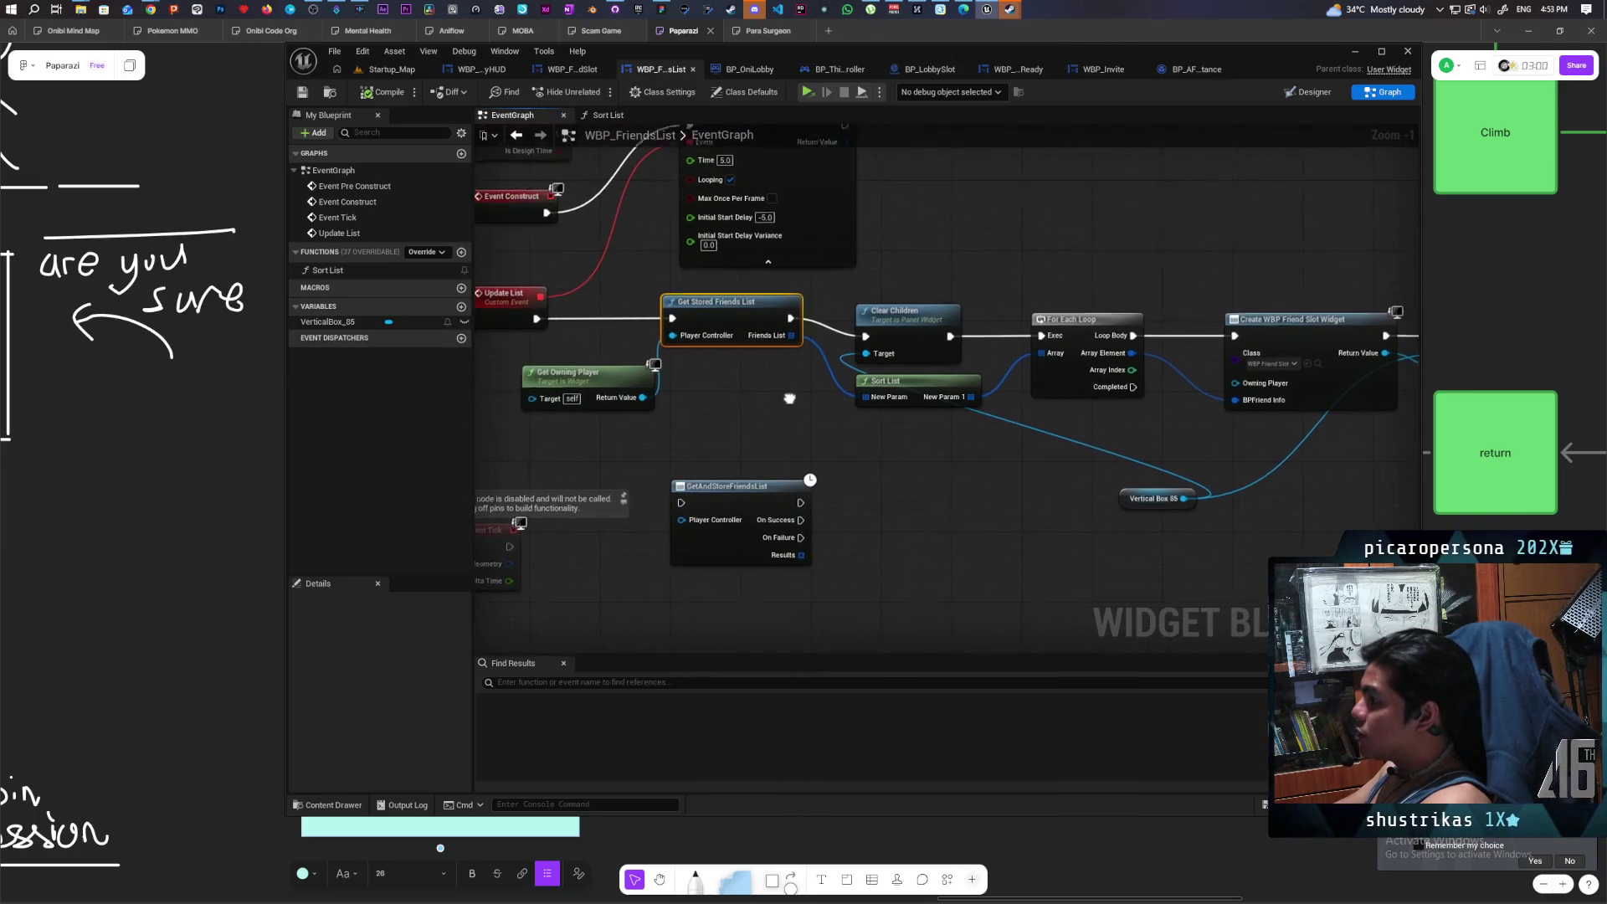
drag(828, 478, 796, 407)
drag(664, 261, 816, 340)
click(731, 381)
drag(731, 380, 739, 390)
drag(627, 265, 625, 283)
click(887, 468)
key(Delete)
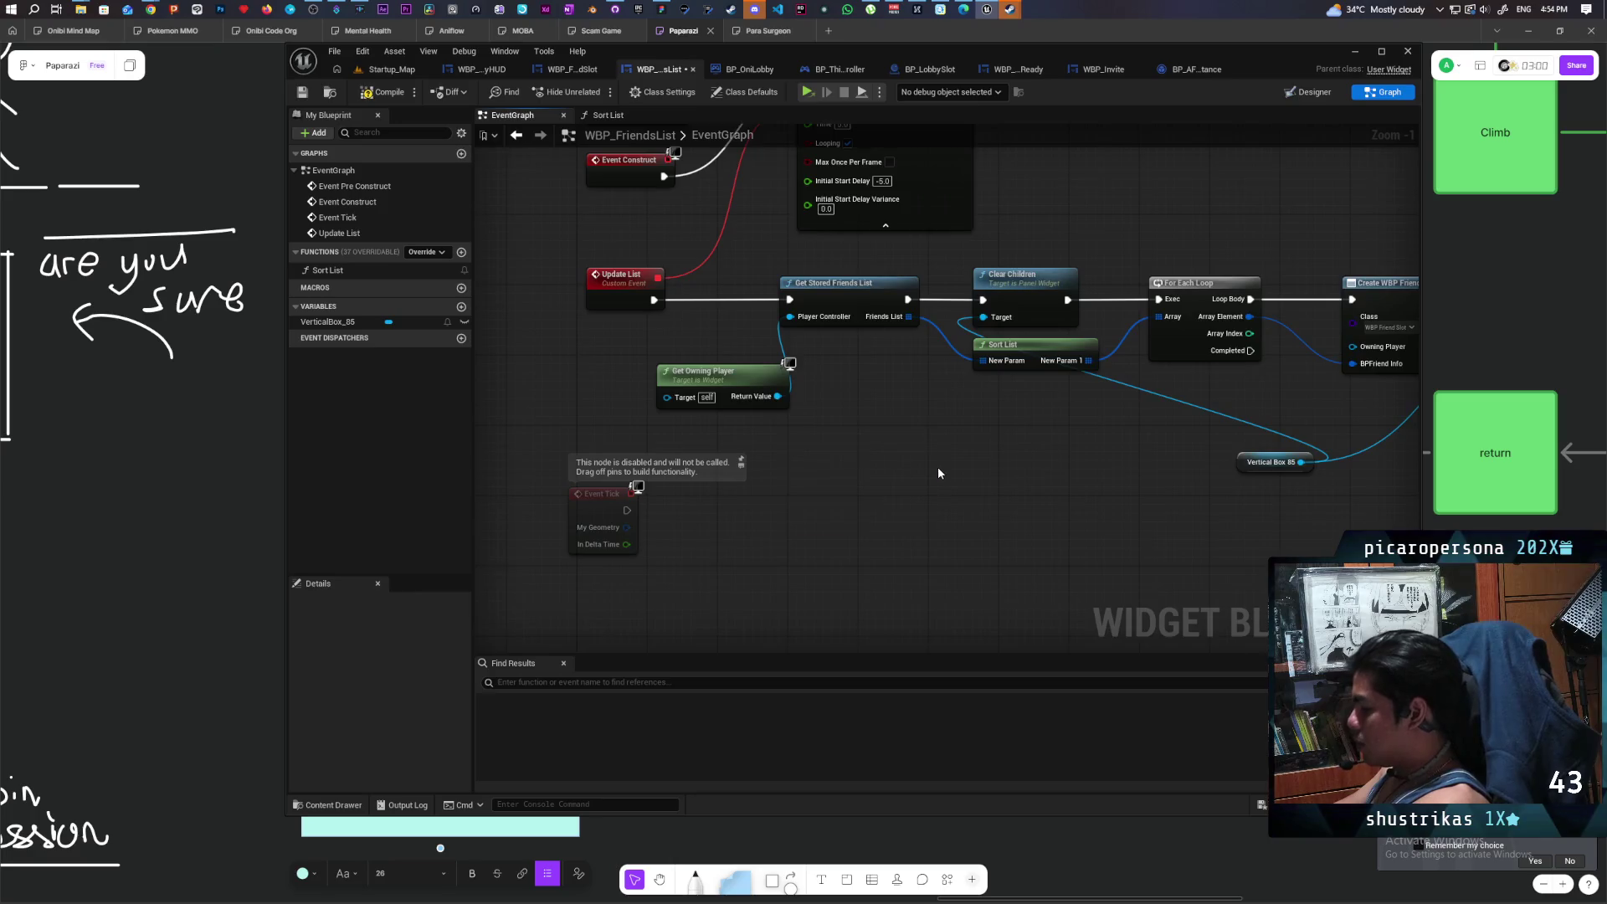
scroll(837, 485, down, 2)
key(ctrl+s)
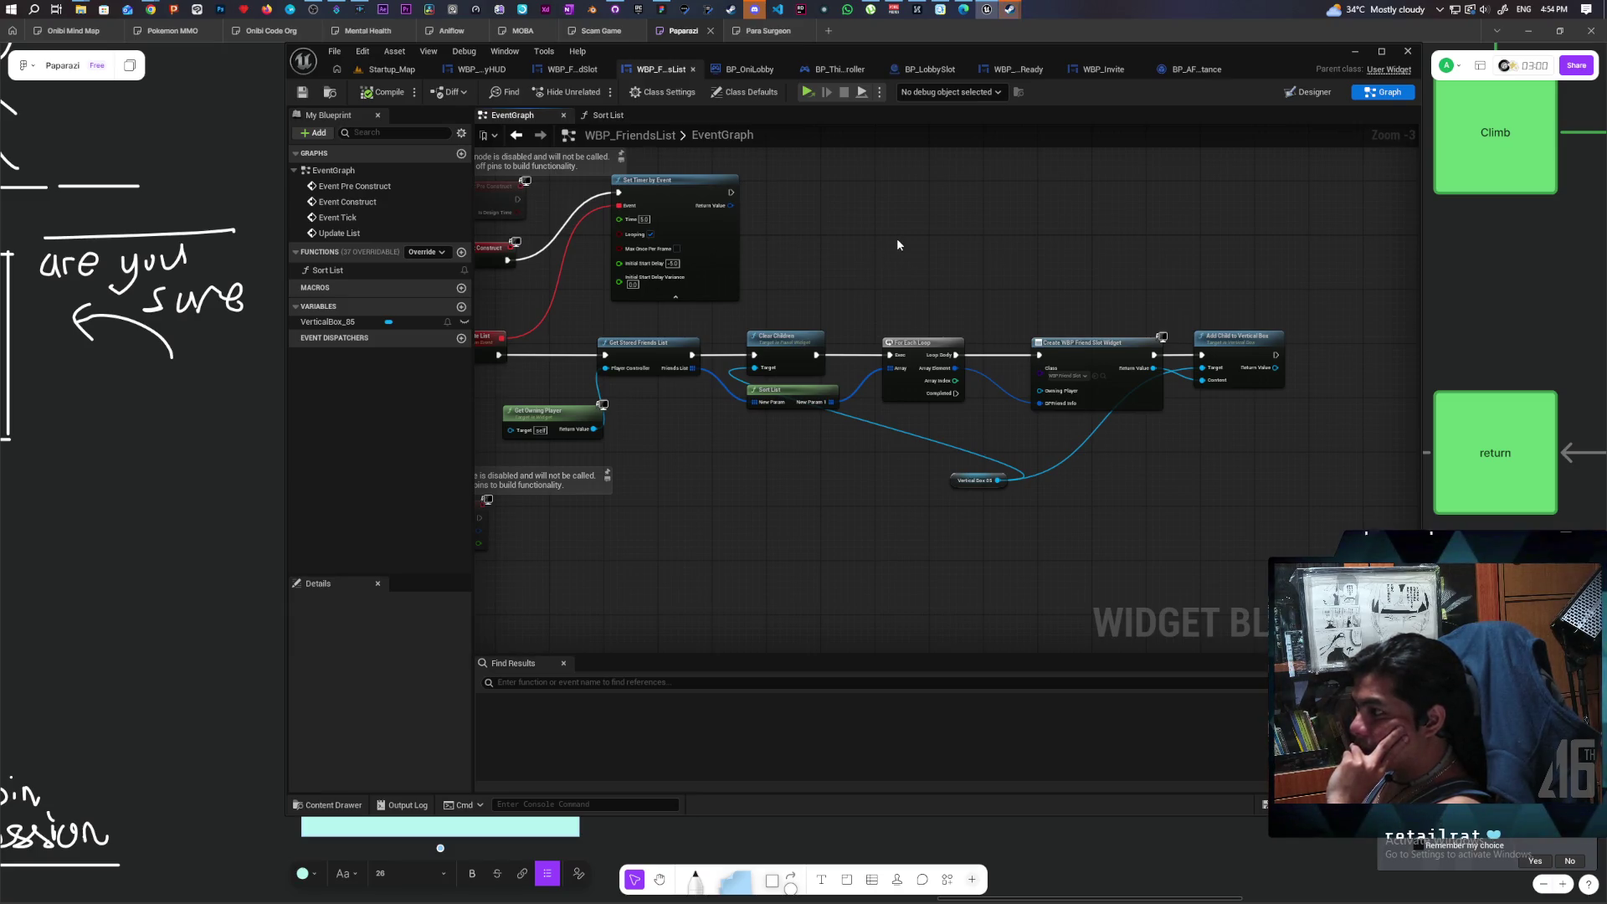
Look over the friends list event graph before returning to WBP_Invite.
mouse_move(897, 240)
mouse_down()
mouse_move(953, 280)
mouse_move(925, 334)
mouse_move(959, 282)
mouse_up()
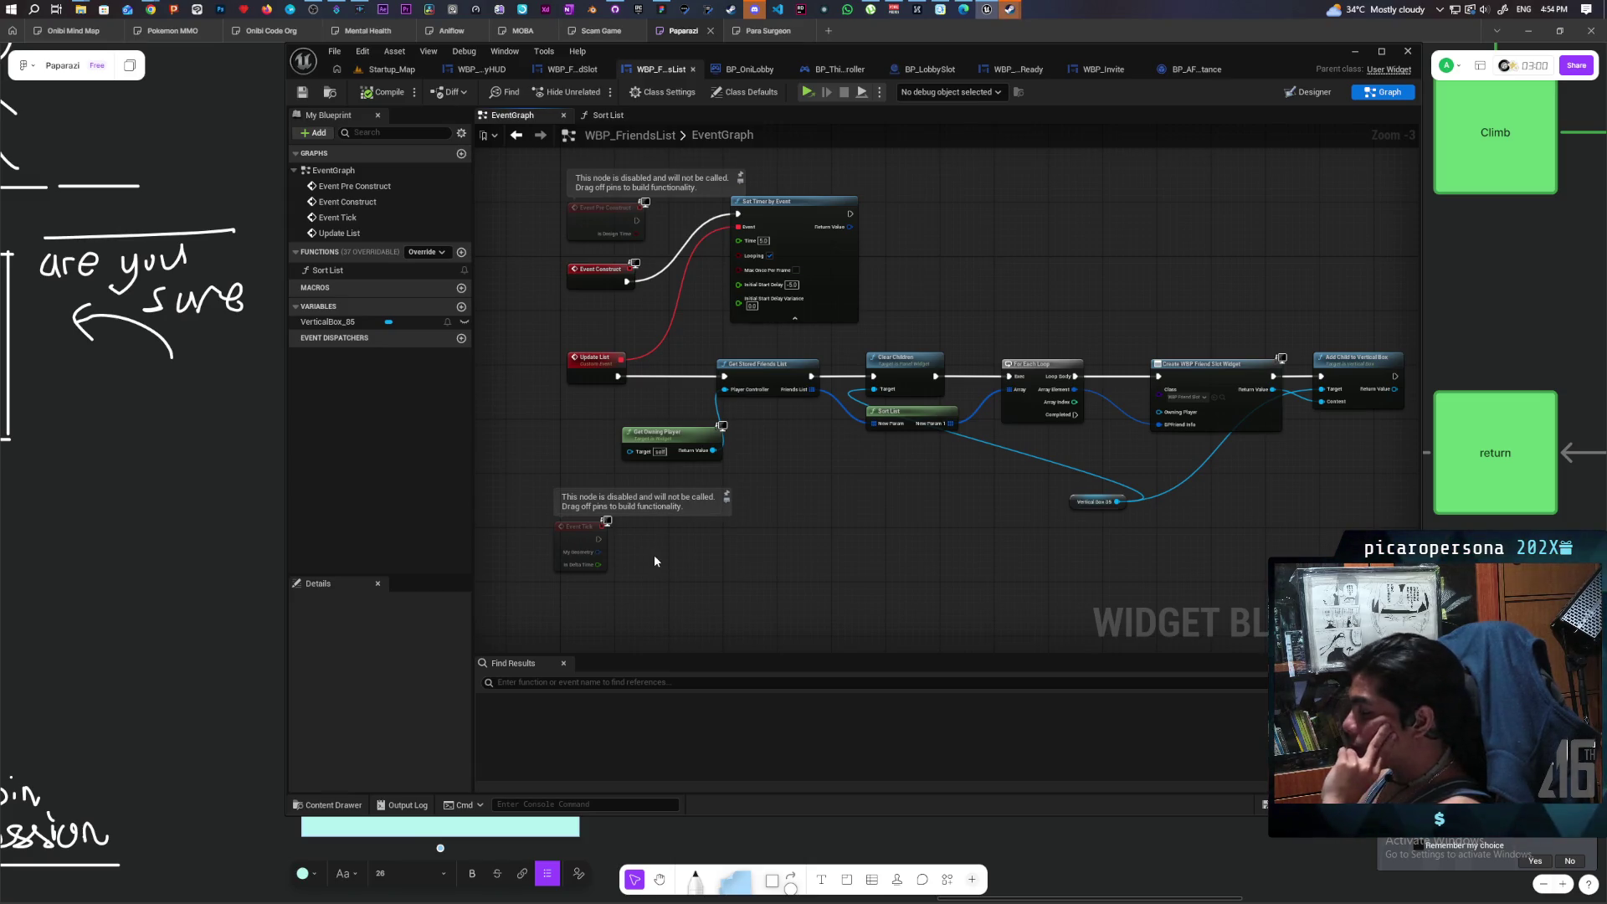
drag(654, 554, 523, 522)
drag(869, 598, 929, 620)
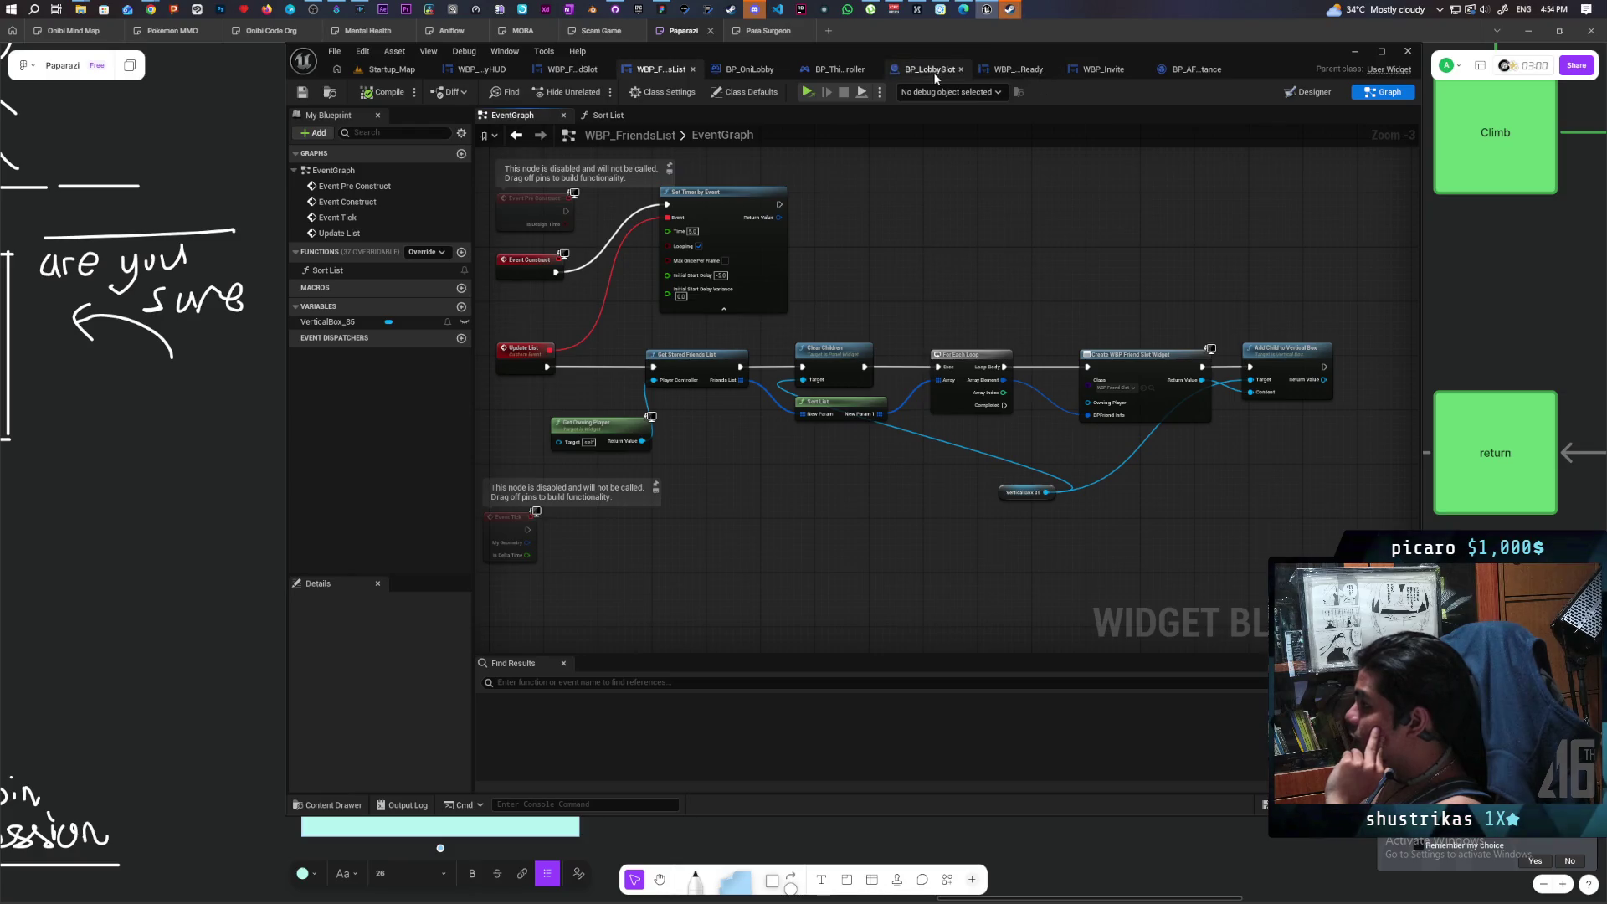
click(1094, 70)
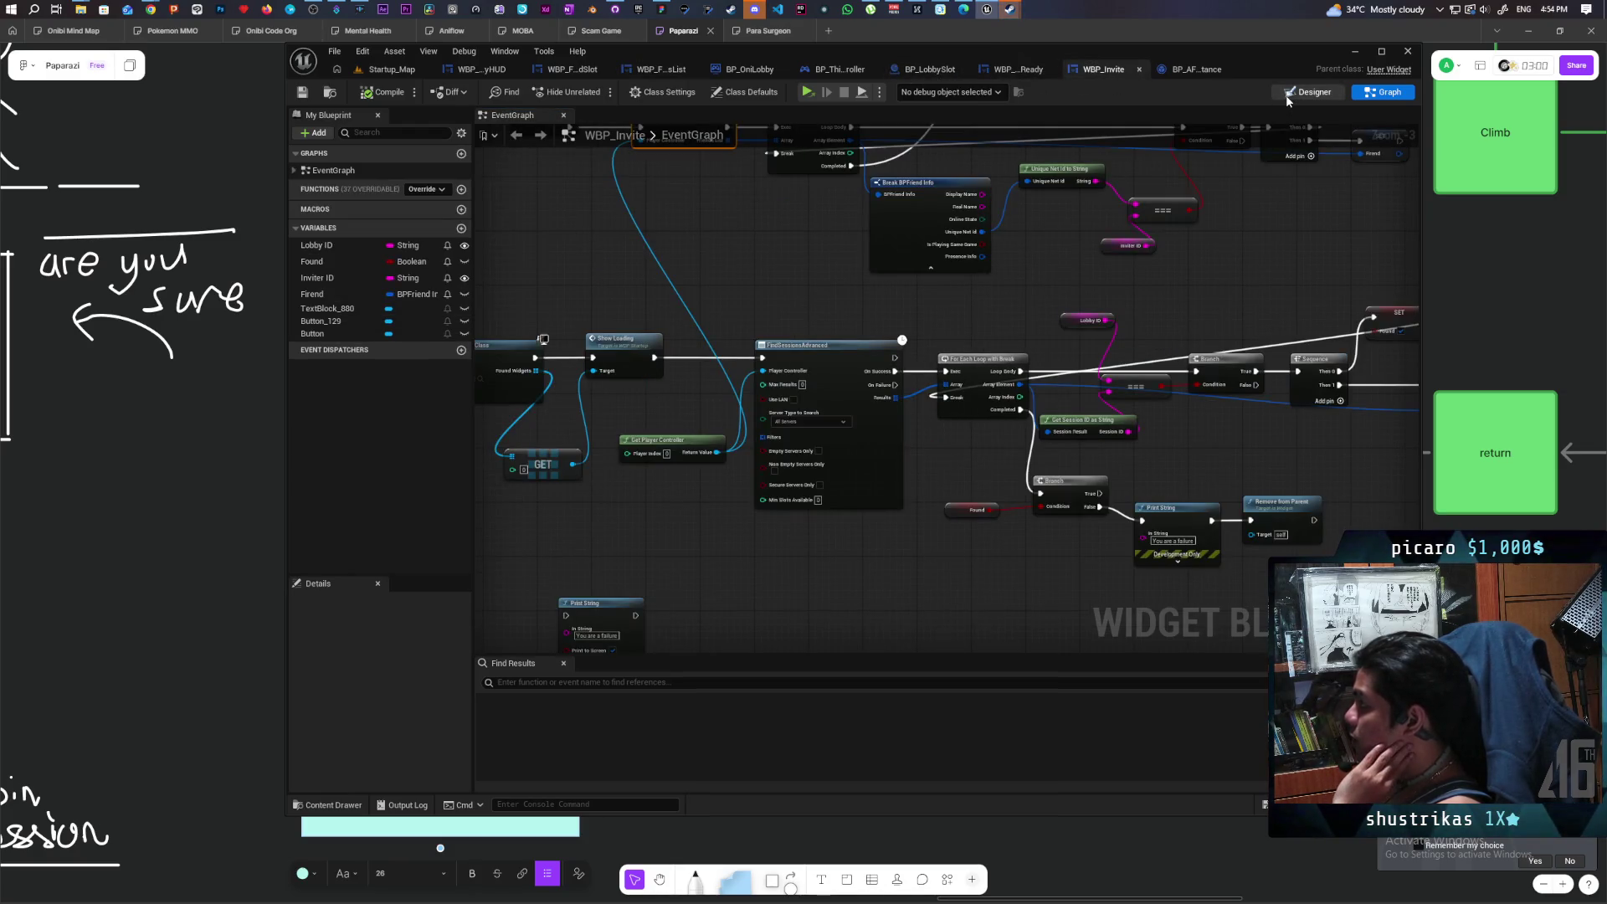
Set the Border's brush colour to opaque (alpha 1) dark grey 1A1A1A and save WBP_Invite.
click(1307, 92)
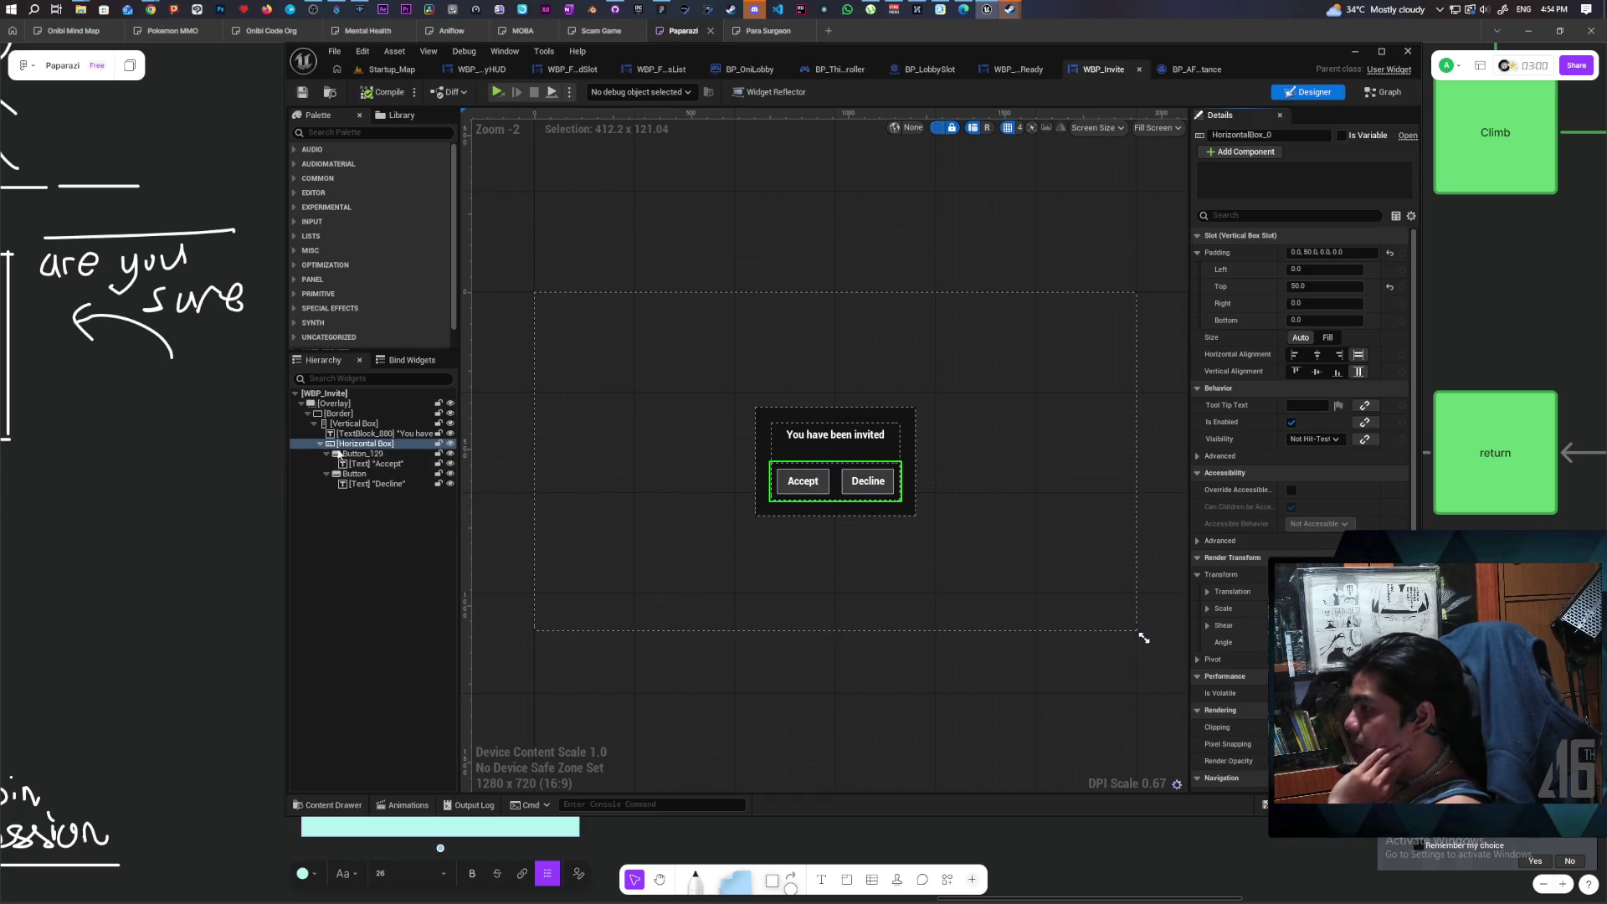
click(335, 413)
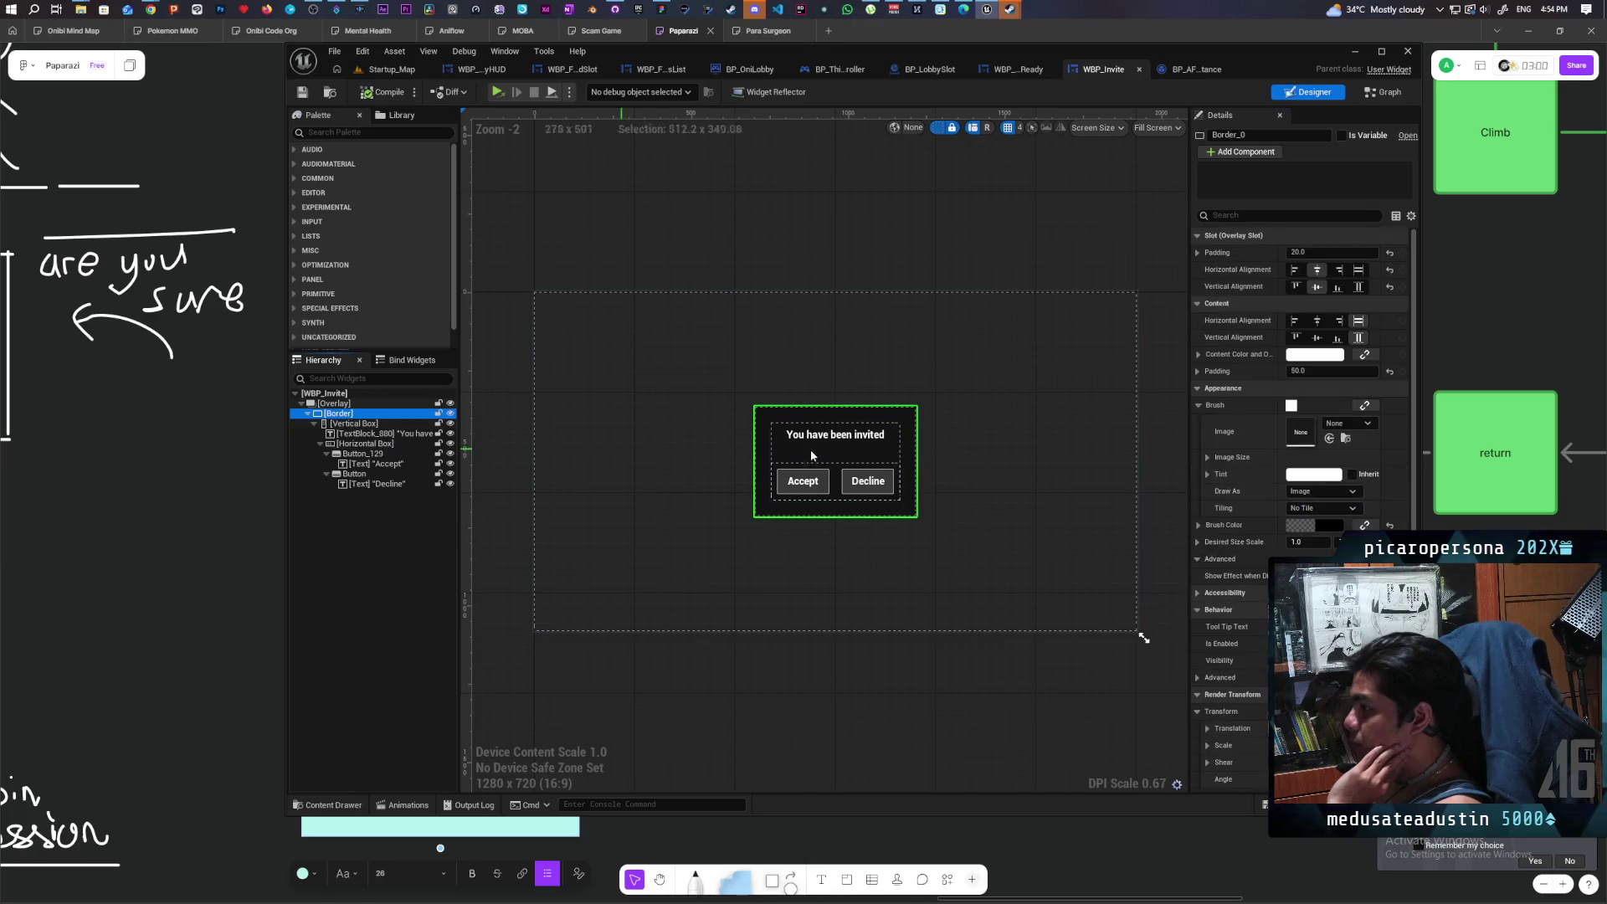
click(1323, 523)
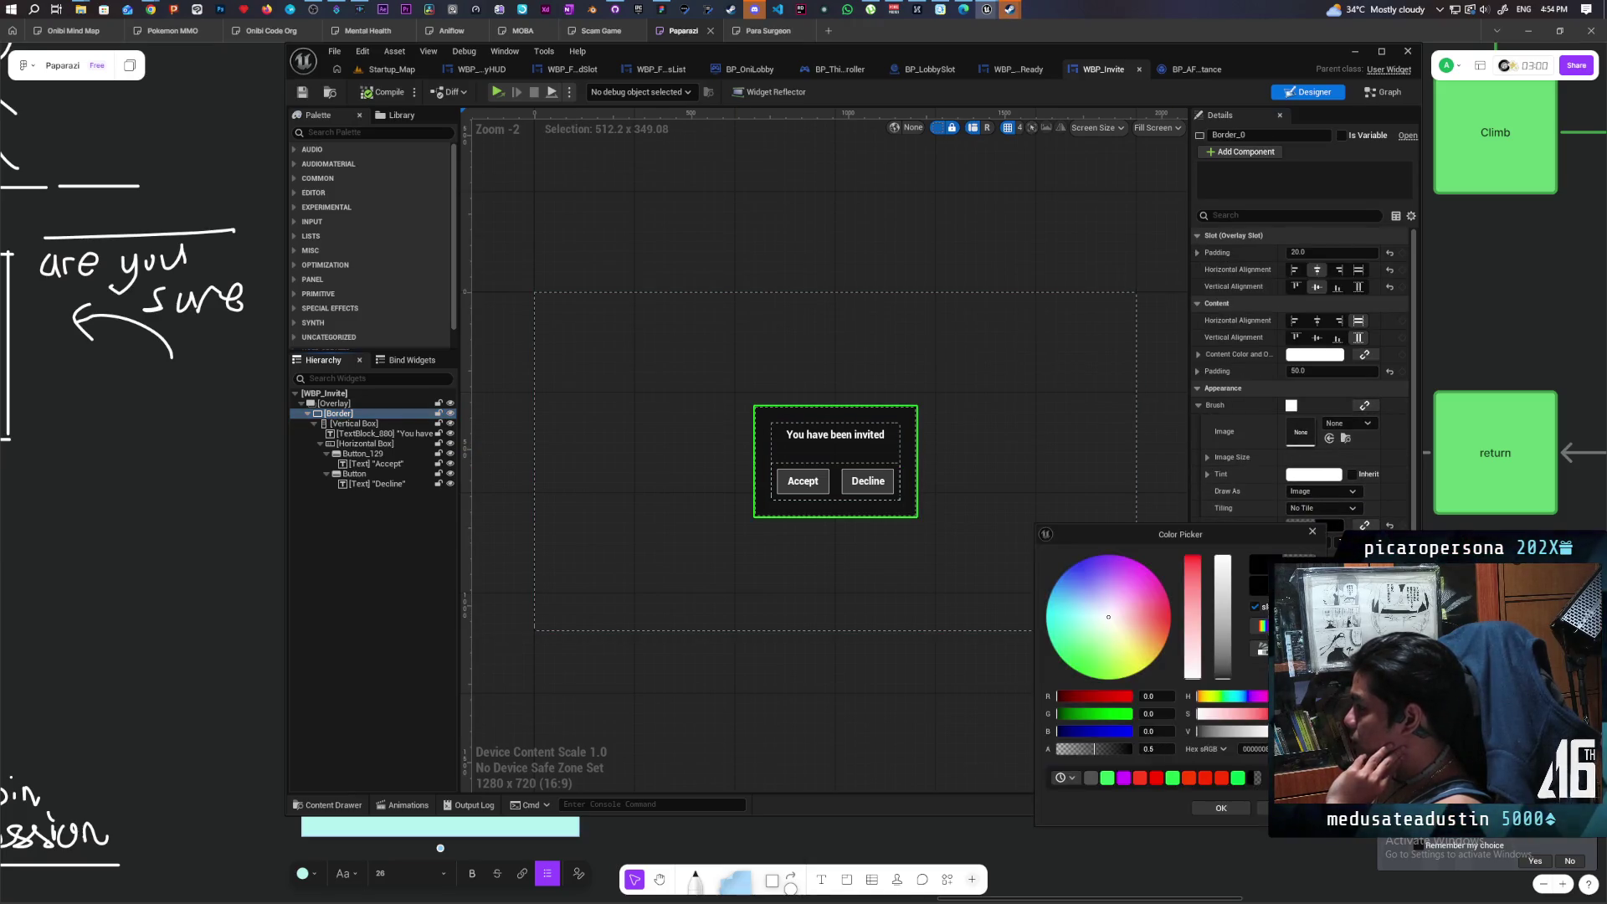
drag(1095, 748, 1134, 748)
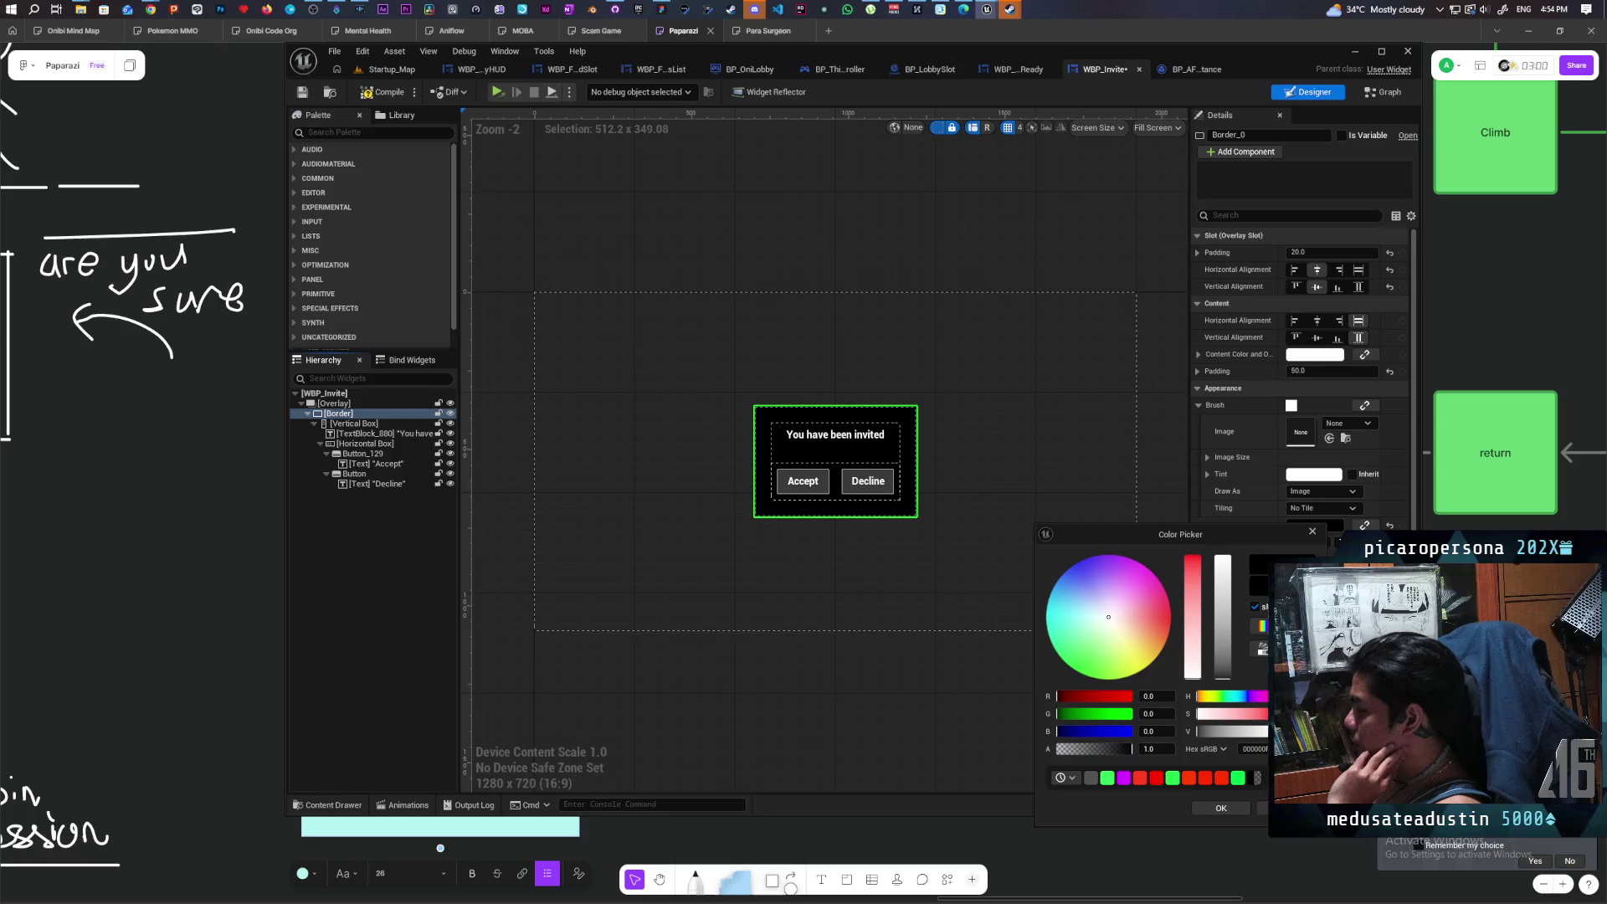
drag(1222, 683, 1221, 676)
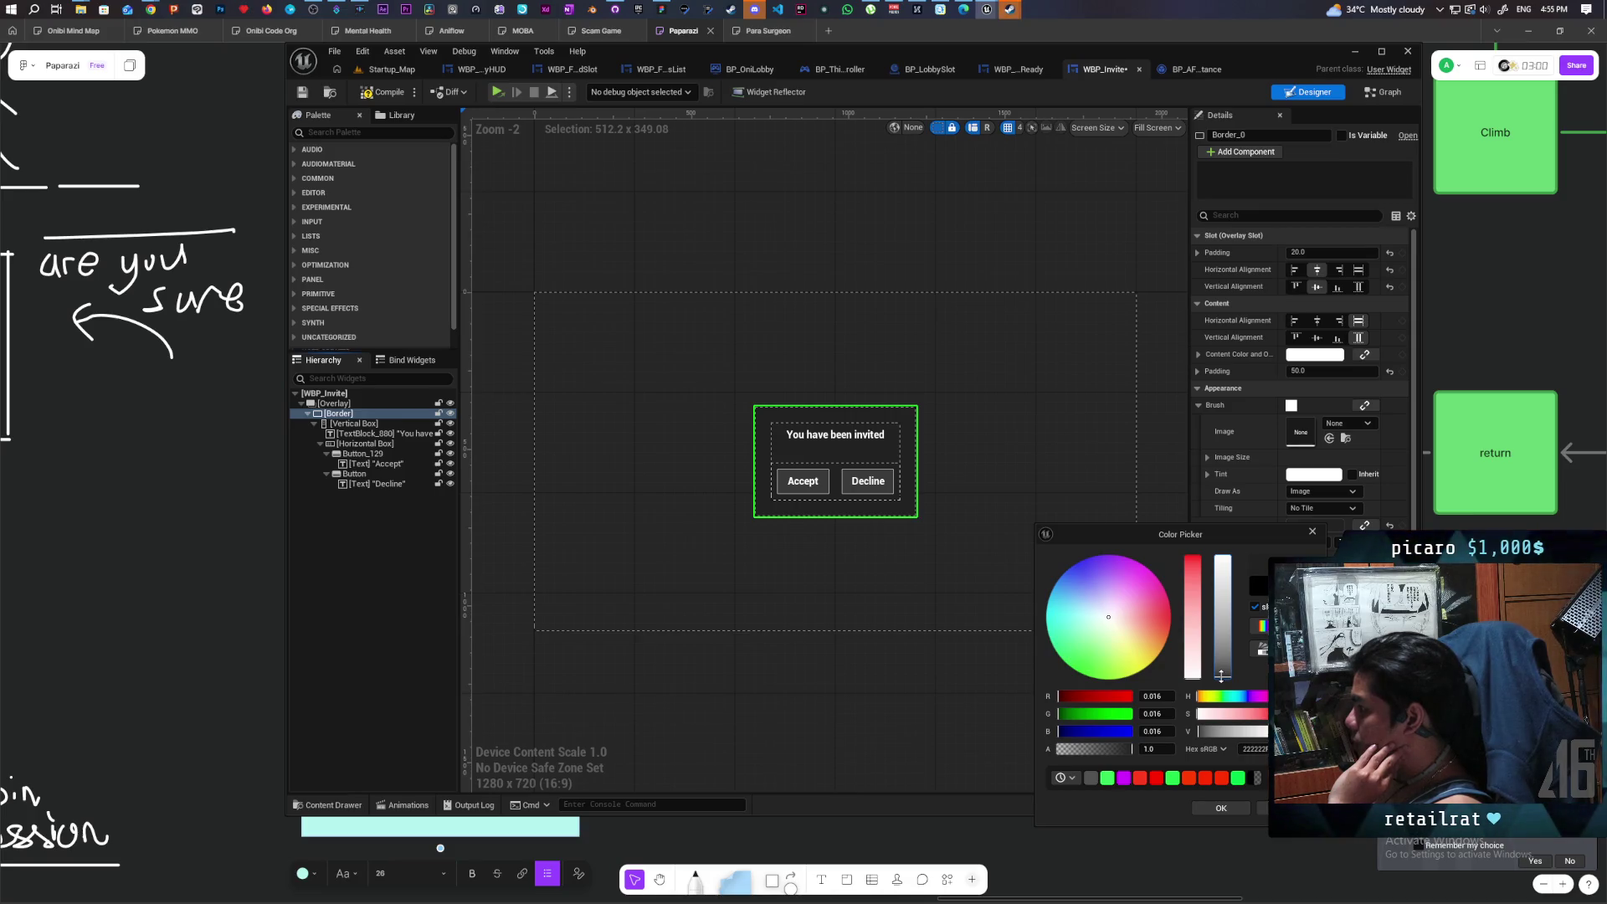
drag(1221, 677, 1222, 677)
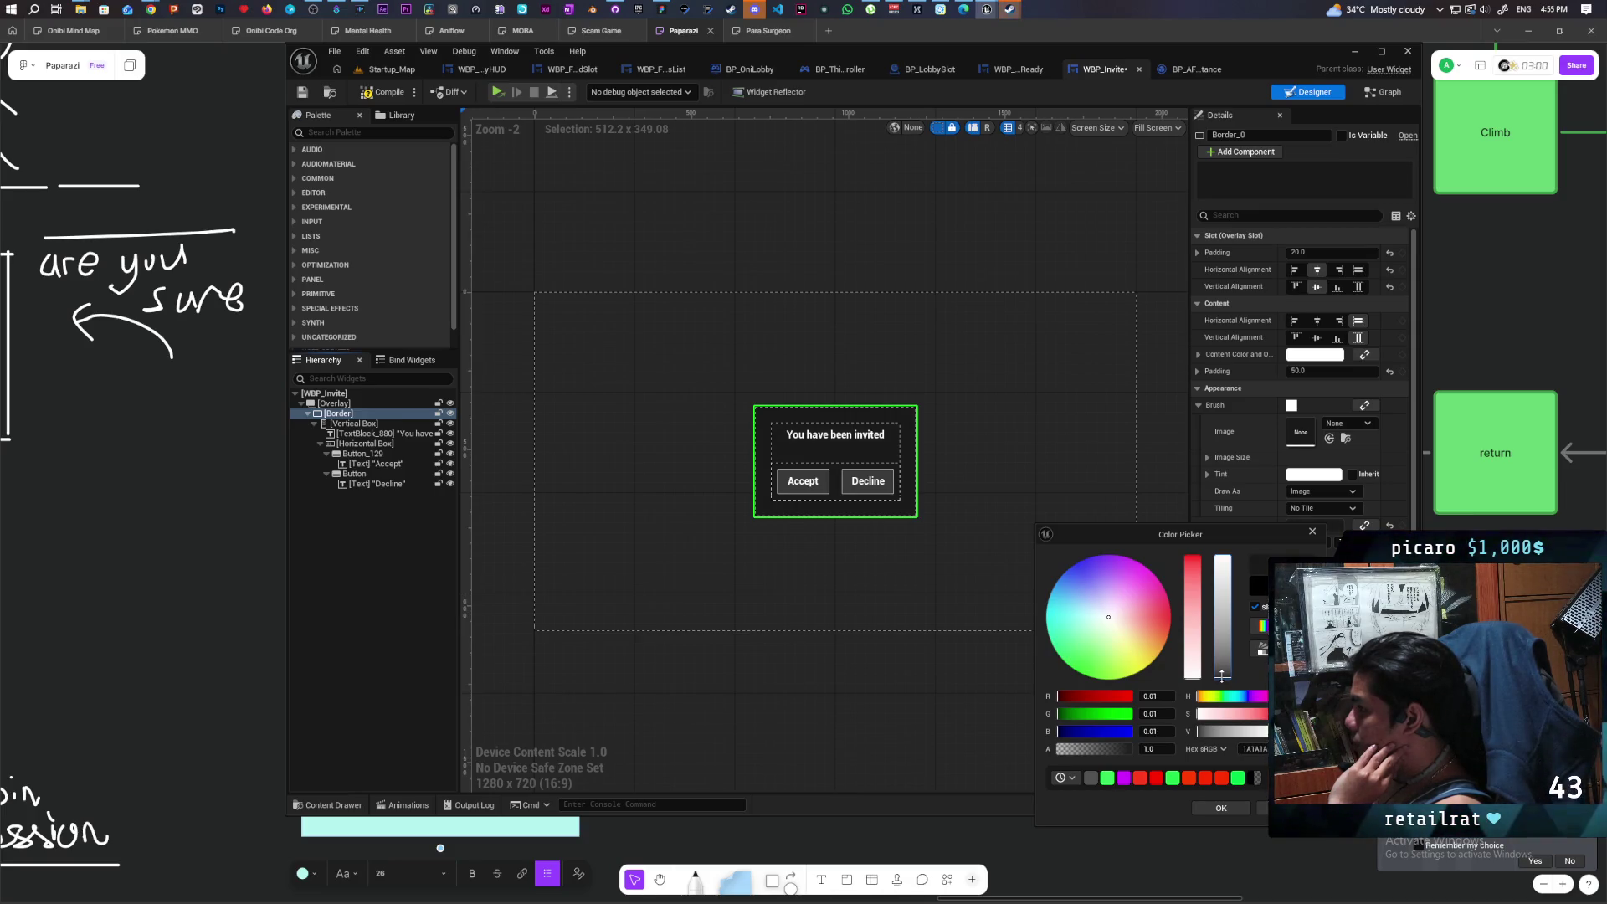
scroll(852, 487, up, 4)
scroll(851, 487, up, 2)
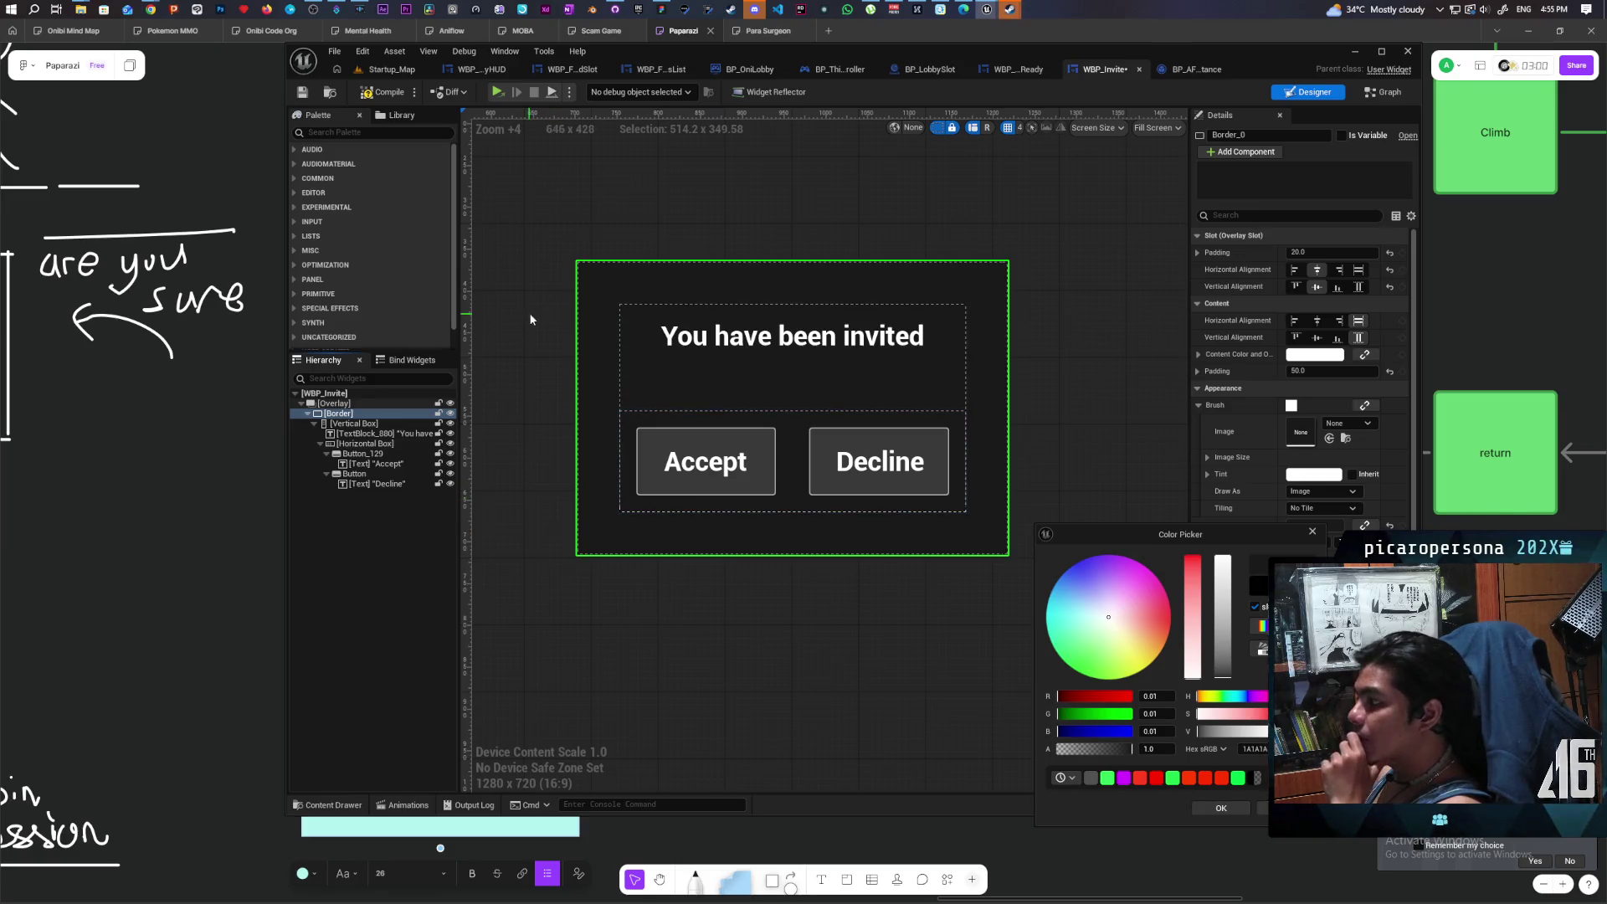
key(ctrl+s)
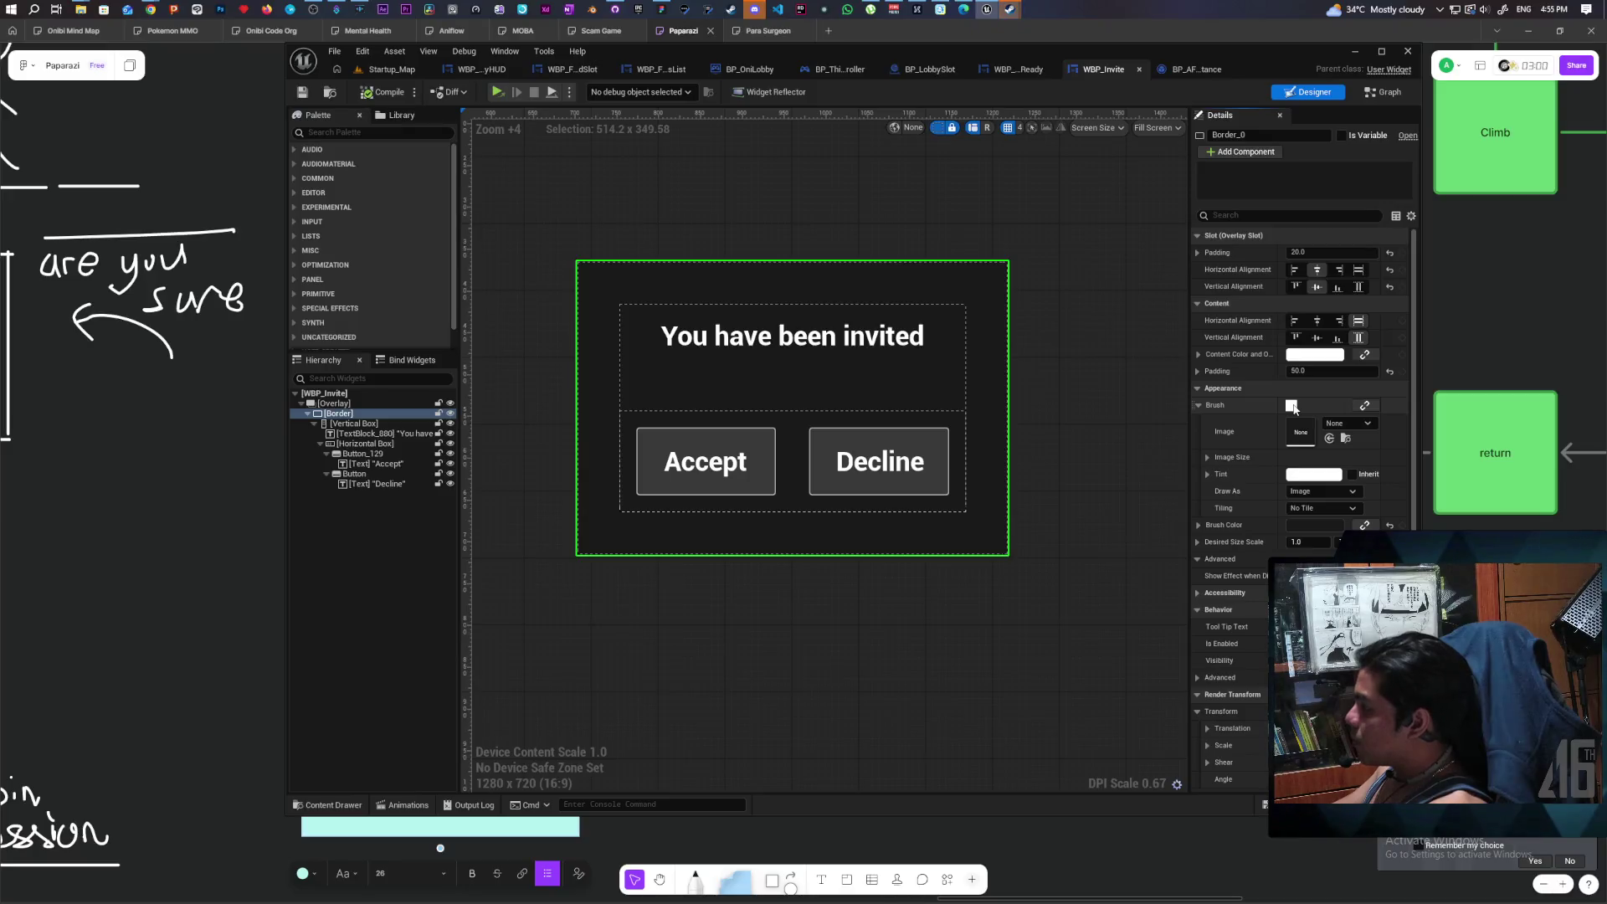
Replace the Border's Gradient_Linear brush image with a gradient texture found by searching 'gradient'.
click(1348, 424)
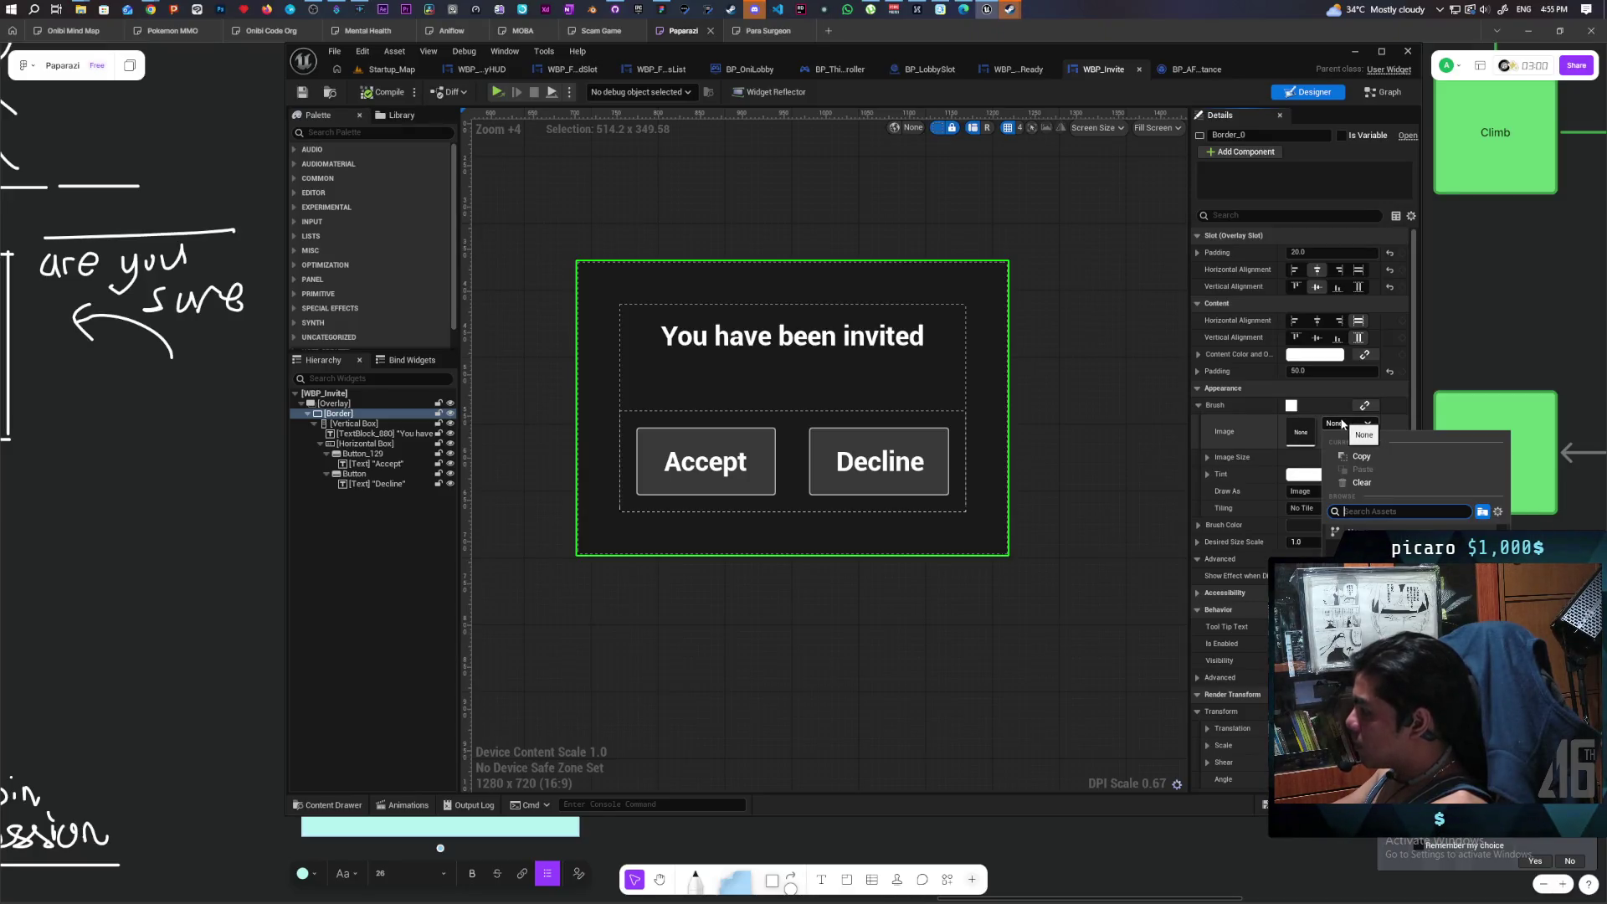
text(adi)
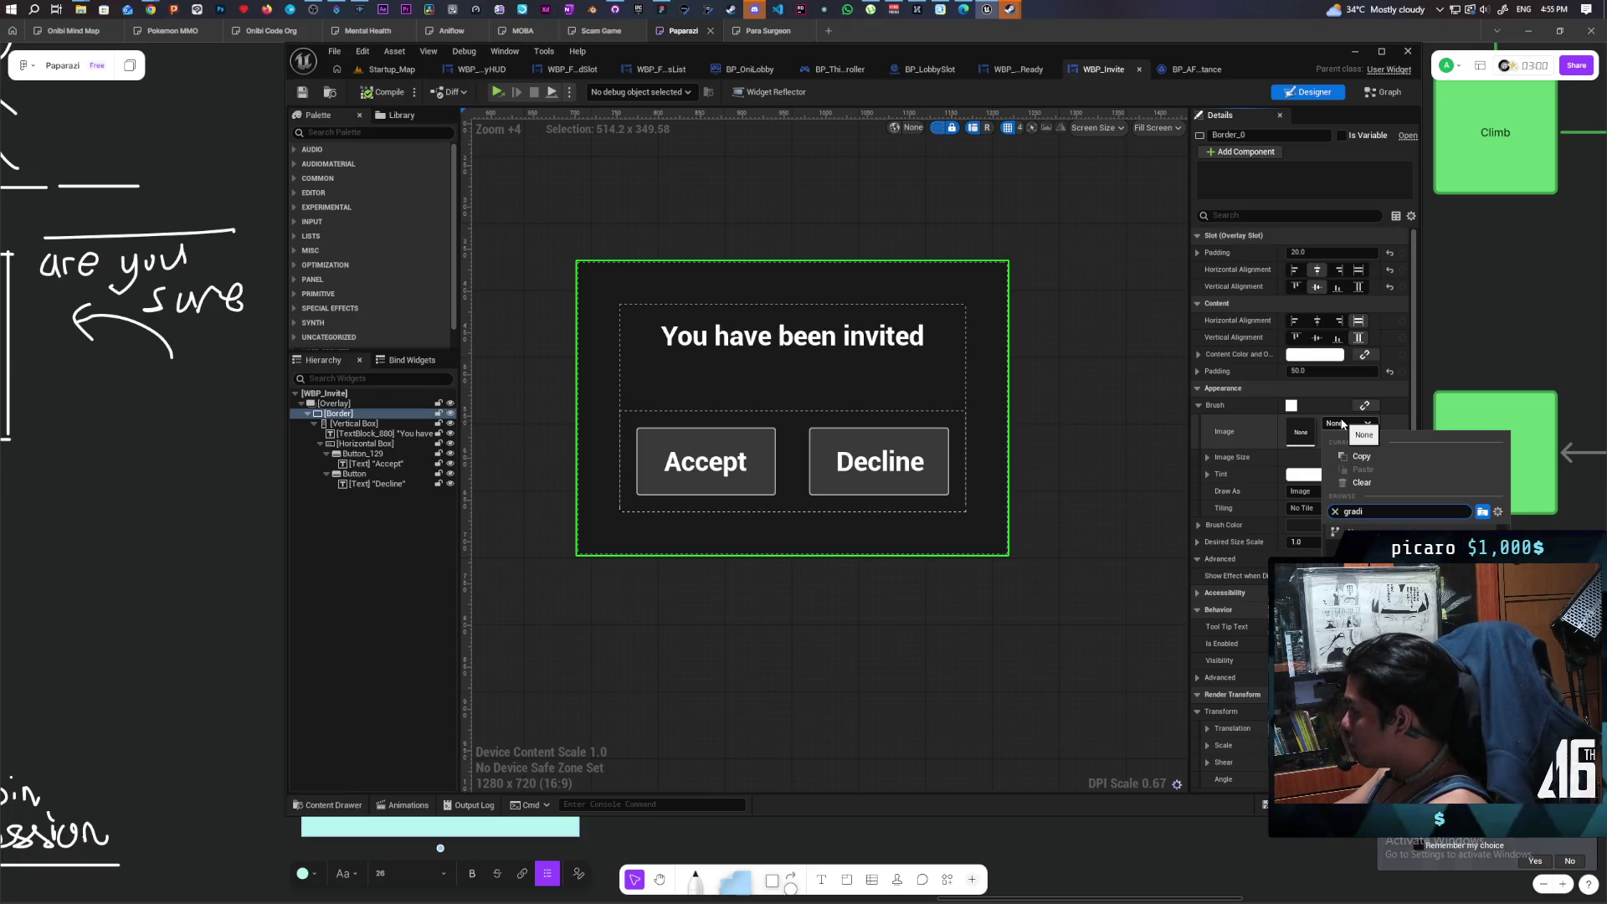
key(Return)
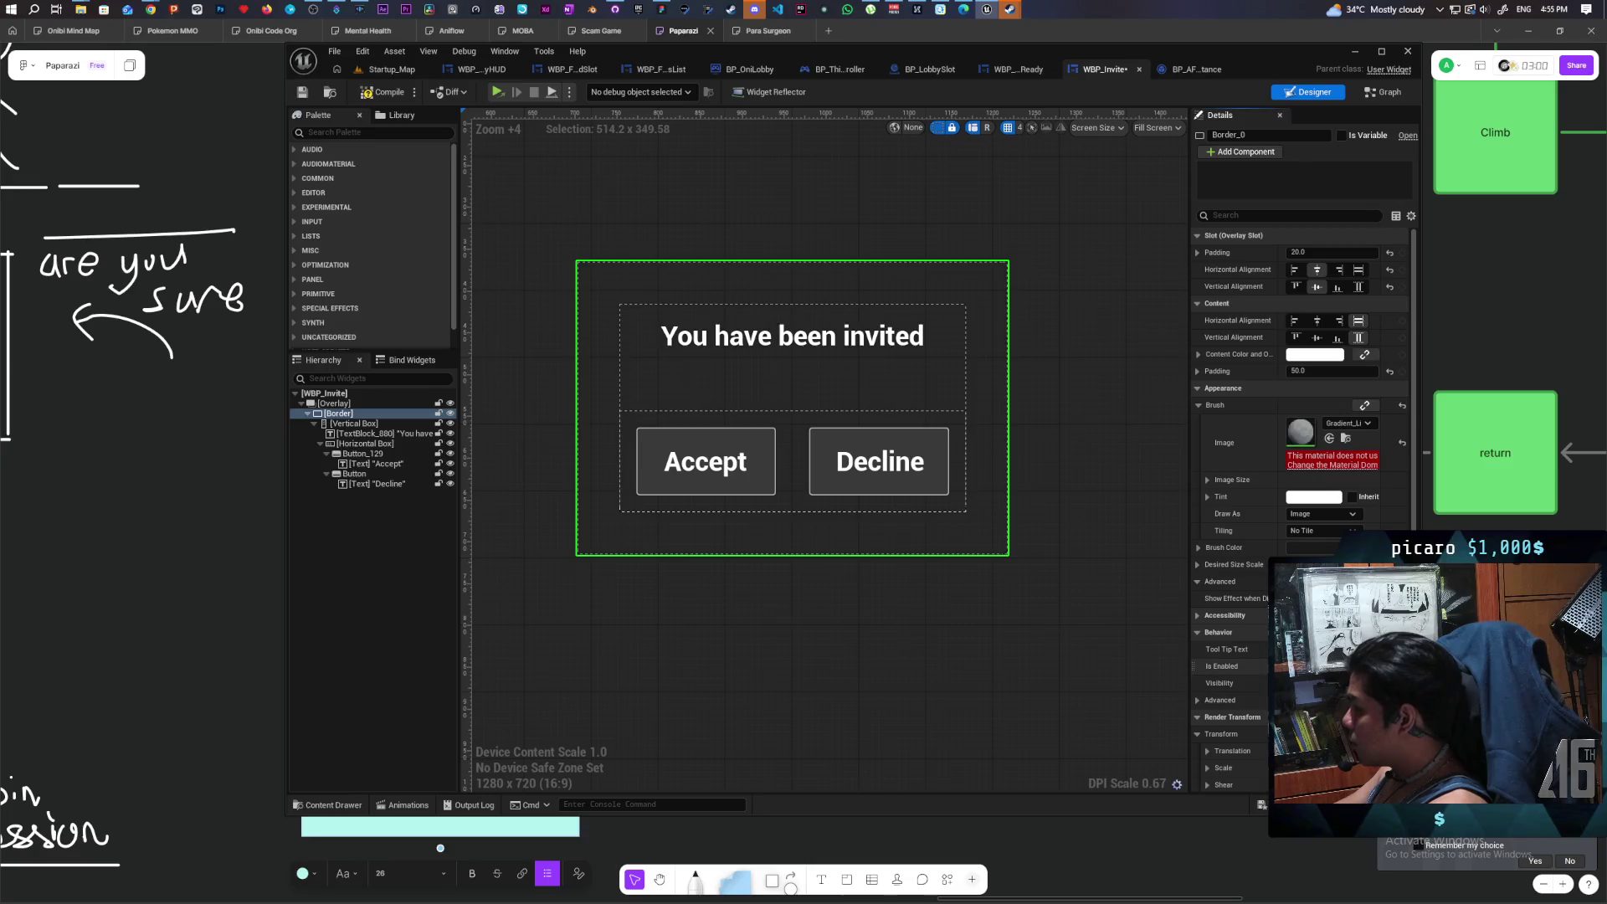
click(1354, 424)
text(ne)
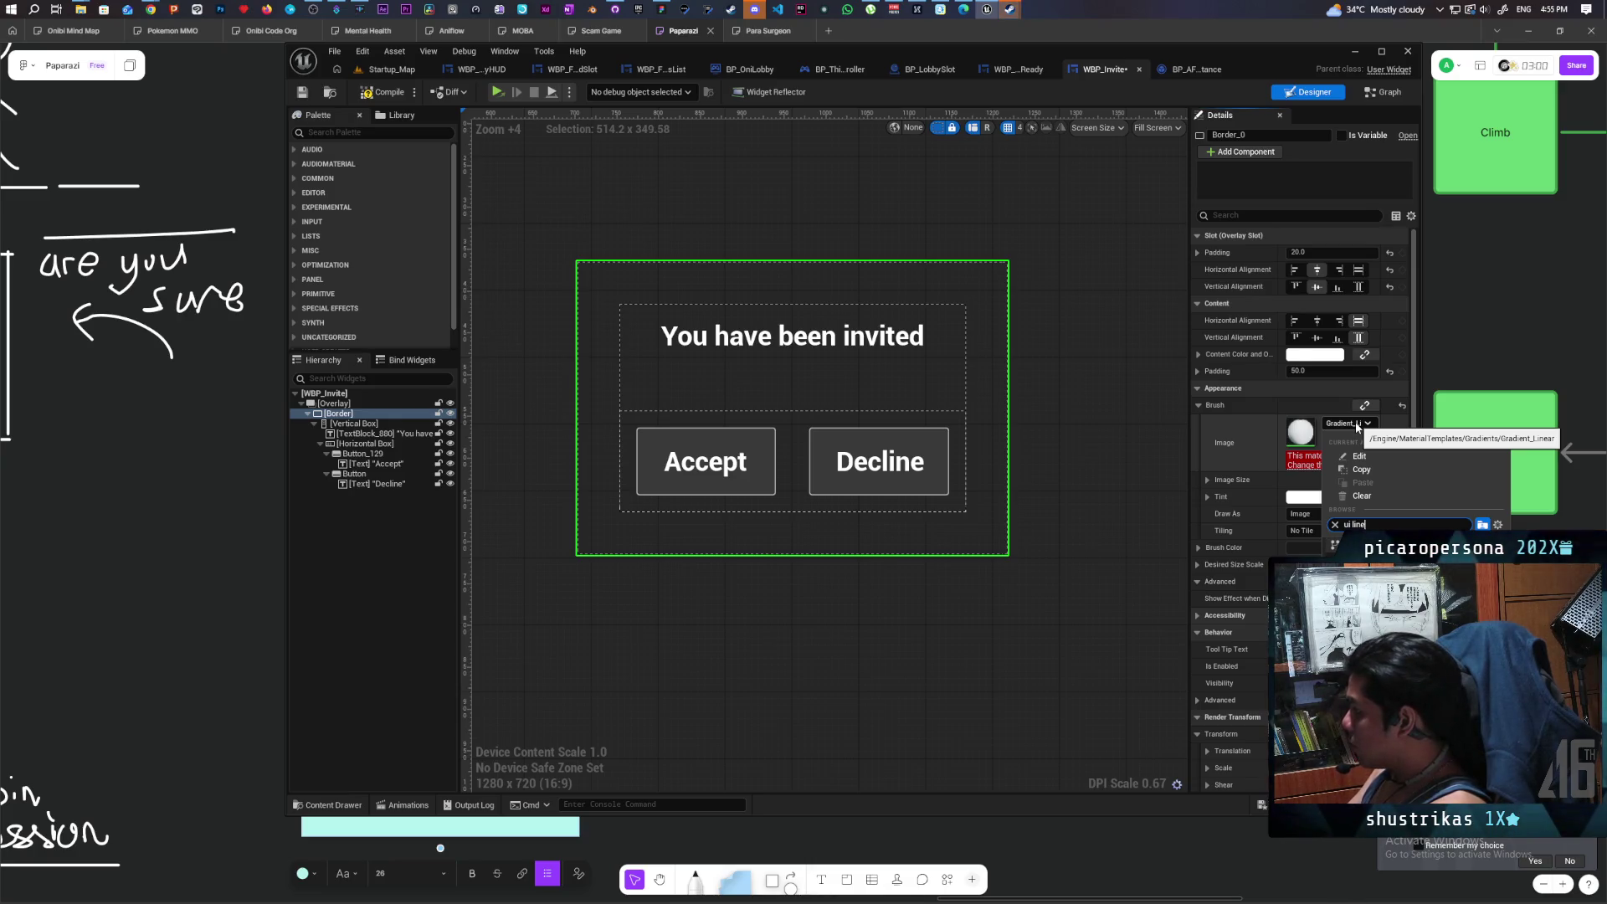
key(BackSpace)
text(gradient)
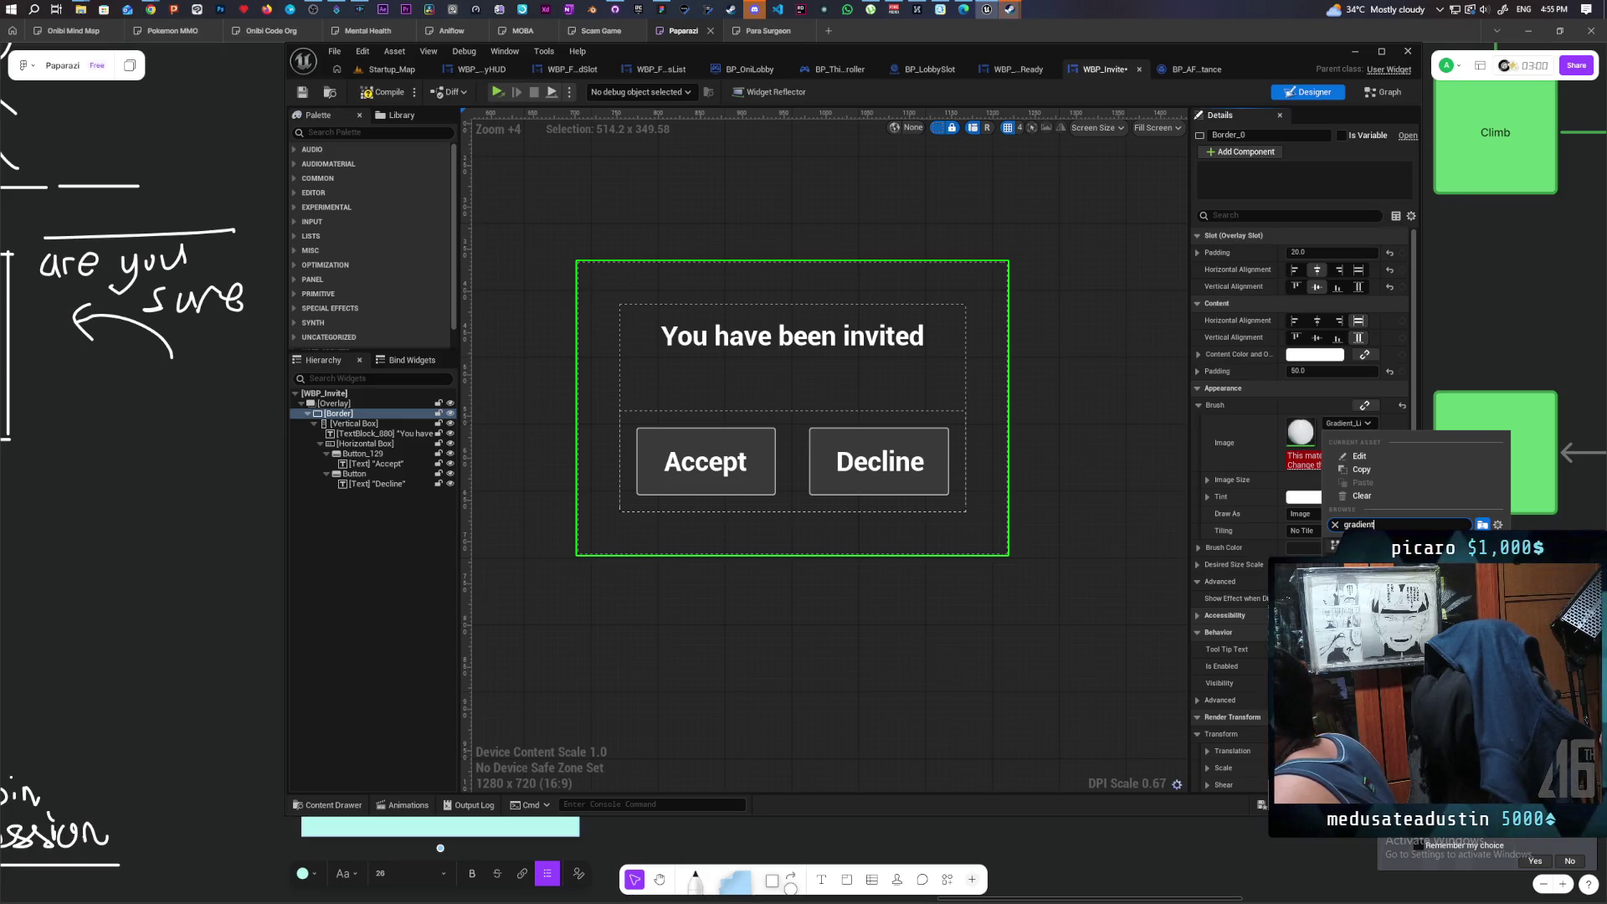
key(Return)
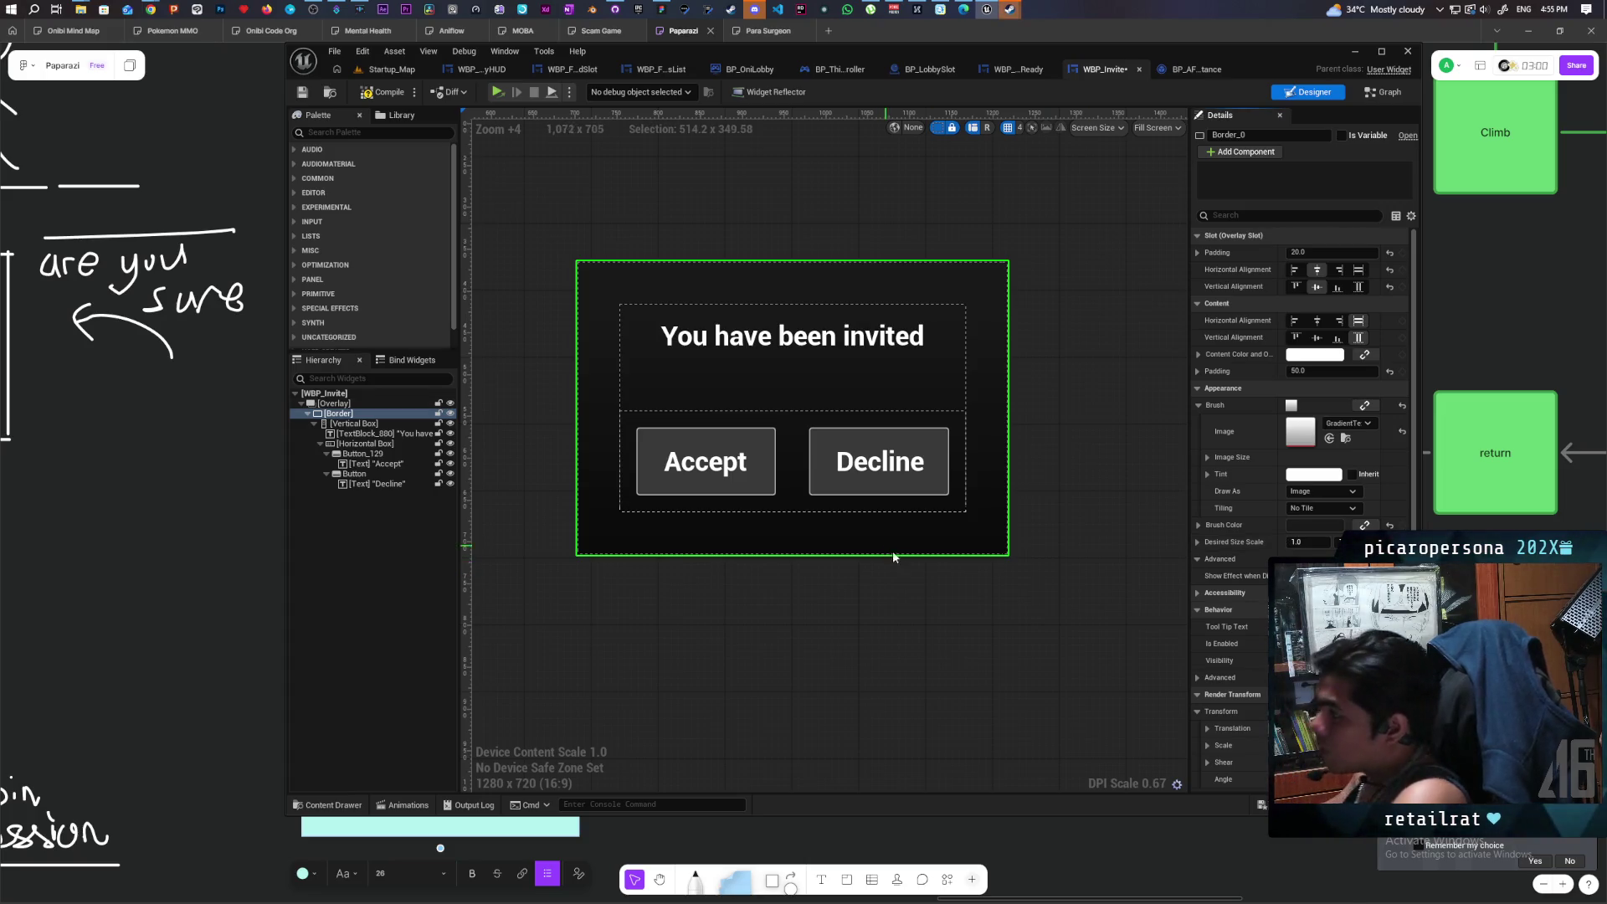
click(1315, 525)
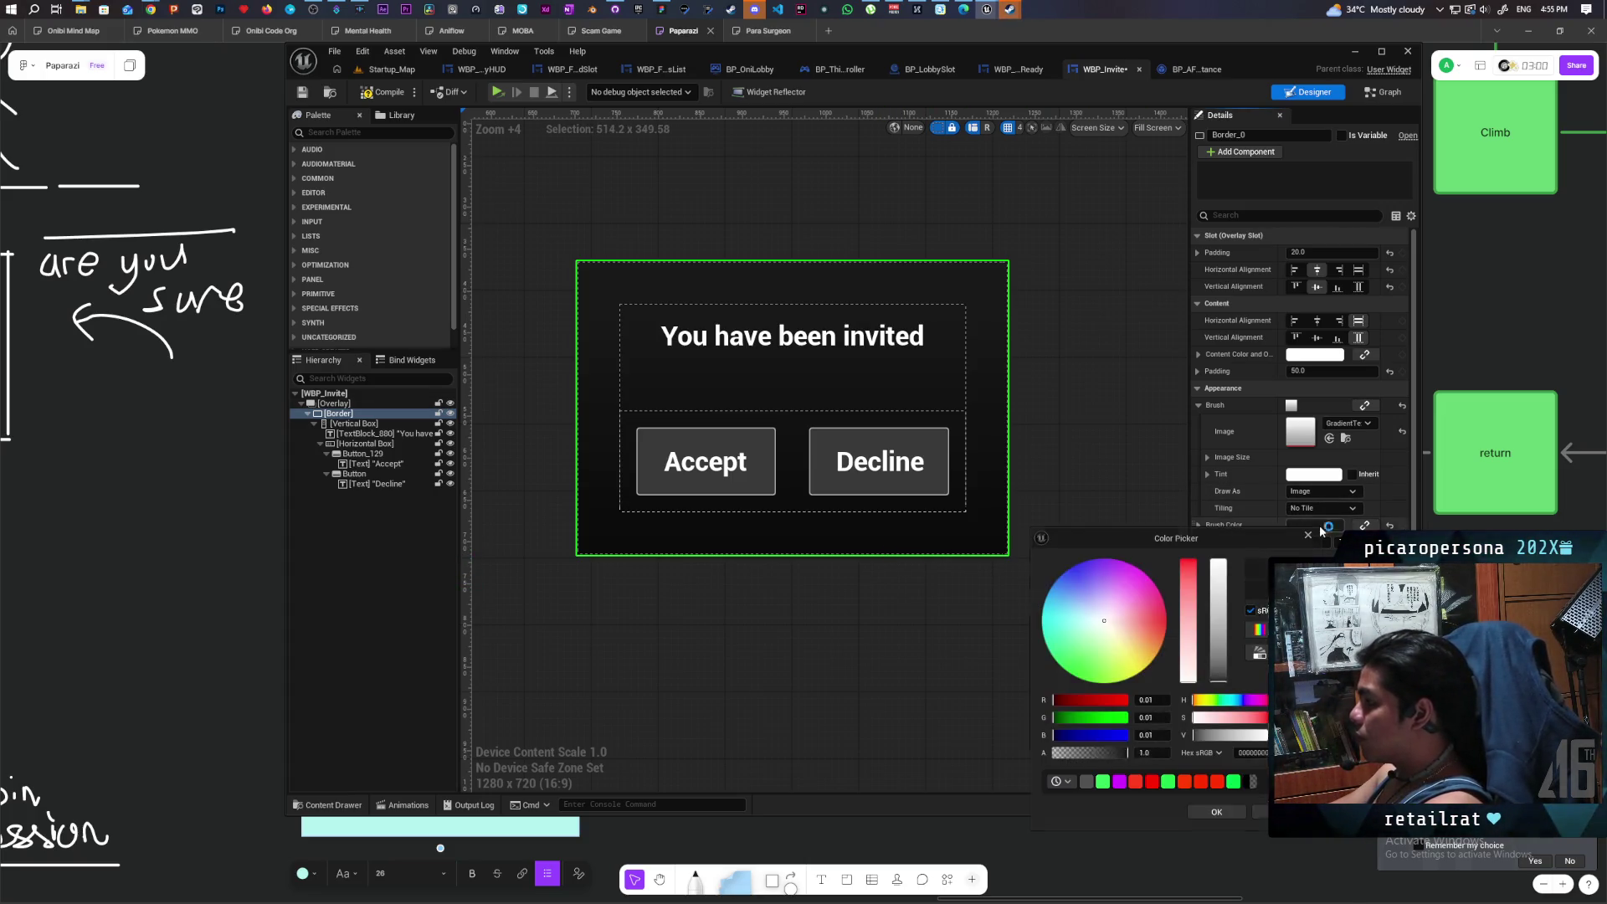
Tune the Border brush colour's hue, saturation and value to dark teal-blue 071C28.
mouse_move(1188, 674)
mouse_down()
mouse_move(1189, 585)
mouse_move(1188, 599)
mouse_up()
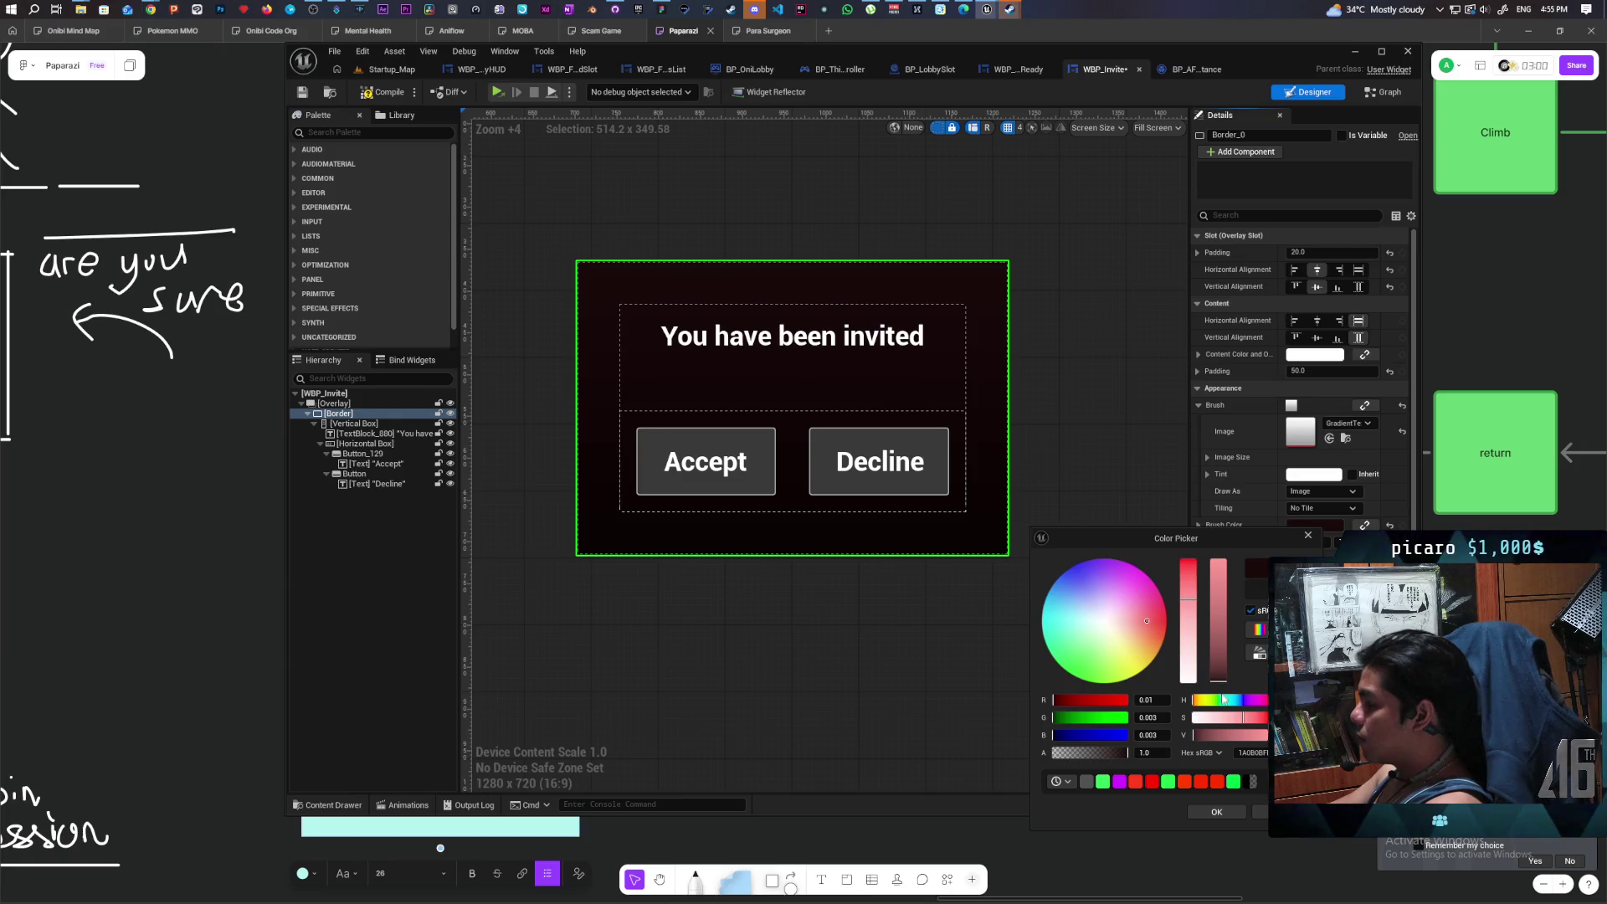
mouse_move(1203, 705)
mouse_down()
mouse_move(1258, 709)
mouse_move(1226, 703)
mouse_move(1222, 660)
mouse_move(1221, 675)
mouse_up()
click(1069, 614)
drag(1051, 609, 1051, 591)
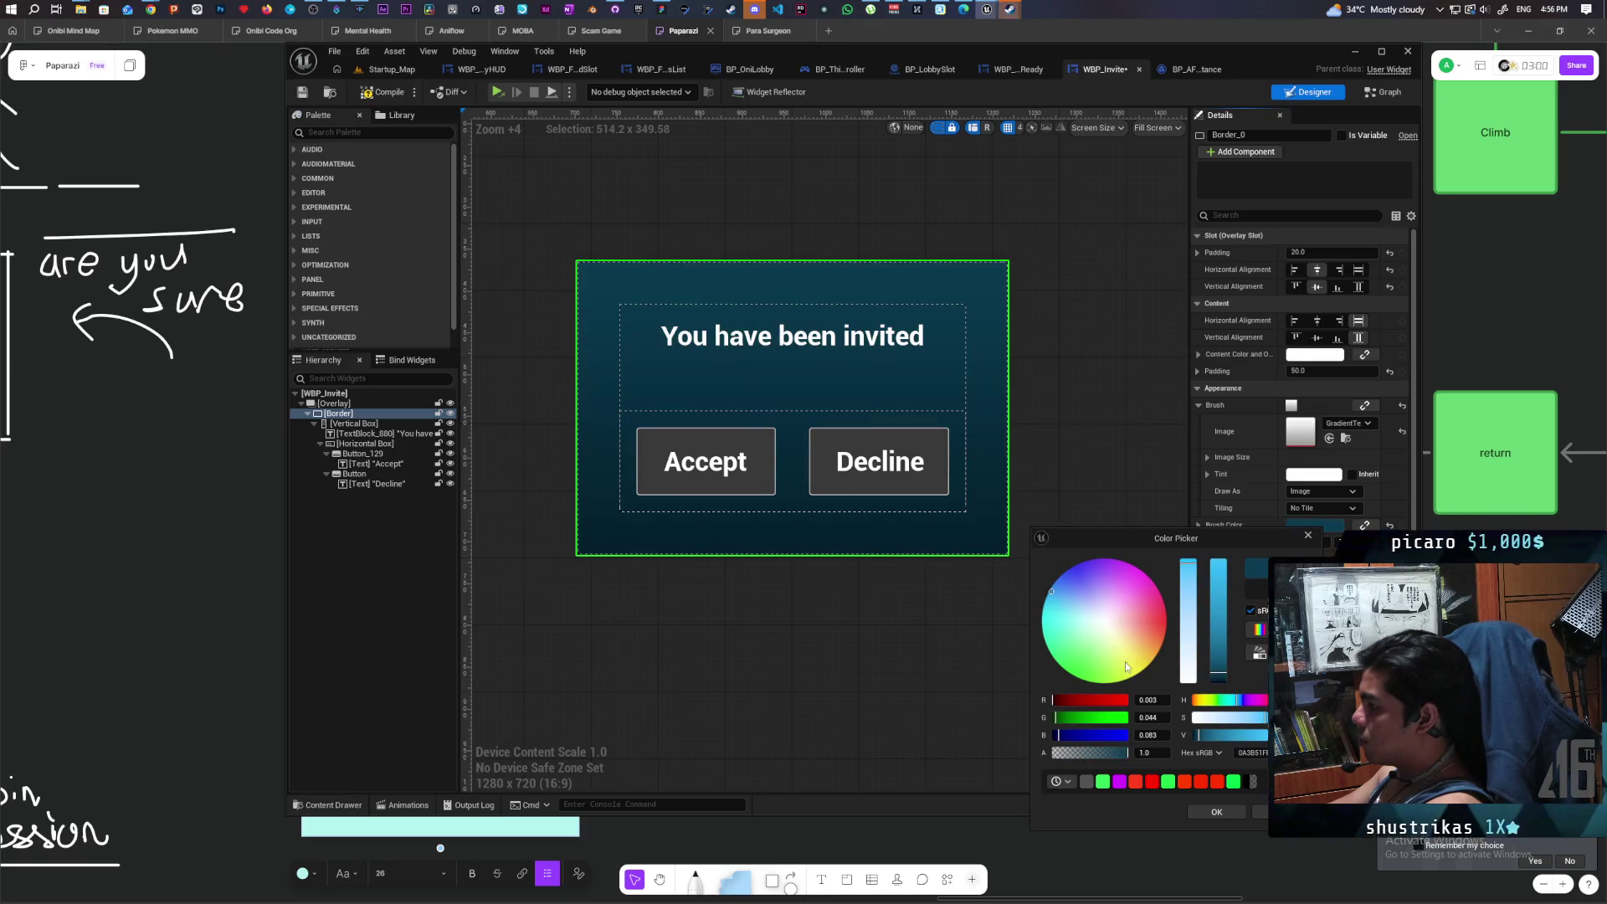
click(1221, 678)
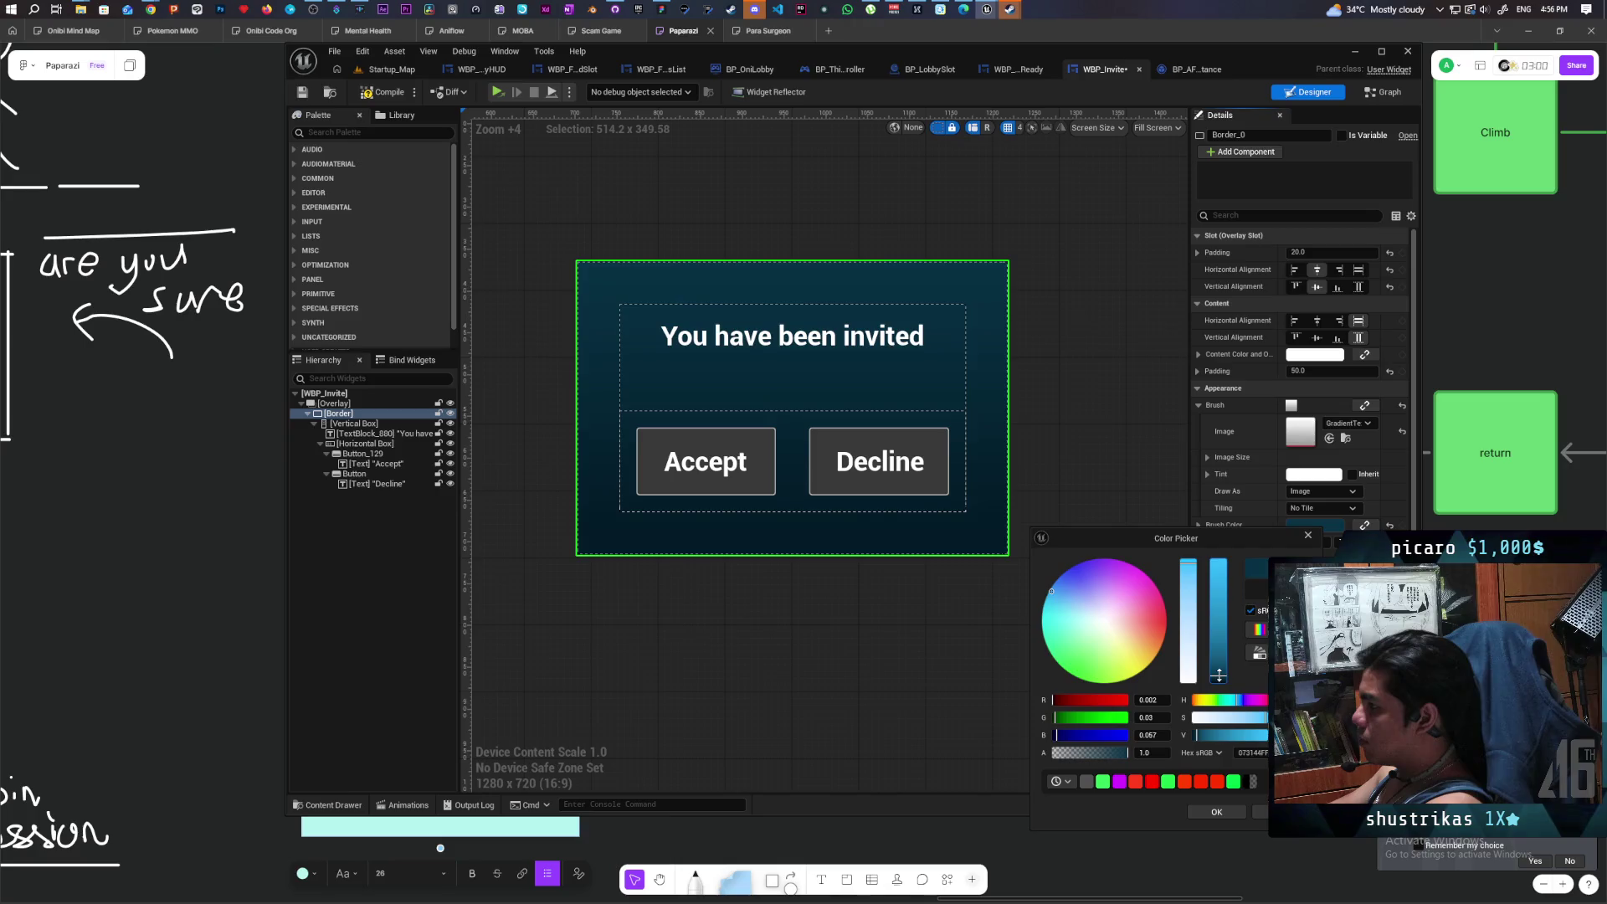
click(1190, 591)
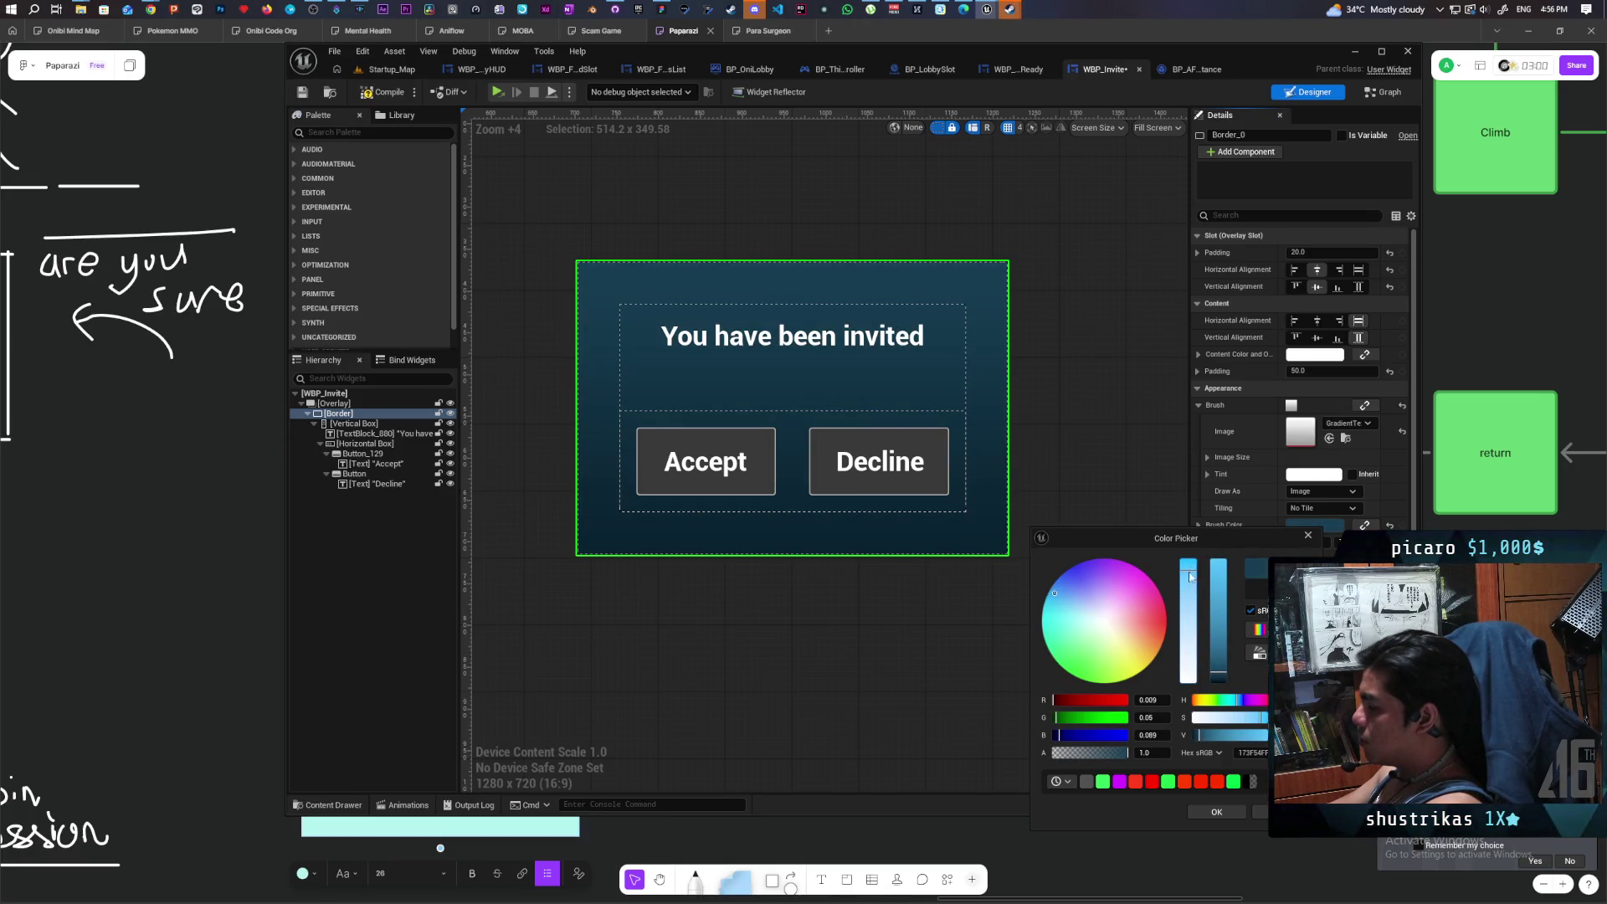
click(1222, 676)
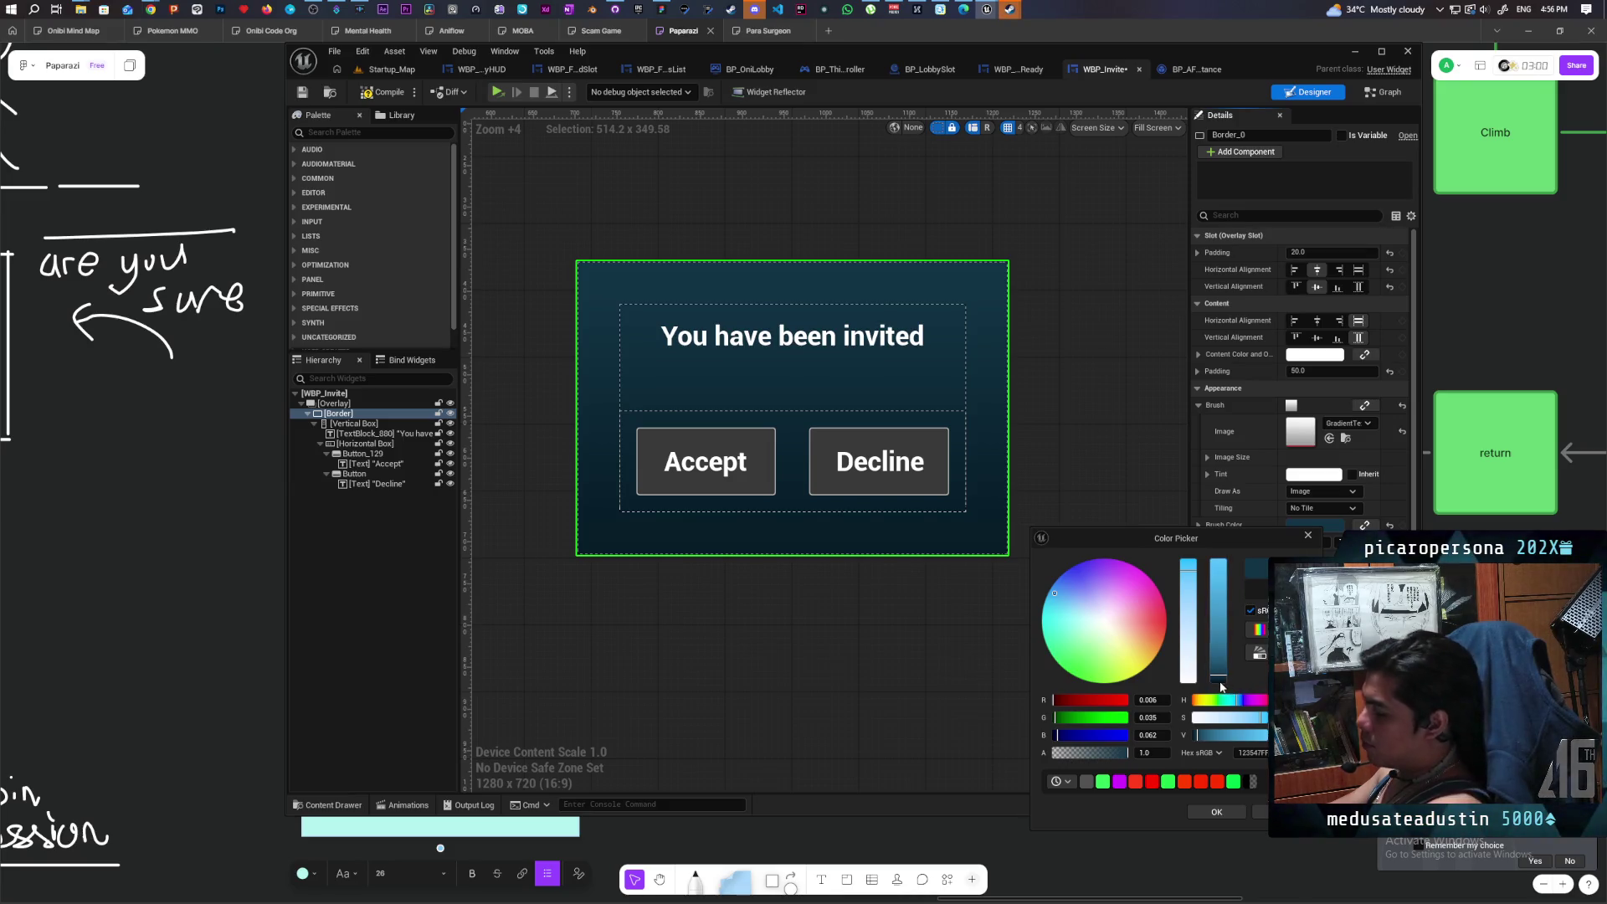
click(1221, 682)
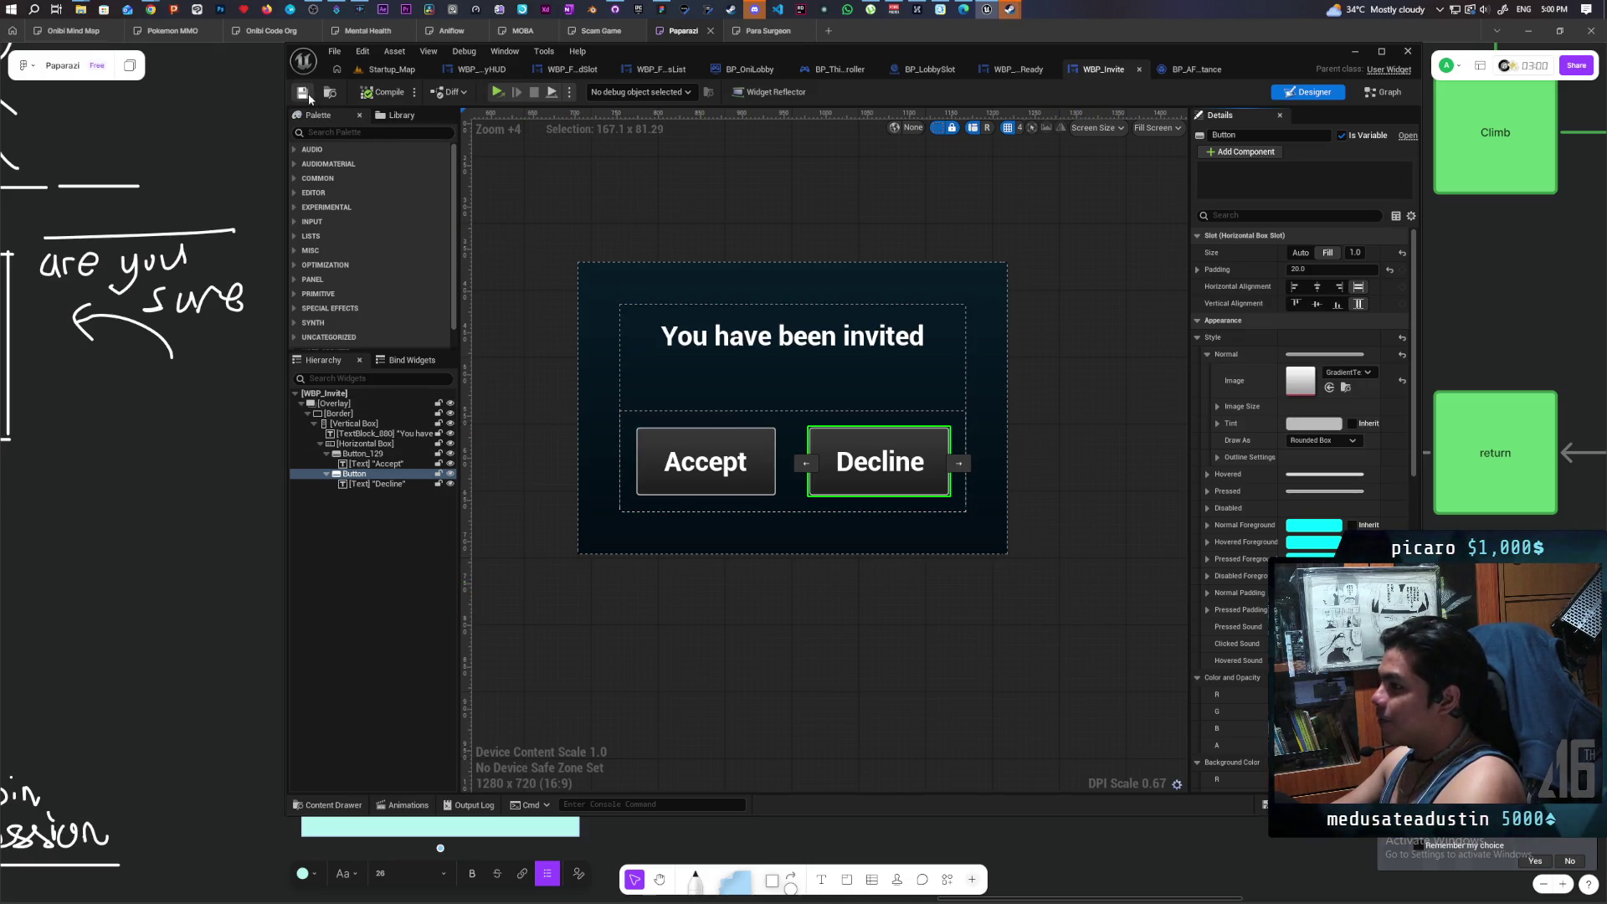
Leave the WBP_Invite widget editor and switch to the Startup_Map level editor.
click(1356, 52)
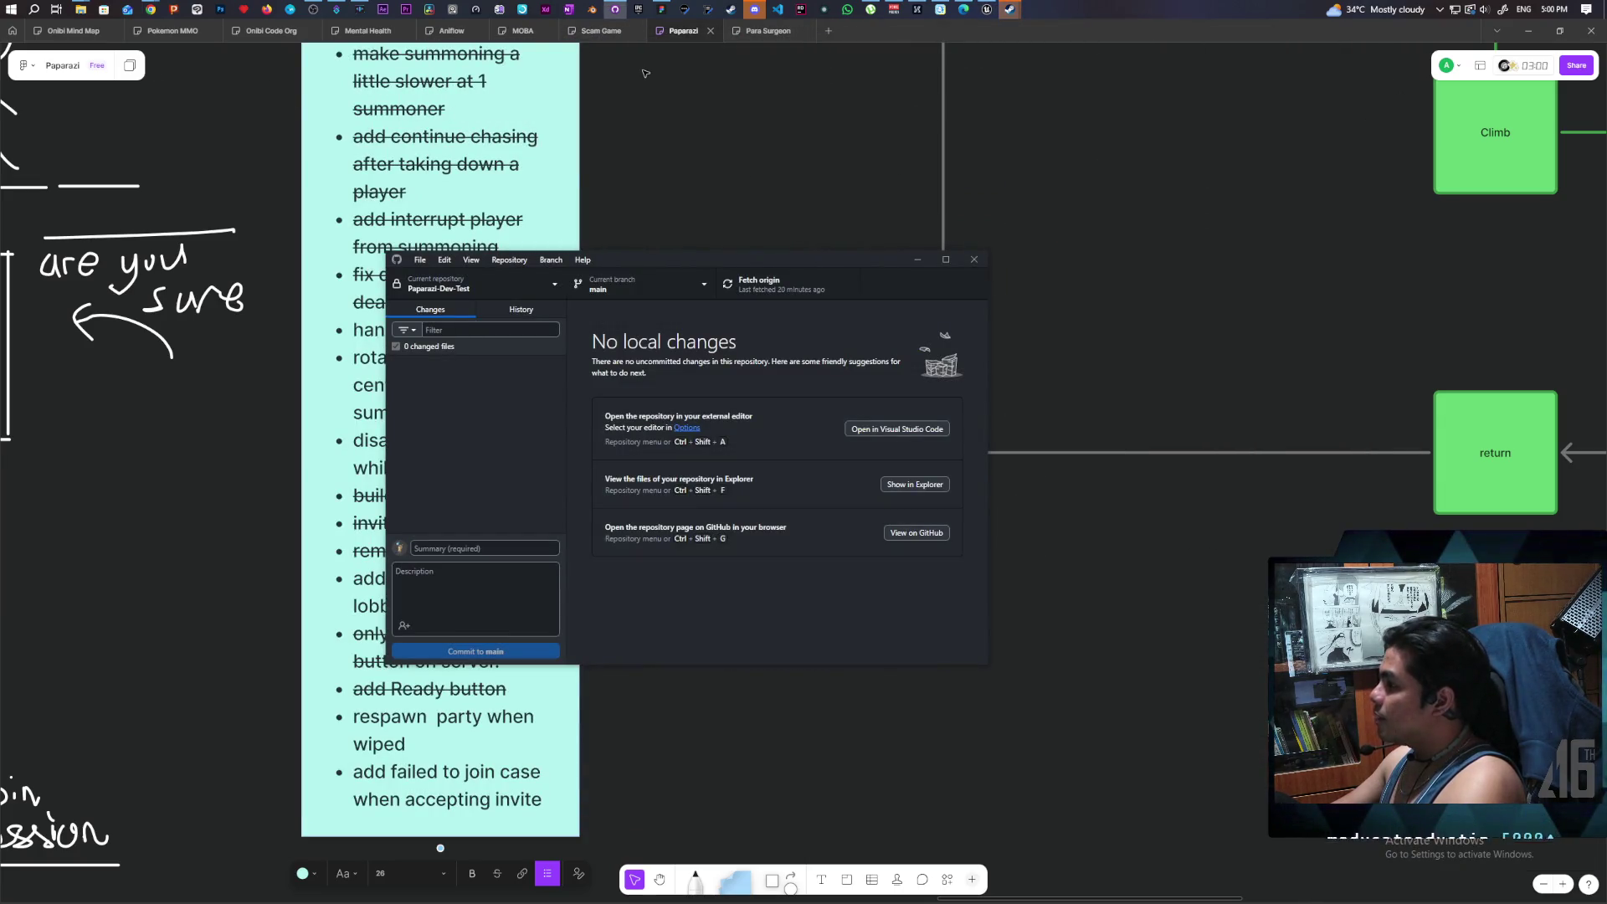
click(988, 9)
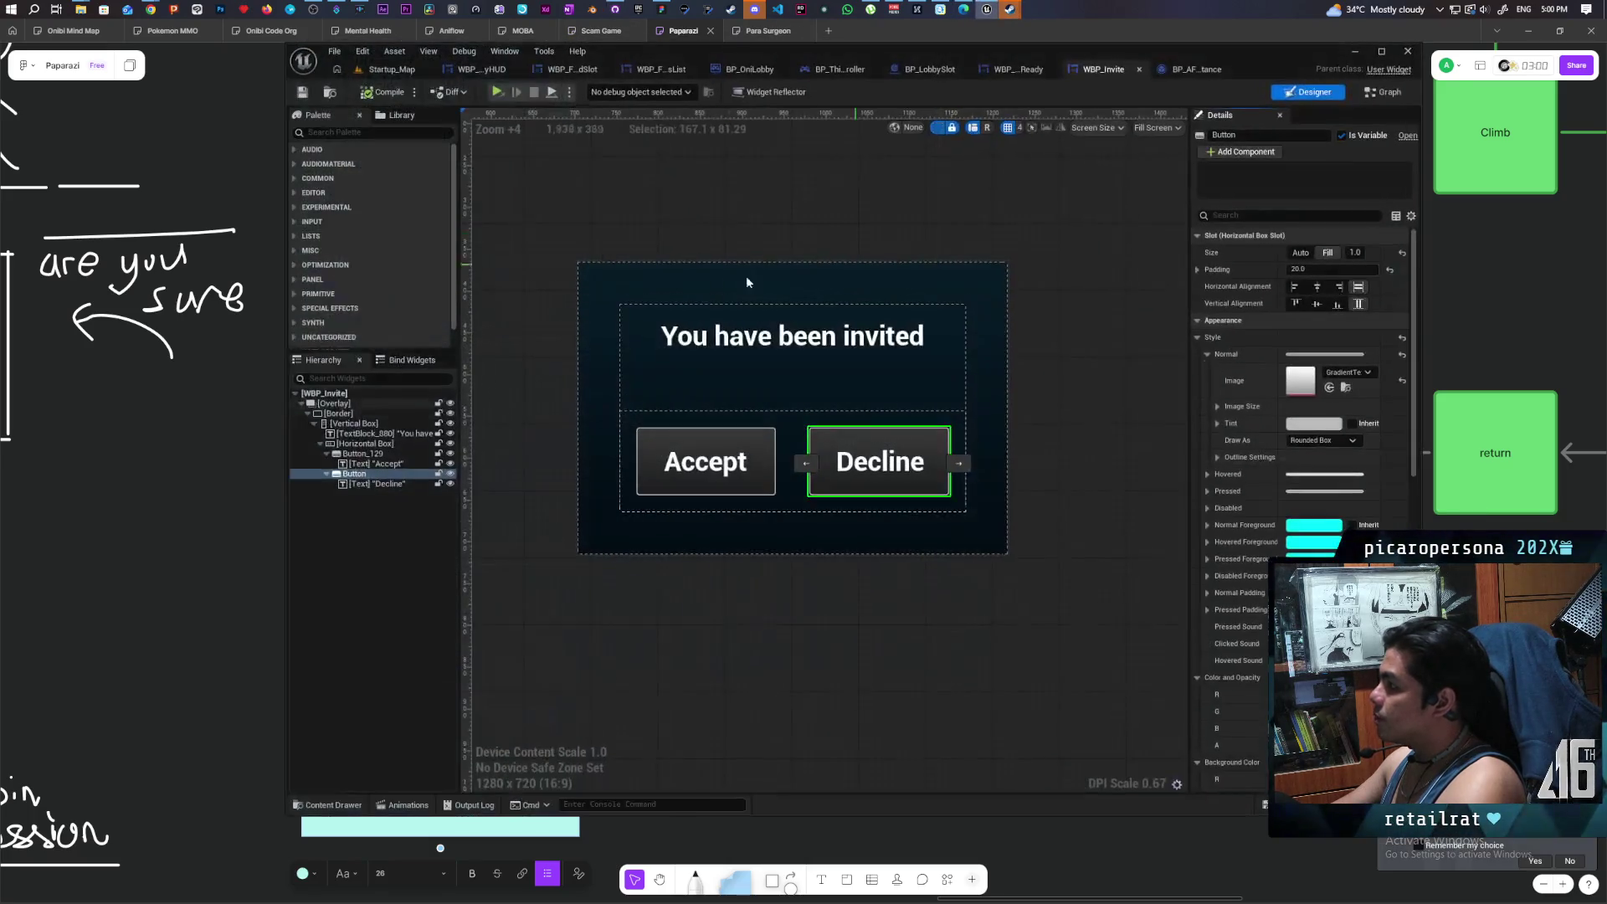
click(383, 70)
Package the project into the confirmed output folder, then bring up the Epic Games Launcher.
click(512, 51)
mouse_move(512, 51)
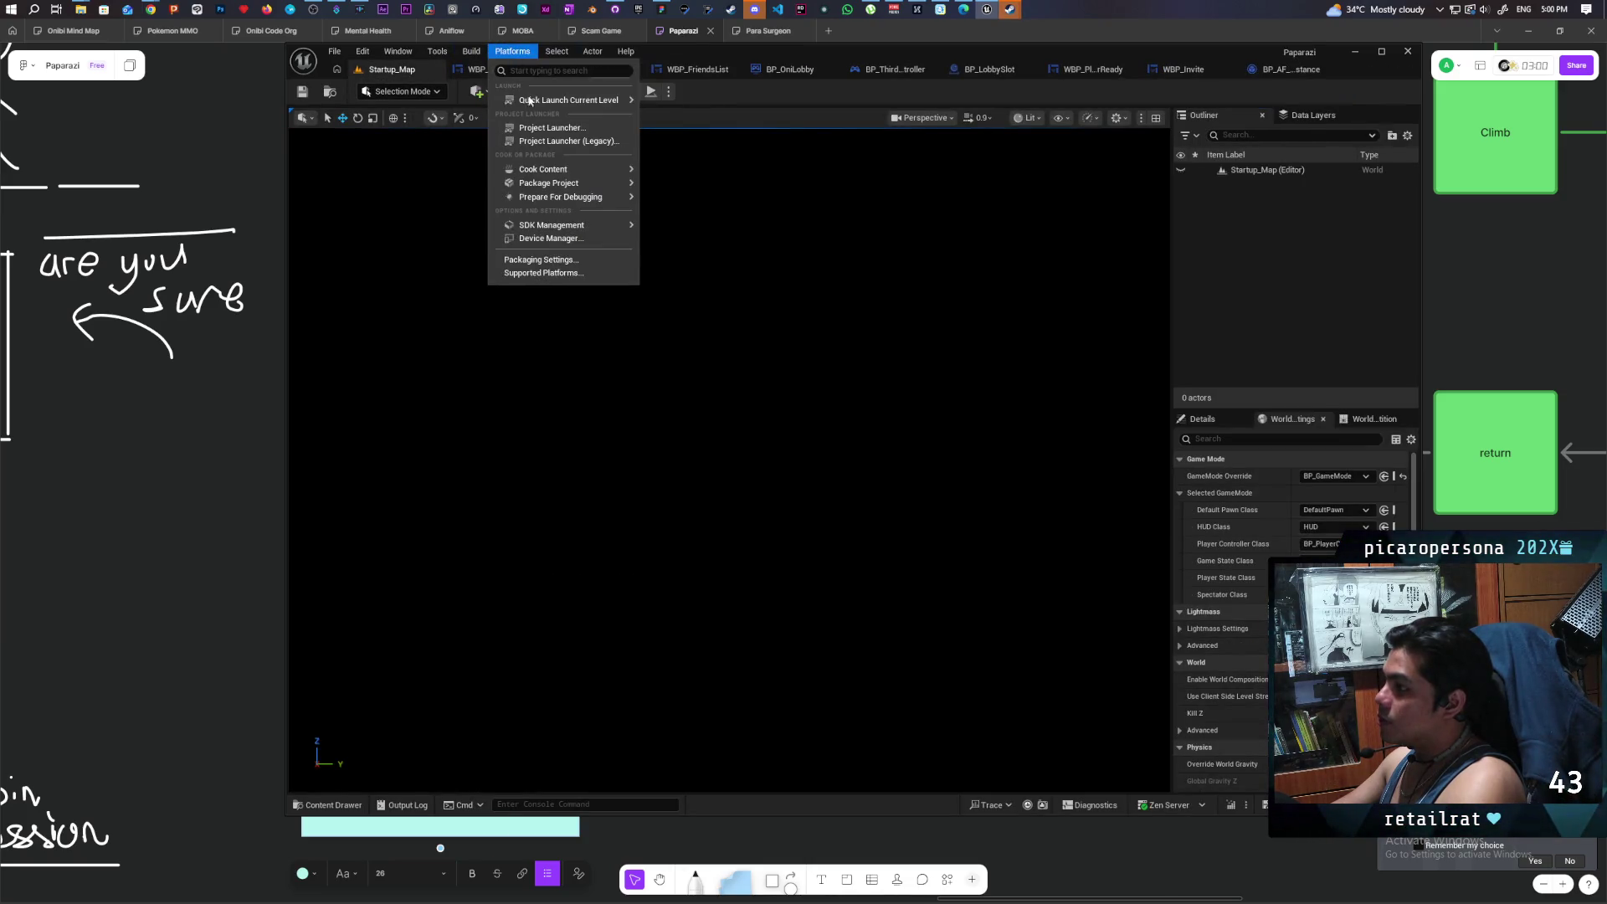
mouse_move(589, 184)
click(707, 207)
click(924, 473)
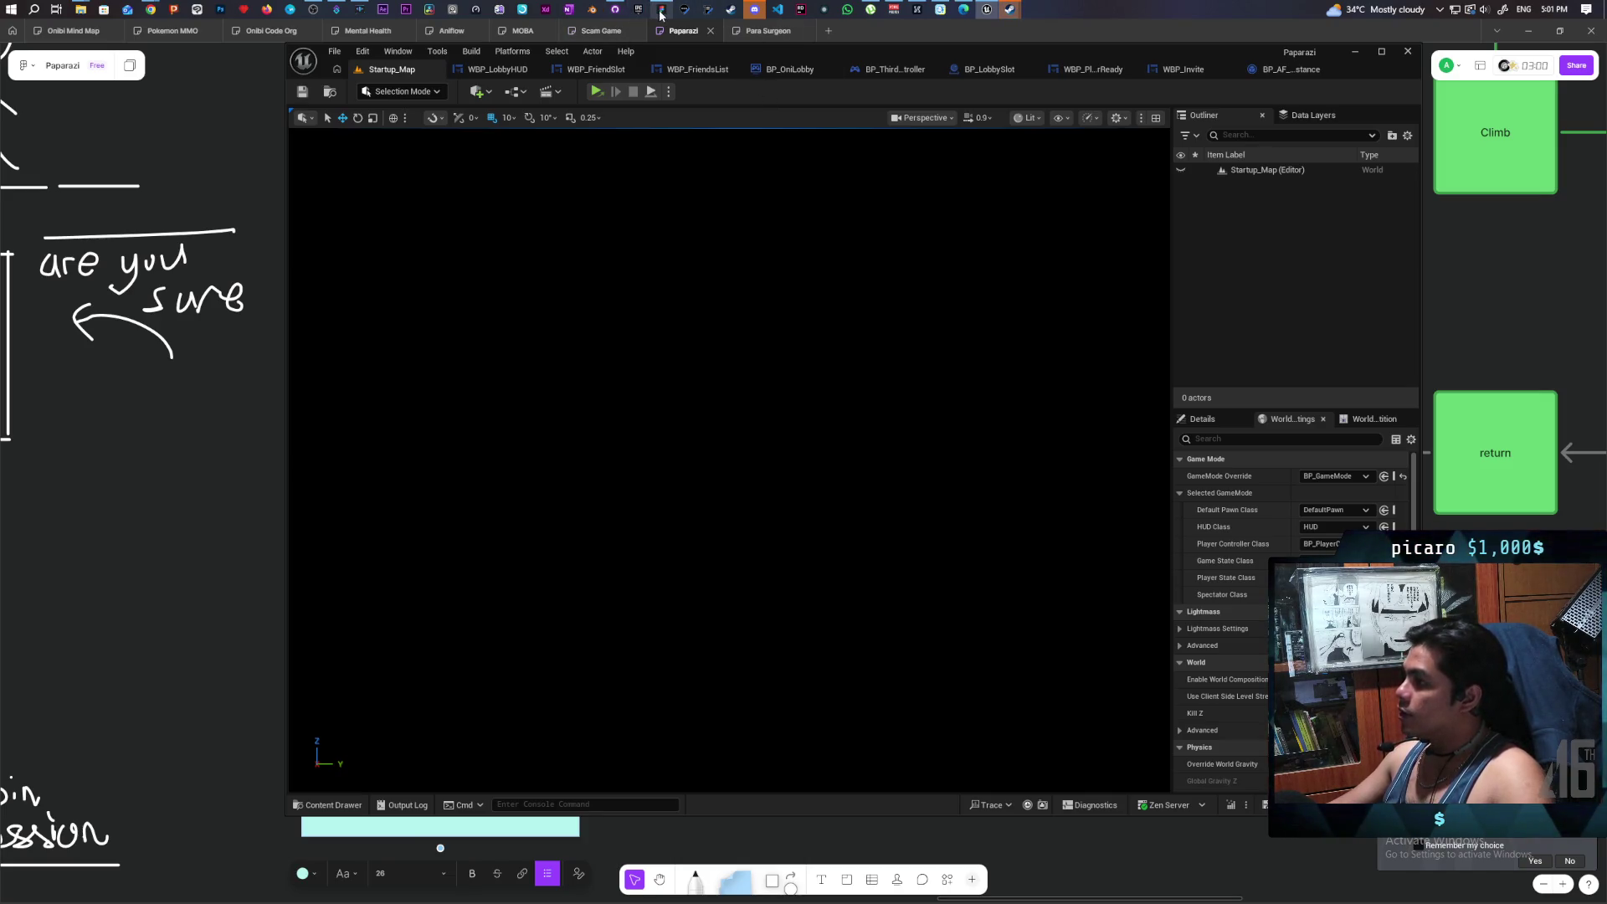
mouse_move(657, 14)
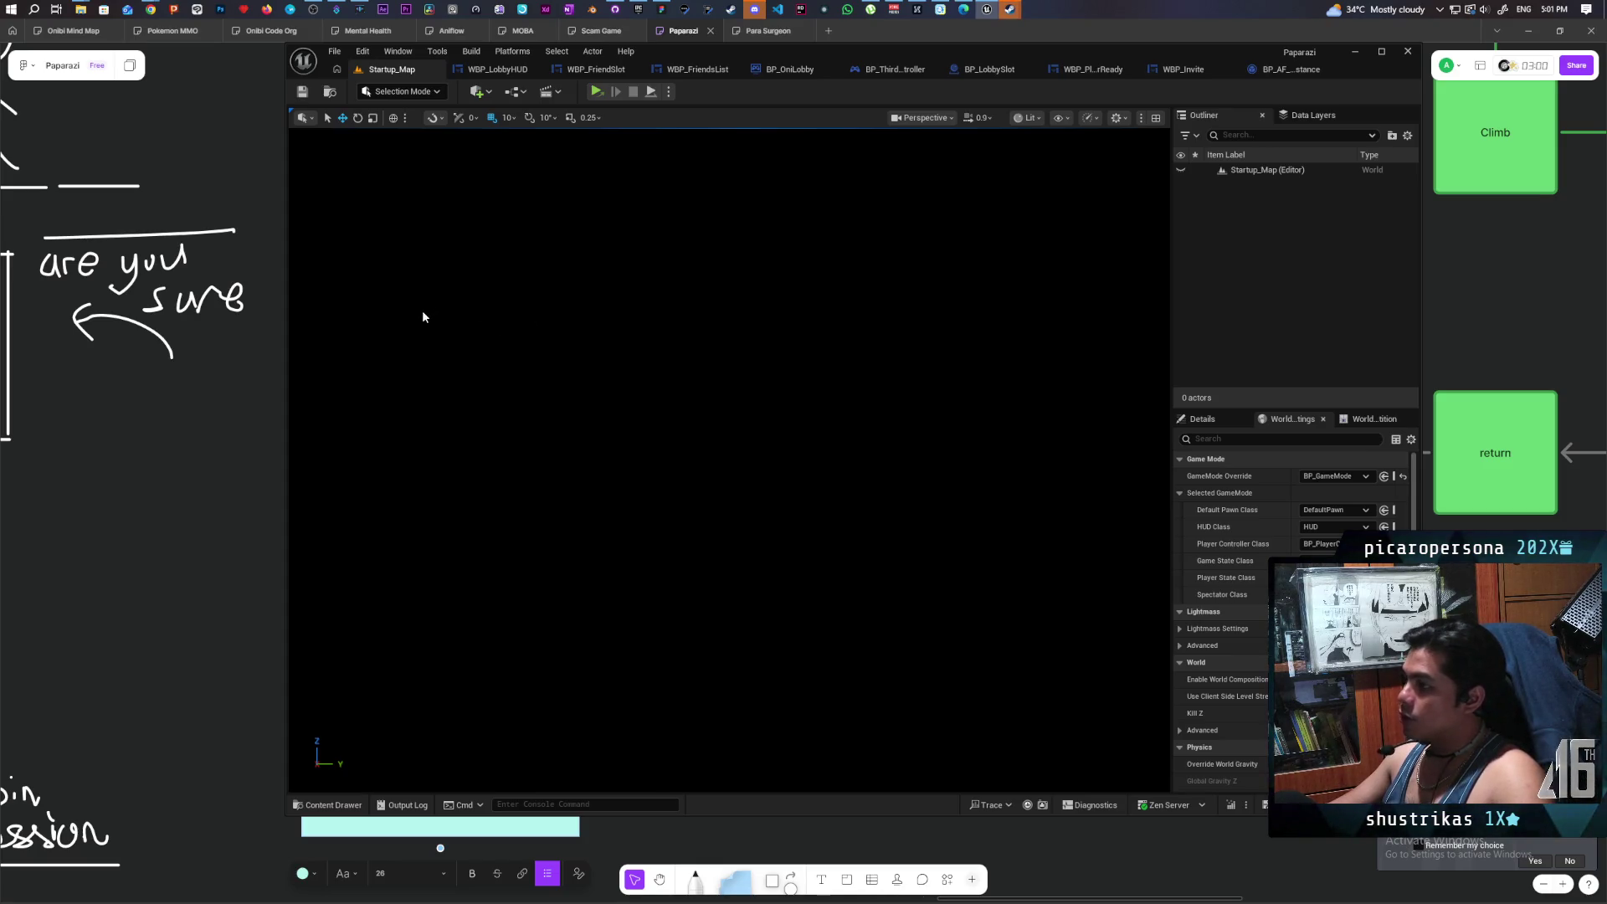
click(639, 9)
Close the Social panel, launch the Onibi 5.6 project, and start Play In Editor.
click(683, 158)
scroll(857, 450, down, 6)
scroll(891, 506, up, 1)
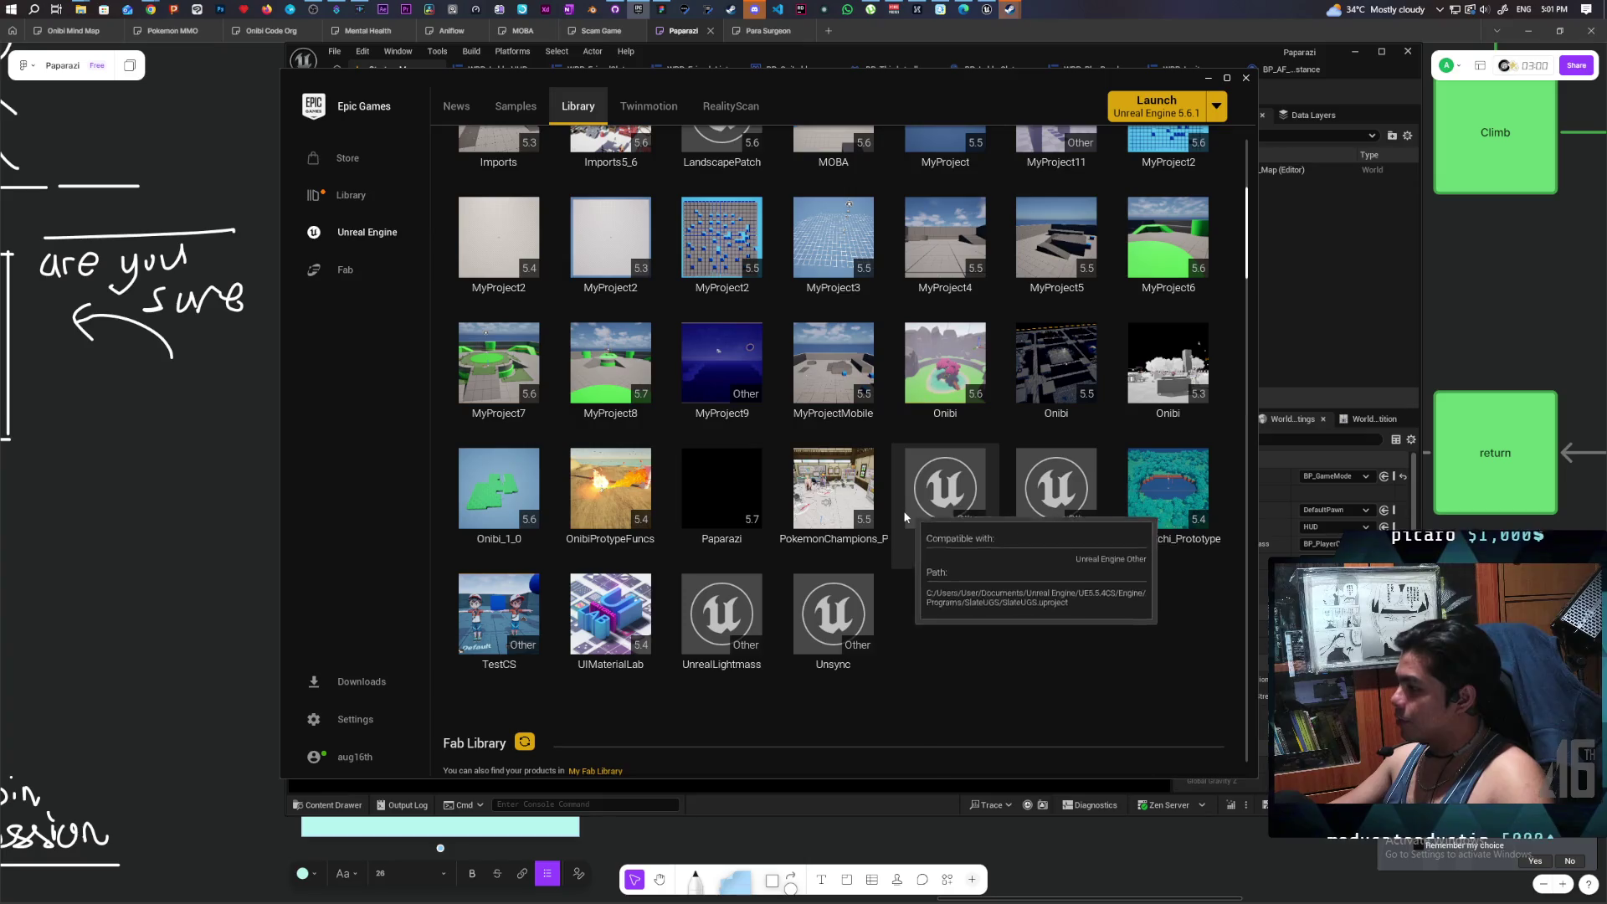
double_click(916, 366)
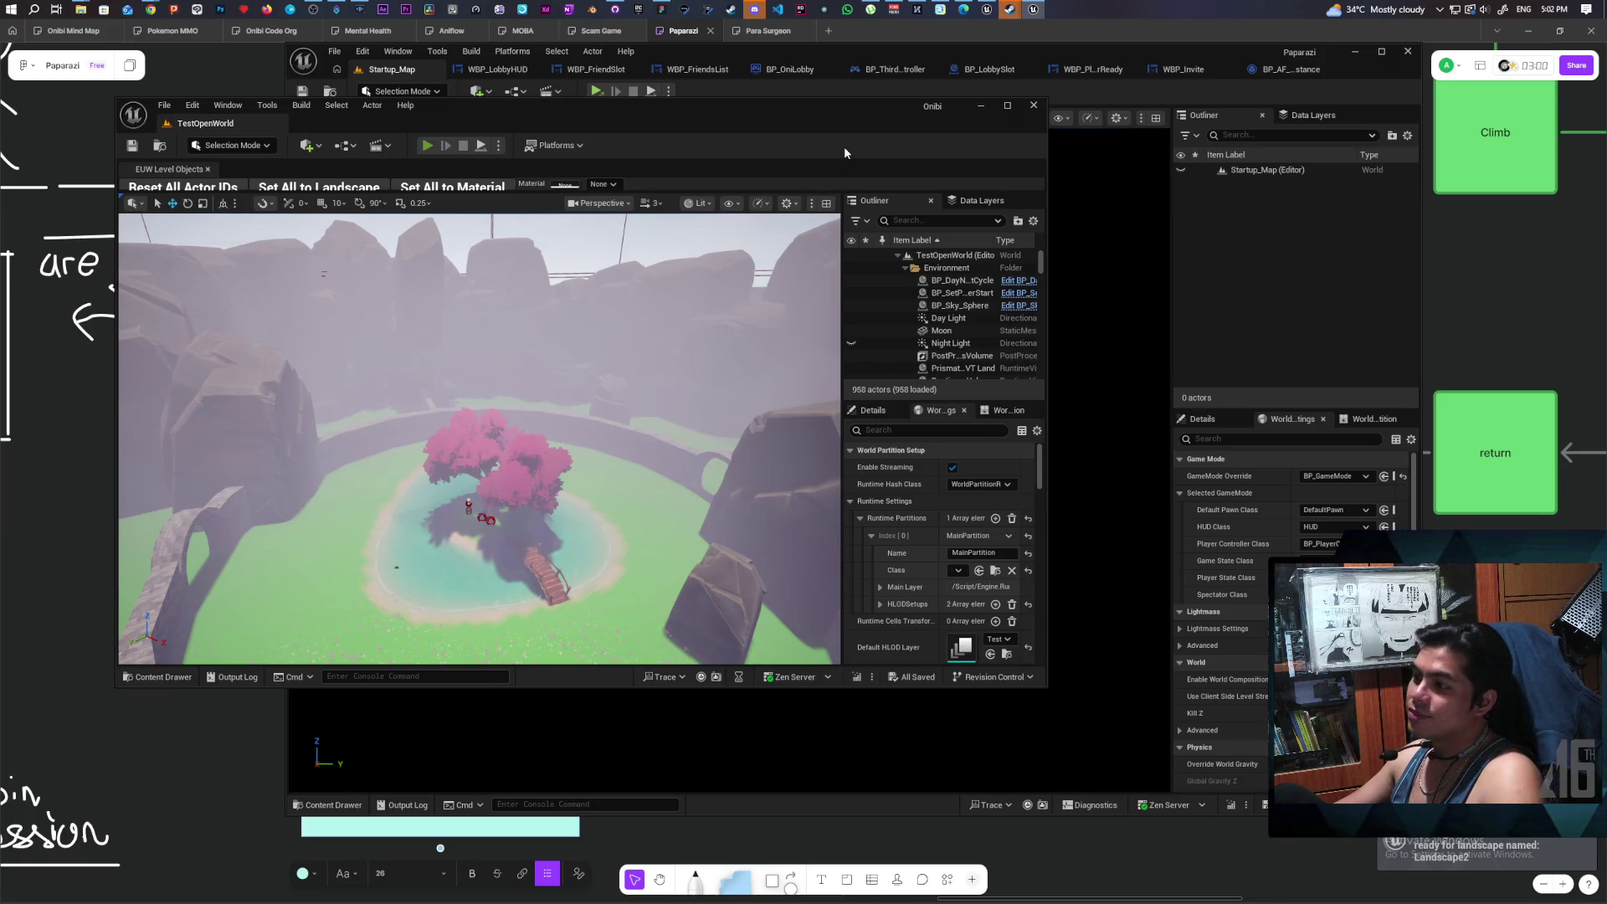
key(alt+p)
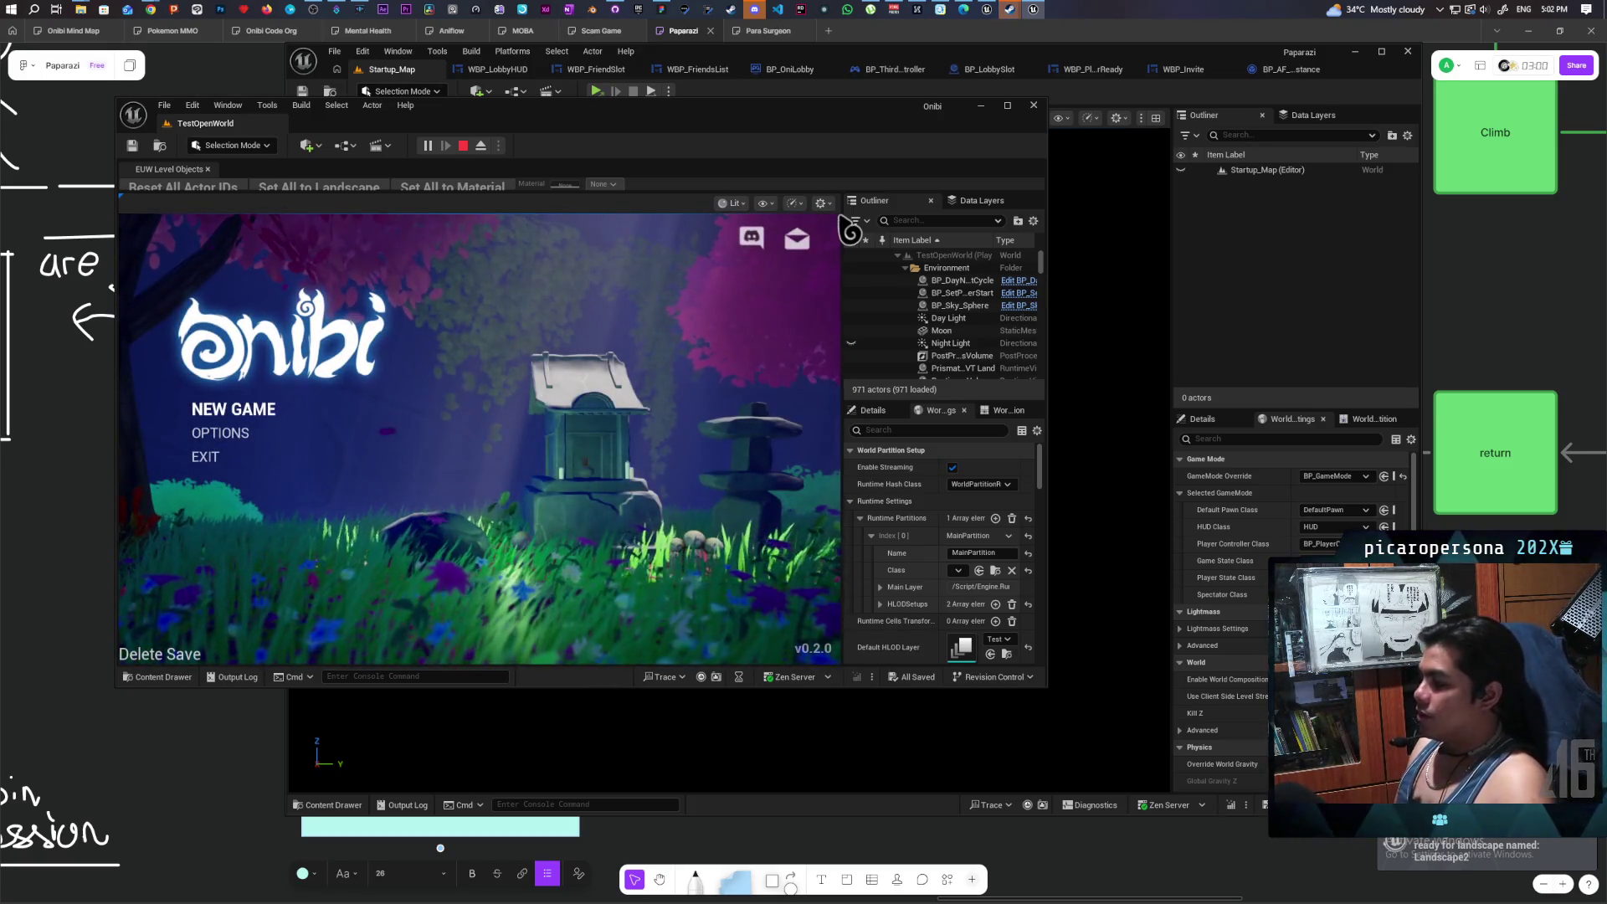
Navigate the game's main menu to OPTIONS and open the settings screen.
key(Down)
key(Down)
key(Down)
key(Up)
key(Up)
key(Down)
key(Up)
key(Up)
key(Down)
key(Down)
key(Up)
key(Up)
key(Down)
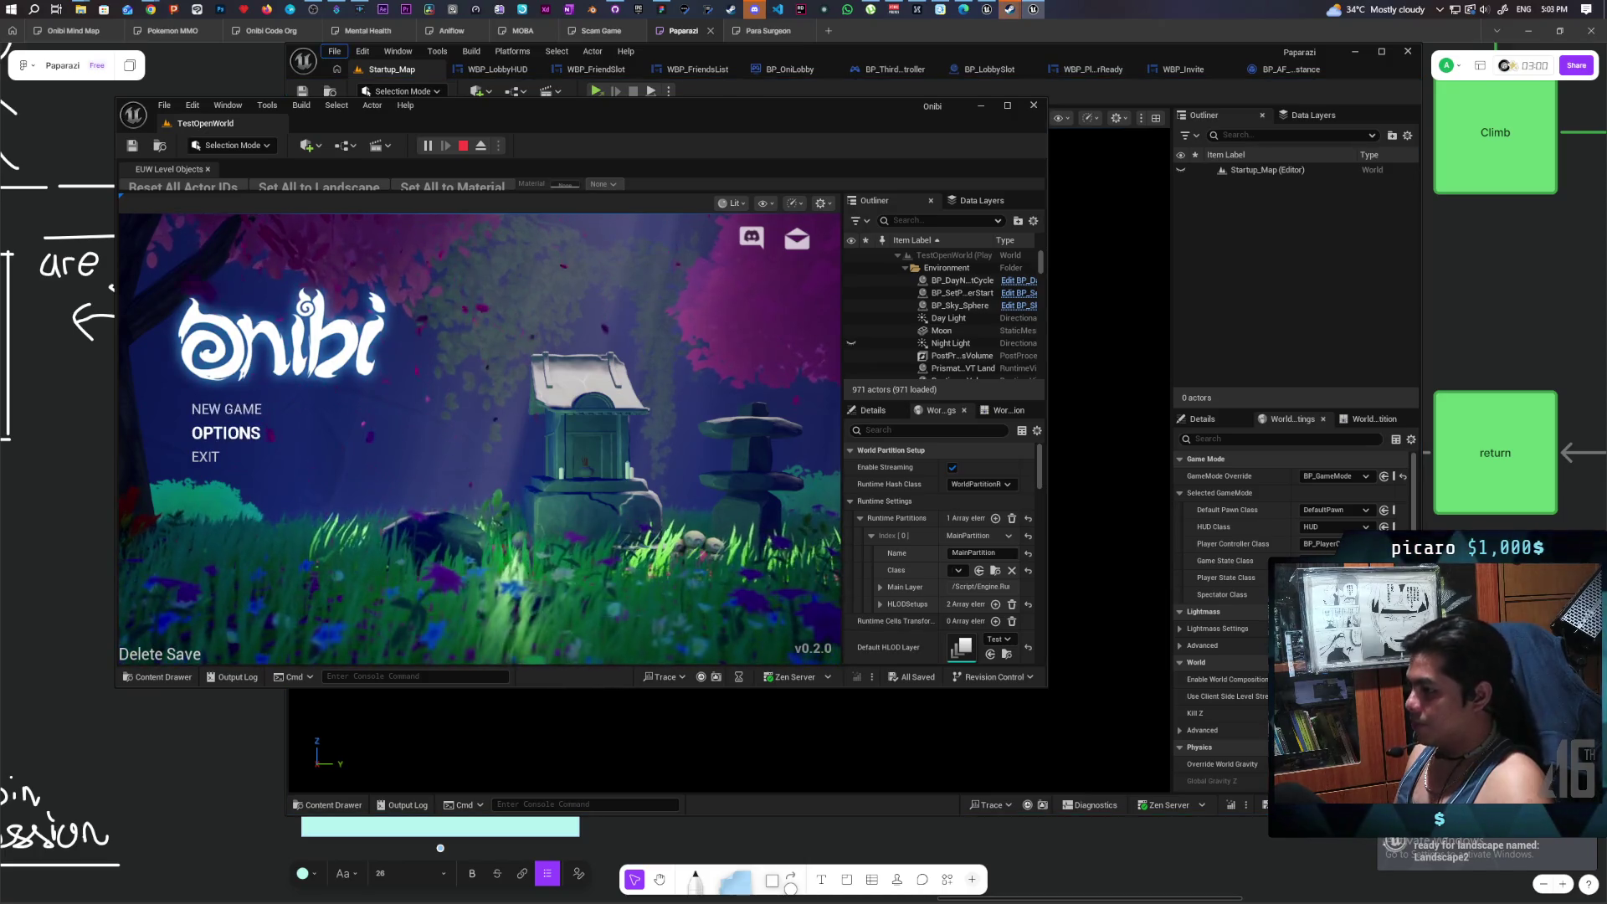
key(Return)
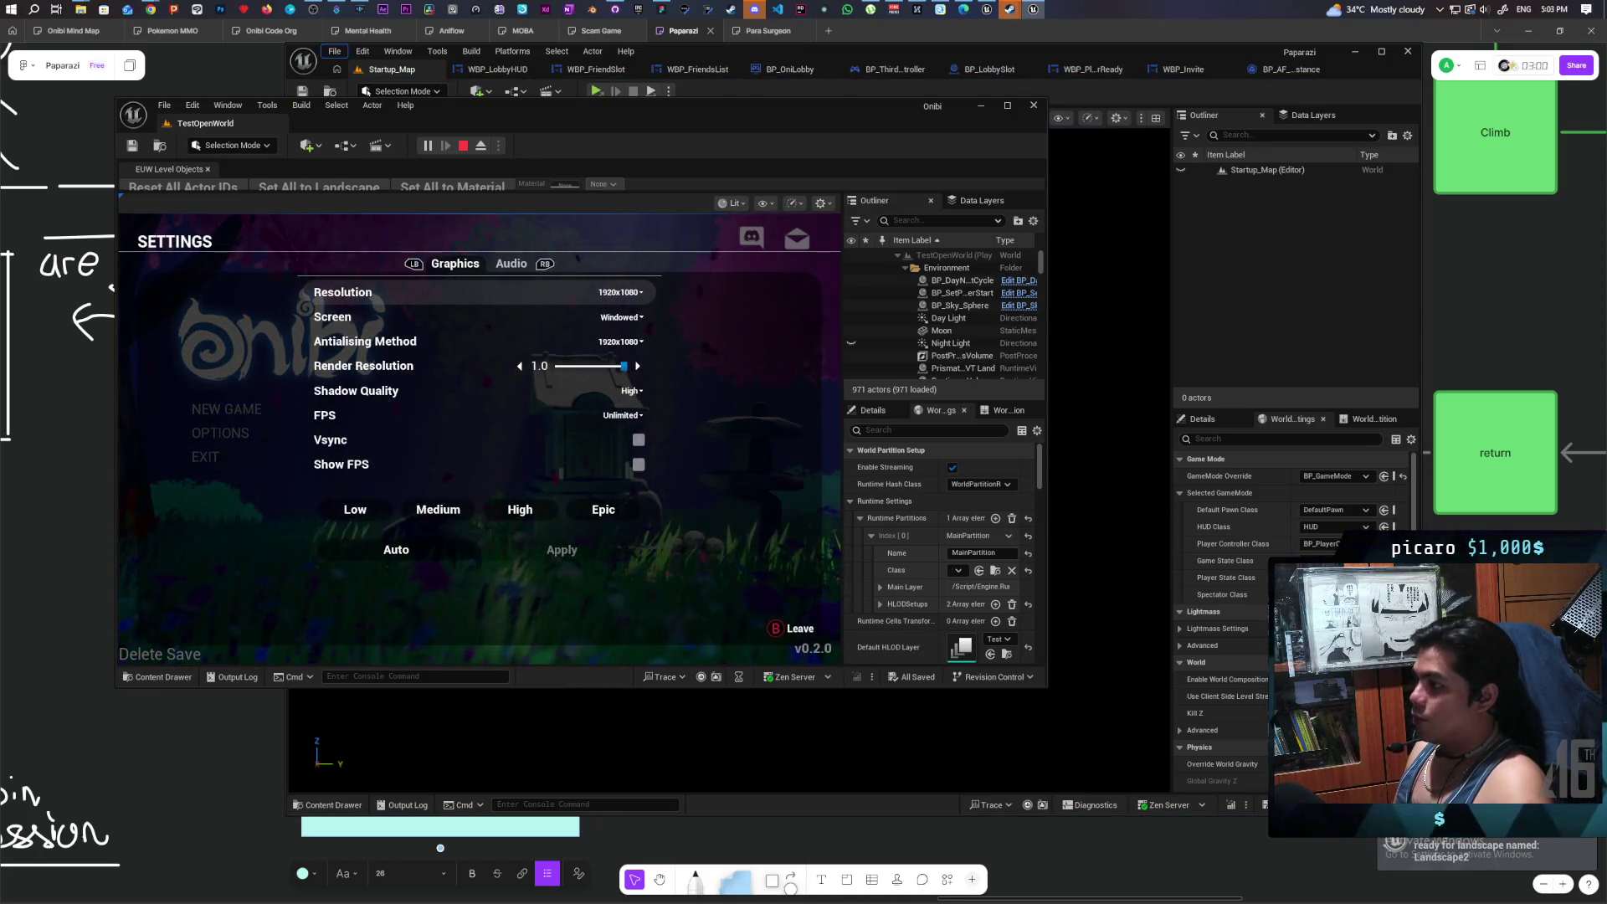
Toggle between the Graphics and Audio settings pages with Q/E, ending on Audio.
key(Down)
key(e)
key(q)
key(e)
key(q)
key(e)
key(q)
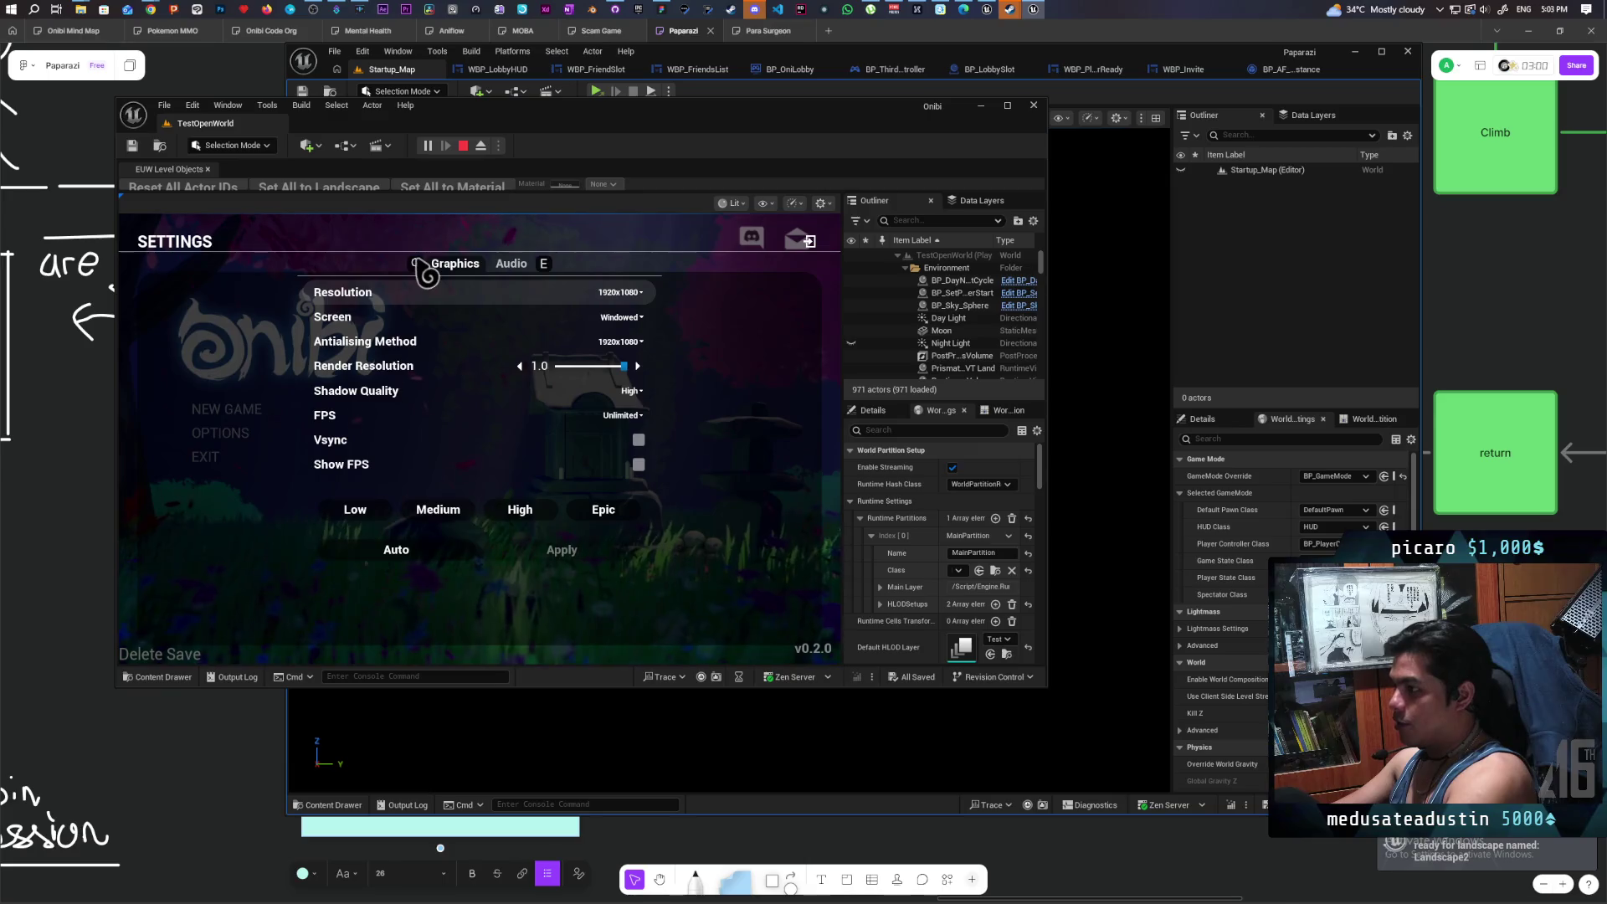
key(e)
key(q)
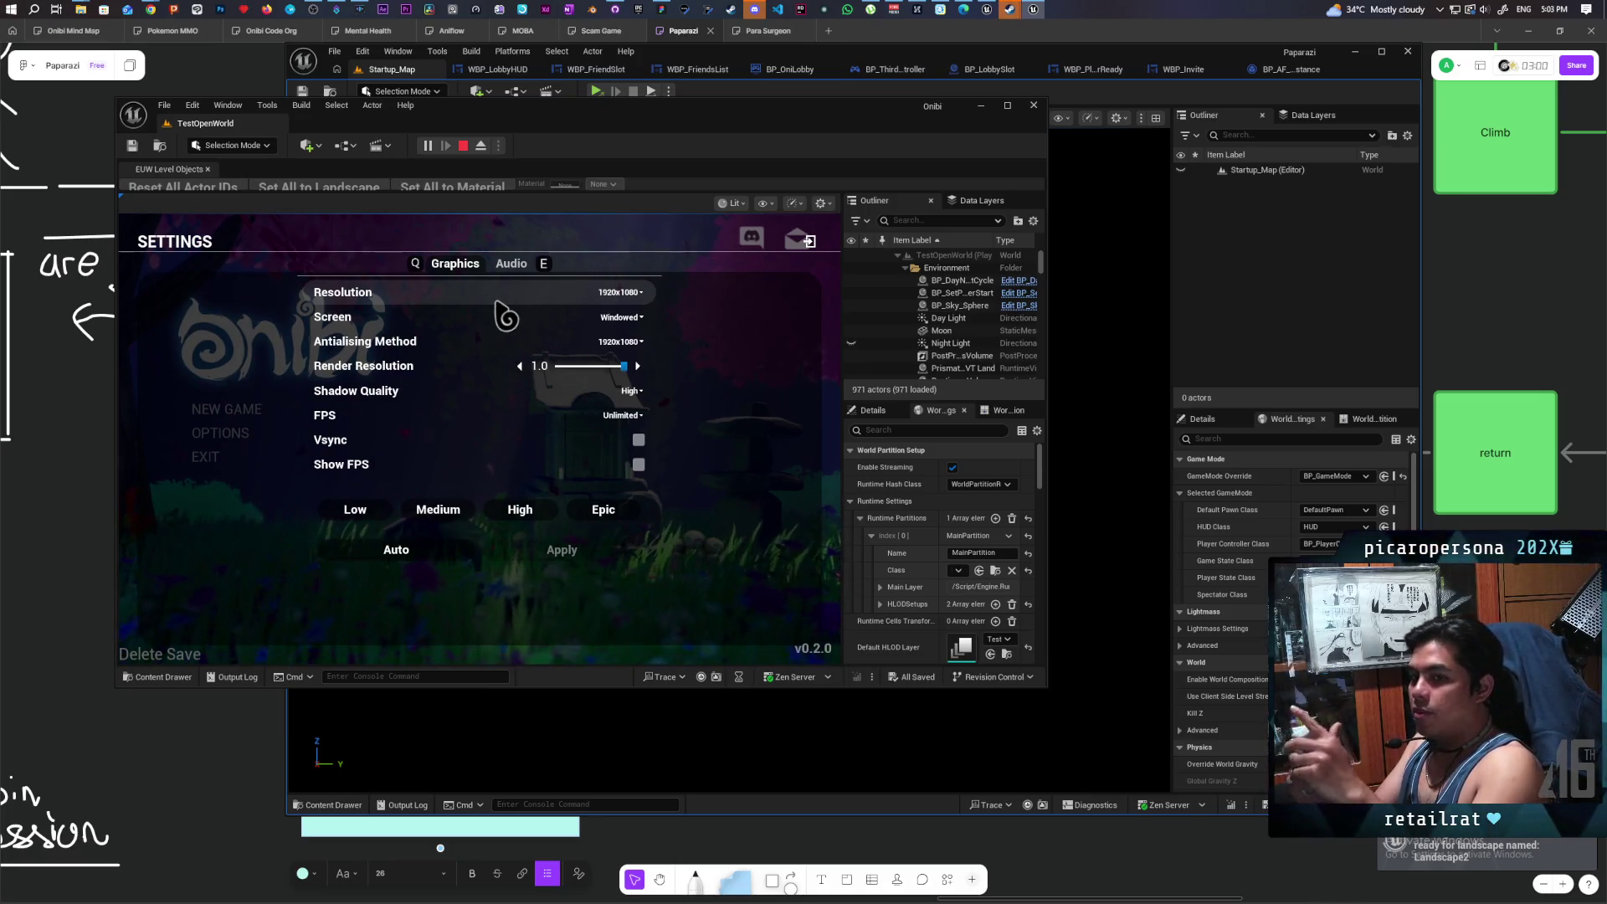
key(e)
key(q)
key(e)
key(q)
key(e)
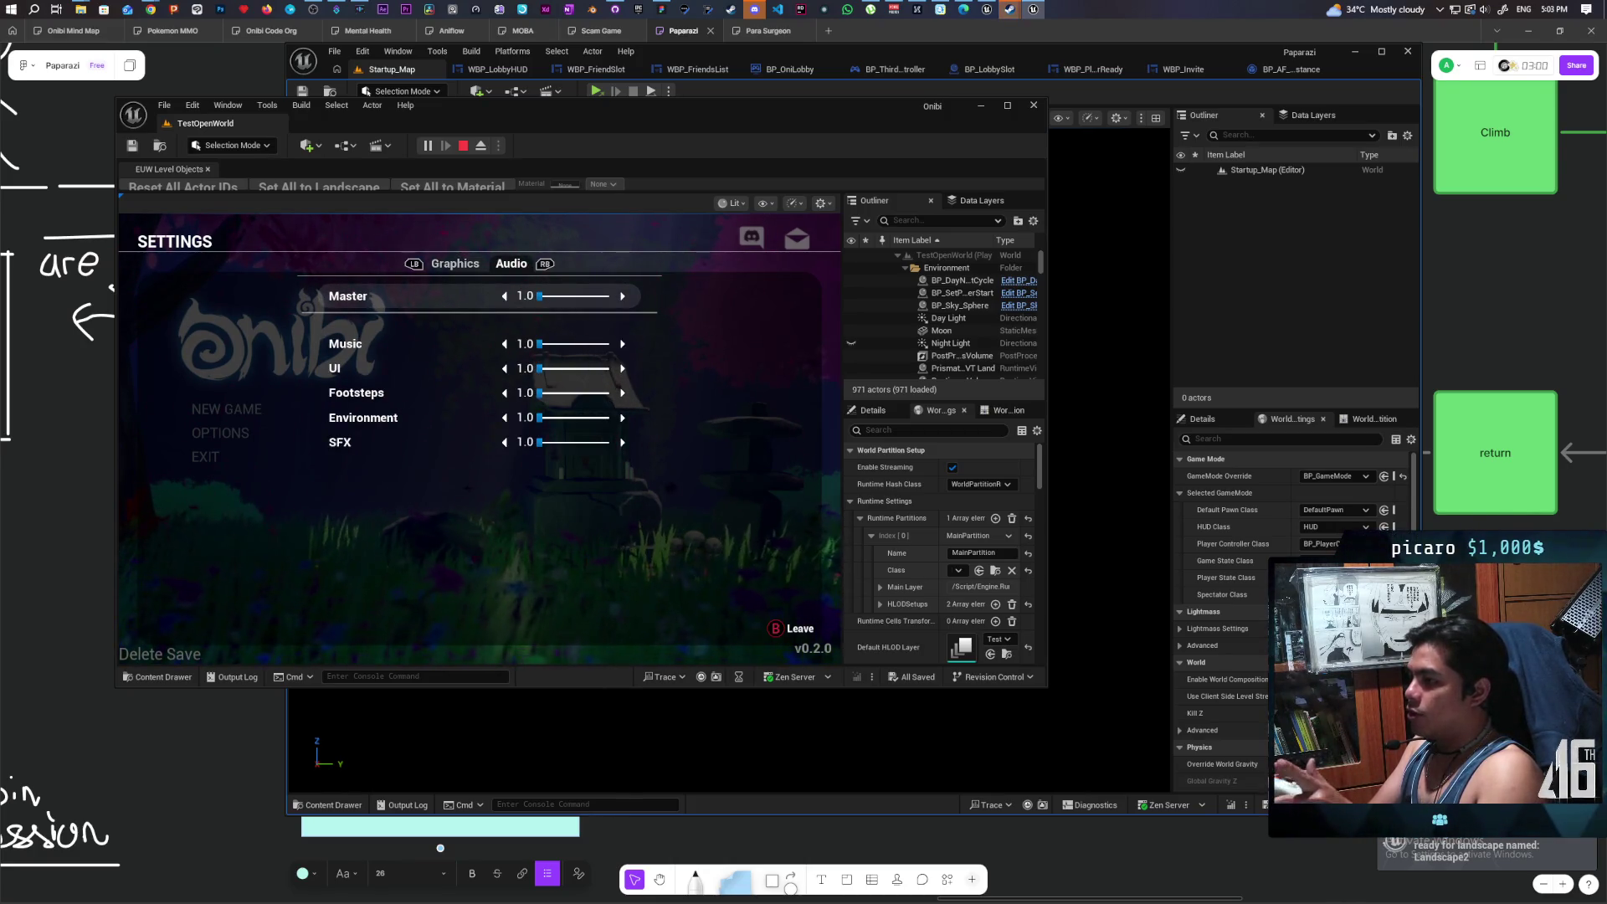
Back out to the main menu, reopen Settings on Audio, and step through the volume rows.
key(Escape)
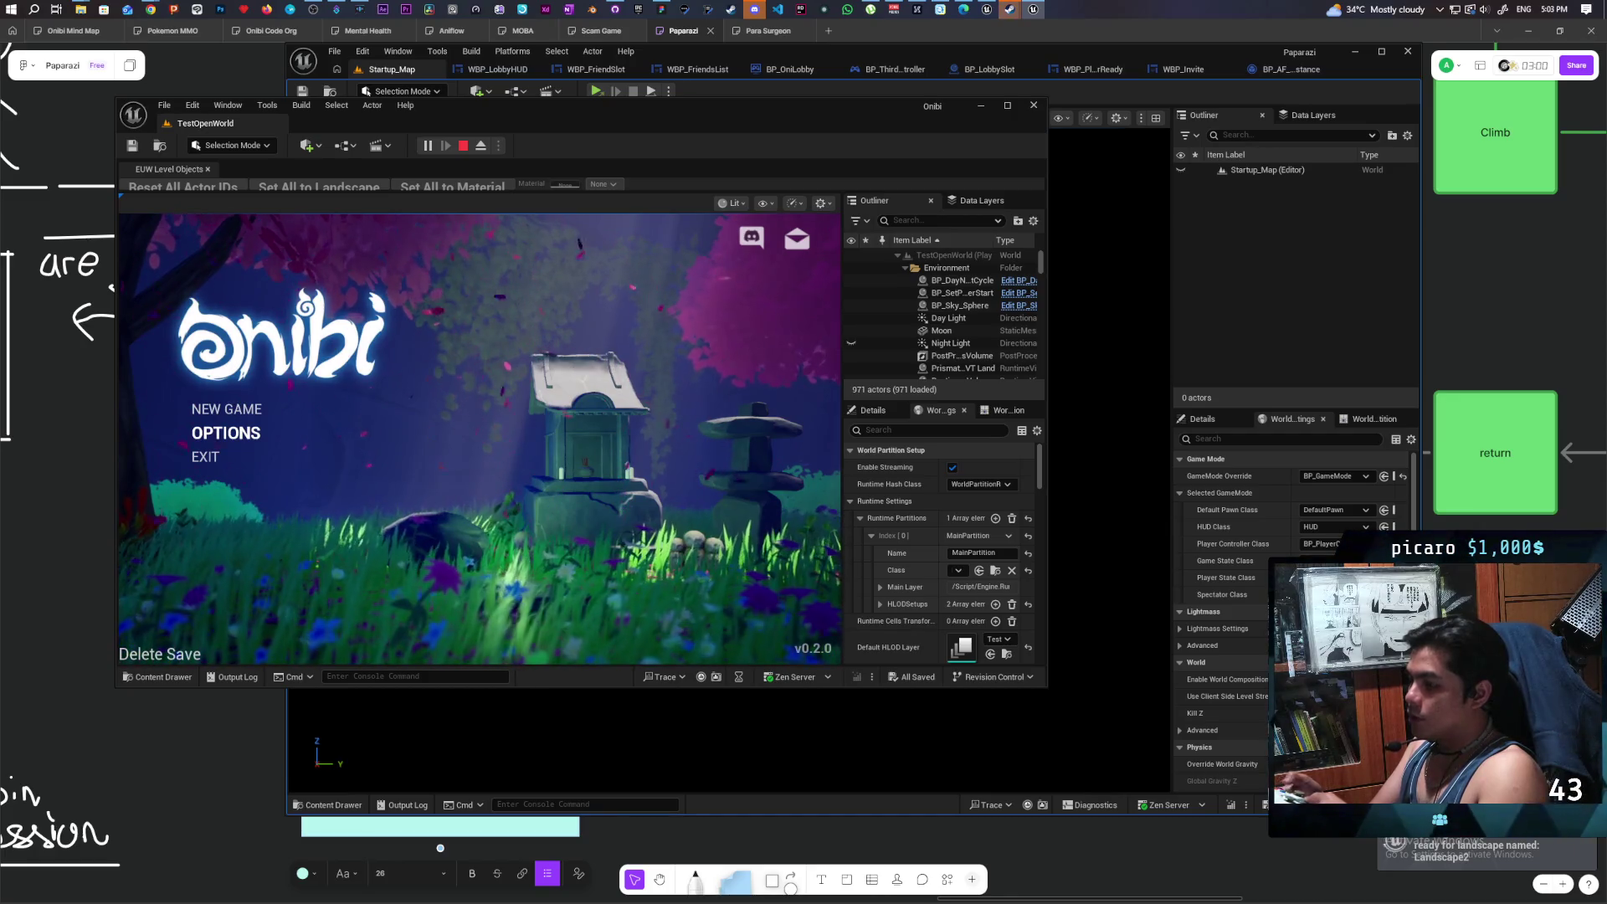
key(Return)
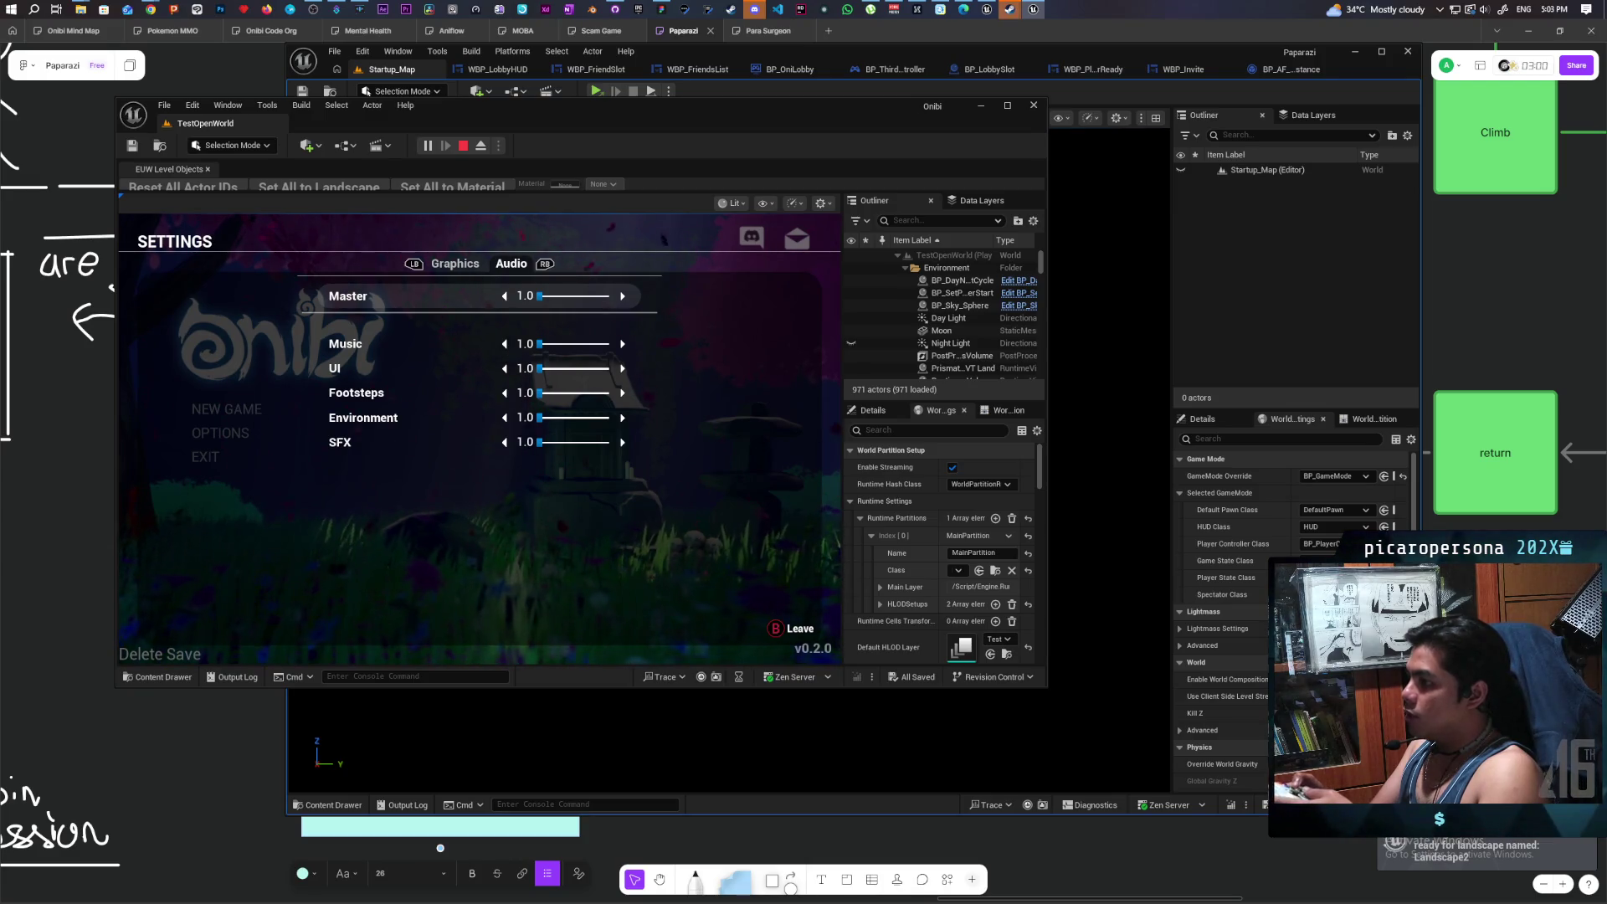
key(Down)
key(Down)
key(Up)
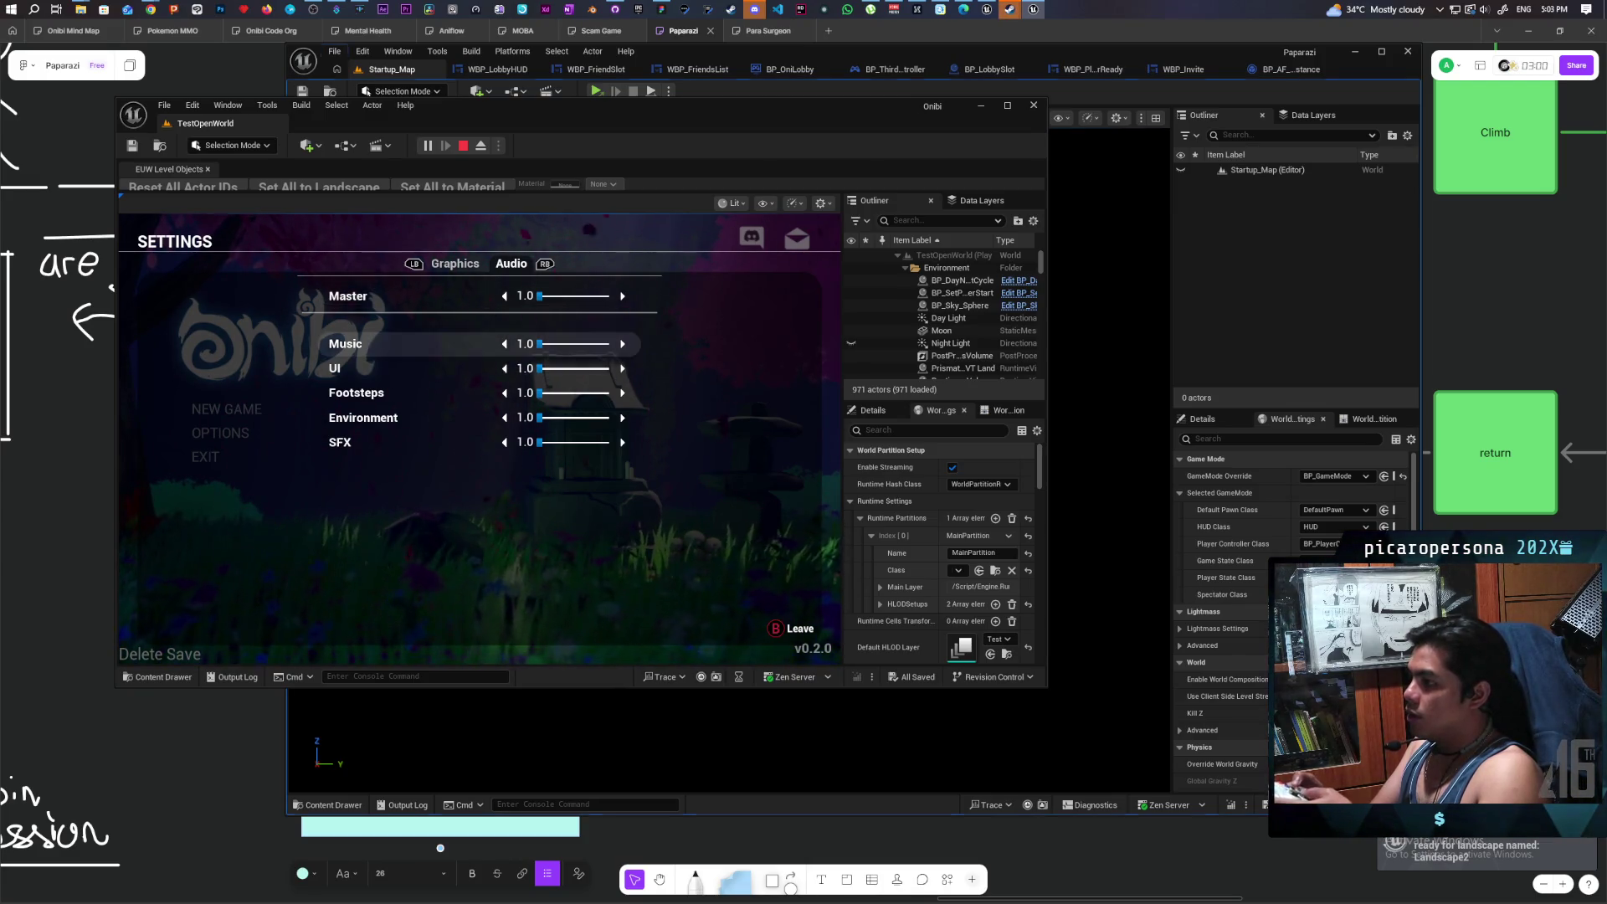
key(Up)
key(Down)
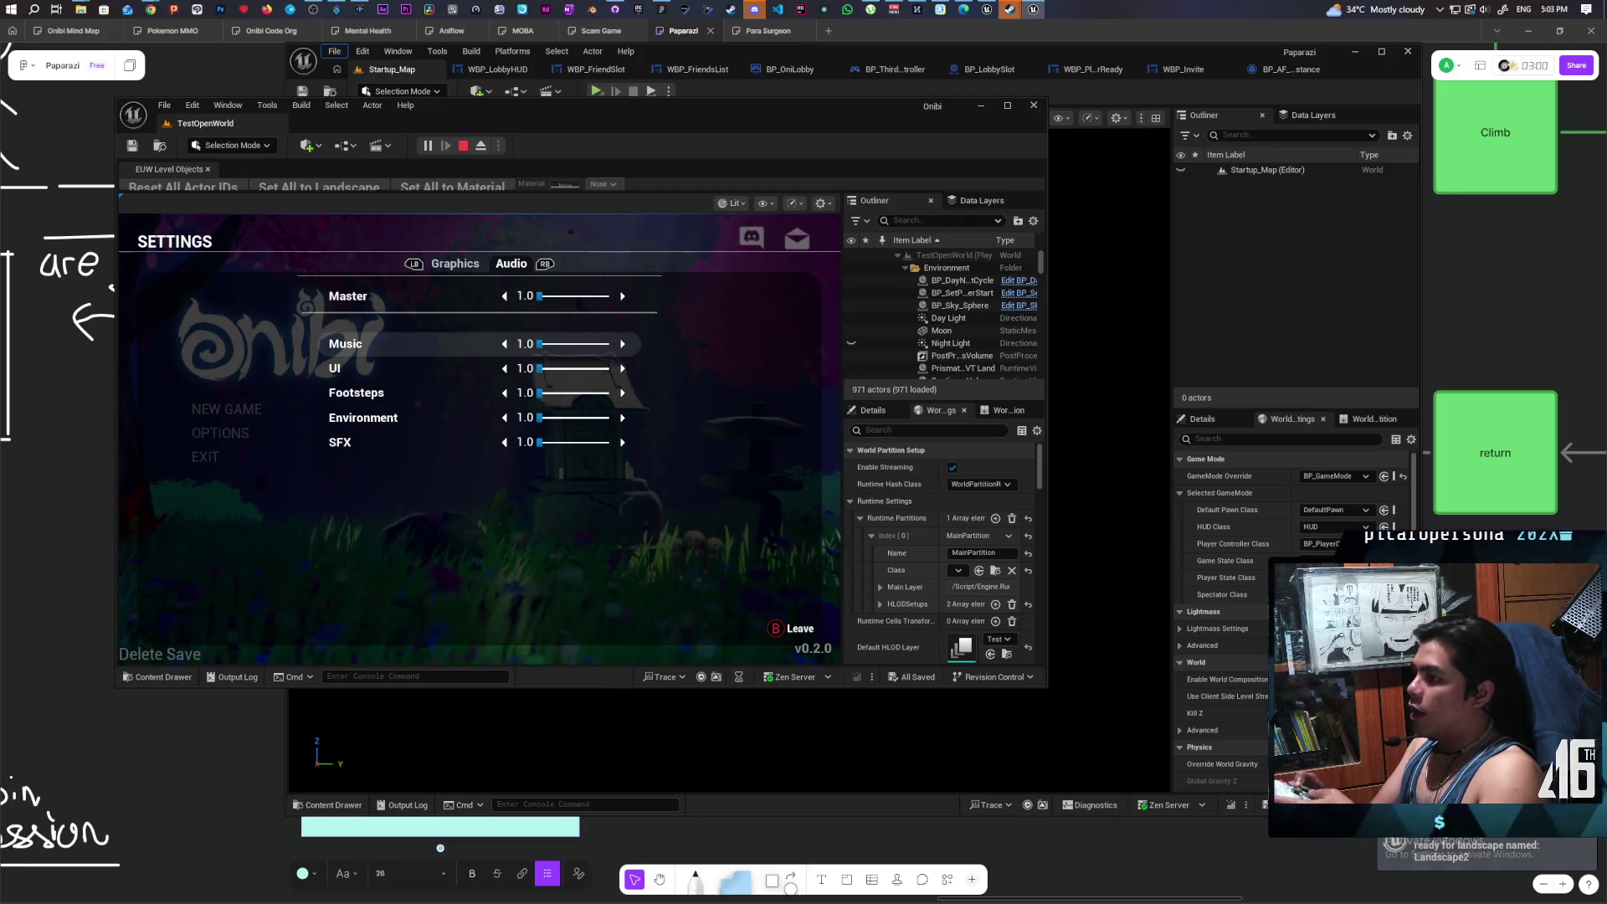
key(alt+f)
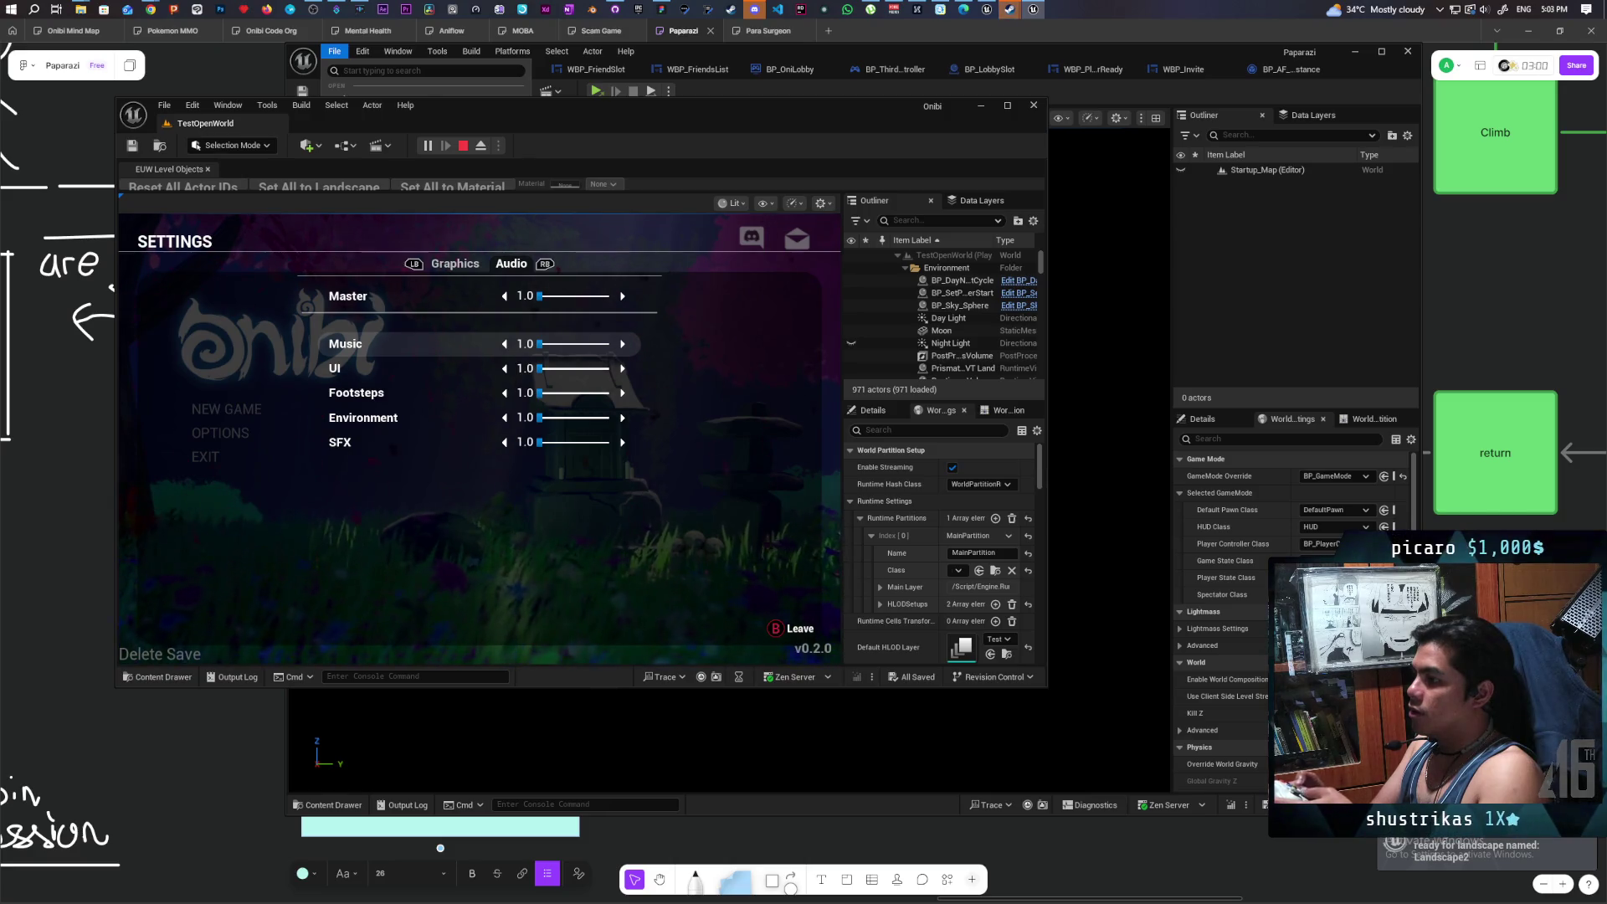
Check the UI and Footsteps volume rows, return to Master, then switch to Graphics.
key(Down)
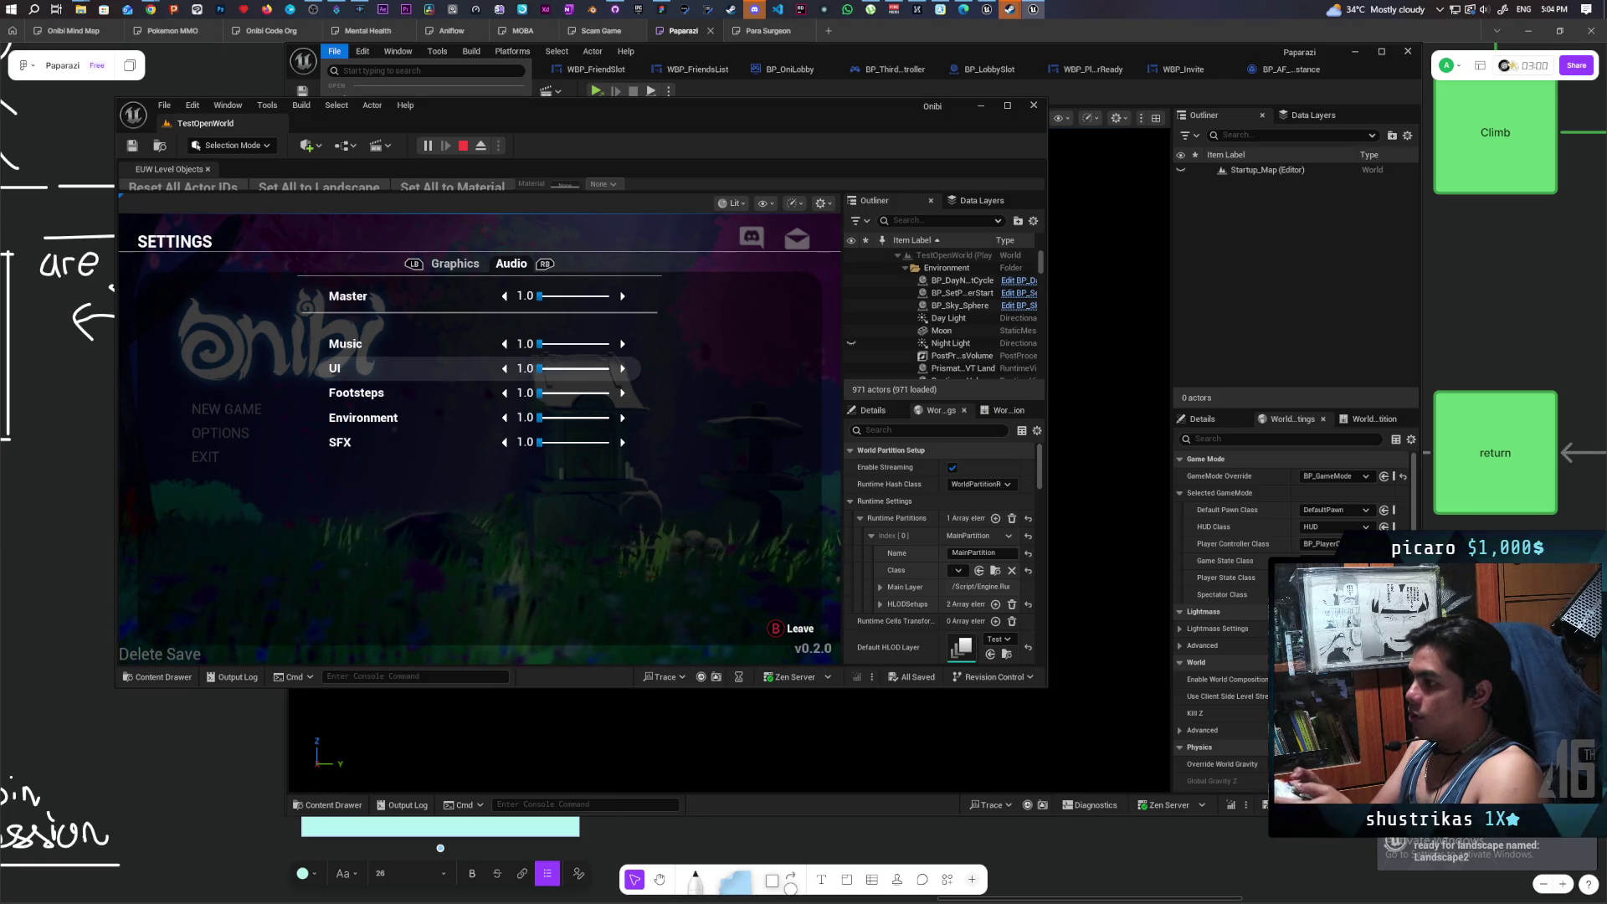
key(Down)
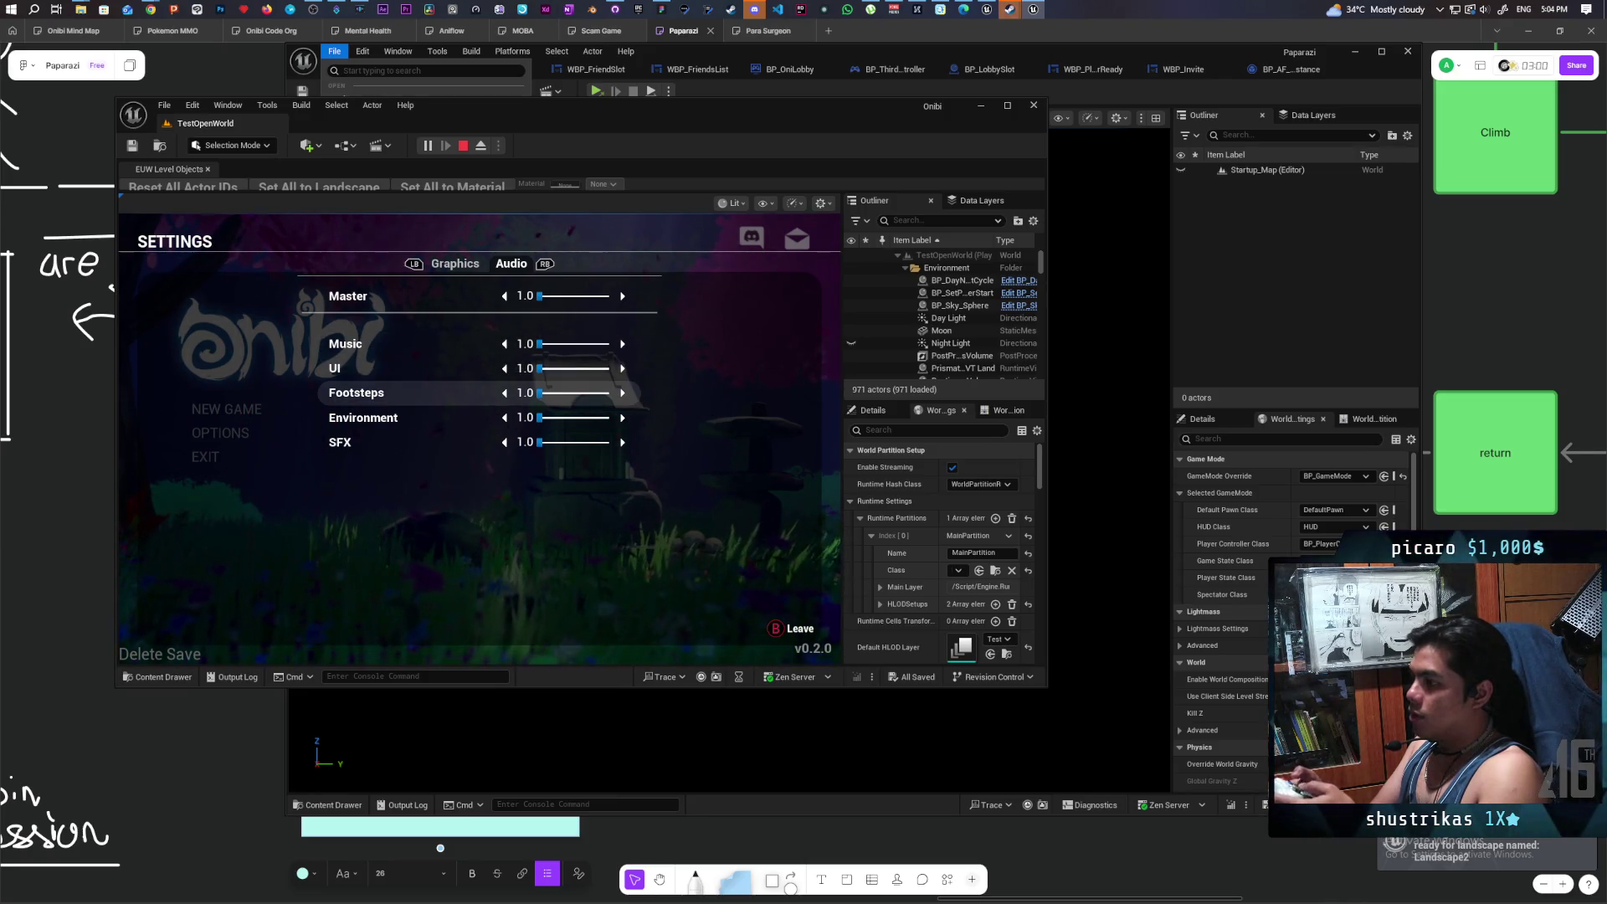
key(Escape)
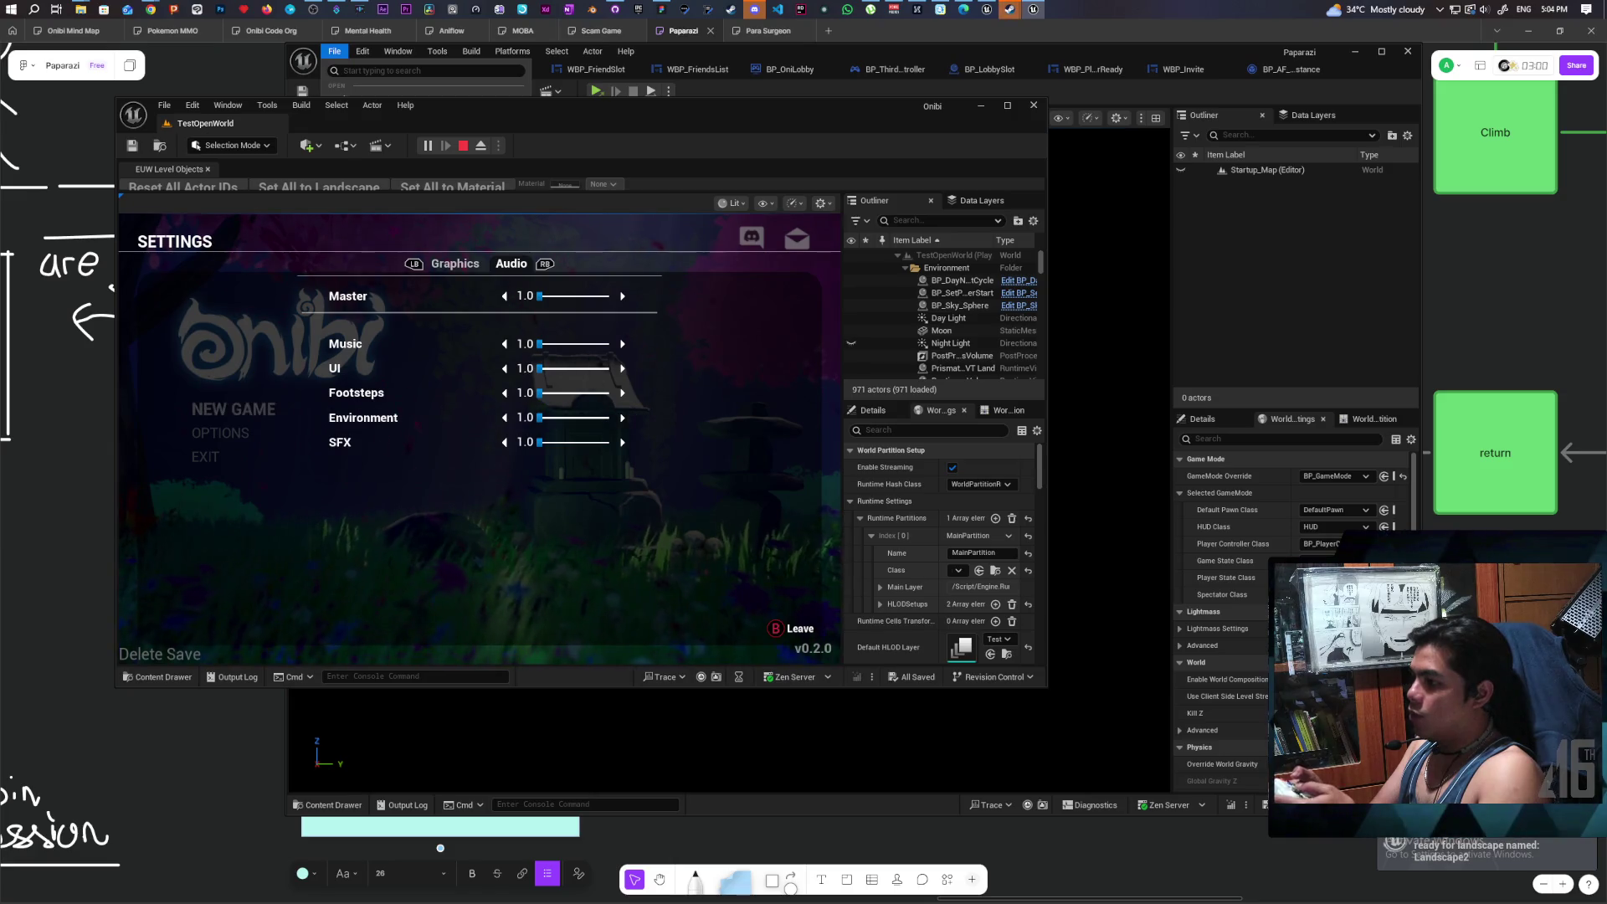
key(Up)
key(Up)
key(Up)
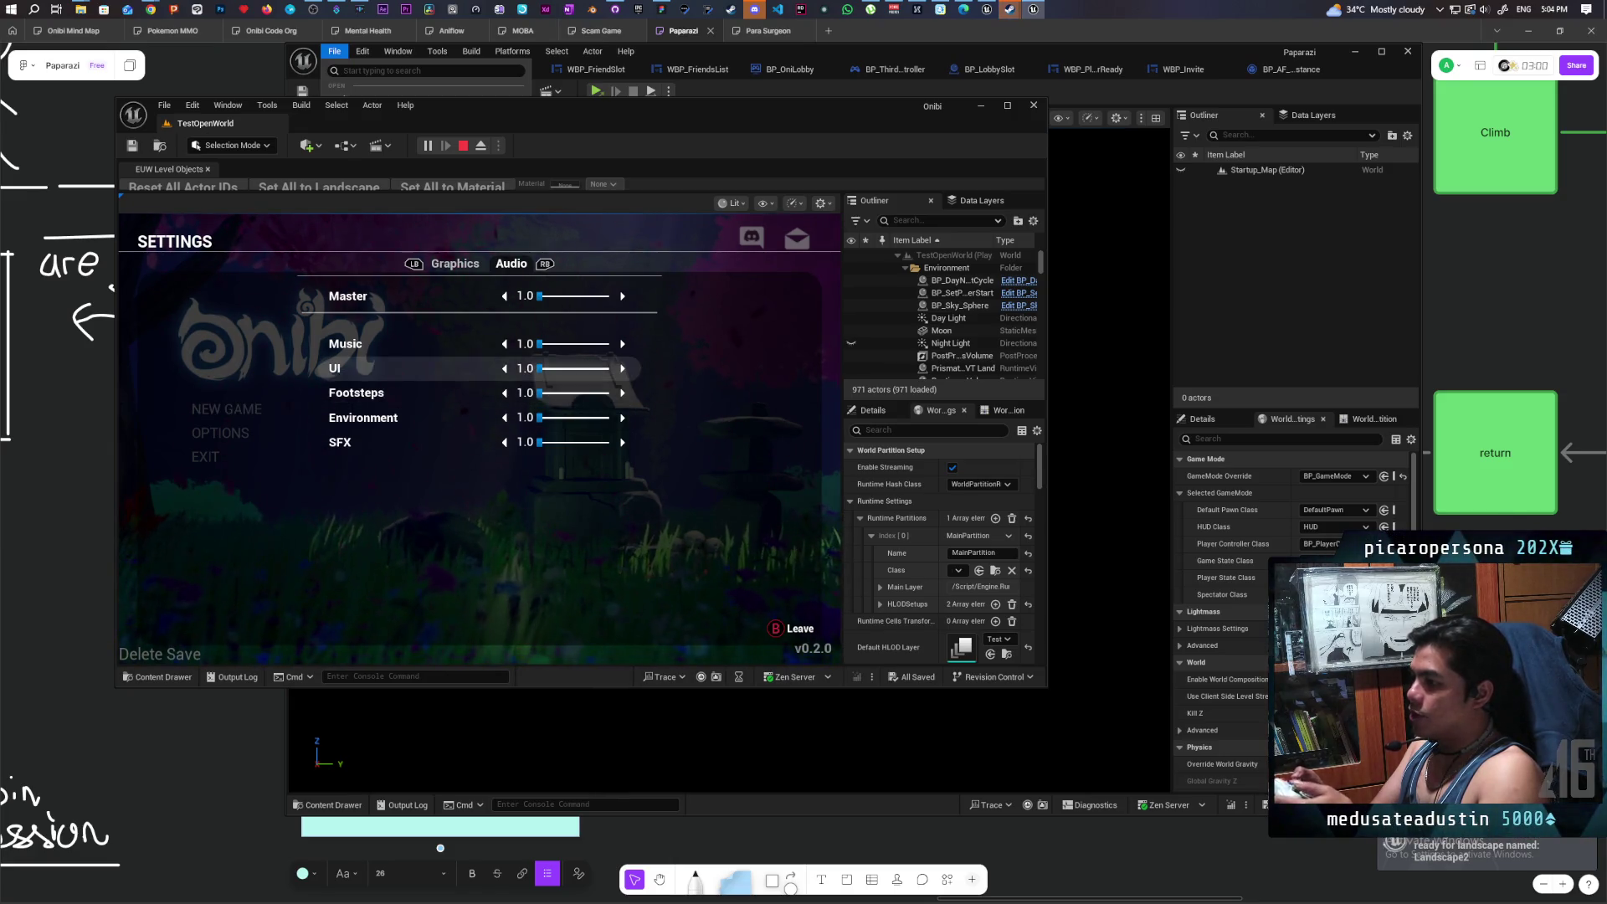
key(q)
key(Down)
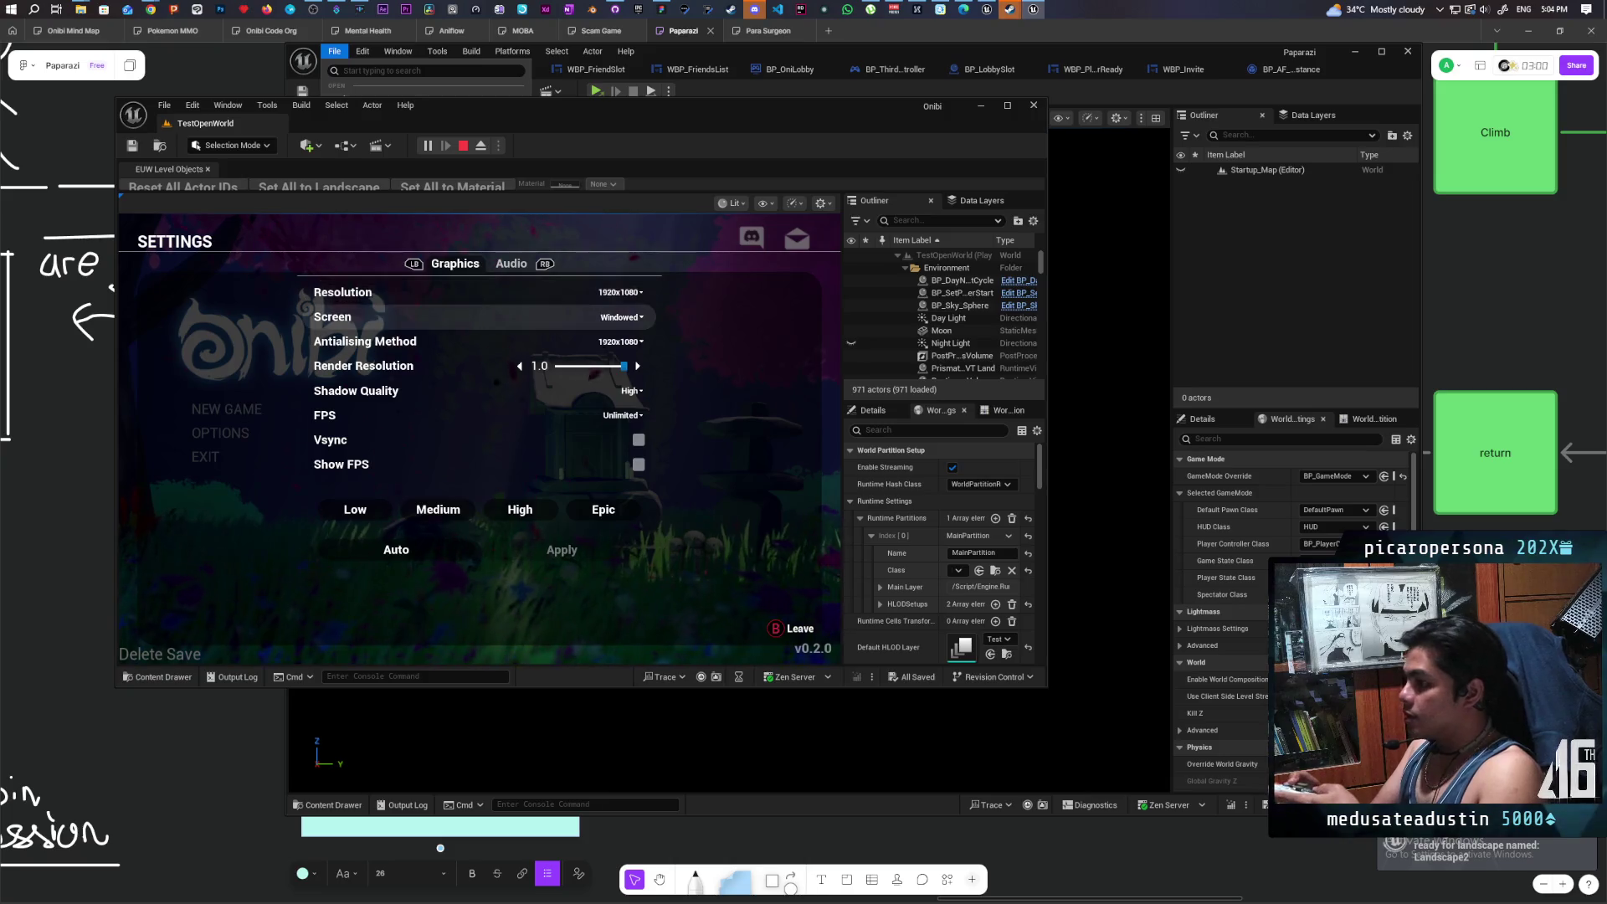
Open the Antialiasing Method choices and move down to FXAA.
key(Down)
key(Down)
key(Up)
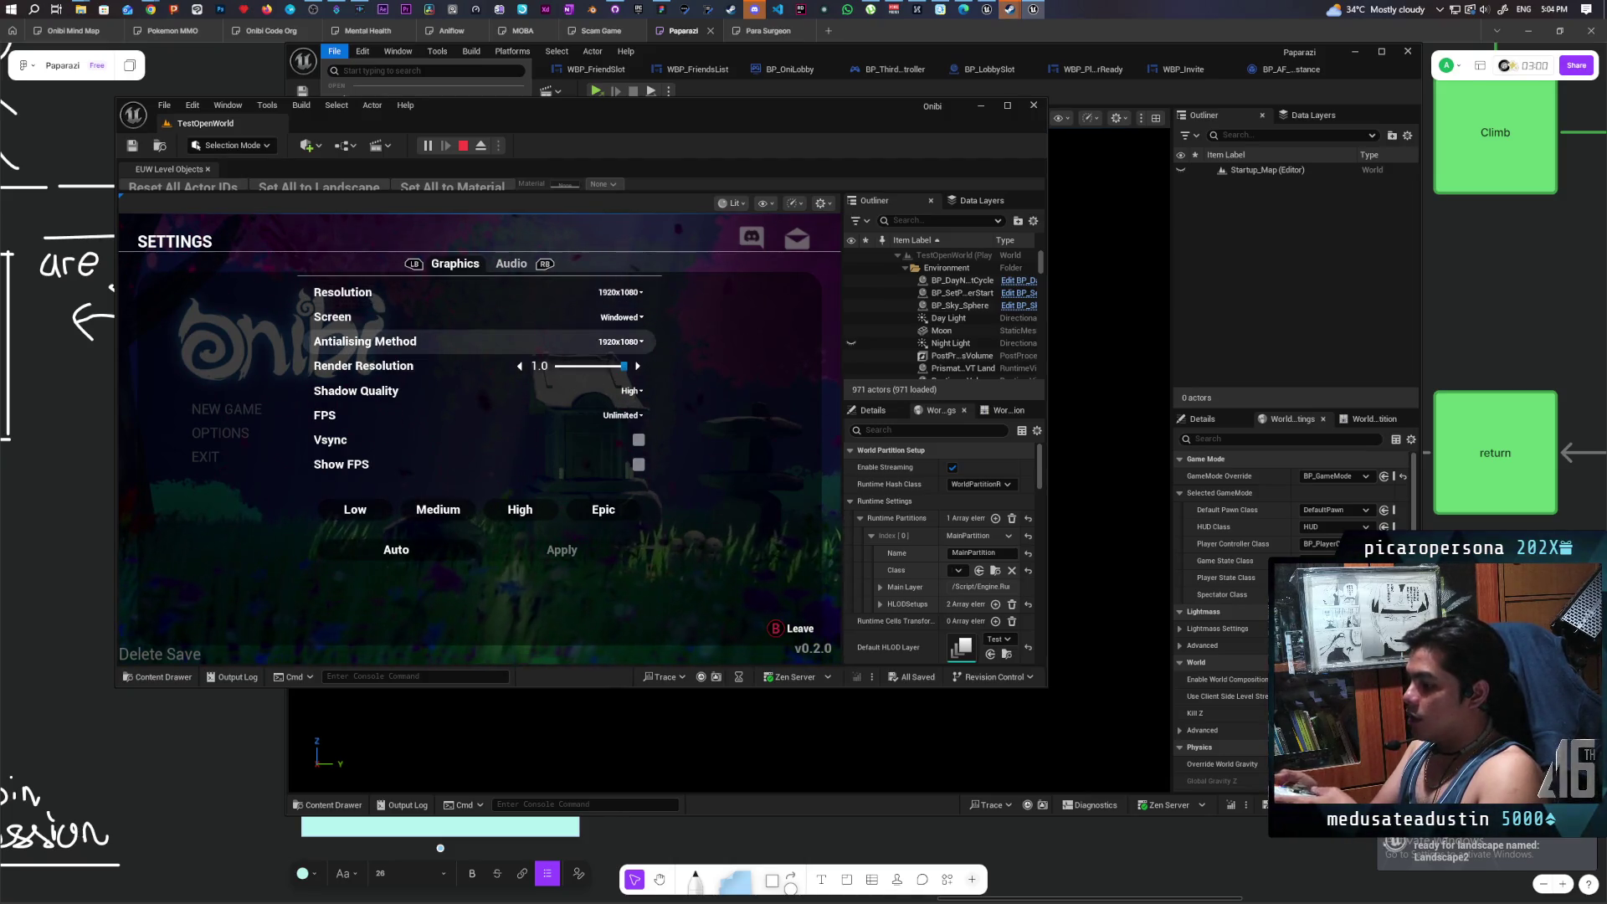
key(Return)
key(Down)
key(Down)
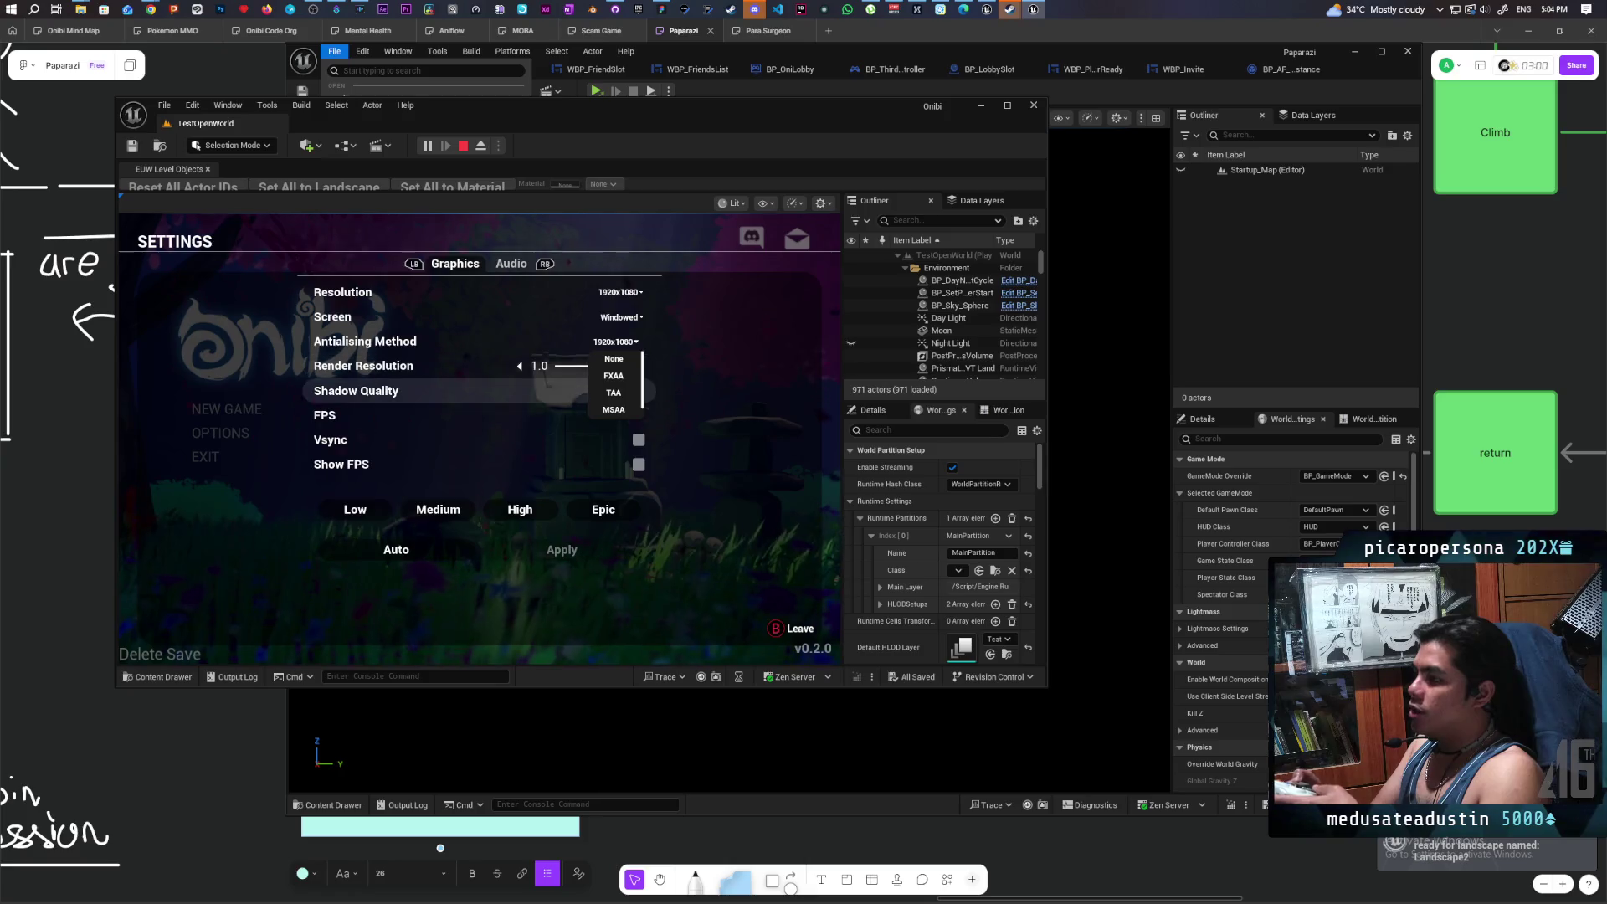
key(Up)
key(Up)
key(Return)
key(Return)
key(Down)
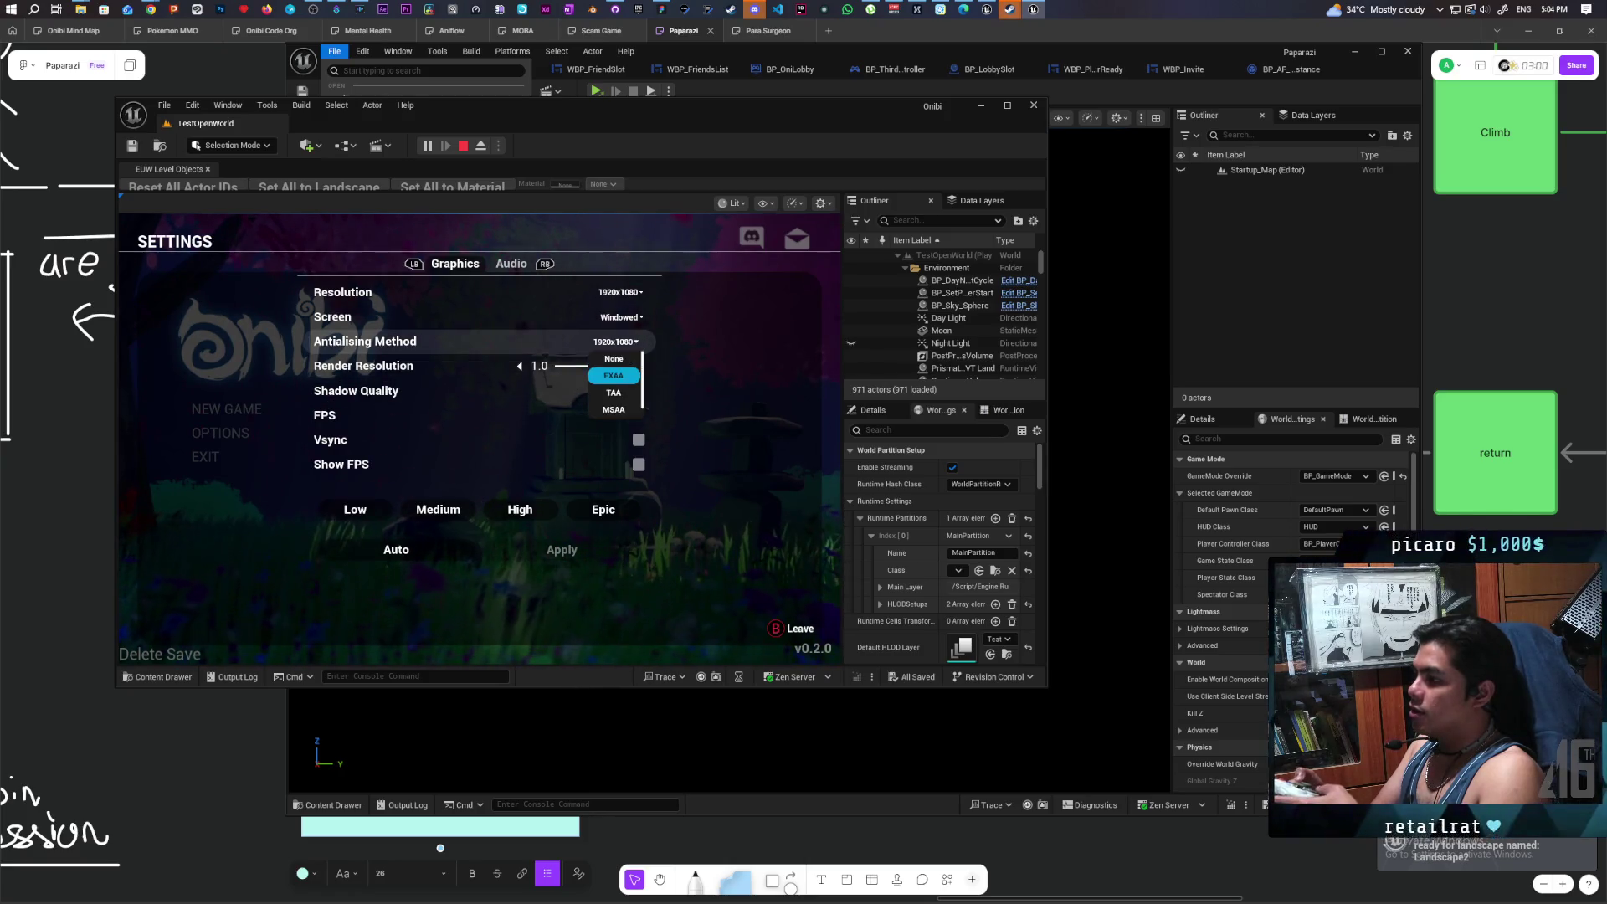
key(Down)
key(Down)
key(Down)
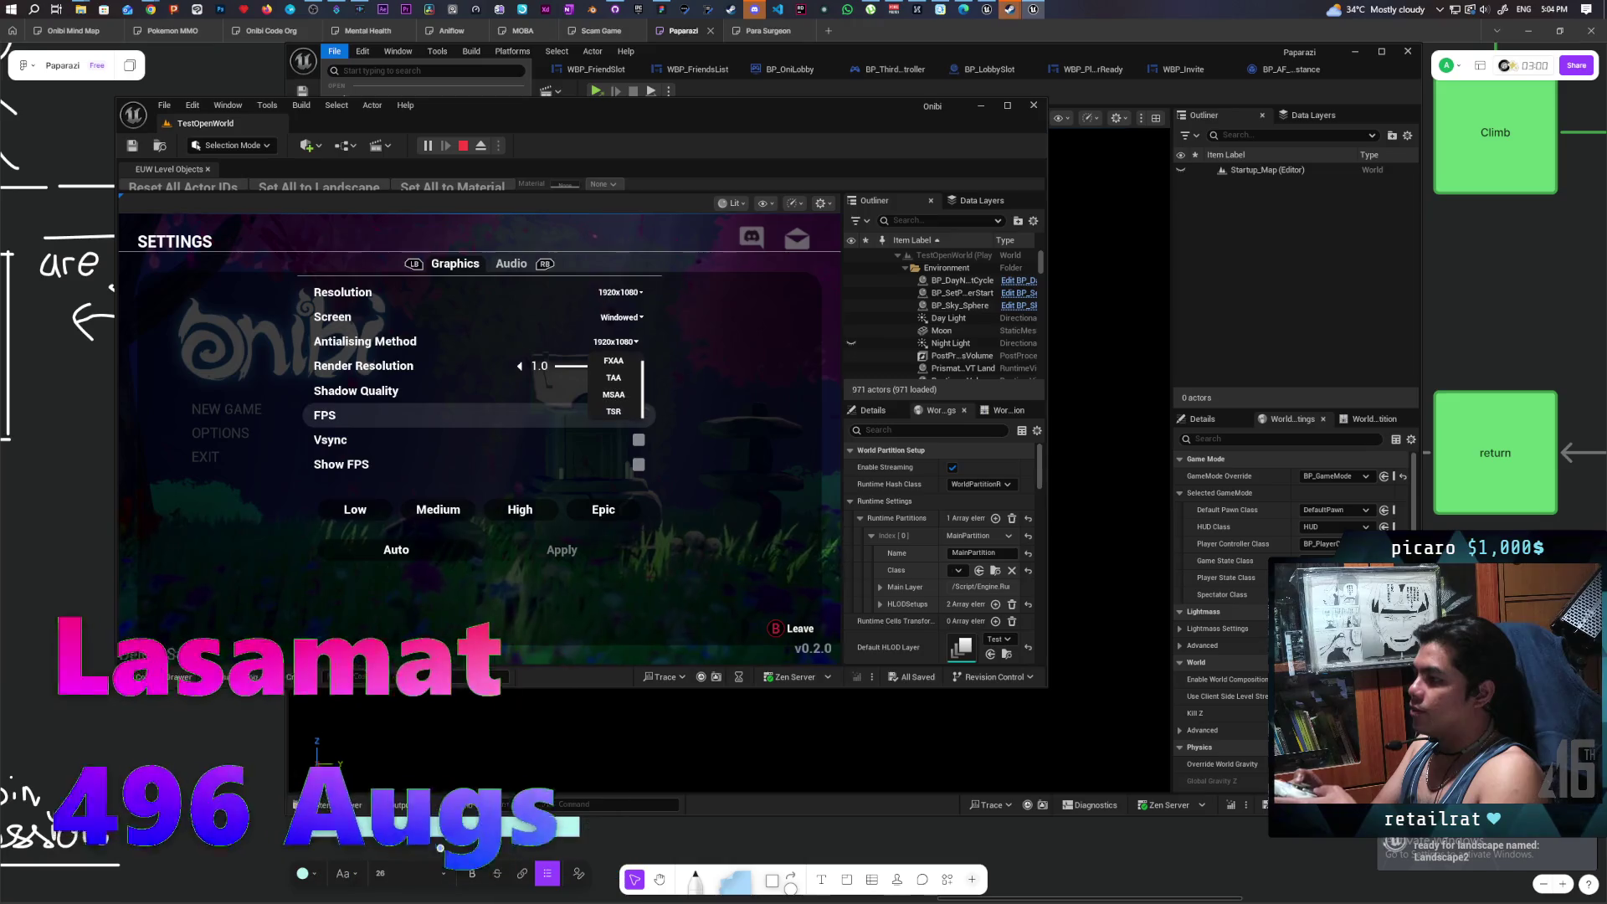
Browse the antialiasing options from None to TAA without choosing, then exit to the main menu.
key(Up)
key(Up)
key(Up)
key(Down)
key(Return)
key(Return)
key(Up)
key(Down)
key(Down)
key(Down)
key(Down)
key(Up)
key(Up)
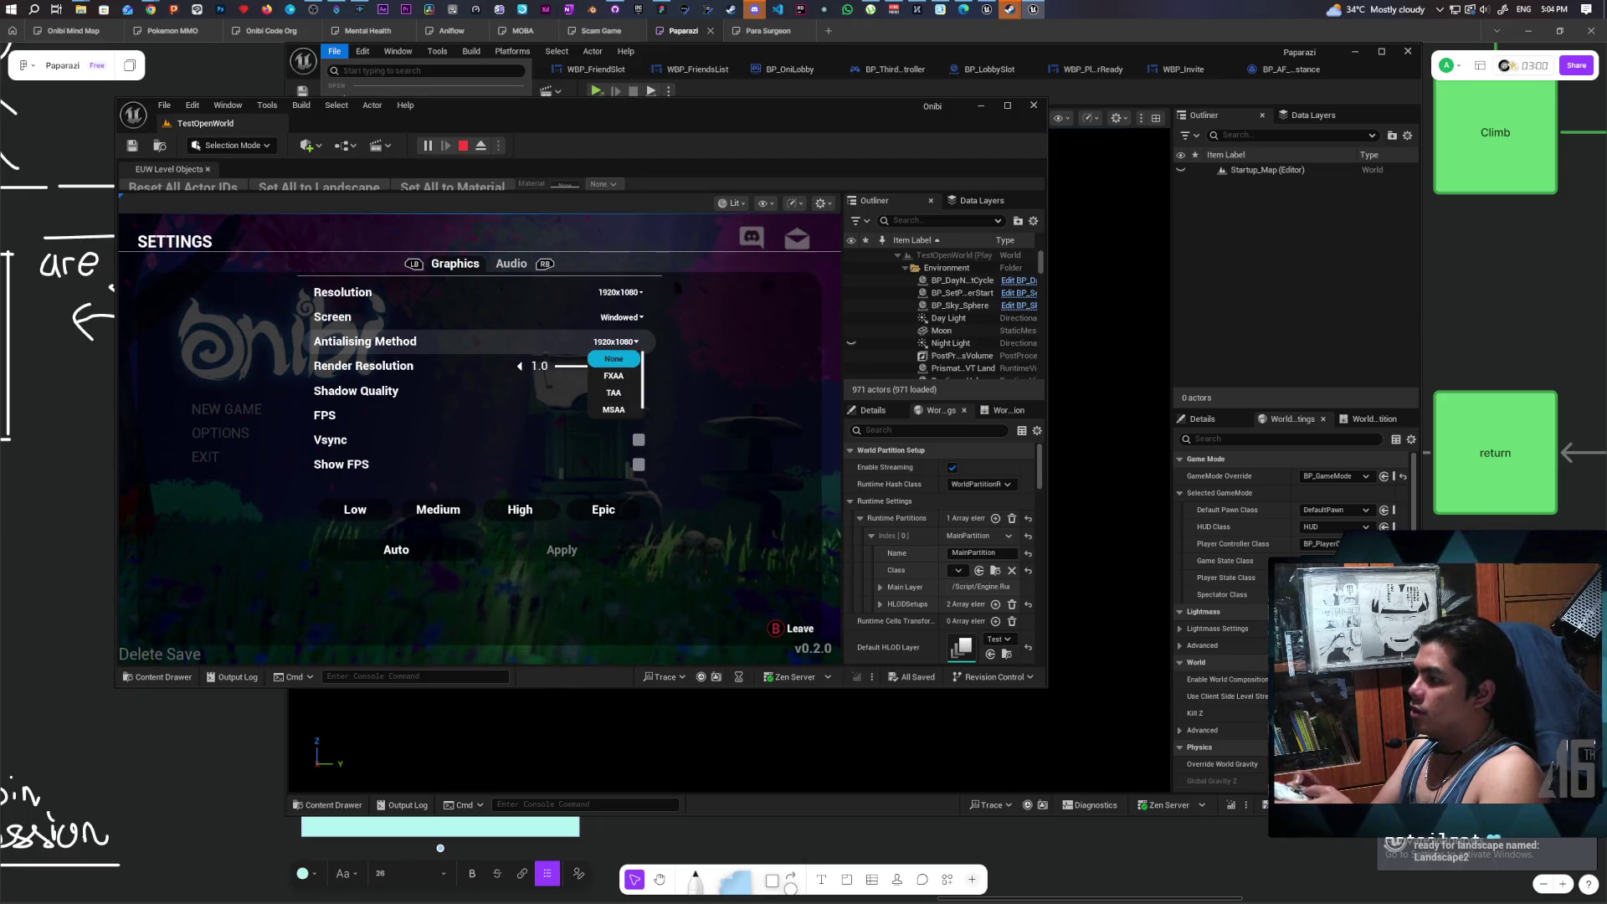
key(Down)
key(Down)
key(Up)
key(Up)
key(Up)
key(Escape)
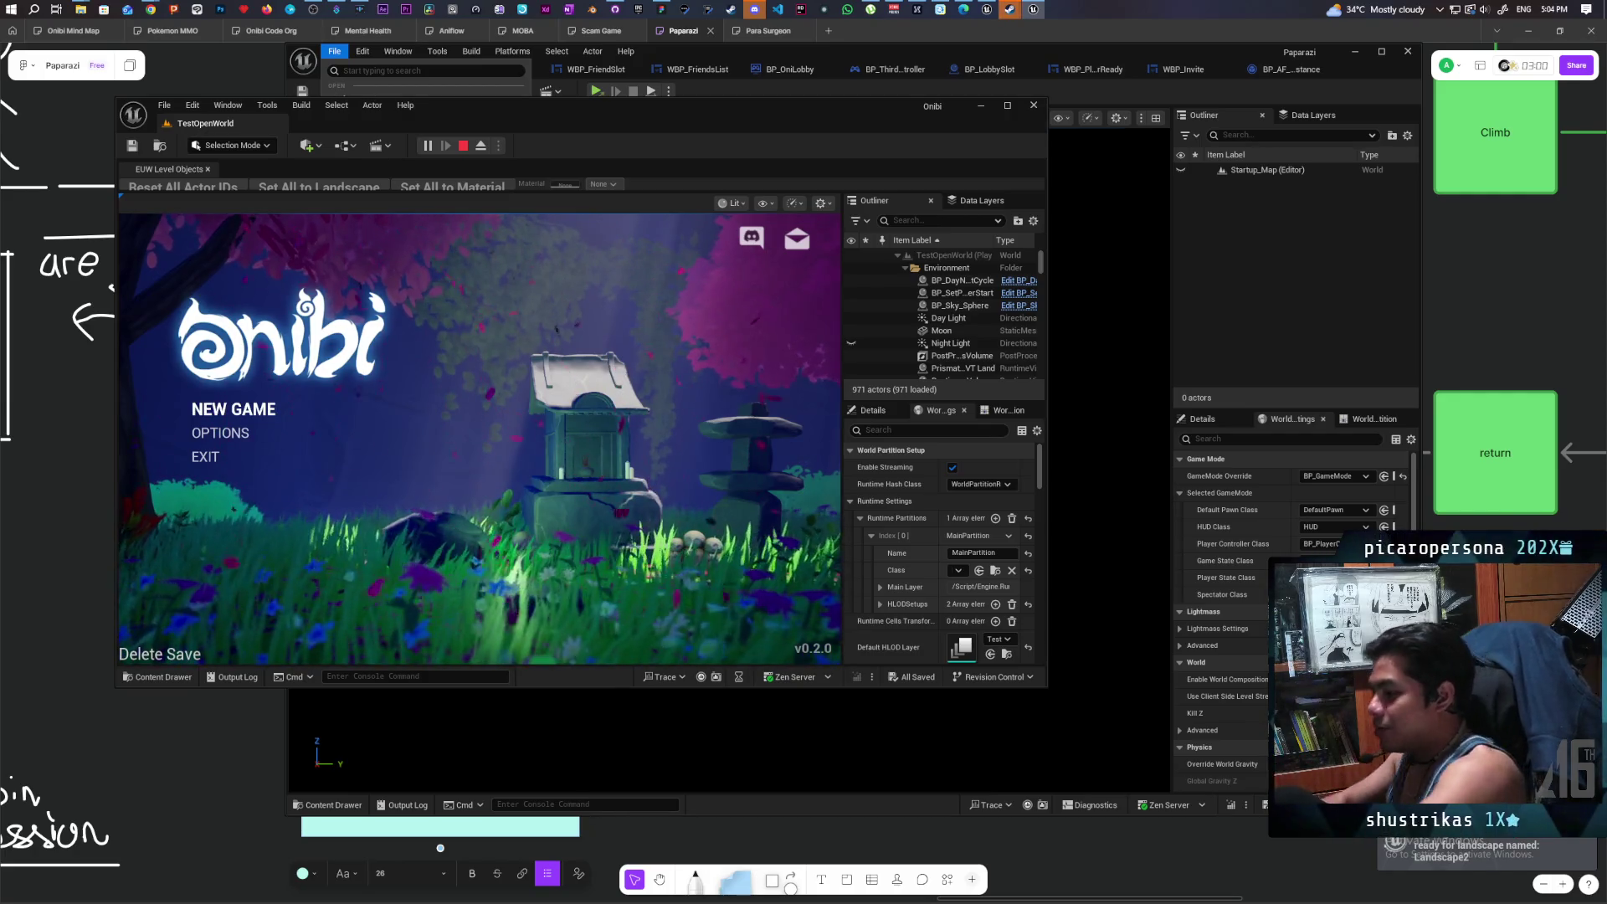
Stop the play session, close the Onibi editor, and bring up GitHub Desktop.
click(205, 460)
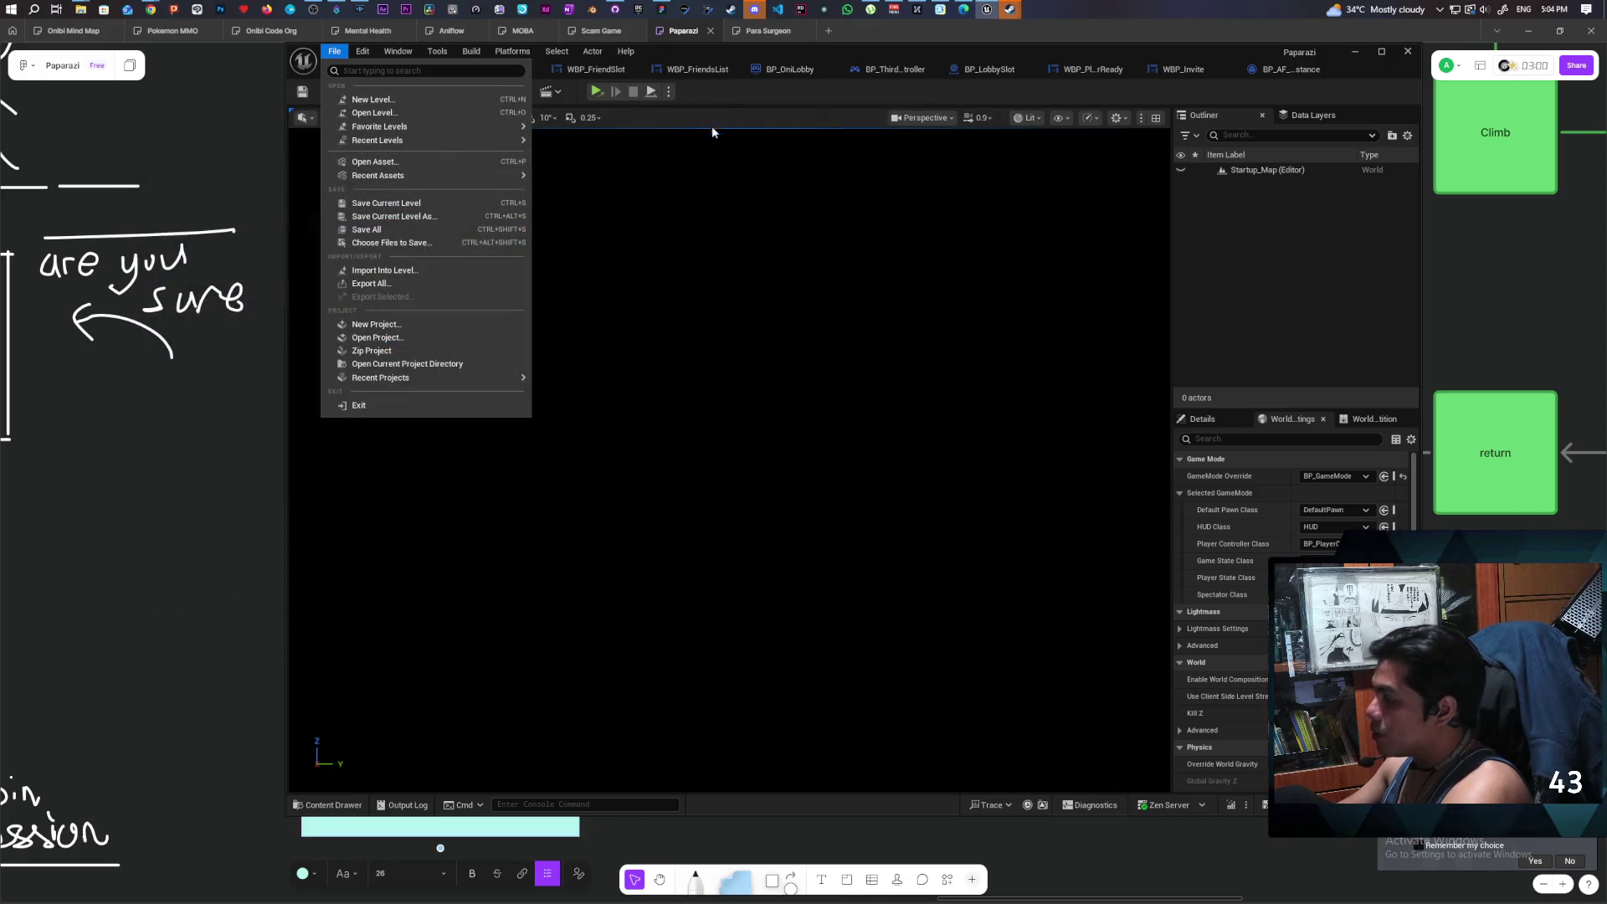
click(760, 117)
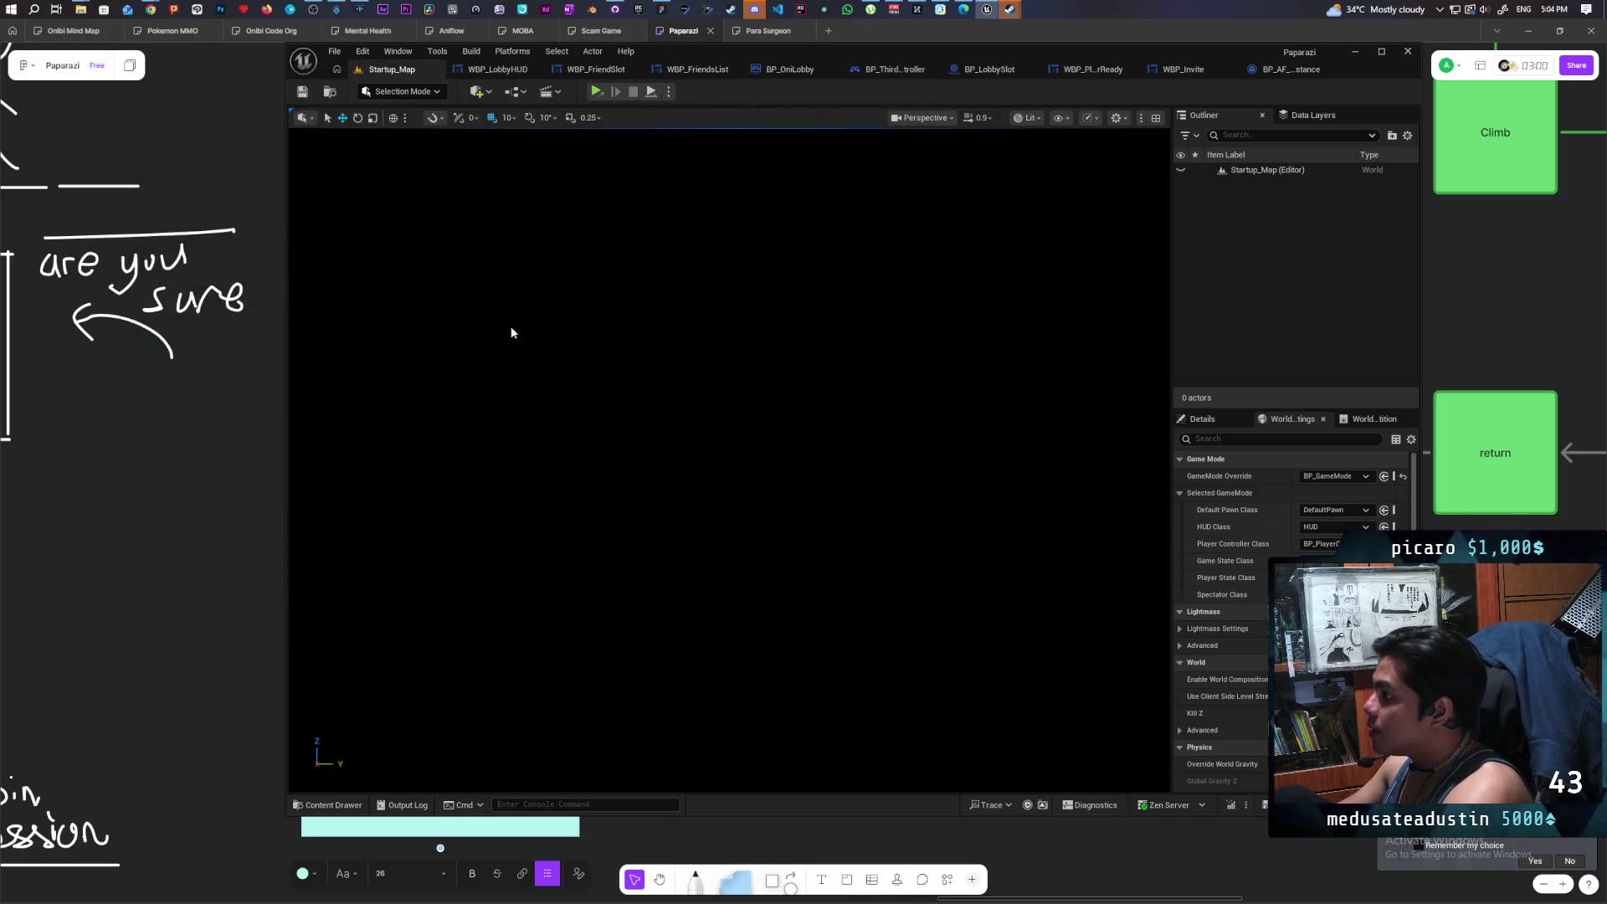
click(615, 9)
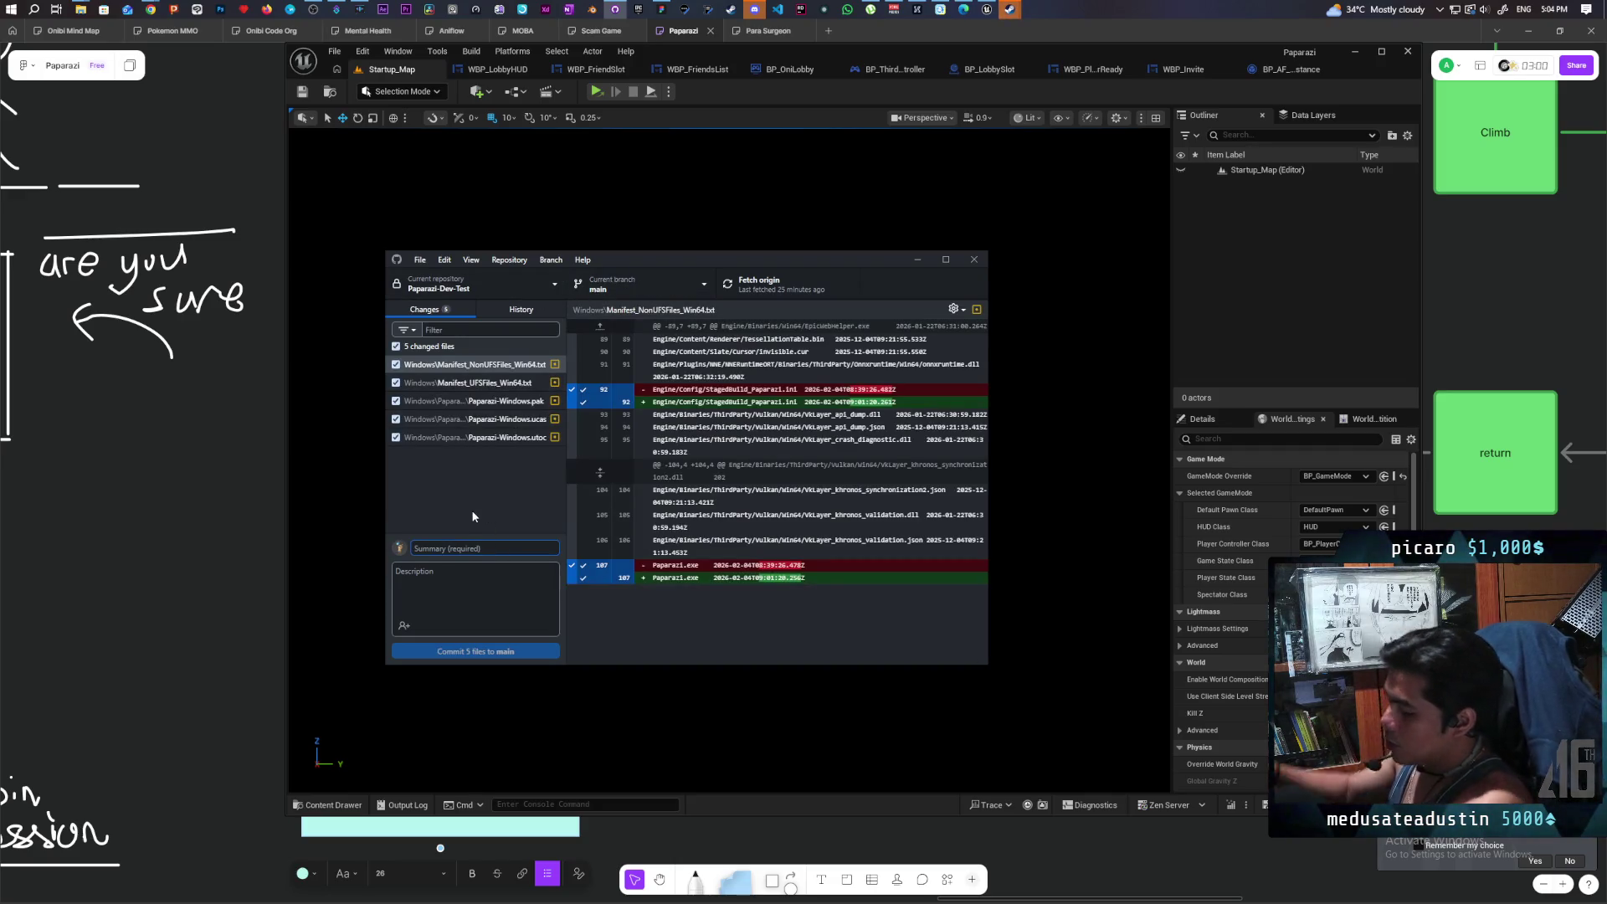
Commit the five changed files to main as 'updated invite' and push to origin.
text(updated)
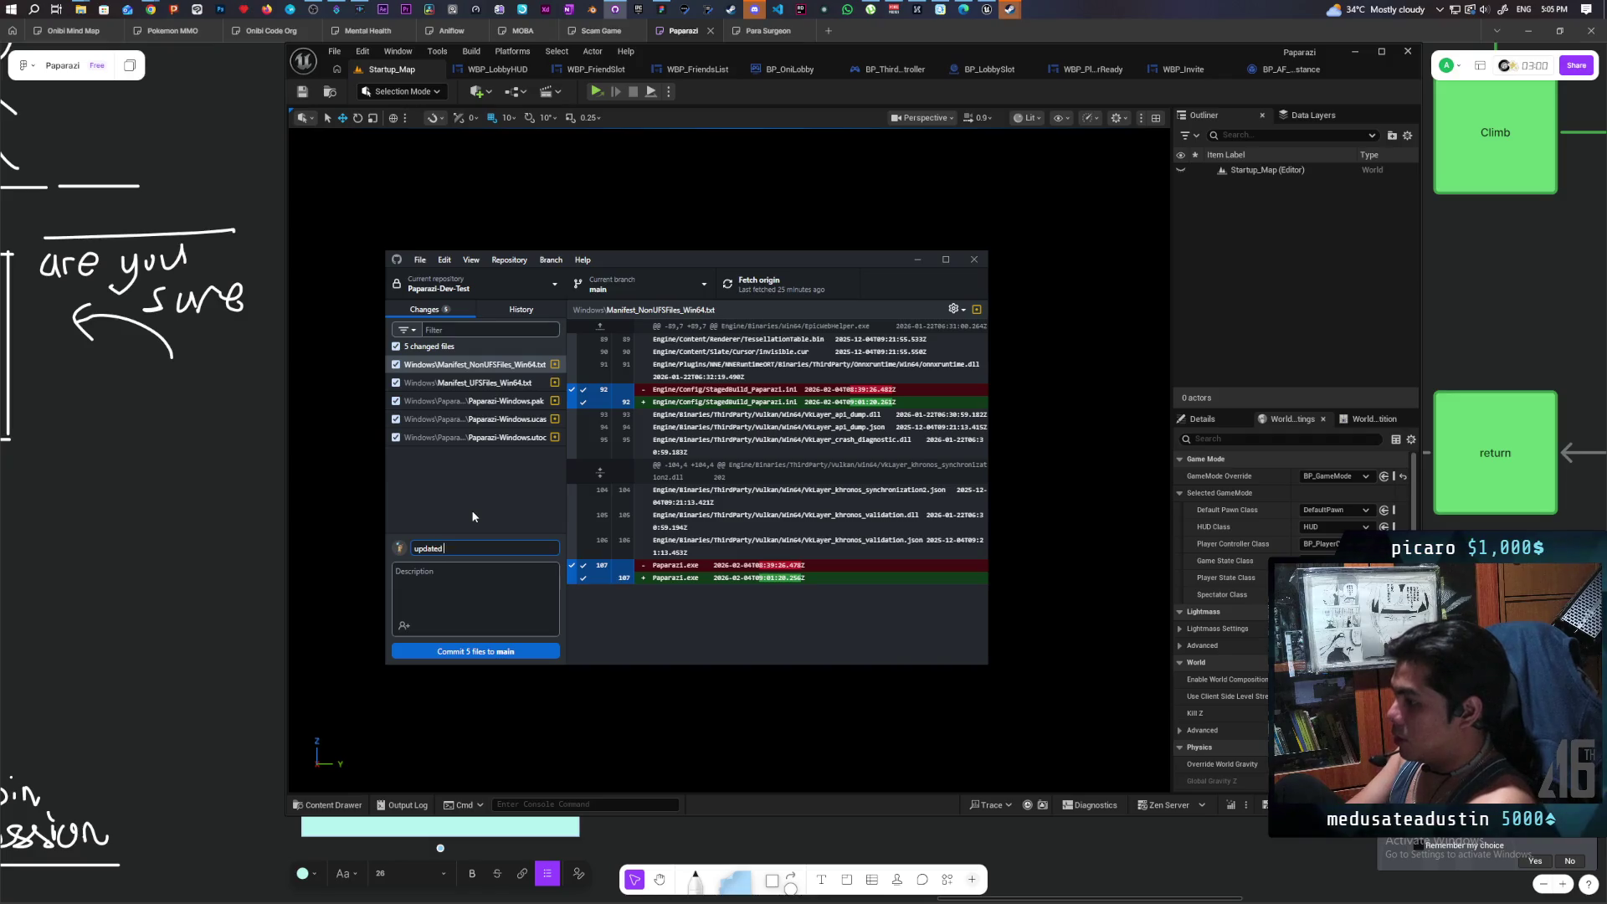
text( invite)
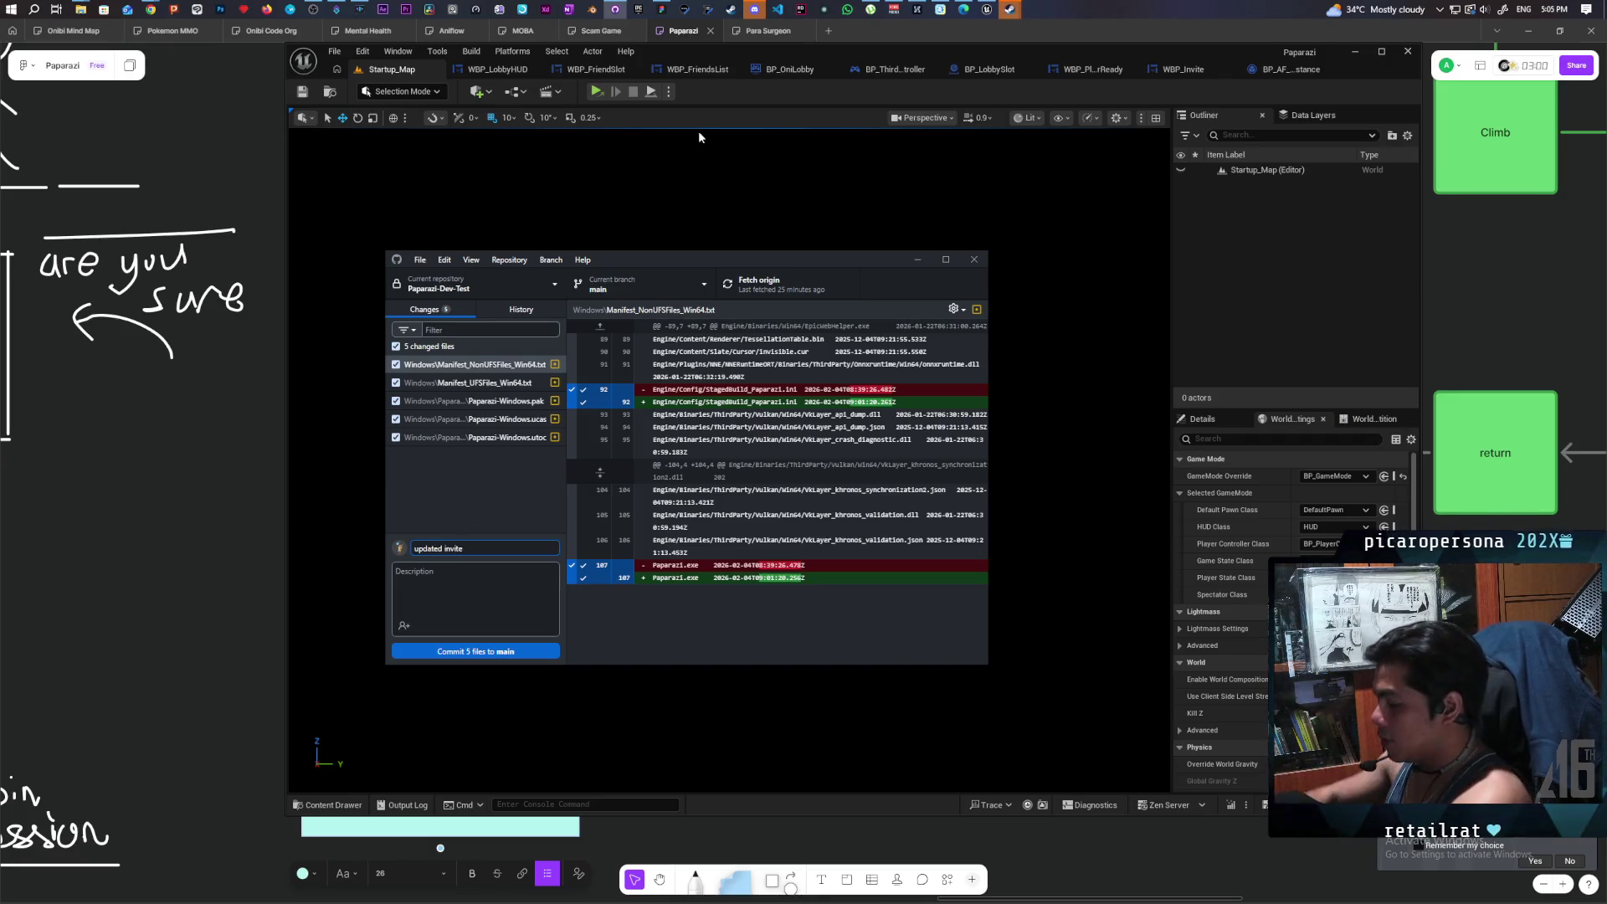
click(520, 652)
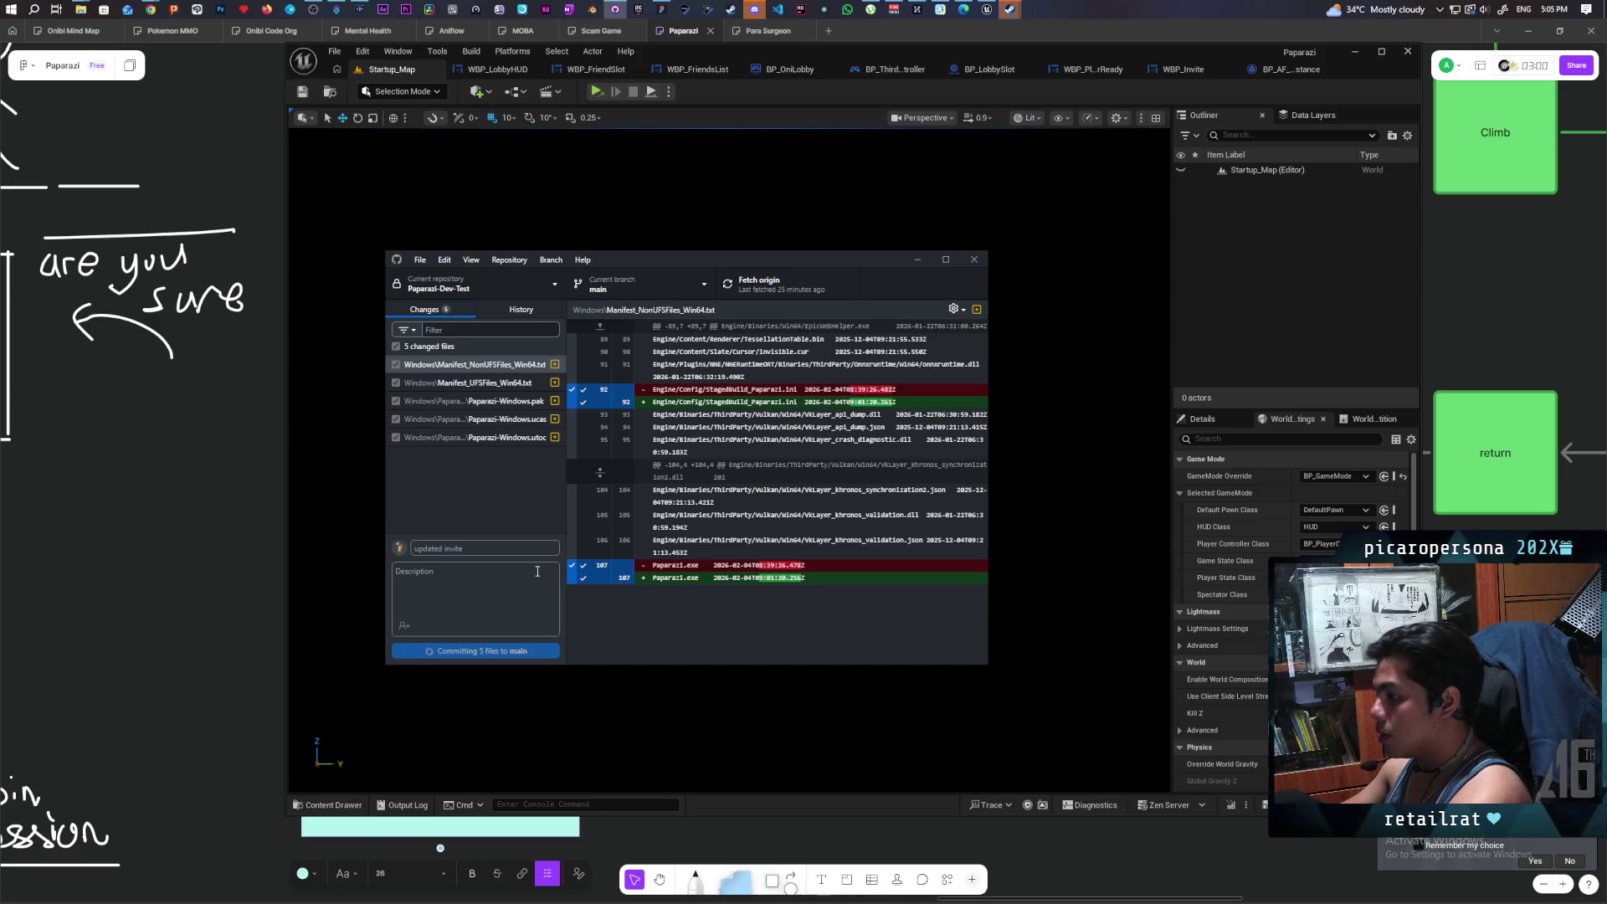
click(771, 291)
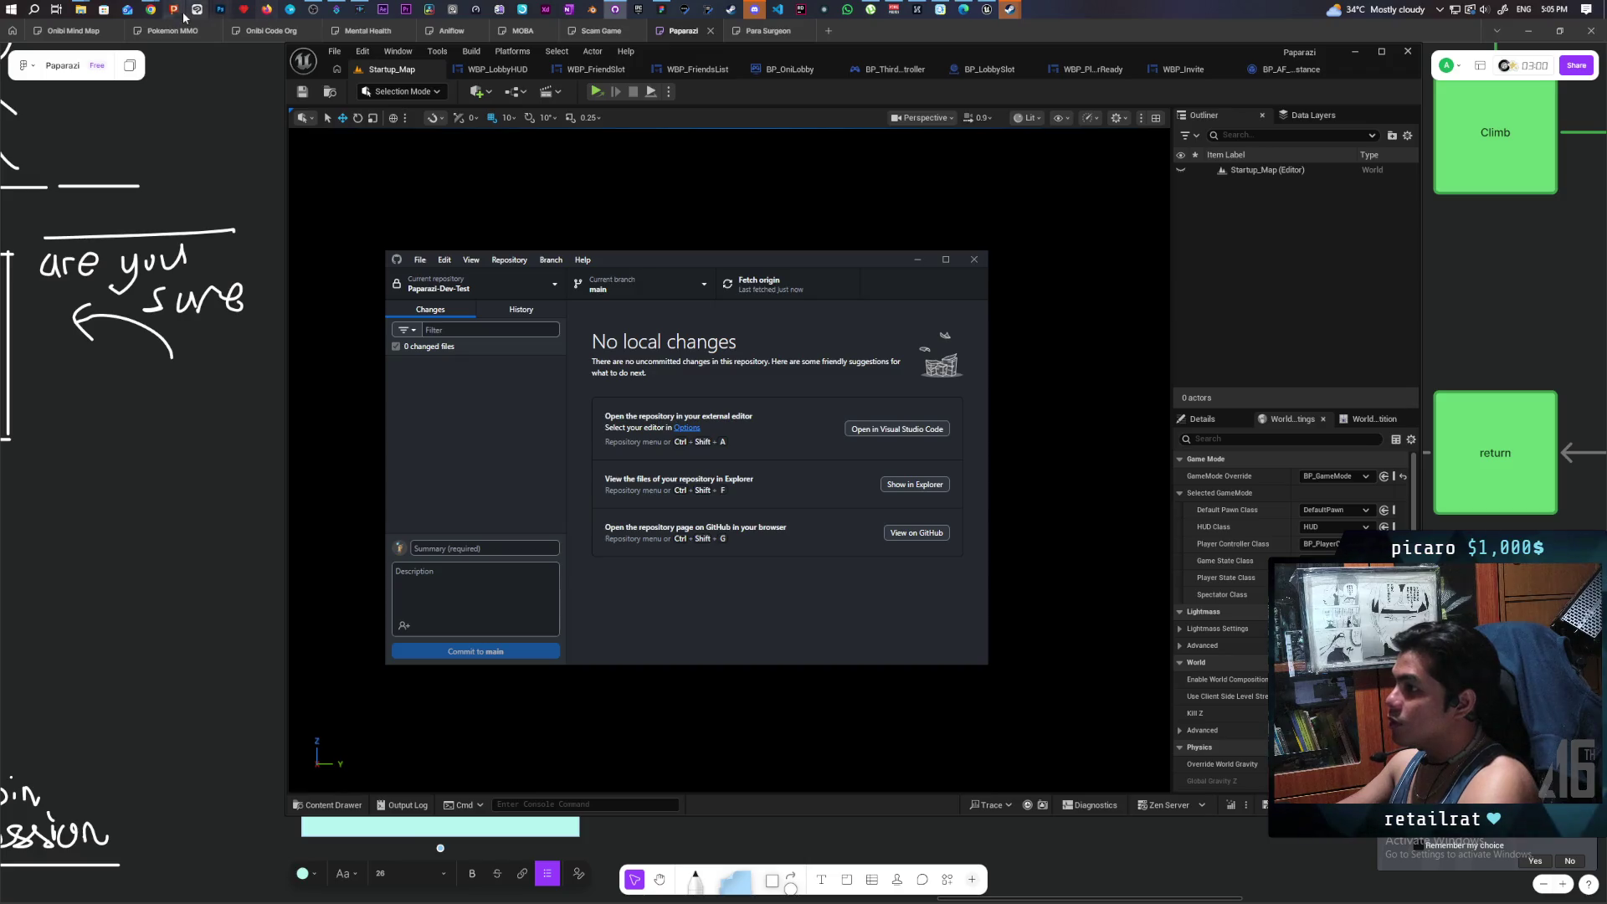
Pull the new commit onto the remote PC via Chrome Remote Desktop.
mouse_move(151, 10)
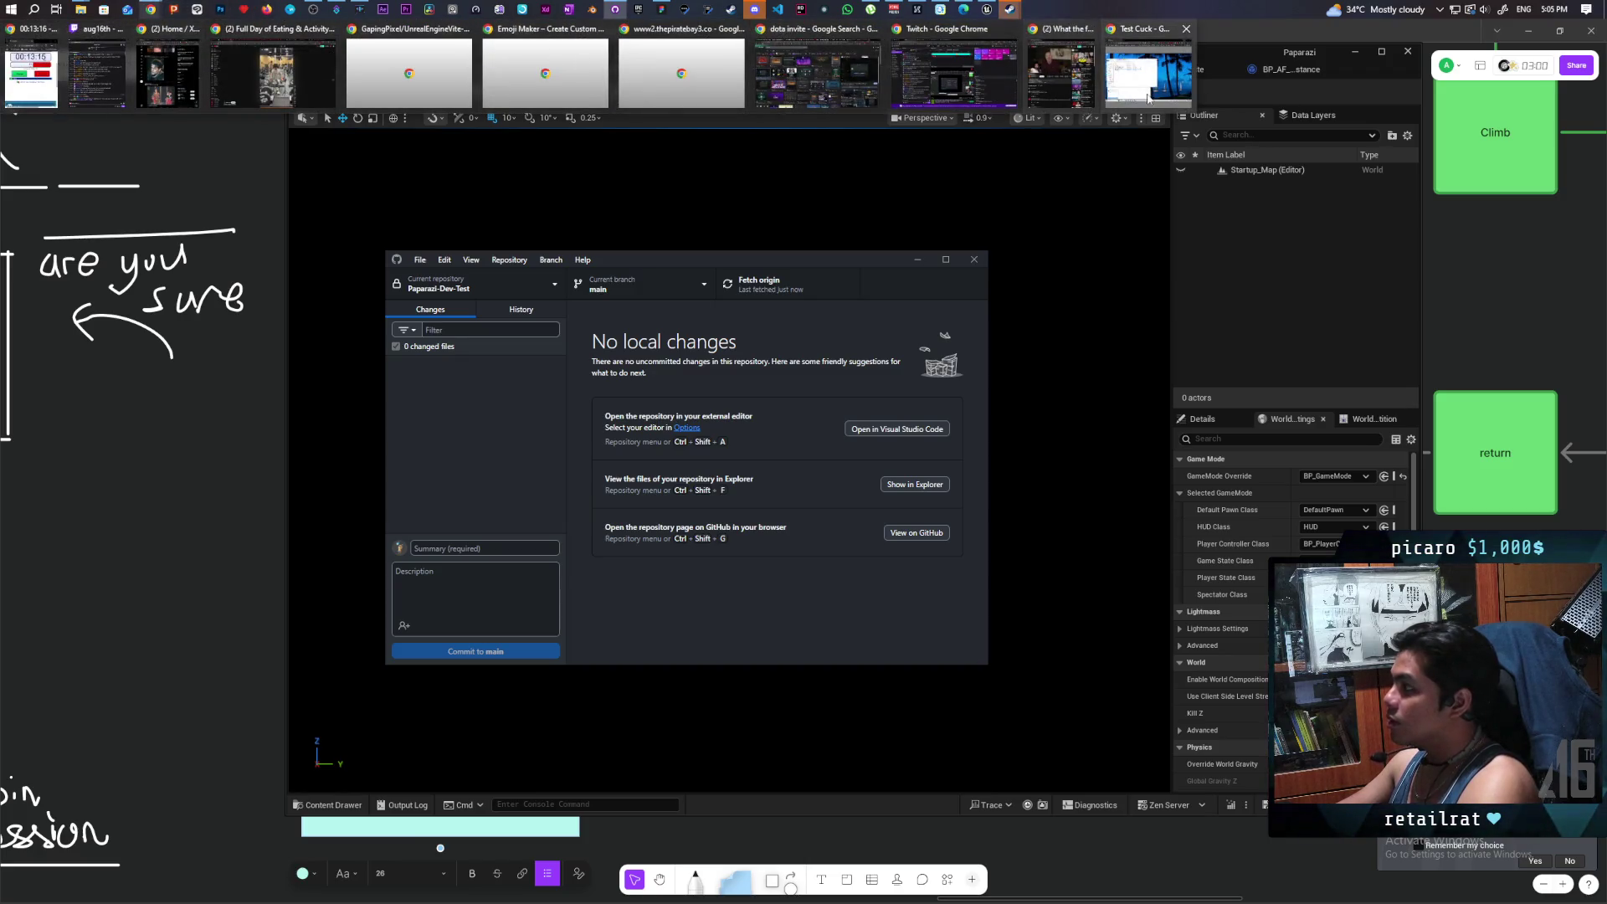
click(1149, 76)
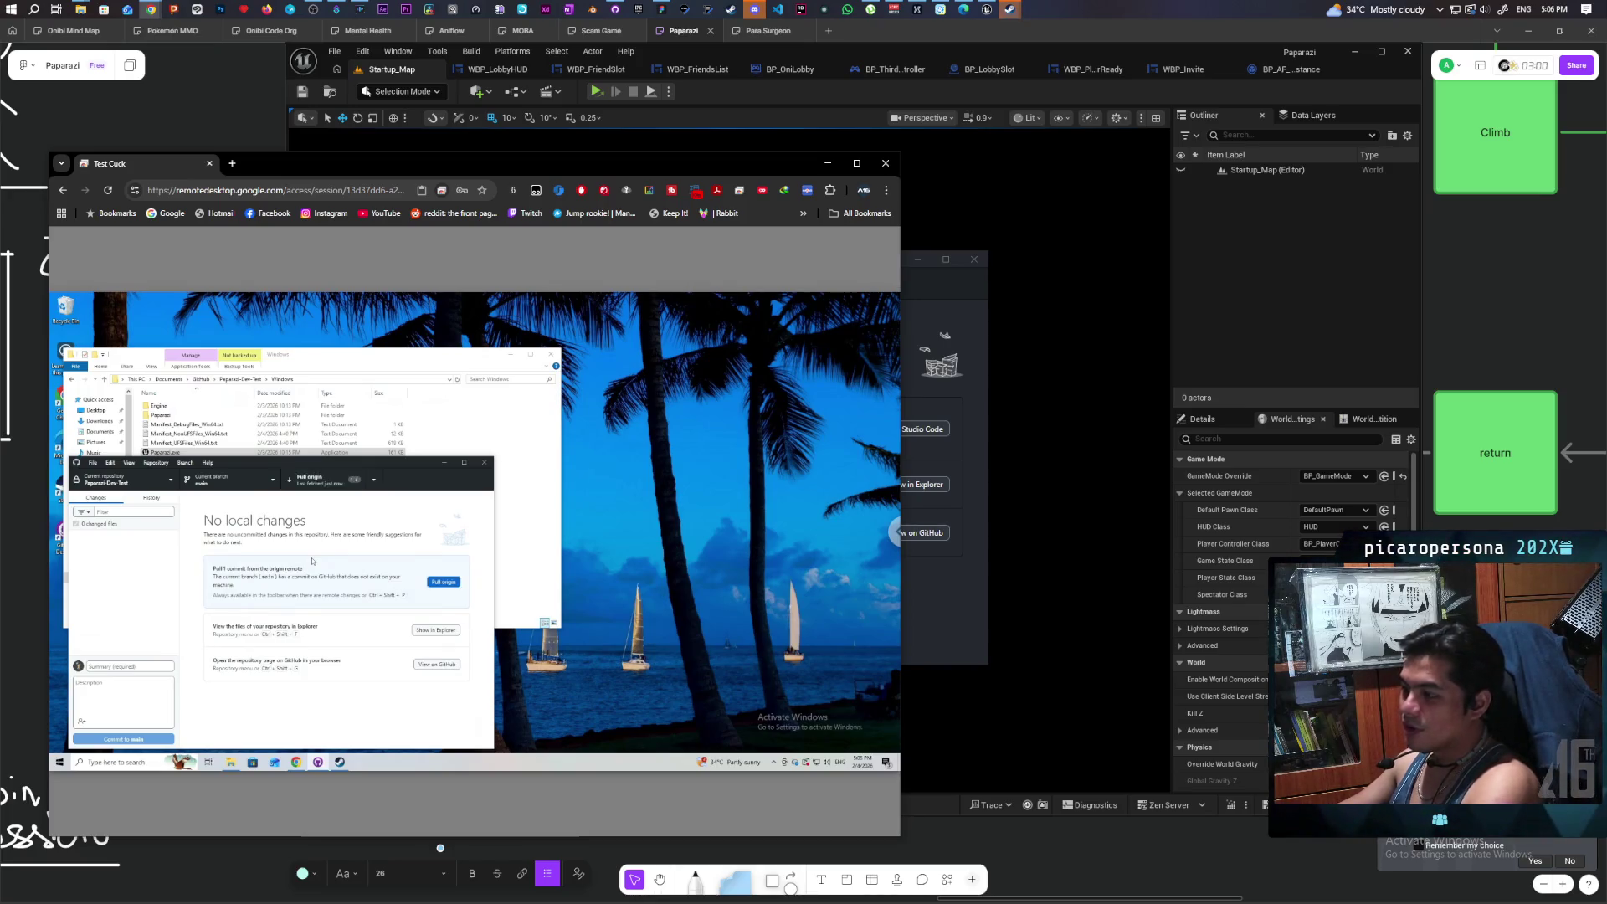
click(444, 582)
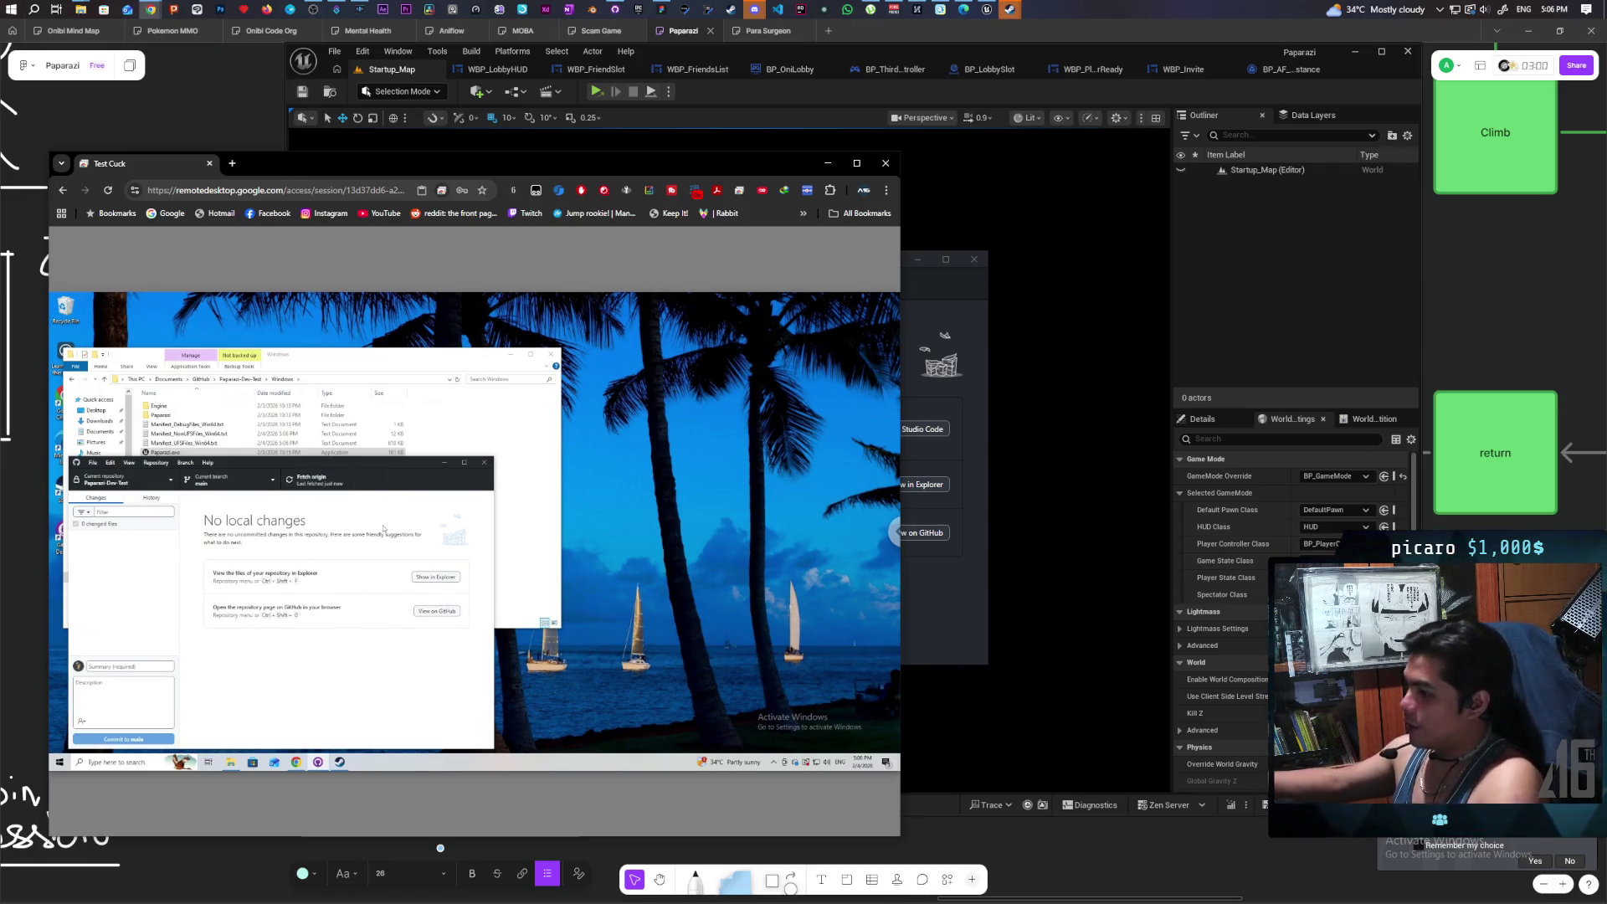
click(210, 453)
Launch Paparazi.exe on the remote PC and host a game, then start a local standalone game.
double_click(210, 453)
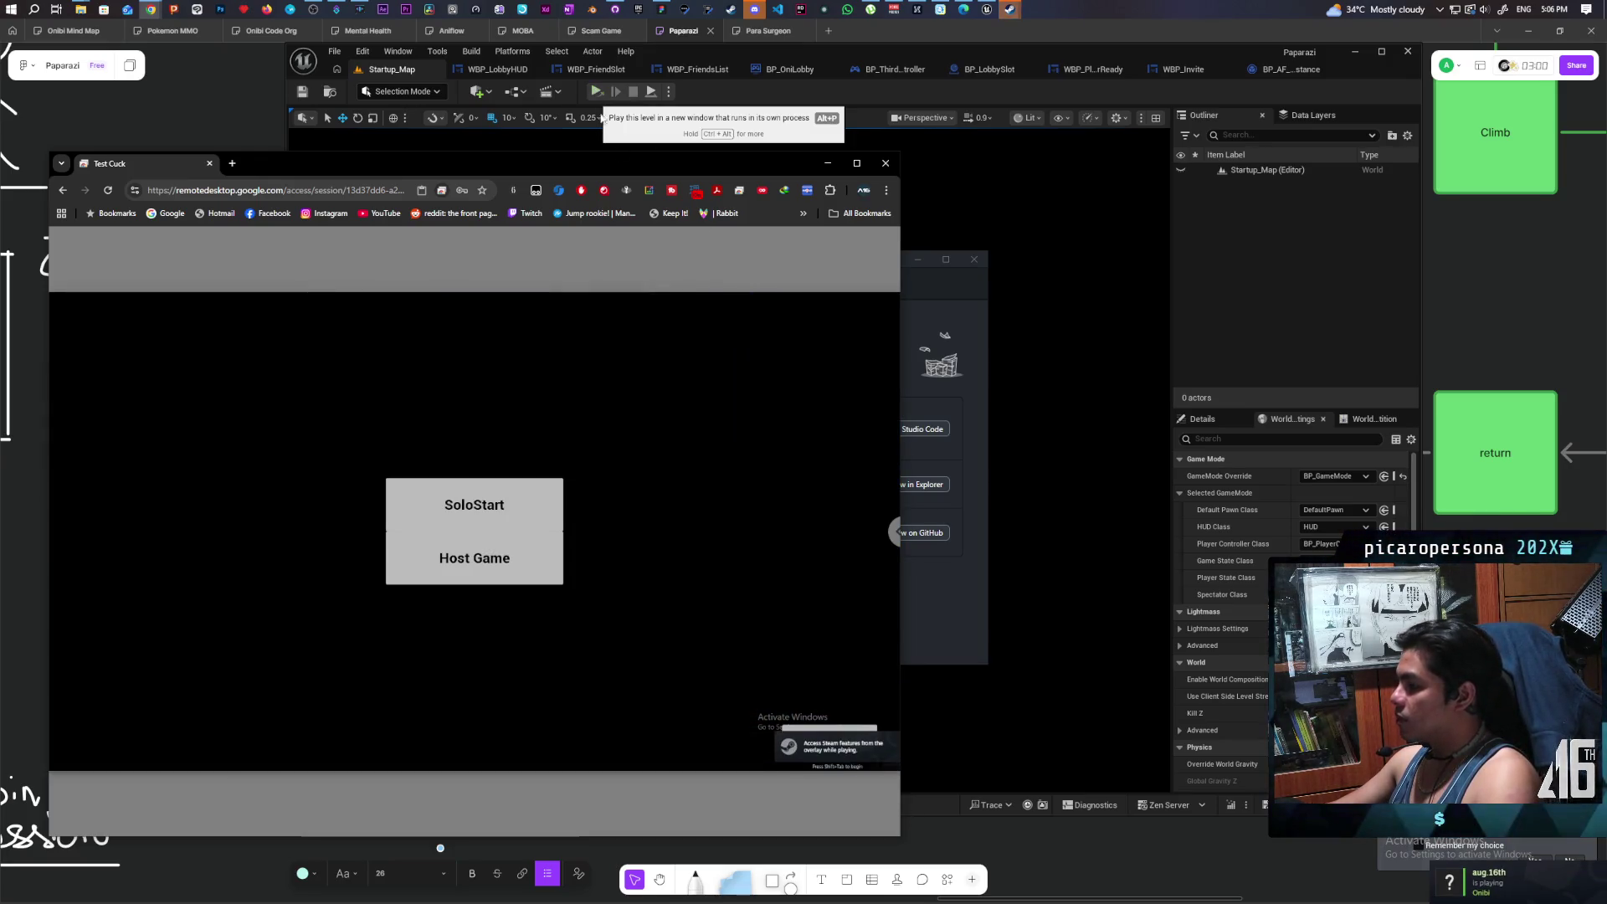
click(477, 563)
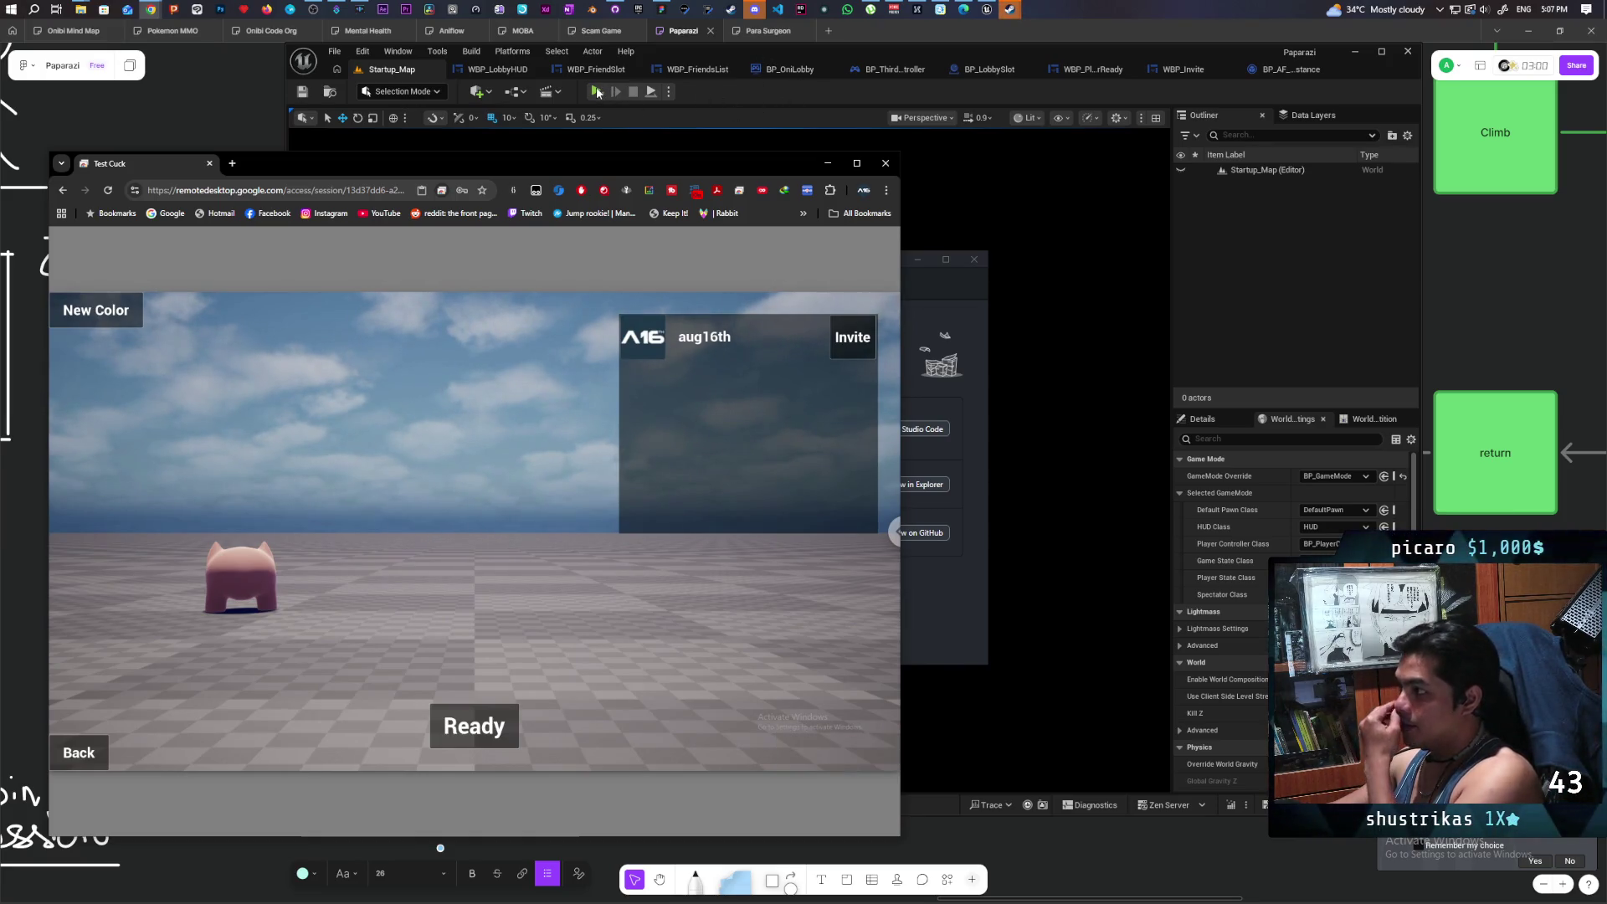
click(634, 92)
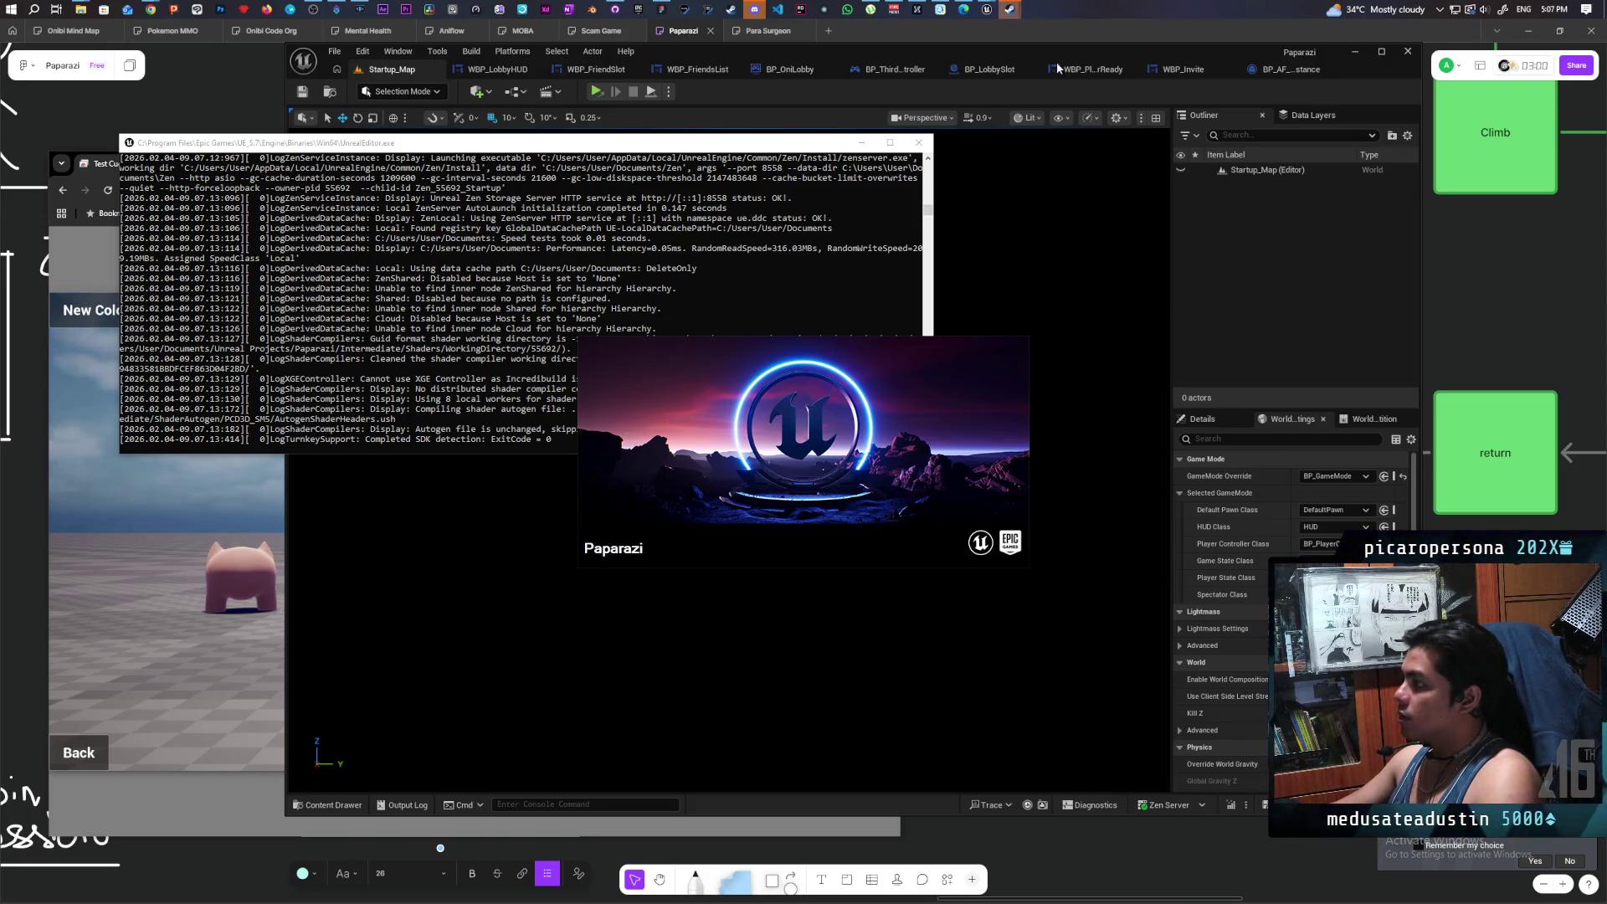
Check the remote lobby, then host a new session in the local Paparazi game window.
mouse_move(1010, 10)
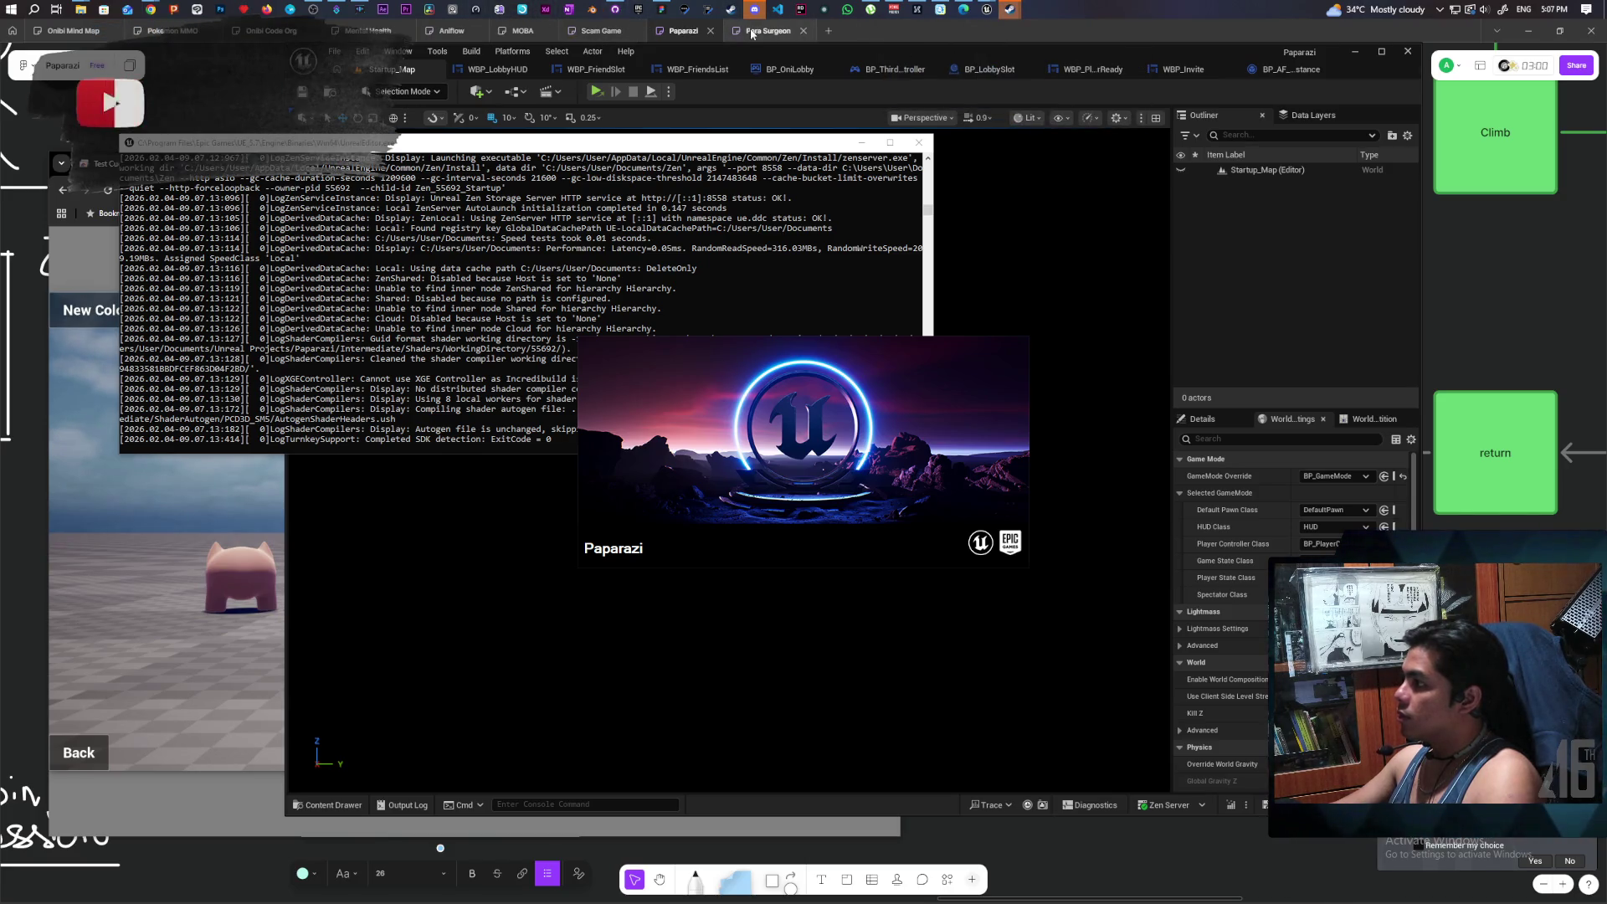
click(738, 409)
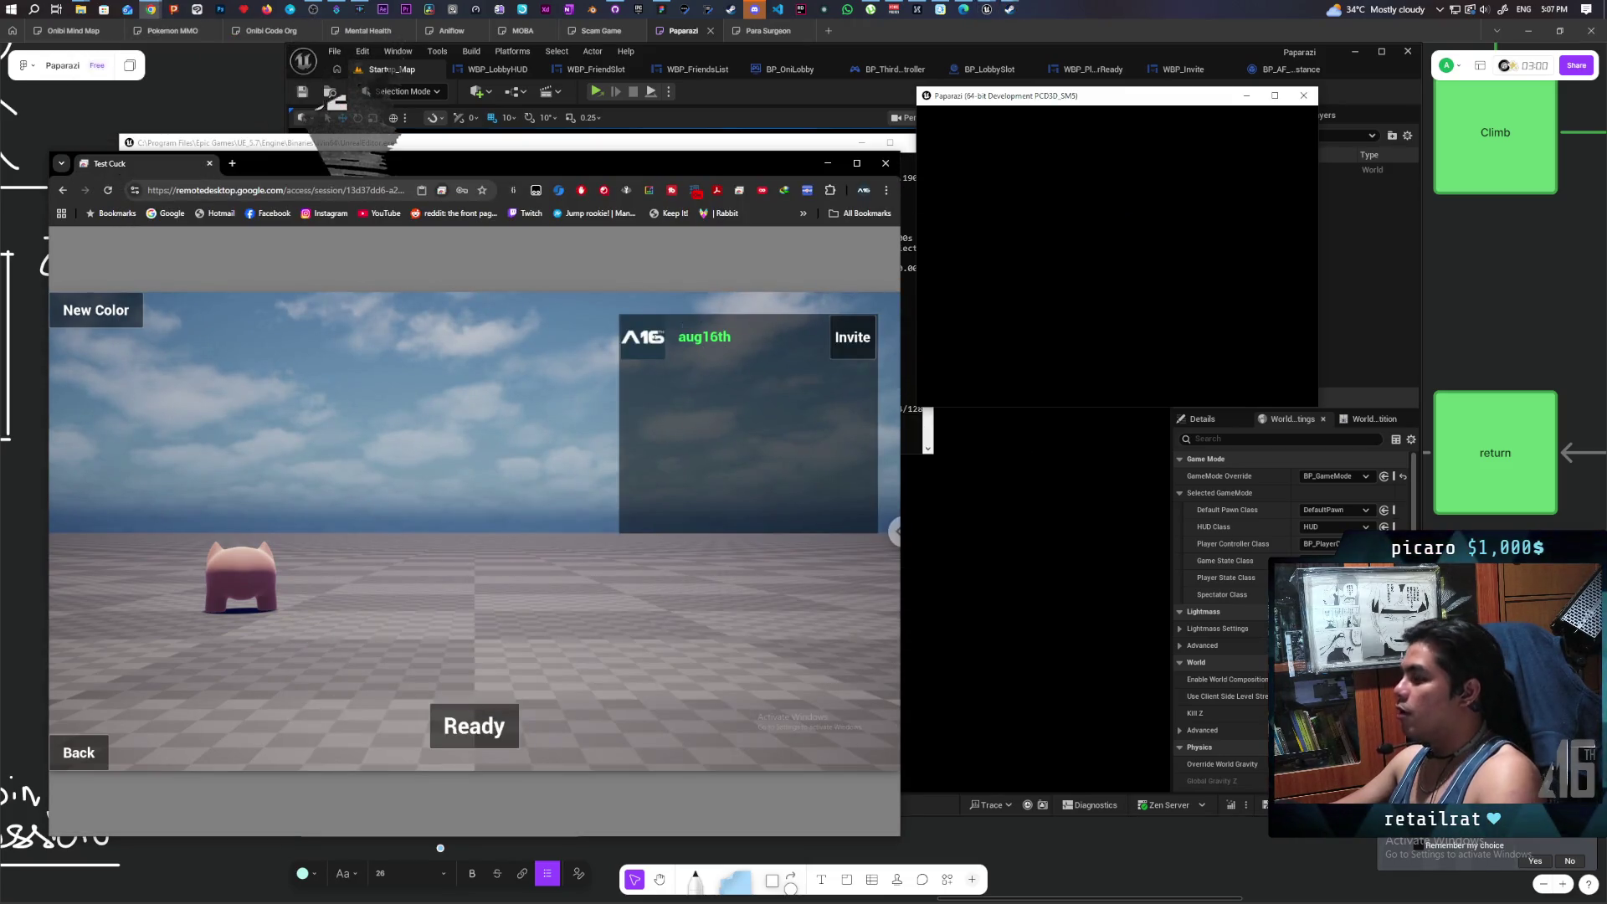
click(105, 739)
click(474, 503)
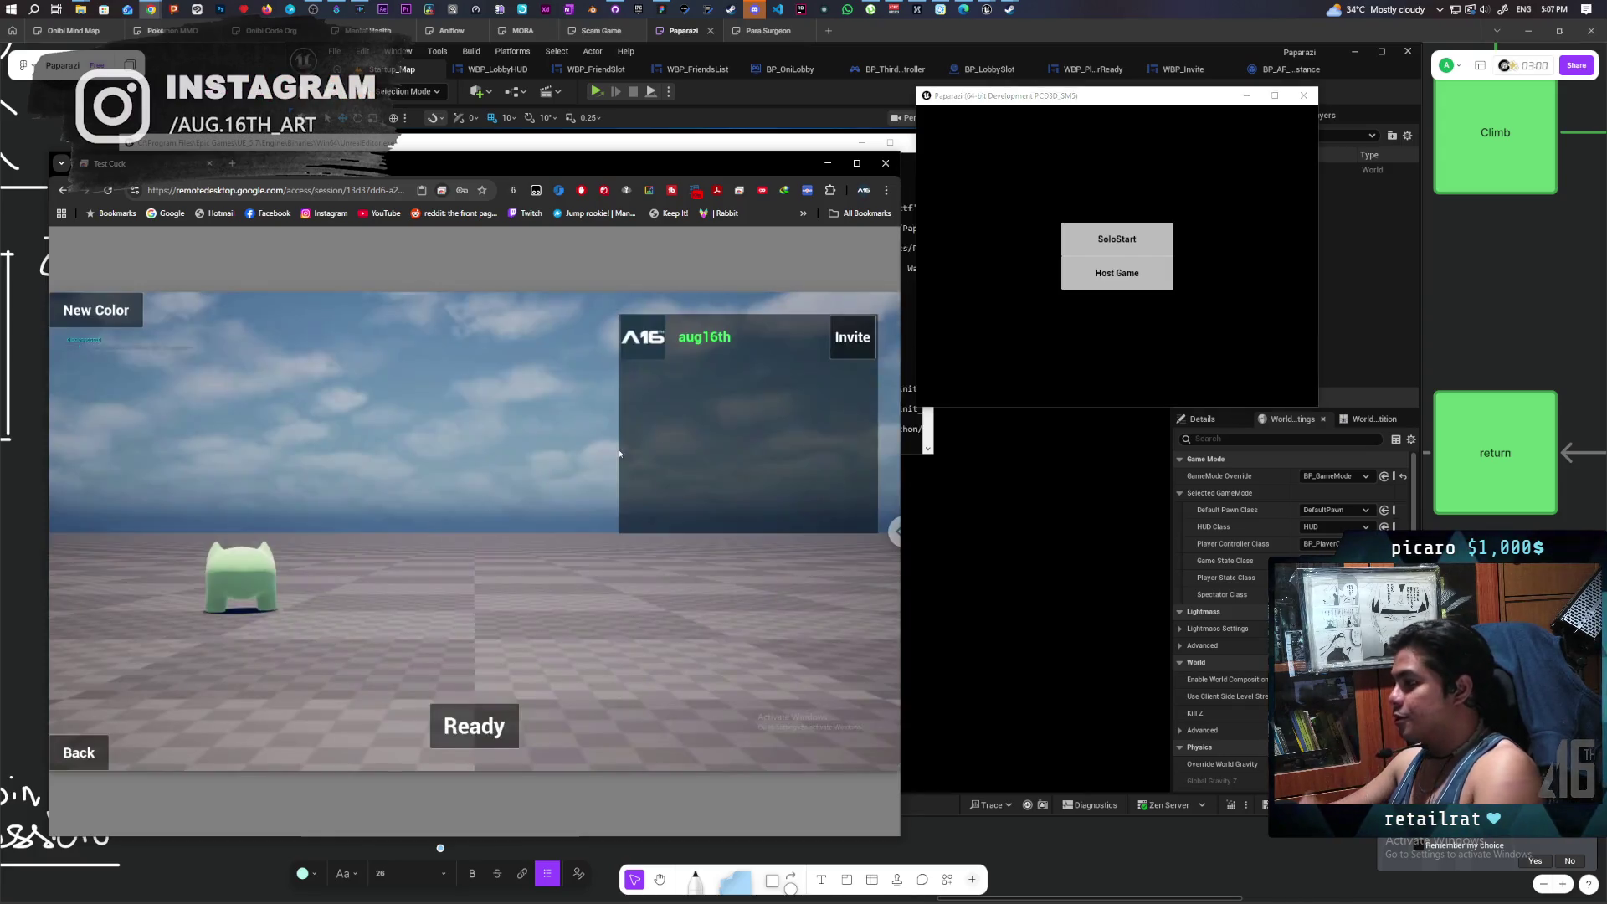
click(1072, 278)
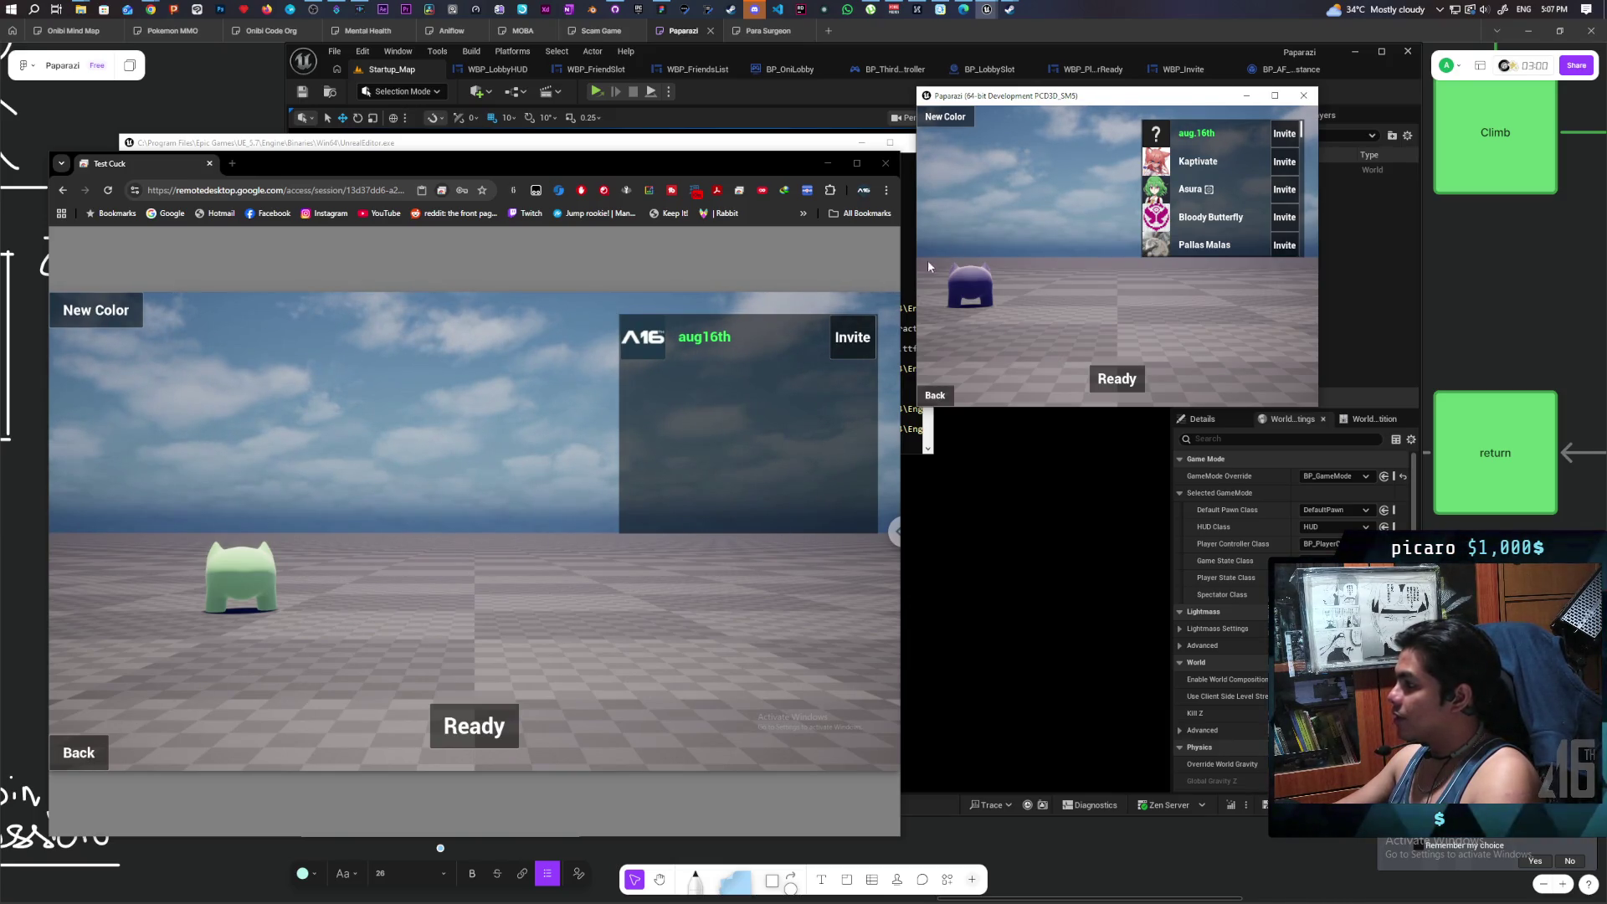
Invite the remote player, decline on the remote PC, then re-invite and accept there.
click(1279, 167)
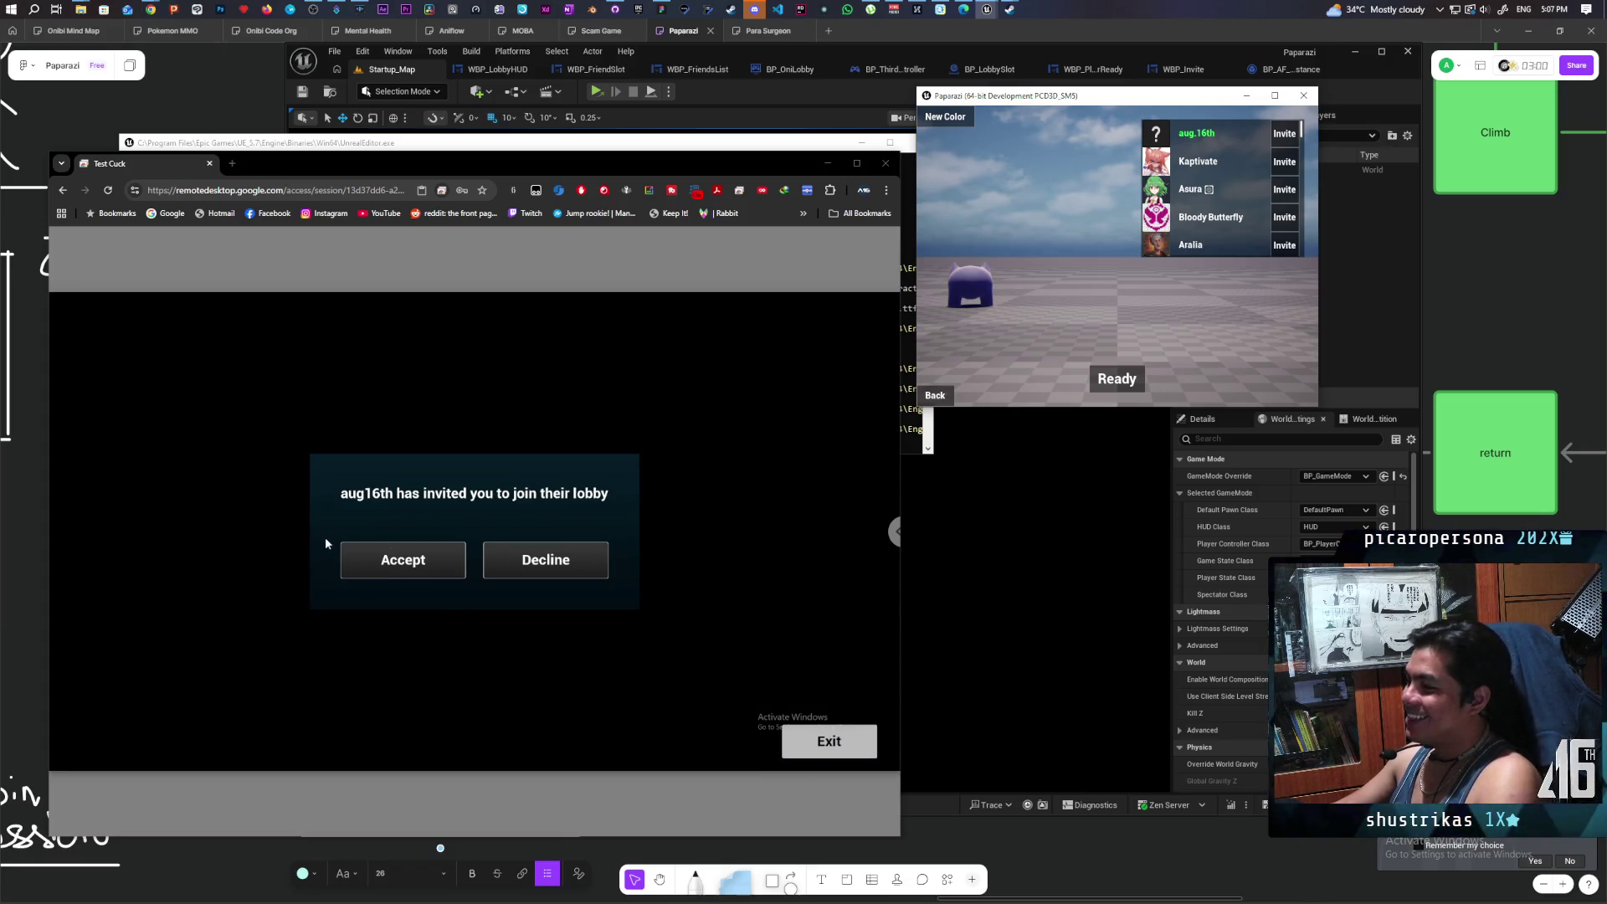
click(505, 577)
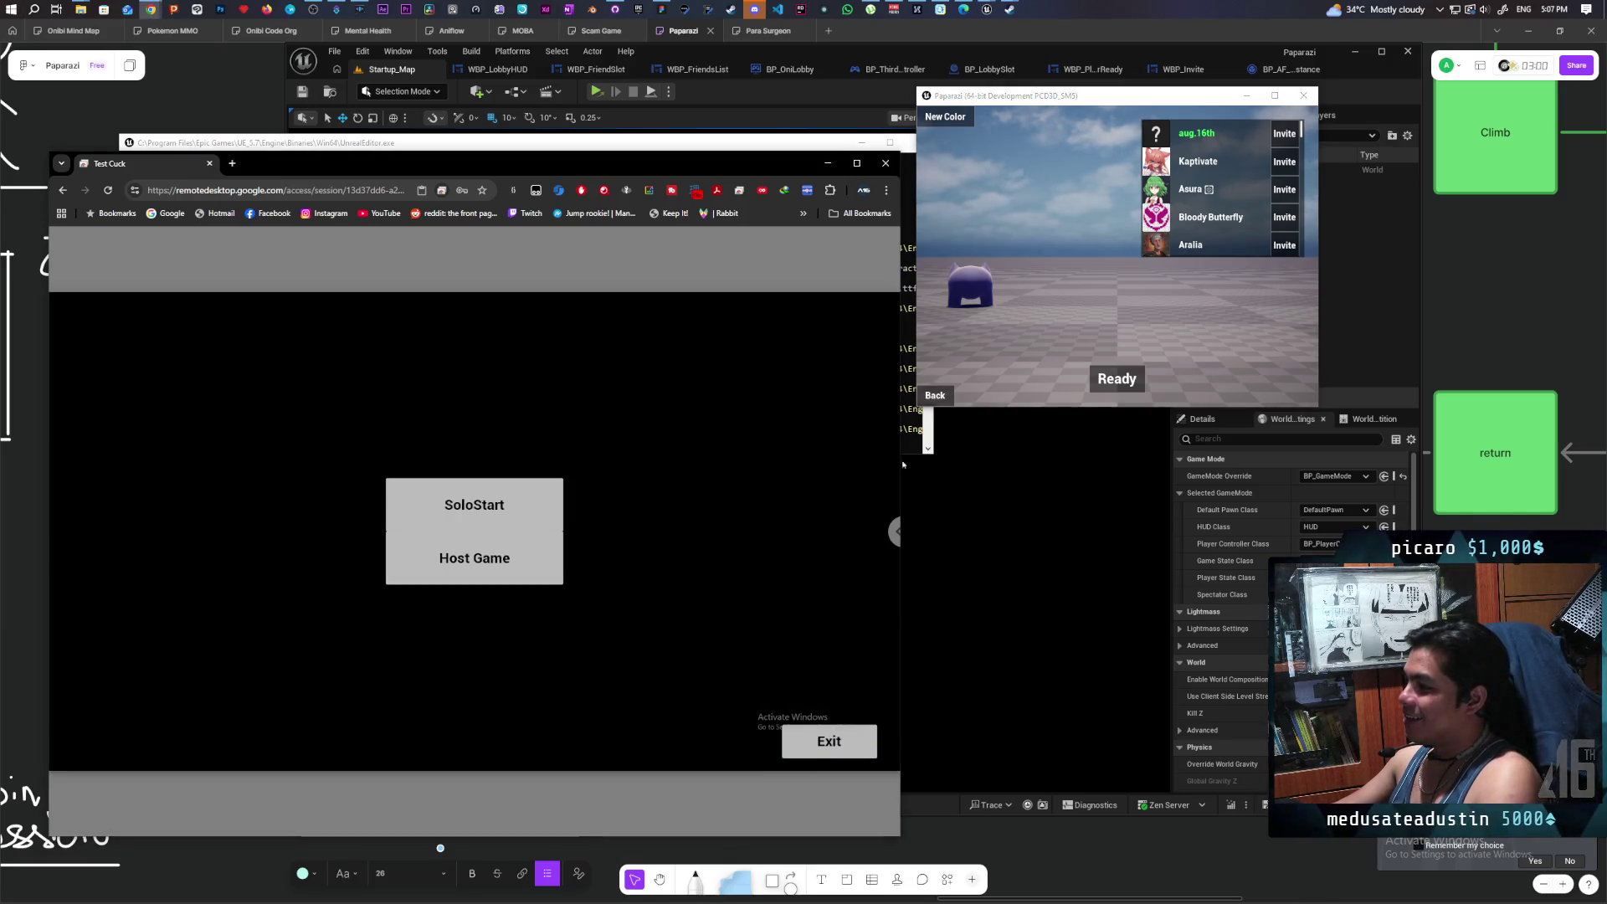
click(1284, 136)
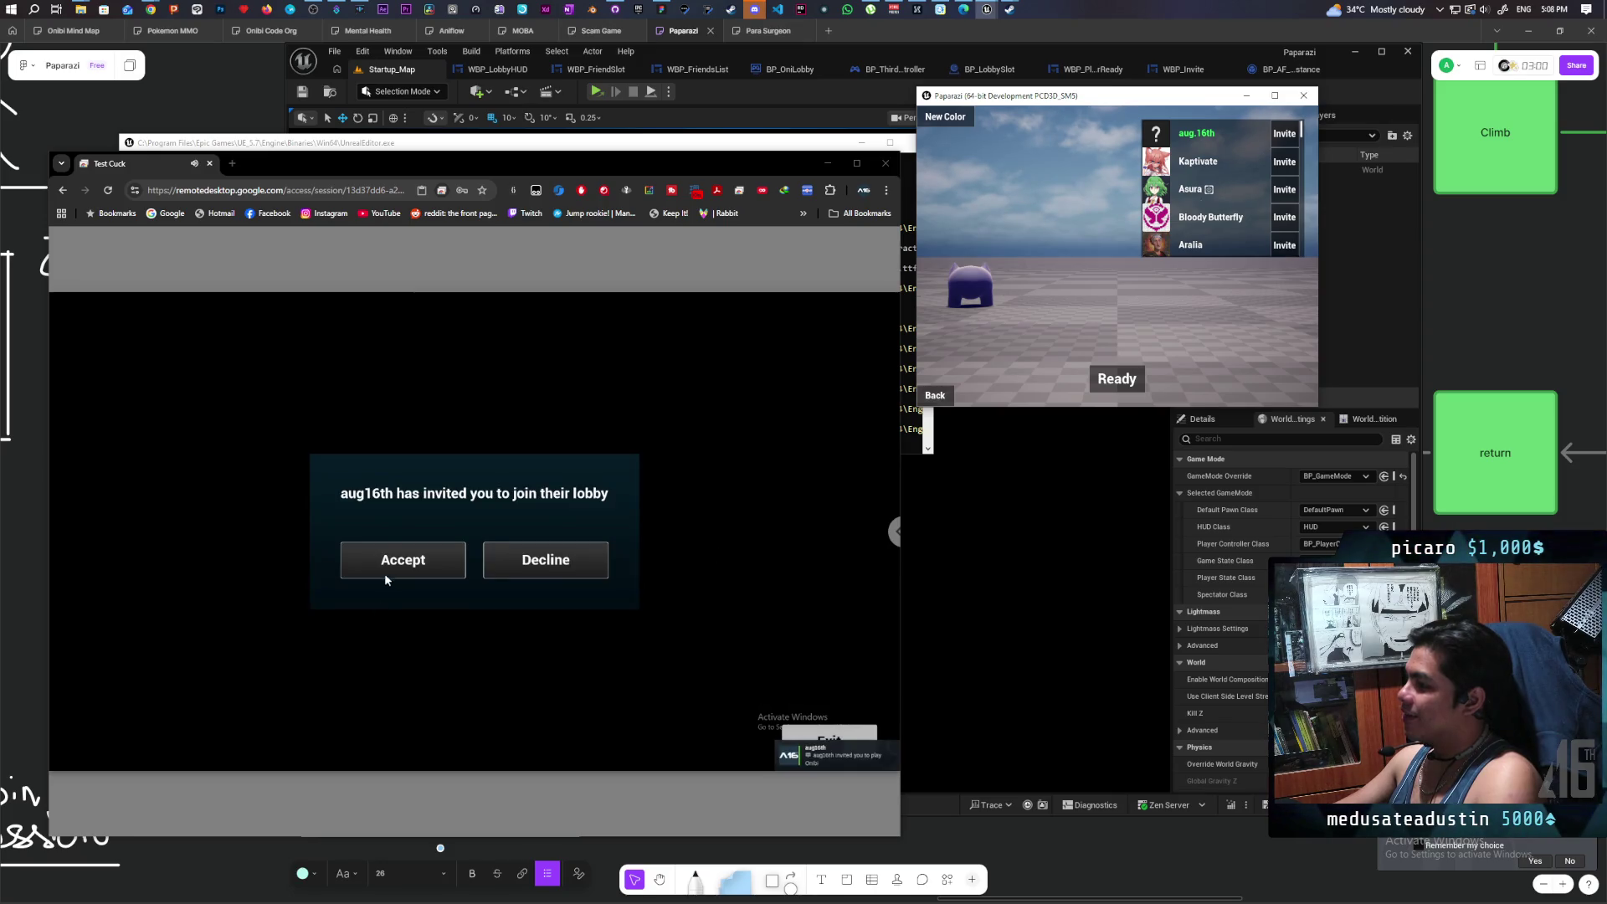
click(386, 572)
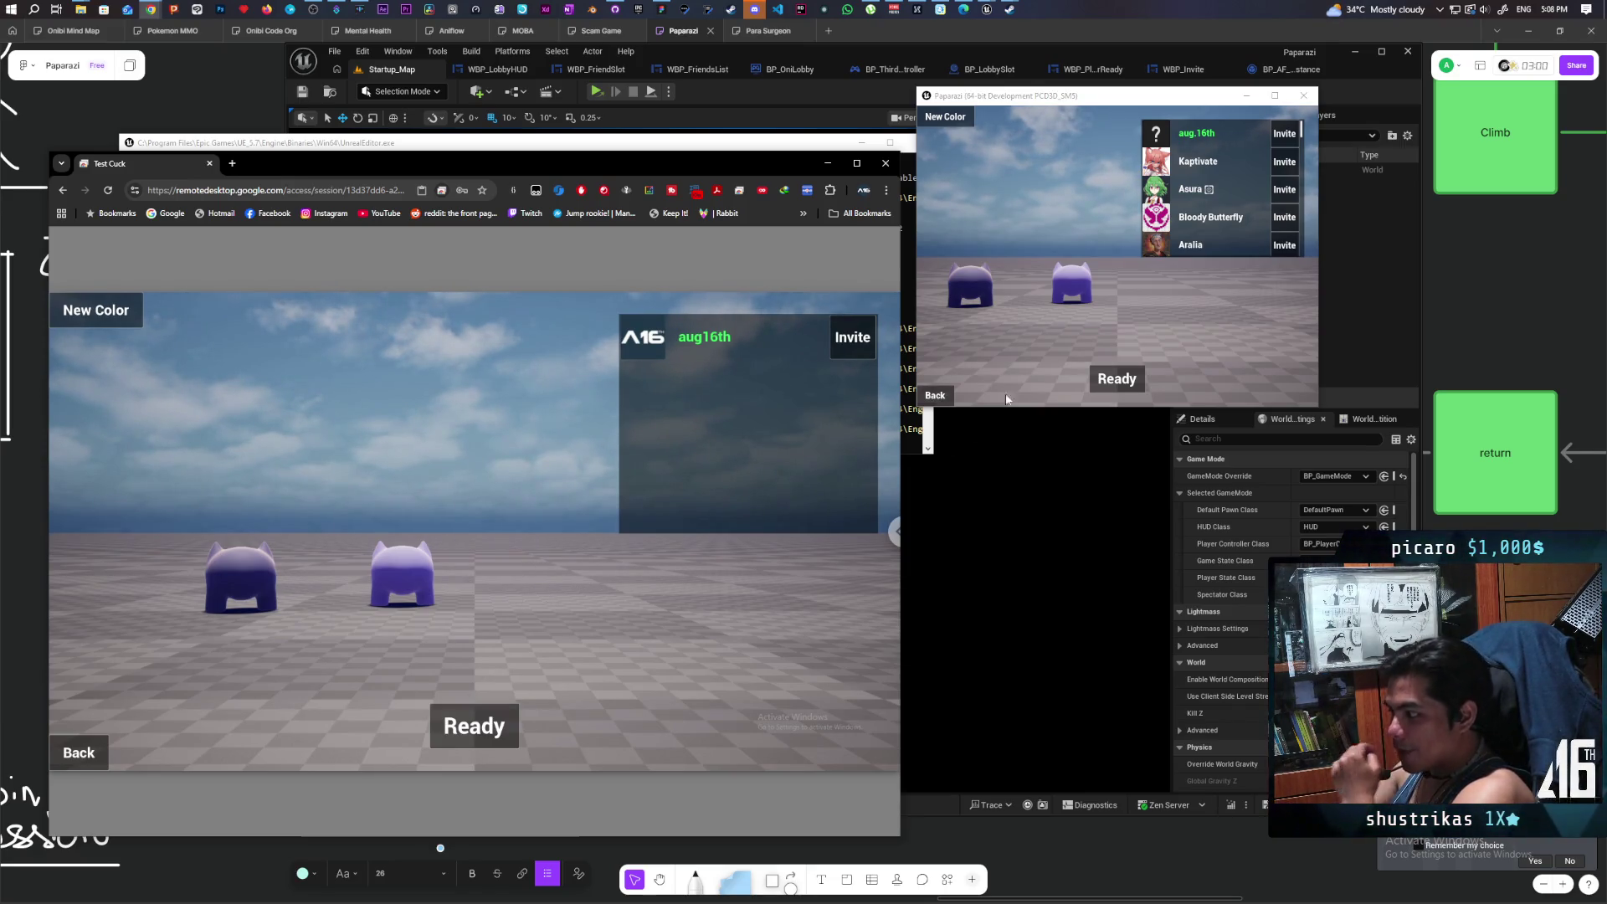
Toggle the ready state of the remote and host players on and off.
click(1092, 383)
click(500, 729)
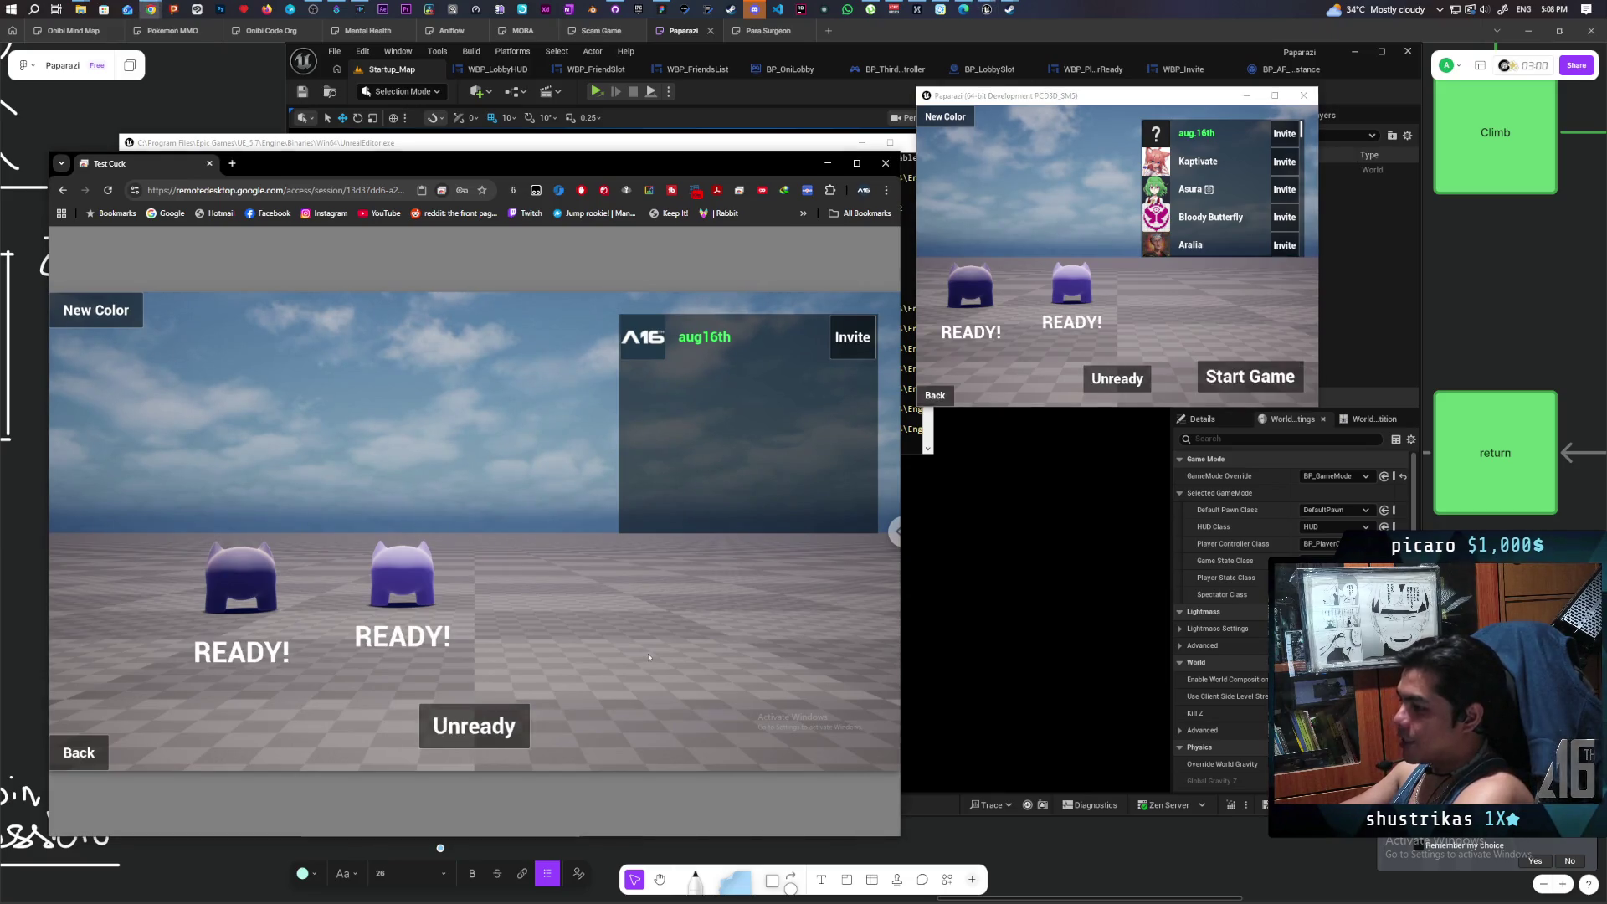
click(494, 728)
click(1107, 380)
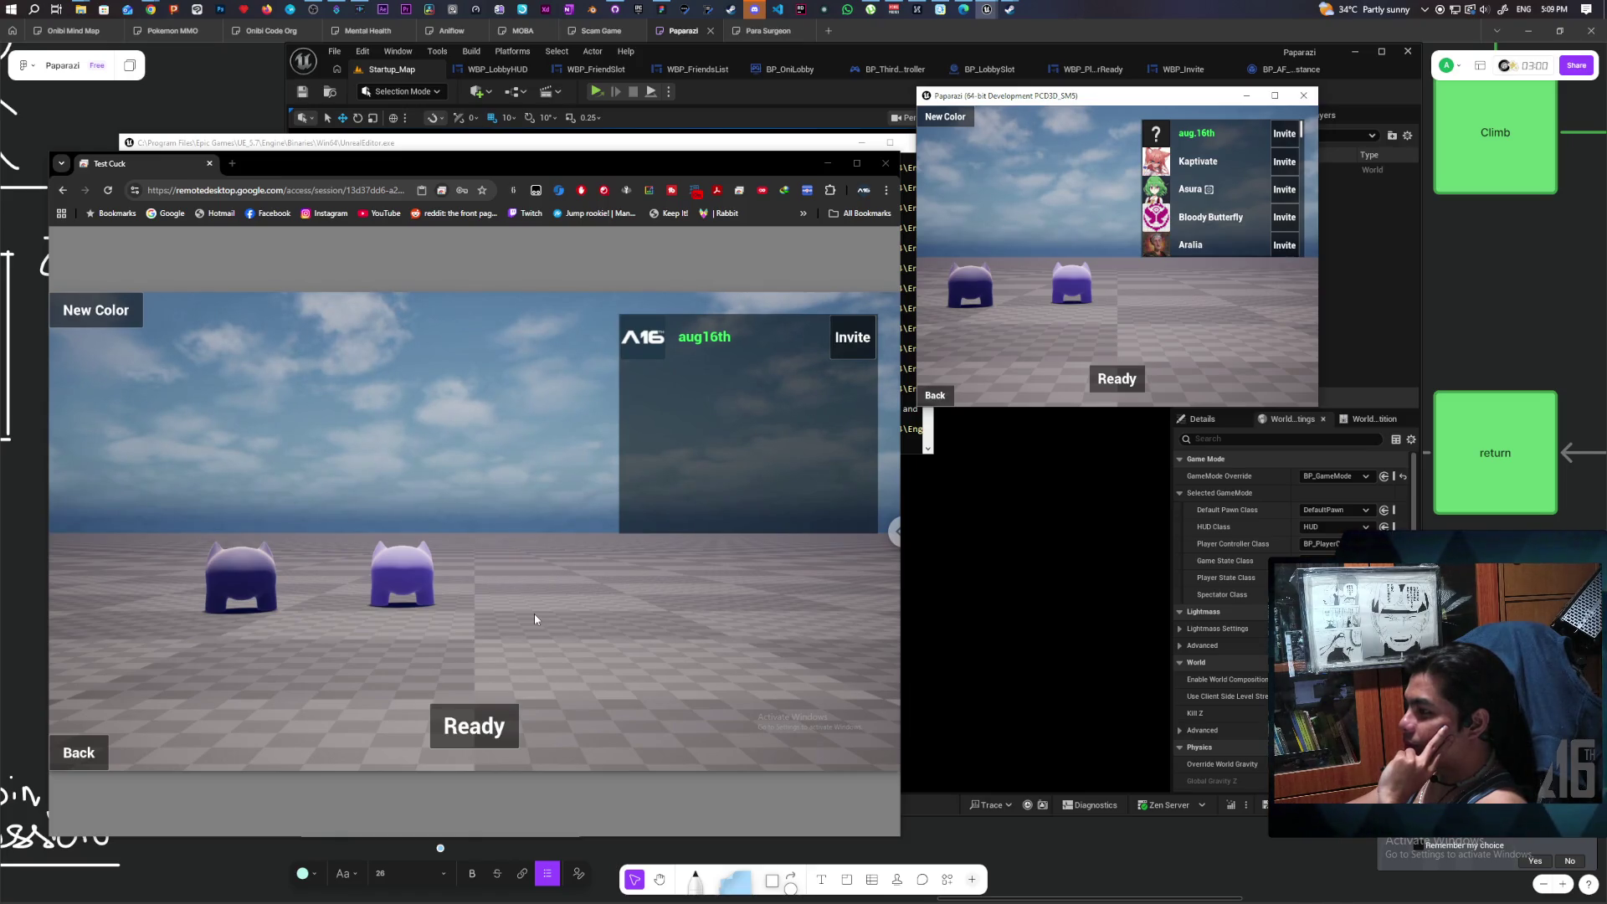
Mark both players ready and start the match on the play map.
click(509, 723)
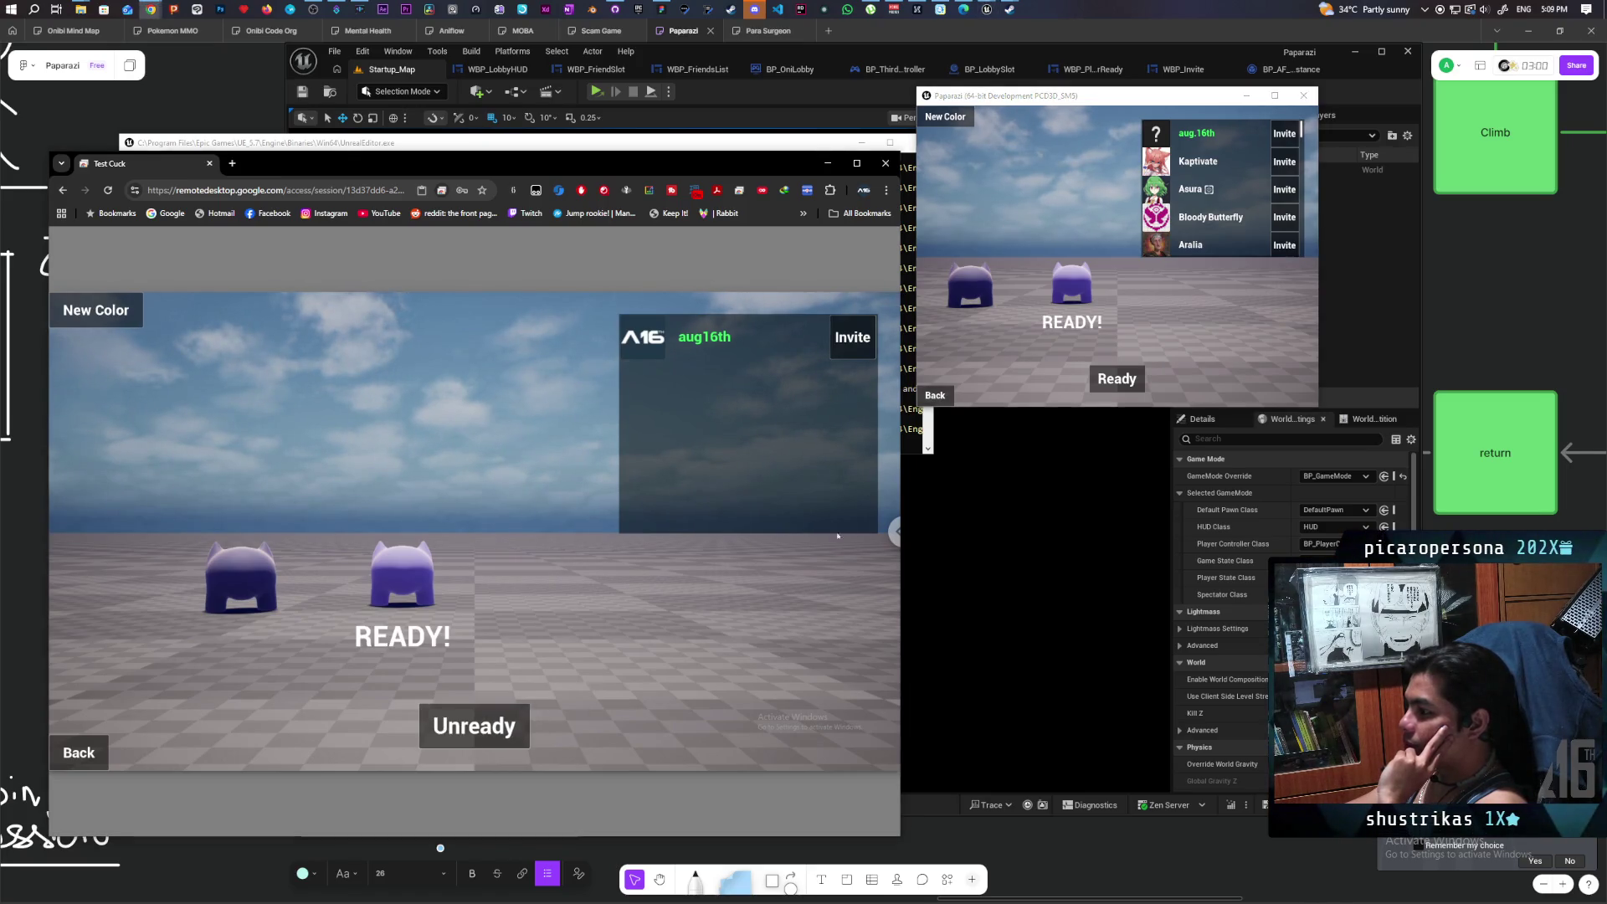
click(1129, 382)
click(1262, 380)
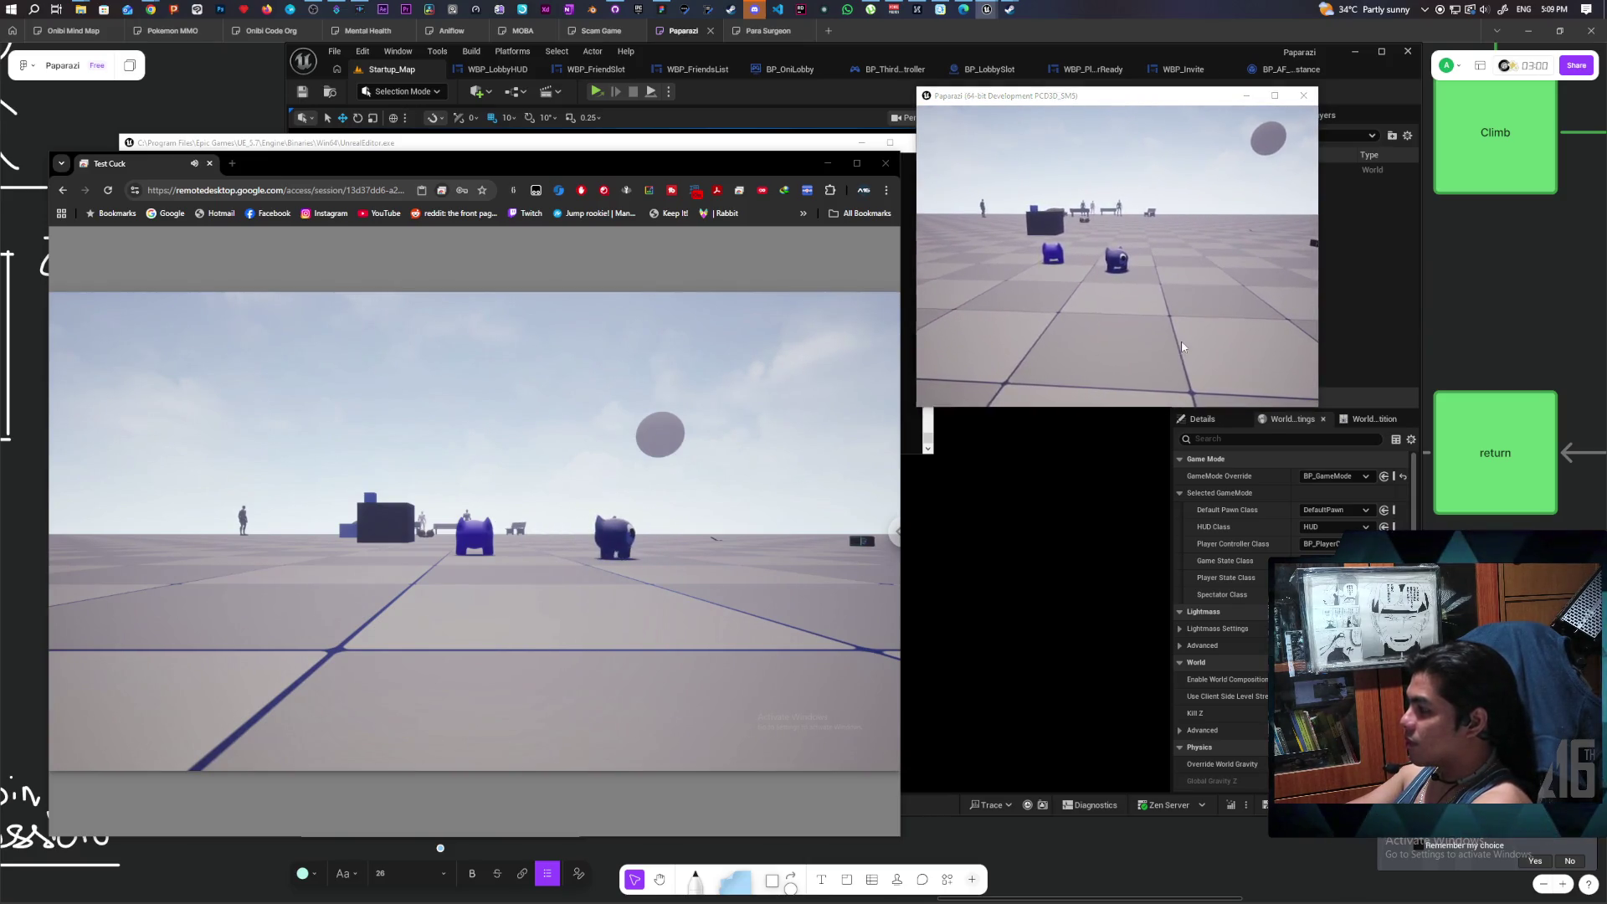
Focus the game window and bring up the Resume / Main Menu / Quit Game pause menu.
click(753, 554)
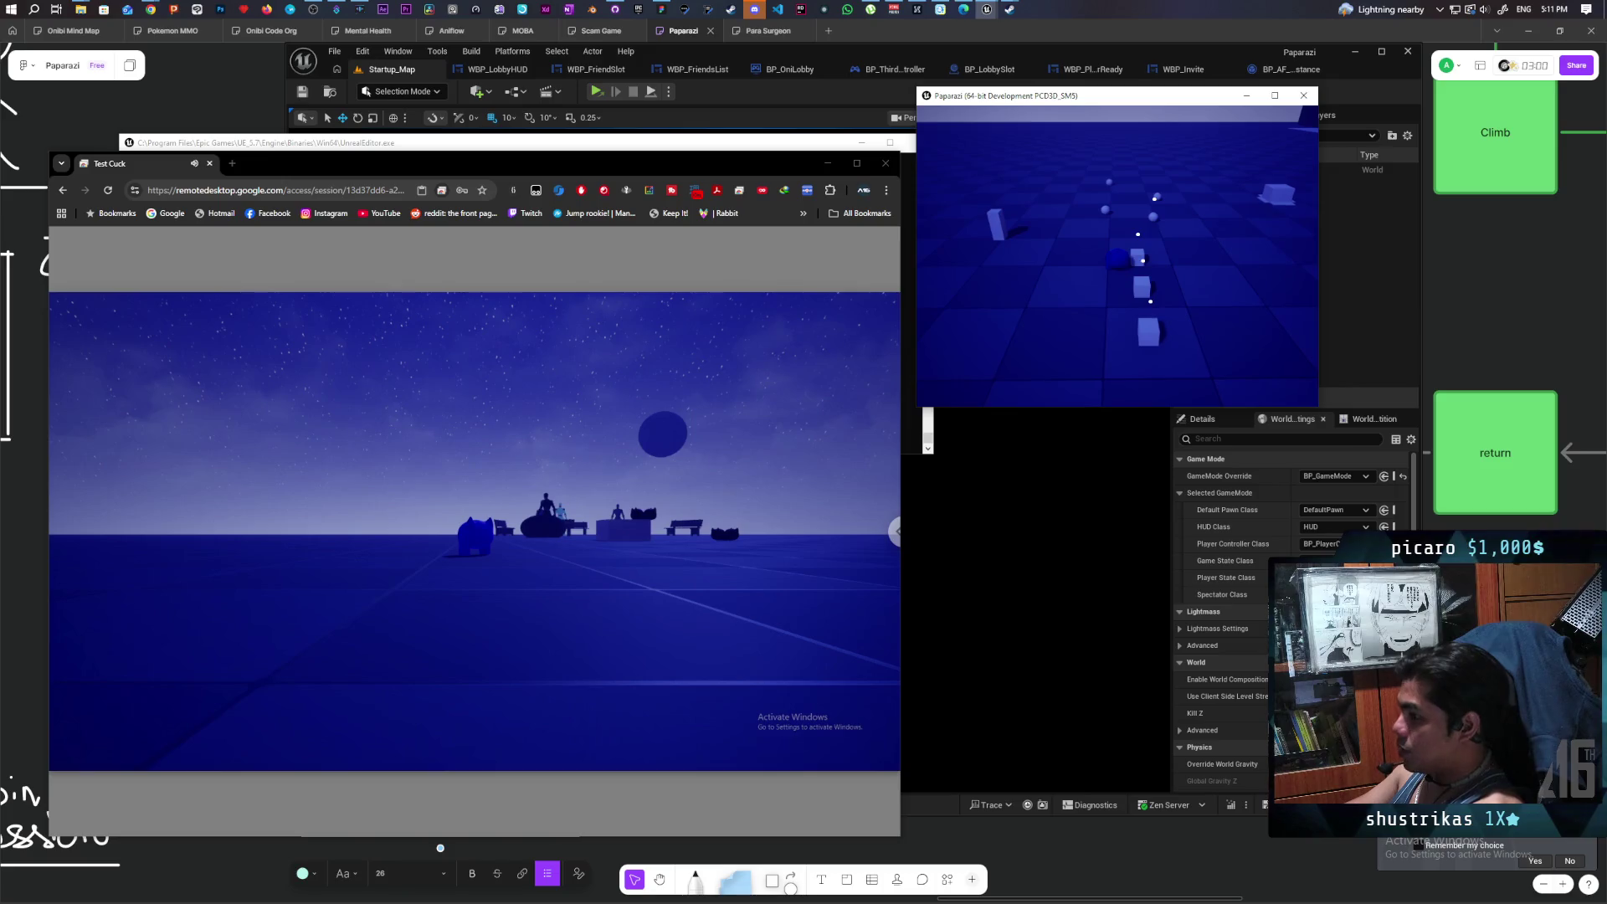
key(Escape)
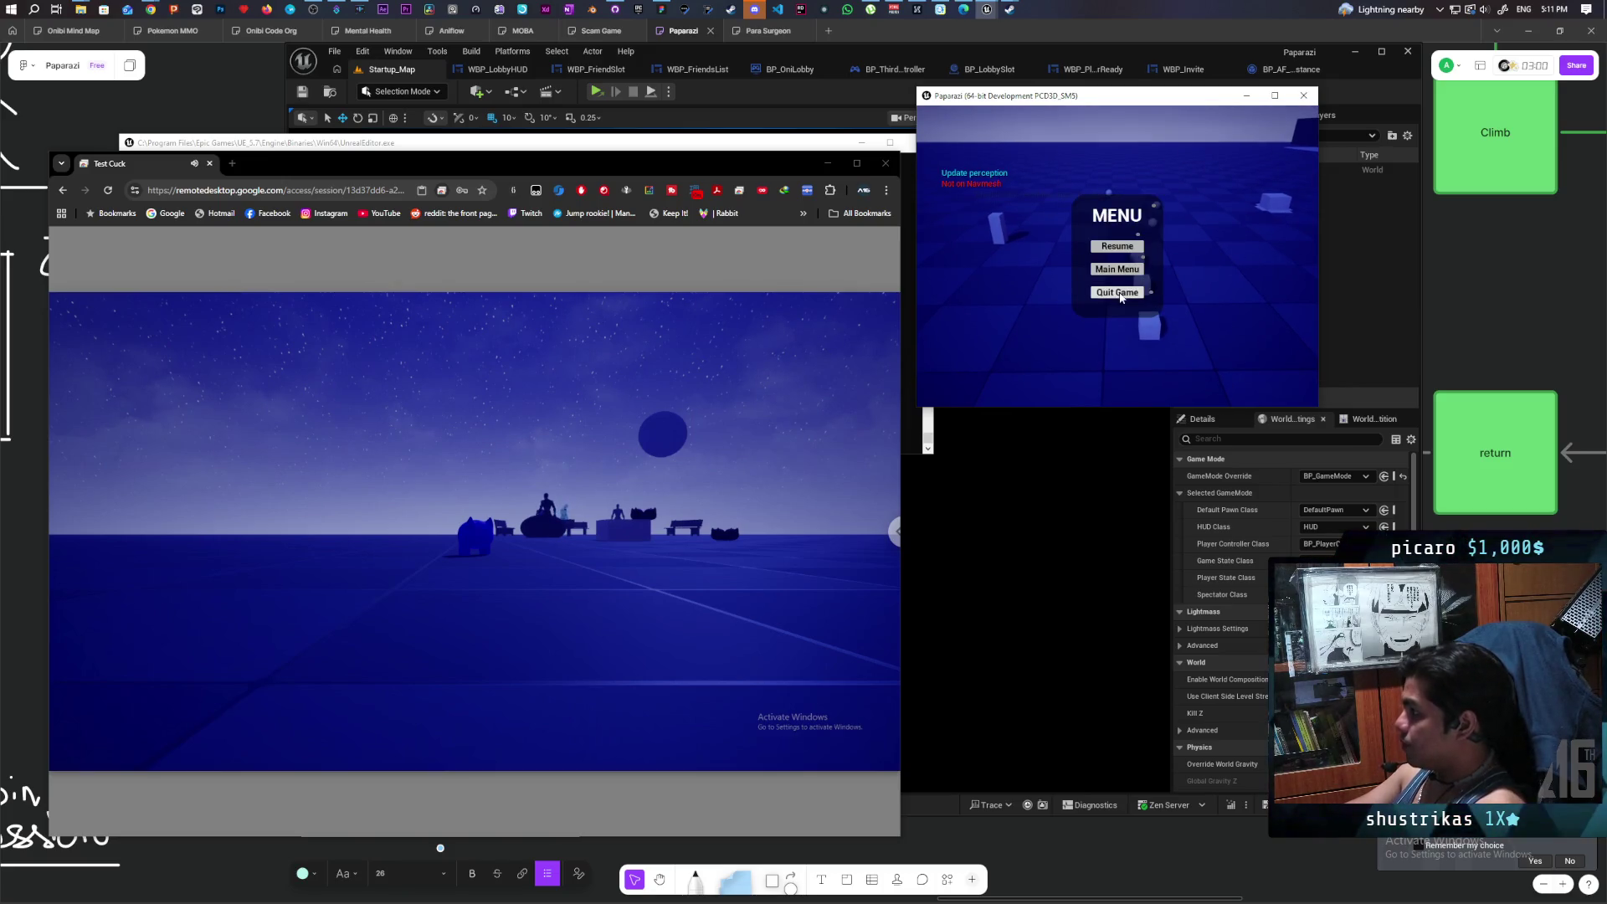
Close the local game window, exit the remote build, and show the editor's Content Drawer.
click(1119, 294)
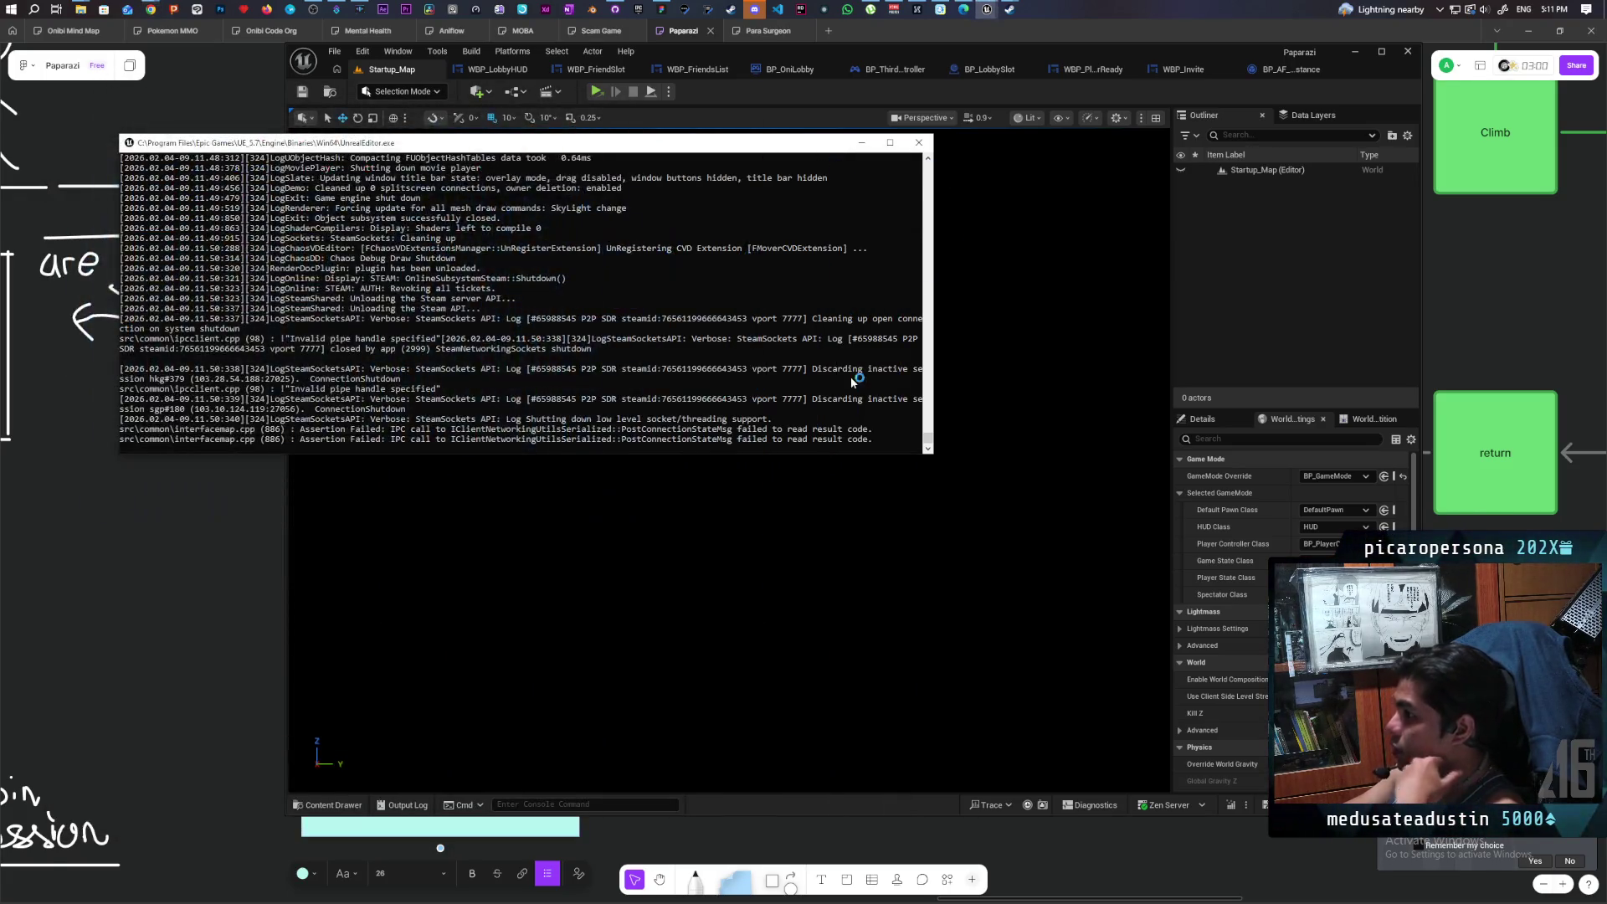
click(1030, 223)
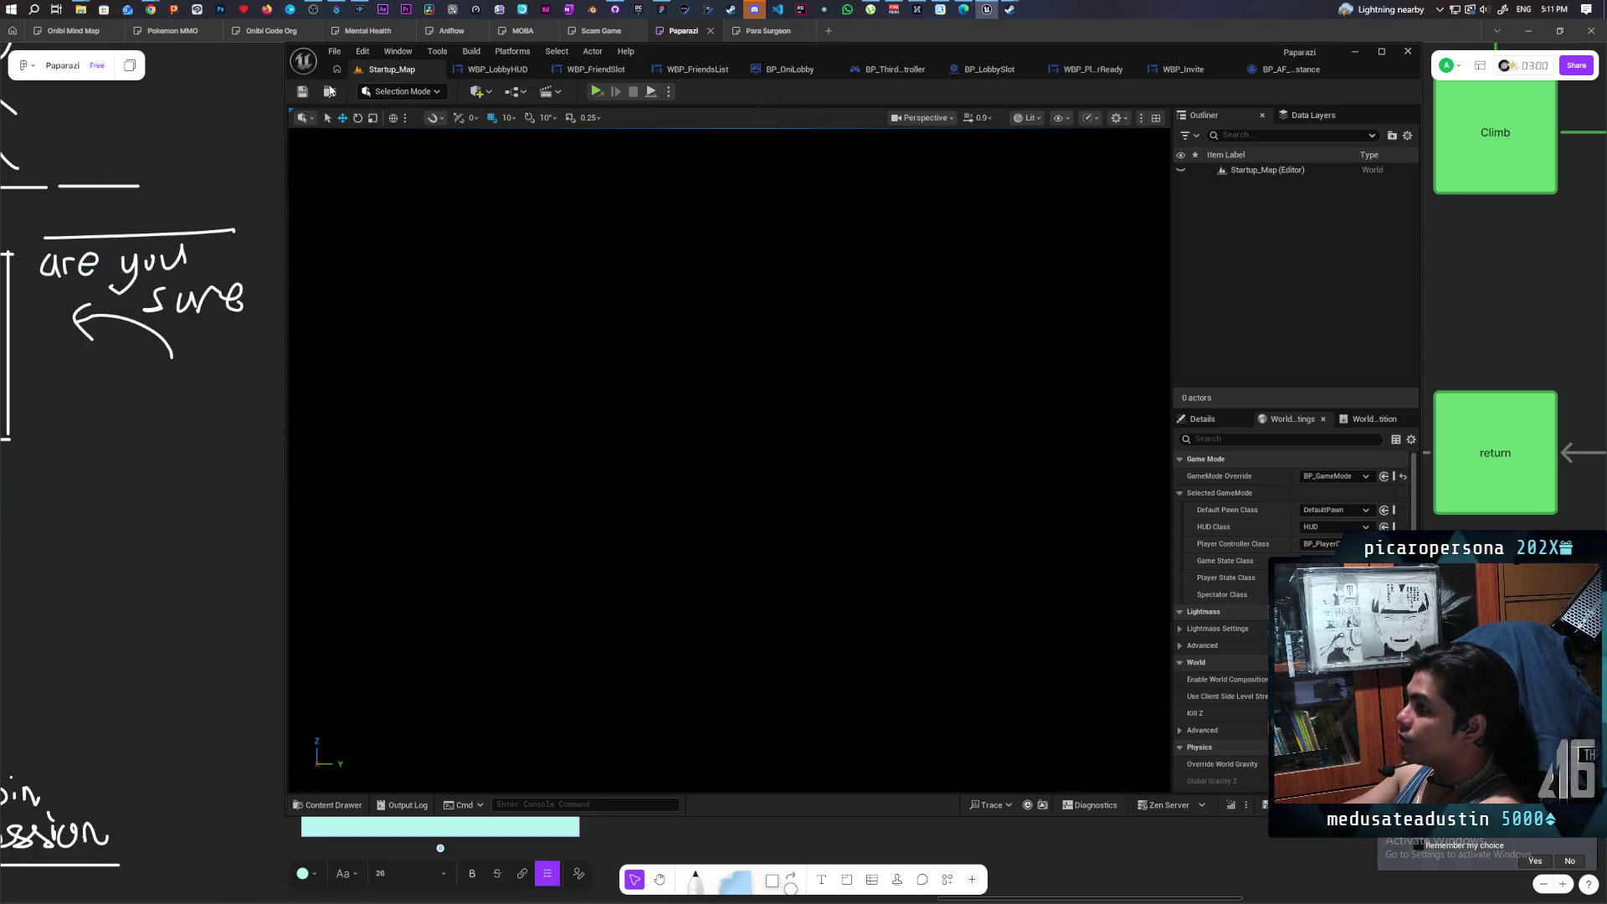
click(338, 53)
mouse_move(444, 175)
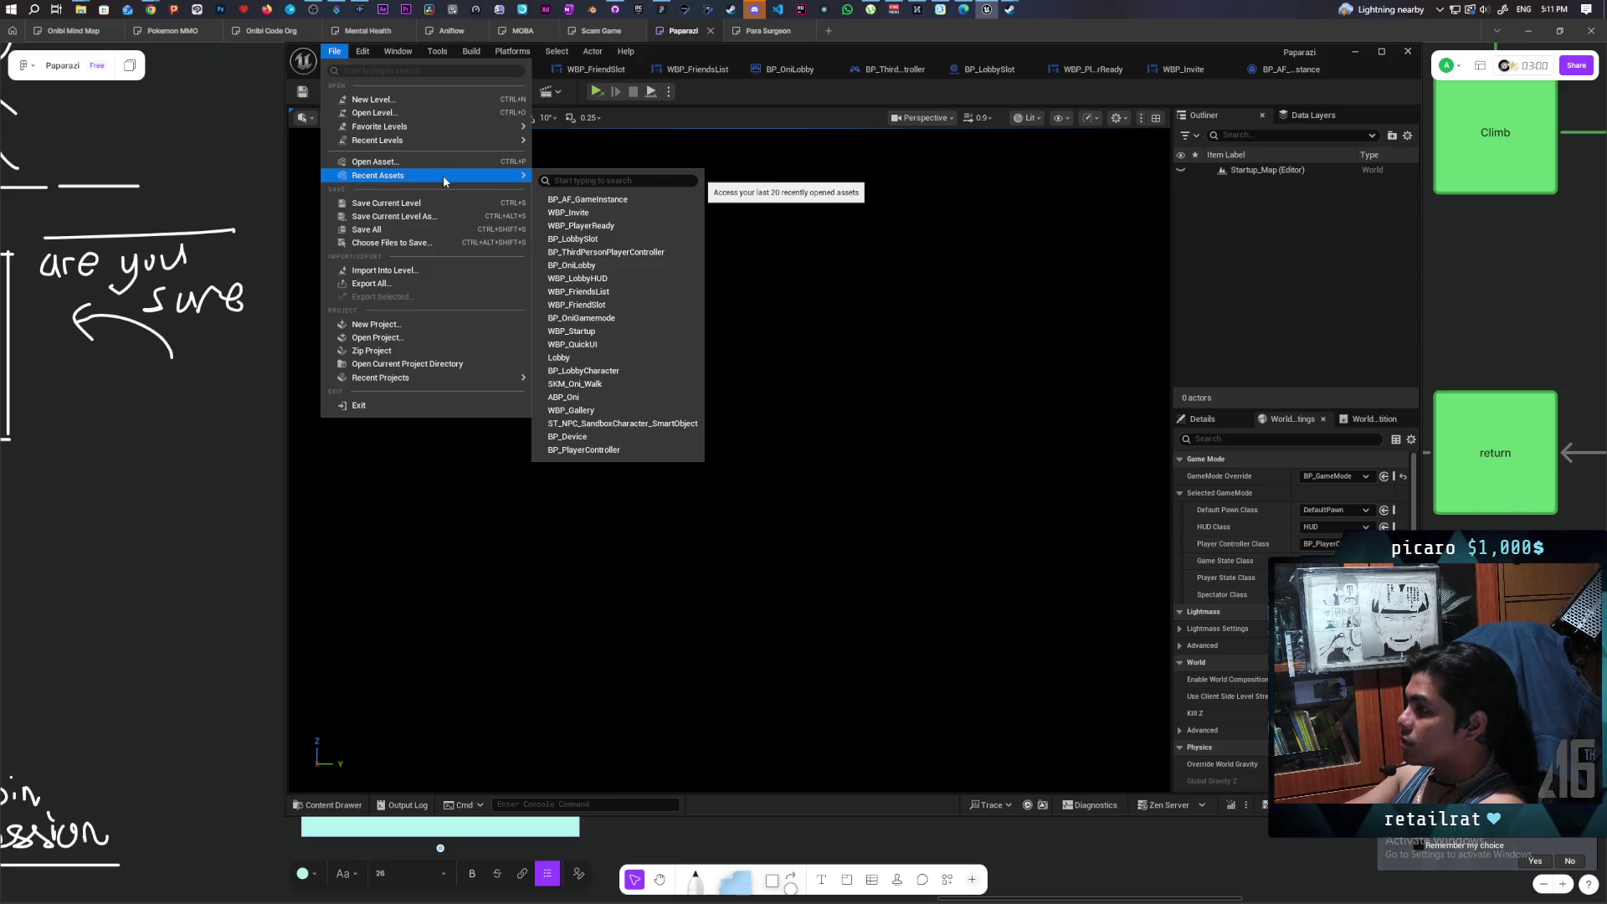
mouse_move(442, 127)
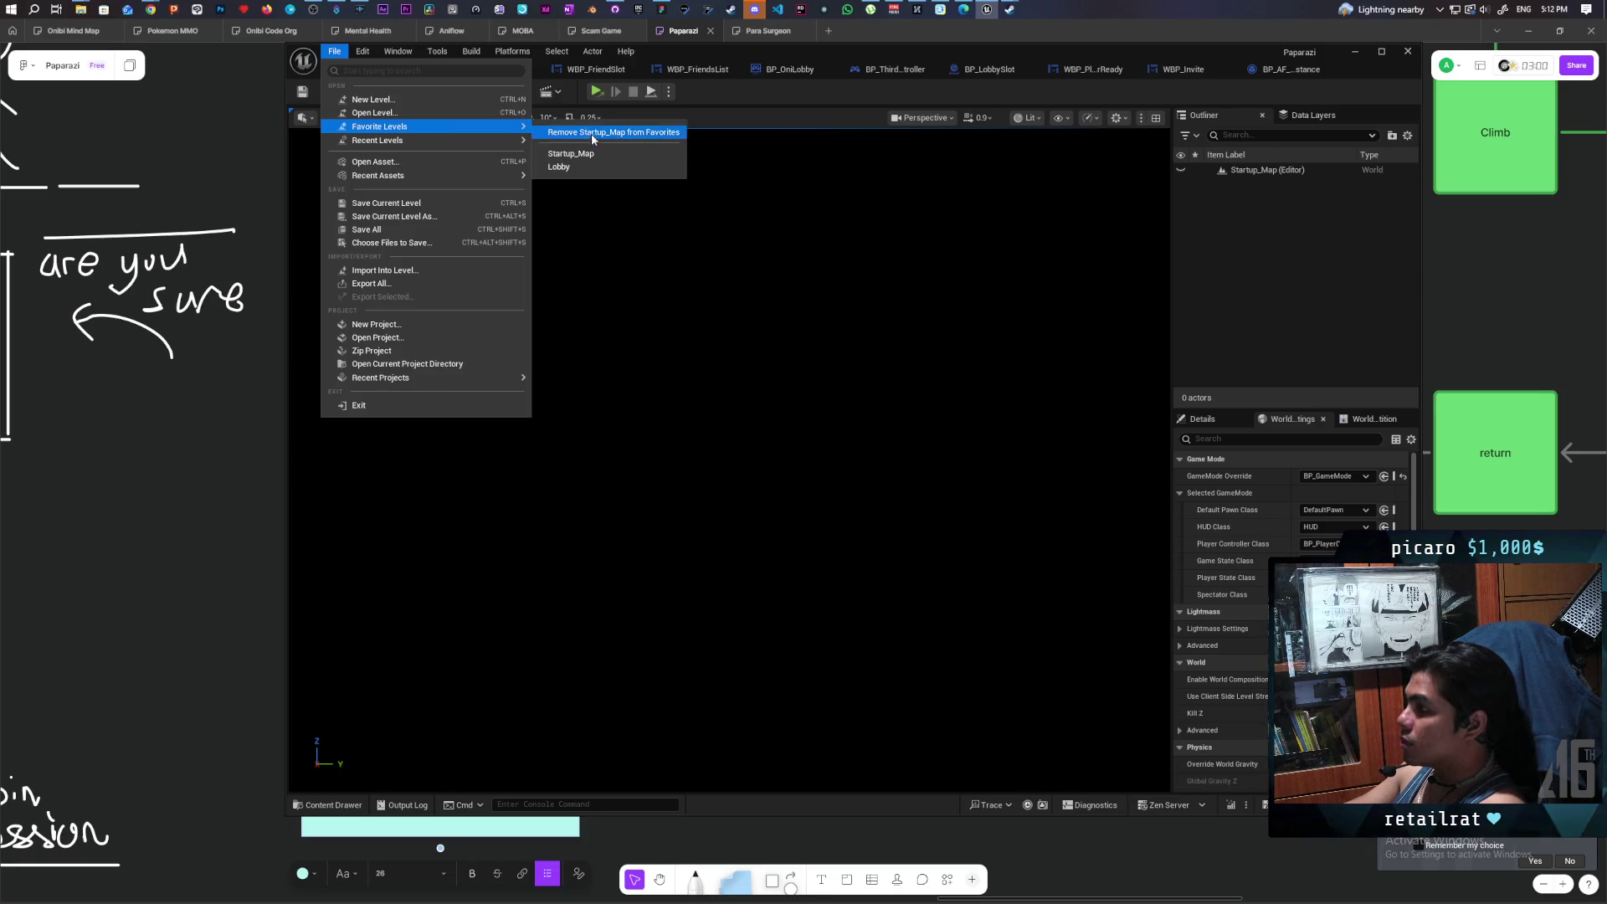
click(331, 805)
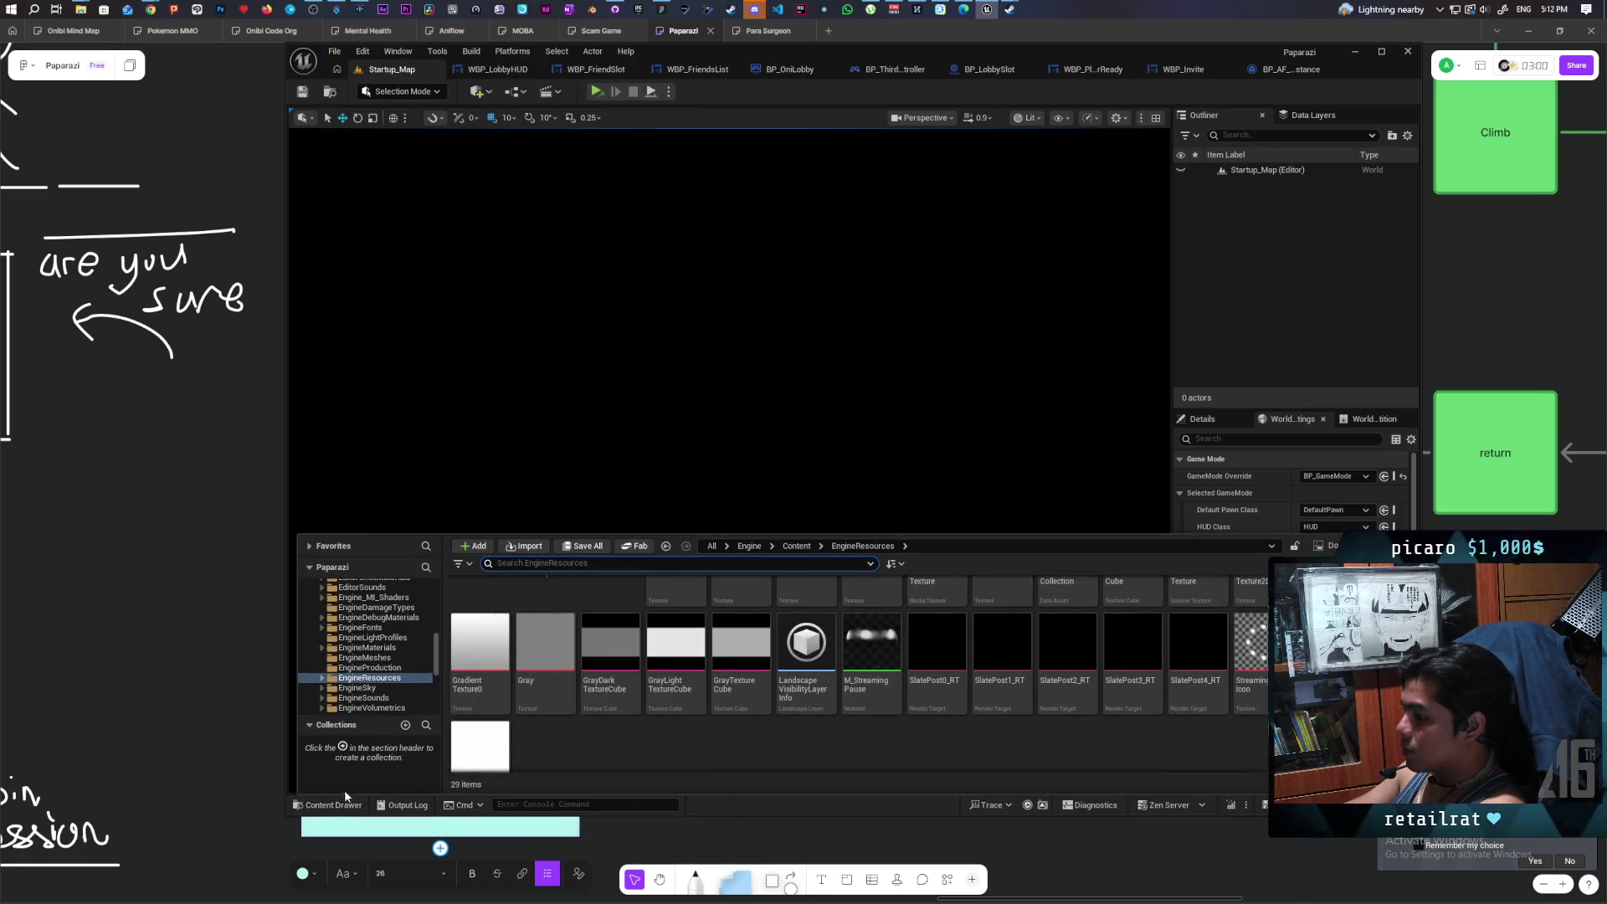
Browse to All > Content > Kelalex > Maps and open the Demo level.
click(713, 548)
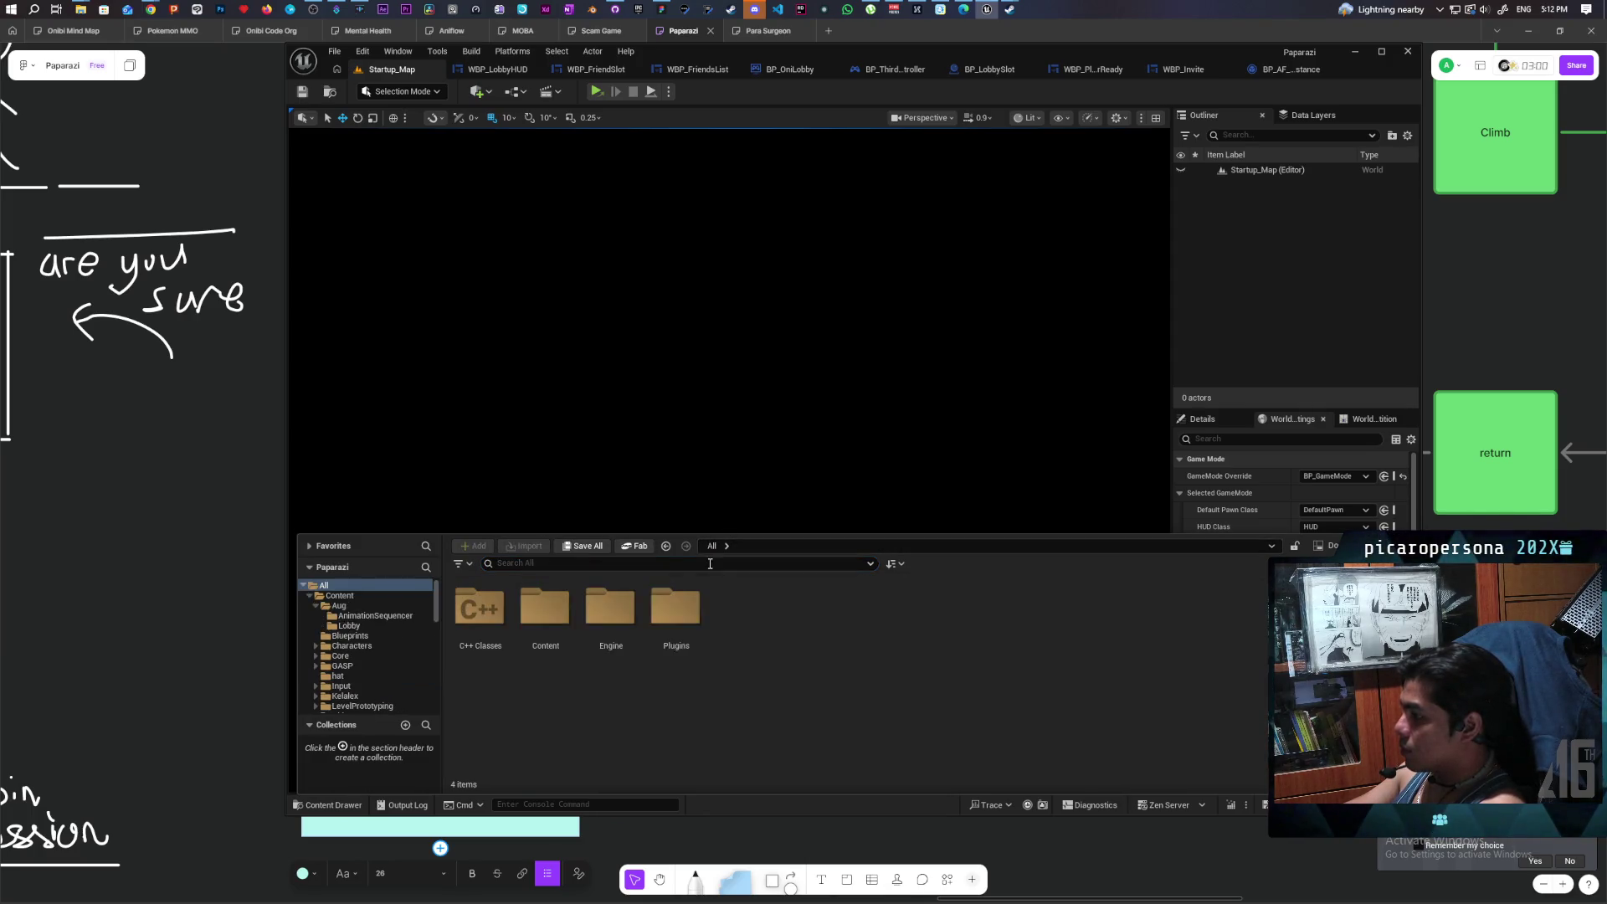
double_click(554, 615)
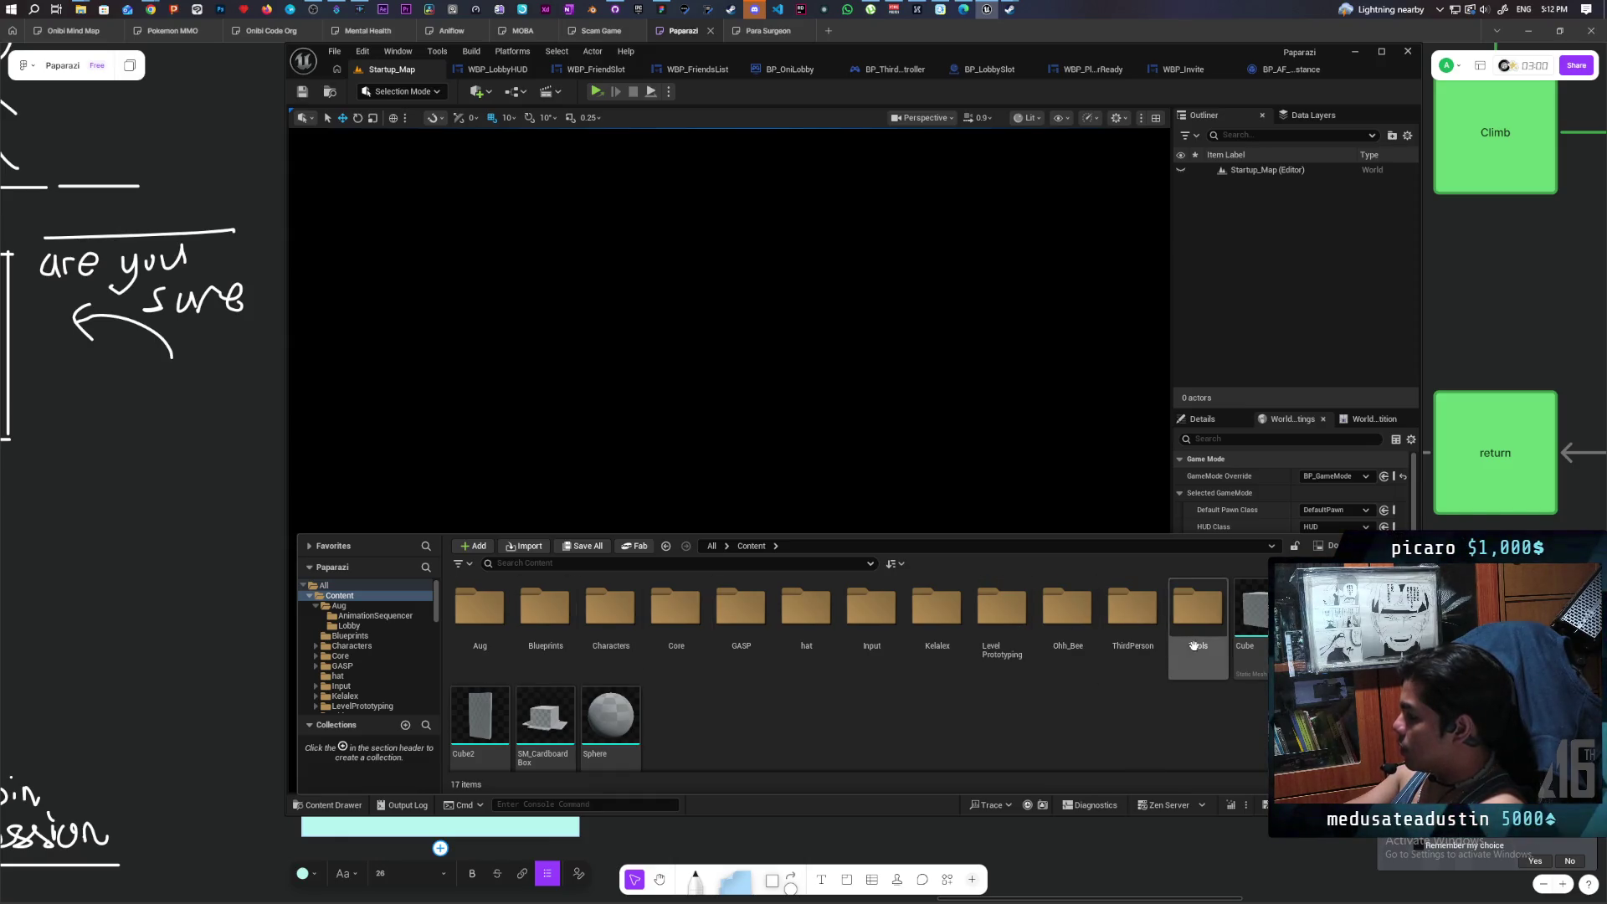
double_click(936, 607)
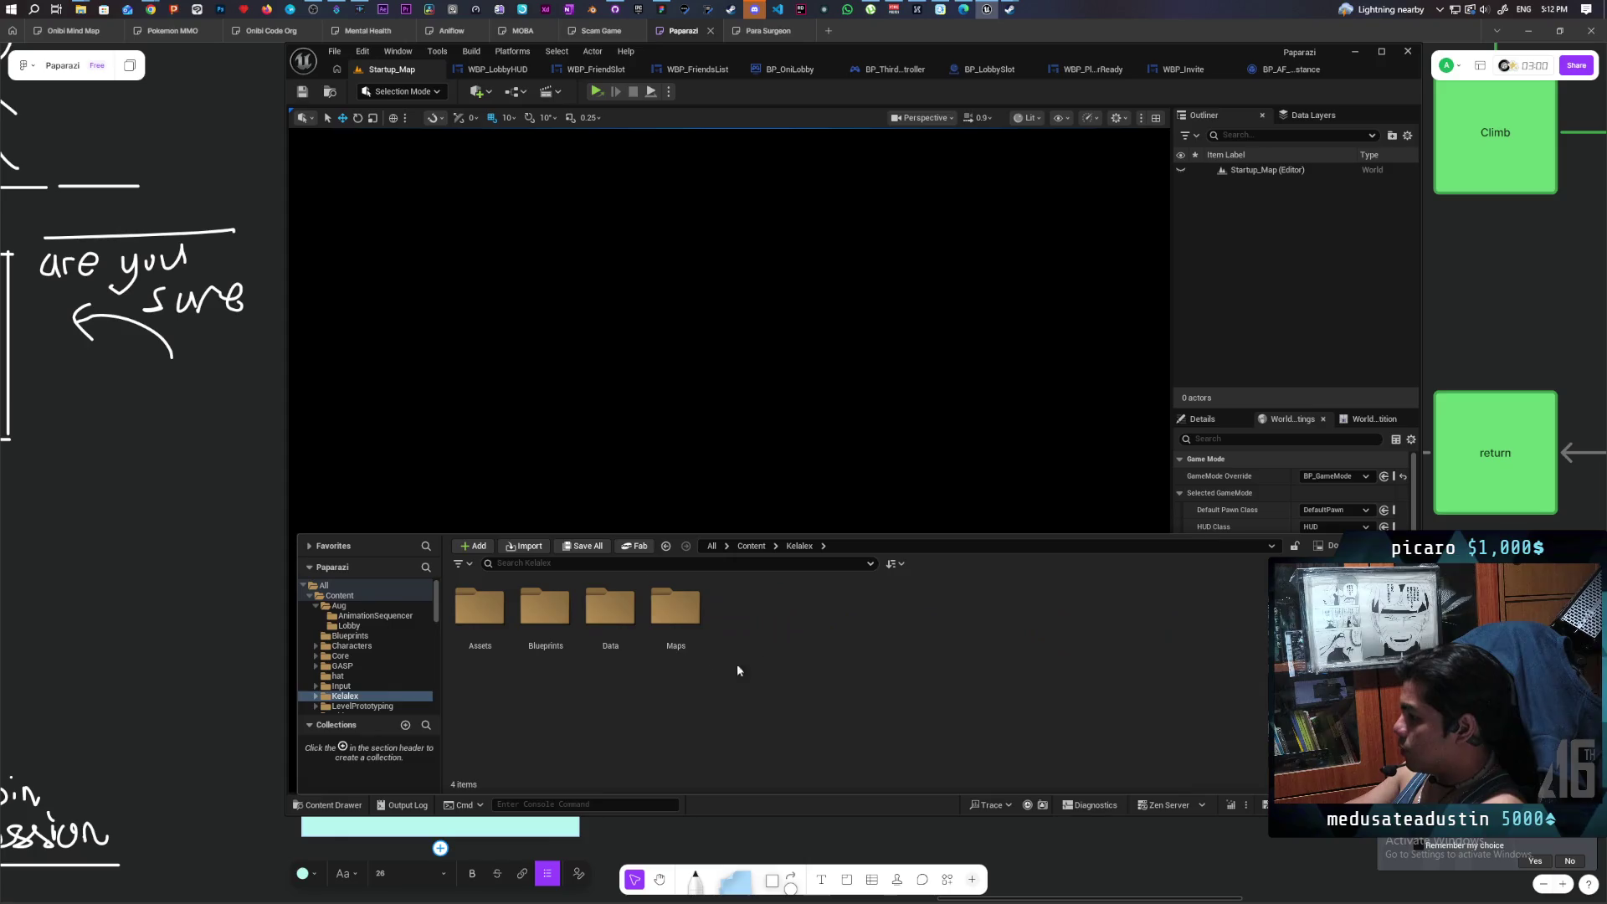
double_click(623, 606)
click(800, 546)
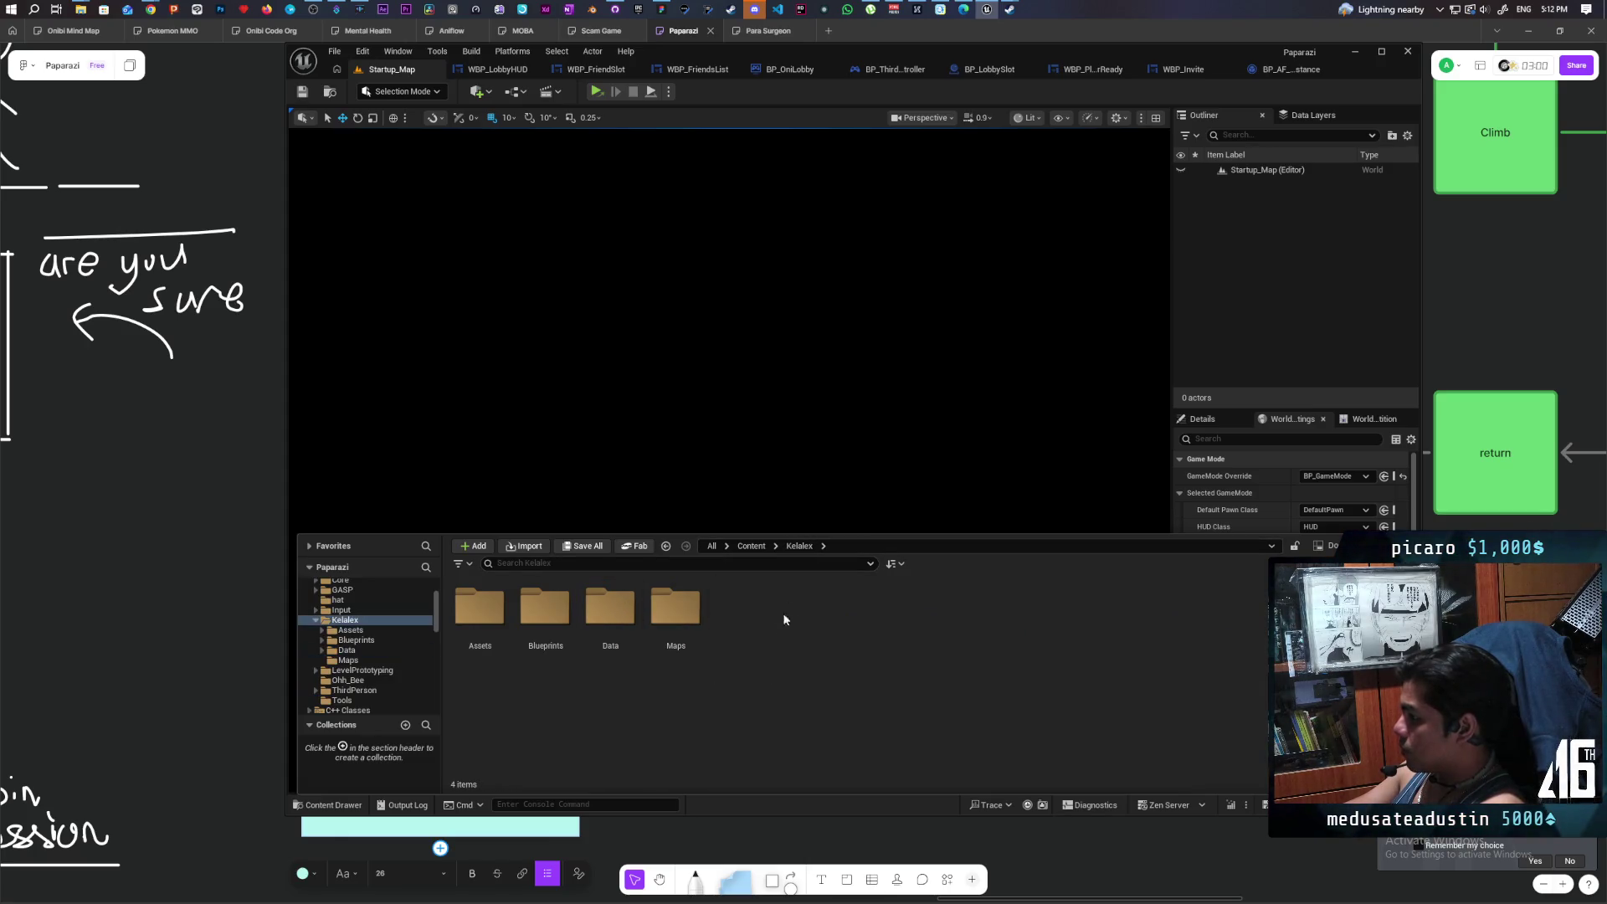
double_click(676, 607)
double_click(538, 605)
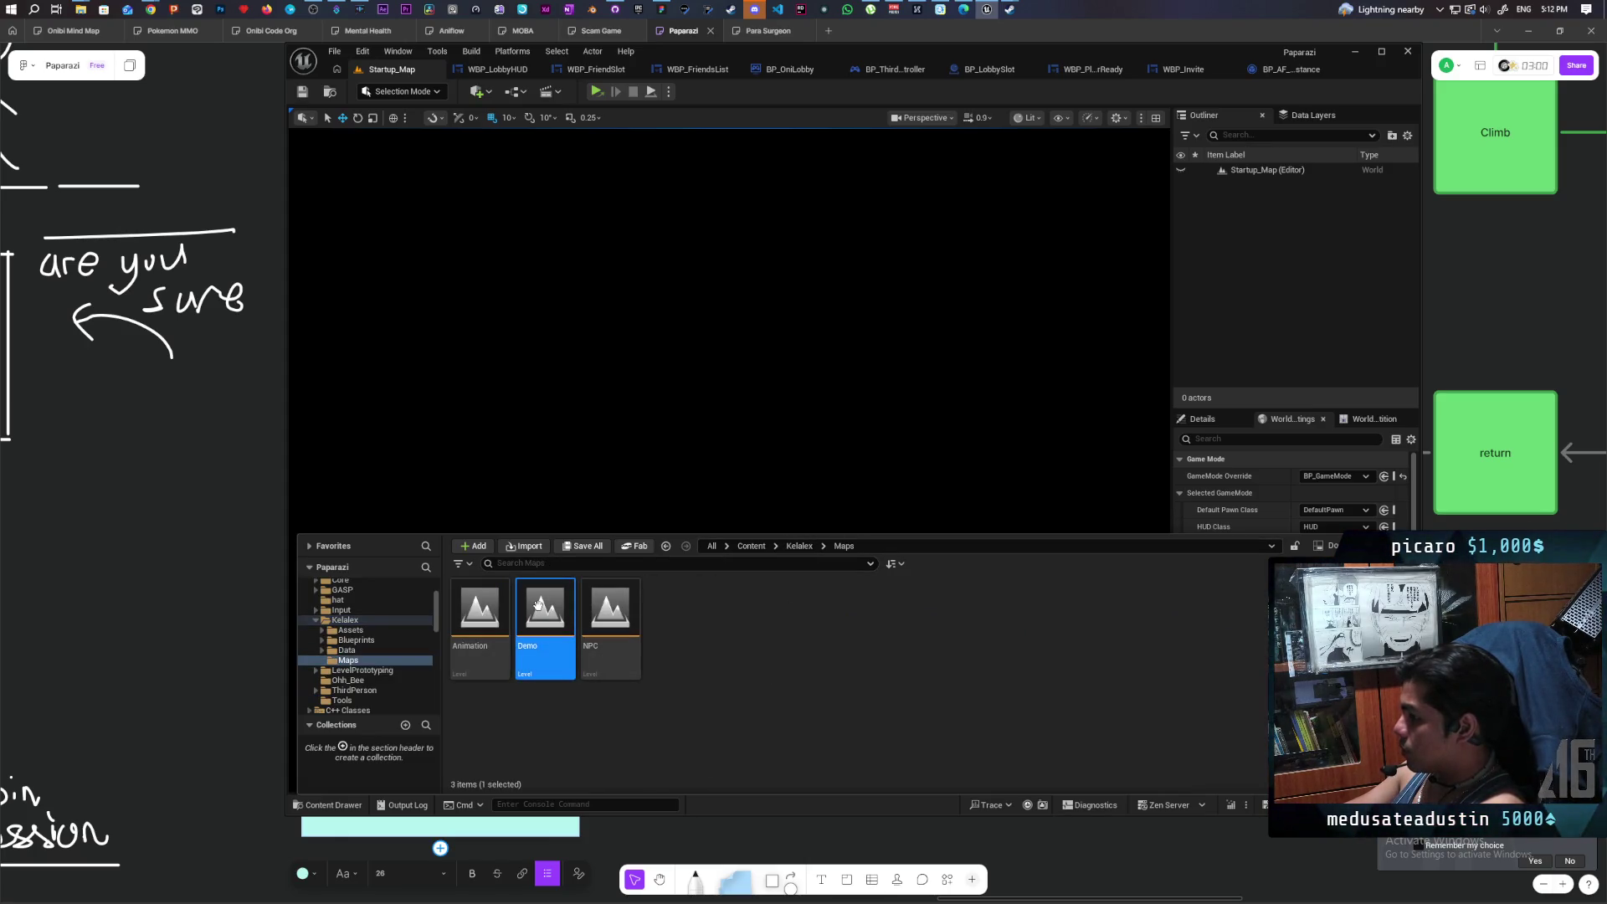
click(668, 92)
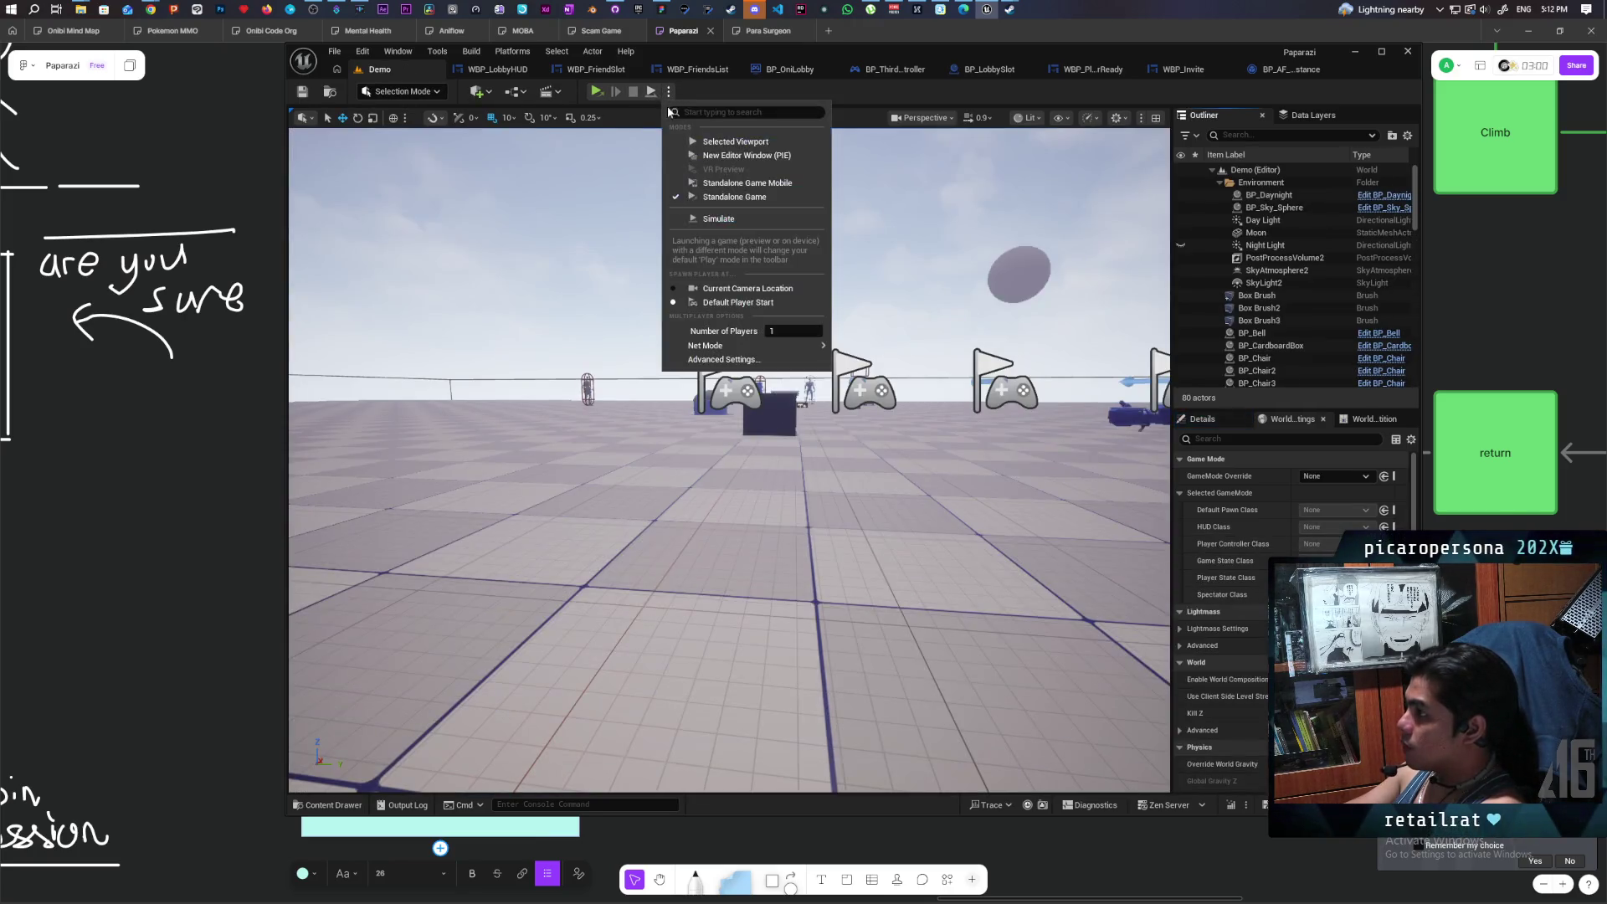
Play the Demo level in the viewport and walk past the items toward the food-asking NPC.
click(701, 142)
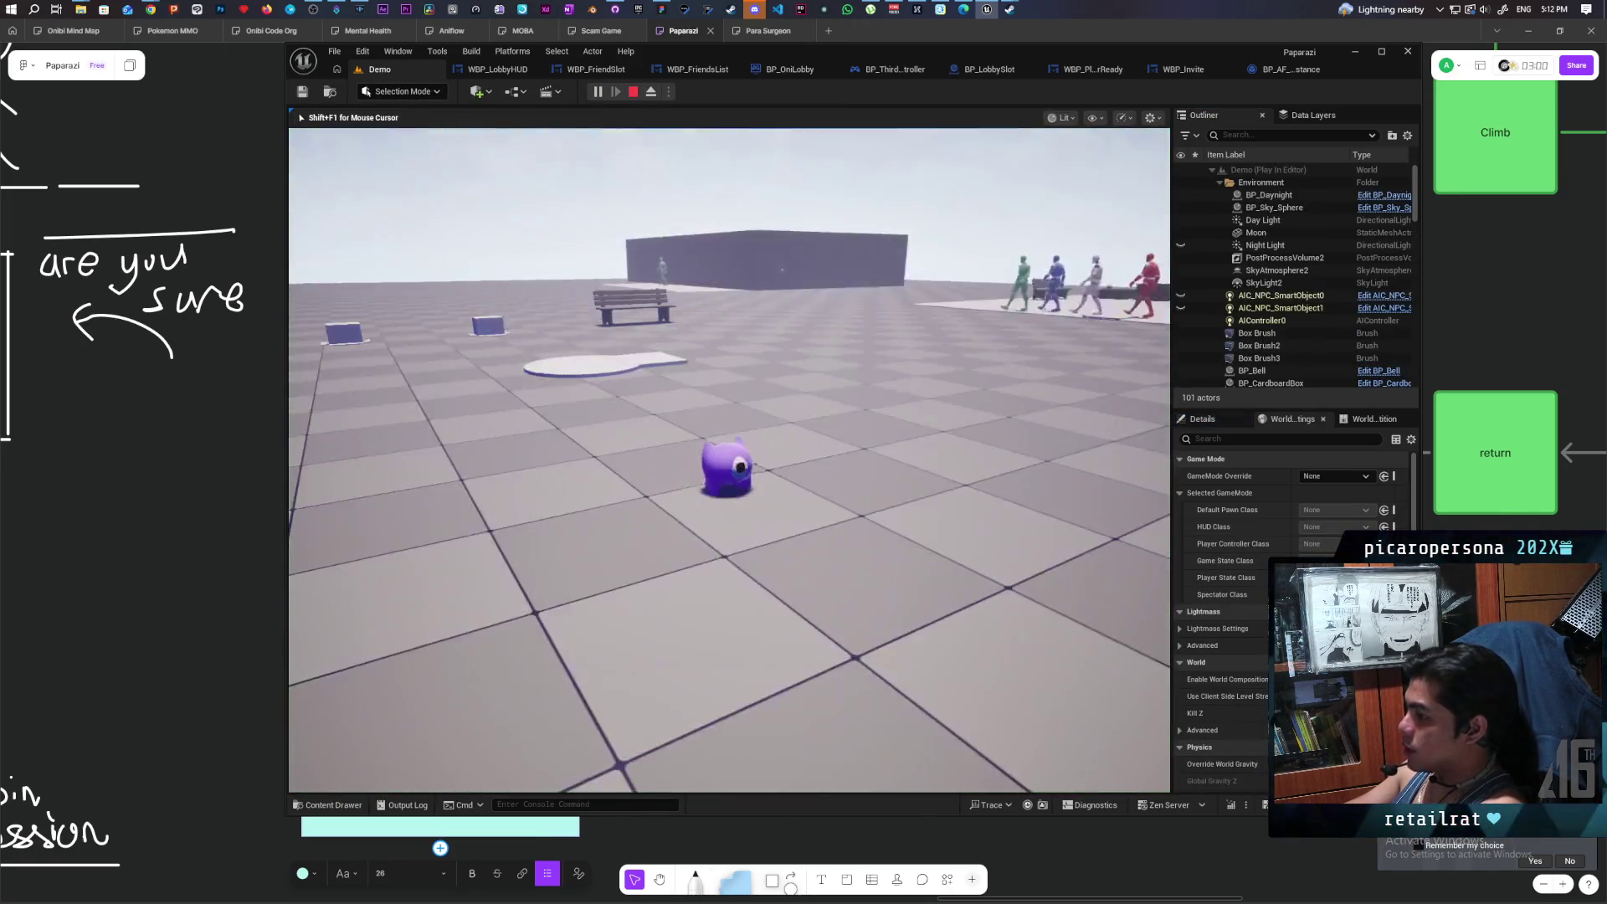
key(w)
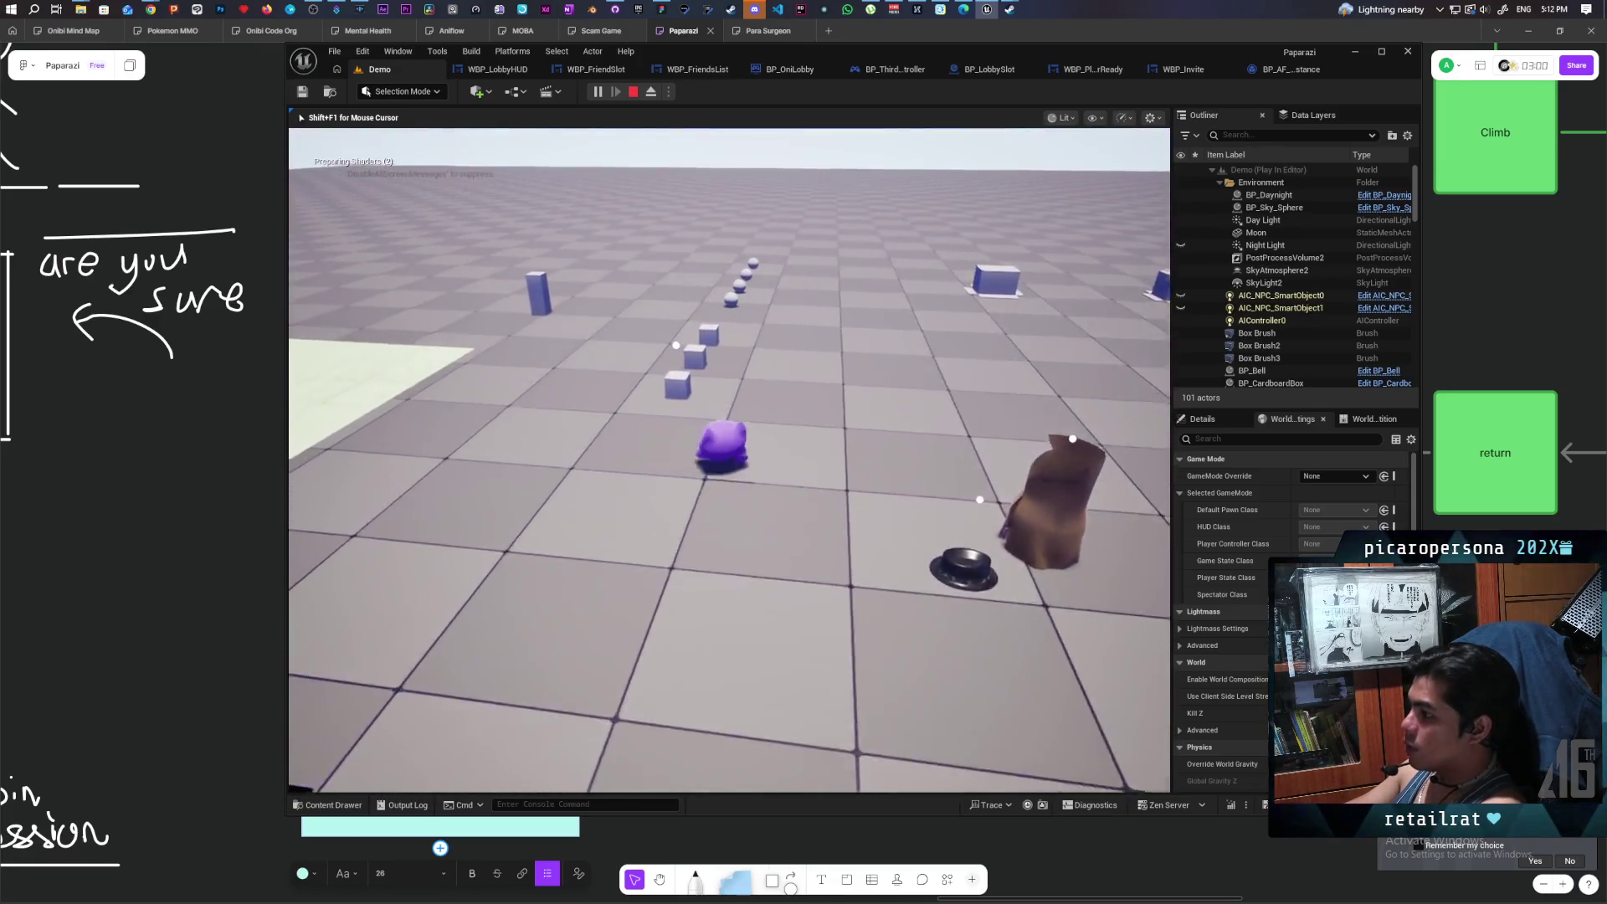
key(w)
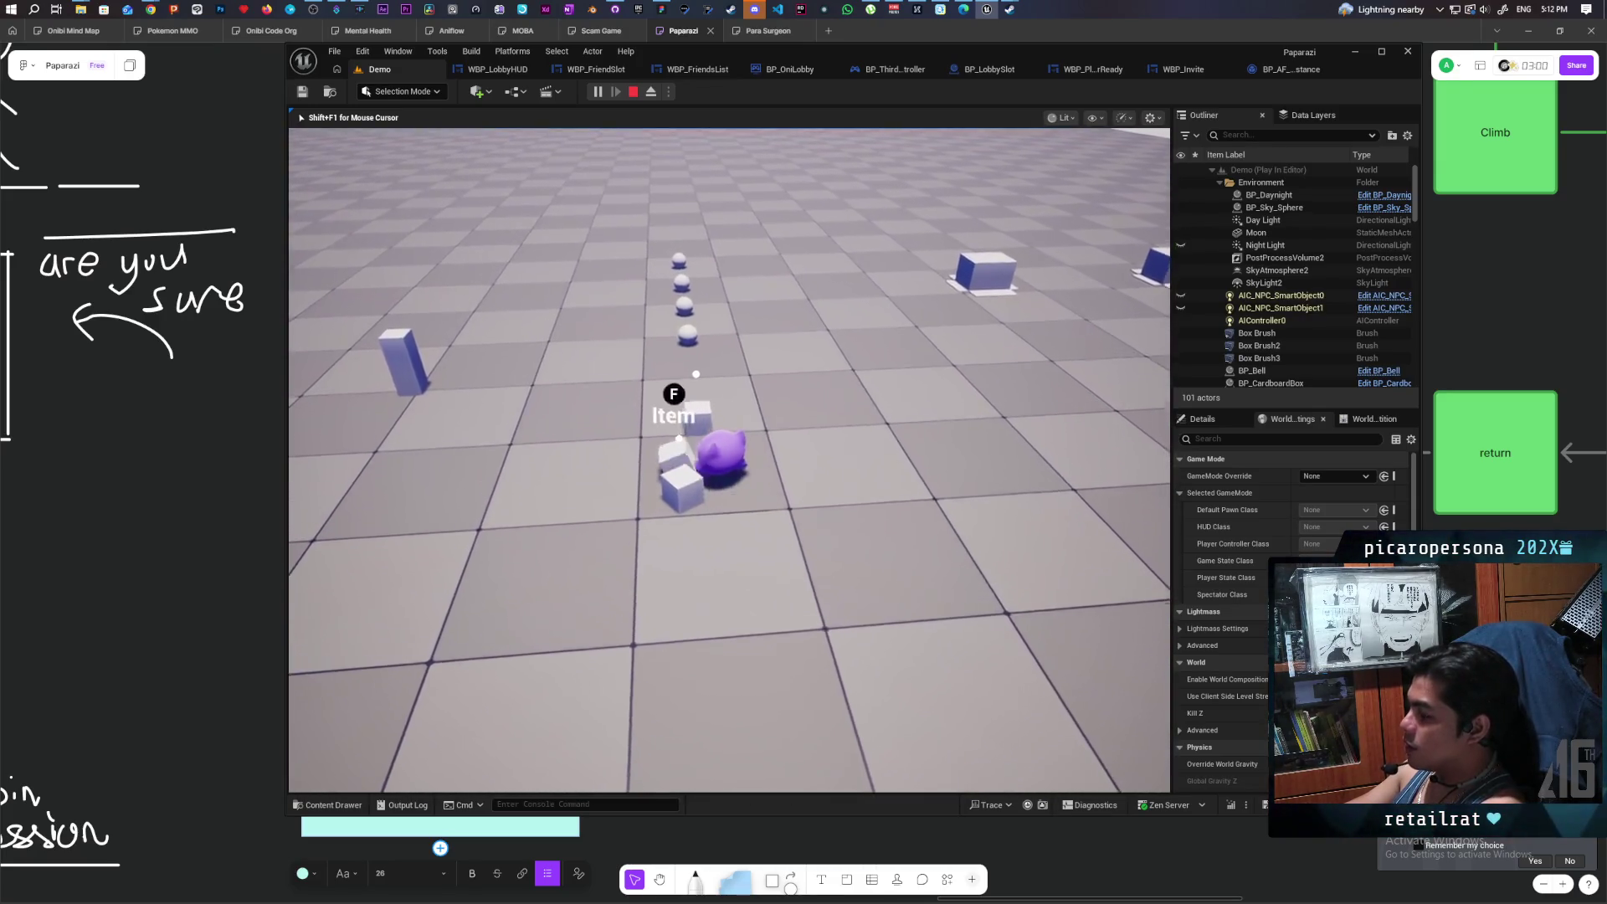
key(w)
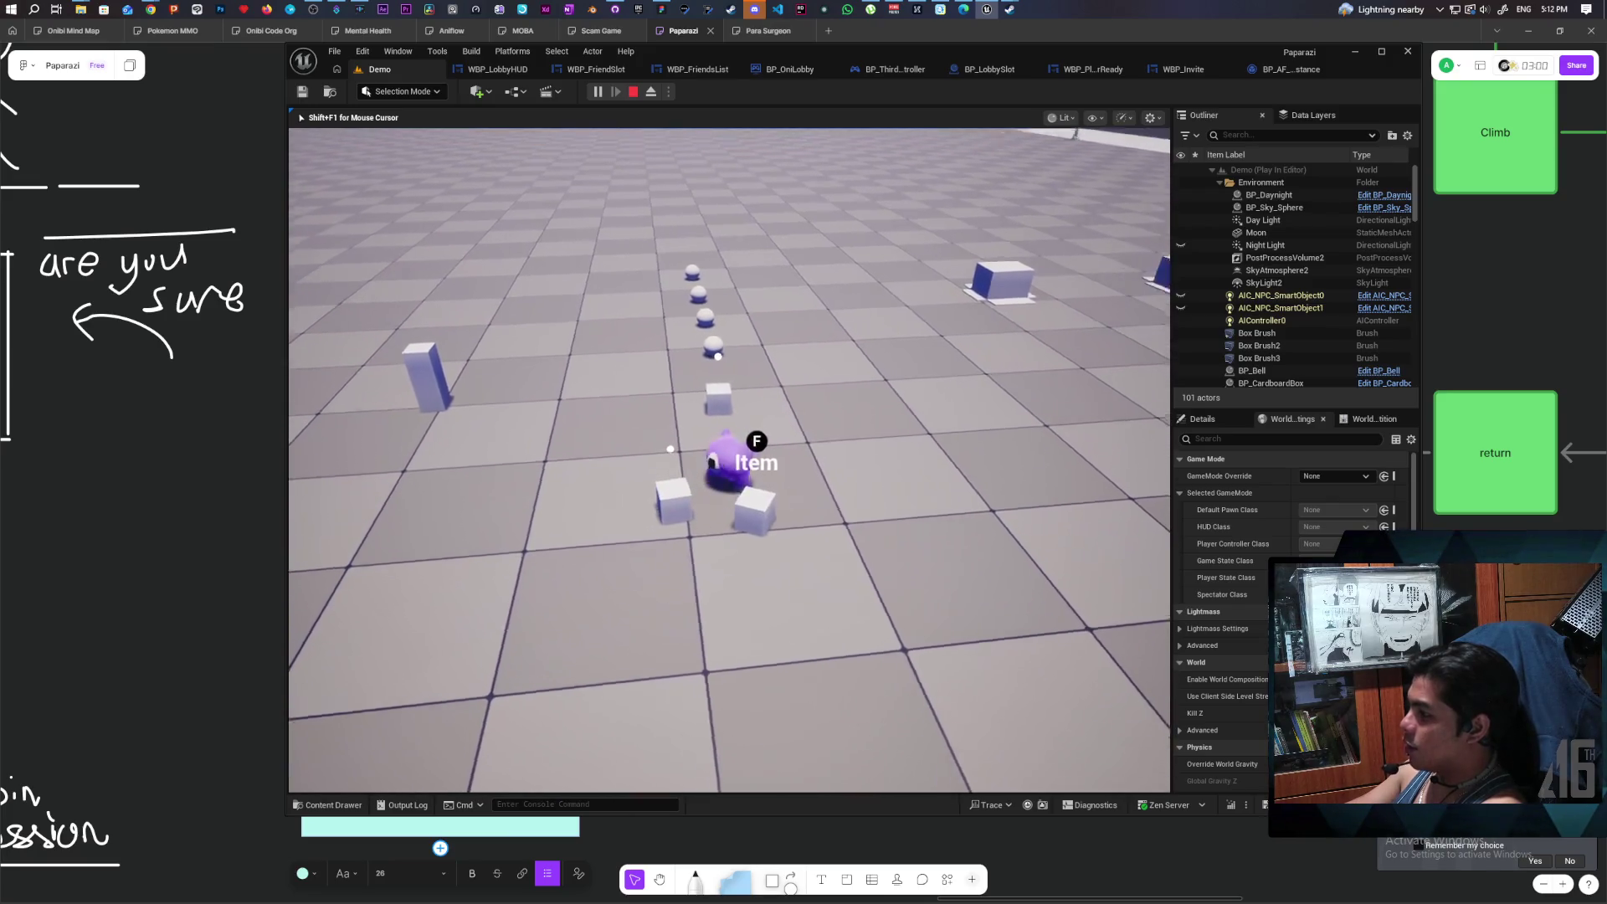
key(w)
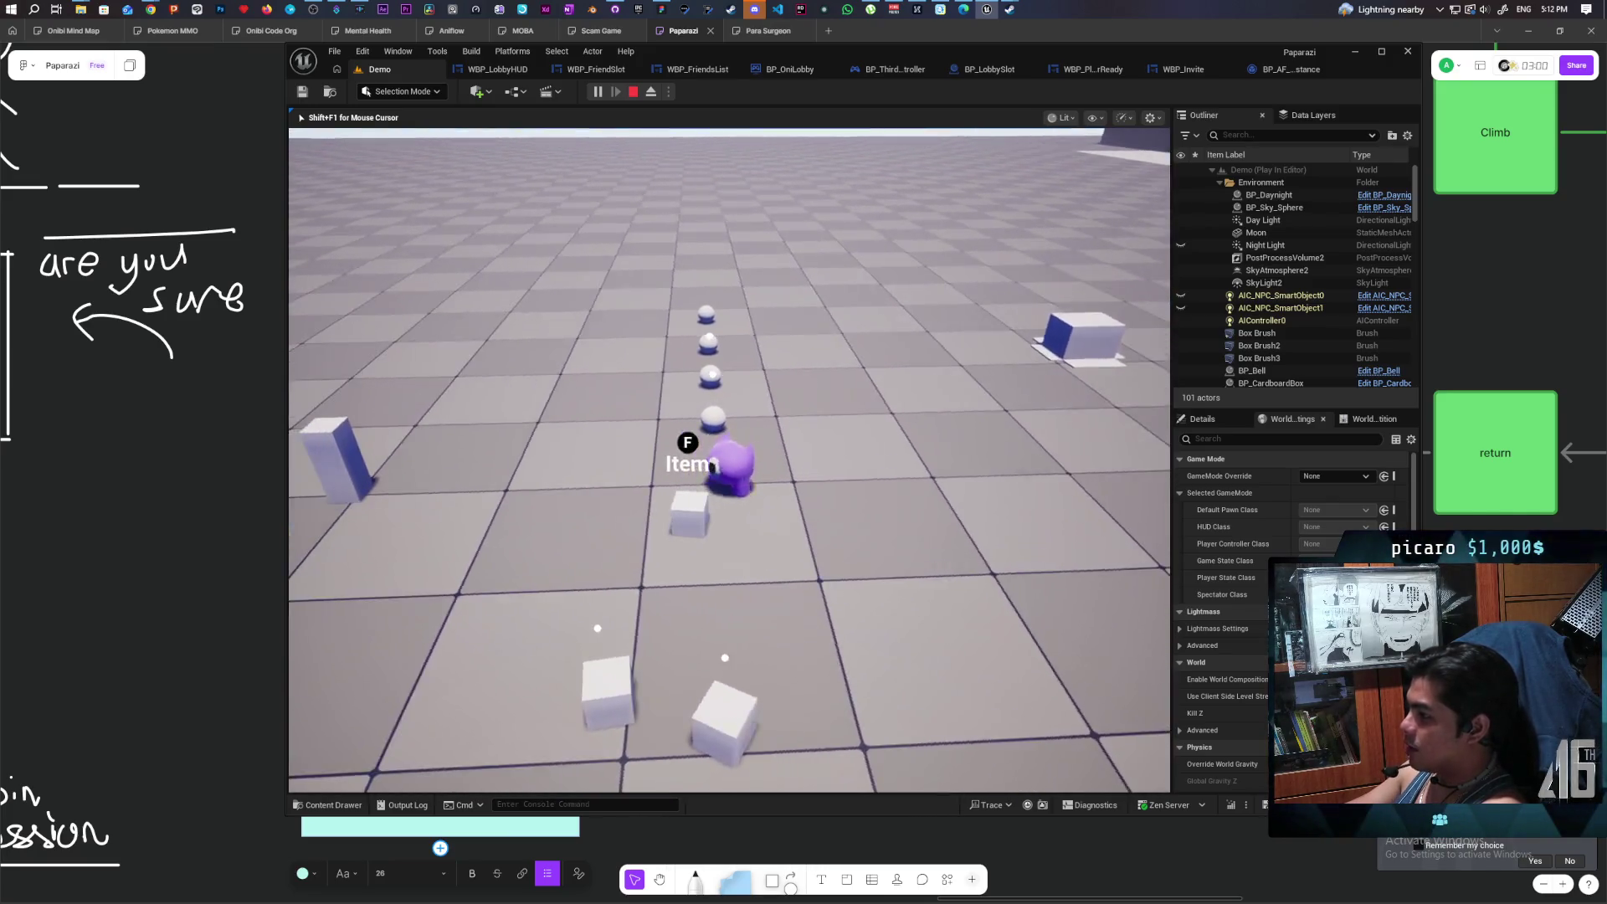
key(w)
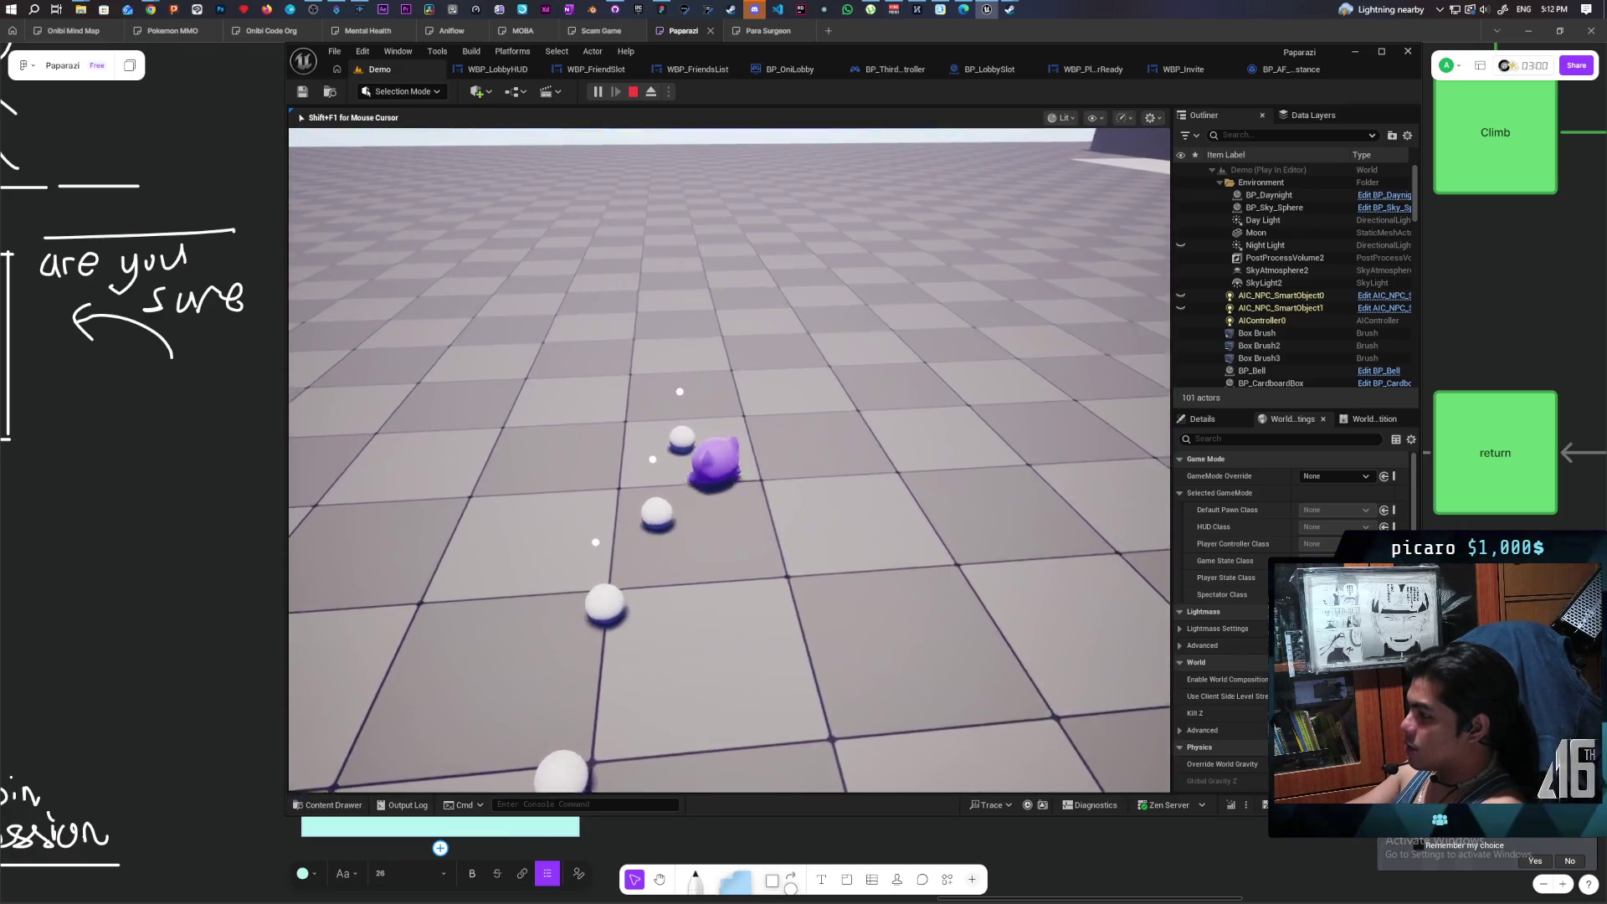
key(w)
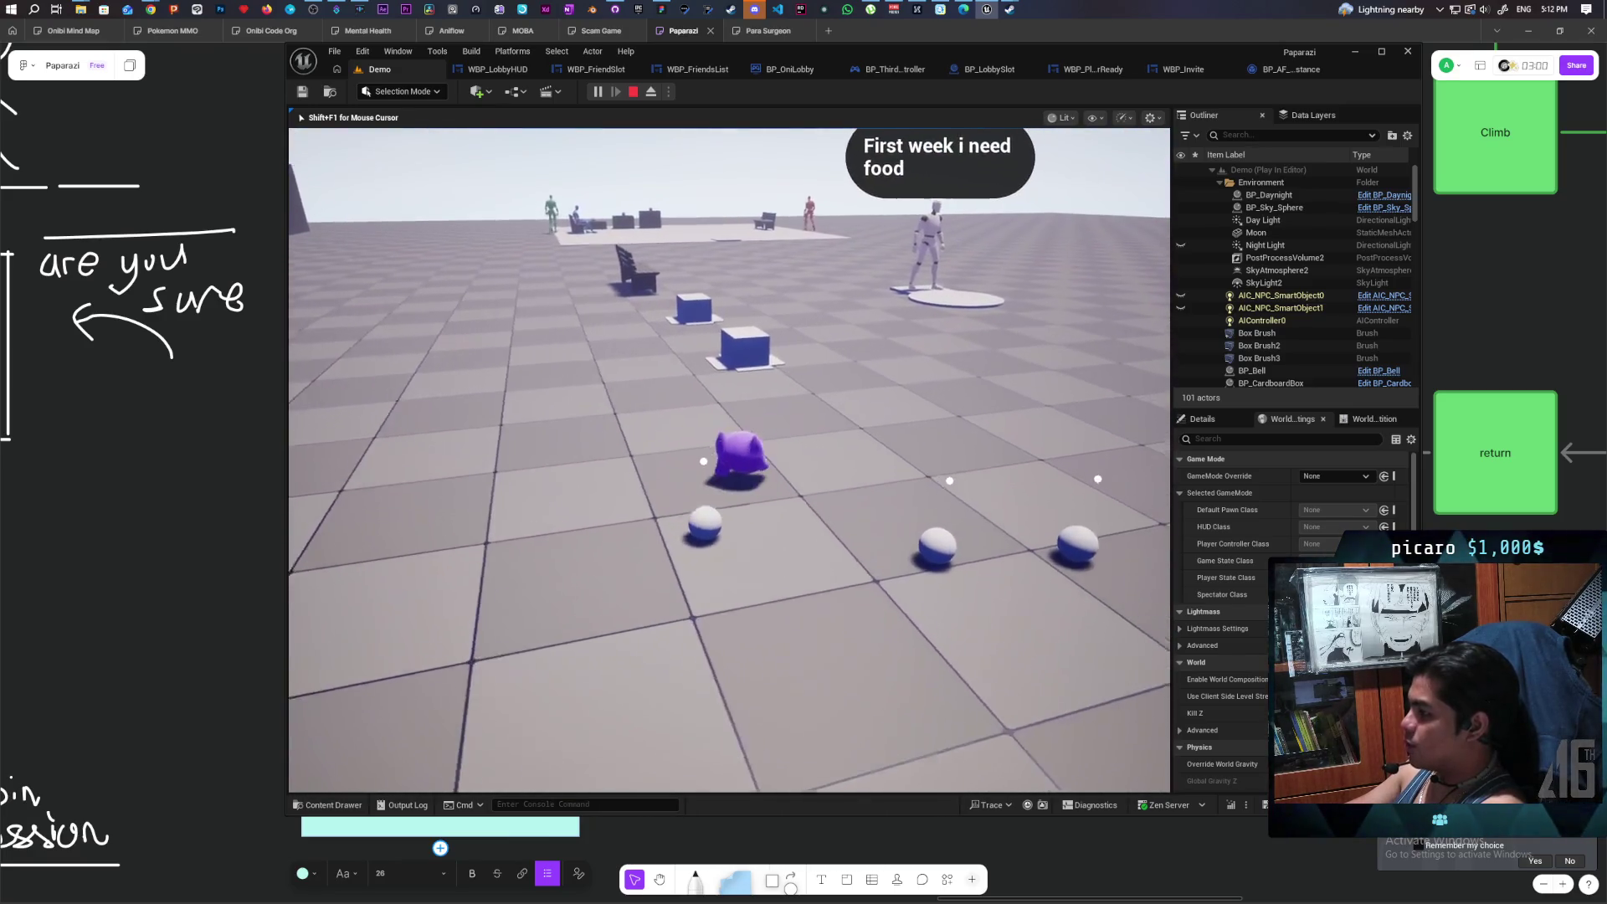
key(w)
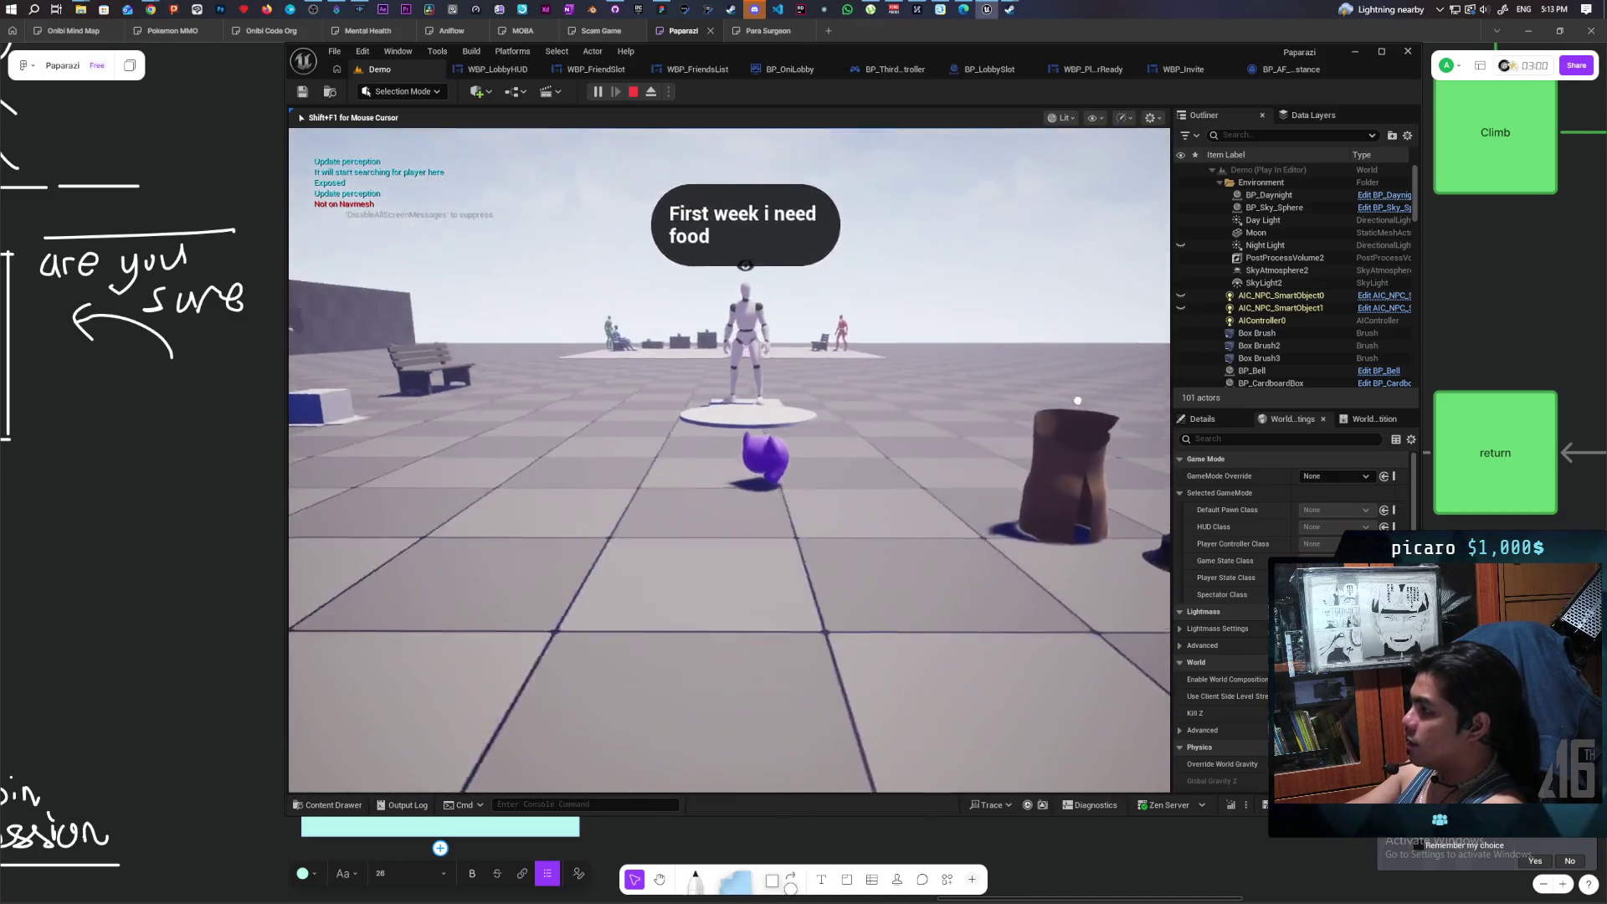
Cross the white platform to the paper bag and hat, then circle the bench.
key(w)
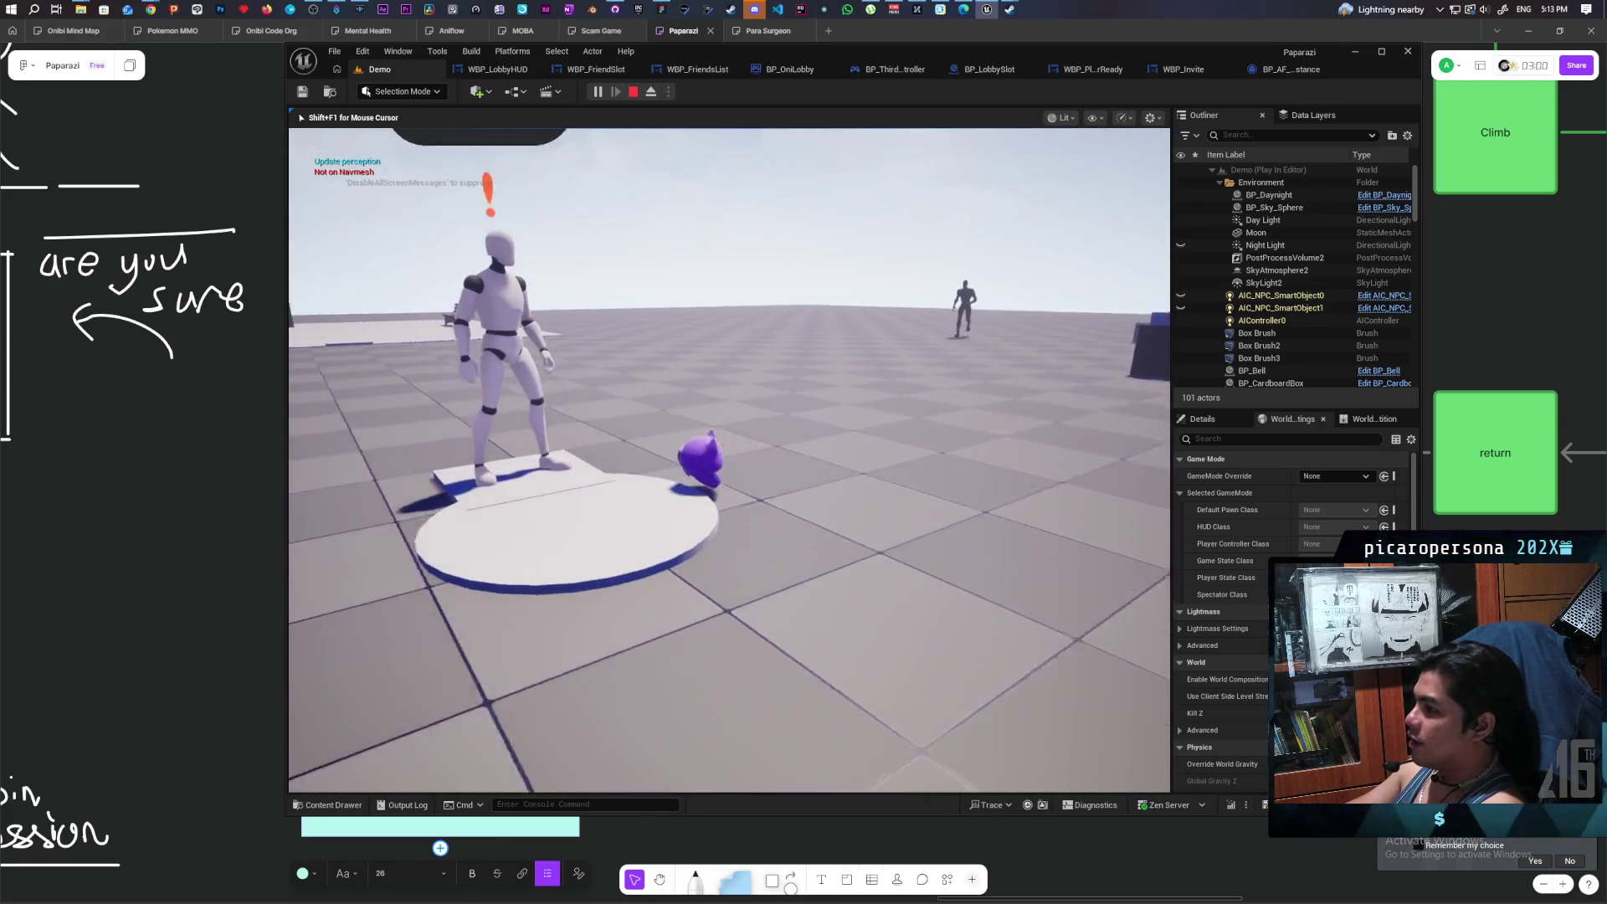
key(w)
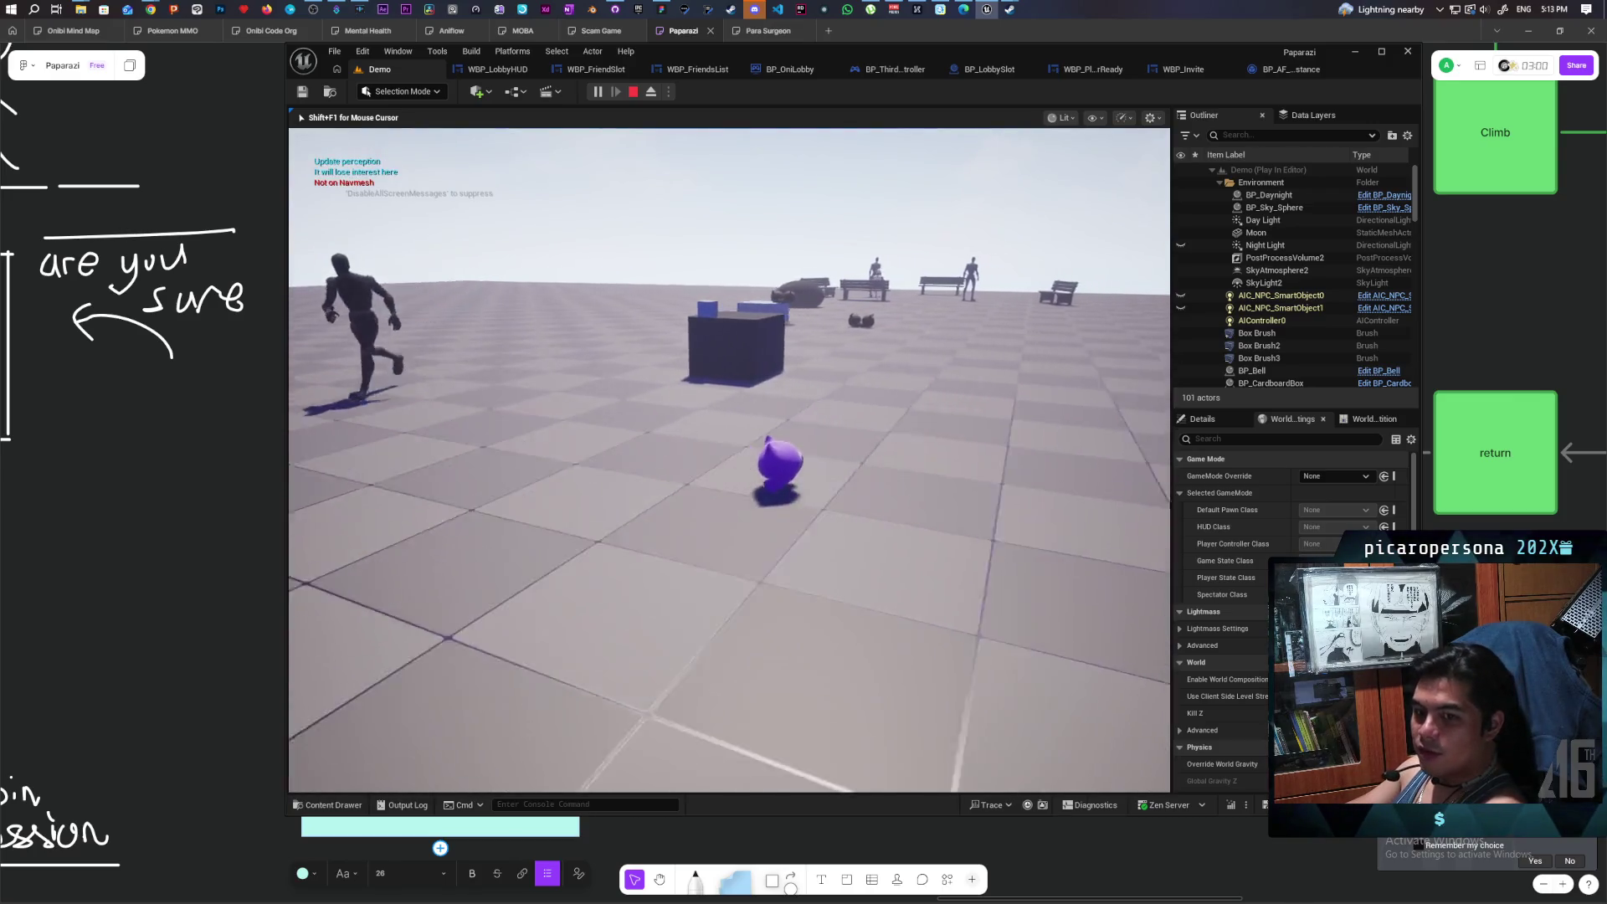
key(w)
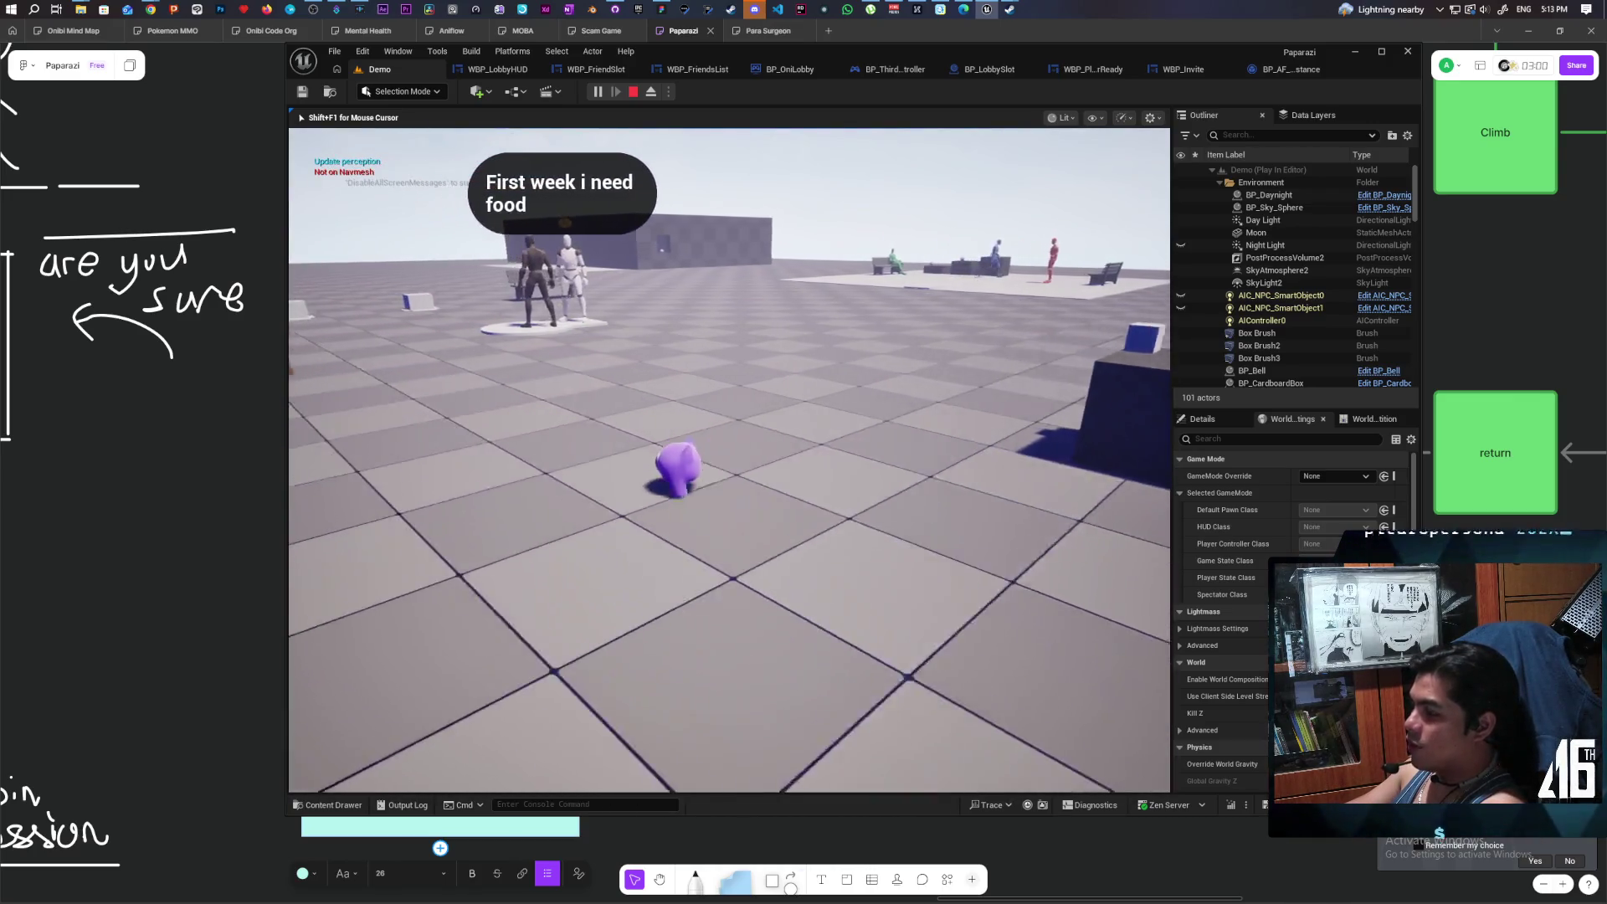
key(w)
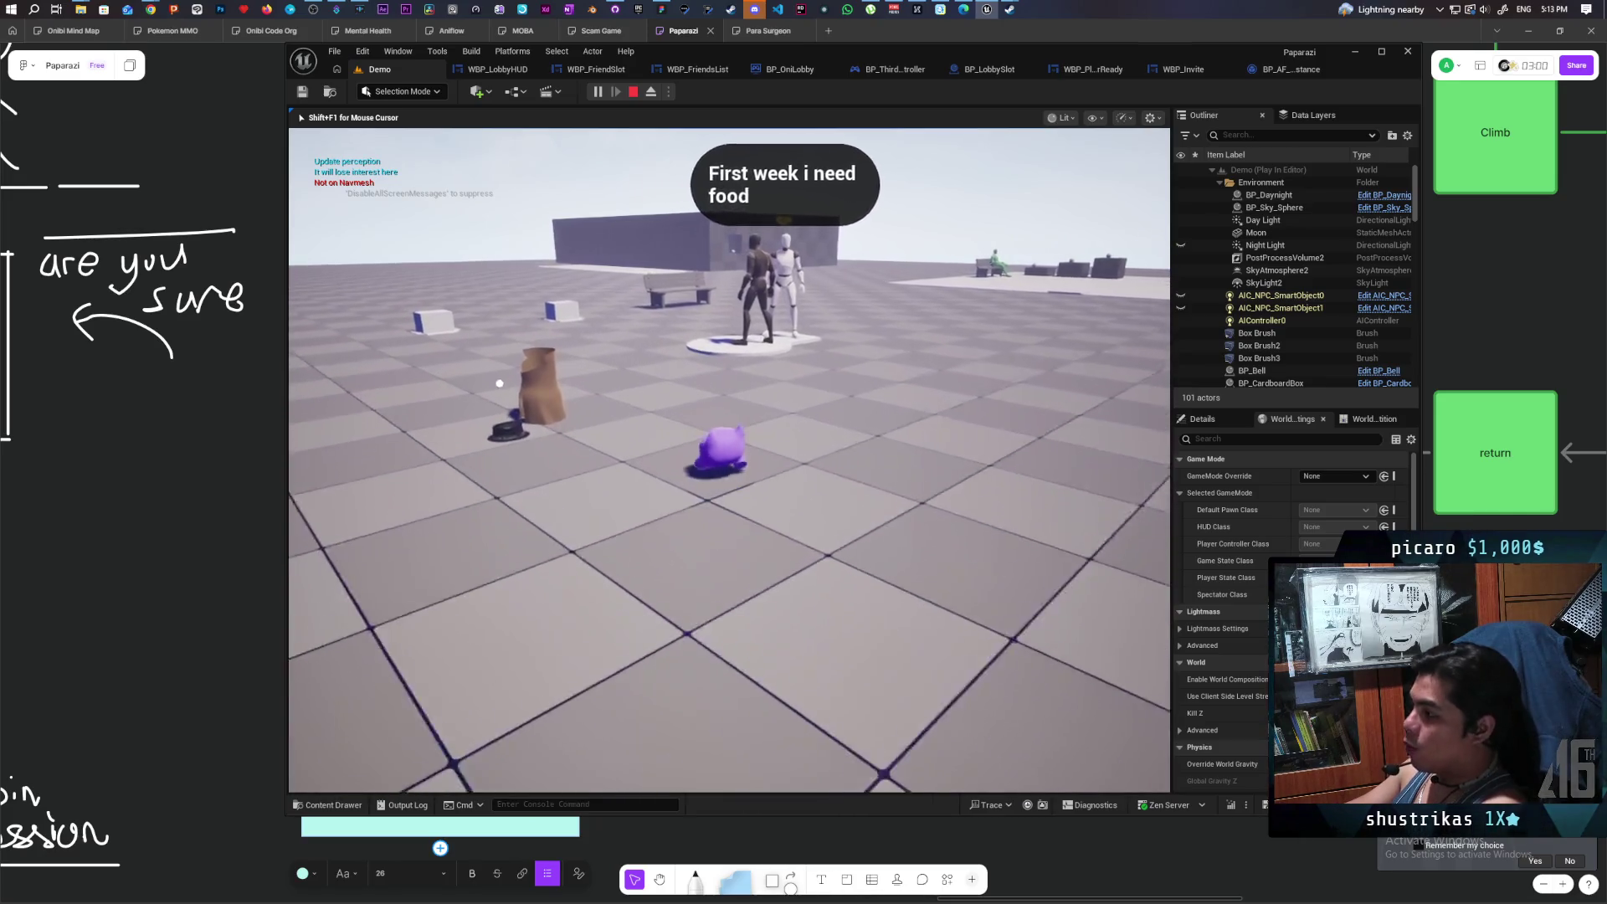
key(w)
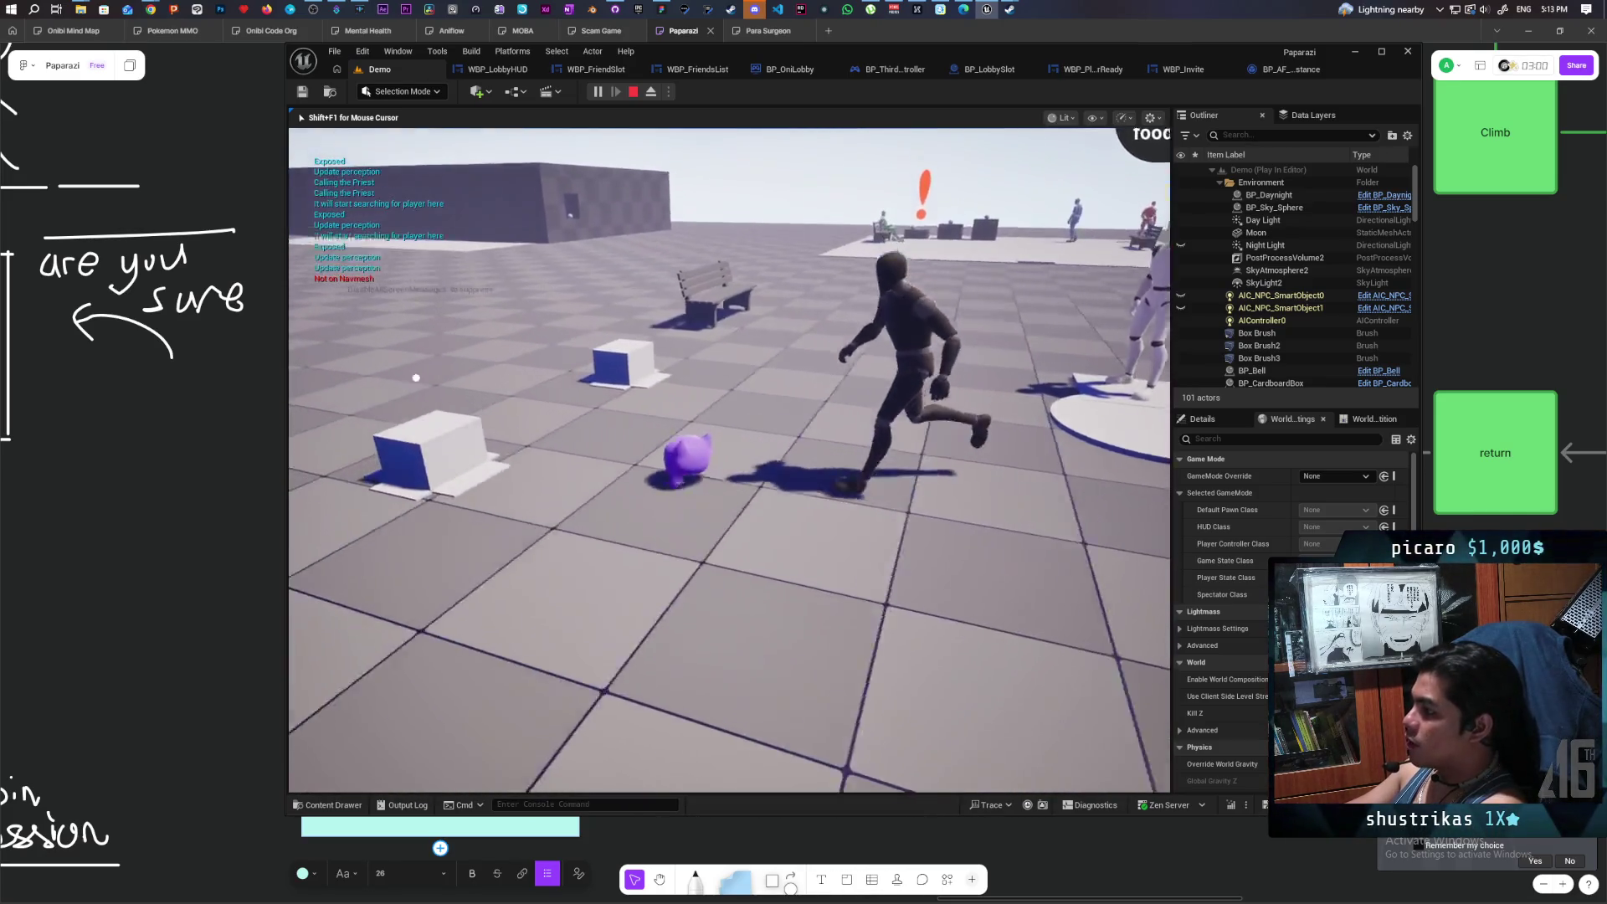
key(w)
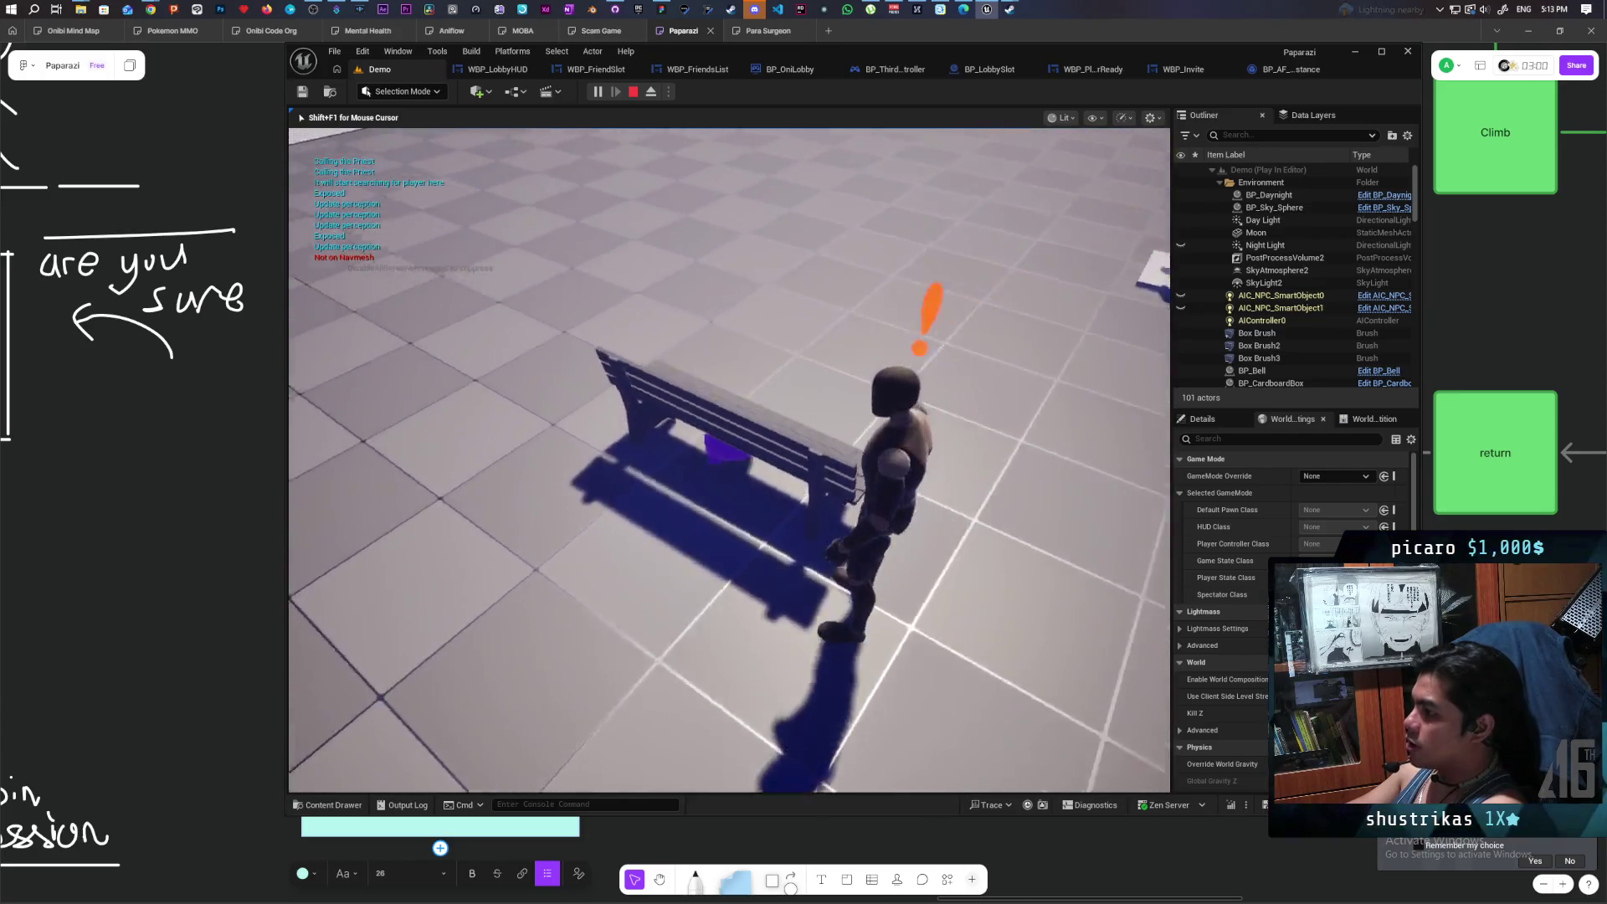
key(w)
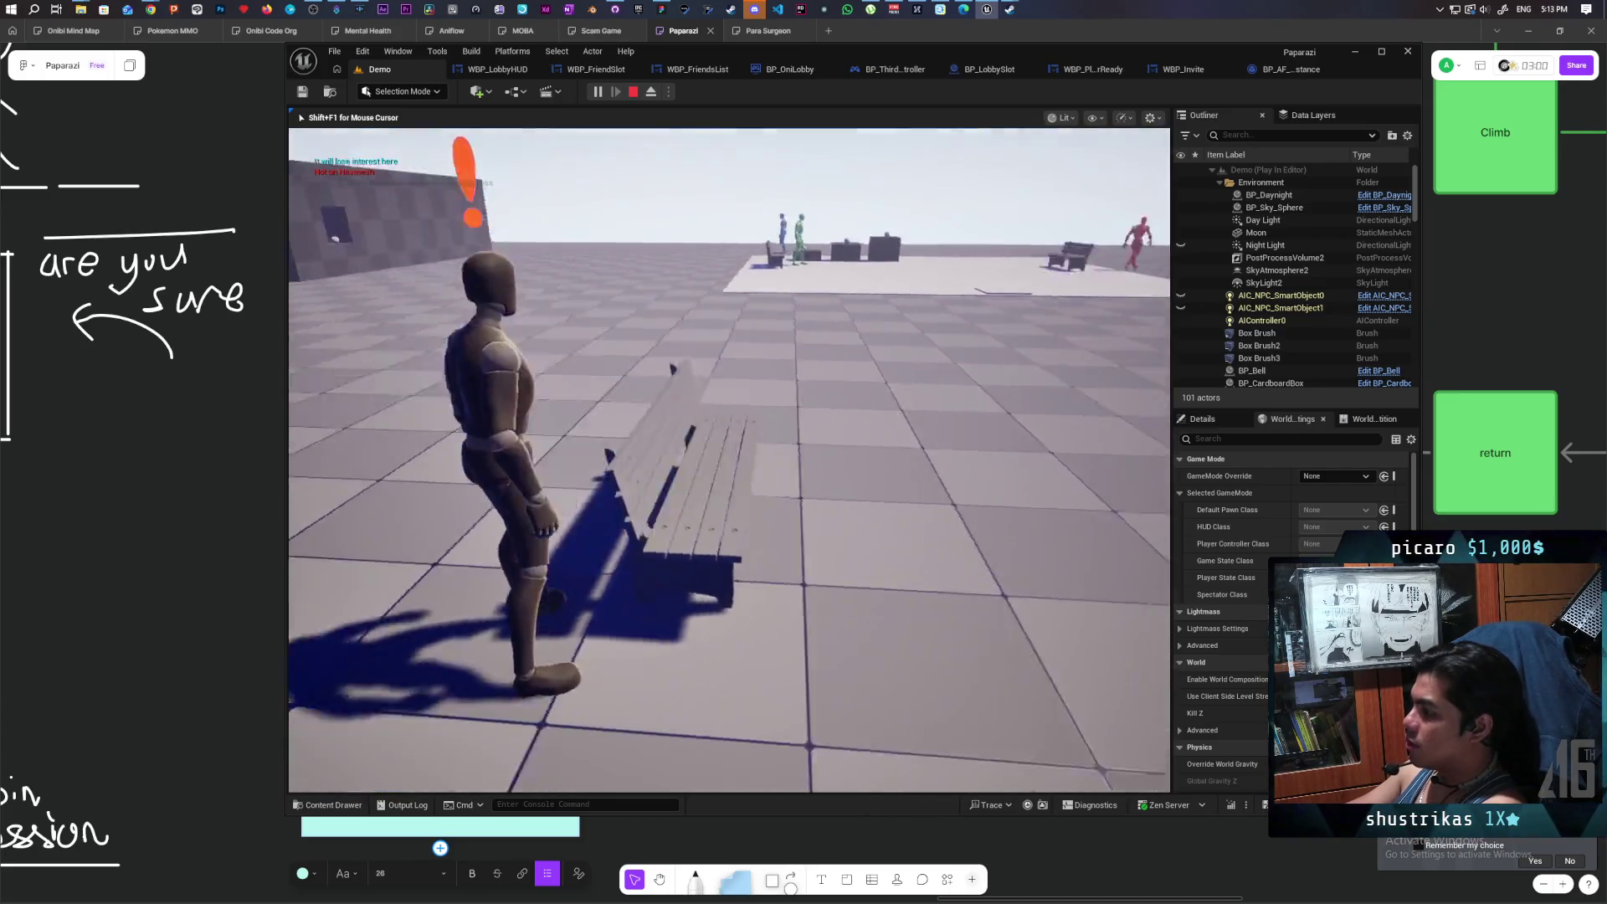
key(w)
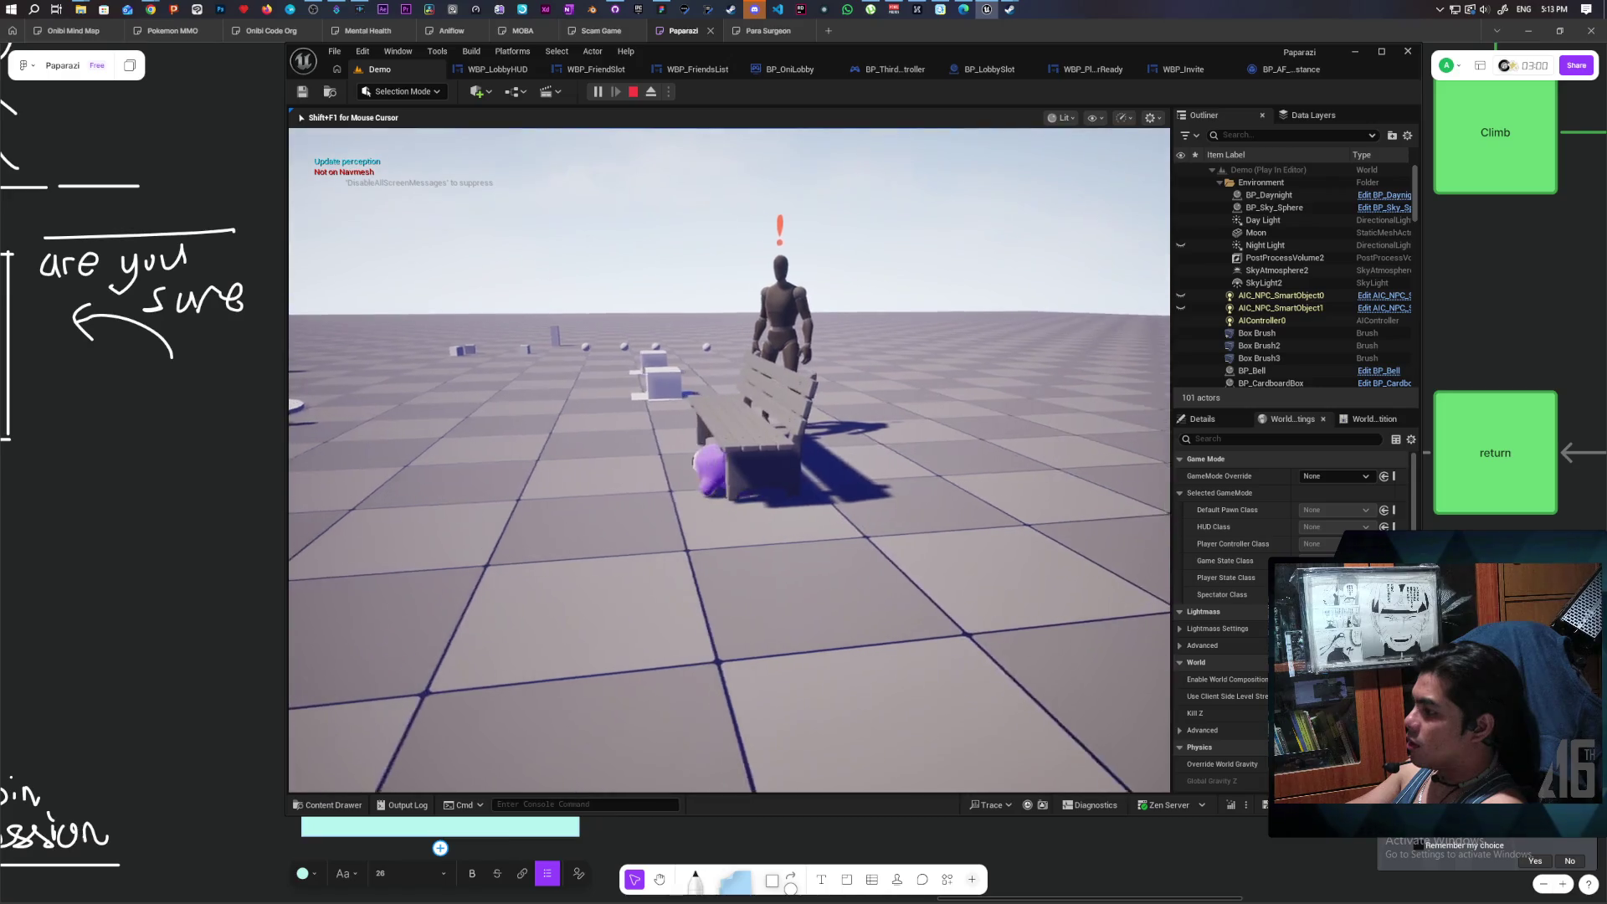